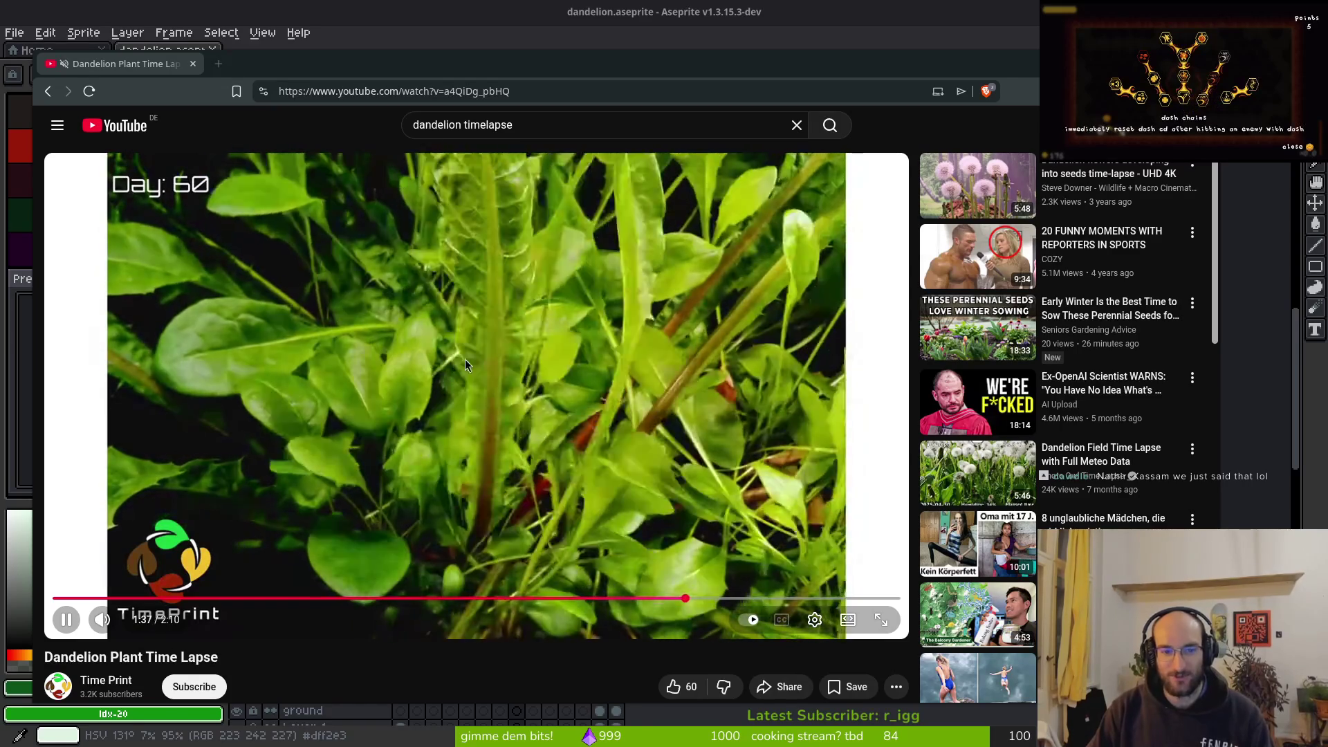
# Close the dandelion time-lapse video and step the animation between frames 7 and 11
pyautogui.click(192, 65)
pyautogui.scroll(-5, 788, 353)
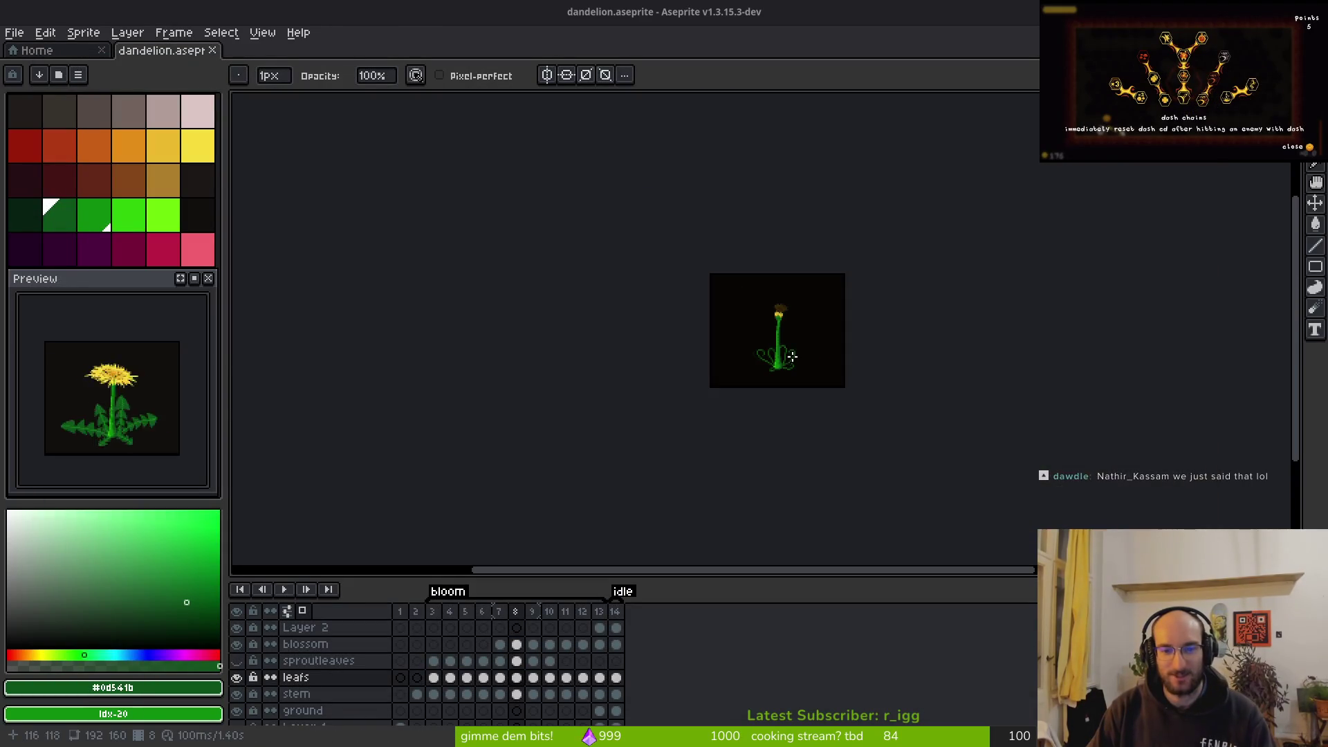
pyautogui.scroll(3, 796, 373)
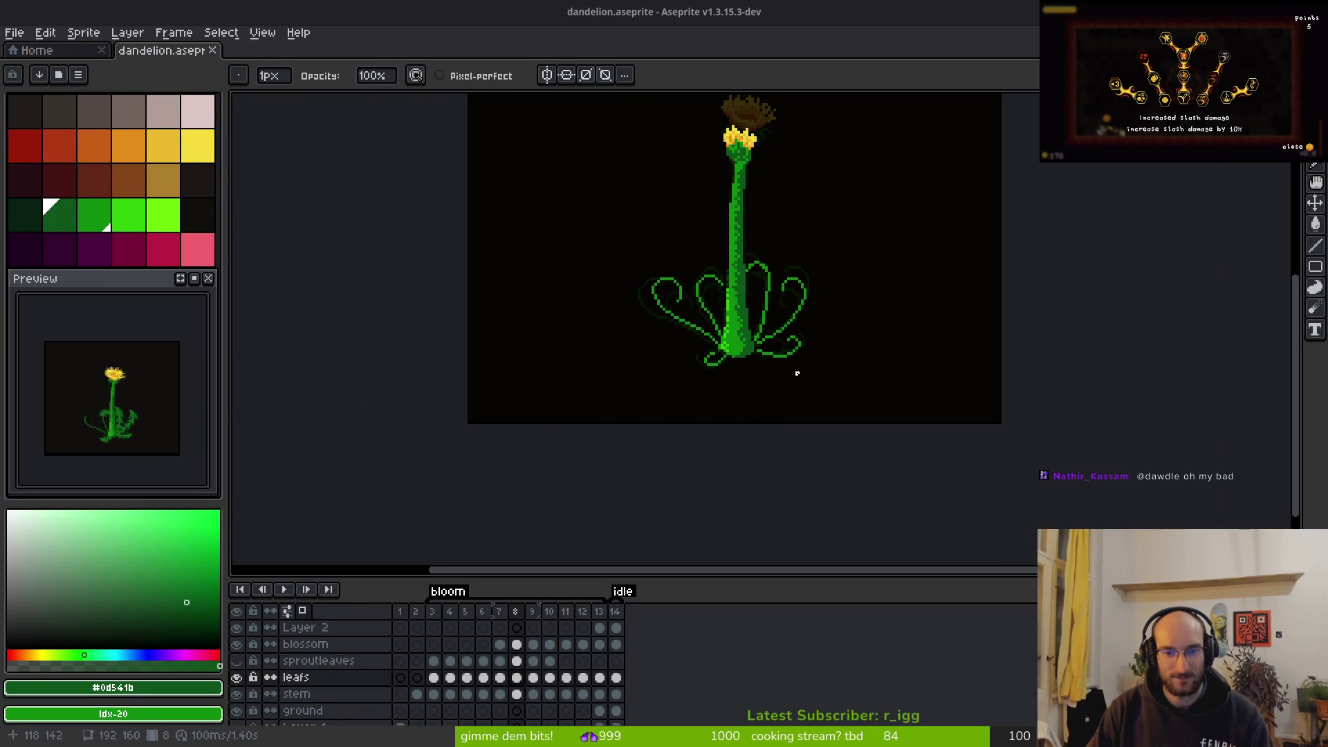
pyautogui.press('alt')
pyautogui.press('Left')
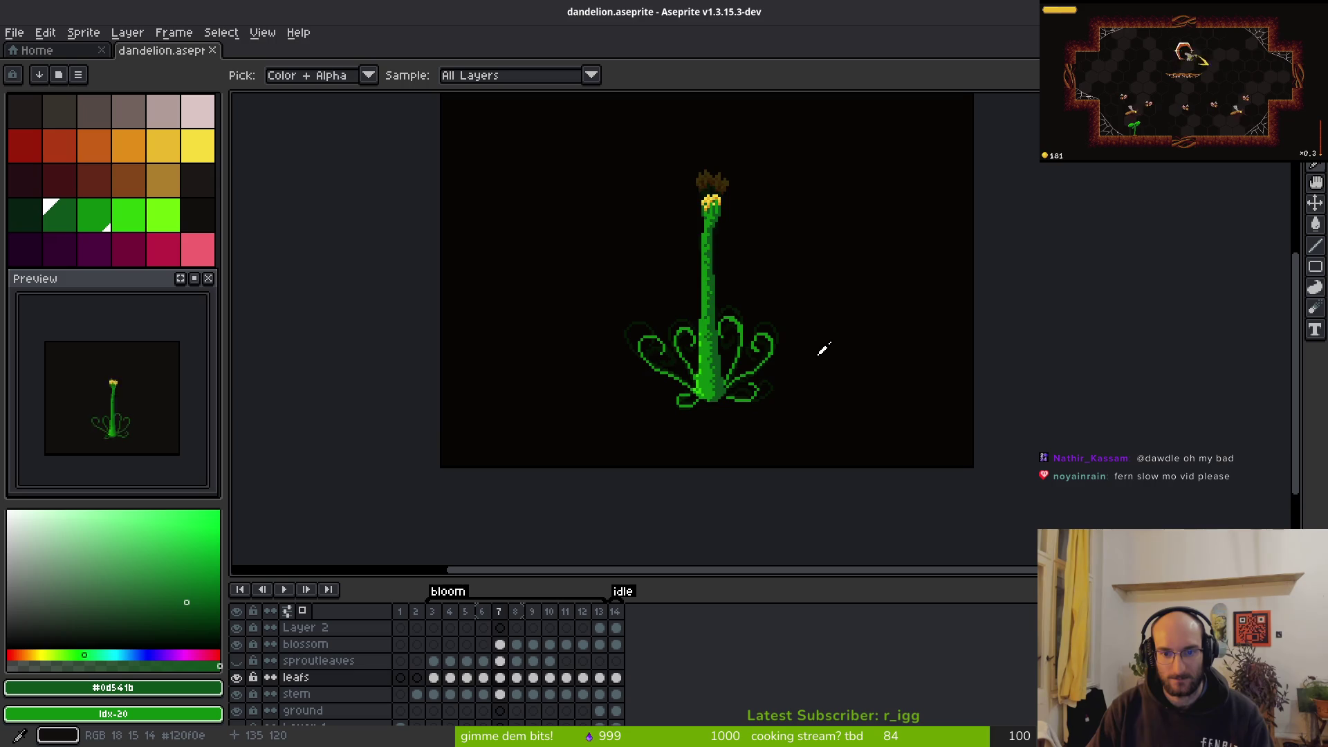
pyautogui.press('b')
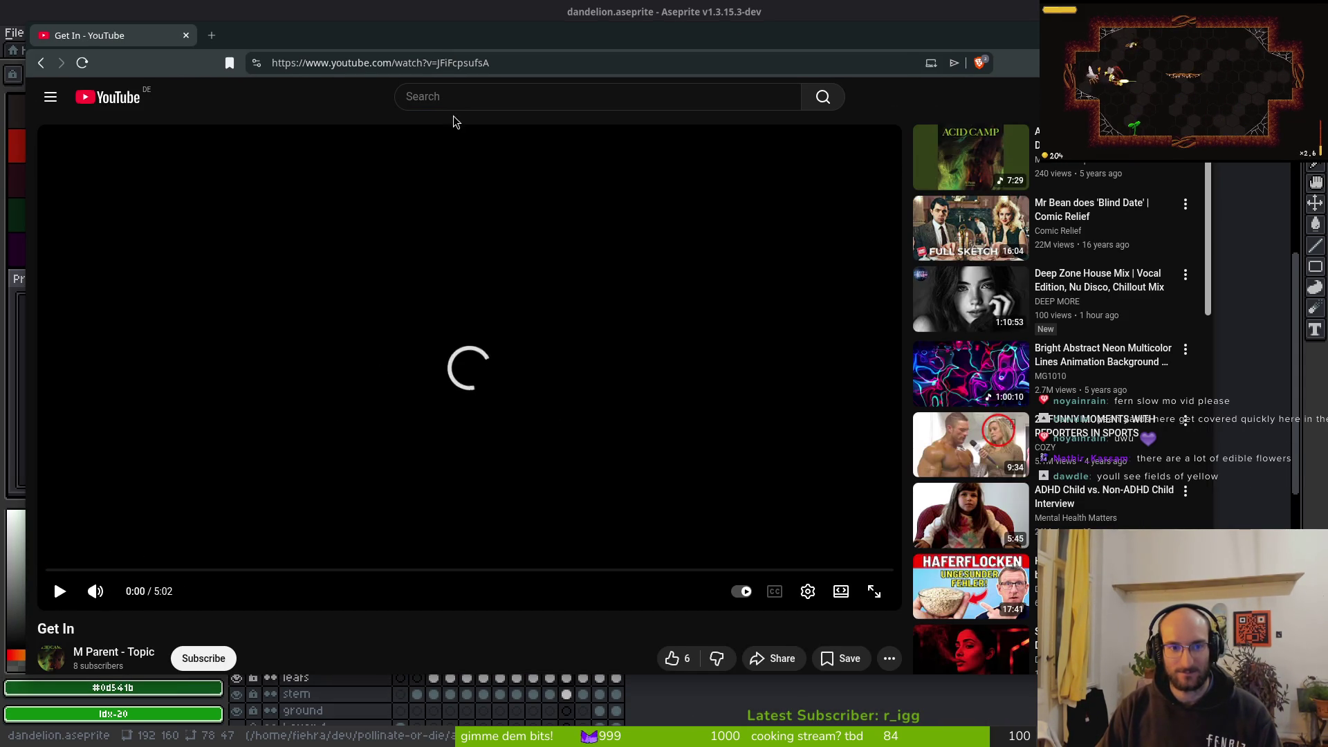
# Search YouTube for 'fern timelapse' and open the Fern Time Lapse video
pyautogui.click(467, 93)
pyautogui.write('fer')
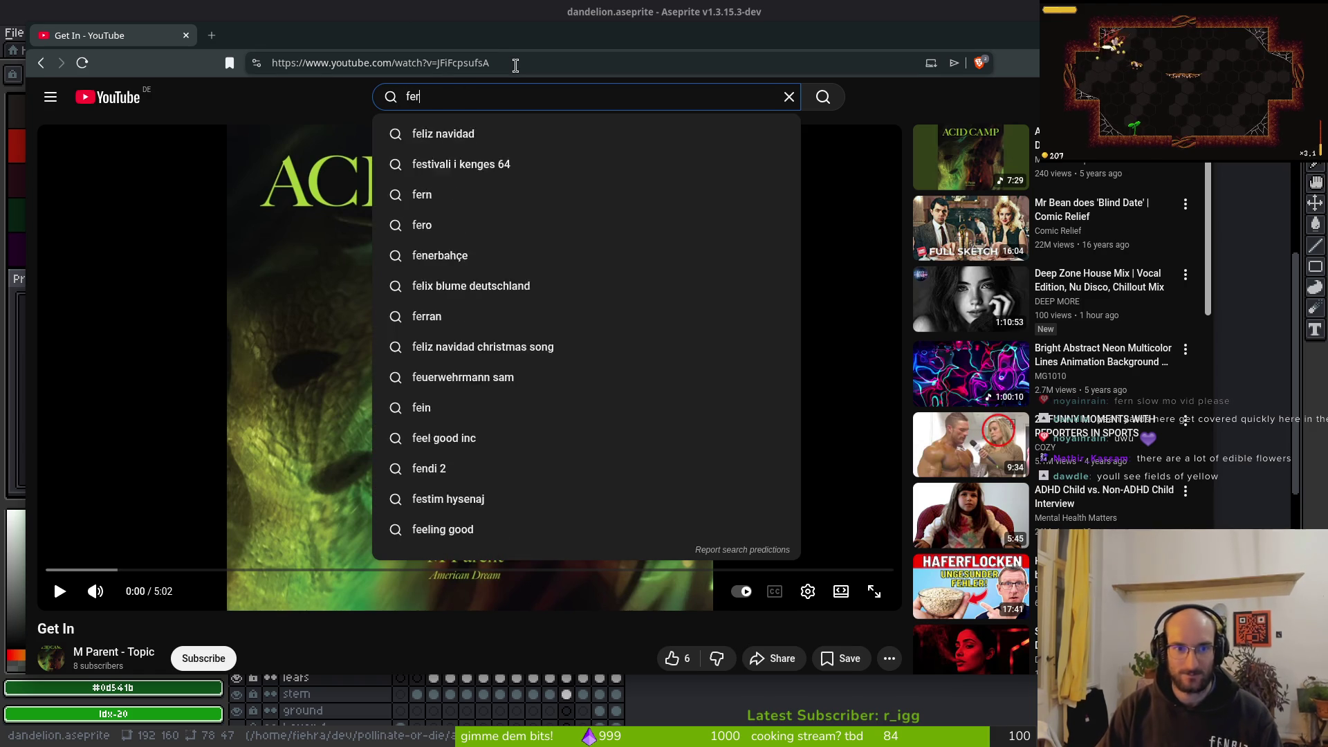
pyautogui.write('n timelapse')
pyautogui.press('Return')
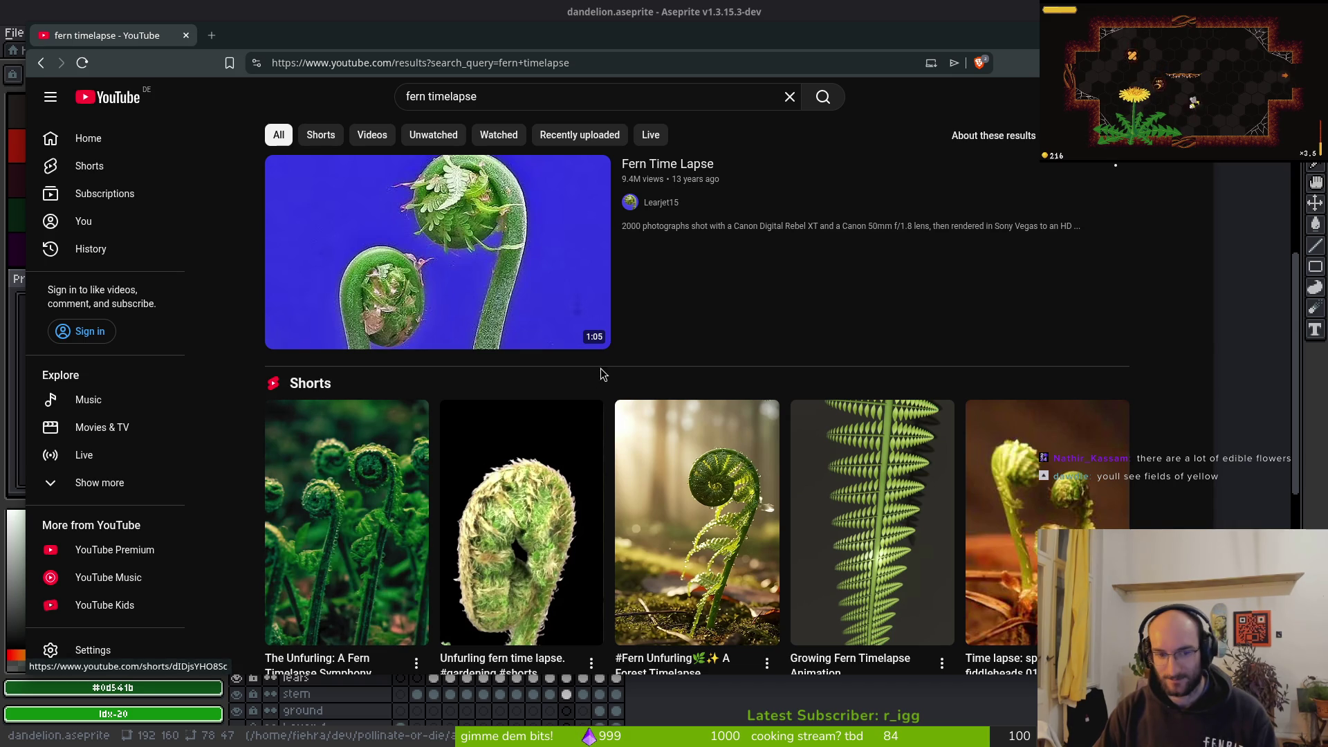
pyautogui.click(447, 267)
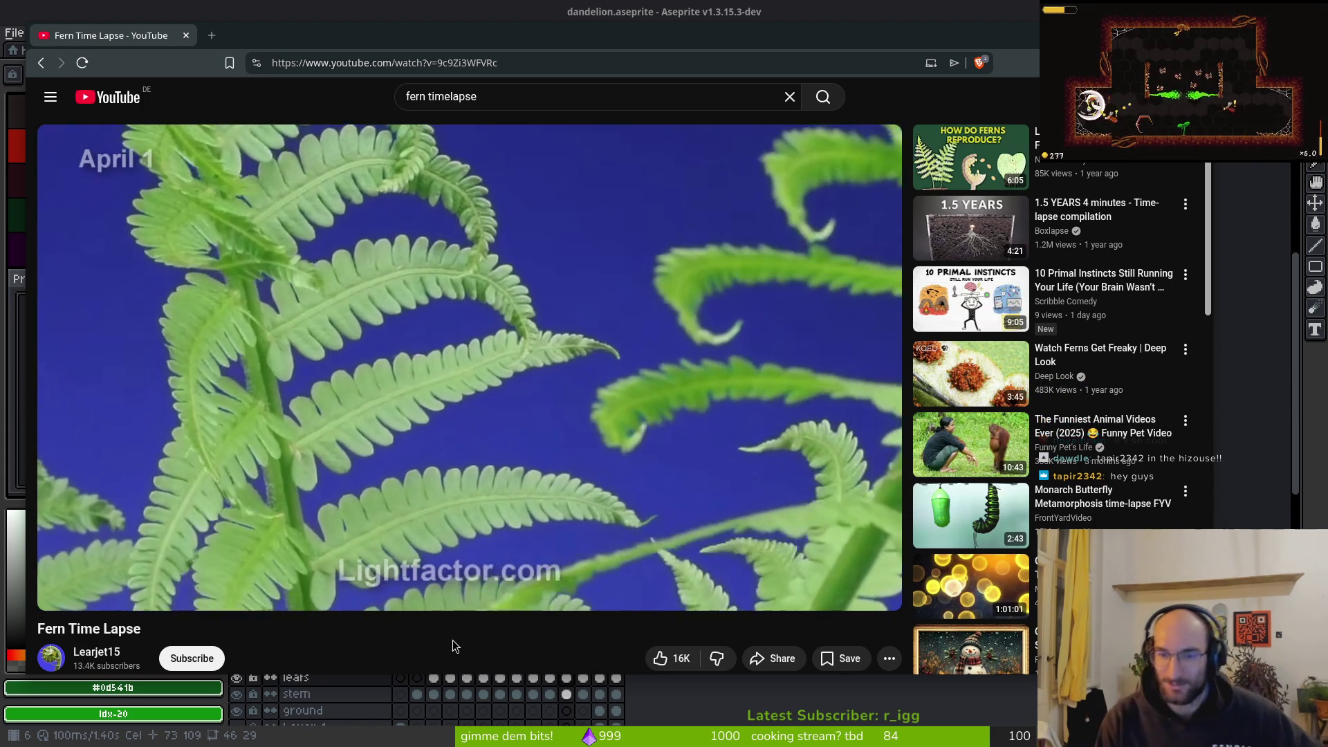
# Go back to the fern video, then open the Monarch Butterfly Metamorphosis time-lapse recommendation
pyautogui.moveTo(839, 496)
pyautogui.moveTo(1056, 510)
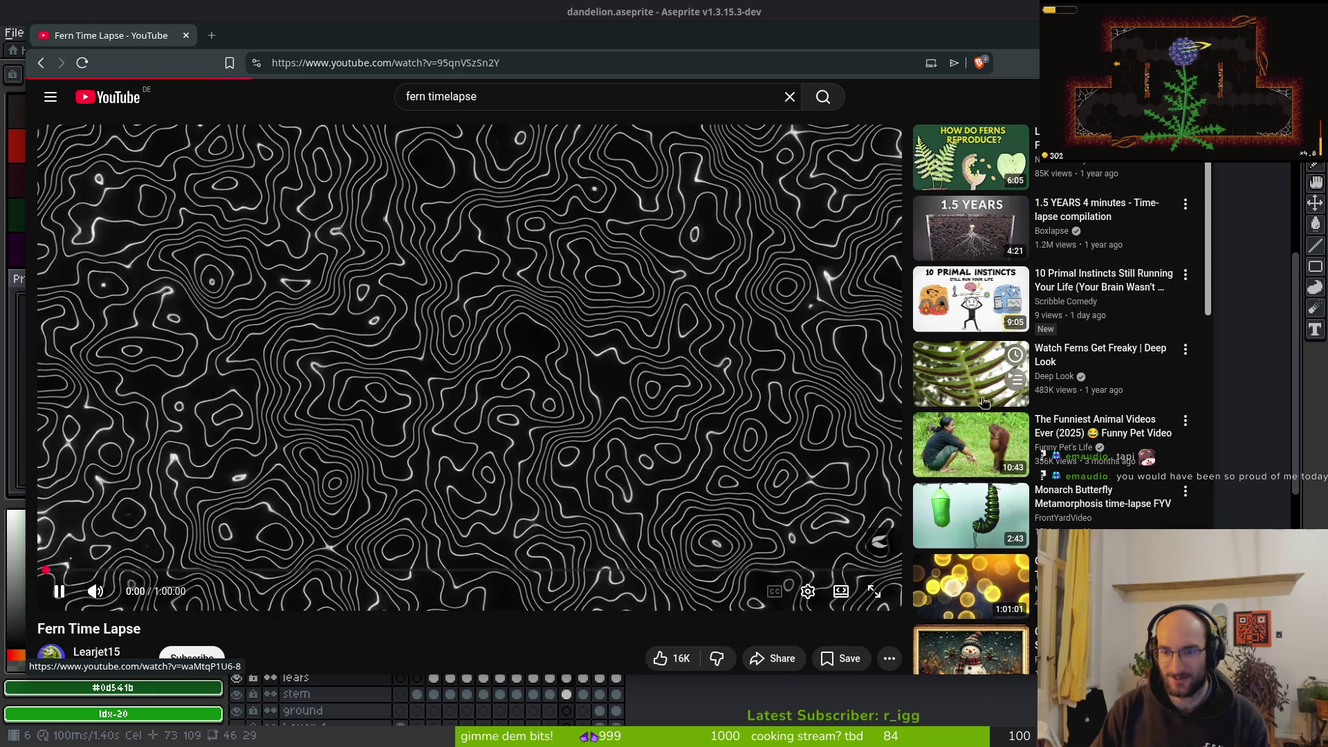
pyautogui.hotkey('alt', 'Left')
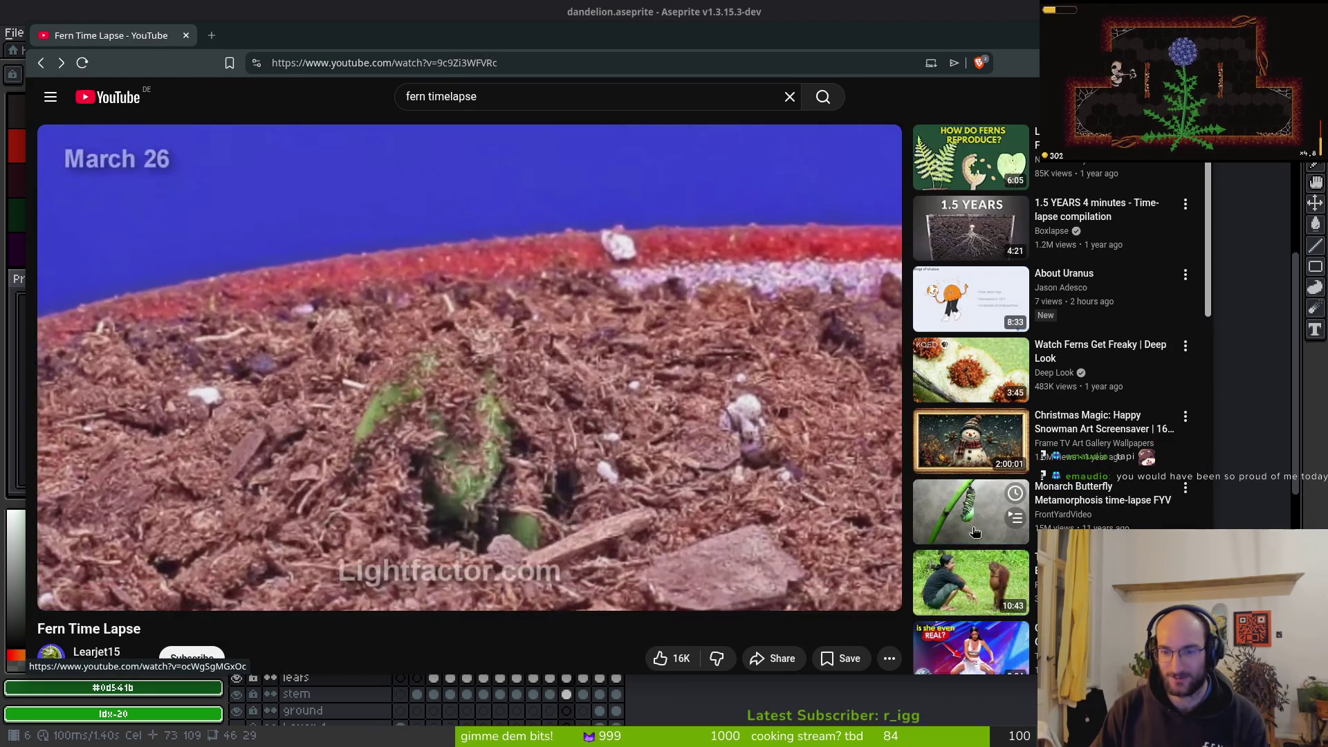
pyautogui.click(974, 532)
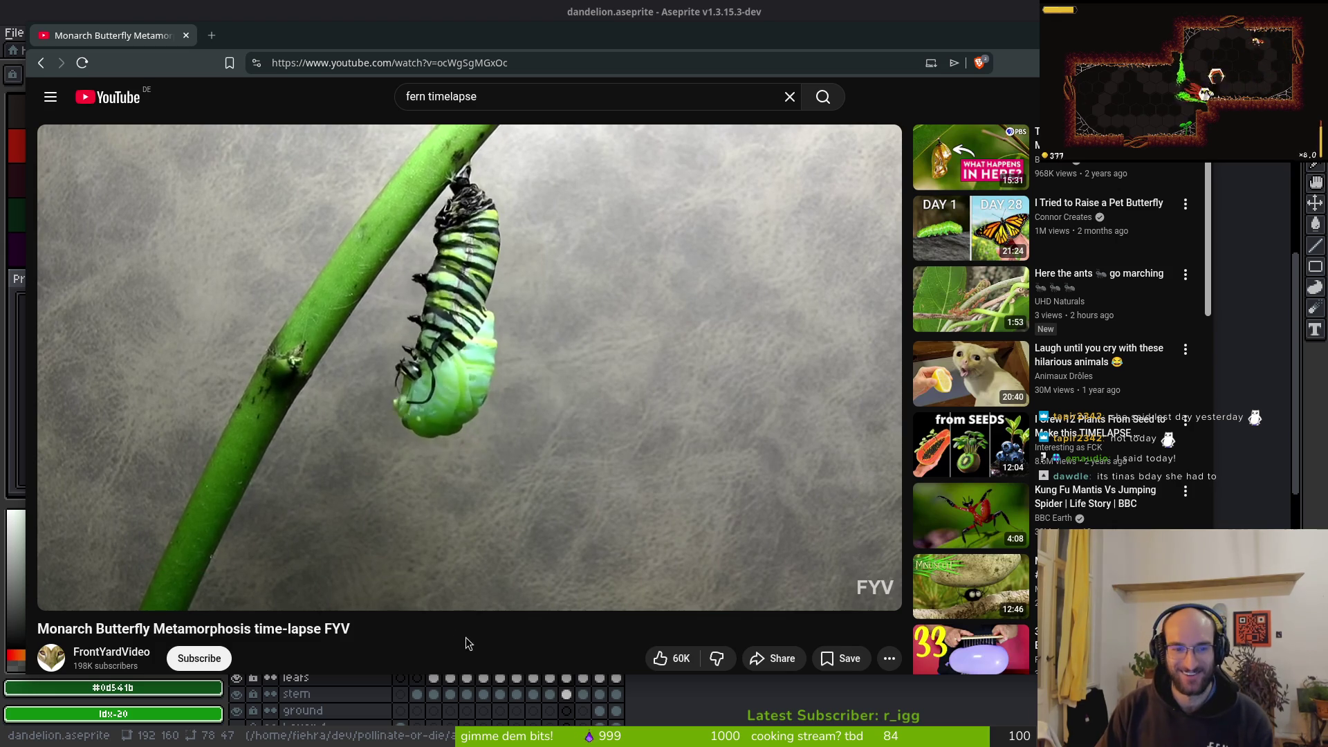
# Rewind the Monarch Butterfly video to about 0:46, watch it, then return to the fern video
pyautogui.moveTo(443, 377)
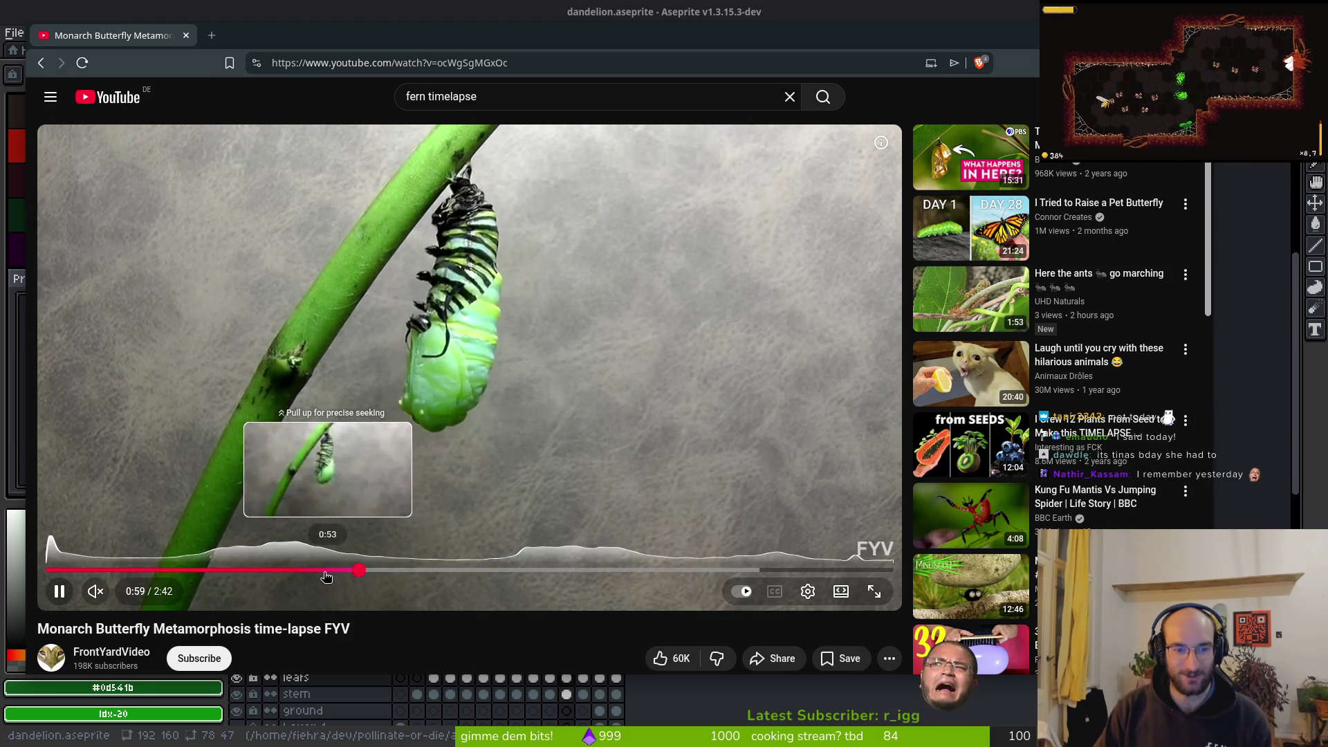
pyautogui.click(291, 572)
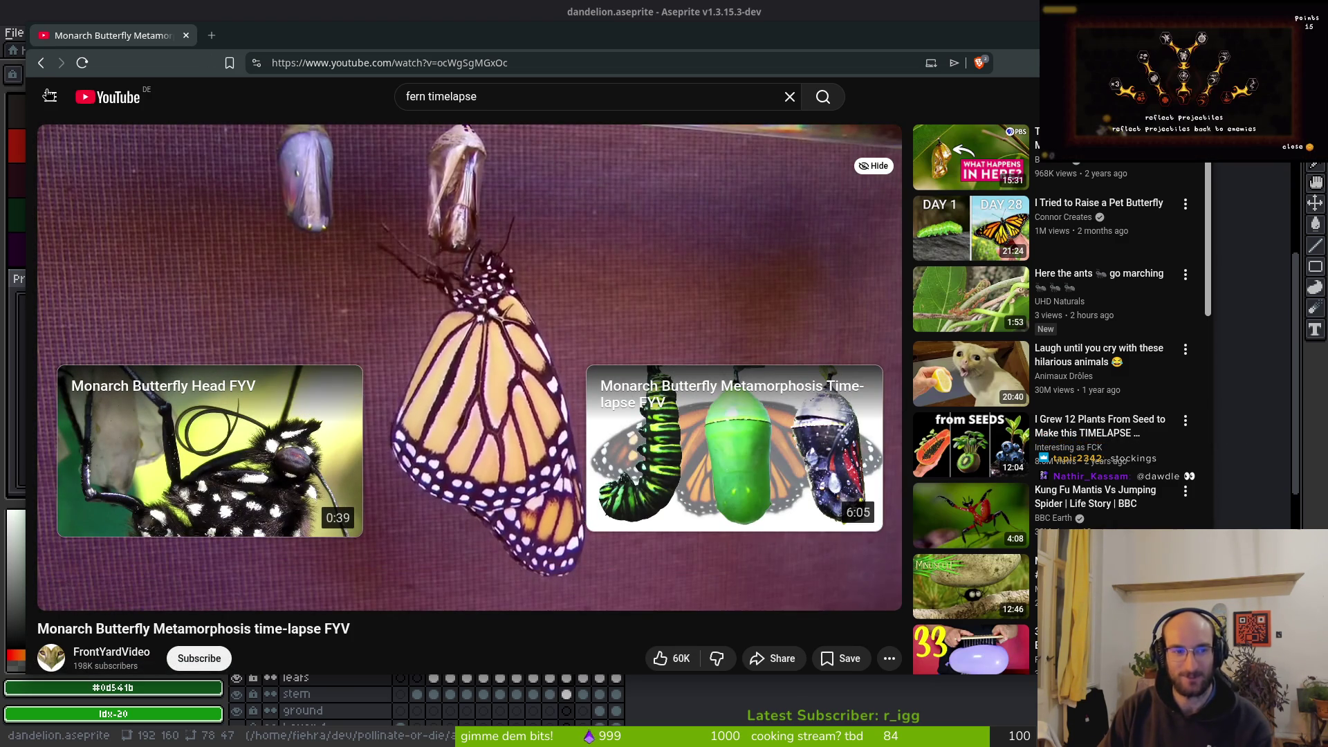
pyautogui.click(38, 66)
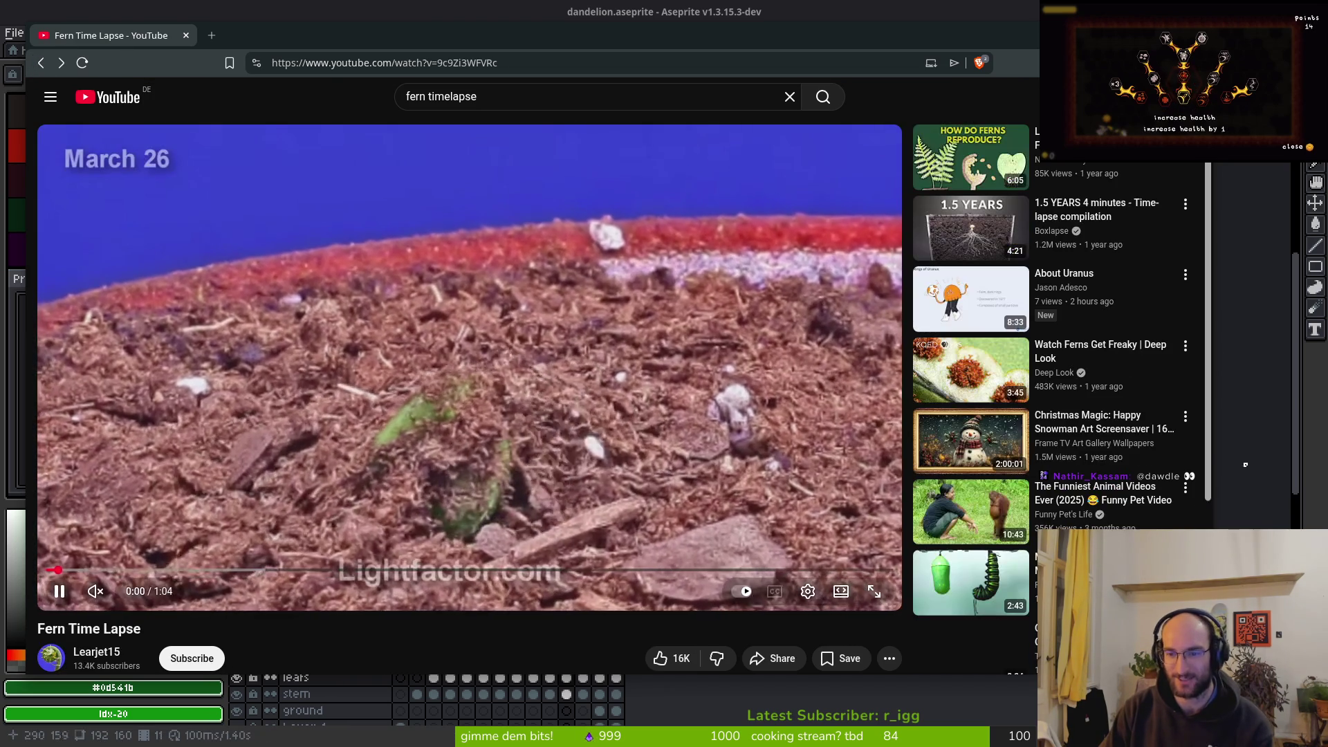
# Go forward again and open the Kung Fu Mantis Vs Jumping Spider video
pyautogui.hotkey('alt', 'Right')
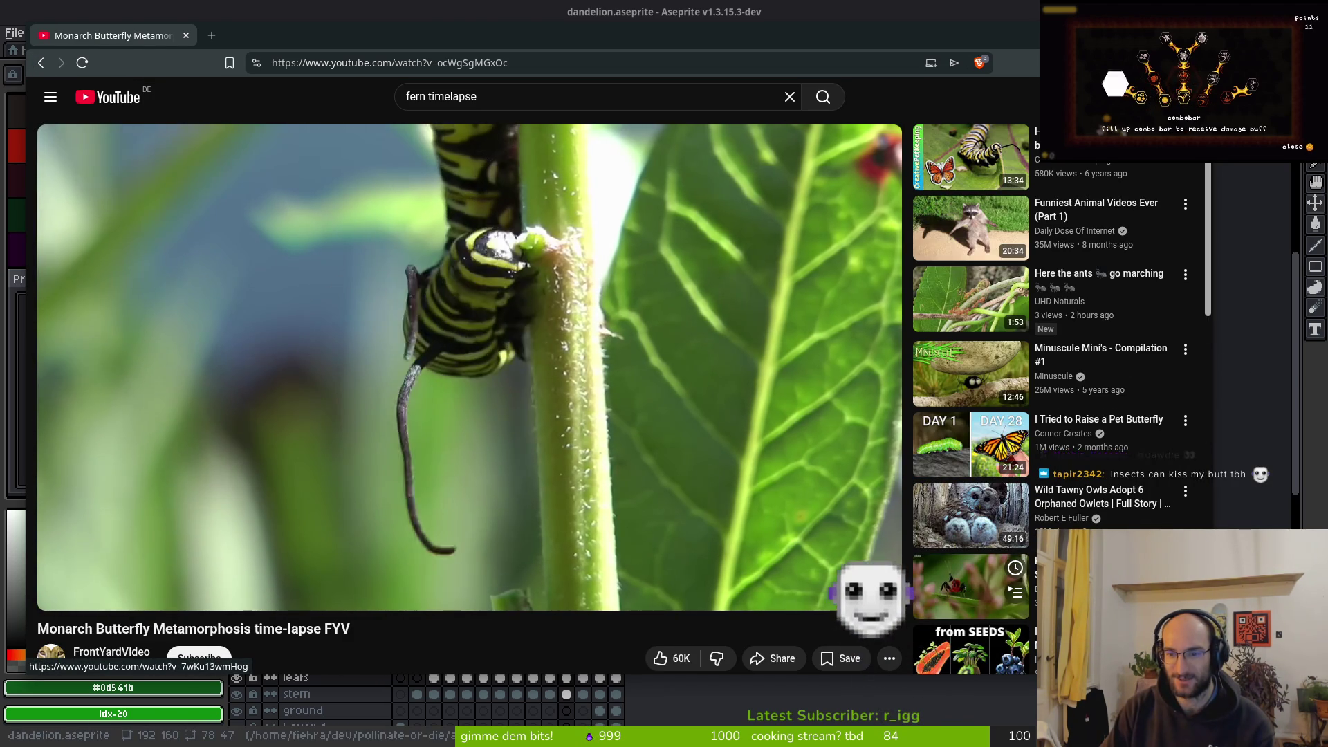
pyautogui.click(968, 588)
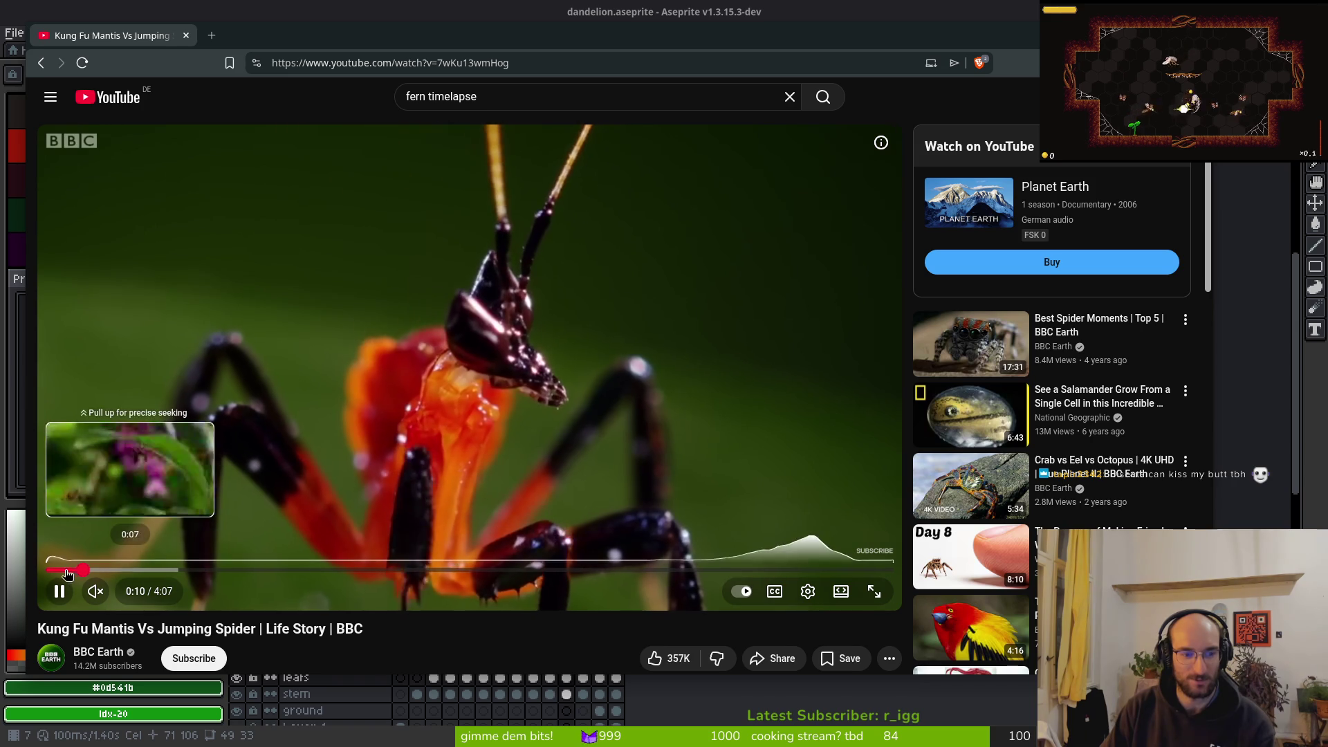
# Scrub the mantis video from near the start forward to about 3:20
pyautogui.click(66, 571)
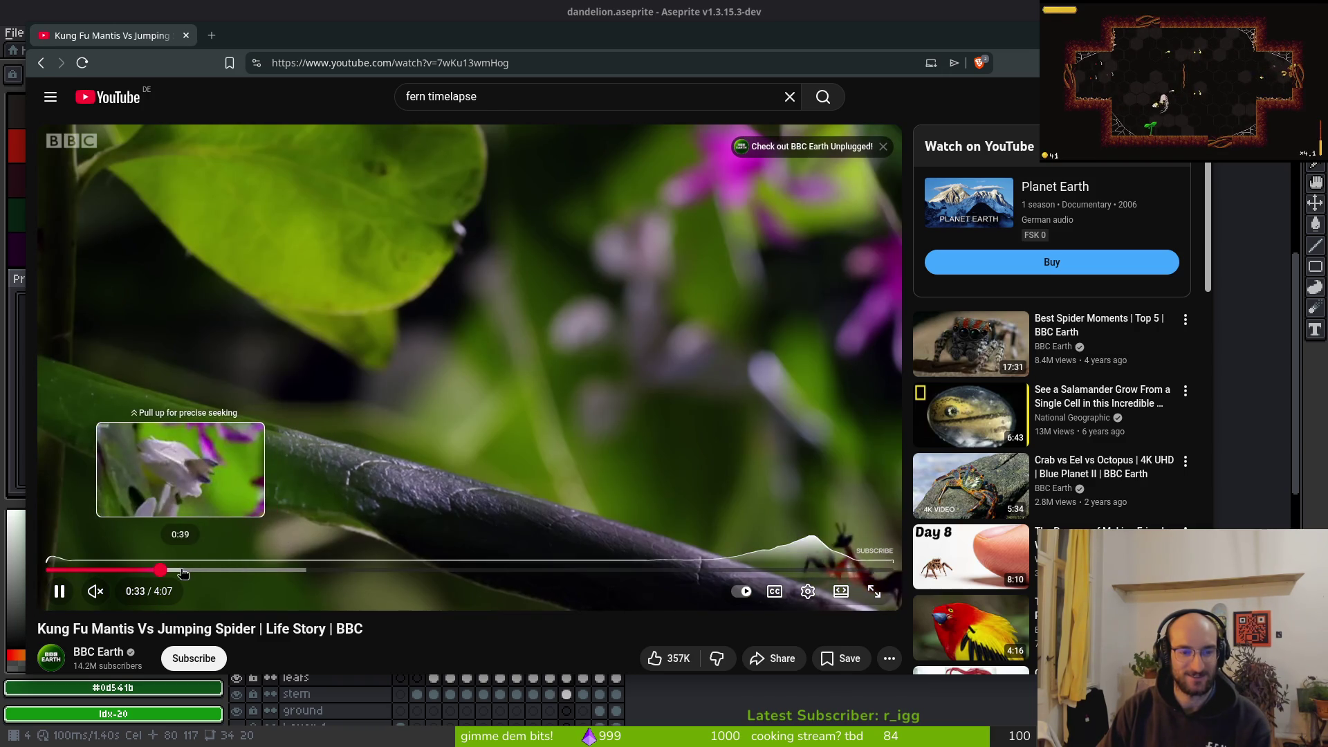
pyautogui.moveTo(183, 572); pyautogui.dragTo(255, 570)
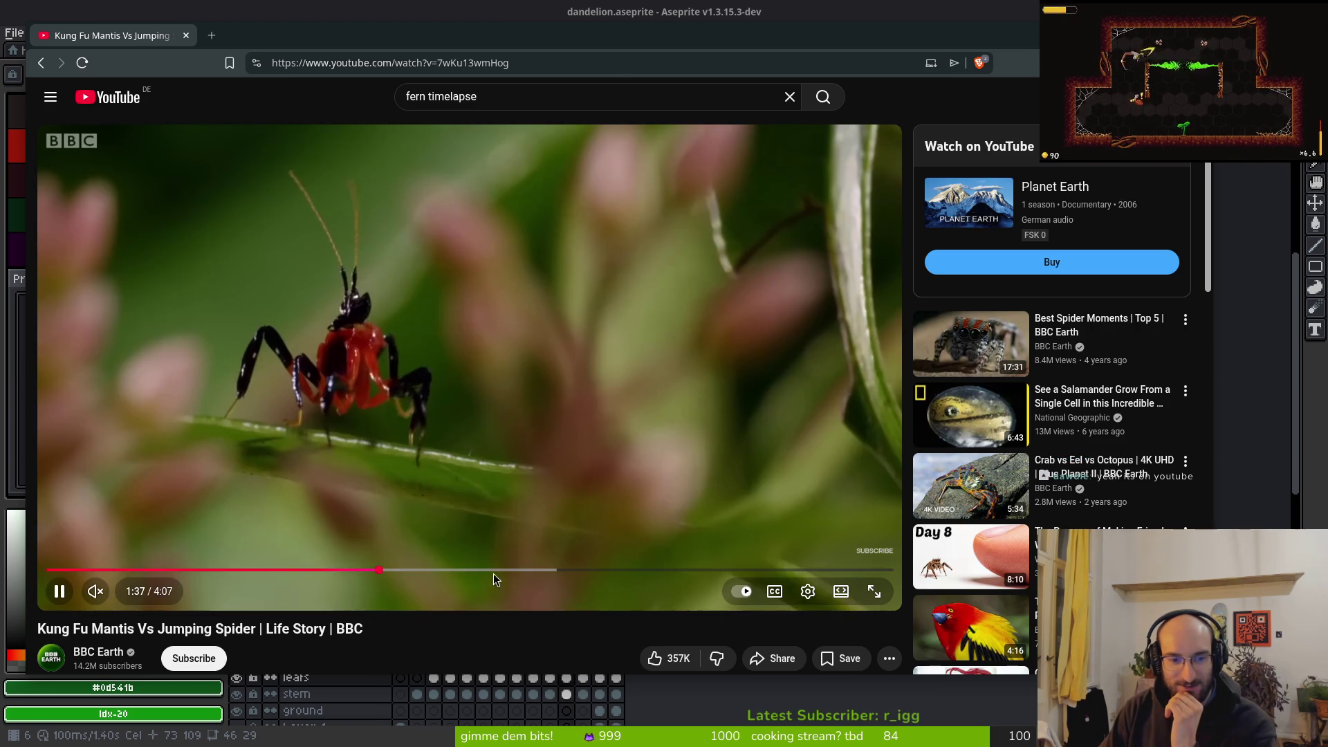
pyautogui.moveTo(492, 573); pyautogui.dragTo(559, 574)
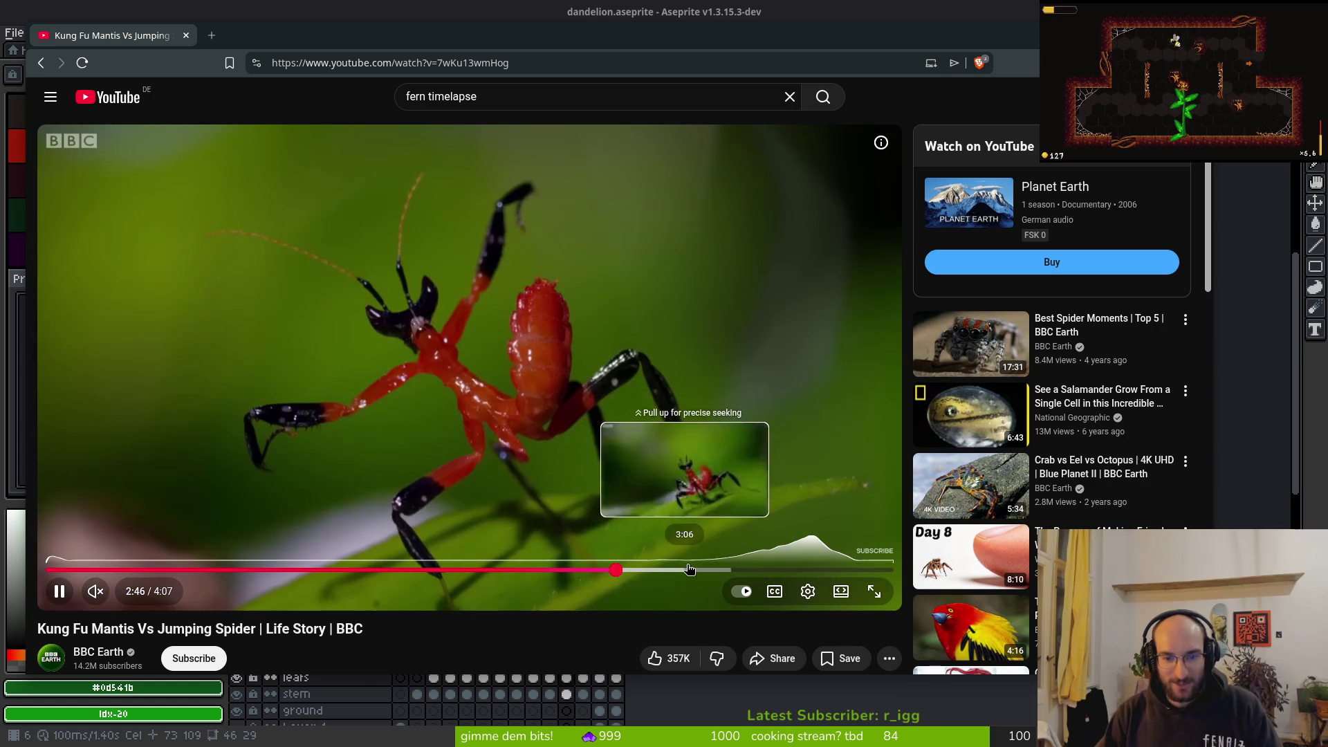
pyautogui.click(768, 568)
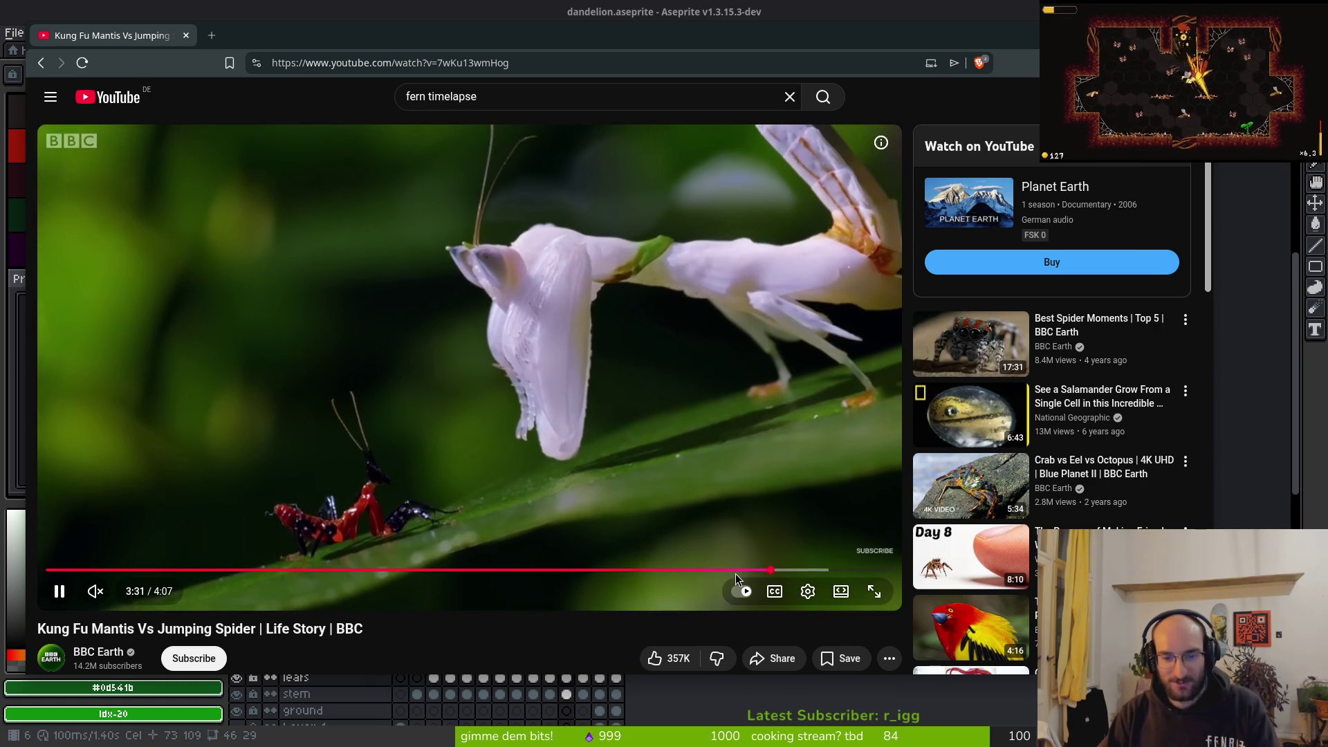
pyautogui.moveTo(736, 574); pyautogui.dragTo(733, 573)
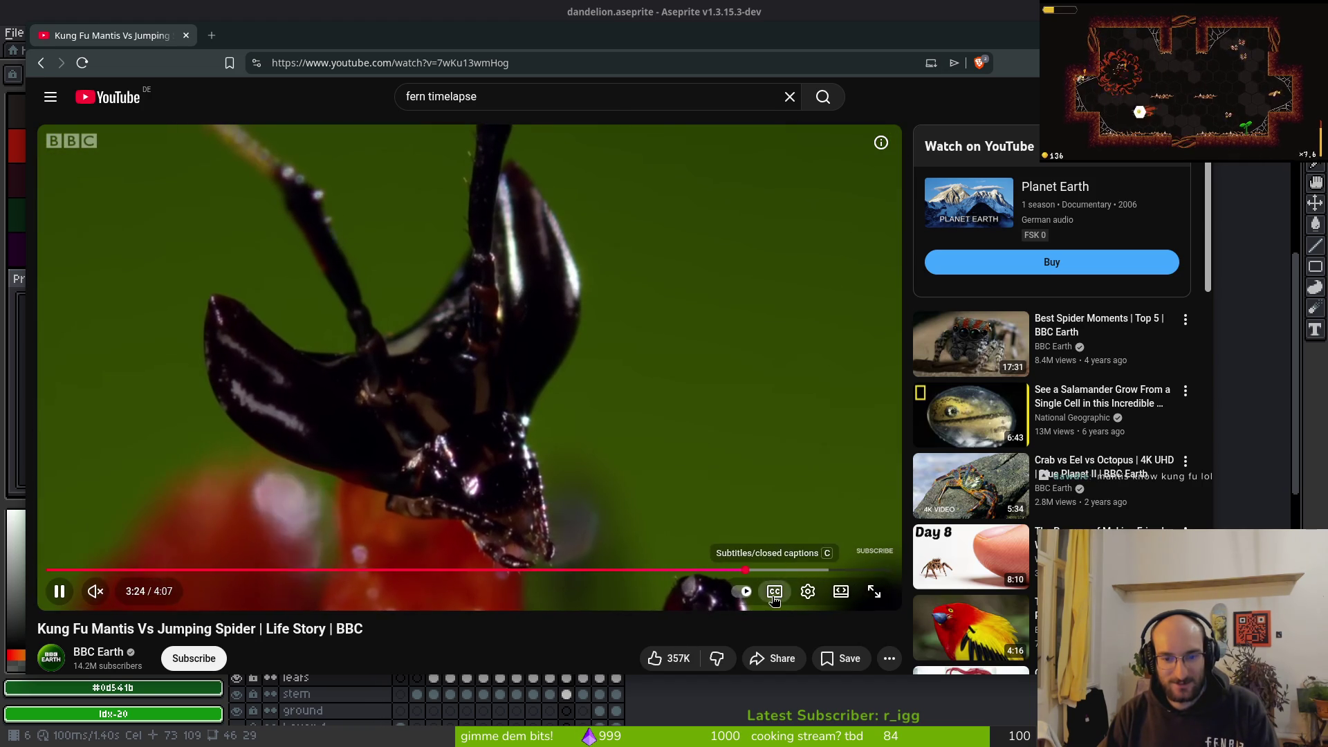
# Turn on English captions, rewind ten seconds, and focus the YouTube search box
pyautogui.click(774, 594)
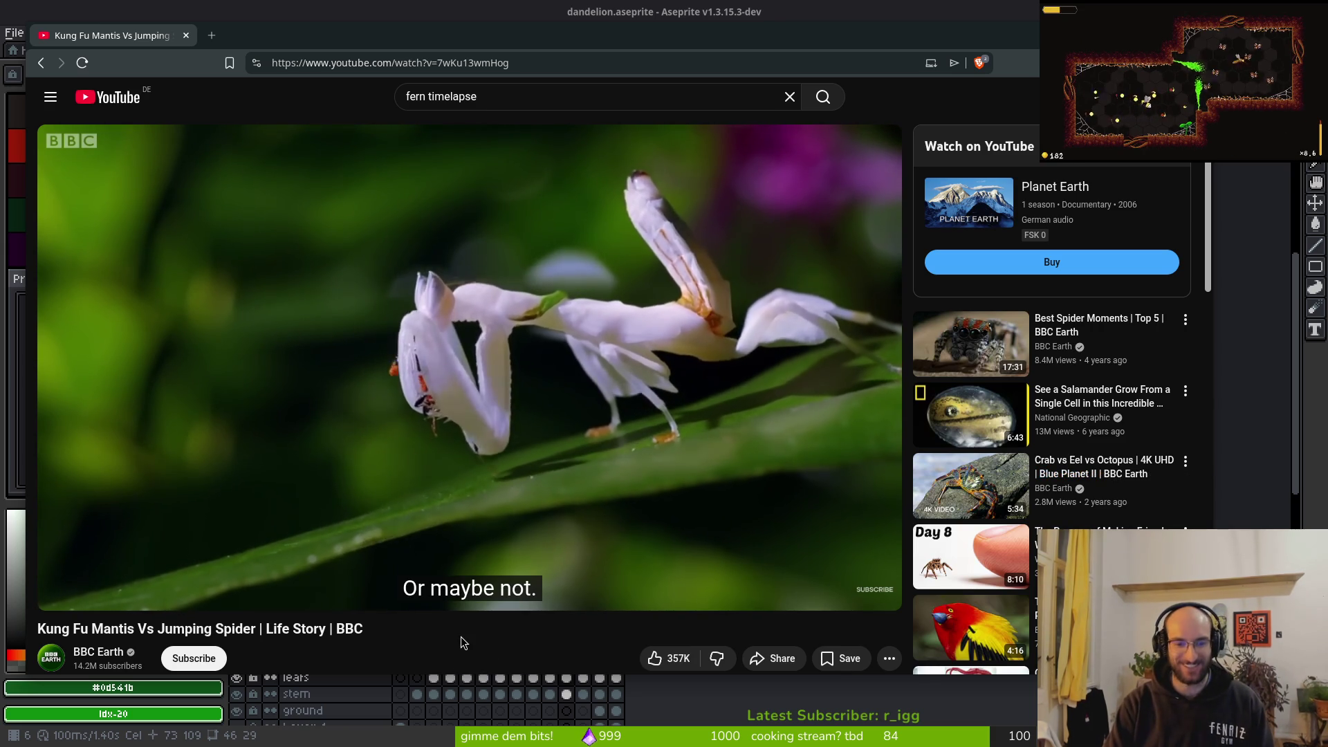
pyautogui.press('j')
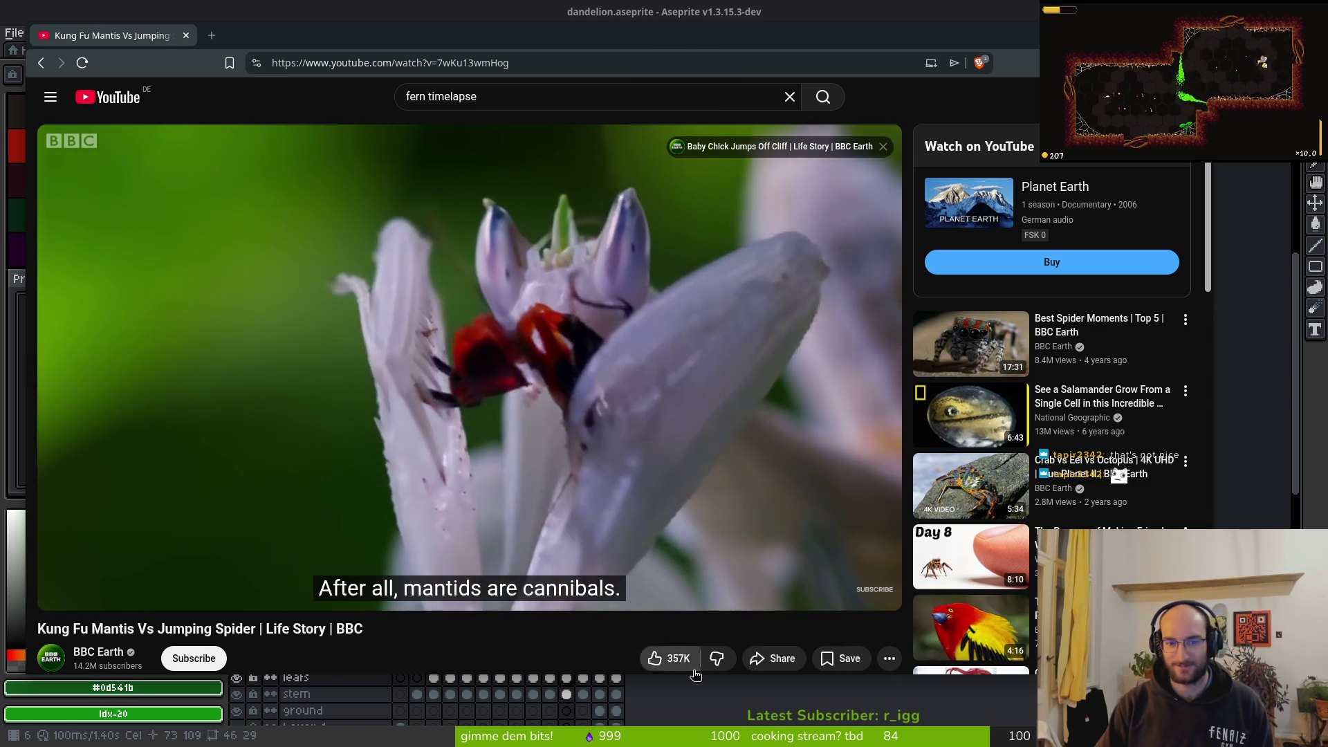
pyautogui.press('/')
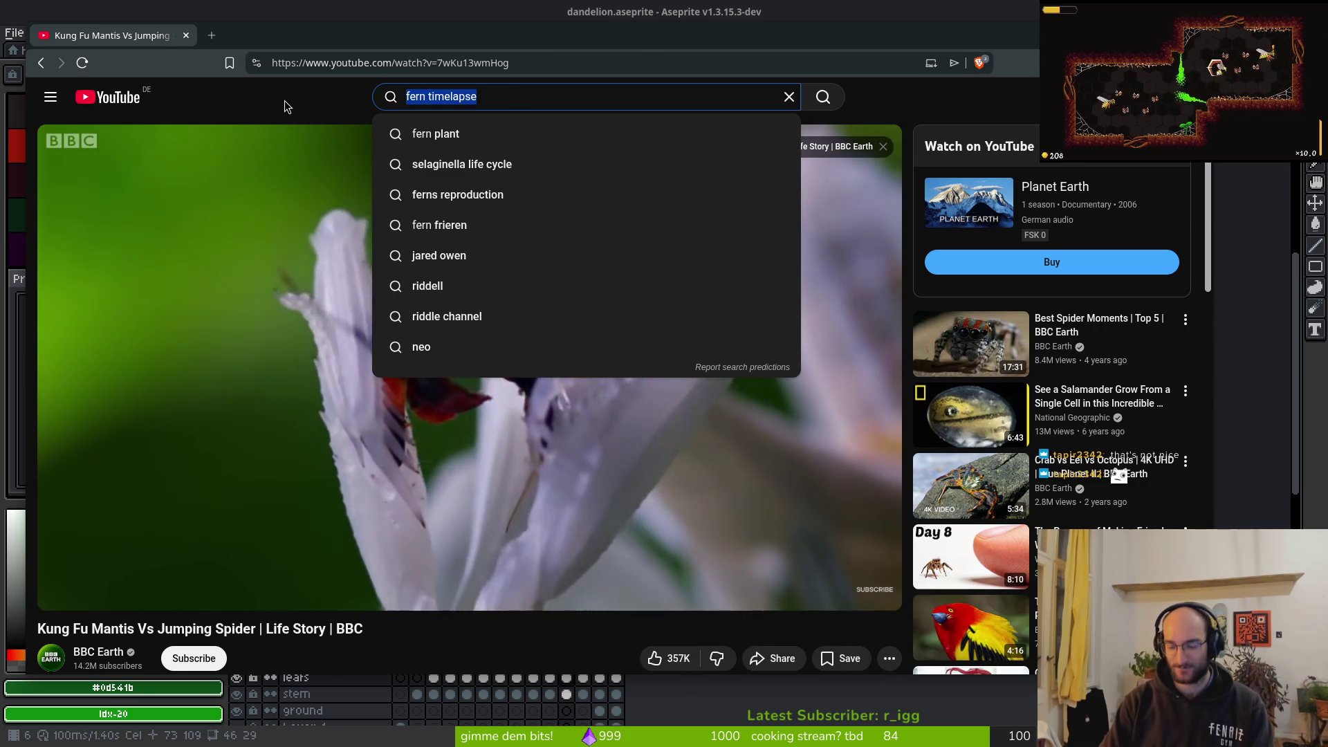
# Search YouTube for 'mantis eating timelaps'
pyautogui.write('mantis eating timelaps')
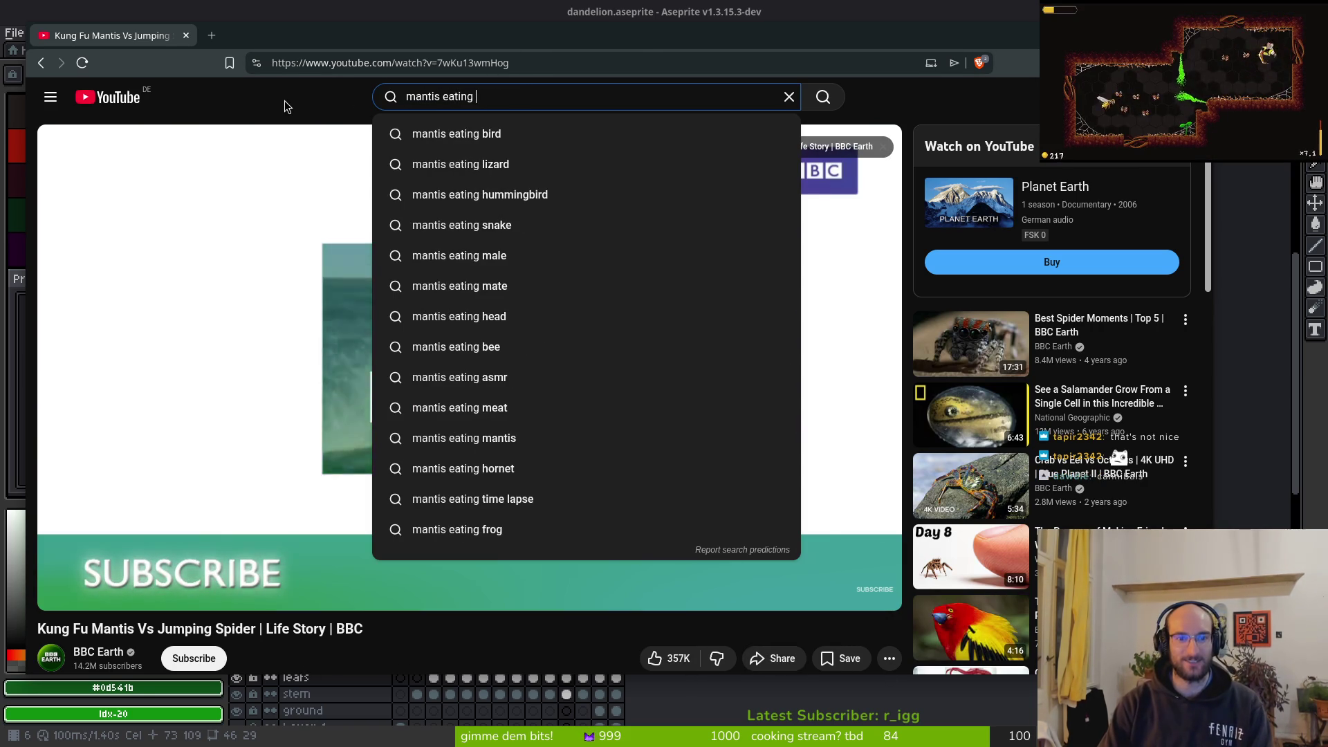
pyautogui.press('Return')
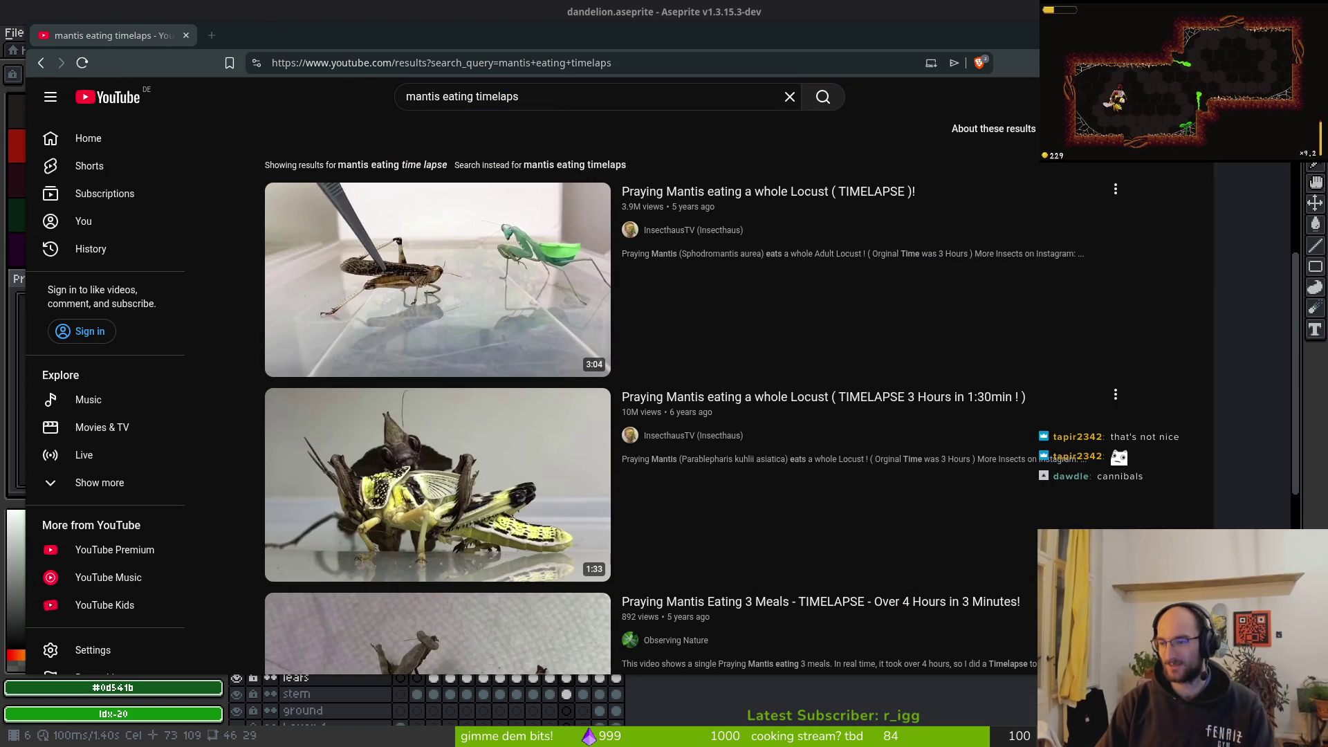
pyautogui.moveTo(849, 313)
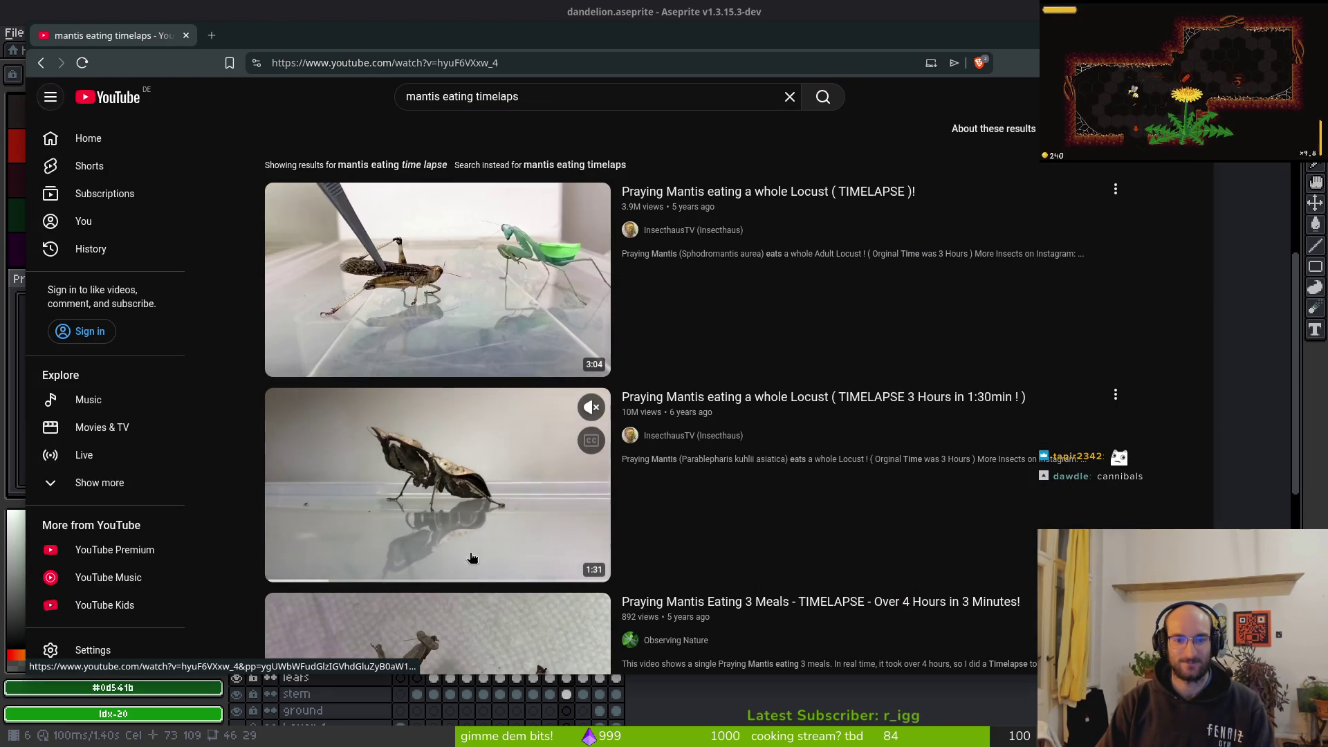
# Play the 'Praying Mantis eating a whole Locust' timelapse video
pyautogui.click(412, 507)
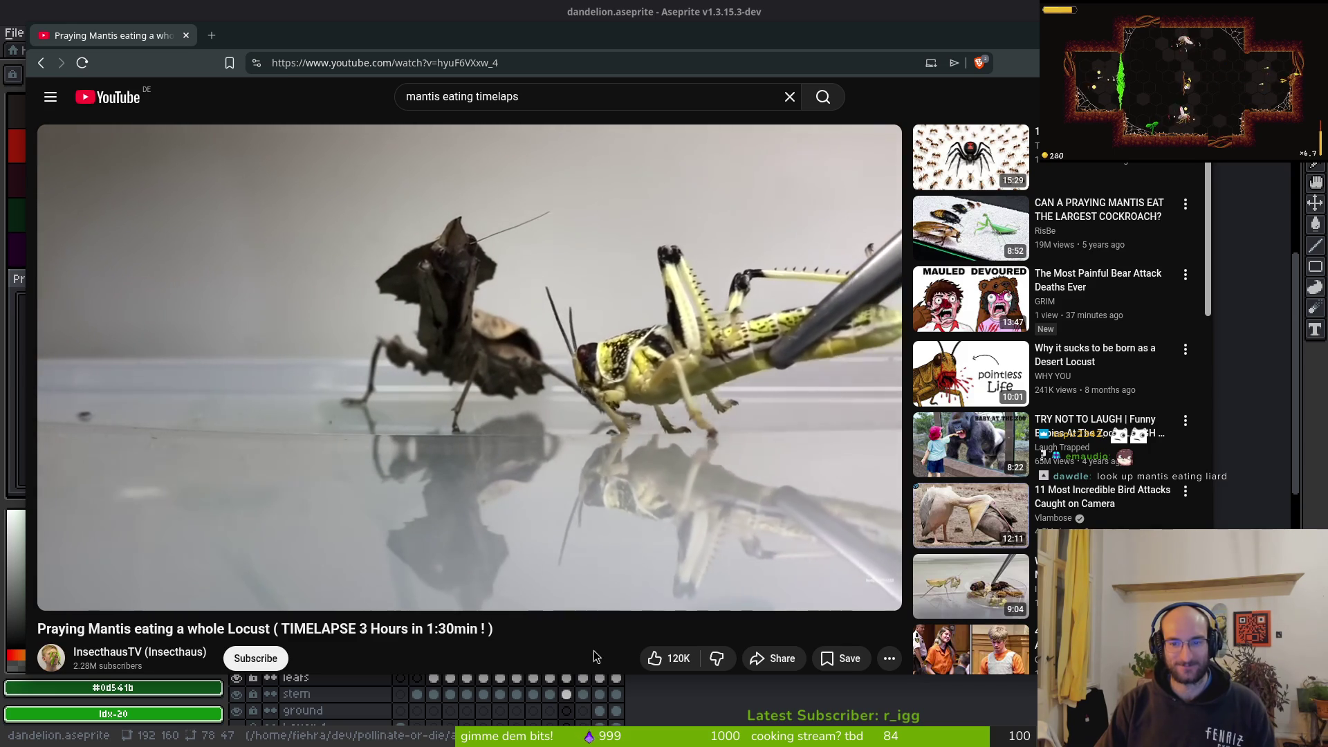
pyautogui.moveTo(1018, 382)
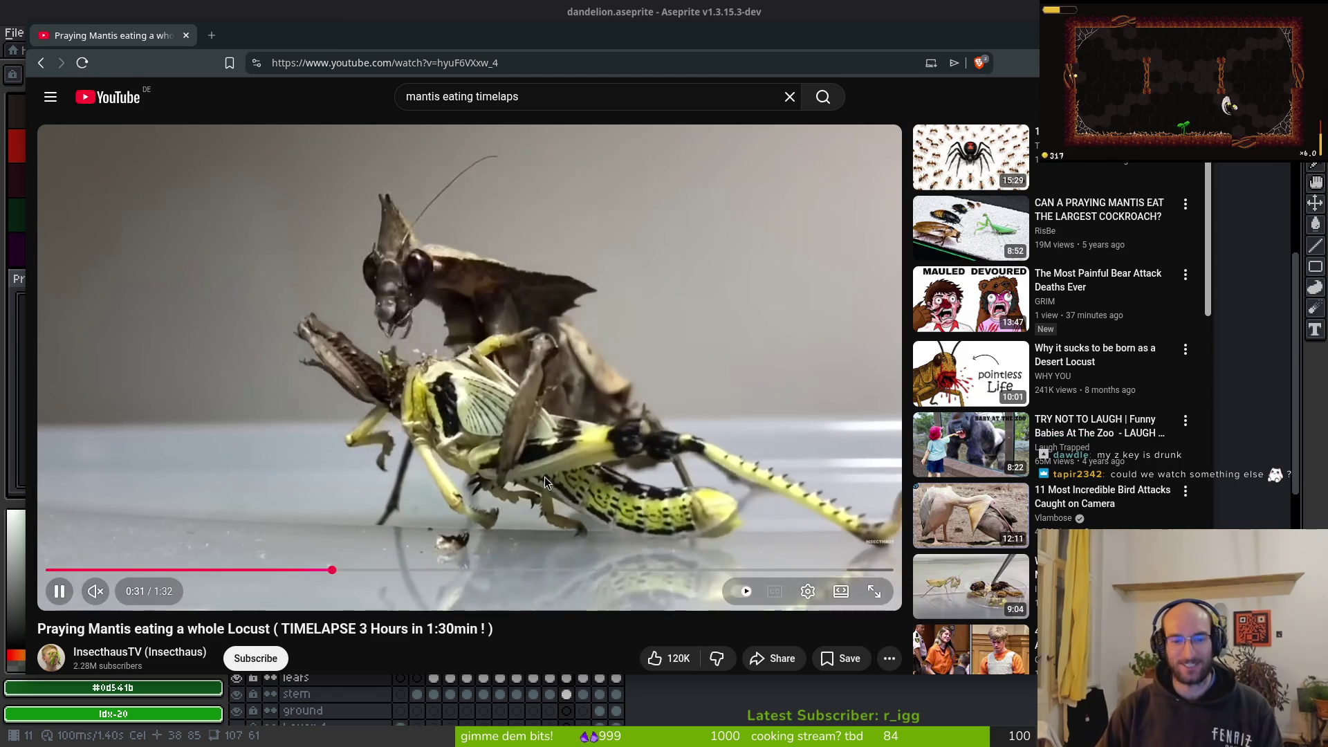
pyautogui.scroll(-1, 1067, 490)
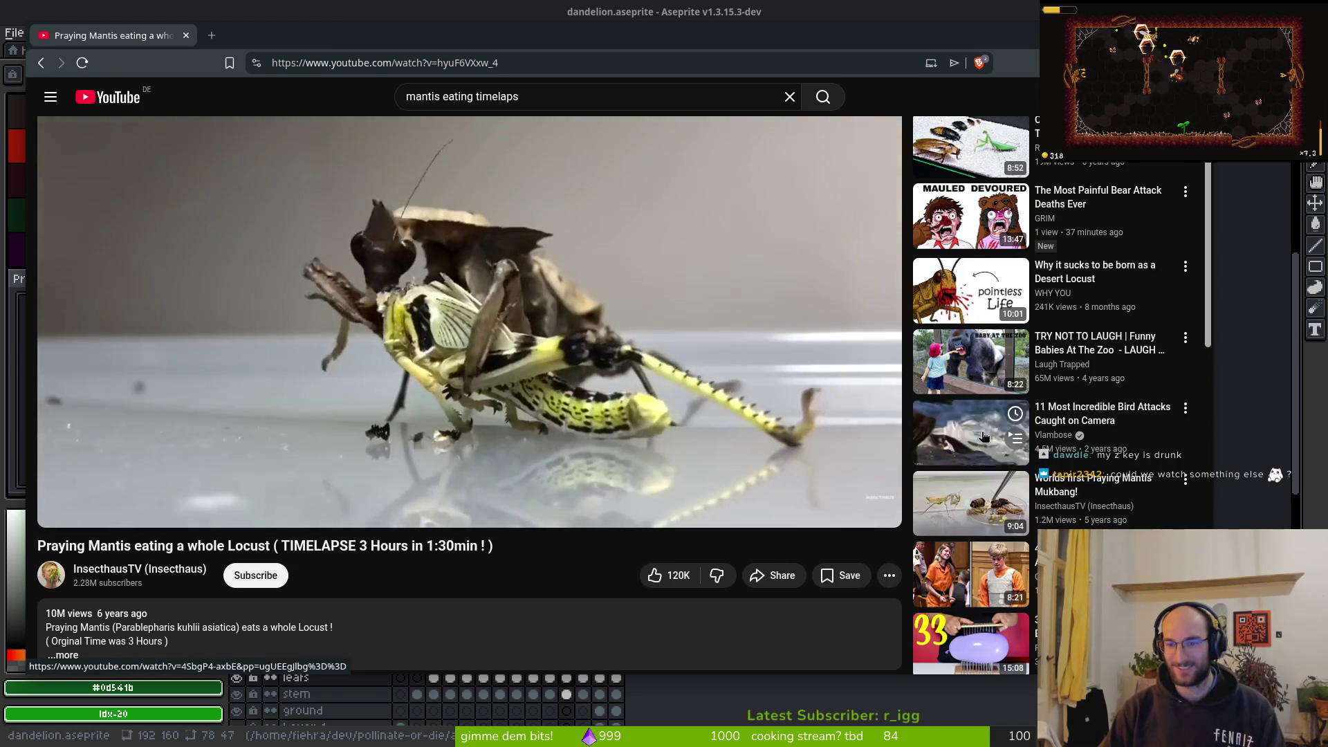
# Return to the dandelion sprite in Aseprite and zoom in on the leaf beside the stem
pyautogui.hotkey('alt', 'Tab')
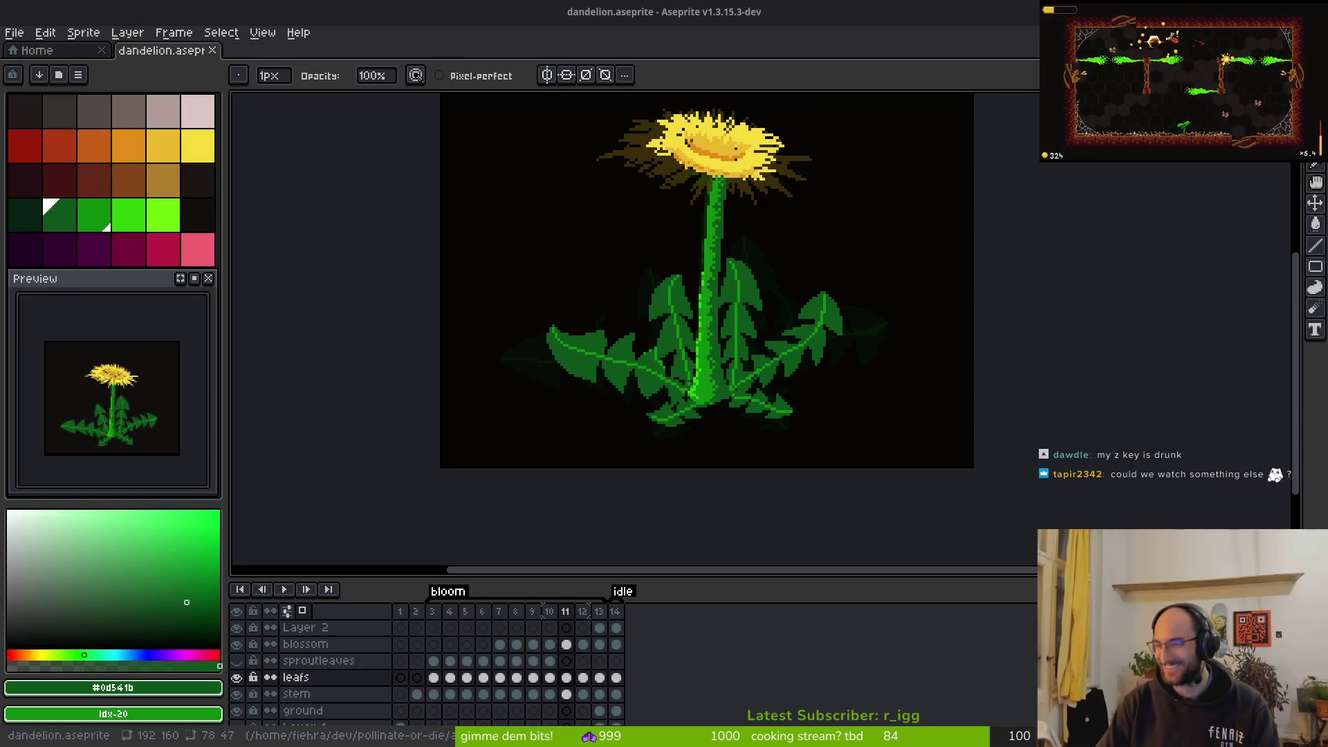
pyautogui.press('Return')
pyautogui.press('alt')
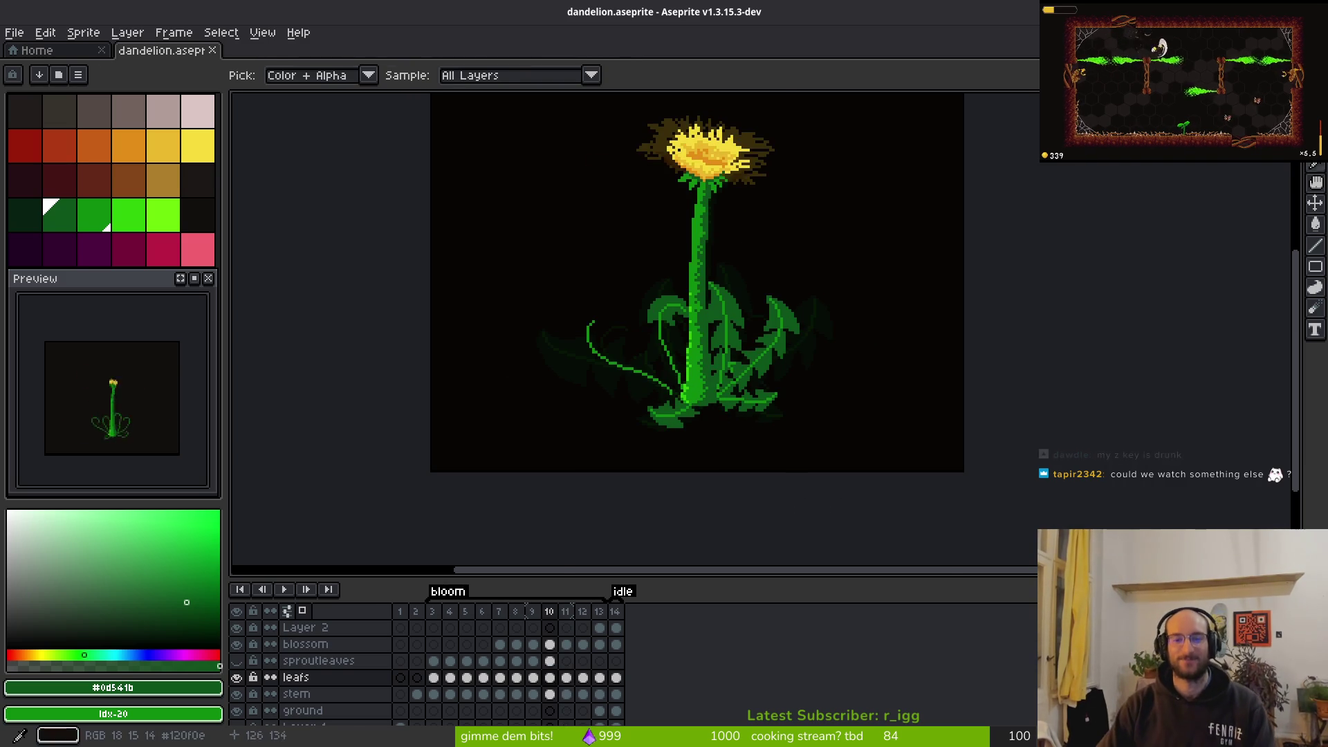
pyautogui.scroll(3, 653, 300)
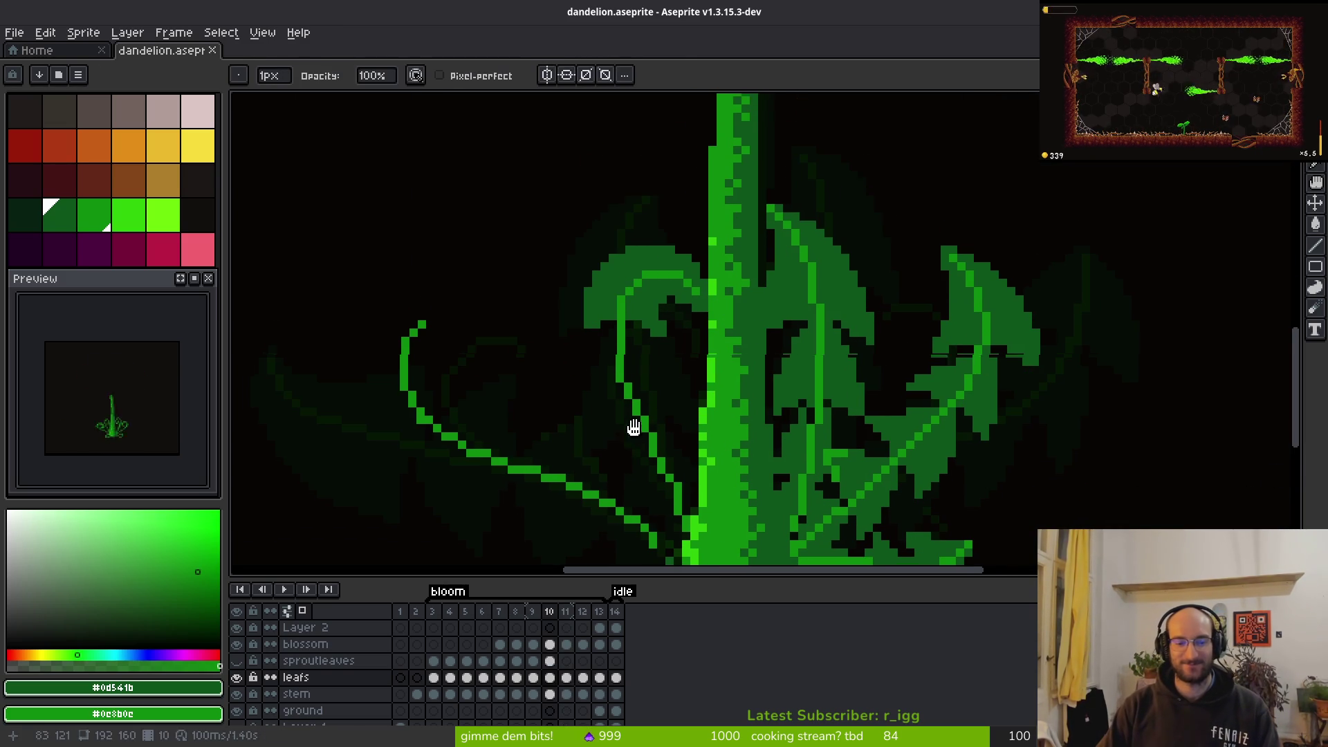
pyautogui.scroll(4, 657, 256)
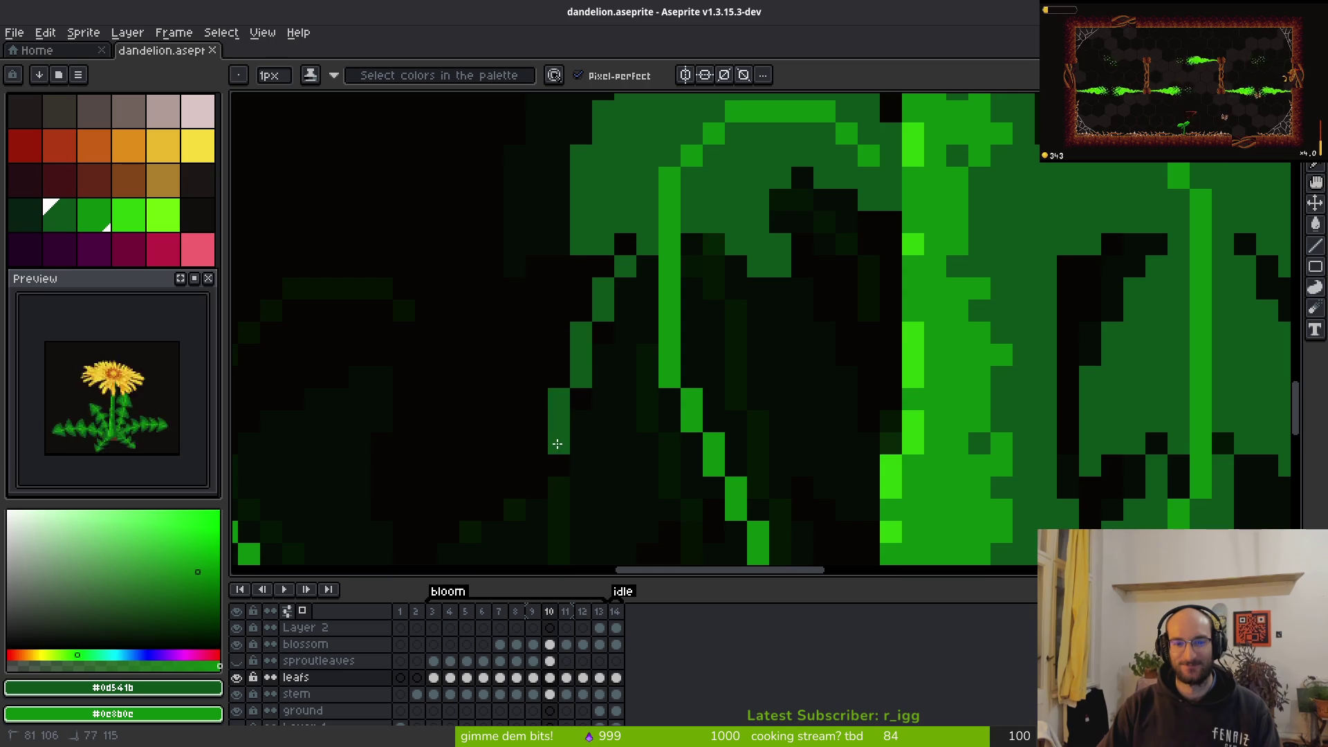
pyautogui.scroll(-3, 774, 364)
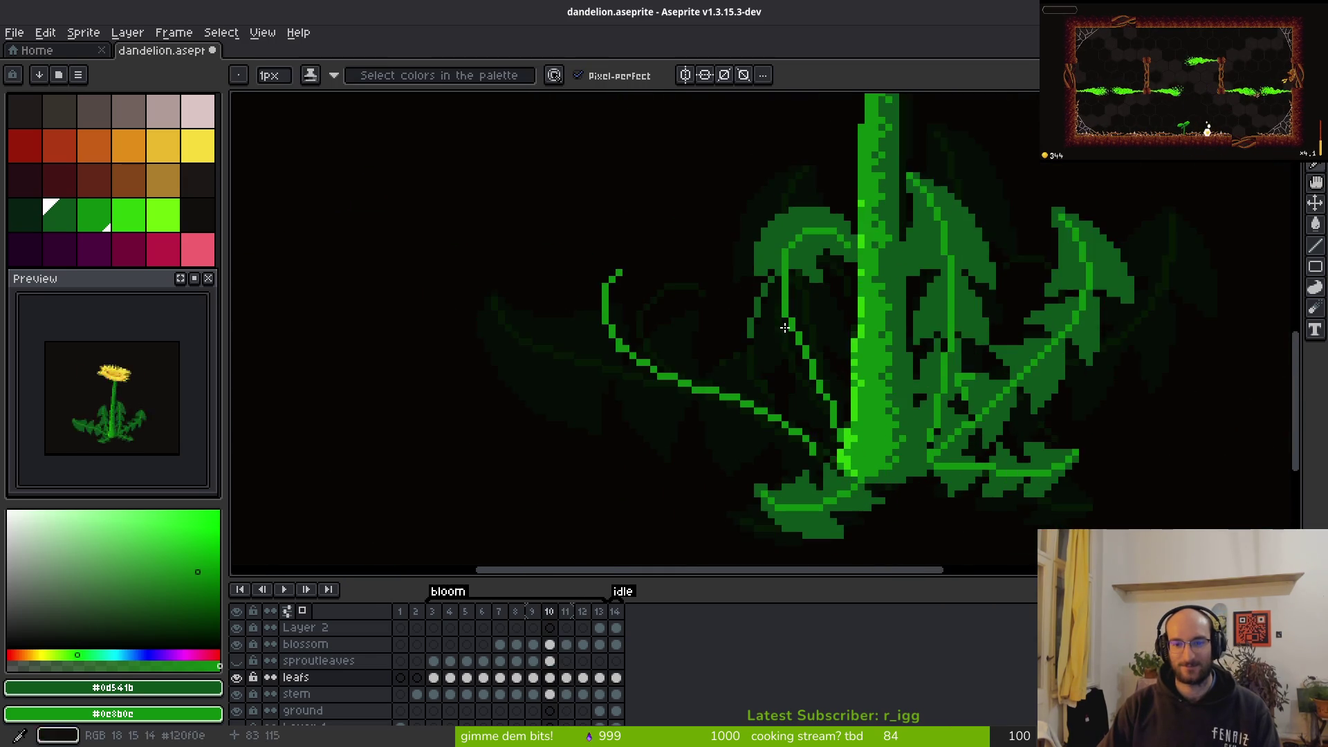
pyautogui.scroll(2, 778, 301)
pyautogui.scroll(1, 779, 253)
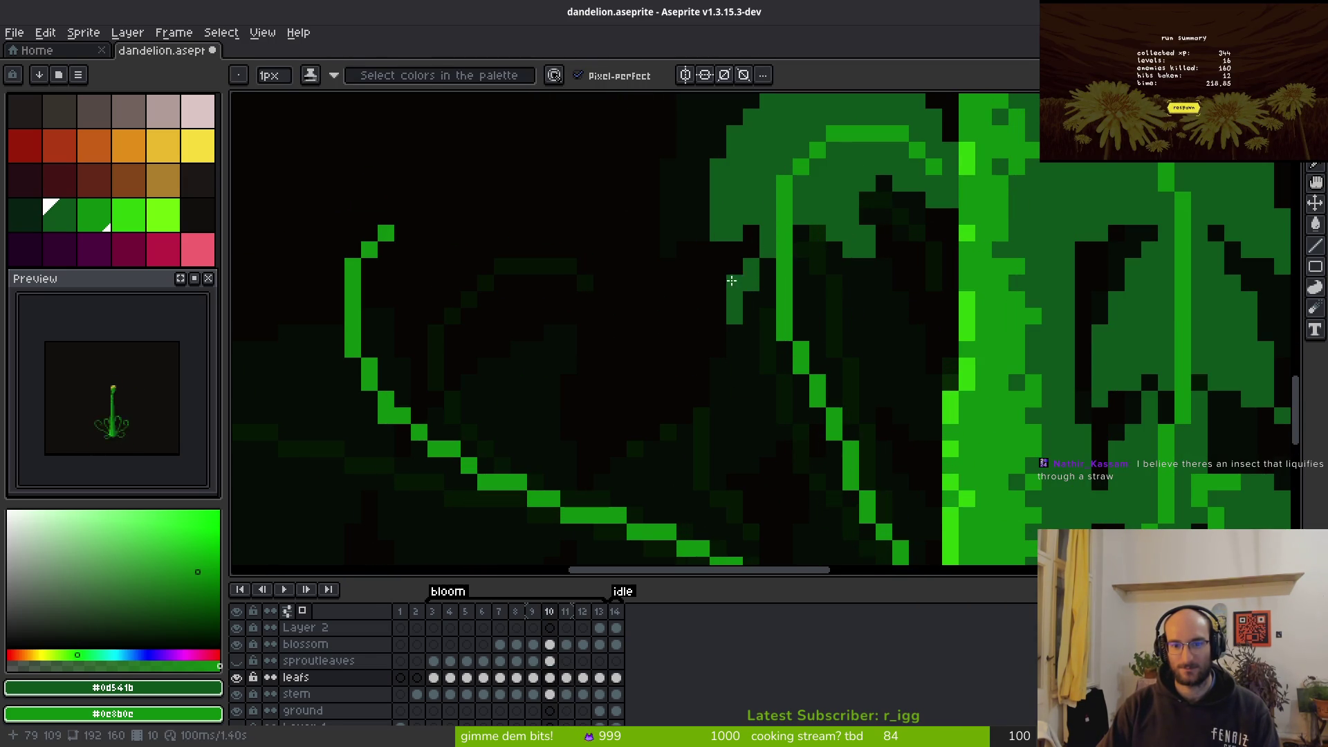
pyautogui.scroll(1, 733, 358)
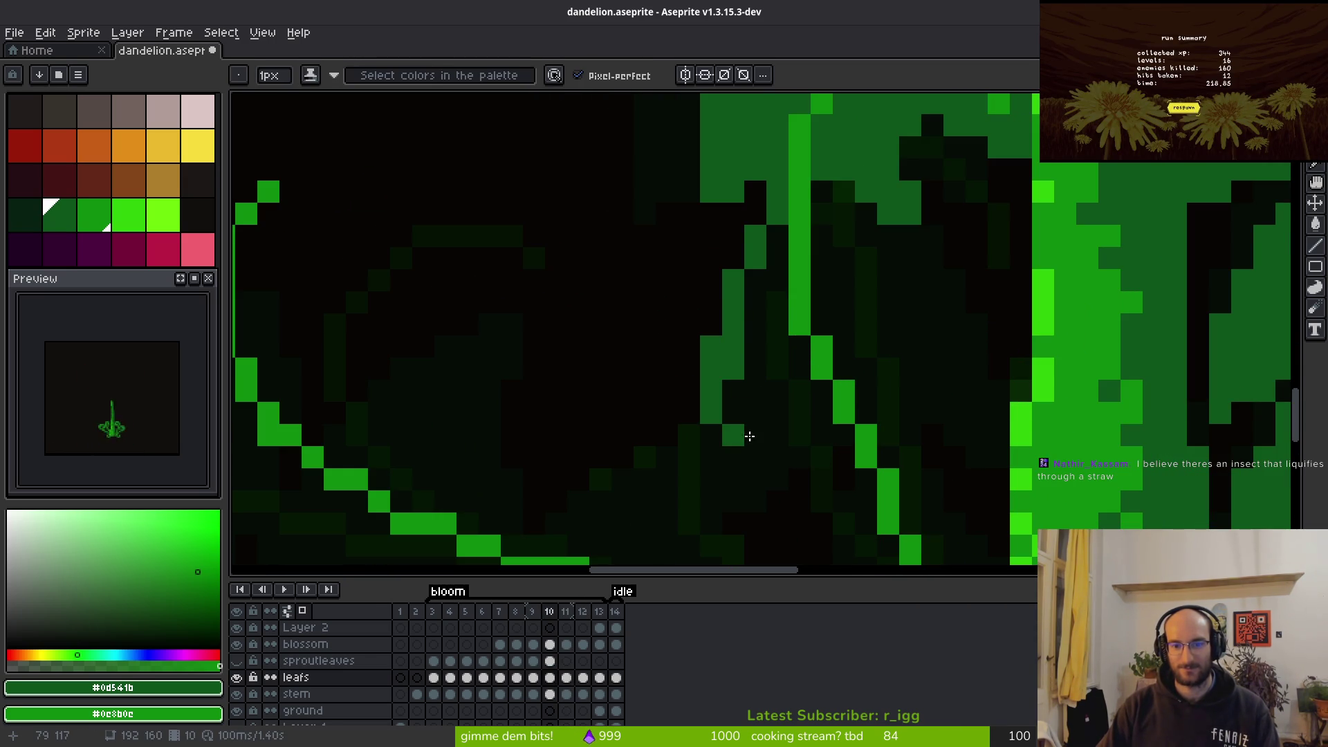
pyautogui.scroll(-3, 719, 380)
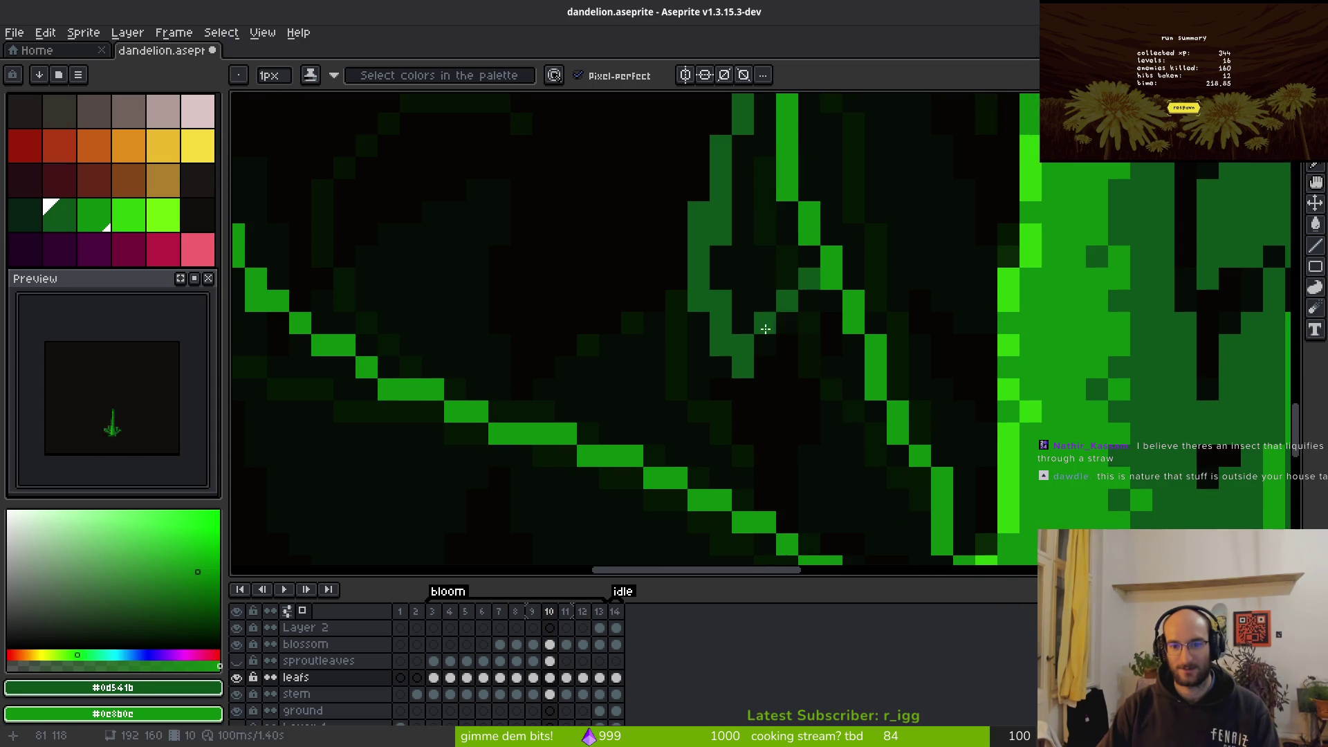
# Fill the empty leaf area and the gap beside the stem with dark green
pyautogui.press('Tab')
pyautogui.press('Tab')
pyautogui.press('g')
pyautogui.click(780, 267)
pyautogui.press('b')
pyautogui.scroll(3, 849, 354)
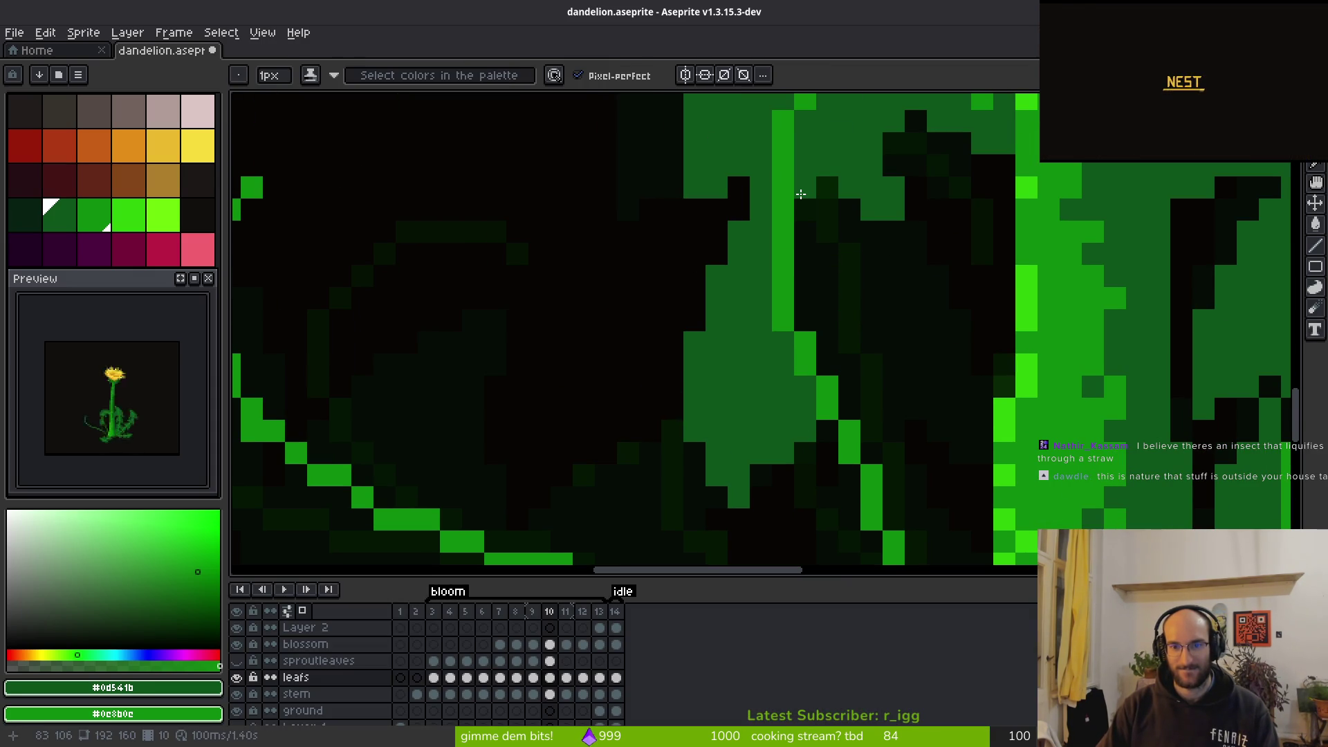
pyautogui.click(802, 198)
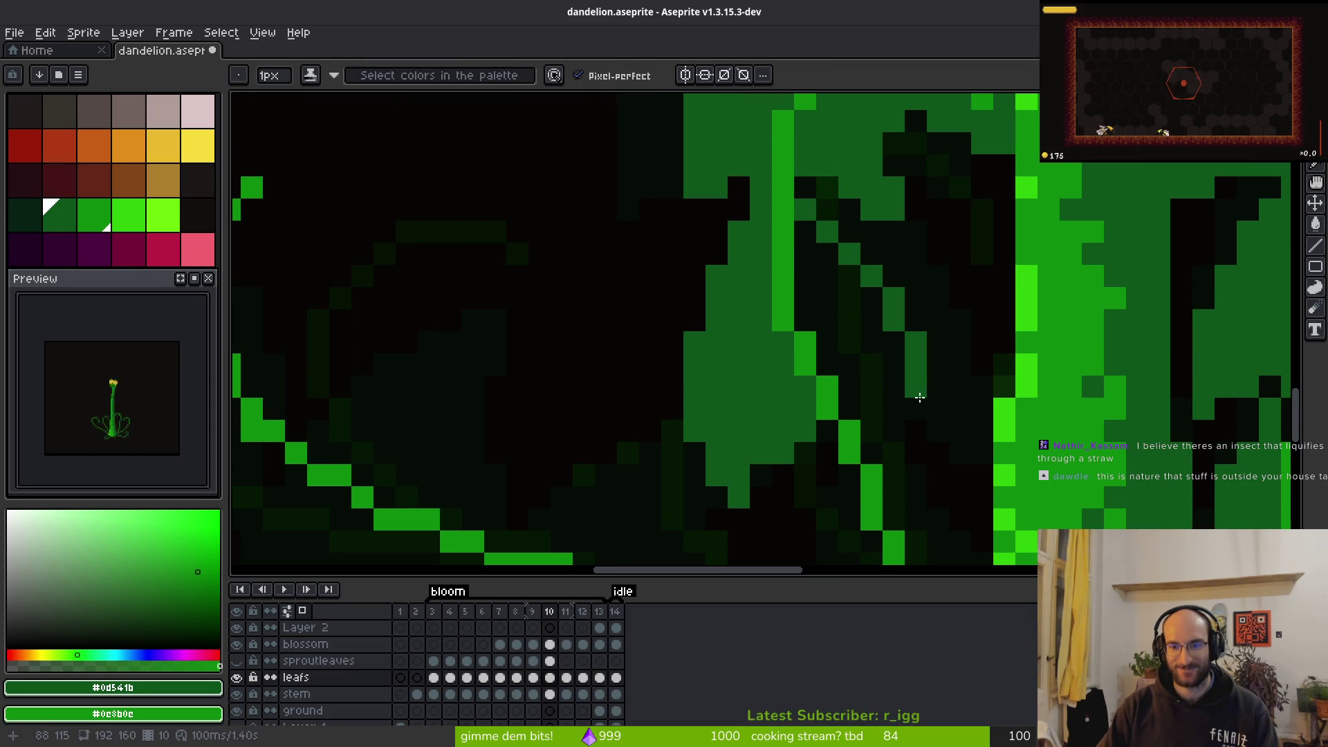
pyautogui.press('g')
pyautogui.click(868, 373)
pyautogui.scroll(-2, 868, 378)
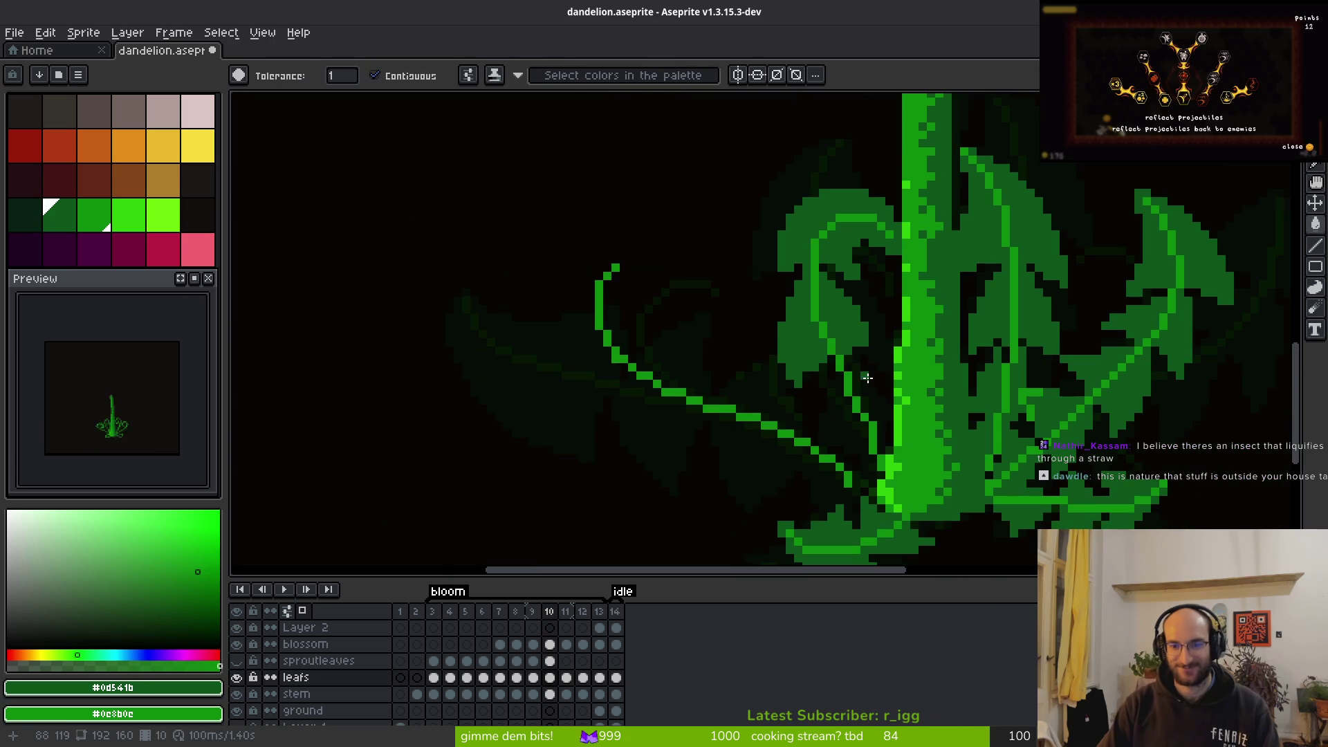
pyautogui.press('b')
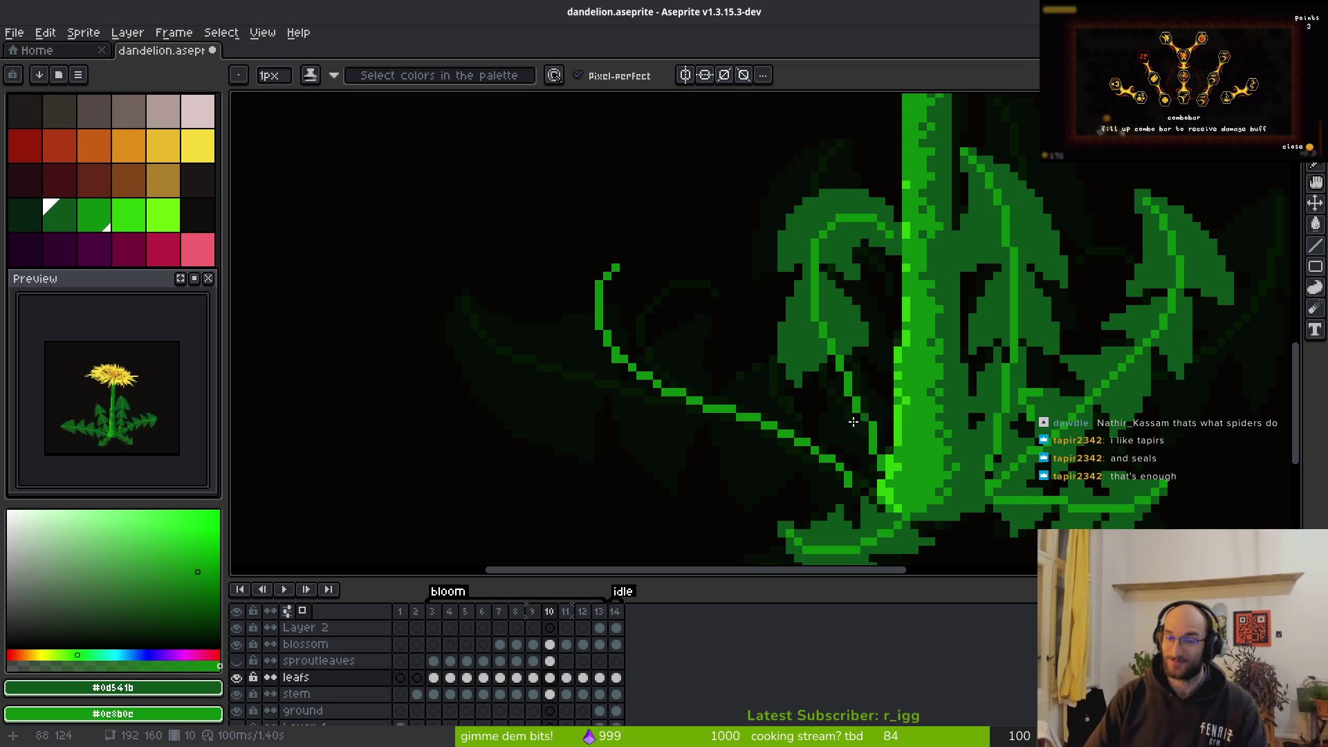
pyautogui.scroll(2, 858, 418)
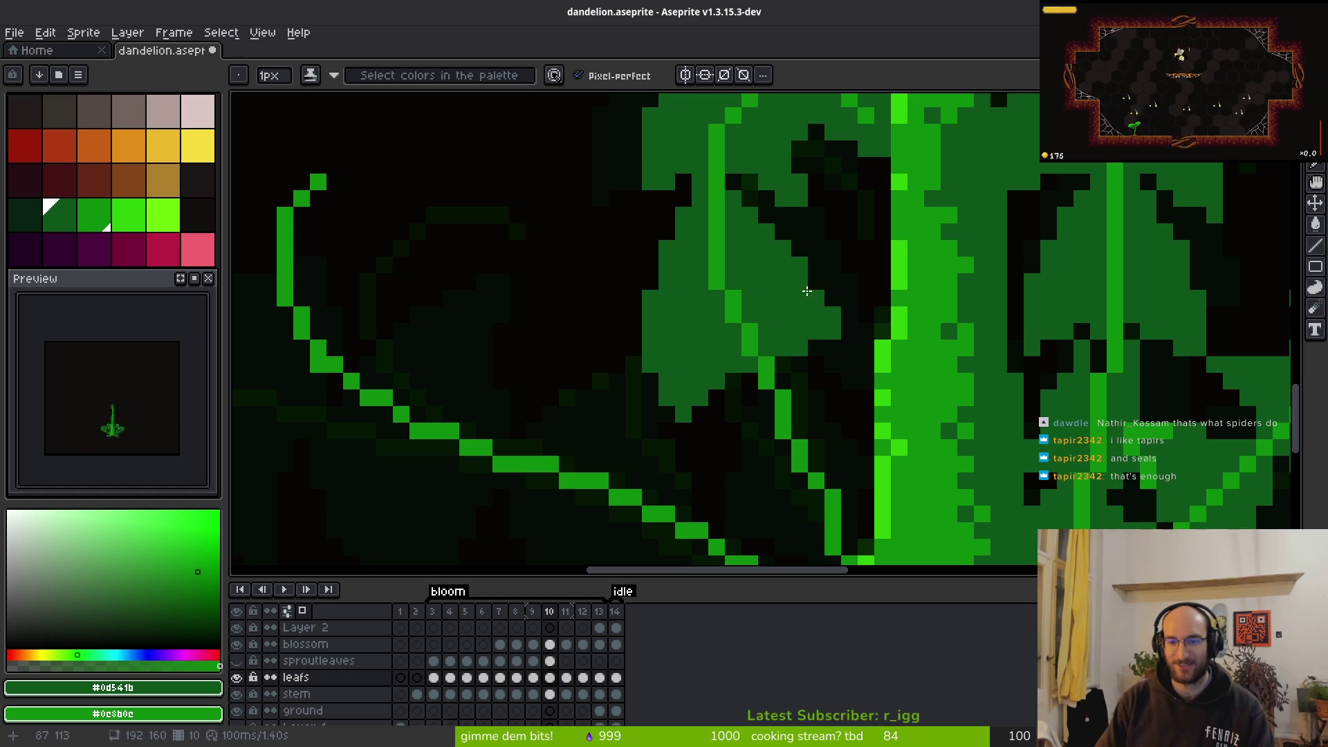
# Draw a dark-green line down the leaf beside the stem
pyautogui.press('e')
pyautogui.press('b')
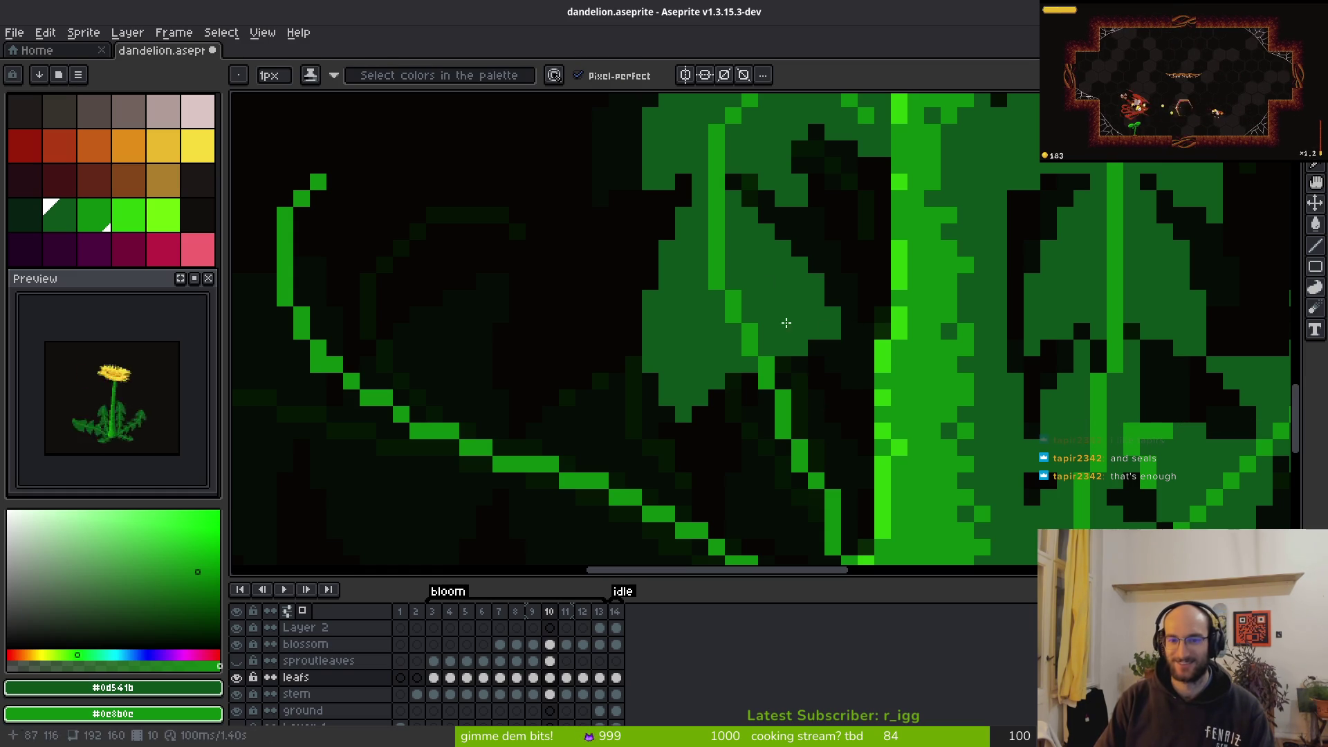
pyautogui.scroll(-3, 735, 220)
pyautogui.scroll(3, 735, 220)
pyautogui.press('e')
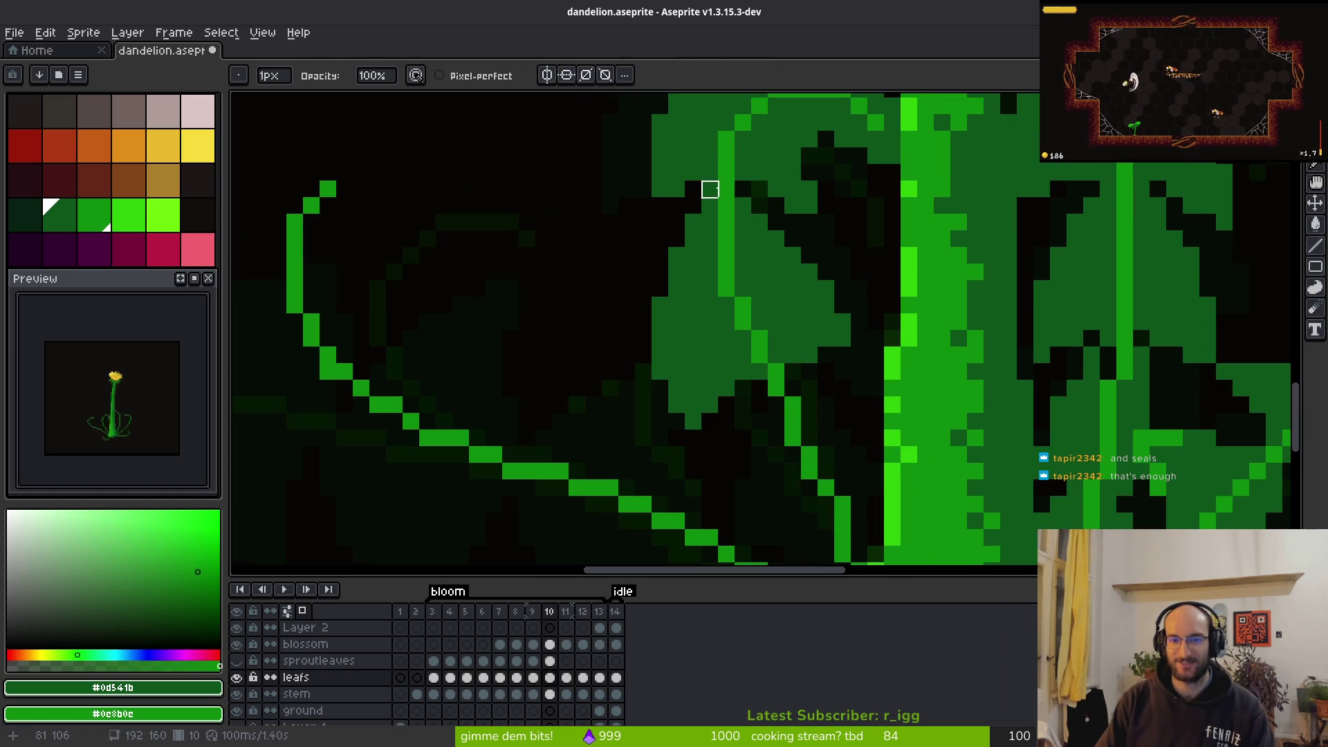
pyautogui.press('b')
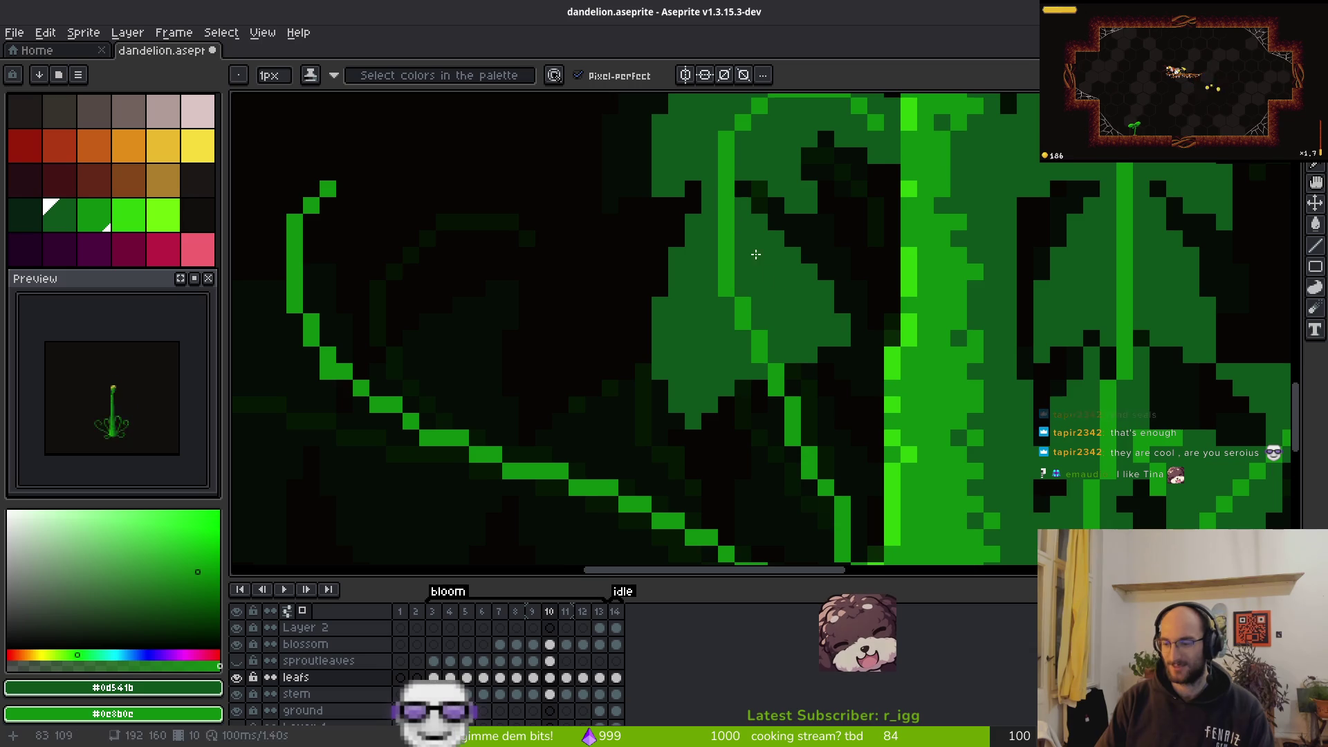
pyautogui.moveTo(824, 324); pyautogui.dragTo(815, 305)
pyautogui.moveTo(849, 348); pyautogui.dragTo(827, 308)
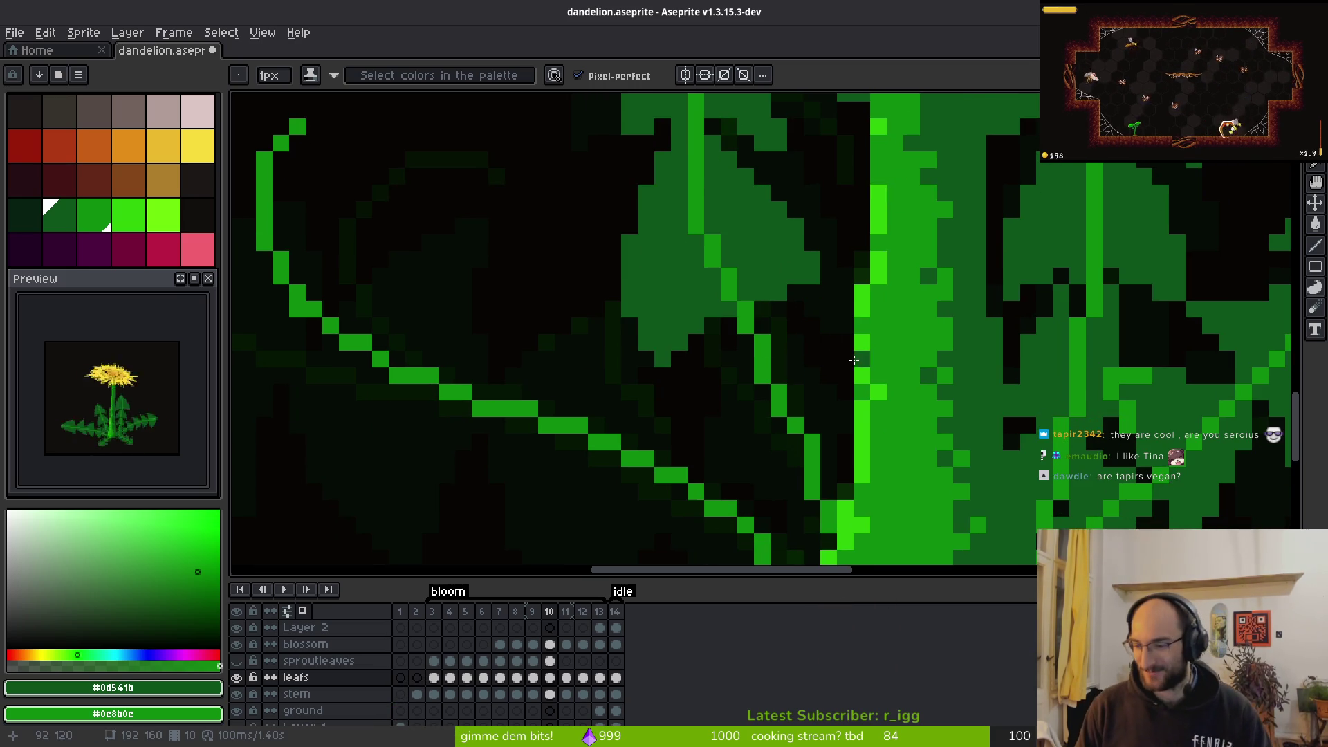
pyautogui.scroll(-3, 787, 360)
pyautogui.scroll(2, 787, 360)
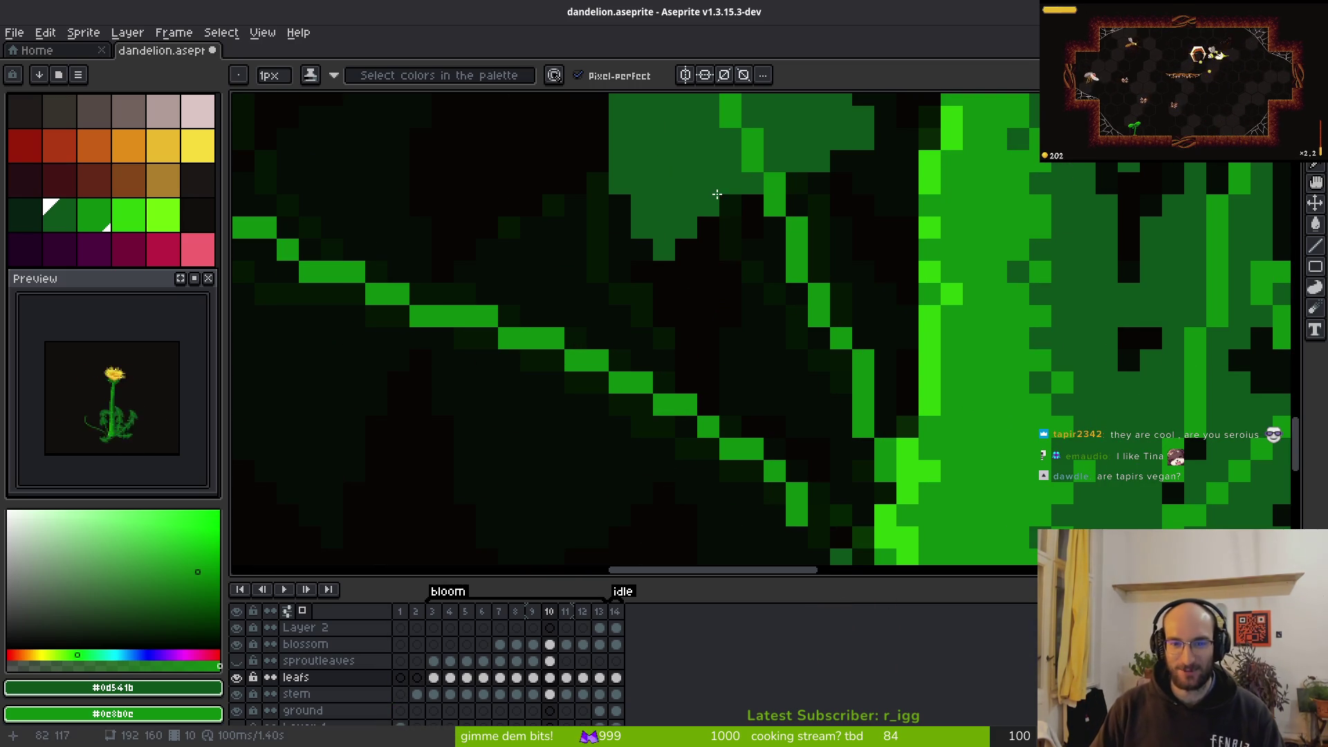
pyautogui.moveTo(794, 143)
pyautogui.mouseDown()
pyautogui.moveTo(771, 224)
pyautogui.moveTo(798, 332)
pyautogui.moveTo(851, 300)
pyautogui.moveTo(859, 309)
pyautogui.moveTo(795, 321)
pyautogui.moveTo(817, 277)
pyautogui.moveTo(794, 234)
pyautogui.mouseUp()
# Paint a diagonal dark-green edge along the leaf and fill the area beside it
pyautogui.scroll(1, 826, 229)
pyautogui.press('e')
pyautogui.press('b')
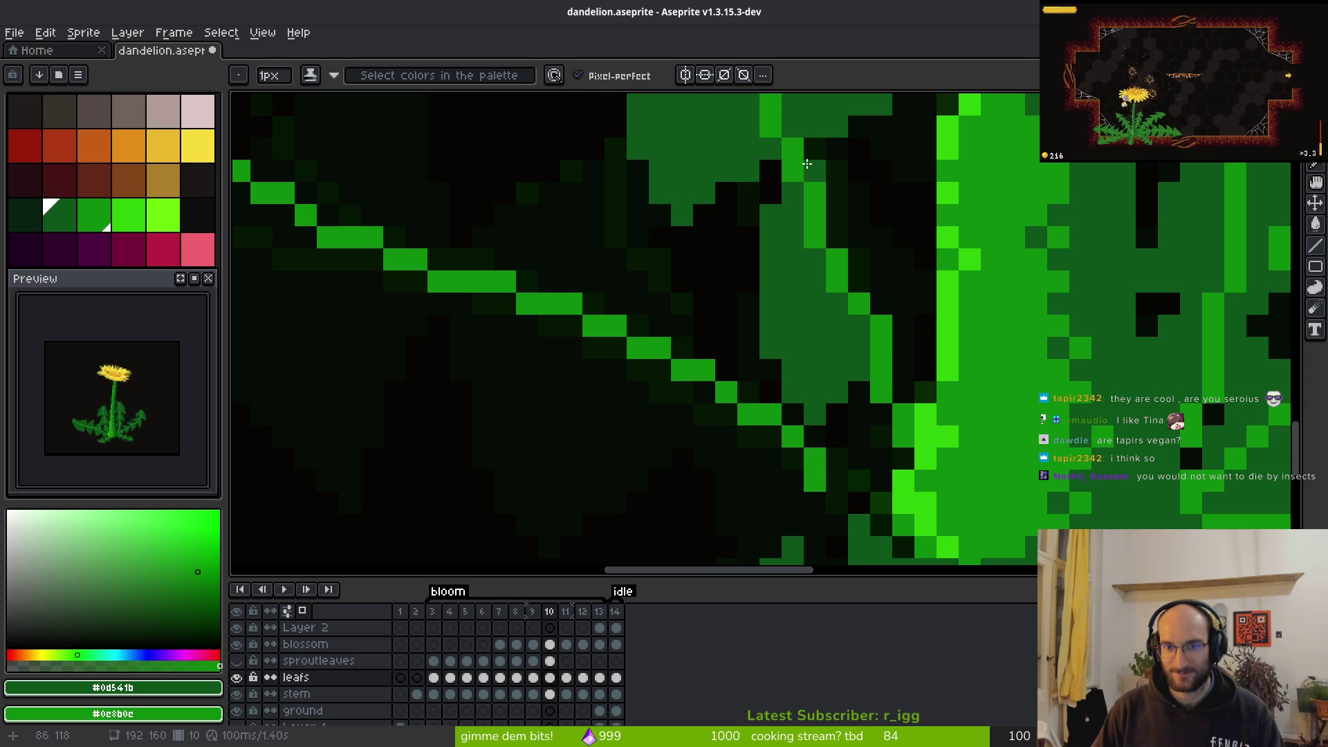
pyautogui.moveTo(809, 163)
pyautogui.mouseDown()
pyautogui.moveTo(840, 176)
pyautogui.moveTo(899, 266)
pyautogui.moveTo(914, 319)
pyautogui.mouseUp()
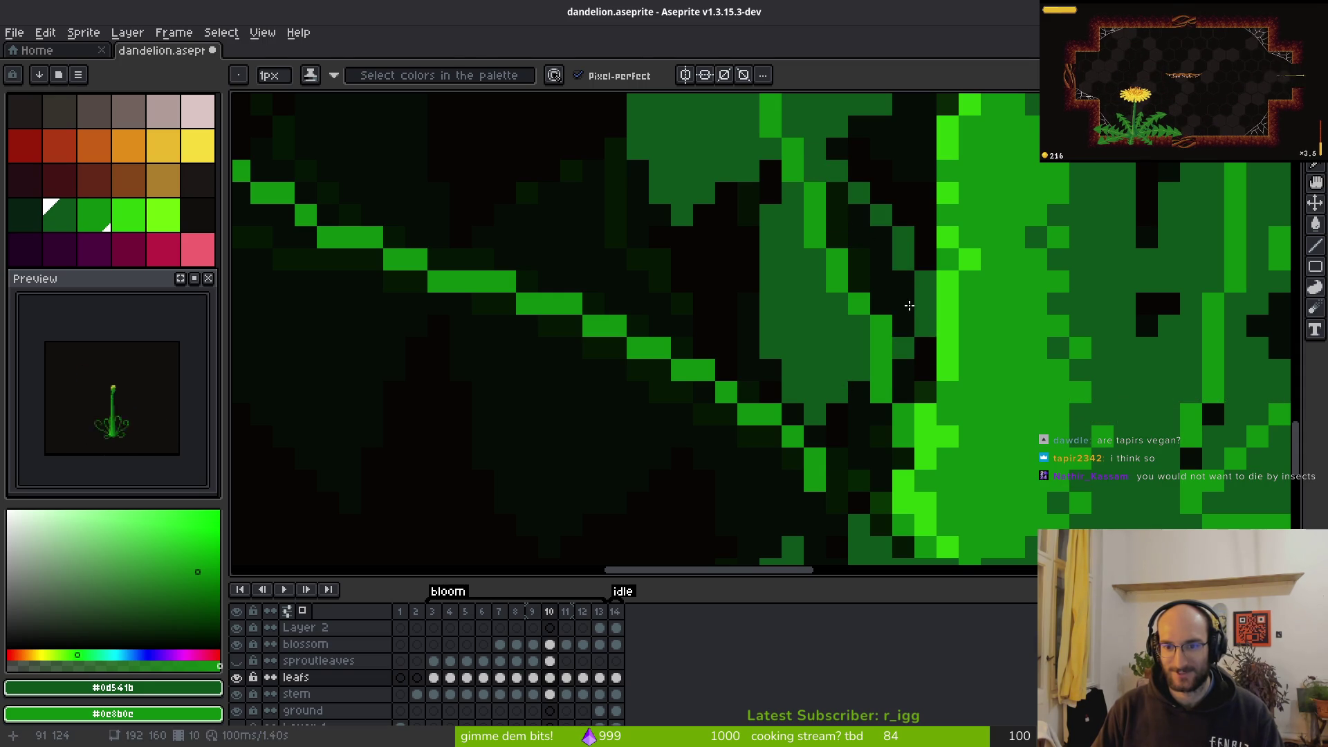
pyautogui.press('g')
pyautogui.click(892, 291)
pyautogui.scroll(-3, 903, 339)
pyautogui.press('b')
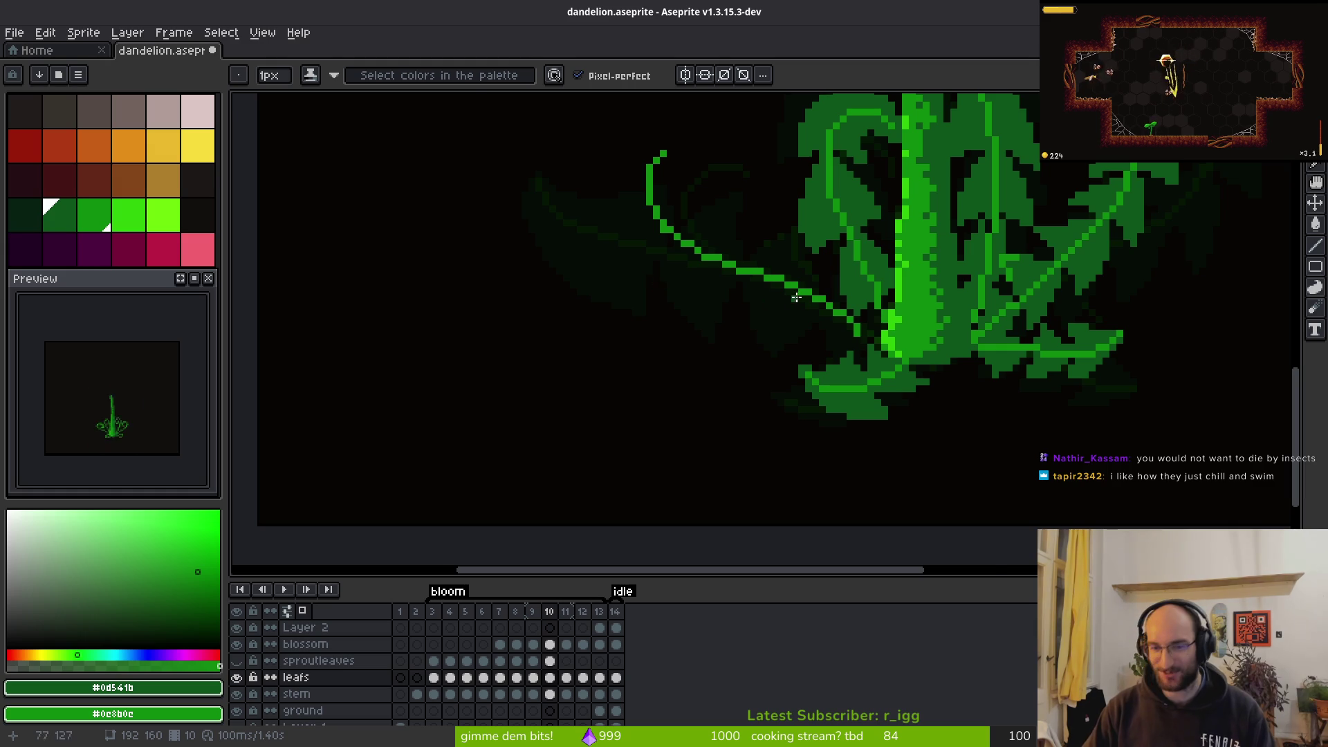
# Compare the leaf against frame 9, then return to frame 10
pyautogui.scroll(-3, 787, 298)
pyautogui.scroll(3, 795, 311)
pyautogui.scroll(-1, 809, 325)
pyautogui.scroll(1, 822, 344)
pyautogui.scroll(-1, 823, 346)
pyautogui.scroll(5, 833, 381)
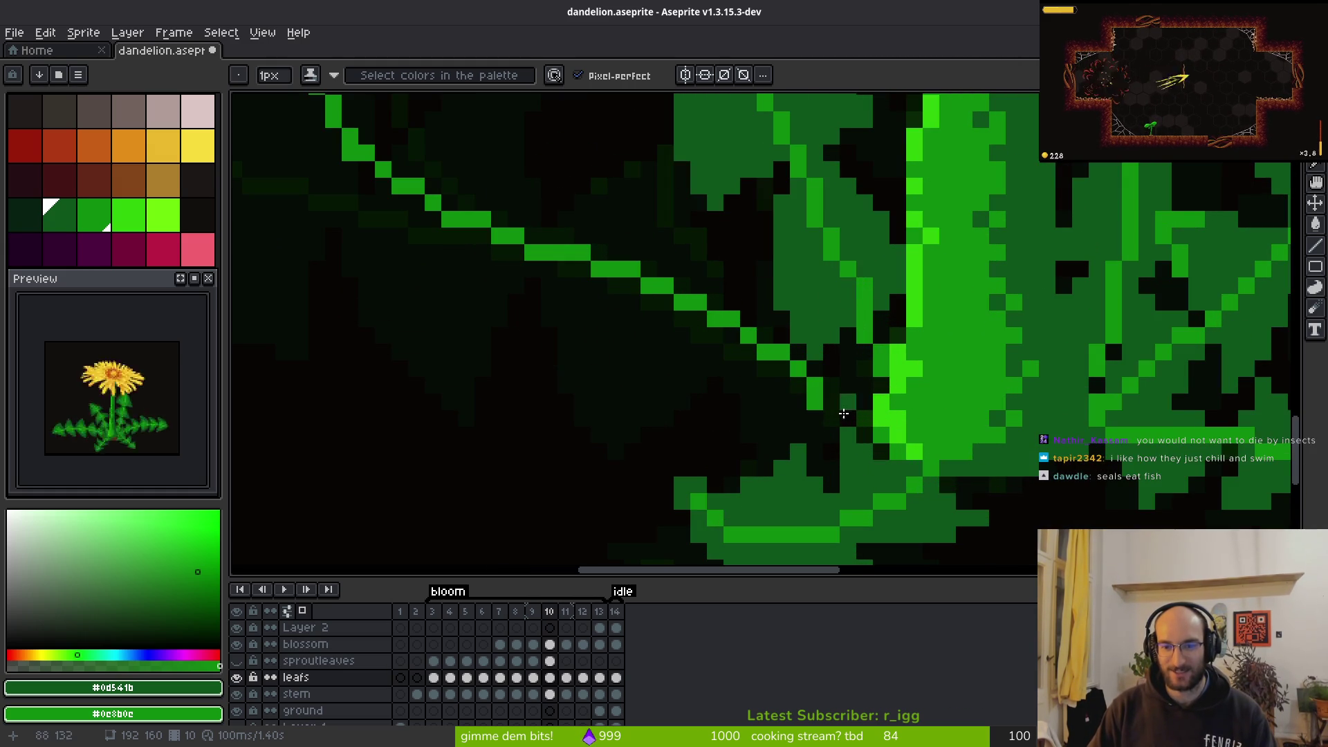
pyautogui.scroll(-4, 830, 412)
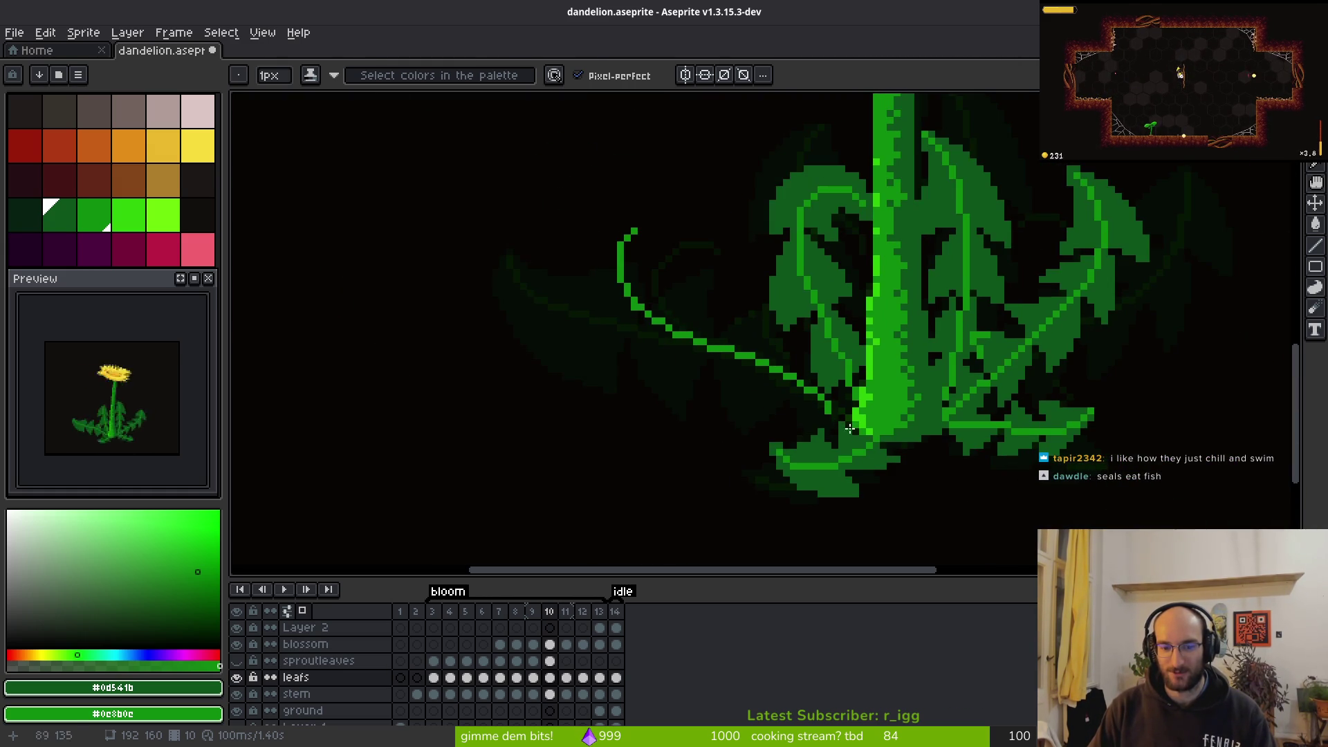
pyautogui.press('Left')
pyautogui.scroll(2, 951, 446)
pyautogui.press('Right')
pyautogui.press('Left')
pyautogui.press('Right')
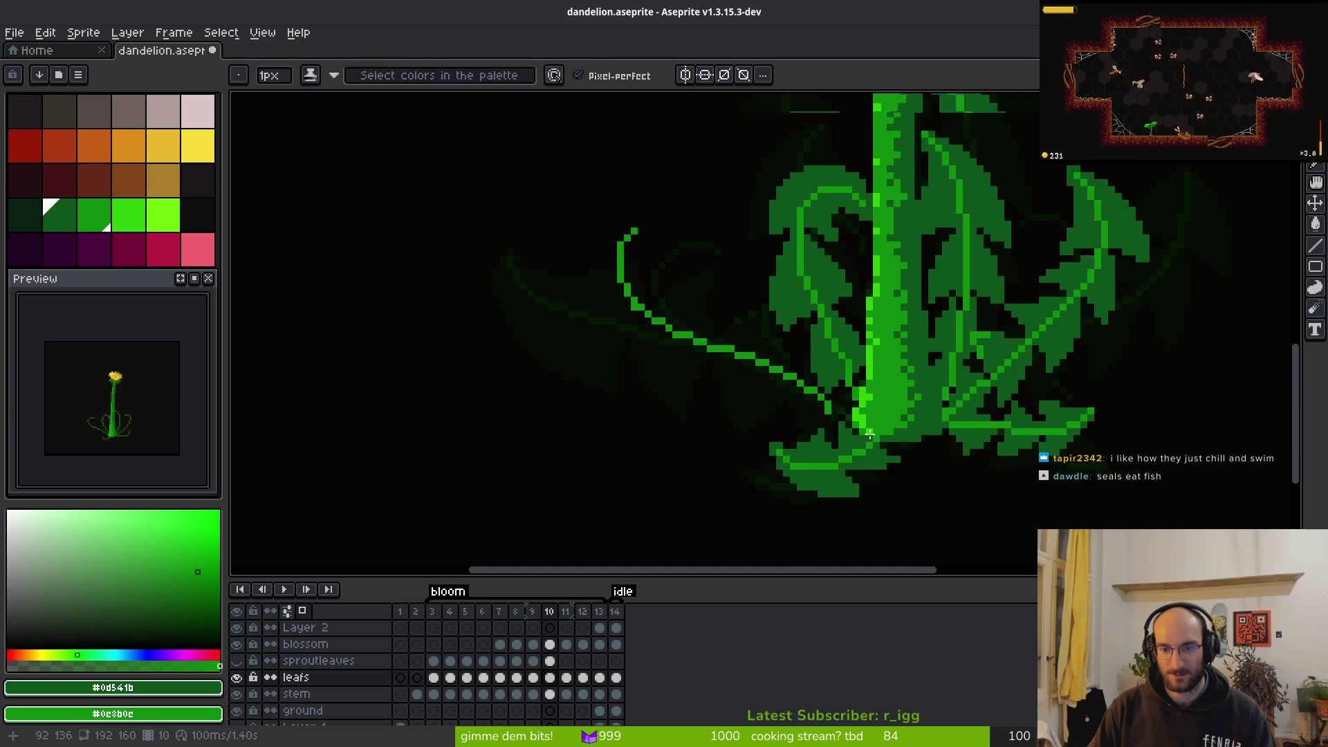
pyautogui.scroll(3, 776, 364)
# Draw a short green diagonal where the tendril meets the stem and touch up a pixel there
pyautogui.moveTo(759, 363); pyautogui.dragTo(826, 408)
pyautogui.press('e')
pyautogui.press('b')
pyautogui.scroll(-4, 735, 318)
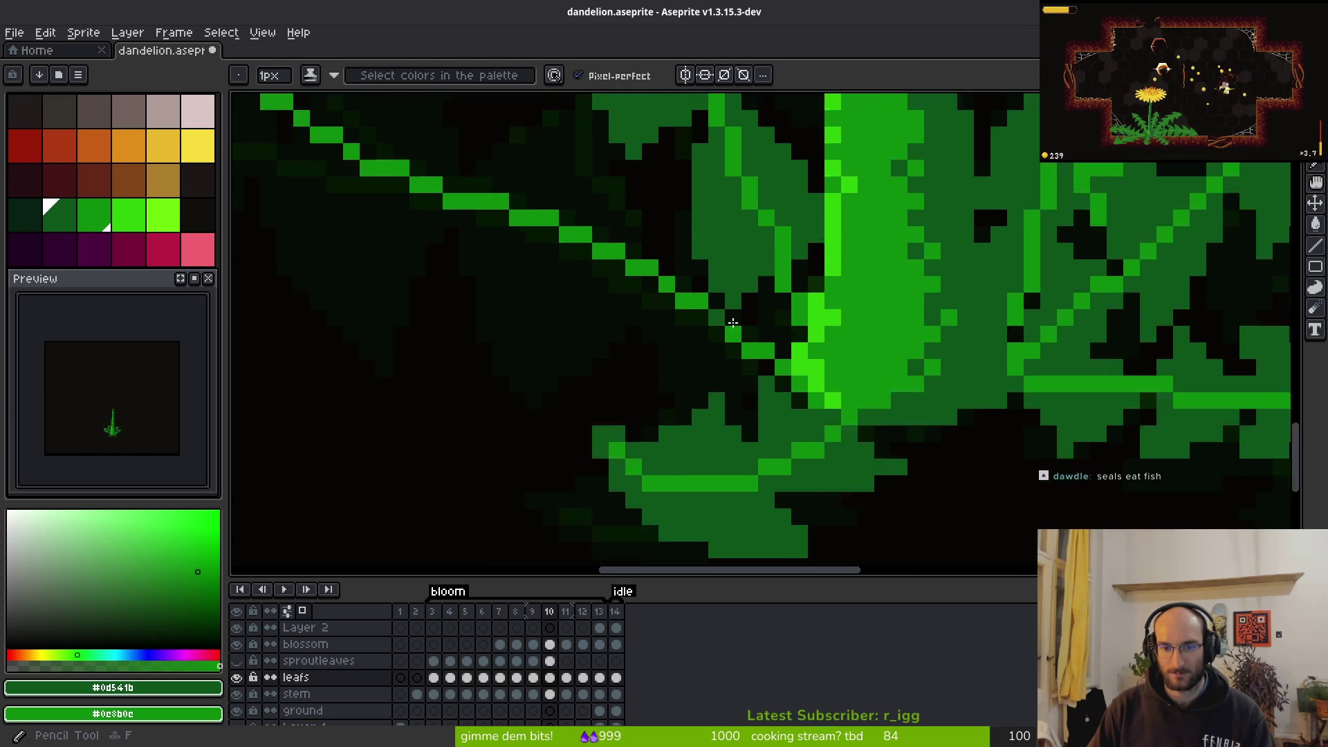
pyautogui.scroll(4, 735, 319)
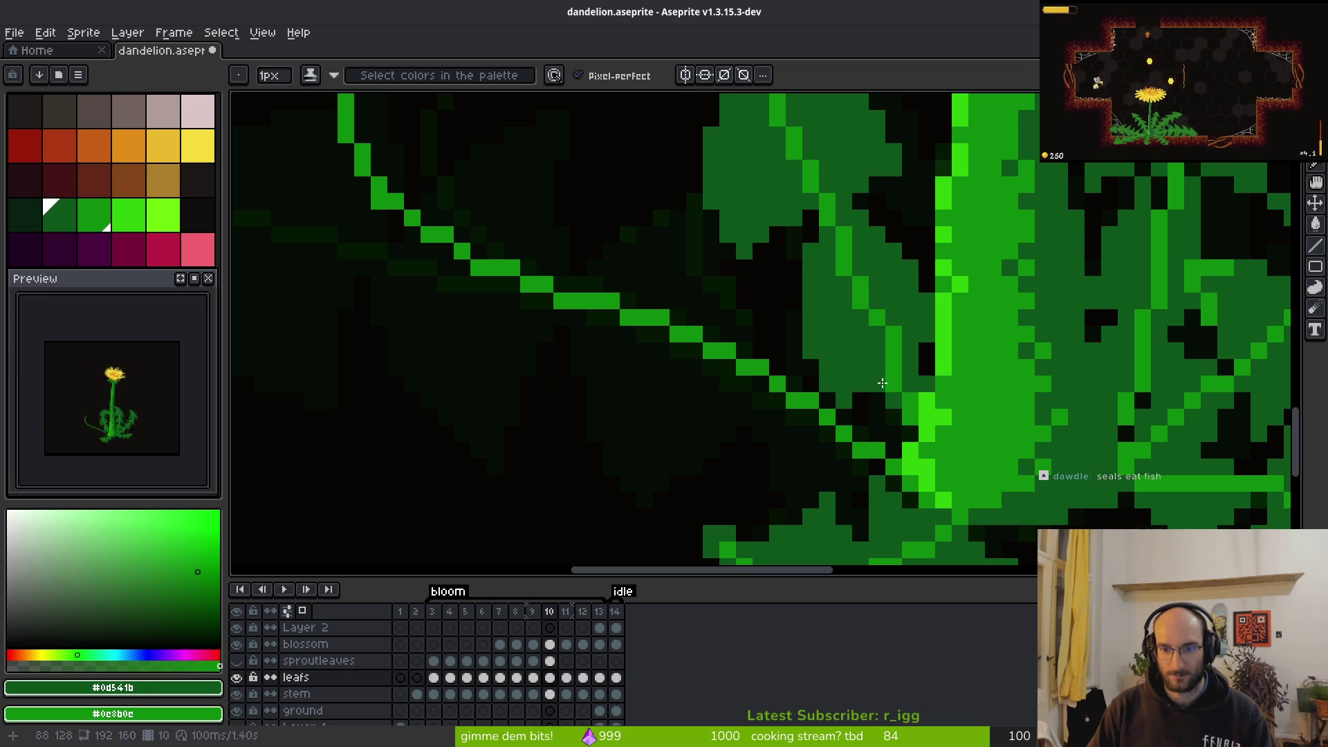
pyautogui.click(903, 429)
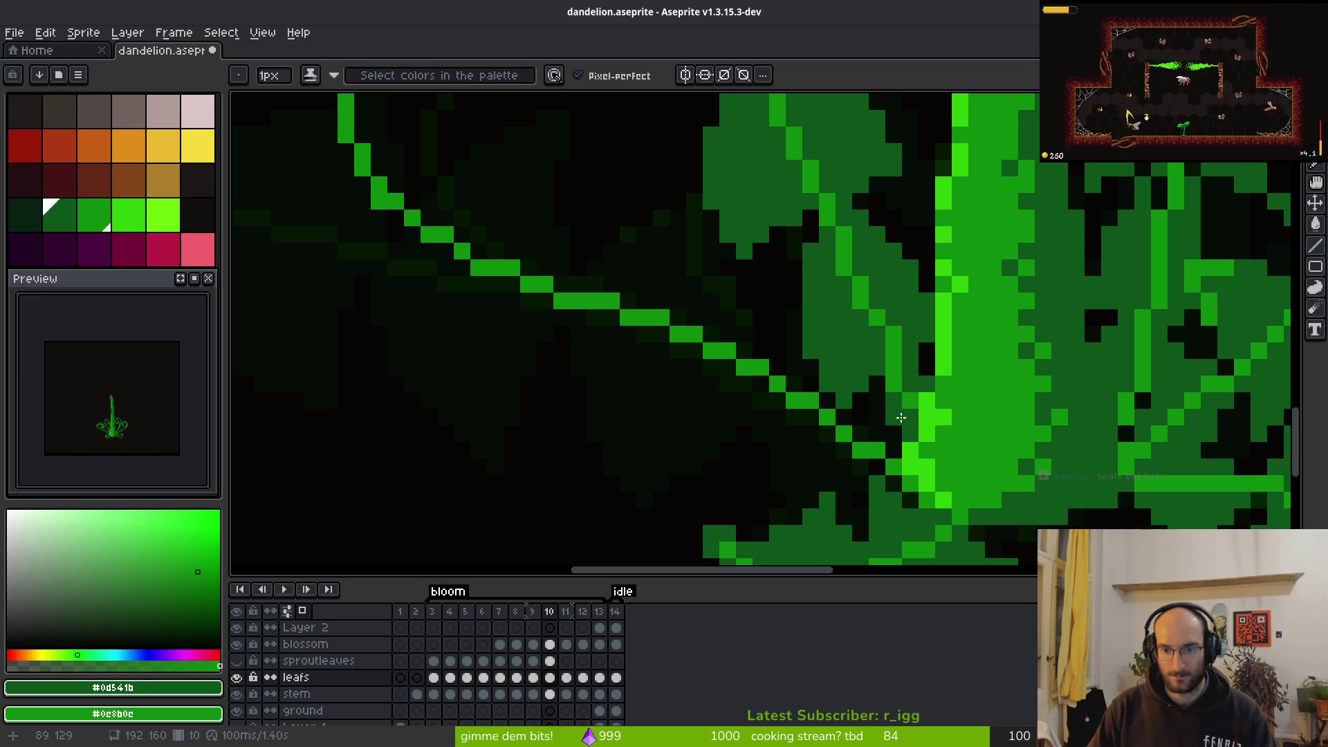
pyautogui.scroll(-2, 888, 403)
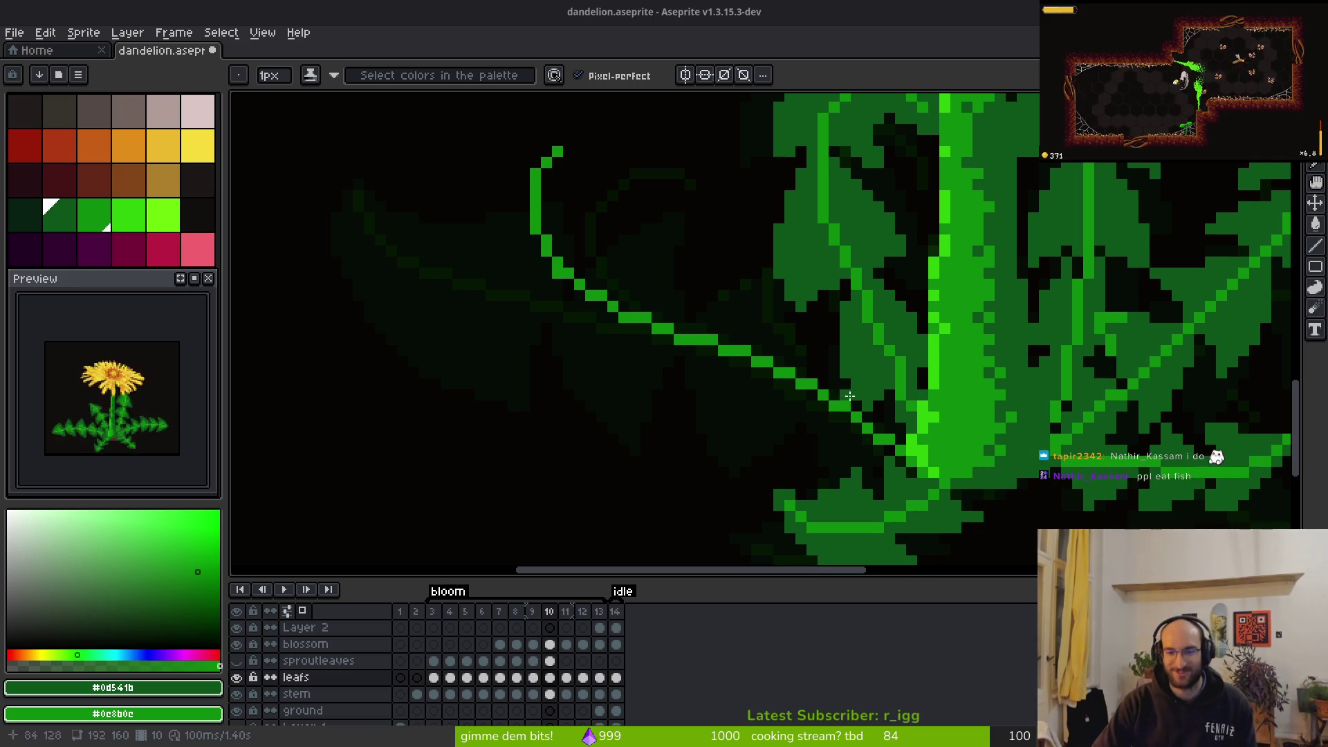
# Bring the lower plant into view and flip to the next frame to compare growth
pyautogui.scroll(1, 912, 494)
pyautogui.scroll(-4, 652, 335)
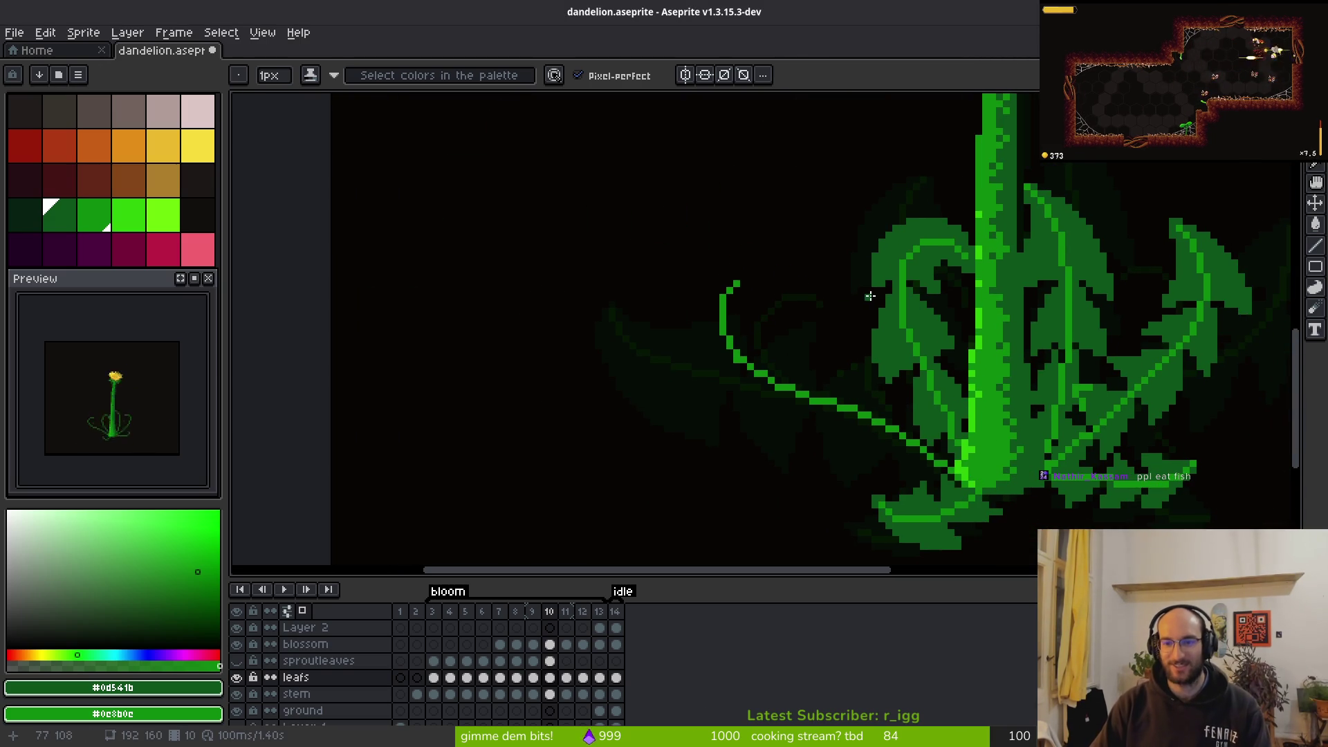
pyautogui.scroll(-2, 818, 299)
pyautogui.scroll(2, 986, 410)
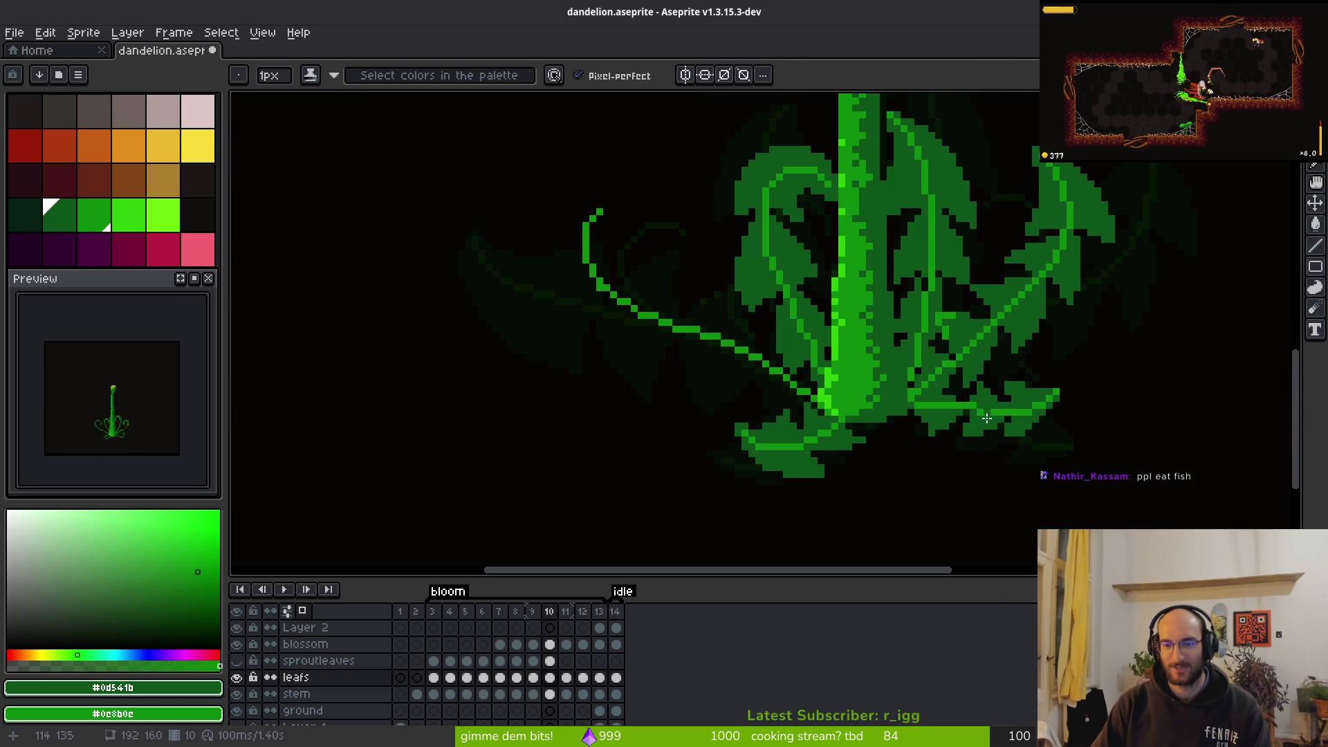
pyautogui.scroll(3, 930, 425)
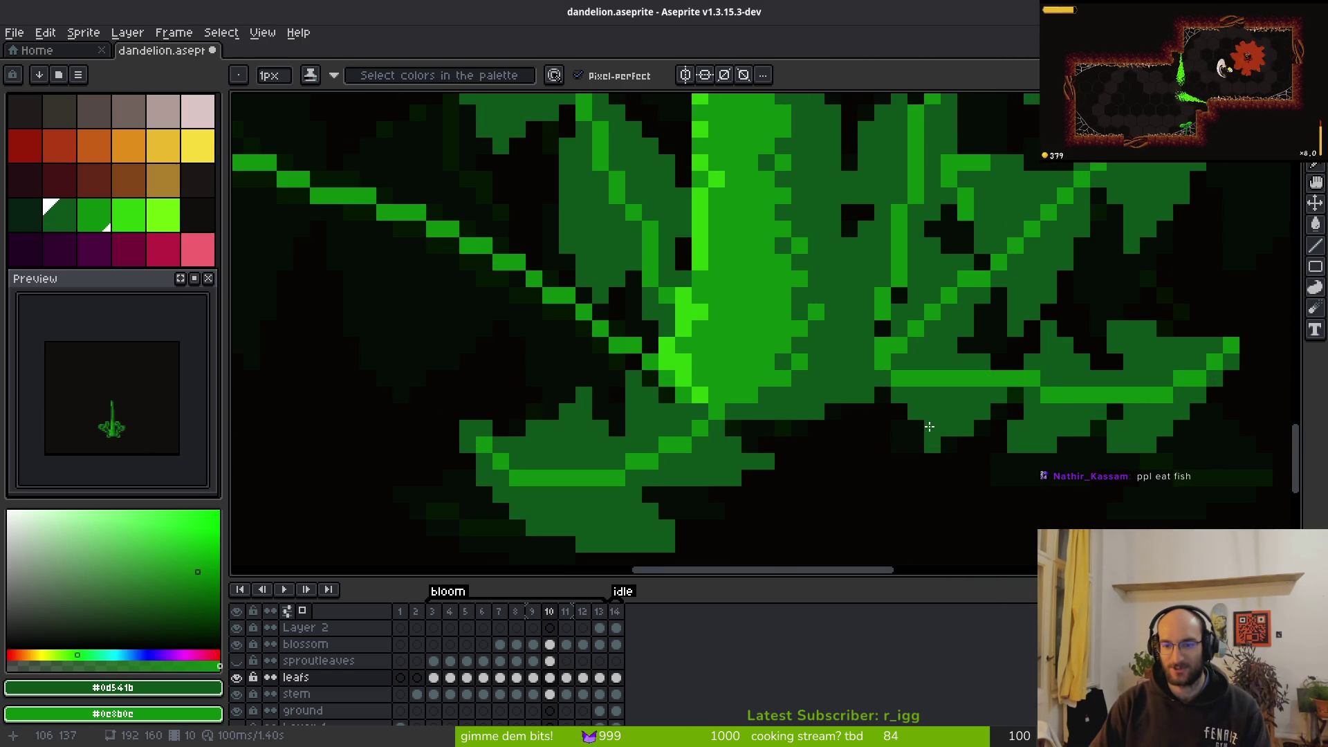
pyautogui.scroll(-4, 899, 415)
pyautogui.moveTo(784, 355); pyautogui.dragTo(786, 401)
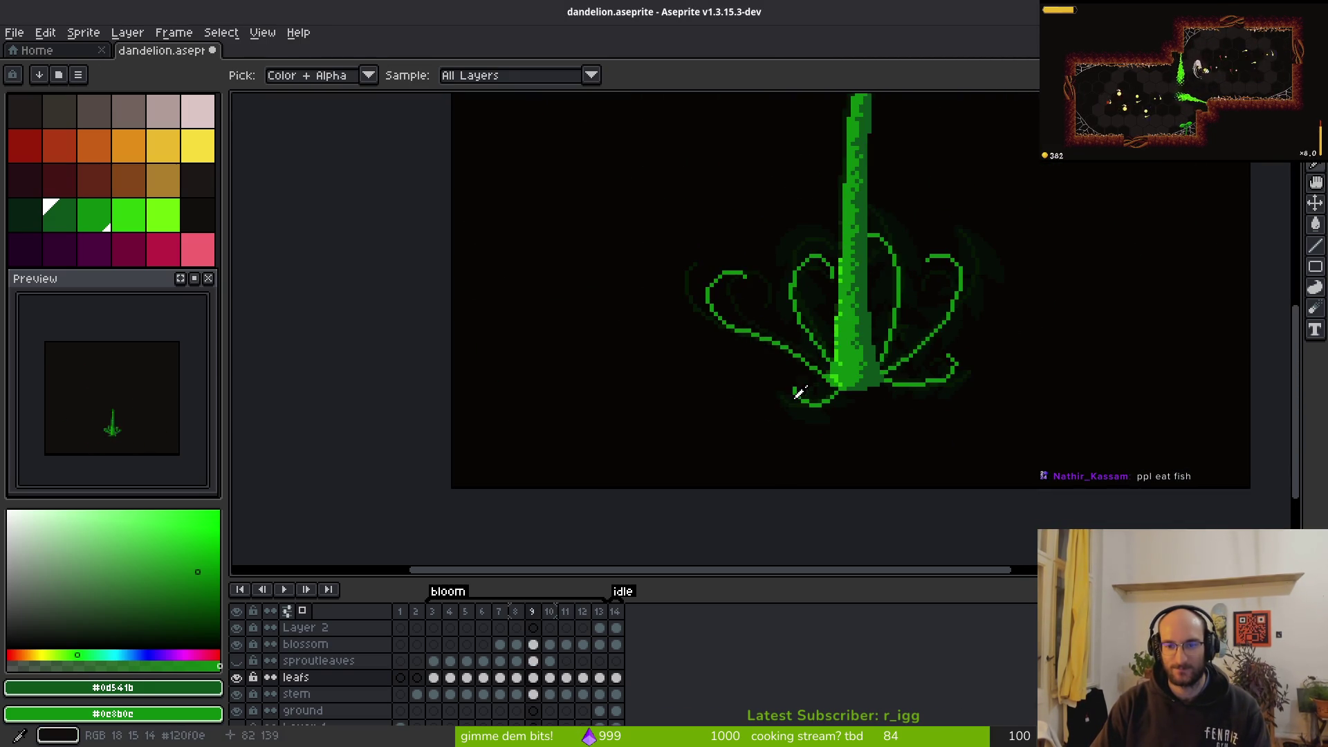
pyautogui.press('Right')
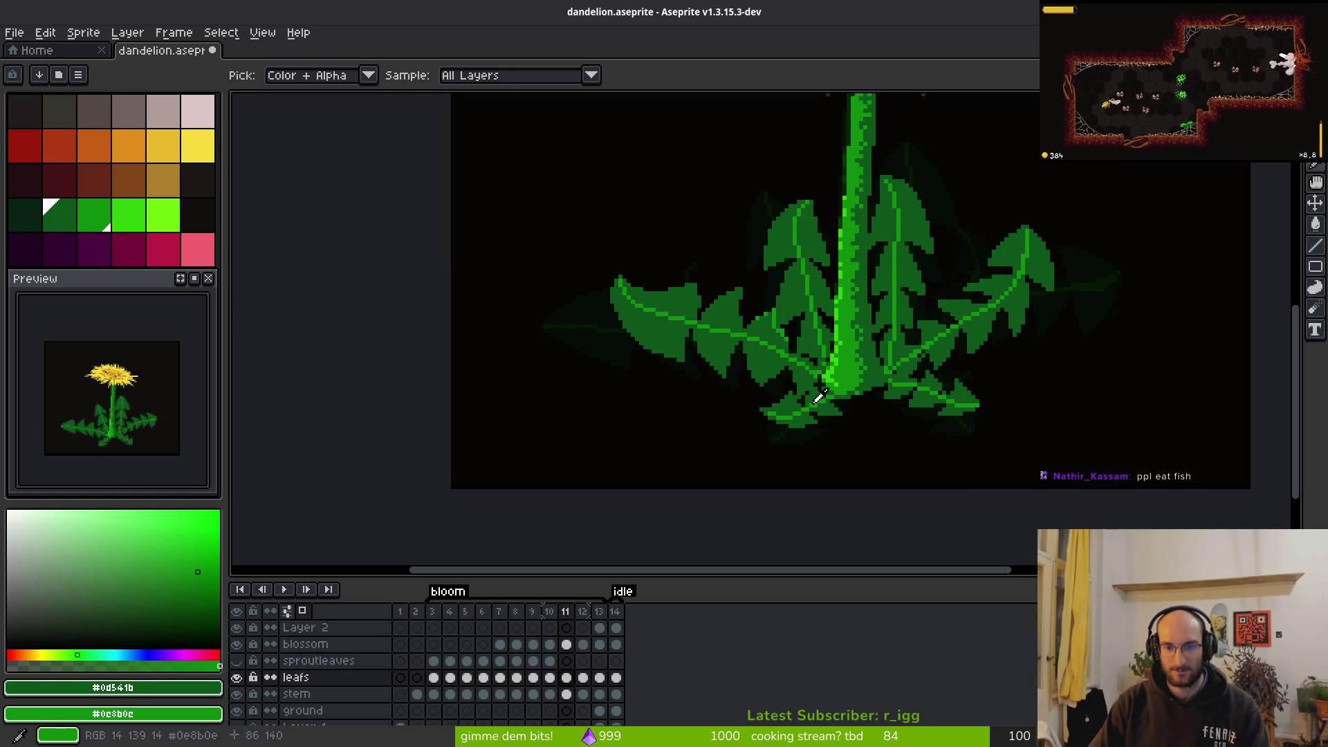
pyautogui.press('Left')
pyautogui.press('Right')
pyautogui.scroll(5, 670, 247)
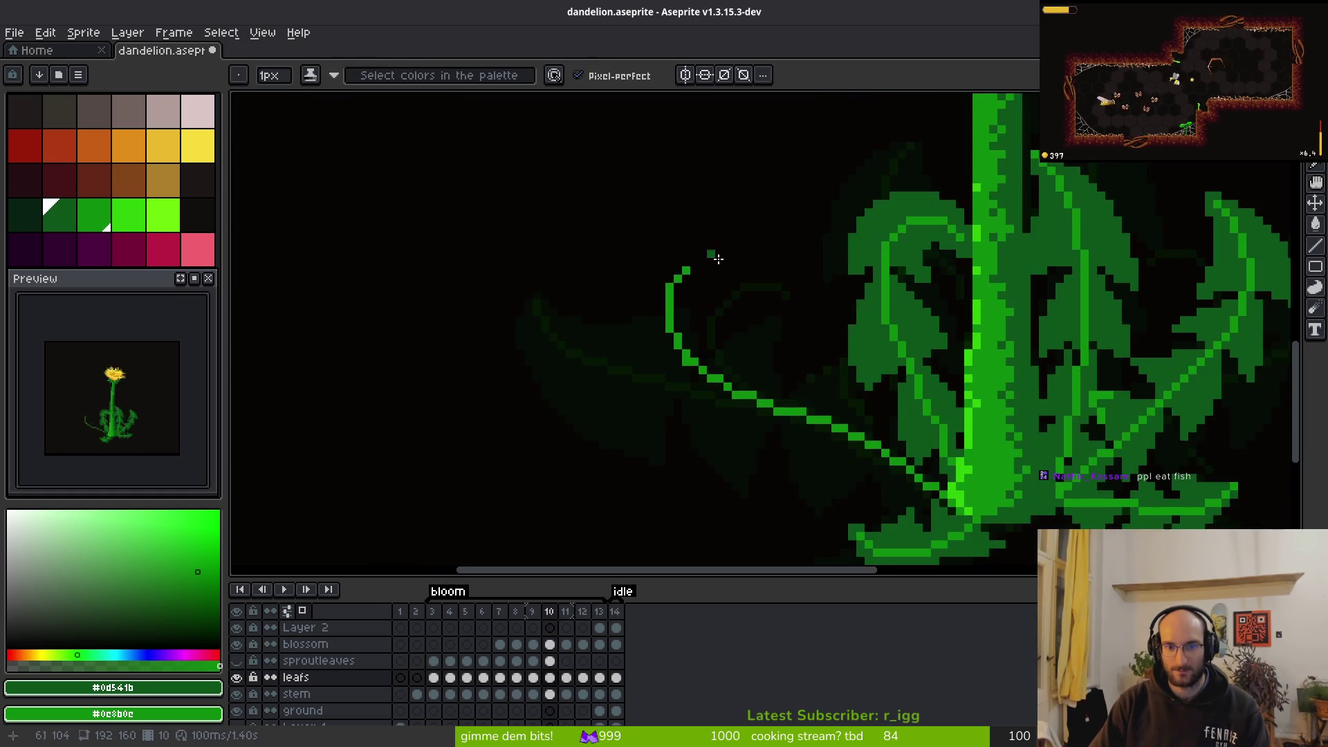
pyautogui.press('Left')
# Outline the leaf around the left tendril's curled tip, undoing a misplaced vertical stroke
pyautogui.moveTo(646, 284)
pyautogui.mouseDown()
pyautogui.moveTo(741, 394)
pyautogui.moveTo(788, 399)
pyautogui.mouseUp()
pyautogui.rightClick(589, 229)
pyautogui.click(613, 201)
pyautogui.click(571, 228)
pyautogui.moveTo(545, 254); pyautogui.dragTo(516, 318)
pyautogui.scroll(-3, 533, 277)
pyautogui.moveTo(537, 222)
pyautogui.mouseDown()
pyautogui.moveTo(533, 356)
pyautogui.moveTo(649, 483)
pyautogui.moveTo(720, 417)
pyautogui.moveTo(759, 413)
pyautogui.mouseUp()
pyautogui.click(804, 302)
pyautogui.moveTo(804, 322)
pyautogui.mouseDown()
pyautogui.moveTo(796, 418)
pyautogui.moveTo(759, 376)
pyautogui.moveTo(760, 400)
pyautogui.mouseUp()
pyautogui.hotkey('ctrl', 'z')
pyautogui.scroll(-3, 749, 275)
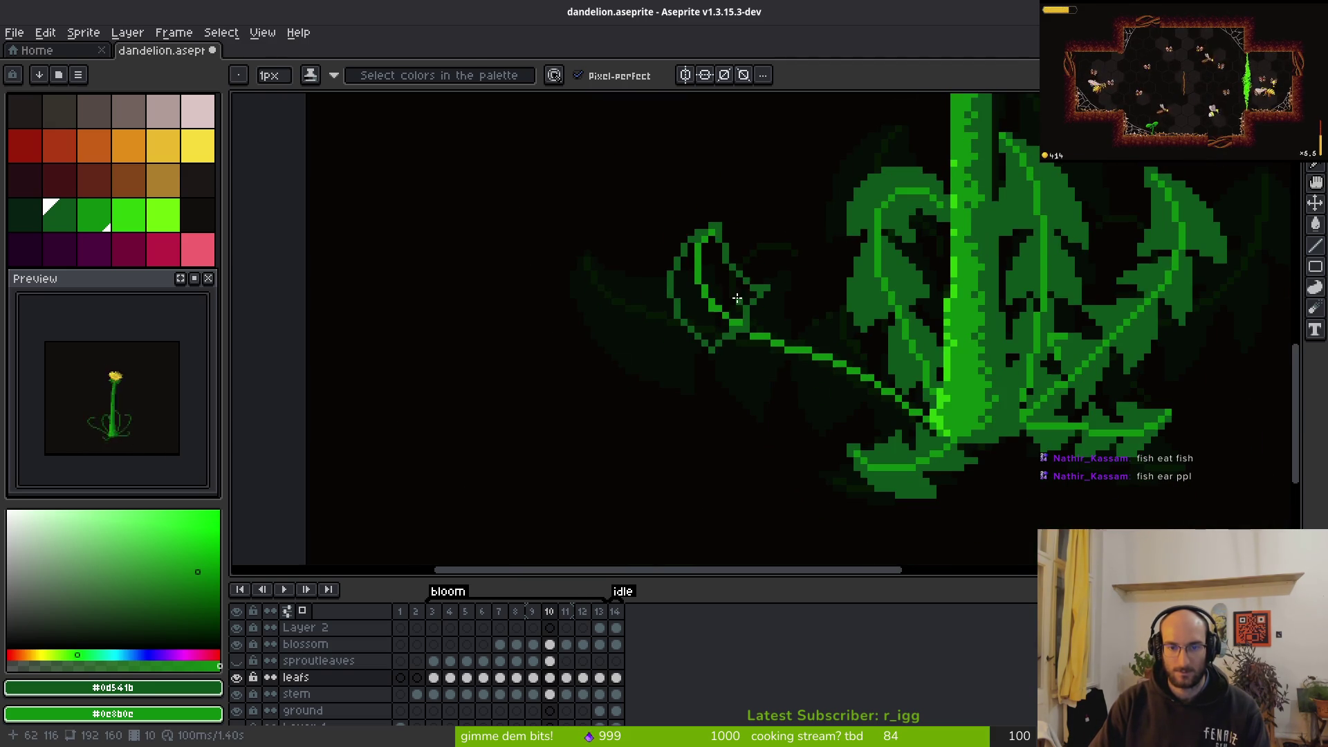
# Repaint the leaf edge brighter green and draw a new lobe edge down-right along the tendril
pyautogui.press('g')
pyautogui.scroll(3, 717, 329)
pyautogui.press('b')
pyautogui.moveTo(717, 329)
pyautogui.mouseDown()
pyautogui.moveTo(923, 283)
pyautogui.moveTo(914, 343)
pyautogui.mouseUp()
pyautogui.press('e')
pyautogui.press('b')
pyautogui.press('e')
pyautogui.click(921, 331)
pyautogui.press('b')
pyautogui.click(905, 331)
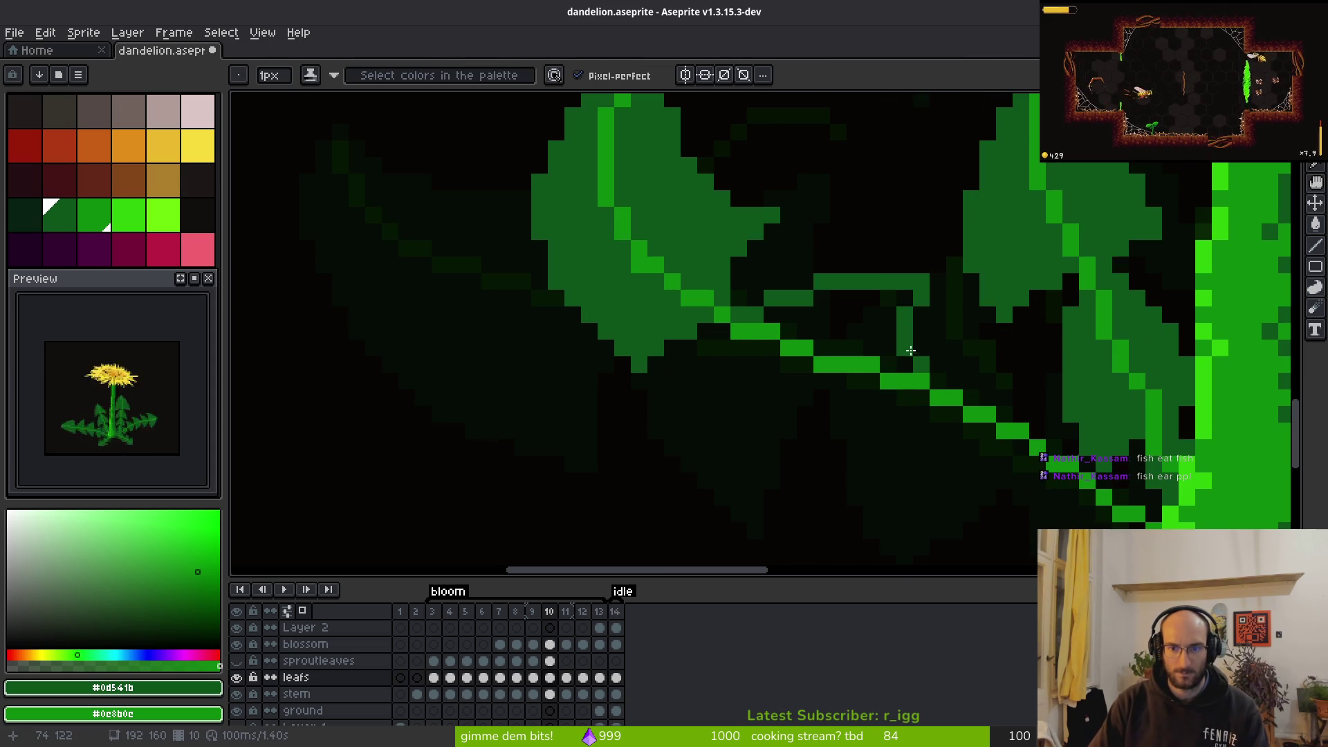
pyautogui.moveTo(721, 340)
pyautogui.mouseDown()
pyautogui.moveTo(841, 465)
pyautogui.moveTo(902, 397)
pyautogui.moveTo(856, 482)
pyautogui.mouseUp()
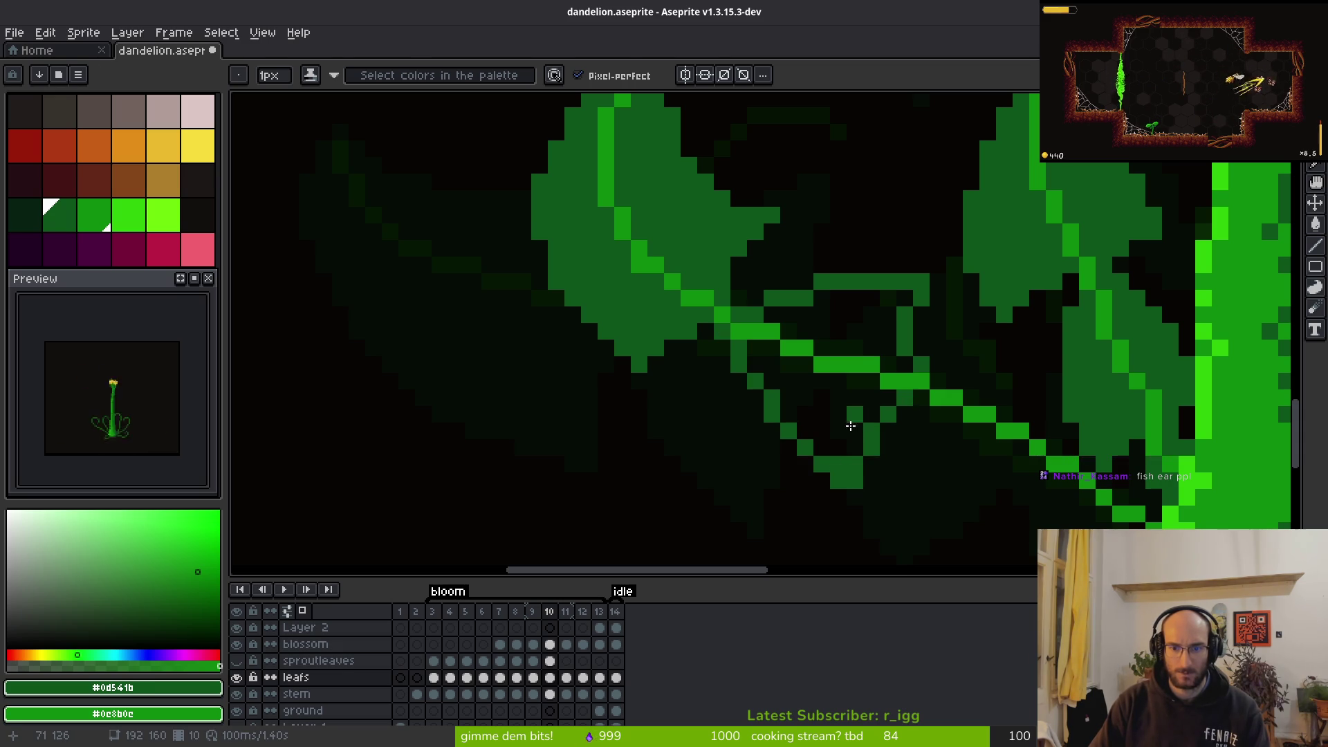
# Fill the two enclosed areas beside the new lobe line with mid green
pyautogui.press('g')
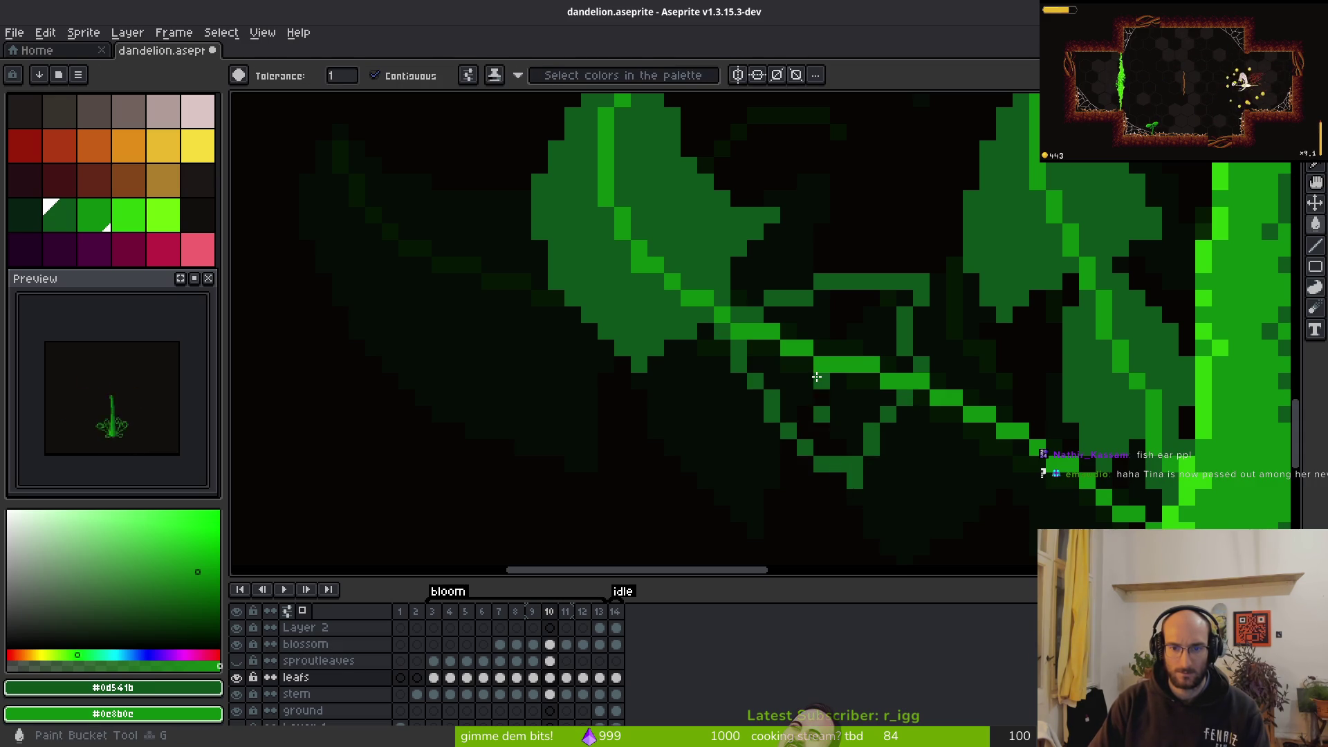
pyautogui.click(821, 382)
pyautogui.click(894, 379)
pyautogui.scroll(-5, 894, 380)
pyautogui.press('b')
pyautogui.scroll(5, 770, 414)
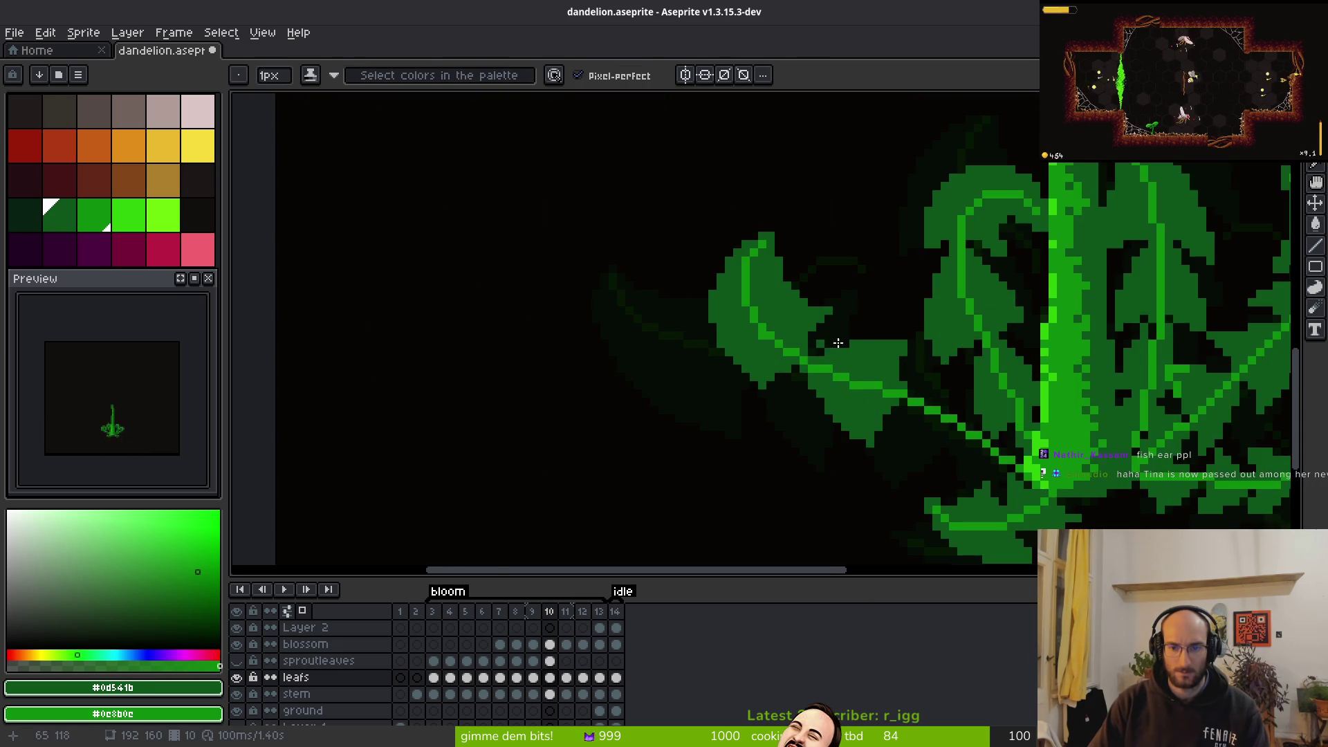
# Erase pixels along the leaf's lower edge to reshape it
pyautogui.press('e')
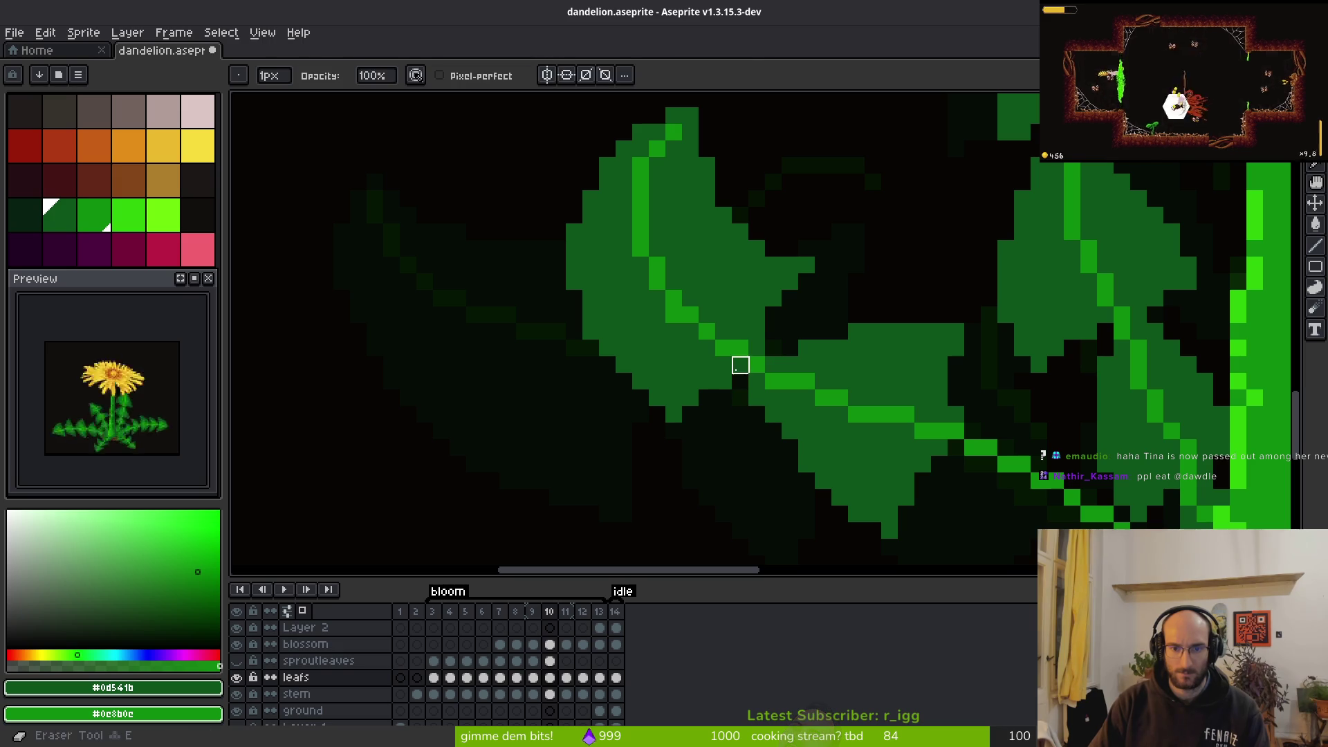
pyautogui.scroll(-3, 723, 398)
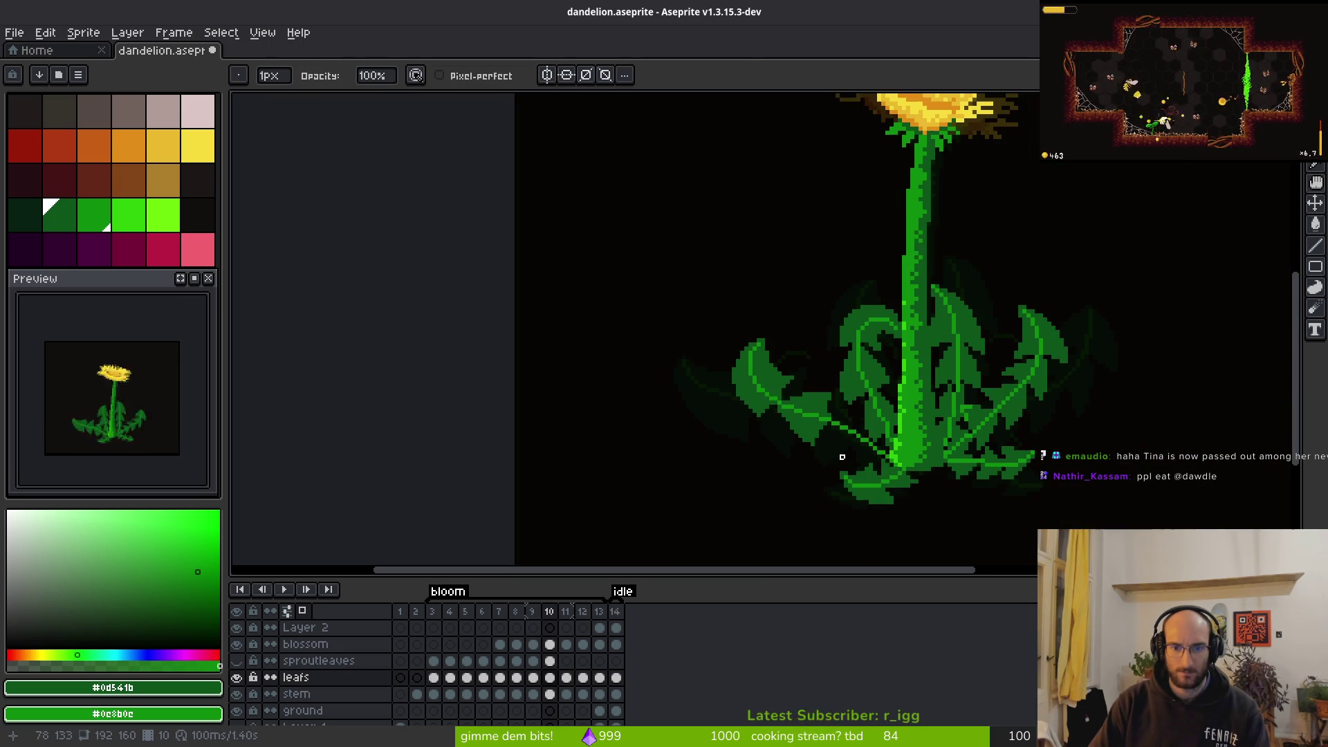
pyautogui.scroll(-1, 836, 442)
pyautogui.press('i')
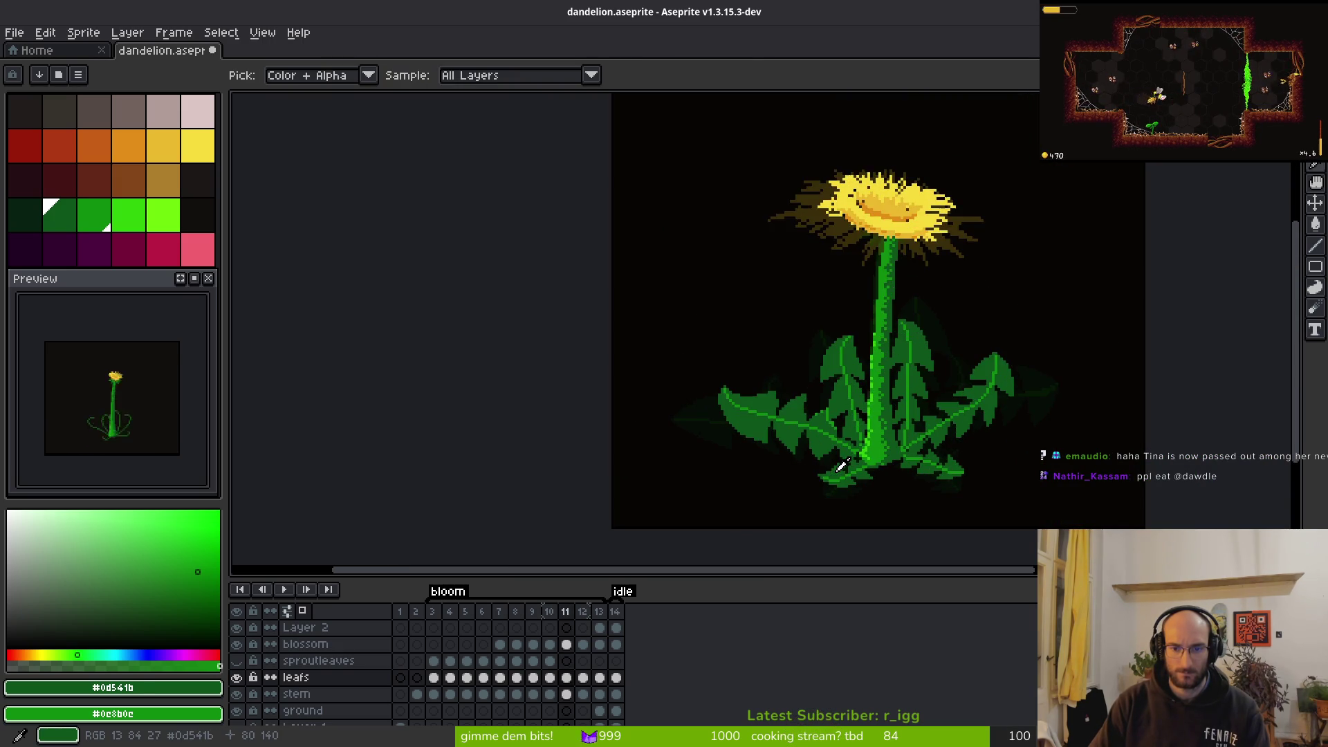
pyautogui.press('e')
pyautogui.scroll(5, 833, 318)
pyautogui.moveTo(839, 155)
pyautogui.mouseDown()
pyautogui.moveTo(773, 320)
pyautogui.moveTo(806, 320)
pyautogui.moveTo(806, 353)
pyautogui.moveTo(863, 220)
pyautogui.mouseUp()
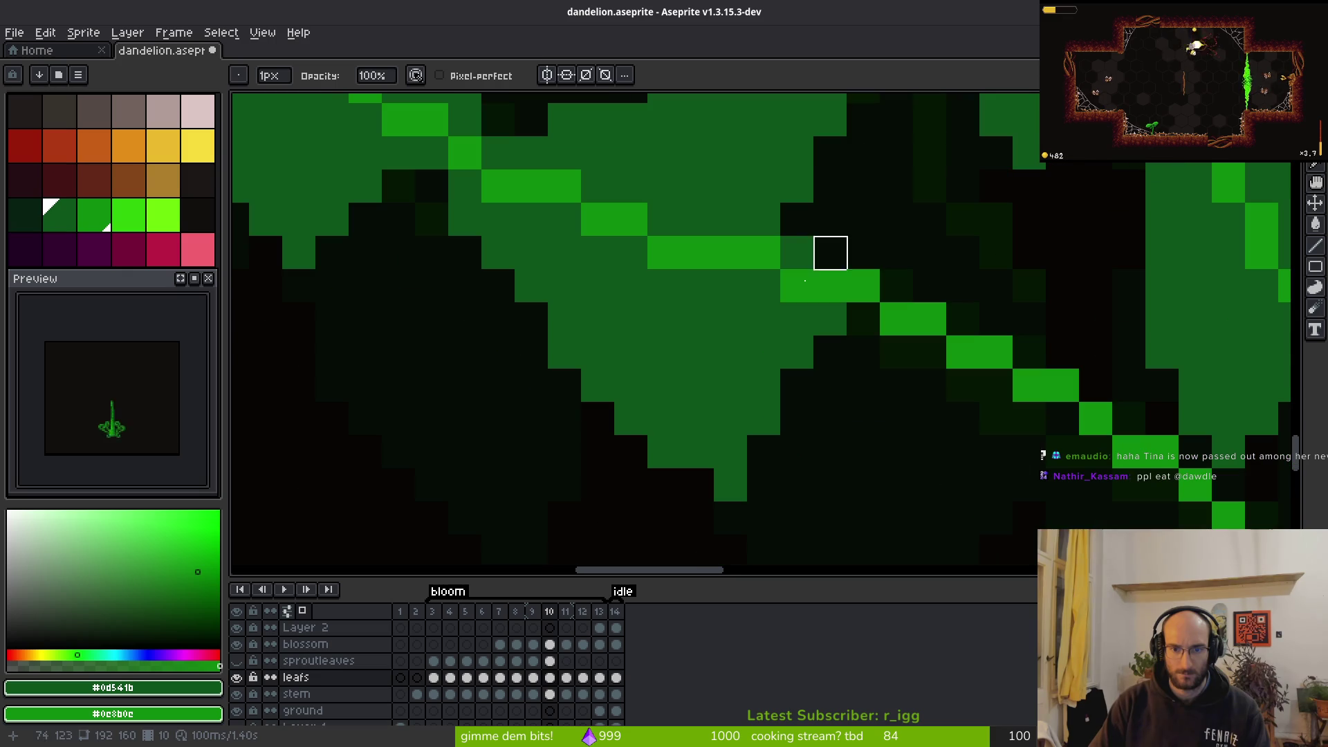
pyautogui.moveTo(763, 286)
pyautogui.mouseDown()
pyautogui.moveTo(729, 415)
pyautogui.moveTo(794, 350)
pyautogui.moveTo(761, 382)
pyautogui.mouseUp()
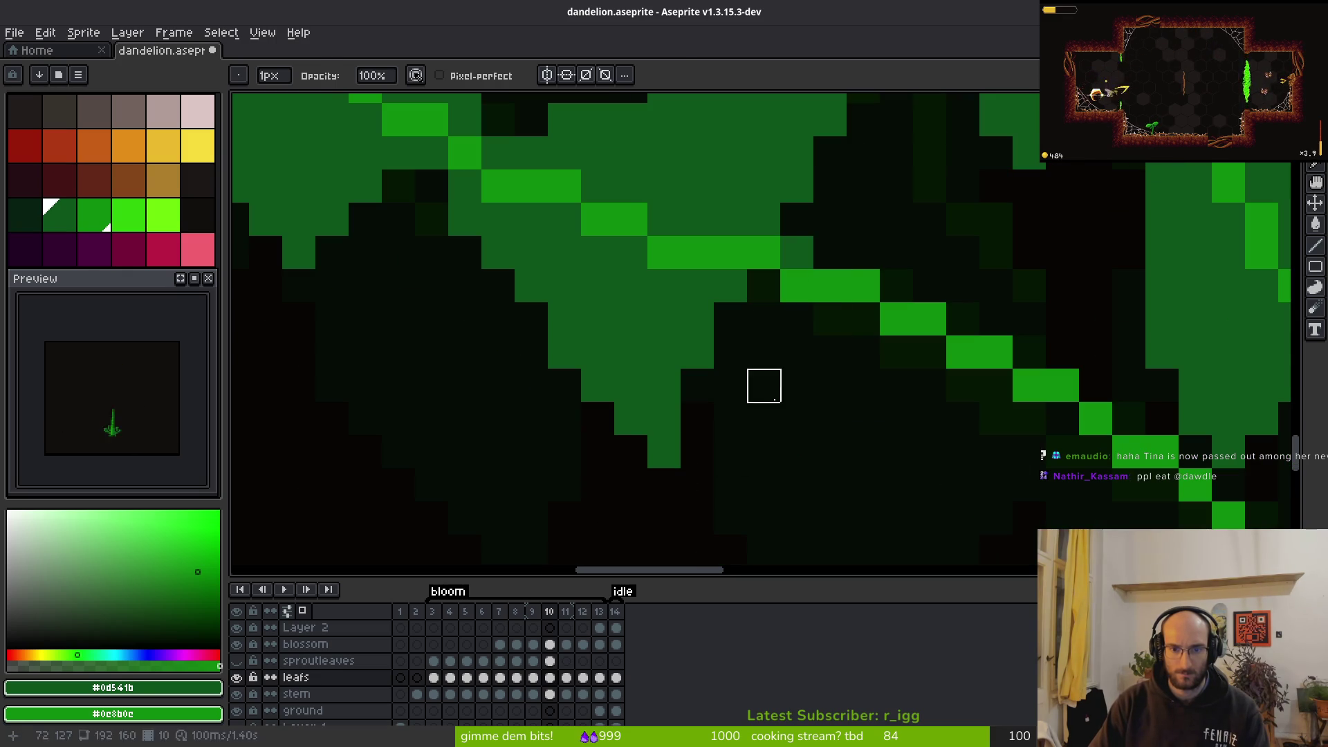
pyautogui.press('f')
pyautogui.scroll(-2, 841, 356)
pyautogui.scroll(3, 841, 357)
# Draw the serrated lobe's edges and fill its enclosed dark region with leaf green
pyautogui.moveTo(676, 308); pyautogui.dragTo(878, 273)
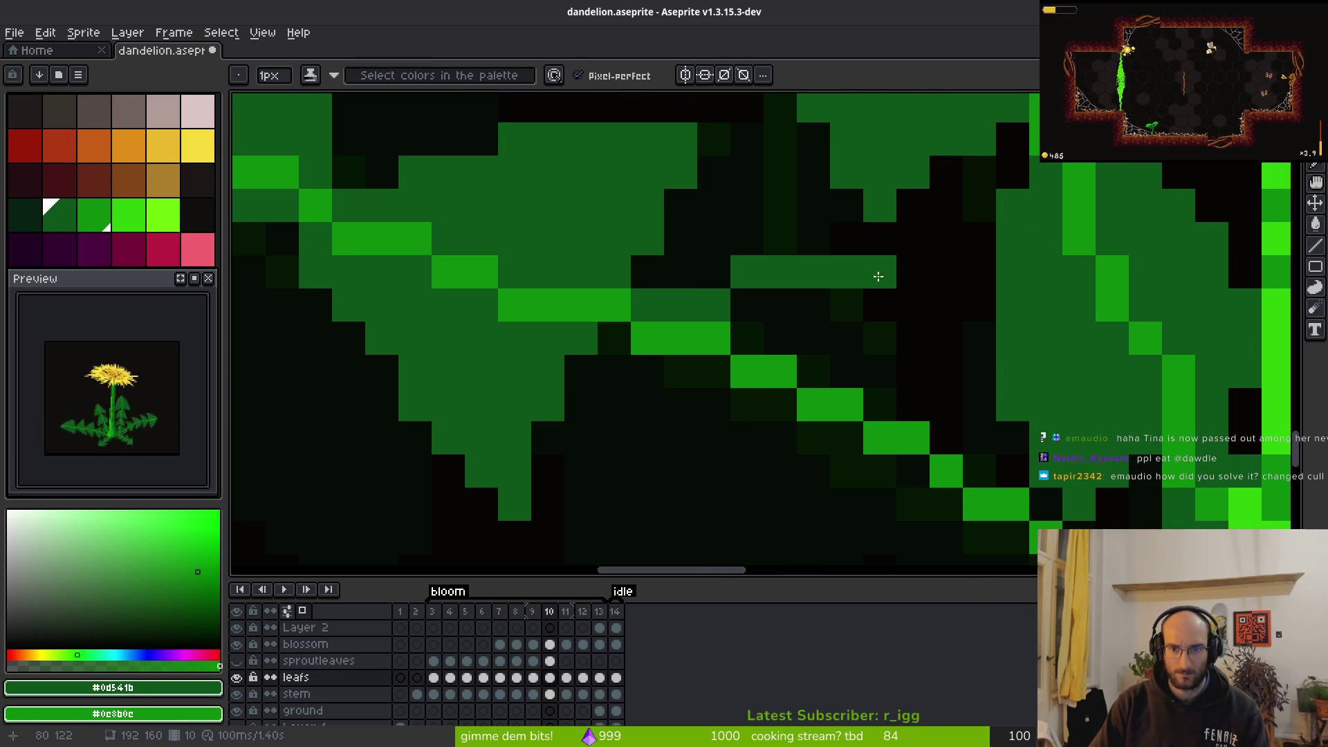
pyautogui.moveTo(806, 248)
pyautogui.mouseDown()
pyautogui.moveTo(915, 243)
pyautogui.moveTo(863, 388)
pyautogui.mouseUp()
pyautogui.moveTo(924, 263)
pyautogui.mouseDown()
pyautogui.moveTo(899, 387)
pyautogui.moveTo(870, 382)
pyautogui.moveTo(930, 255)
pyautogui.moveTo(972, 213)
pyautogui.mouseUp()
pyautogui.click(695, 206)
pyautogui.moveTo(695, 205)
pyautogui.mouseDown()
pyautogui.moveTo(712, 371)
pyautogui.moveTo(770, 484)
pyautogui.mouseUp()
pyautogui.moveTo(903, 351)
pyautogui.mouseDown()
pyautogui.moveTo(944, 323)
pyautogui.moveTo(814, 447)
pyautogui.moveTo(830, 445)
pyautogui.moveTo(783, 338)
pyautogui.mouseUp()
pyautogui.press('g')
pyautogui.click(783, 338)
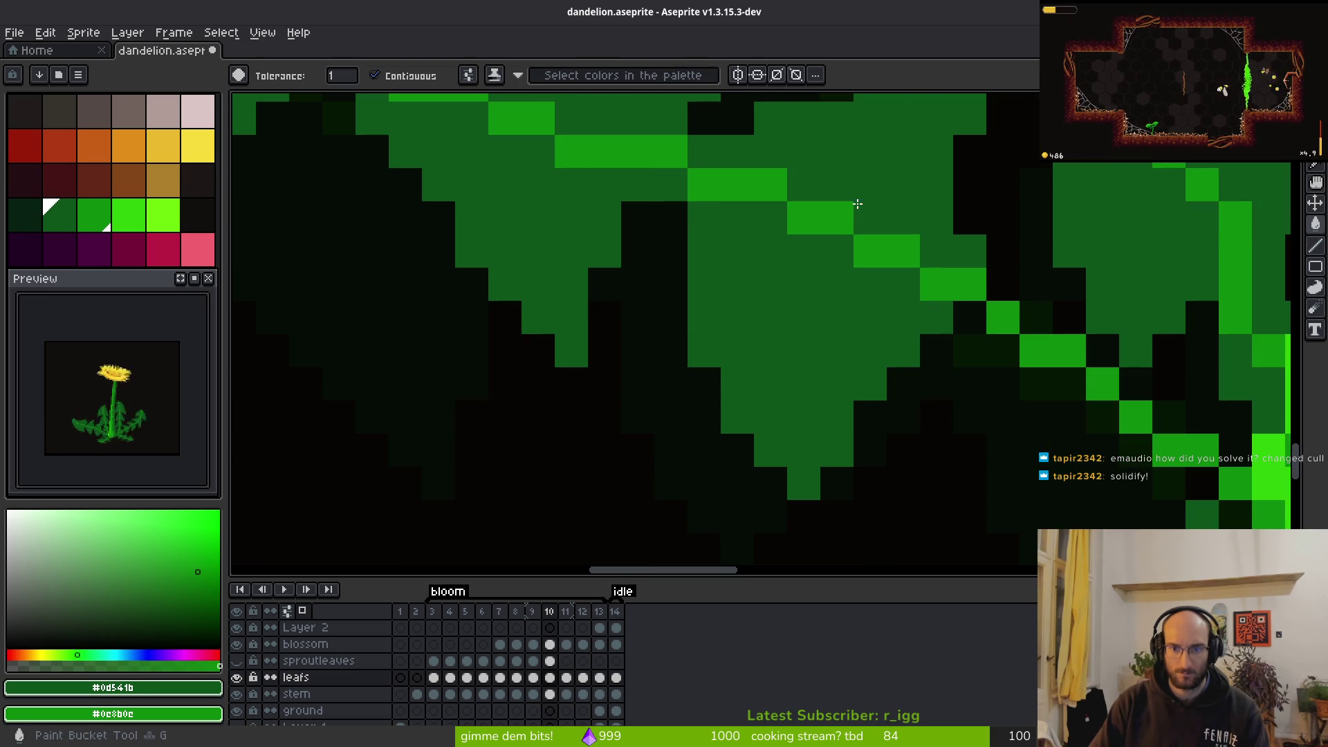
pyautogui.scroll(-2, 705, 258)
pyautogui.scroll(2, 712, 255)
pyautogui.press('b')
pyautogui.scroll(-4, 808, 335)
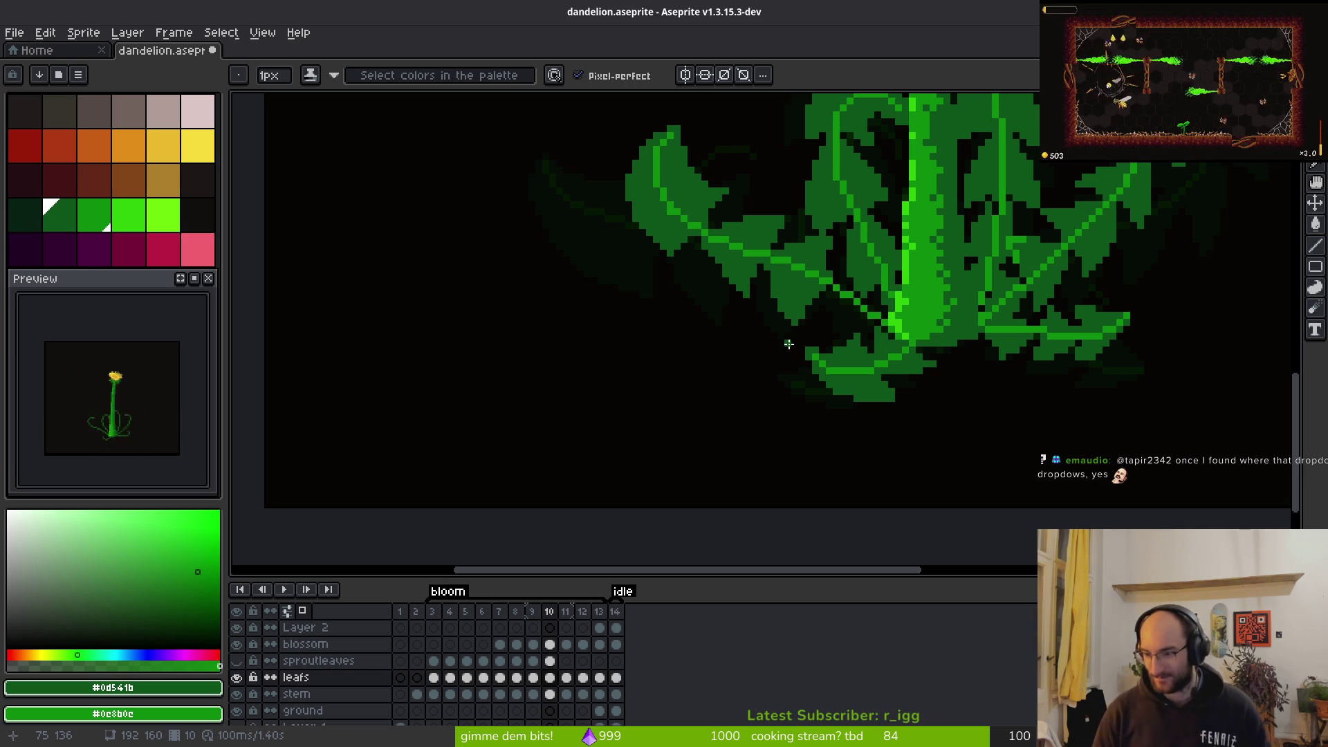
# Draw a small lobe where the lower leaves meet the stem and fill its dark gaps medium green
pyautogui.scroll(6, 845, 219)
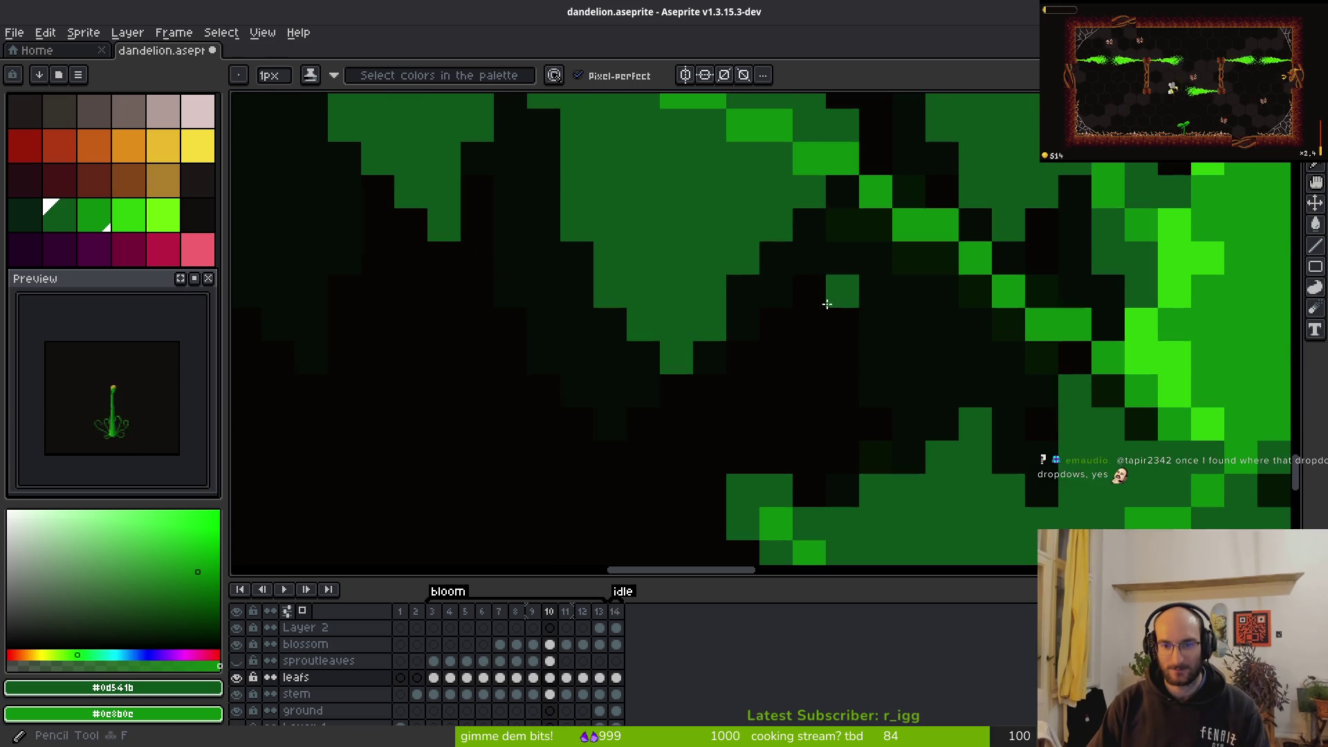
pyautogui.moveTo(845, 219)
pyautogui.mouseDown()
pyautogui.moveTo(848, 201)
pyautogui.moveTo(867, 222)
pyautogui.moveTo(887, 407)
pyautogui.moveTo(810, 257)
pyautogui.moveTo(846, 317)
pyautogui.mouseUp()
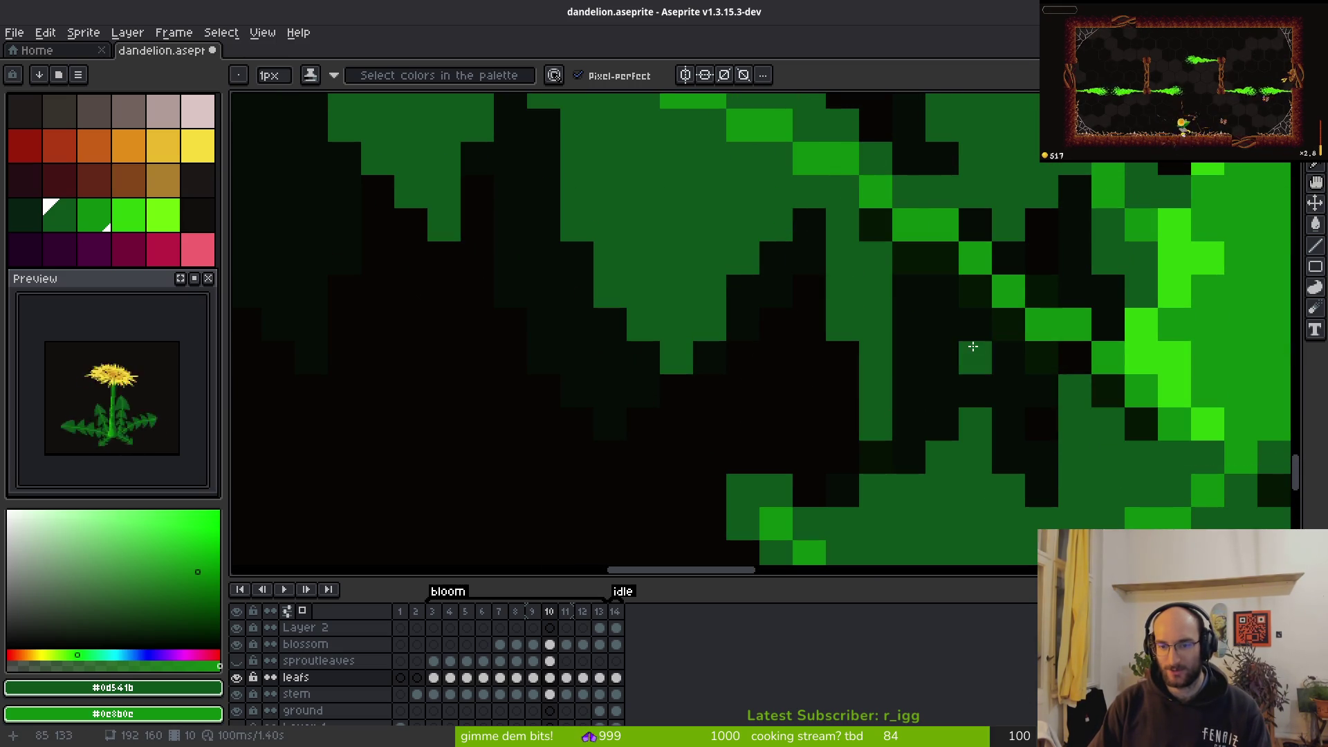
pyautogui.moveTo(916, 388)
pyautogui.mouseDown()
pyautogui.moveTo(1014, 347)
pyautogui.moveTo(1049, 347)
pyautogui.mouseUp()
pyautogui.moveTo(1054, 258)
pyautogui.mouseDown()
pyautogui.moveTo(1031, 257)
pyautogui.moveTo(1053, 267)
pyautogui.moveTo(1089, 330)
pyautogui.mouseUp()
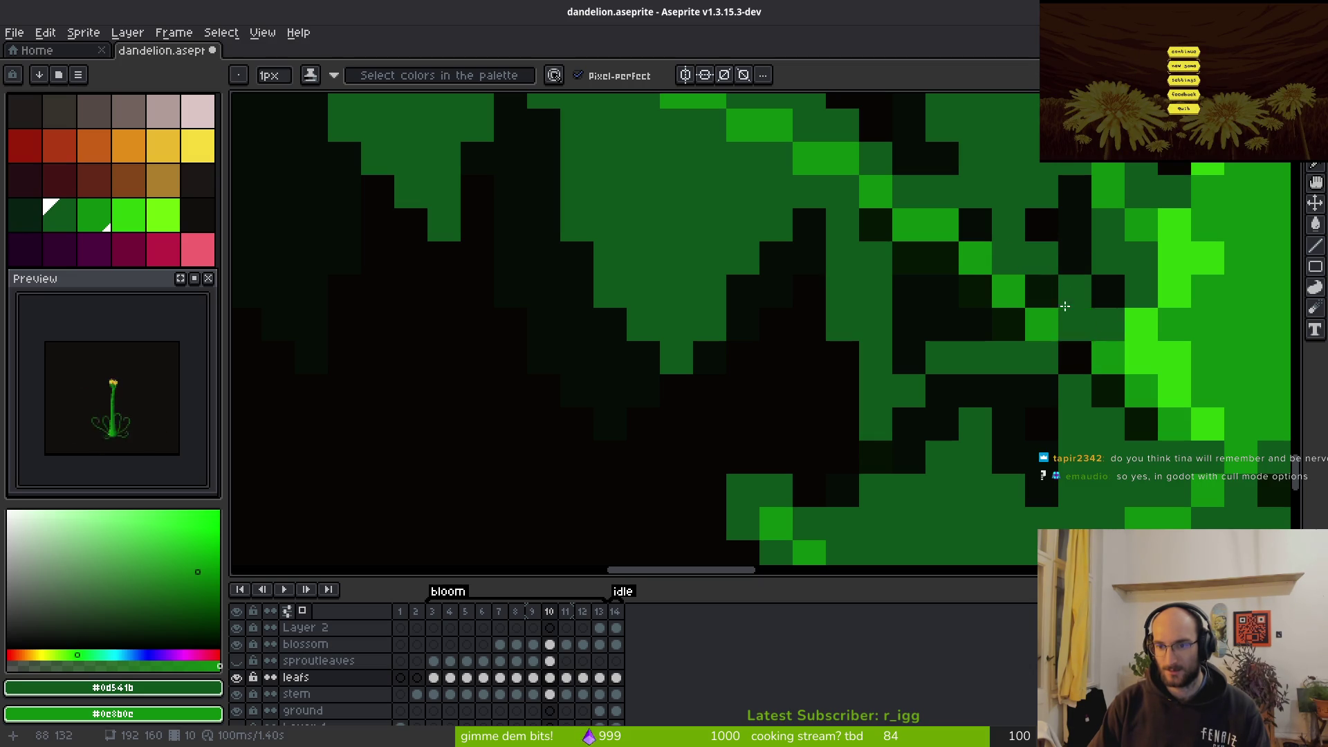
pyautogui.press('g')
pyautogui.click(970, 328)
pyautogui.click(876, 225)
# Zoom out to view the whole plant
pyautogui.press('b')
pyautogui.press('e')
pyautogui.scroll(-4, 1008, 325)
pyautogui.scroll(-1, 989, 318)
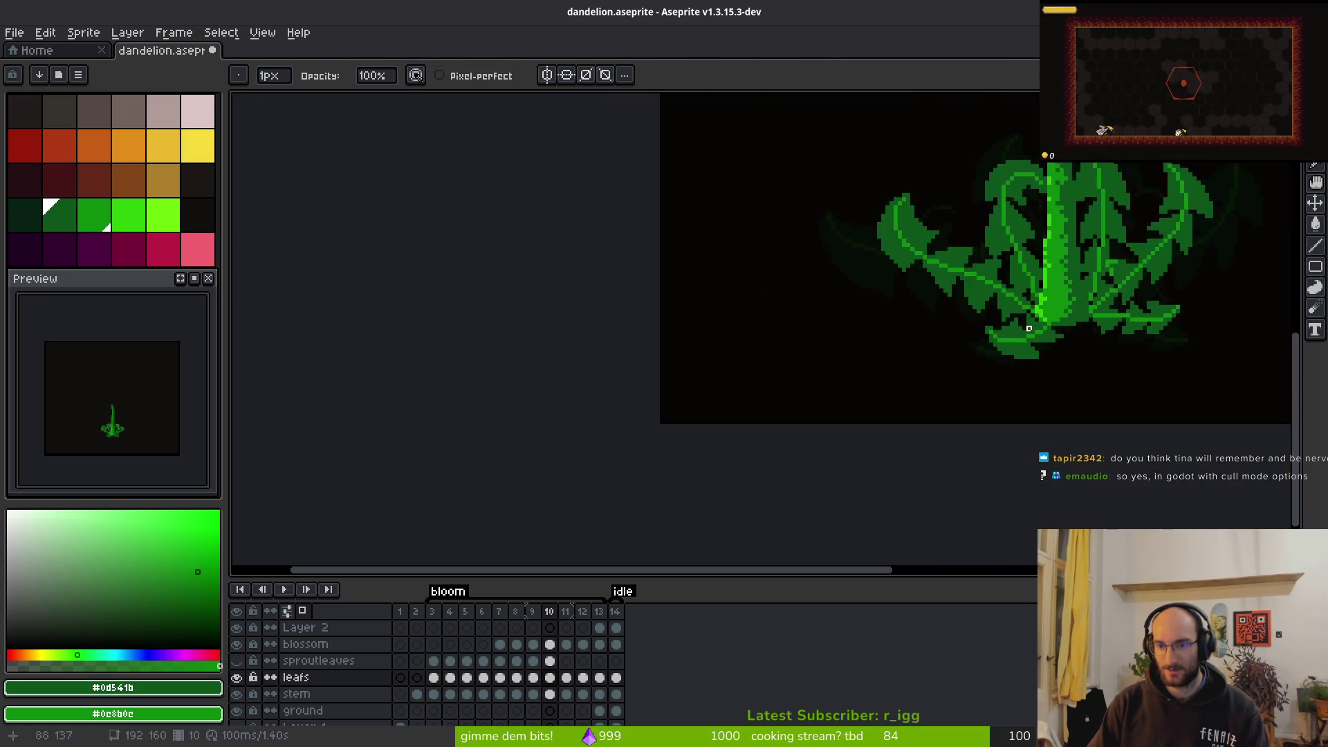
pyautogui.scroll(2, 971, 315)
pyautogui.scroll(2, 971, 316)
pyautogui.press('b')
pyautogui.scroll(-3, 1031, 300)
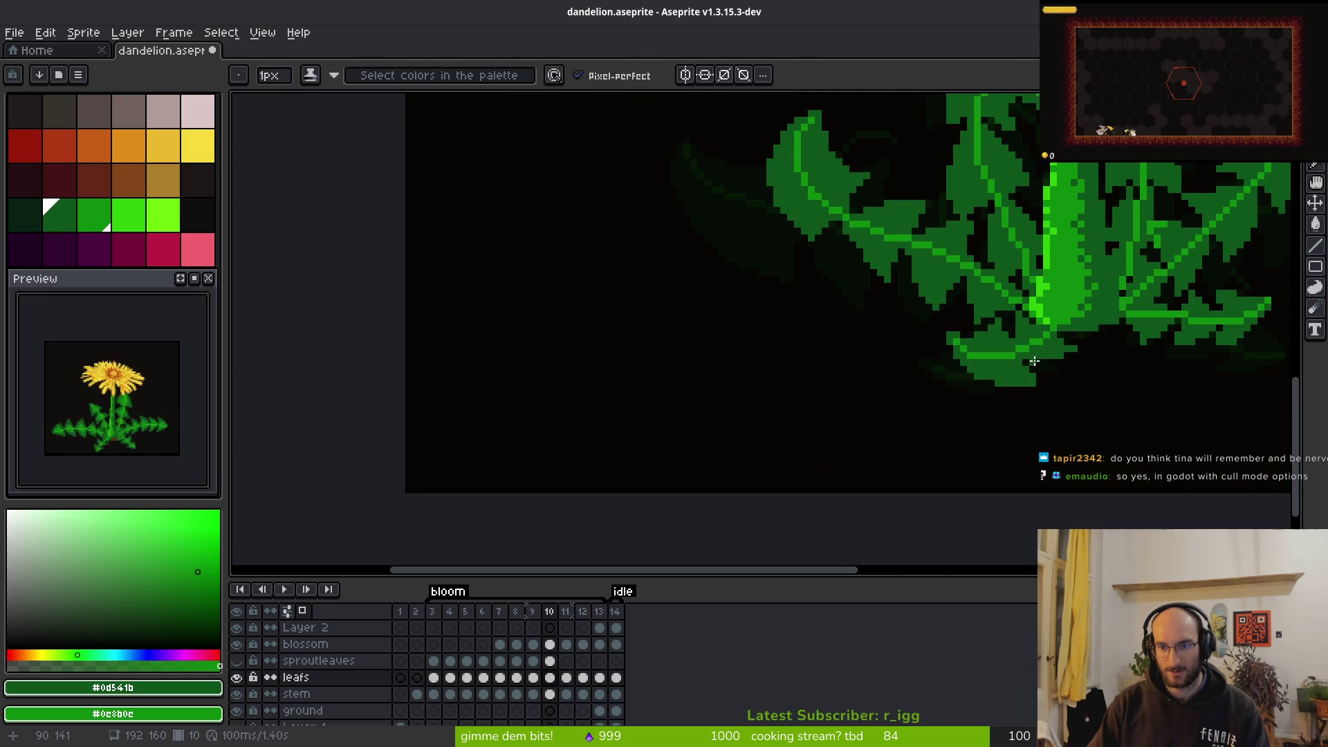
pyautogui.scroll(-2, 1023, 348)
pyautogui.scroll(-2, 1023, 348)
pyautogui.press('i')
# Flip repeatedly between frames 10 and 11 to compare, then recentre the plant
pyautogui.press('Right')
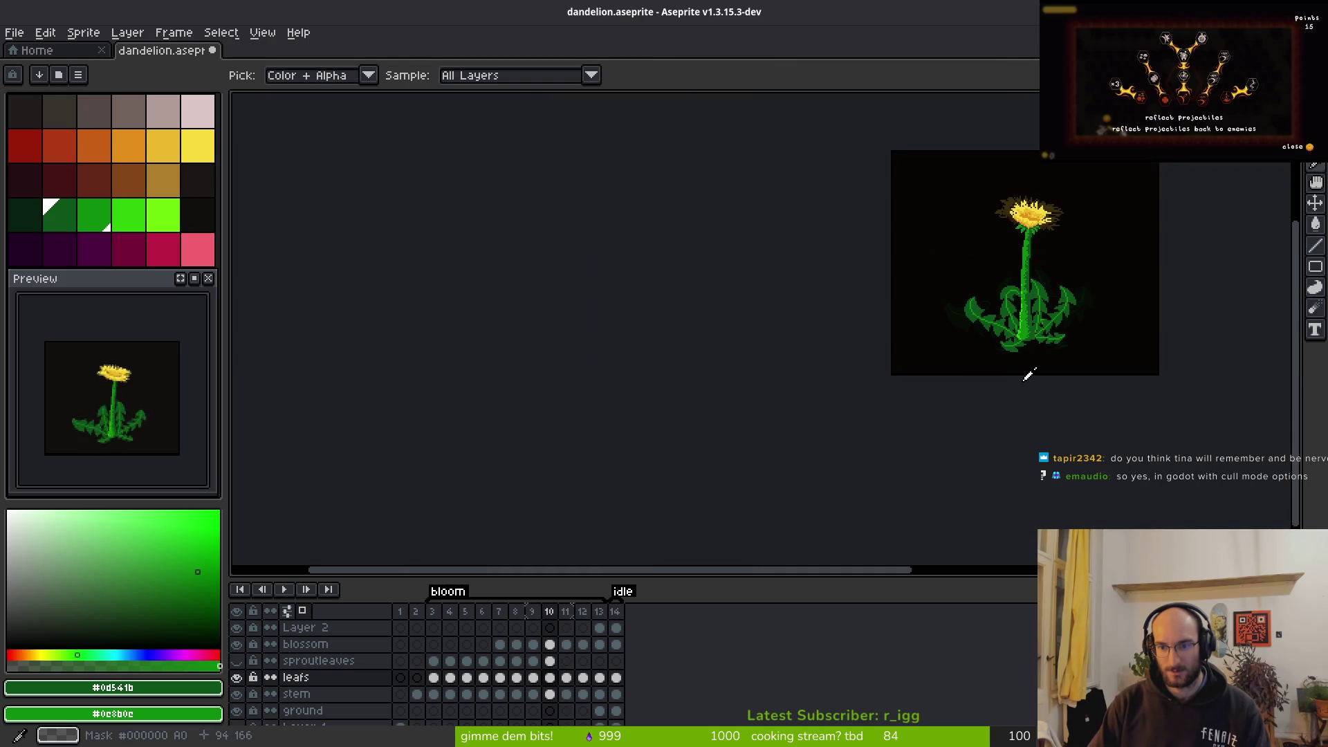
pyautogui.press('Left')
pyautogui.press('Right')
pyautogui.press('Left')
pyautogui.press('Right')
pyautogui.press('Left')
pyautogui.press('Right')
pyautogui.press('Left')
pyautogui.press('Right')
pyautogui.press('Left')
pyautogui.press('Right')
pyautogui.press('Left')
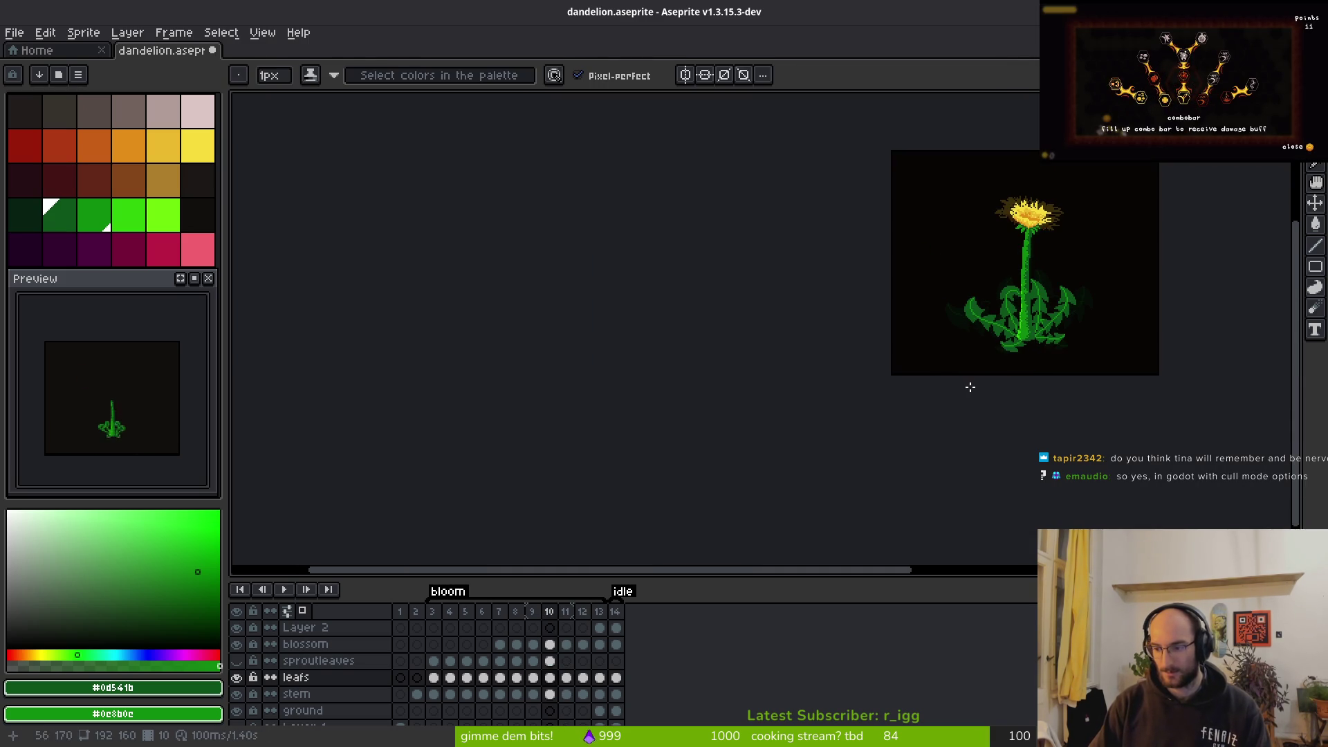
pyautogui.moveTo(969, 386); pyautogui.dragTo(868, 410)
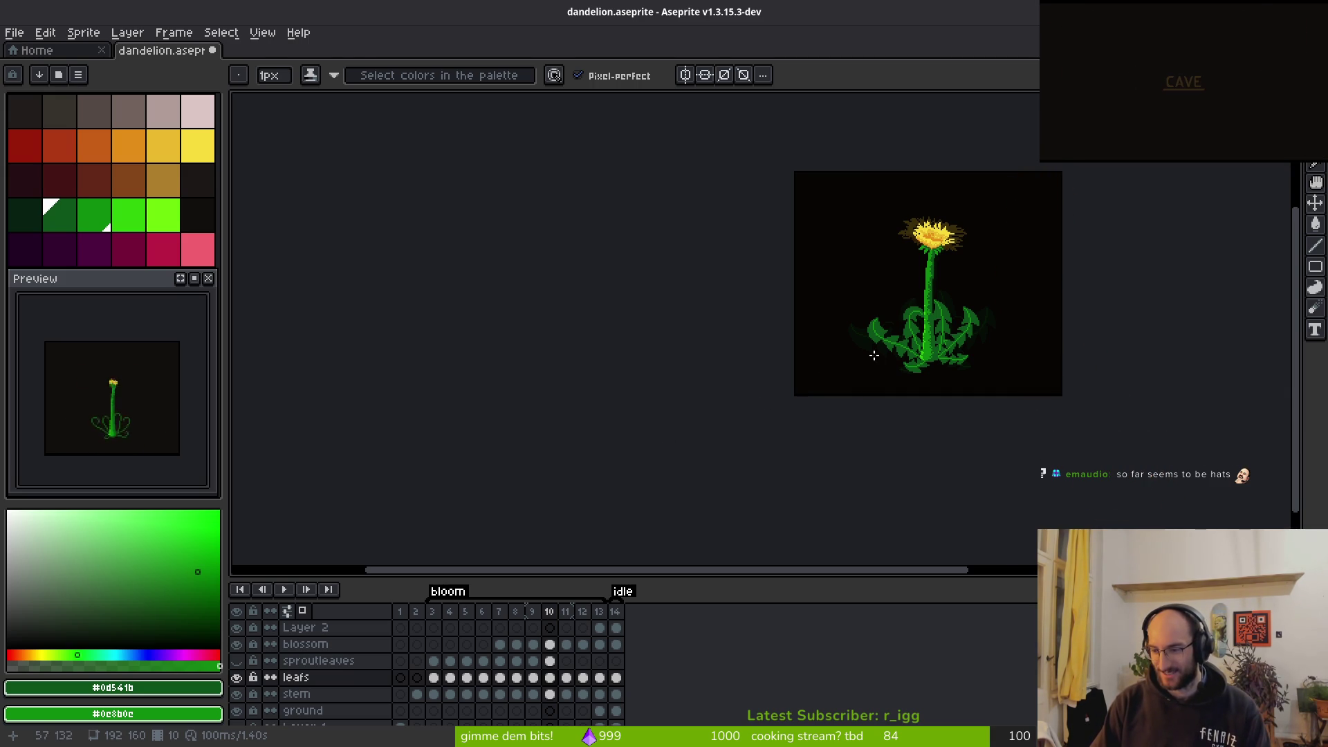
pyautogui.hscroll(2, 769, 363)
pyautogui.hscroll(1, 774, 361)
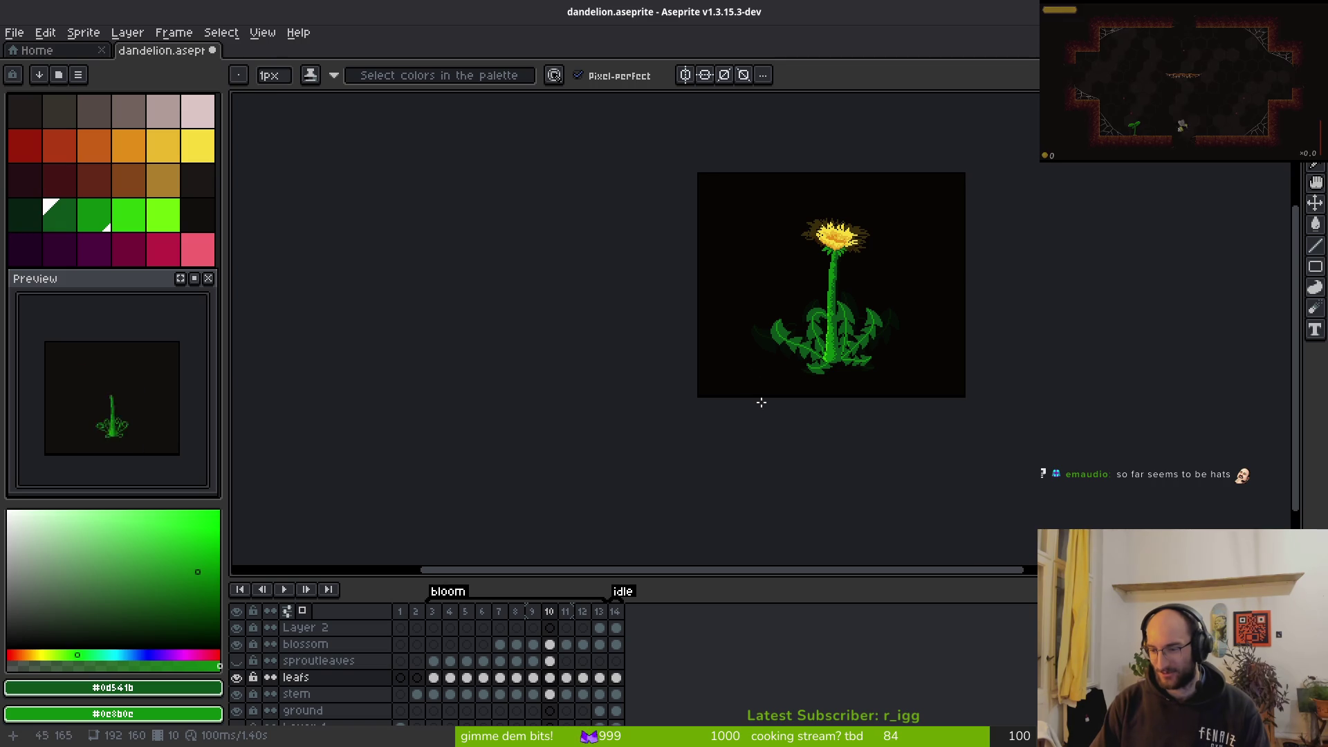
pyautogui.scroll(4, 802, 319)
pyautogui.scroll(-2, 802, 319)
pyautogui.scroll(5, 644, 271)
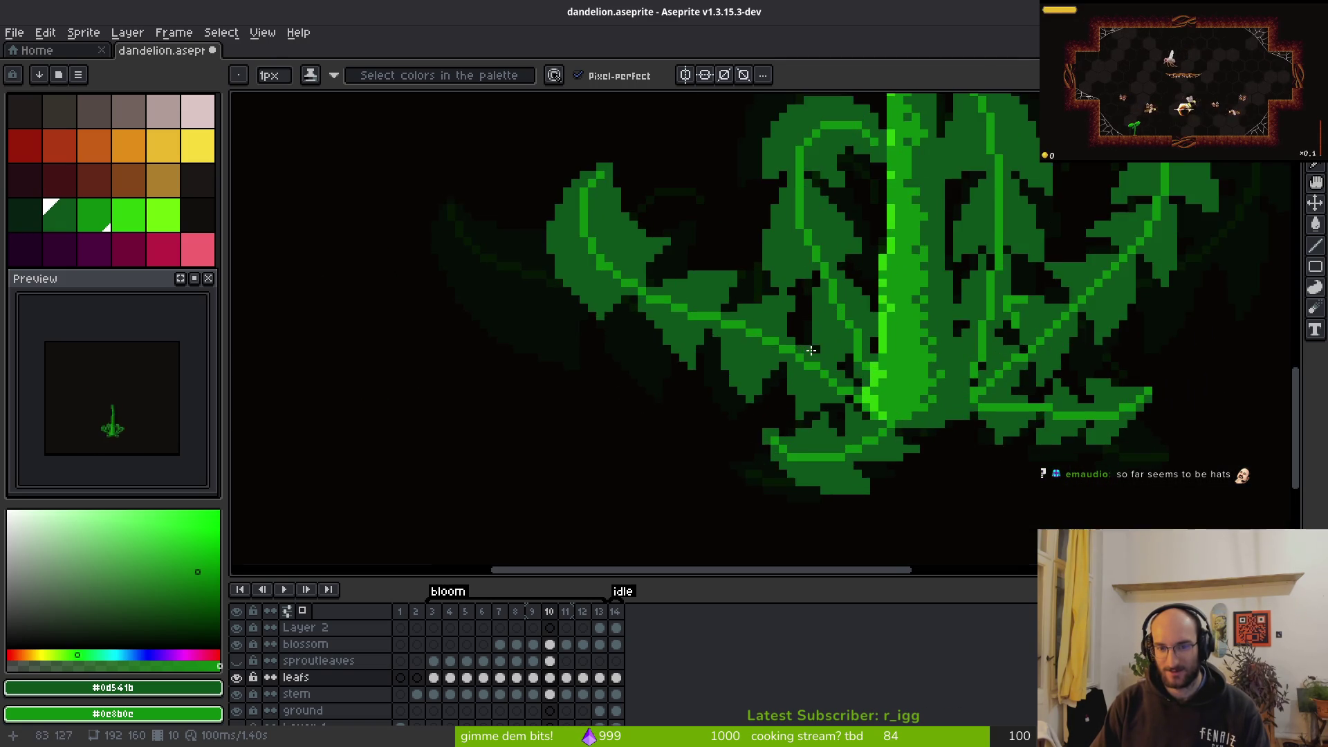
pyautogui.scroll(-2, 718, 301)
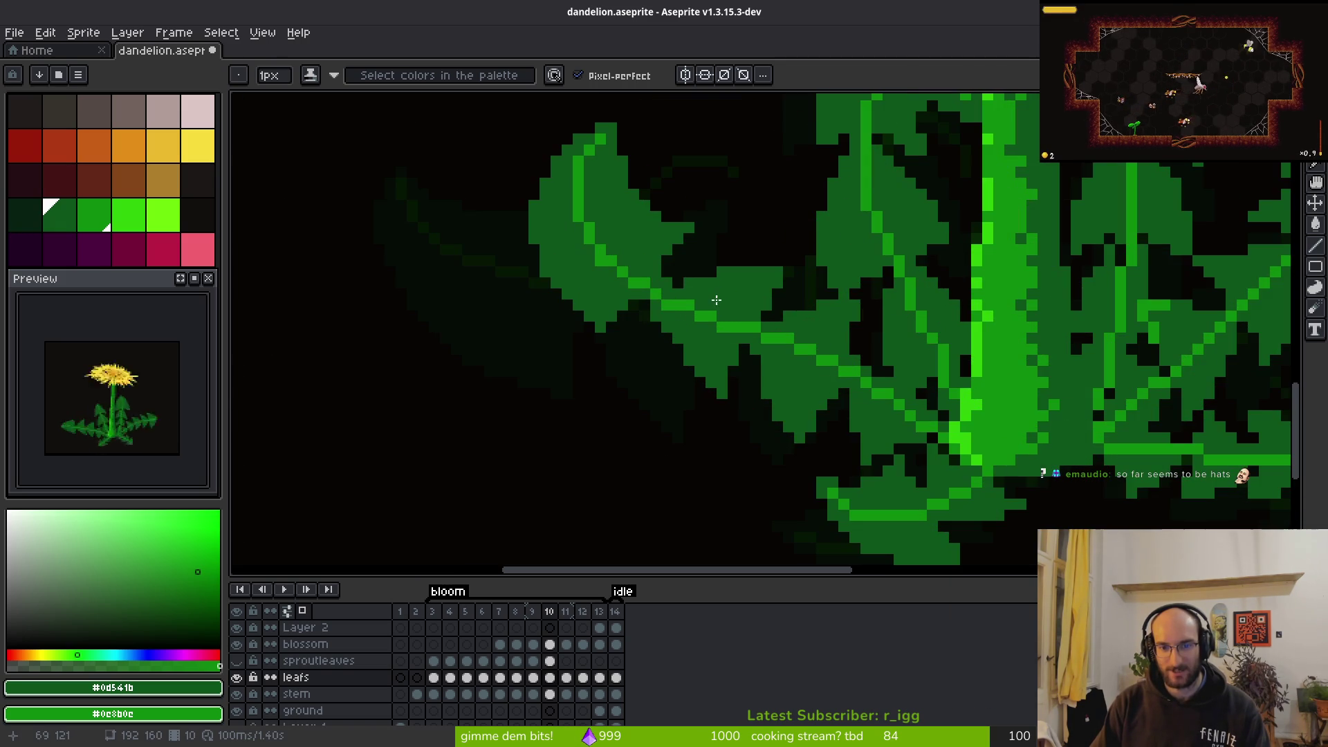
pyautogui.press('e')
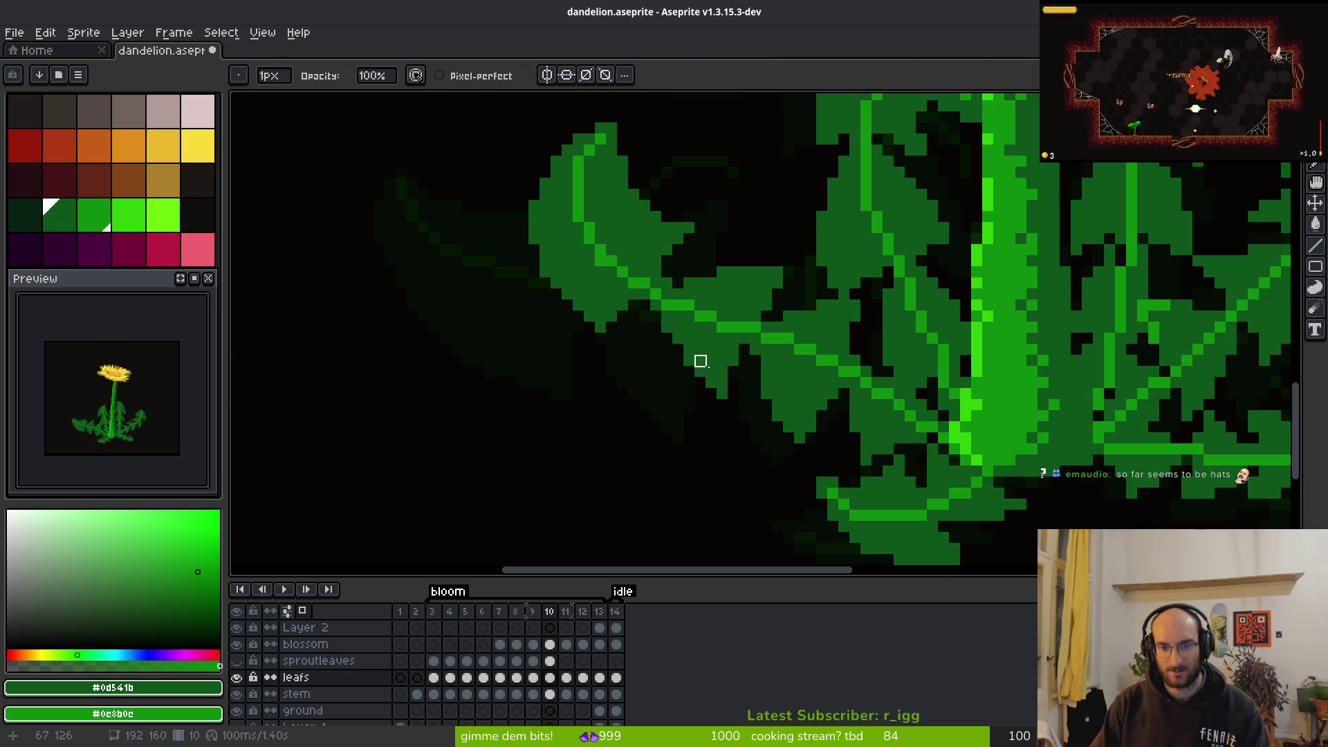
pyautogui.press('b')
pyautogui.scroll(-5, 773, 387)
pyautogui.scroll(5, 778, 396)
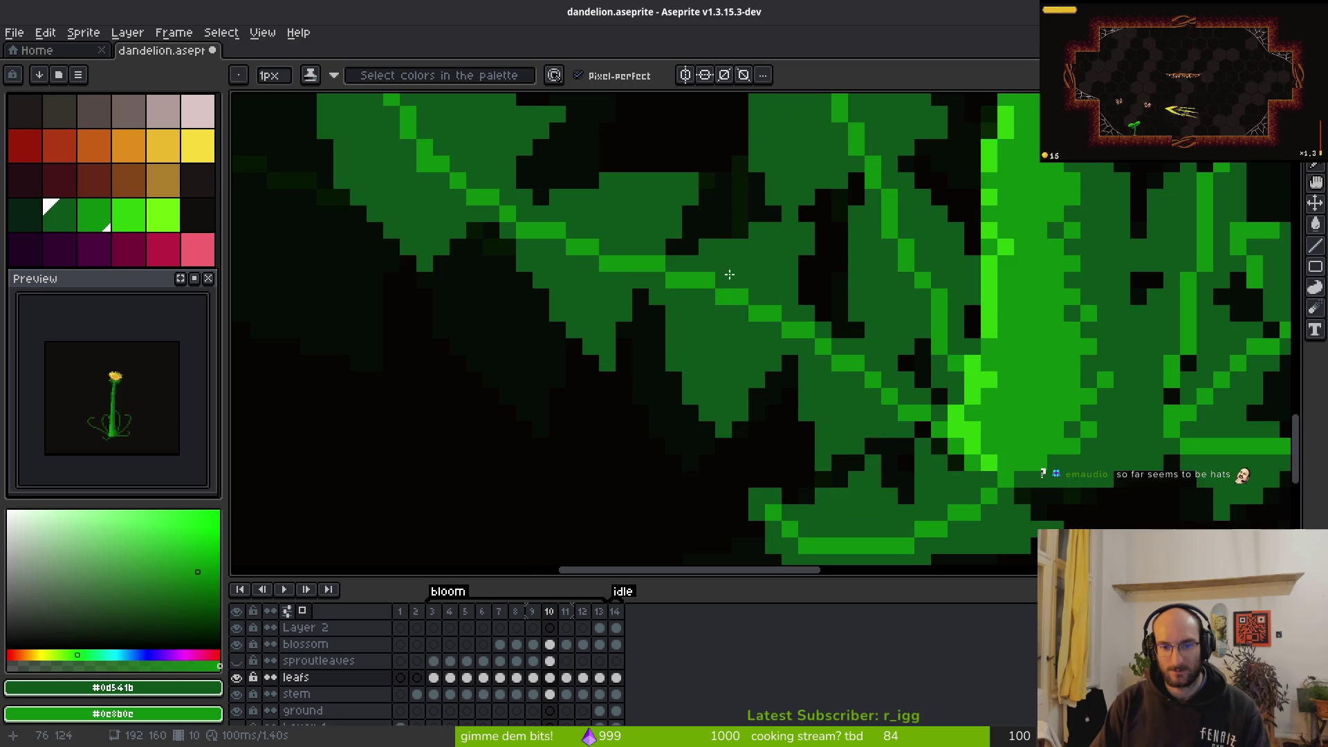
pyautogui.press('e')
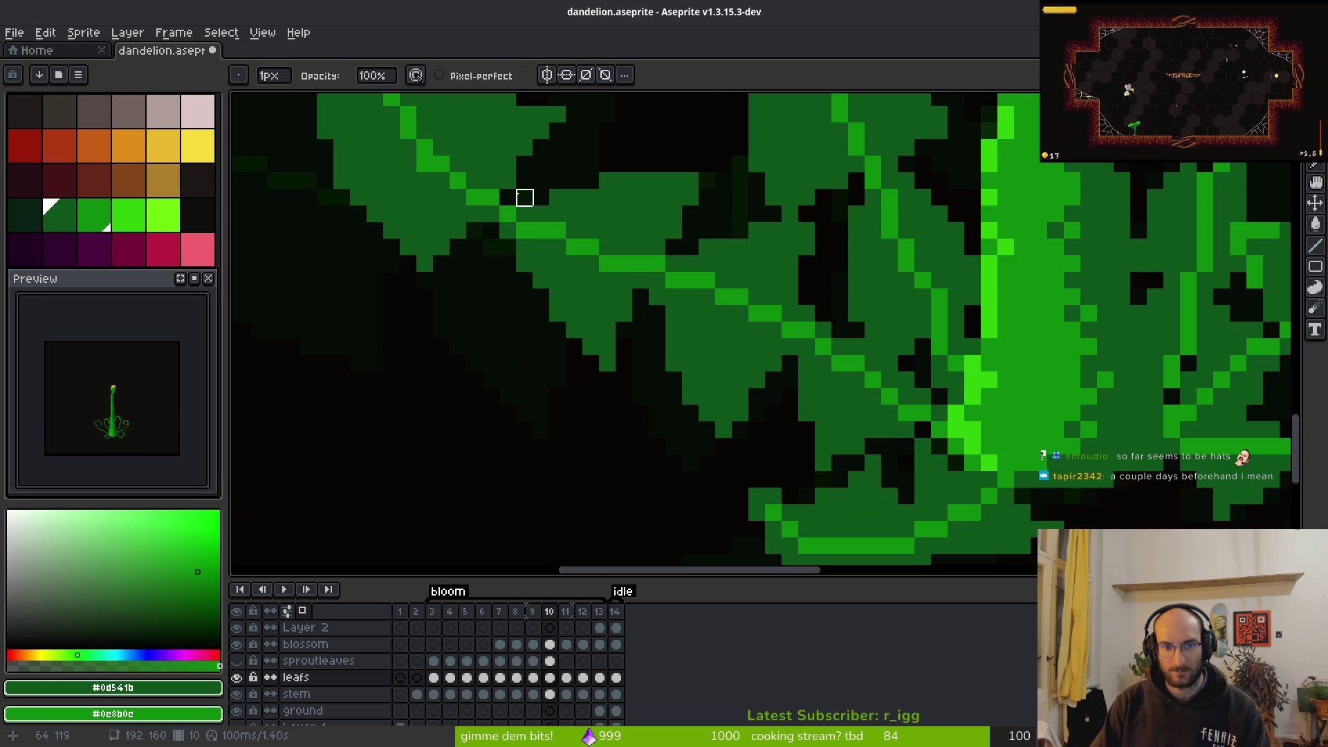
pyautogui.press('b')
pyautogui.scroll(-5, 600, 285)
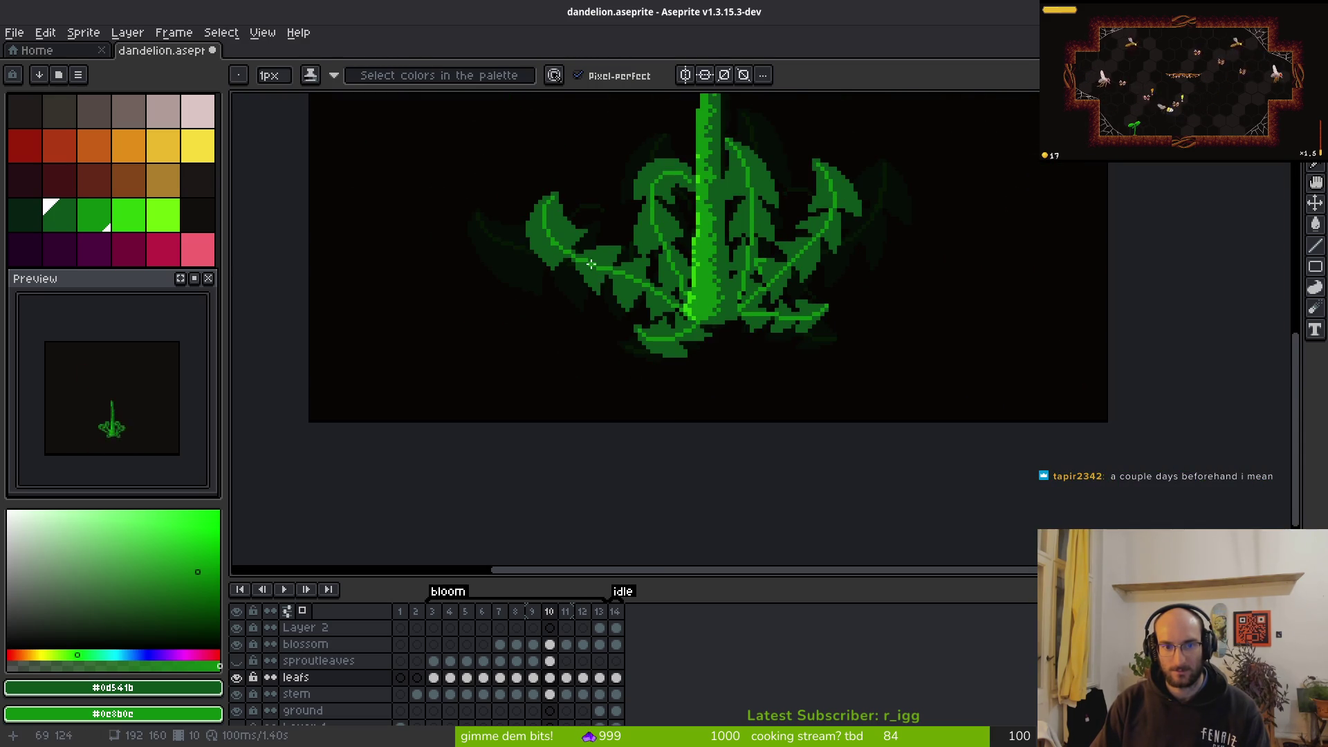
pyautogui.scroll(5, 598, 277)
pyautogui.scroll(2, 626, 239)
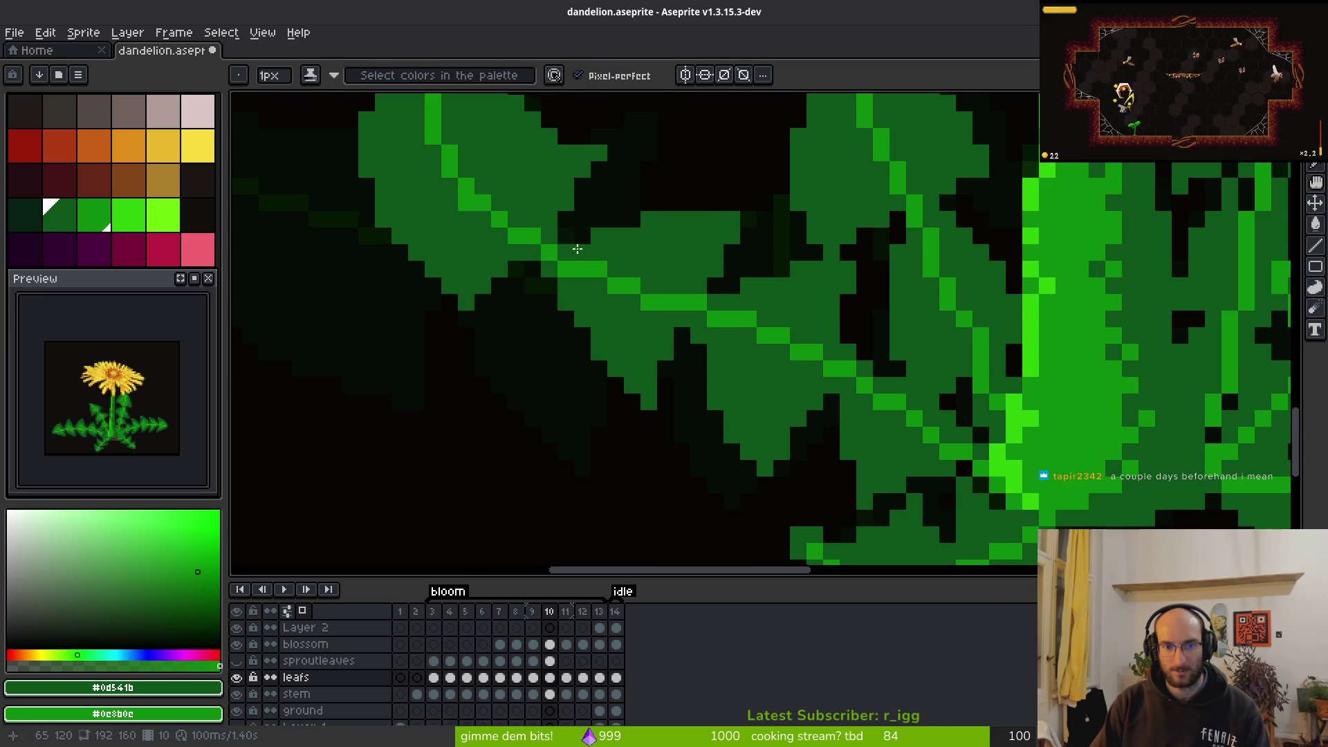
pyautogui.scroll(-4, 563, 231)
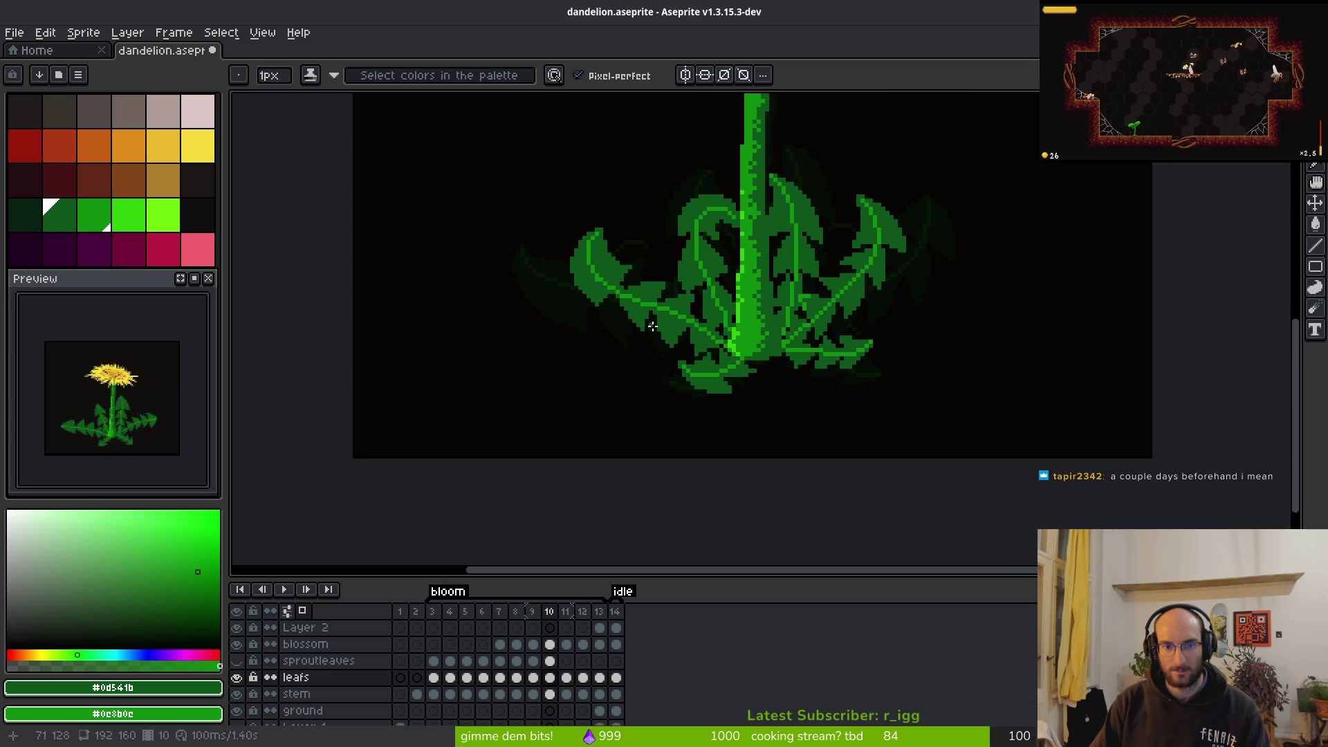
pyautogui.scroll(-3, 658, 328)
pyautogui.press('.')
pyautogui.press(',')
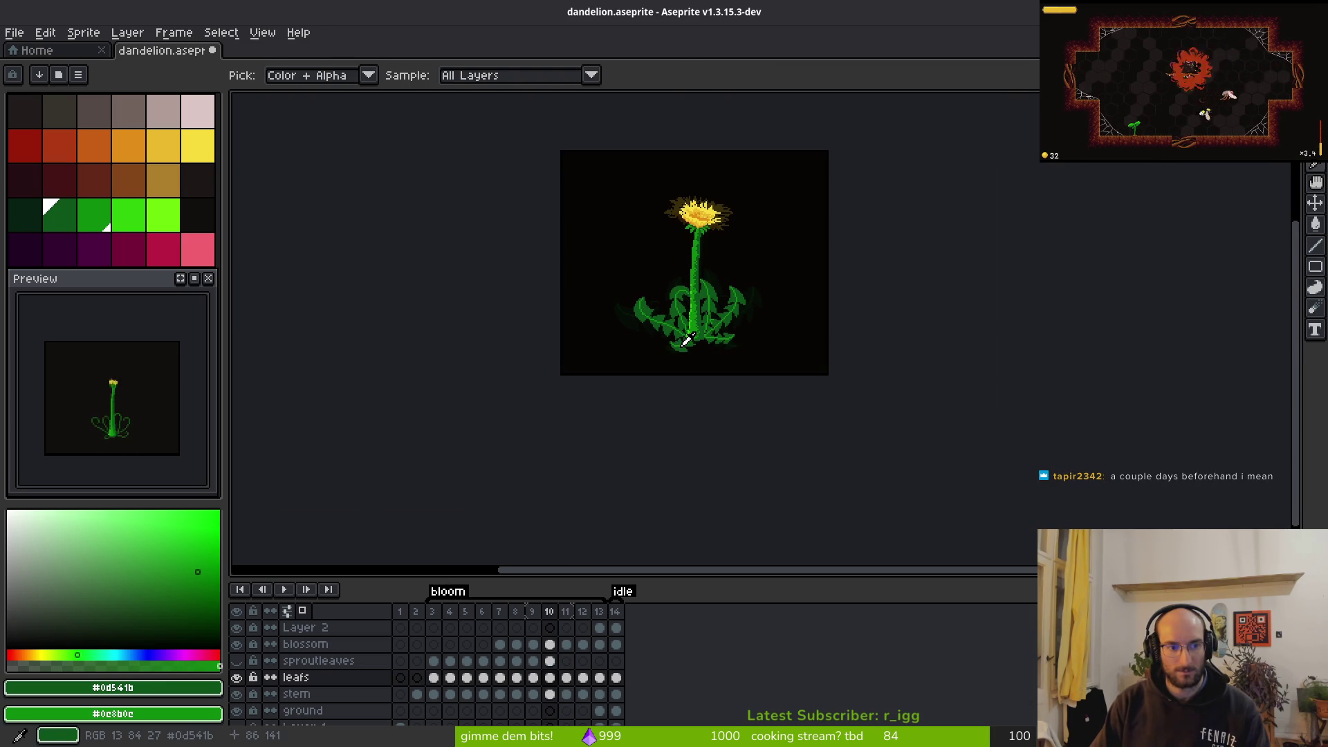
pyautogui.press('b')
pyautogui.scroll(3, 679, 346)
pyautogui.press('i')
# Compare frames 9 and 10, then settle on frame 9 to add leaves
pyautogui.press(',')
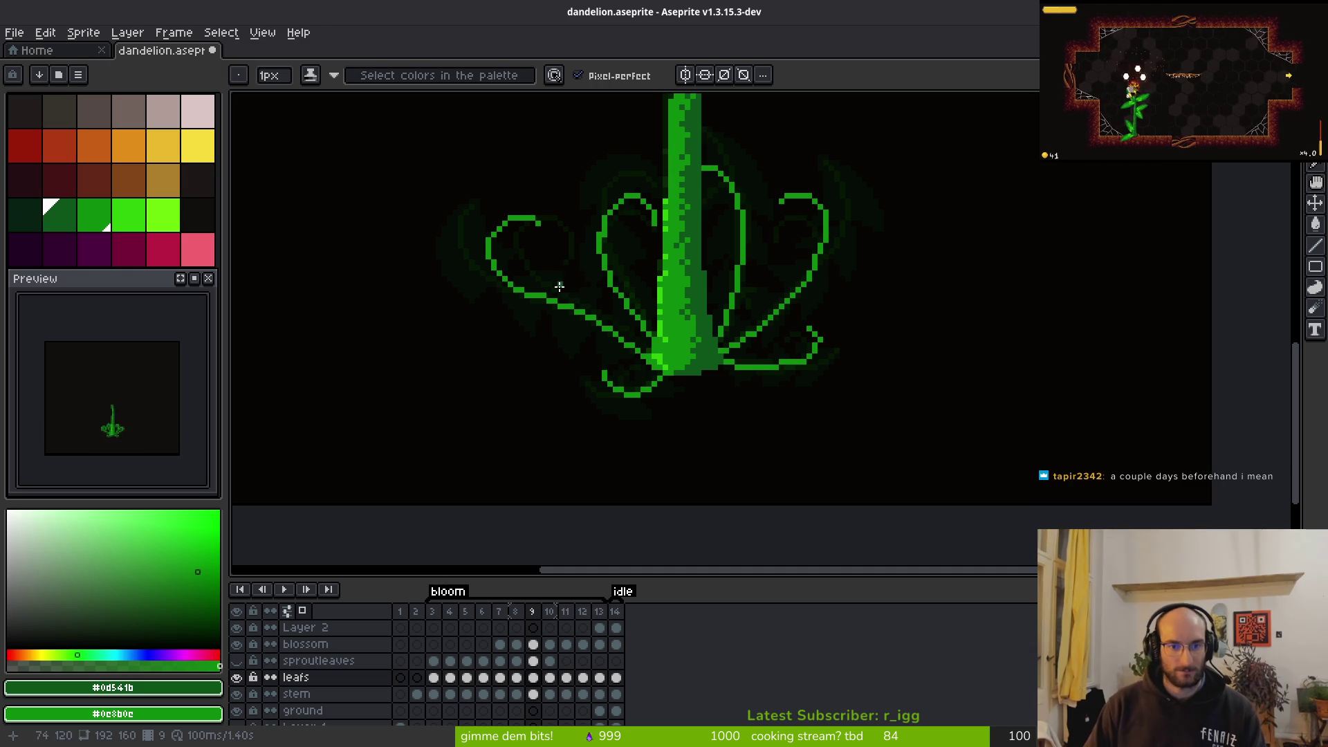
pyautogui.press('.')
pyautogui.press(',')
pyautogui.press(',')
pyautogui.press(',')
pyautogui.press(',')
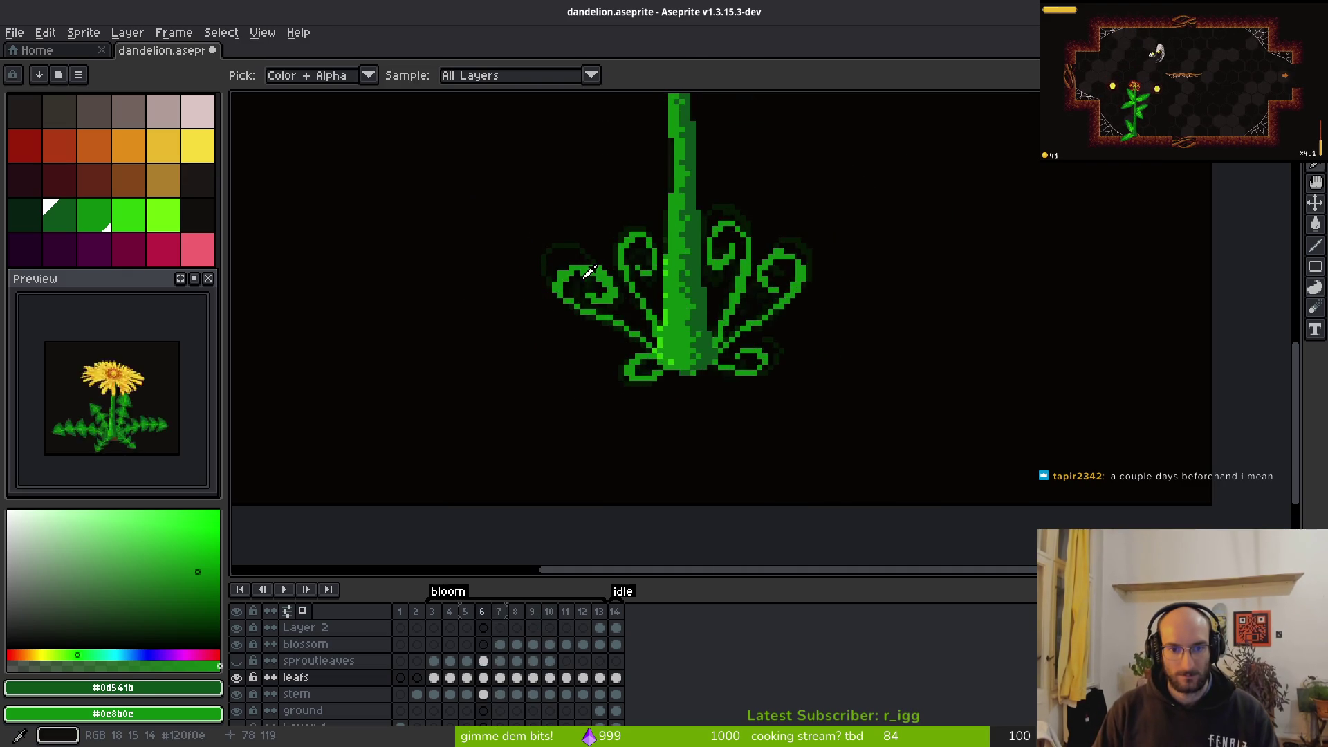
pyautogui.press('.')
pyautogui.press('b')
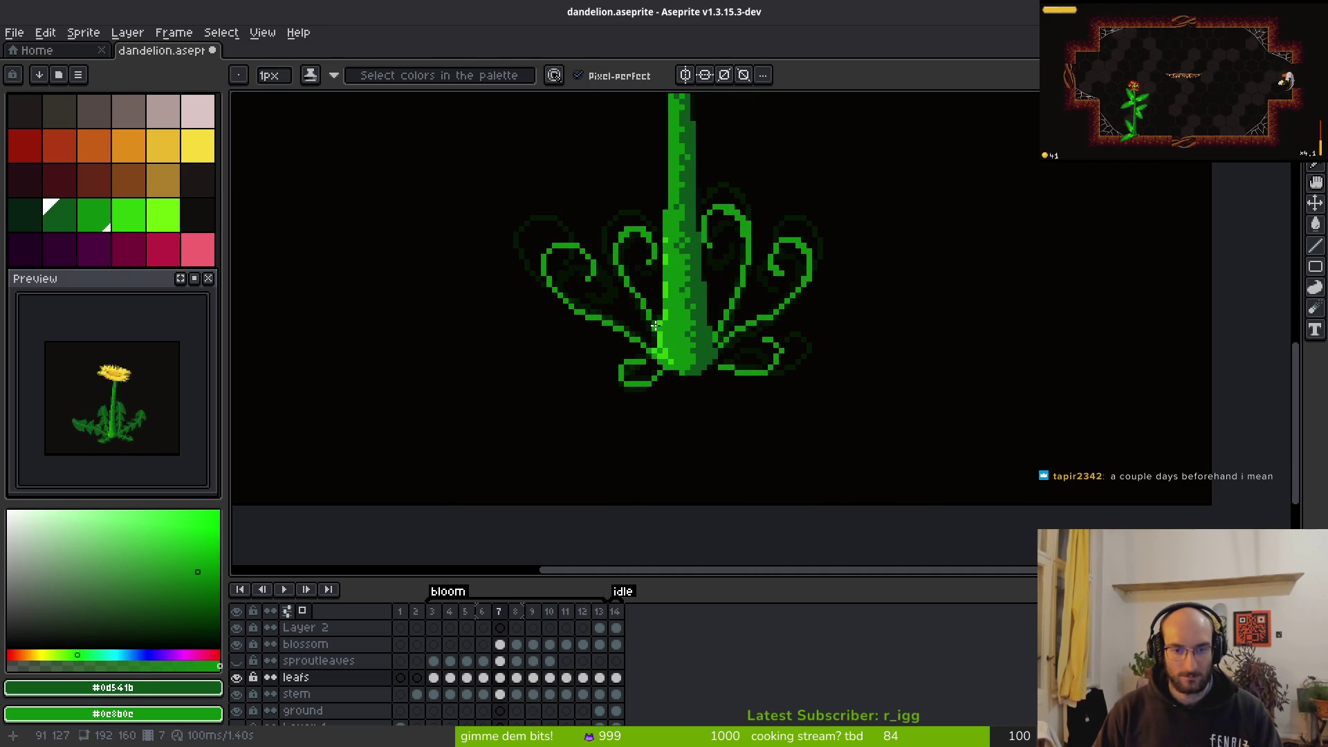
pyautogui.press('.')
pyautogui.press('.')
pyautogui.press('.')
pyautogui.press(',')
pyautogui.scroll(3, 776, 276)
# Outline a leaf arcing over the right-hand tendril's curled tip
pyautogui.moveTo(636, 331)
pyautogui.mouseDown()
pyautogui.moveTo(608, 342)
pyautogui.moveTo(719, 325)
pyautogui.moveTo(730, 379)
pyautogui.moveTo(625, 343)
pyautogui.mouseUp()
pyautogui.moveTo(719, 388); pyautogui.dragTo(740, 429)
pyautogui.click(674, 257)
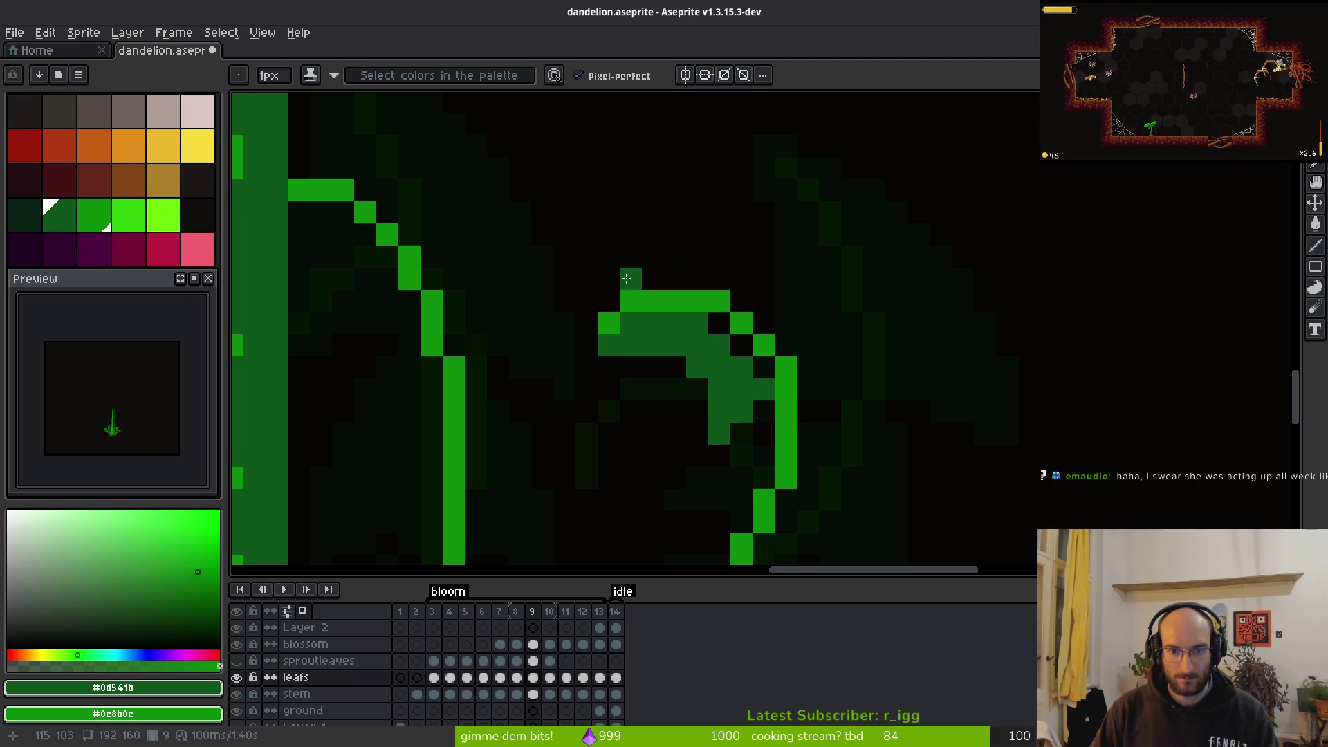
pyautogui.click(612, 301)
pyautogui.moveTo(615, 296)
pyautogui.mouseDown()
pyautogui.moveTo(709, 258)
pyautogui.moveTo(878, 367)
pyautogui.moveTo(864, 400)
pyautogui.moveTo(814, 440)
pyautogui.moveTo(690, 433)
pyautogui.mouseUp()
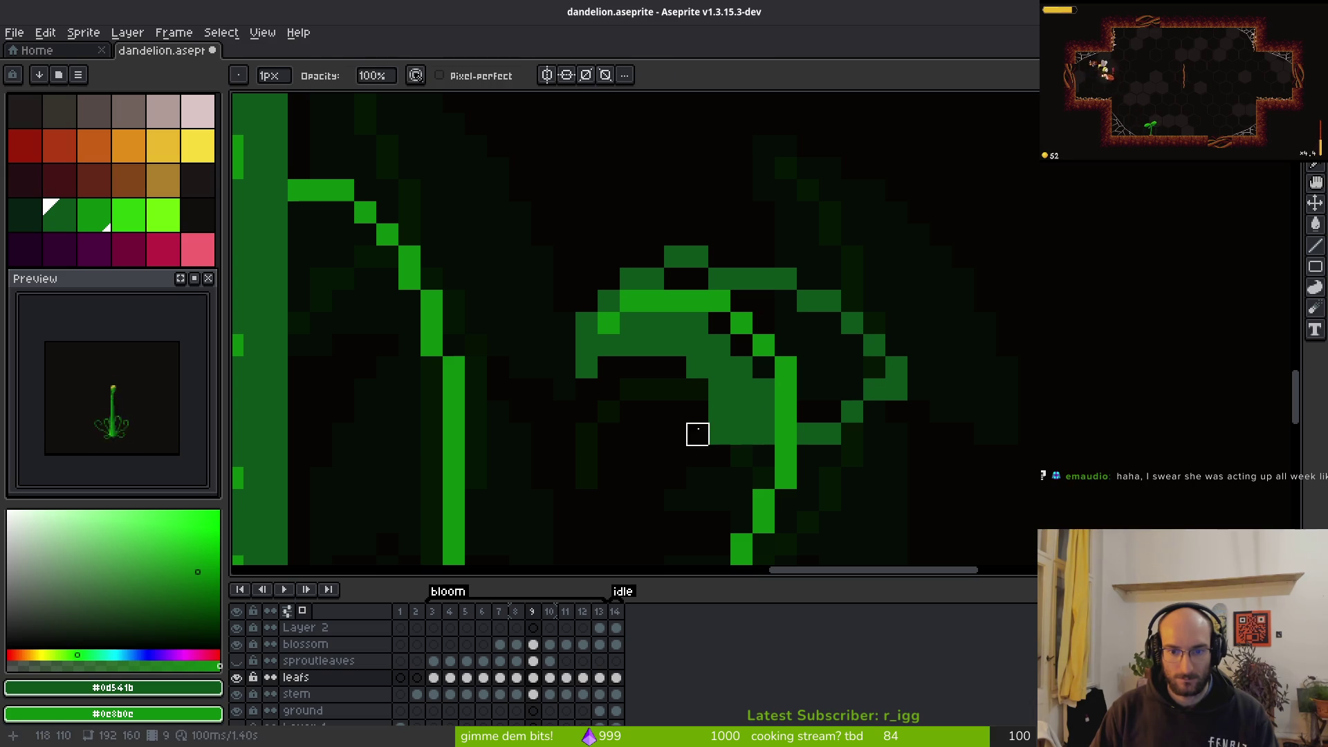
pyautogui.click(790, 334)
# Fill the leaf interior and its remaining gaps with dark green
pyautogui.press('g')
pyautogui.click(790, 334)
pyautogui.click(719, 323)
pyautogui.click(739, 344)
pyautogui.click(763, 366)
pyautogui.click(684, 278)
# Tidy the leaf edges, clearing a stray pixel and rounding the lower right
pyautogui.press('b')
pyautogui.click(721, 265)
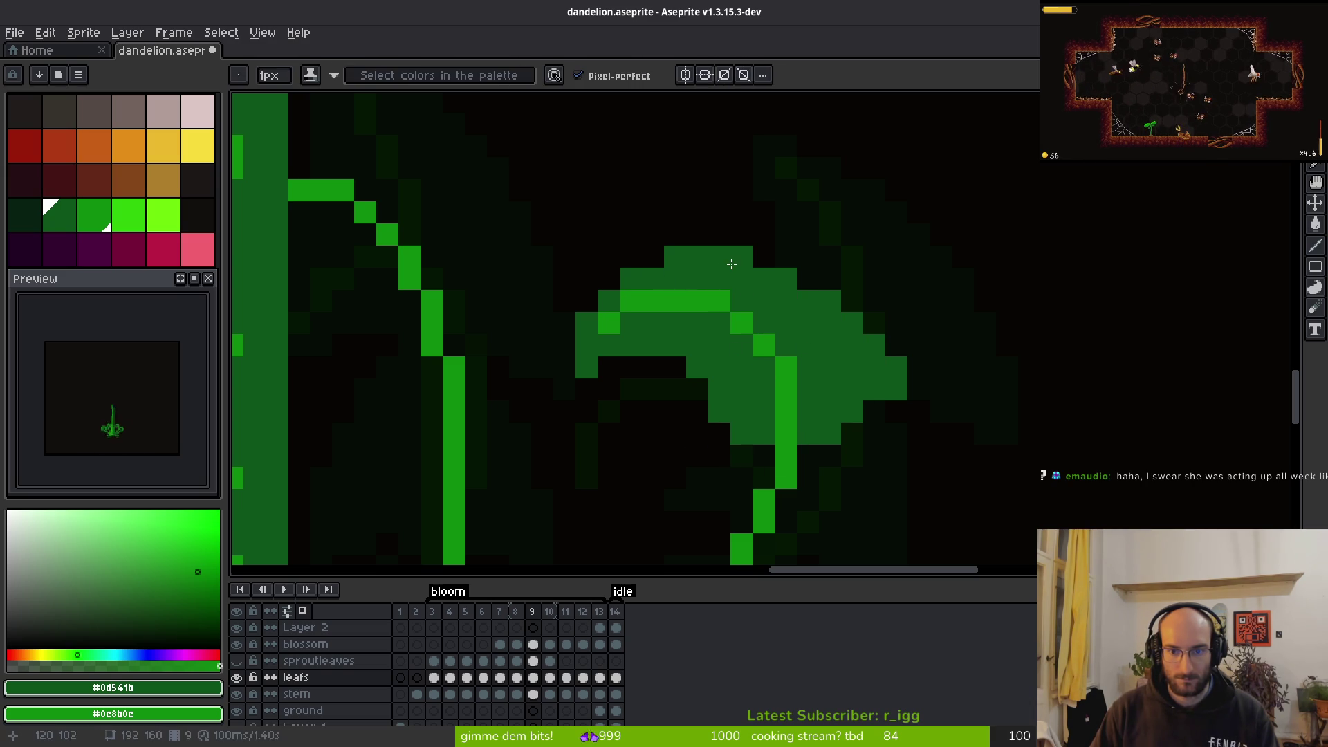
pyautogui.press('e')
pyautogui.click(896, 368)
pyautogui.press('b')
pyautogui.moveTo(894, 409); pyautogui.dragTo(870, 408)
pyautogui.click(919, 434)
pyautogui.scroll(-3, 940, 433)
pyautogui.scroll(1, 969, 344)
# Paint a run of green pixels down along the right-hand tendril
pyautogui.press('i')
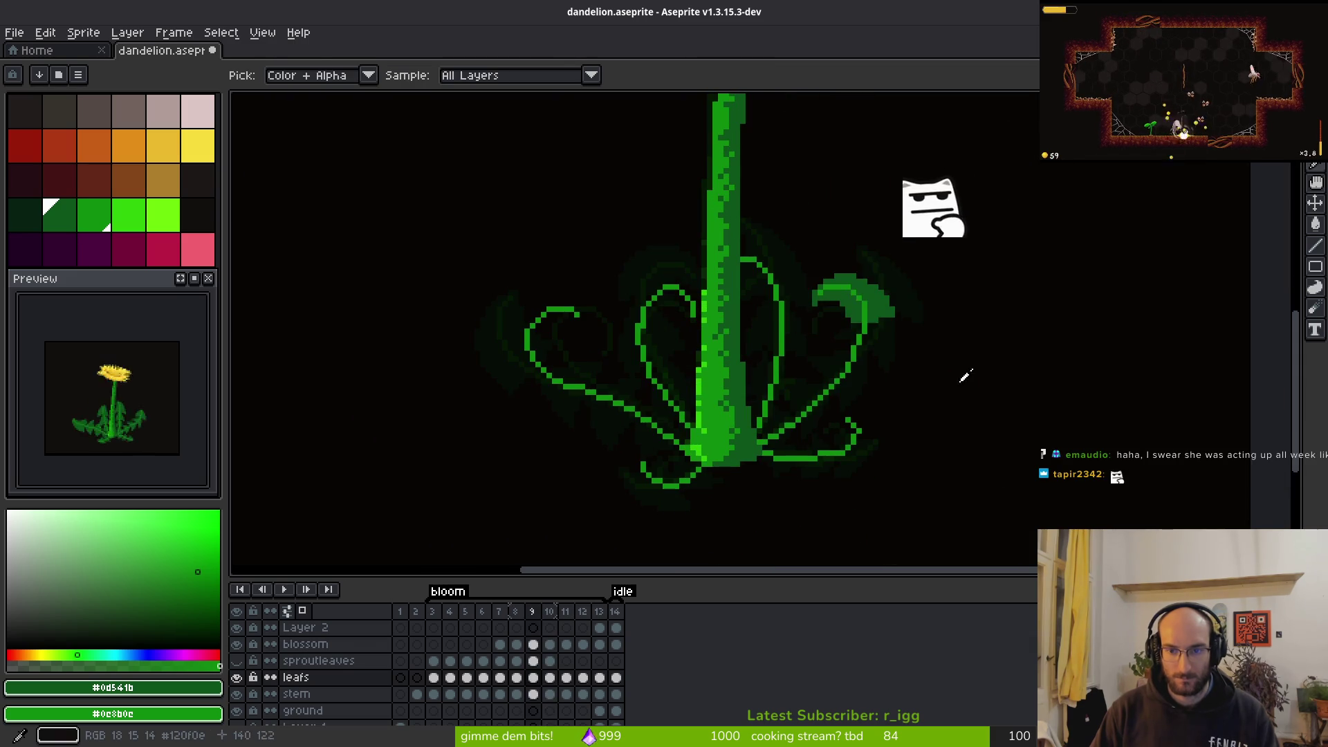
pyautogui.press('b')
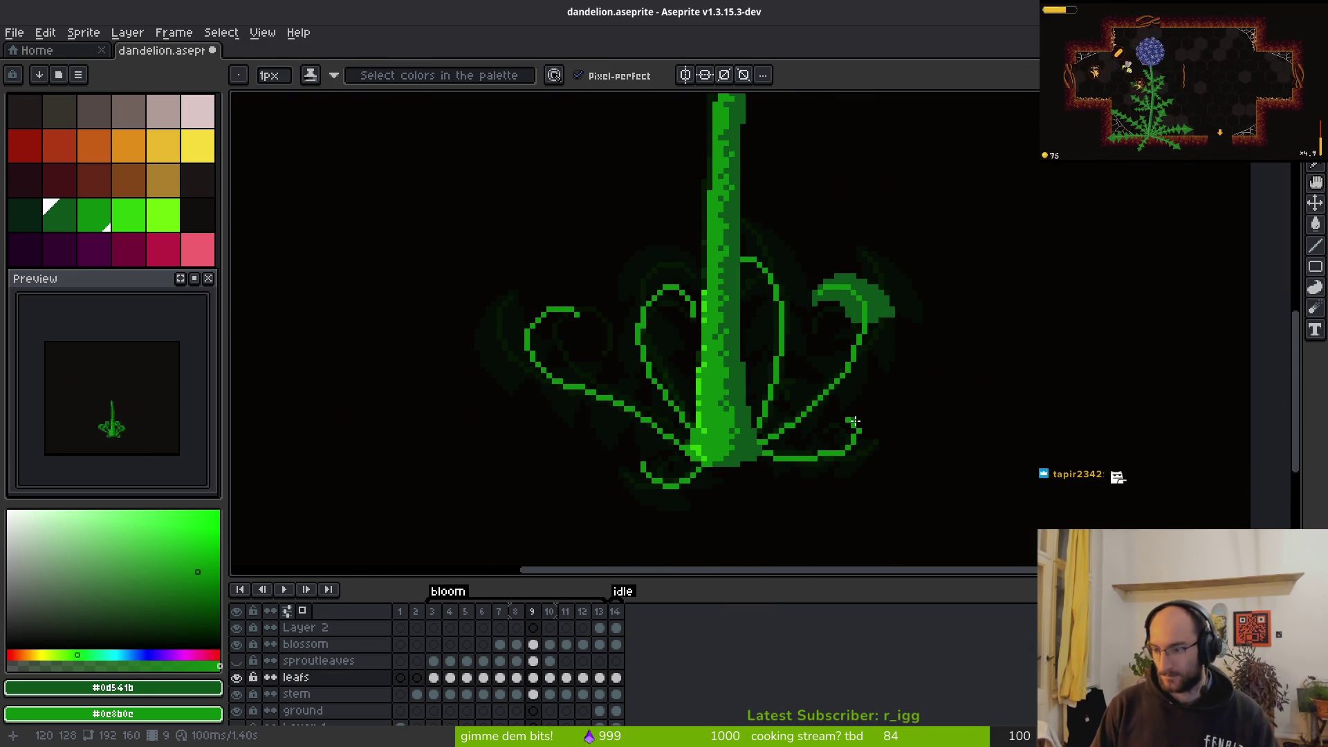
pyautogui.scroll(5, 885, 293)
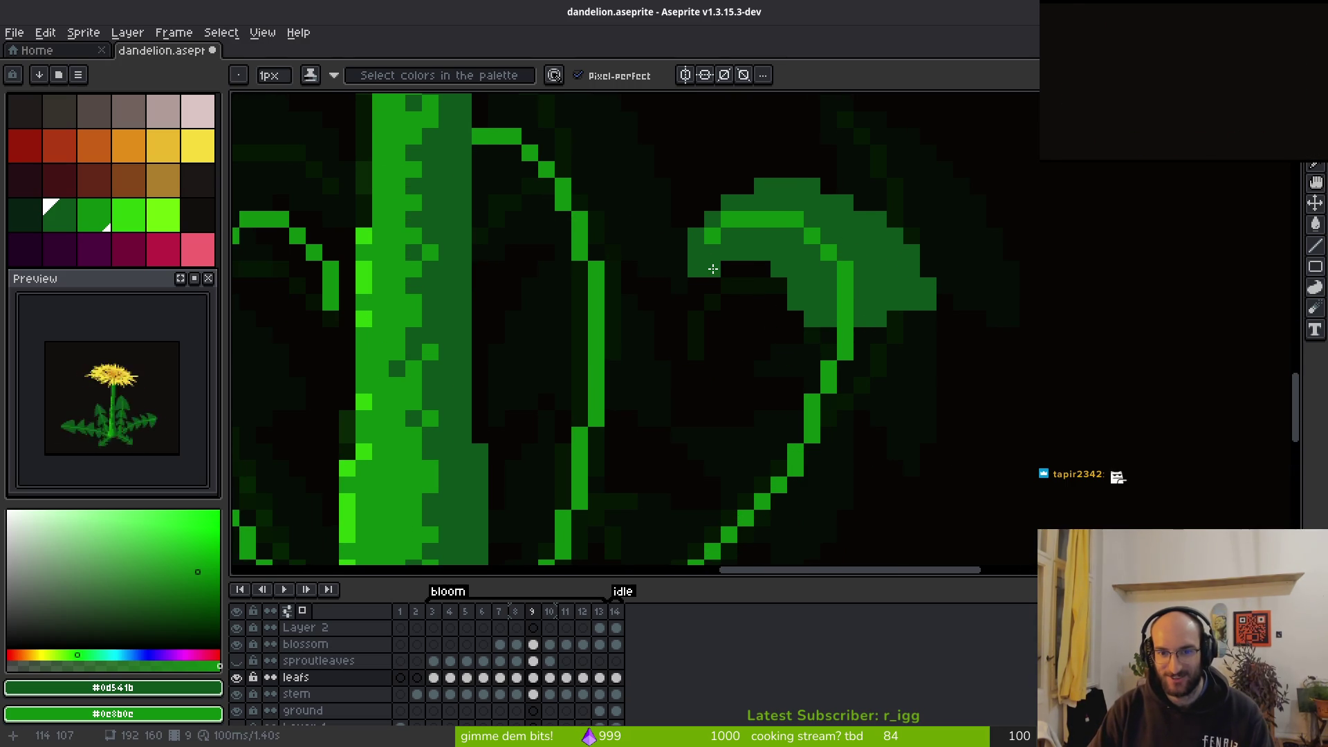
pyautogui.scroll(-4, 894, 332)
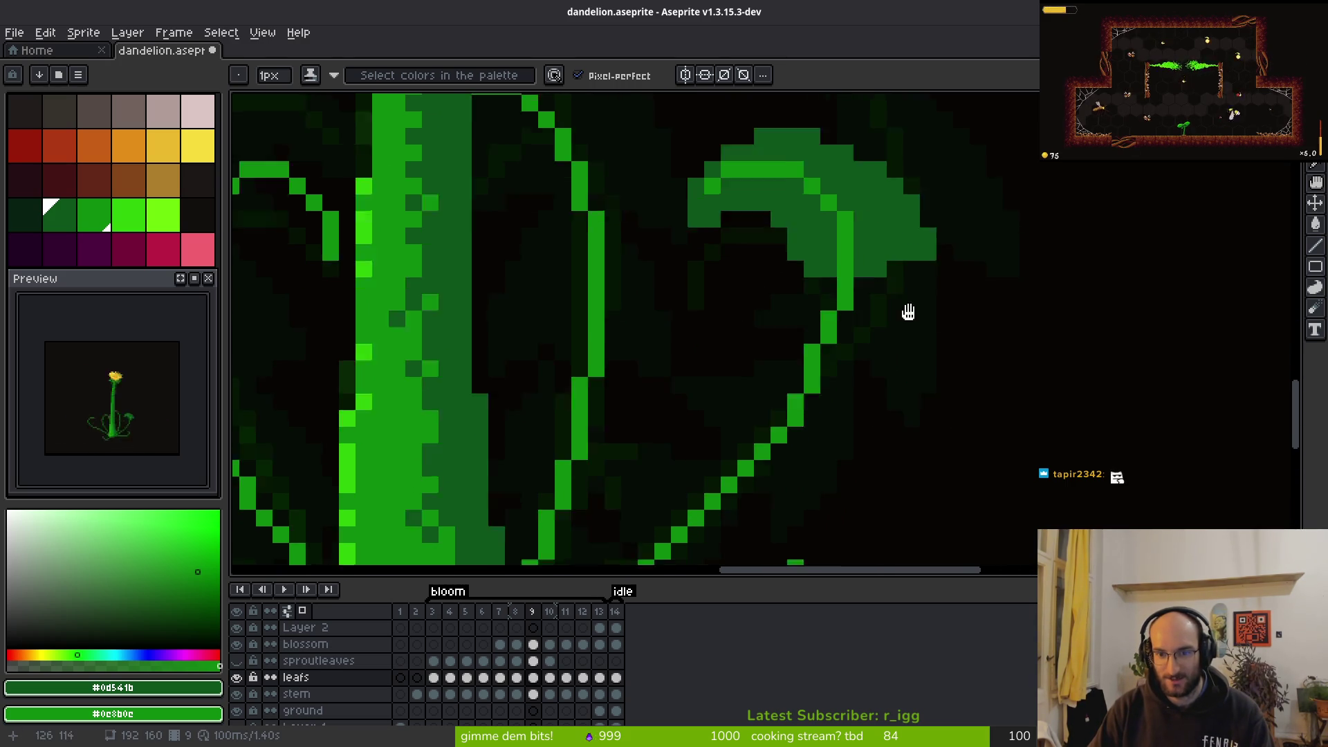
pyautogui.moveTo(848, 222)
pyautogui.mouseDown()
pyautogui.moveTo(867, 304)
pyautogui.moveTo(864, 398)
pyautogui.moveTo(850, 427)
pyautogui.moveTo(833, 428)
pyautogui.moveTo(780, 389)
pyautogui.moveTo(862, 409)
pyautogui.moveTo(963, 392)
pyautogui.mouseUp()
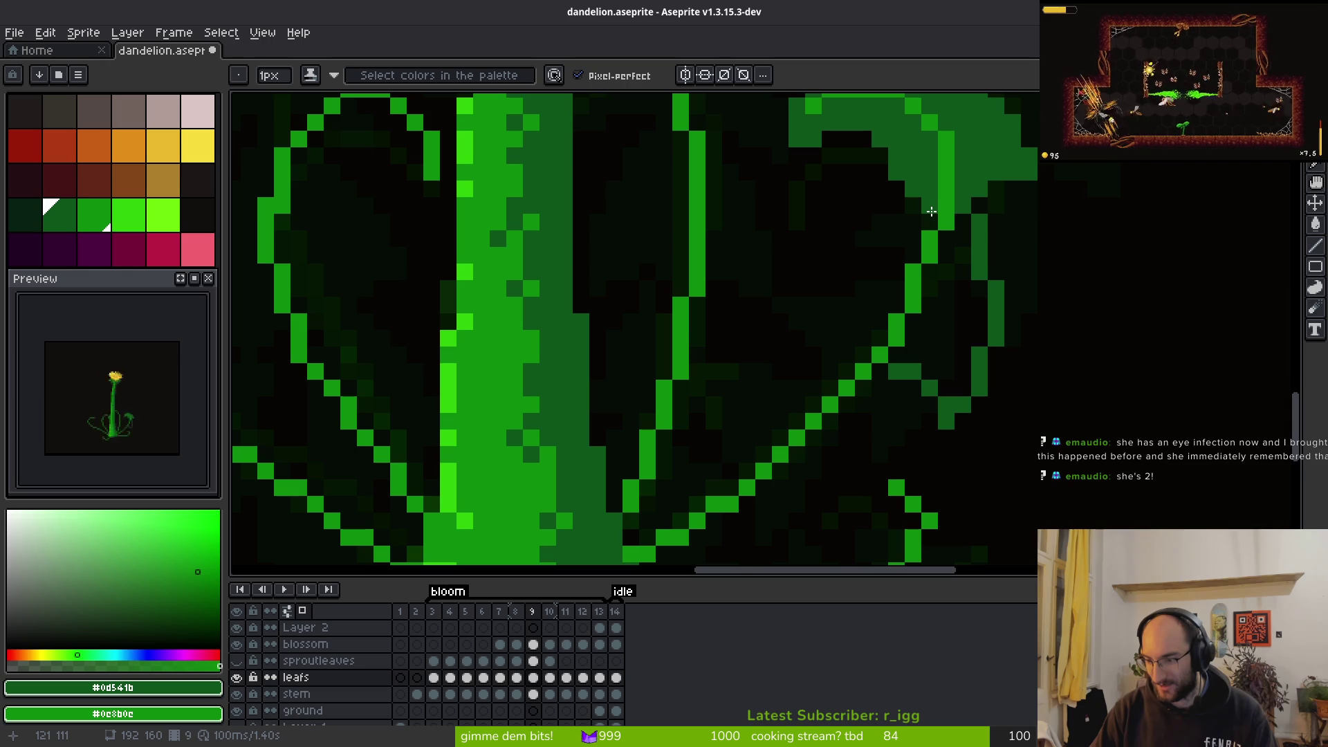
# Erase the stray dark-green pixels below and beside the curled leaf
pyautogui.scroll(1, 922, 236)
pyautogui.press('e')
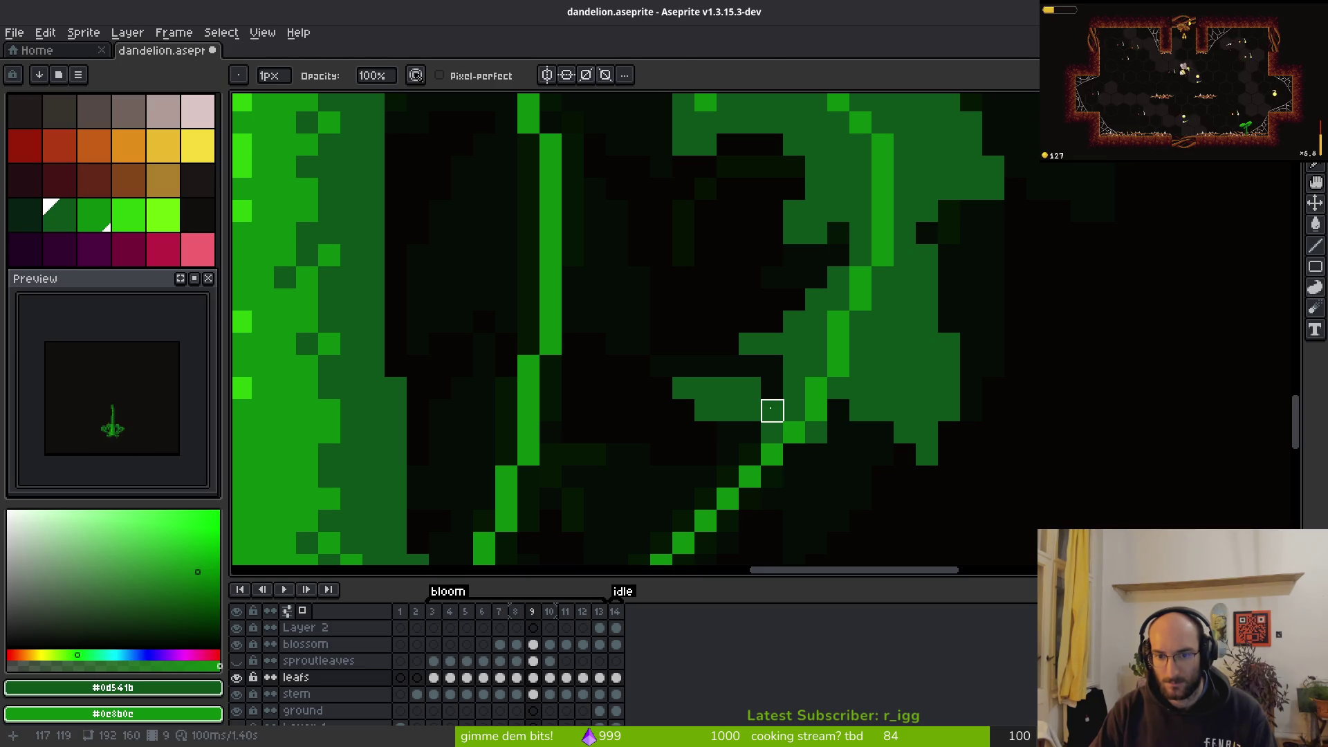
pyautogui.press('b')
pyautogui.press('e')
pyautogui.press('b')
pyautogui.press('e')
pyautogui.moveTo(770, 436); pyautogui.dragTo(705, 385)
pyautogui.press('b')
pyautogui.press('e')
pyautogui.press('b')
pyautogui.press('e')
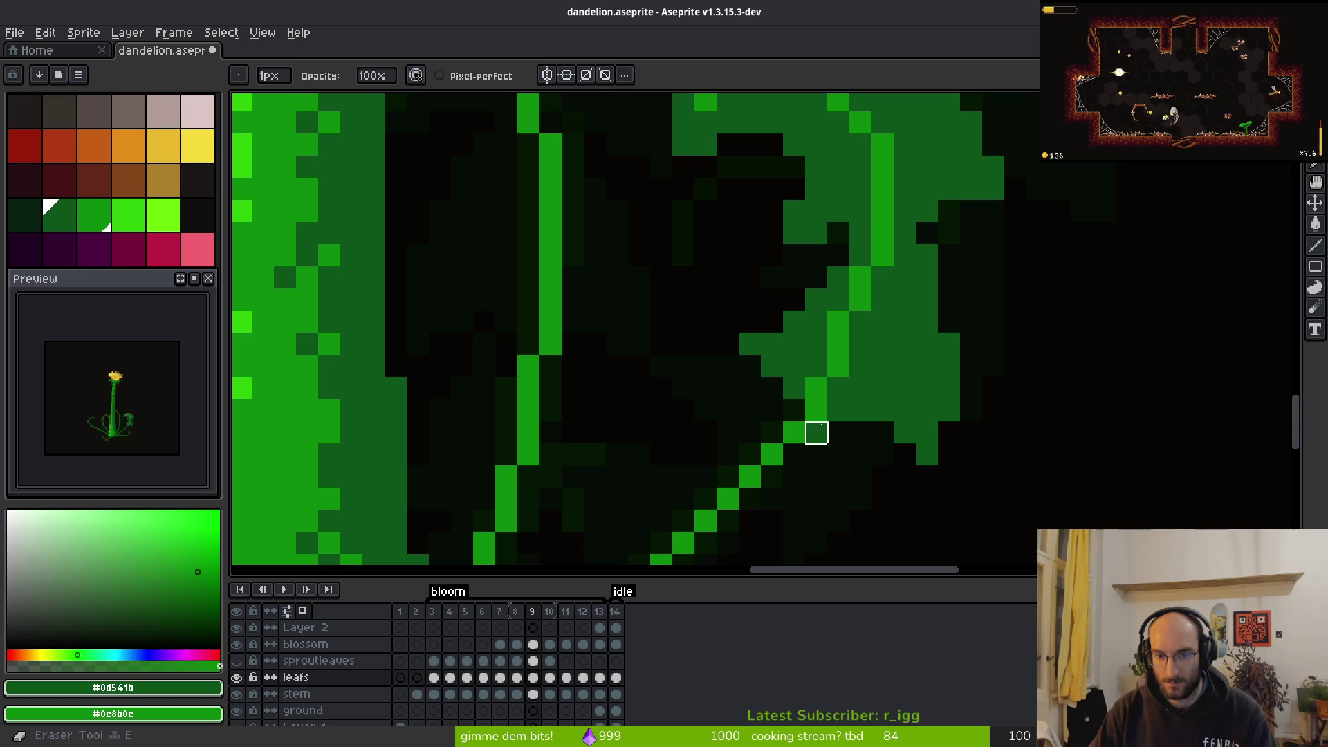
pyautogui.scroll(-3, 922, 458)
pyautogui.scroll(3, 947, 450)
pyautogui.moveTo(922, 394)
pyautogui.mouseDown()
pyautogui.moveTo(955, 394)
pyautogui.moveTo(922, 330)
pyautogui.moveTo(955, 364)
pyautogui.mouseUp()
pyautogui.scroll(-3, 1008, 400)
pyautogui.scroll(3, 987, 394)
# Zoom and nudge the view in on the right-hand leaf
pyautogui.press('b')
pyautogui.scroll(1, 987, 350)
pyautogui.scroll(-2, 1059, 432)
pyautogui.scroll(3, 981, 385)
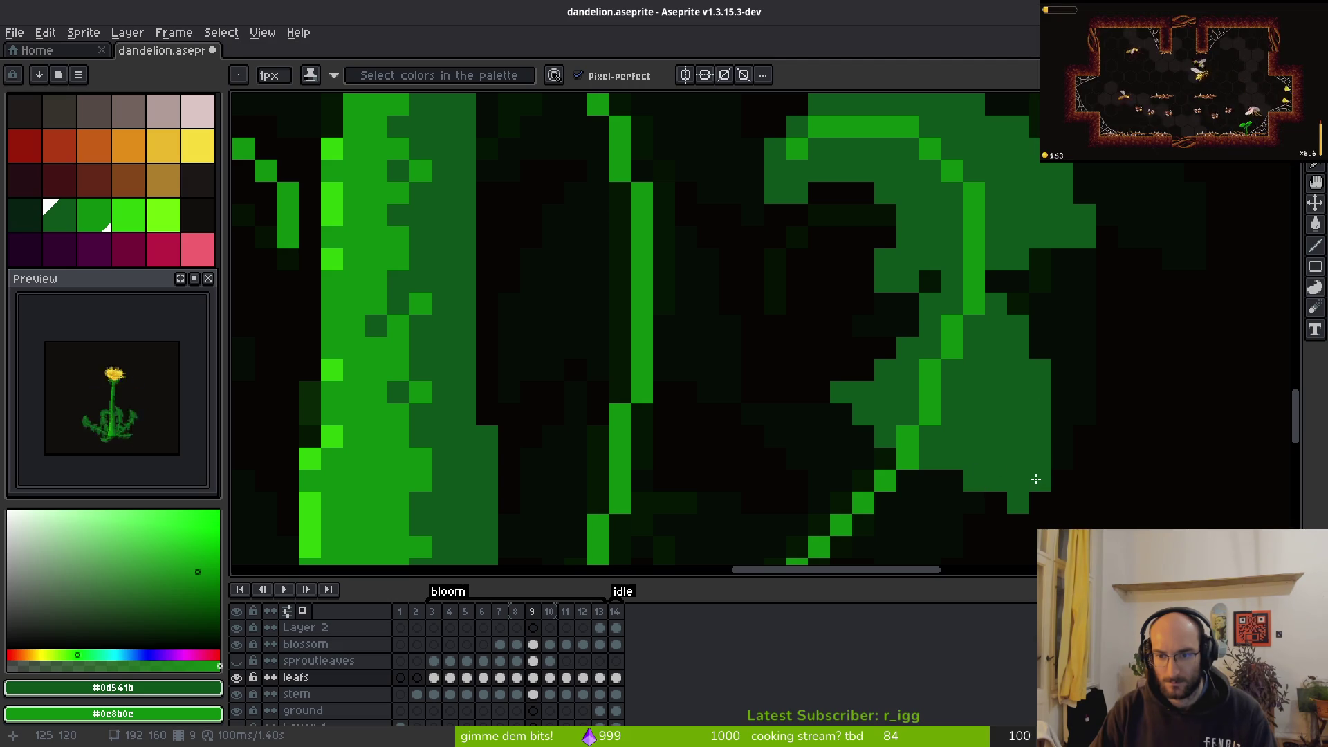
pyautogui.scroll(-3, 1035, 480)
pyautogui.scroll(4, 1052, 443)
pyautogui.scroll(1, 973, 415)
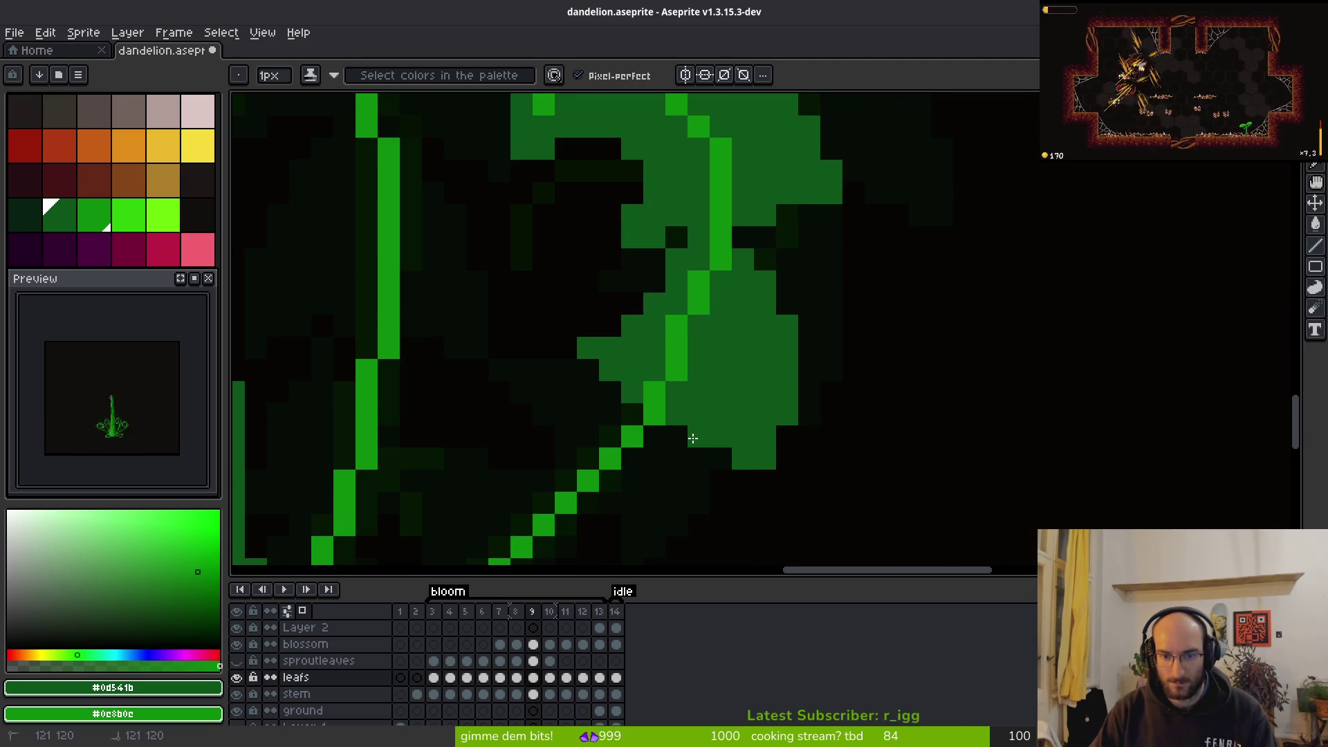
pyautogui.scroll(-4, 800, 433)
pyautogui.scroll(3, 815, 450)
pyautogui.press('e')
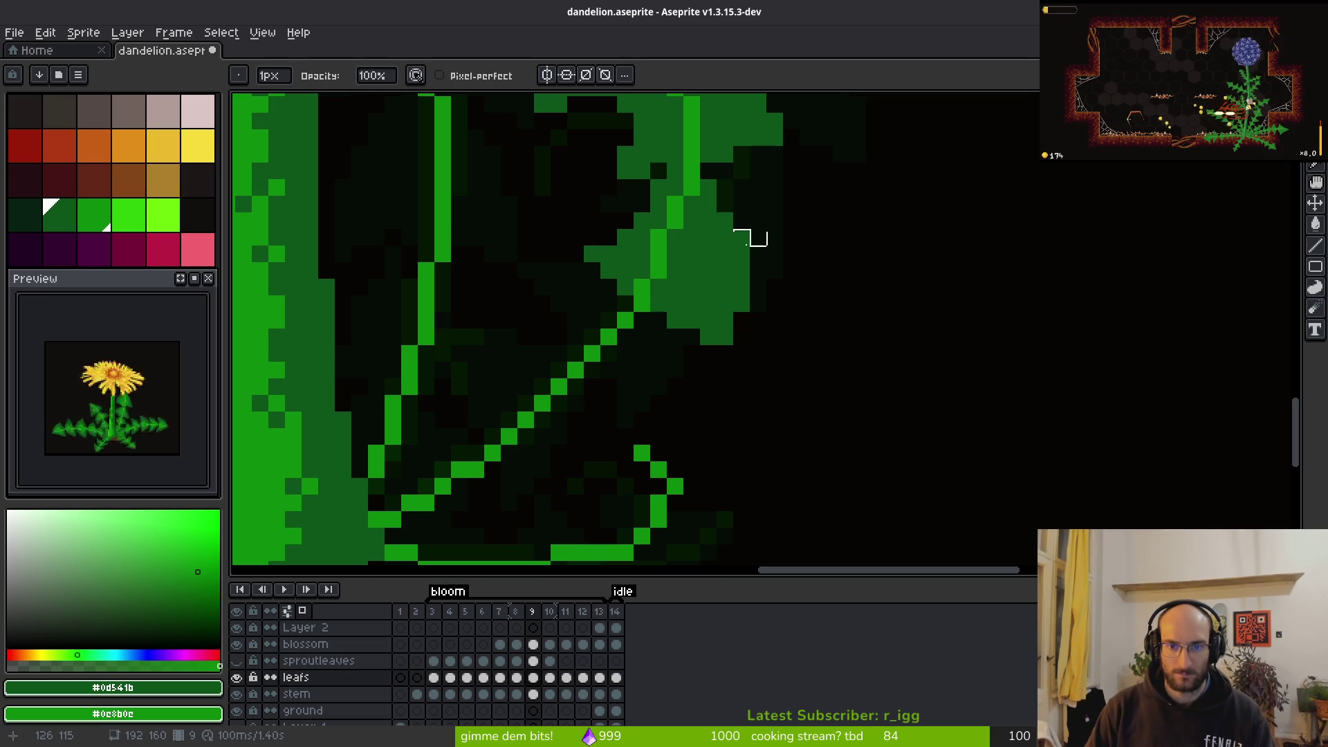
pyautogui.moveTo(838, 335); pyautogui.dragTo(852, 321)
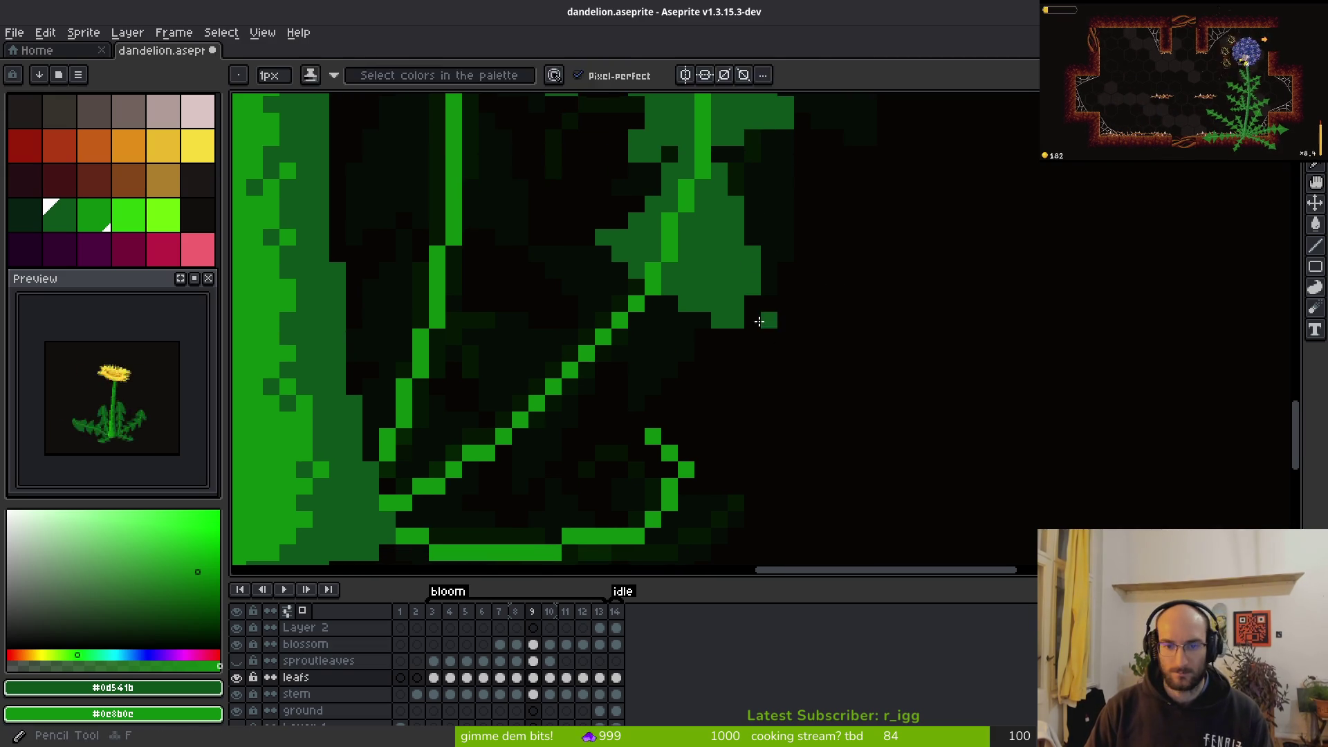
pyautogui.scroll(-3, 768, 335)
pyautogui.scroll(3, 756, 330)
pyautogui.press('f')
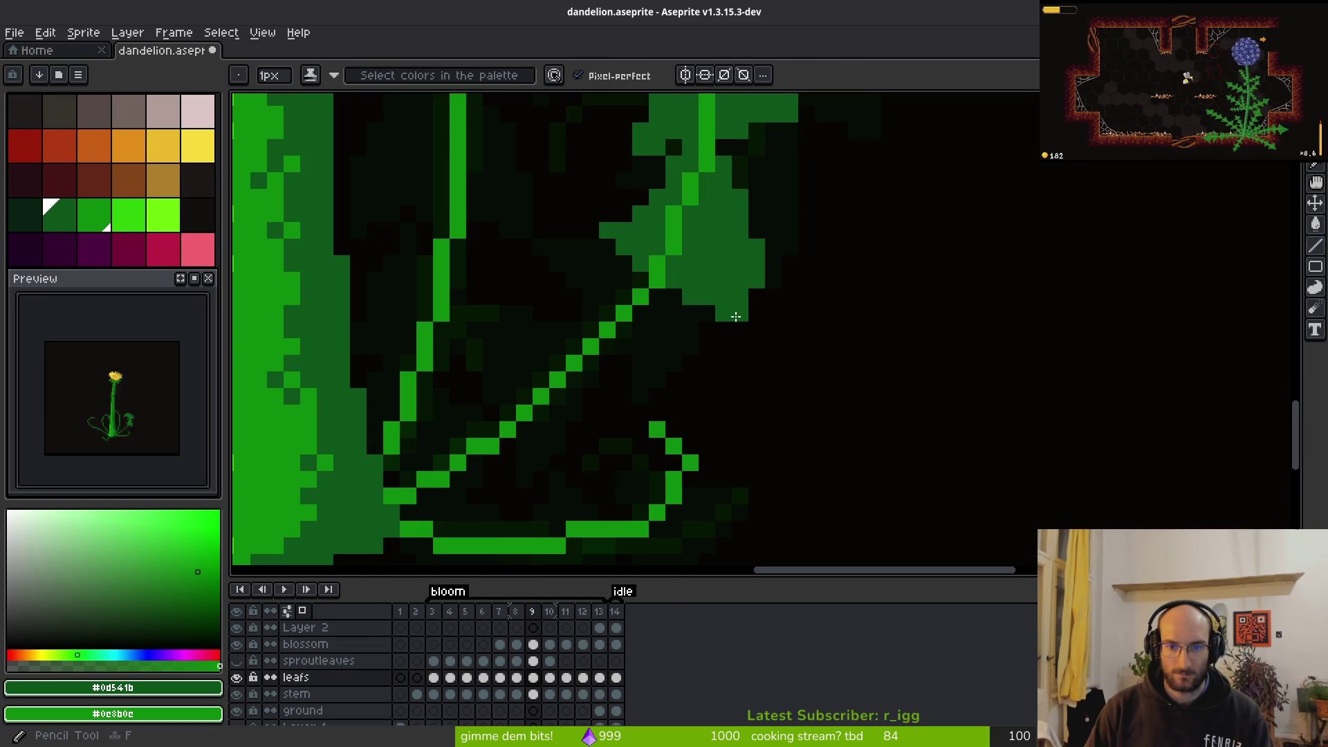
pyautogui.scroll(-3, 763, 298)
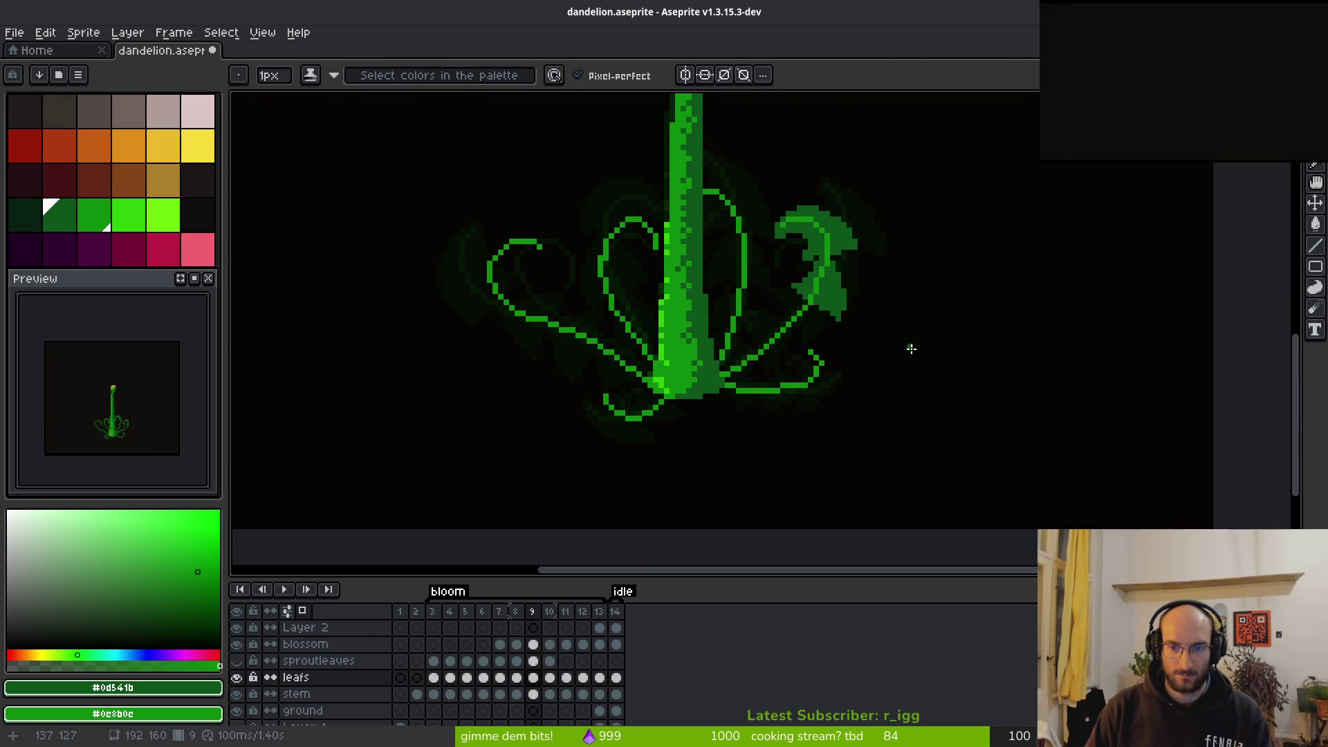
# Flip between frames 9 and 10 to compare the leaf growth
pyautogui.press('i')
pyautogui.press('Right')
pyautogui.press('Left')
pyautogui.press('Right')
pyautogui.press('Left')
pyautogui.press('Right')
pyautogui.press('Left')
# Paint two dark-green strokes below the curled leaf to start a new leaf
pyautogui.scroll(3, 852, 301)
pyautogui.press('e')
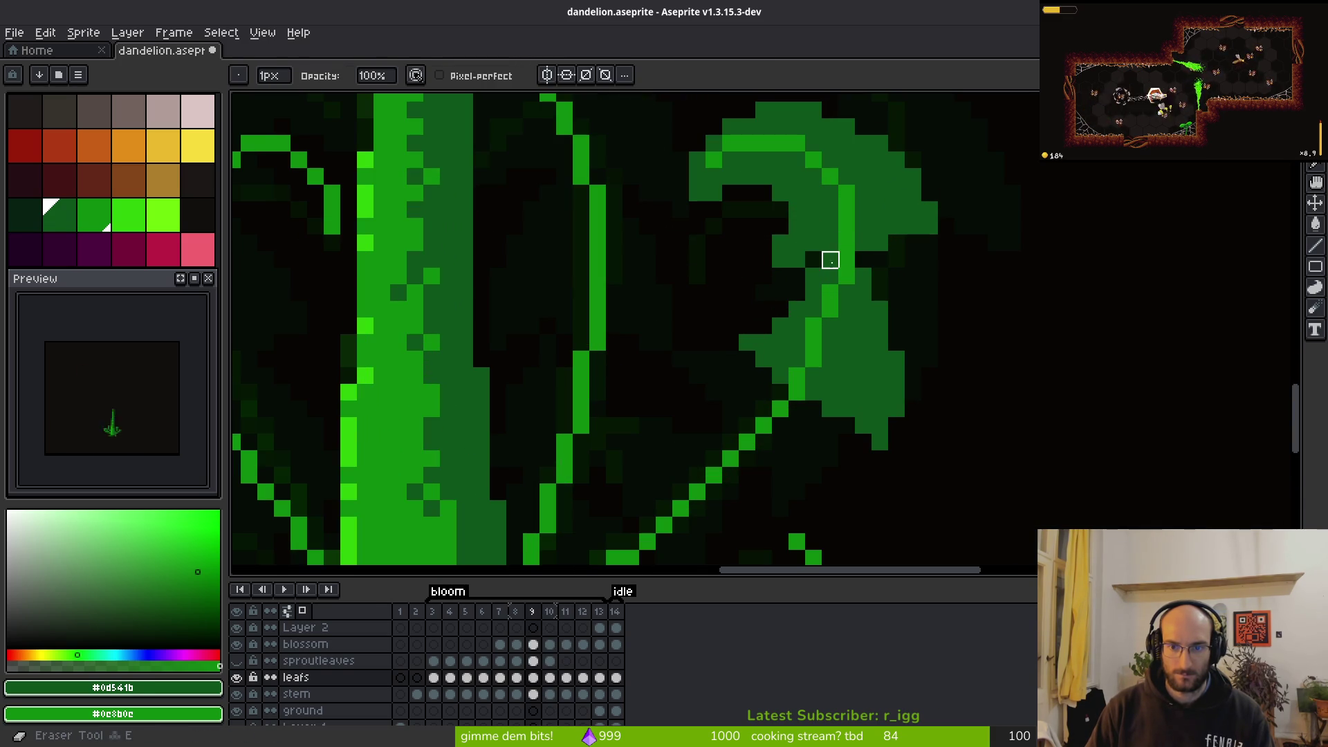
pyautogui.press('b')
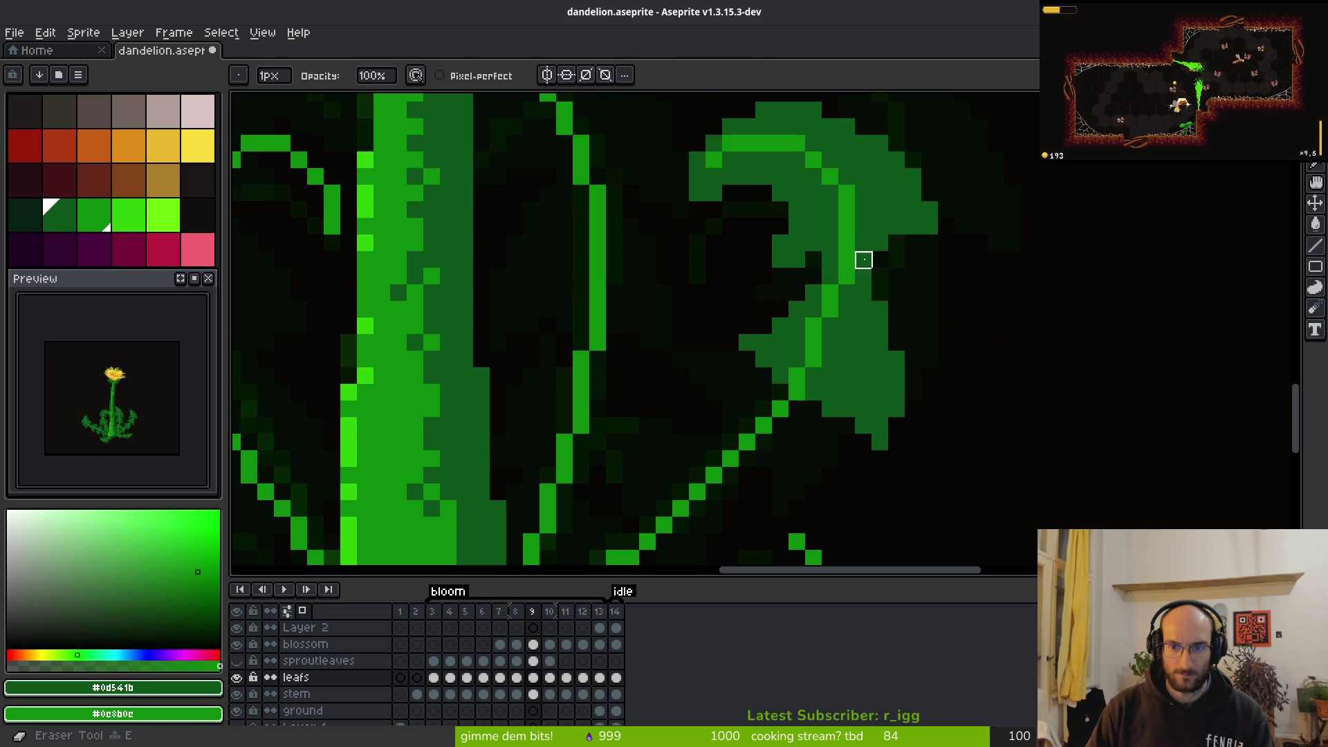
pyautogui.scroll(-5, 862, 260)
pyautogui.scroll(5, 873, 325)
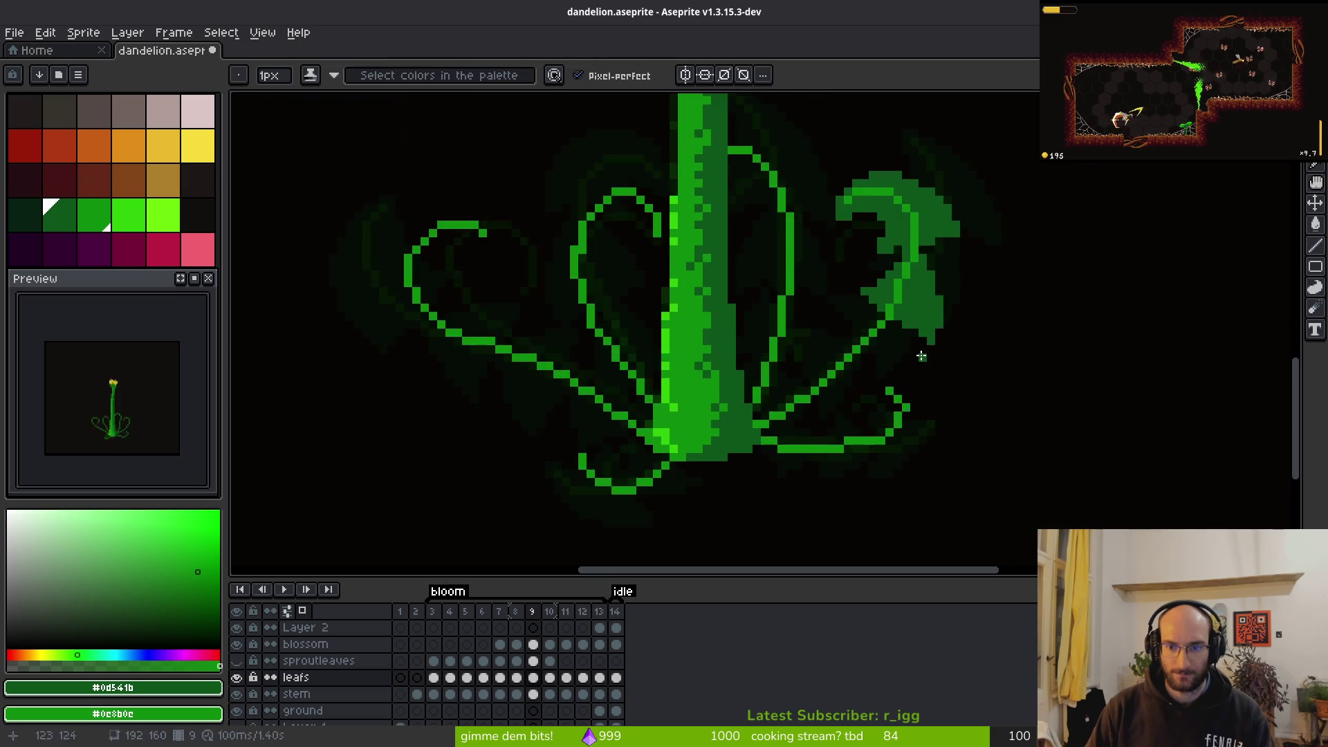
pyautogui.moveTo(909, 286)
pyautogui.mouseDown()
pyautogui.moveTo(881, 409)
pyautogui.moveTo(913, 413)
pyautogui.mouseUp()
pyautogui.scroll(-1, 920, 332)
pyautogui.moveTo(944, 249); pyautogui.dragTo(844, 410)
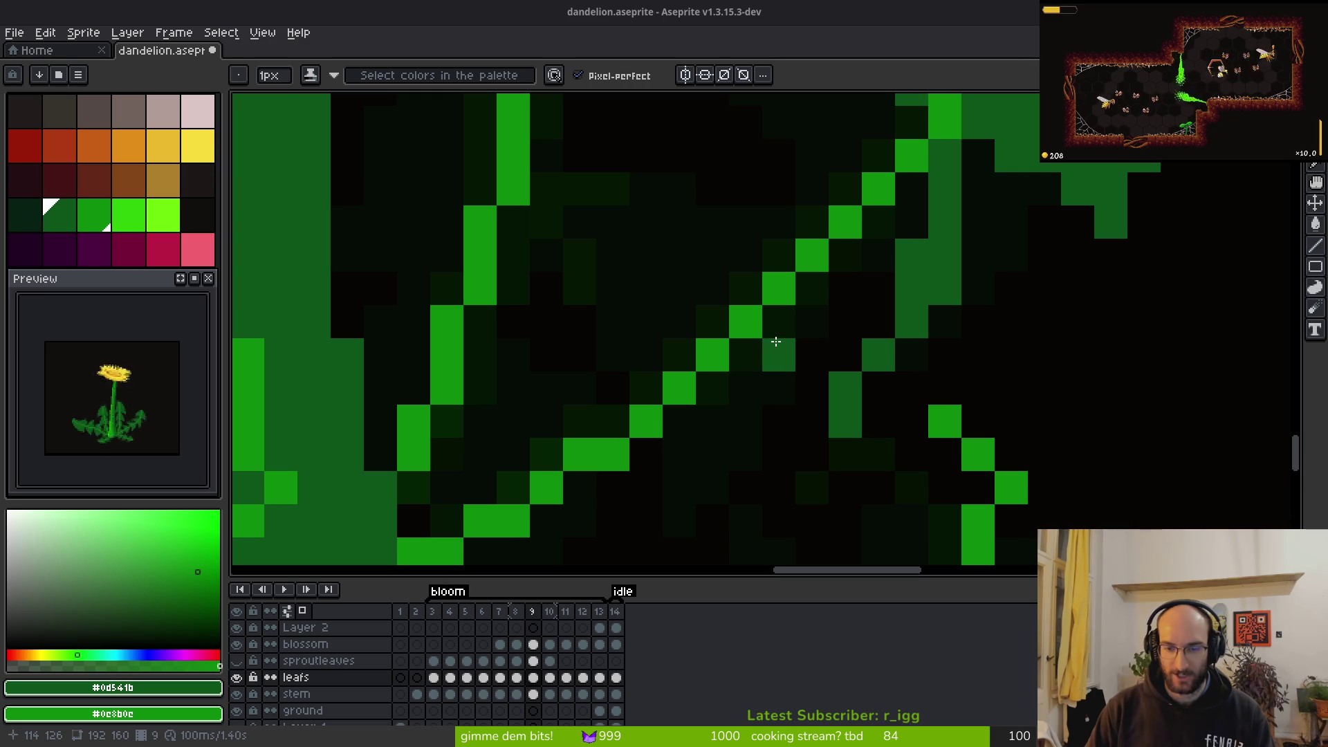
# Try a dark-green bucket fill around the leaf and undo the unwanted background fill
pyautogui.press('g')
pyautogui.click(891, 358)
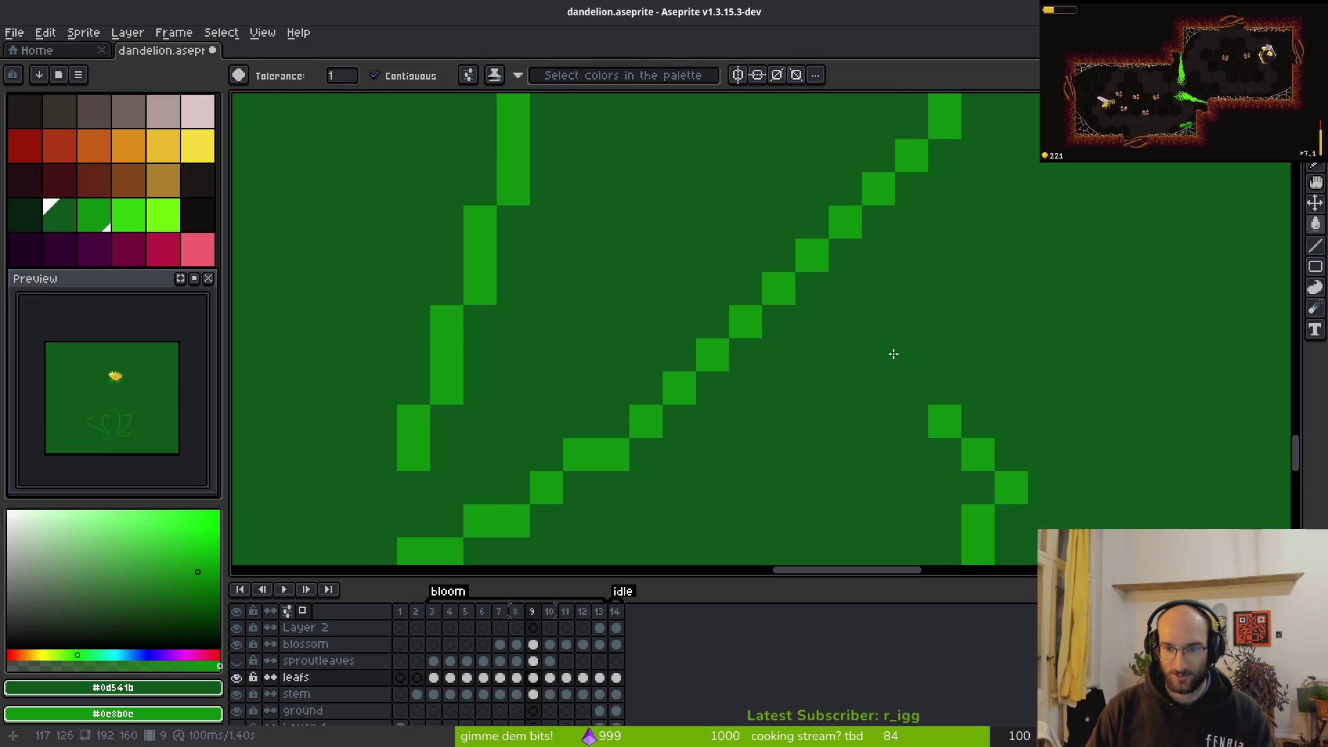
pyautogui.hotkey('ctrl', 'z')
pyautogui.press('b')
pyautogui.scroll(-2, 1003, 390)
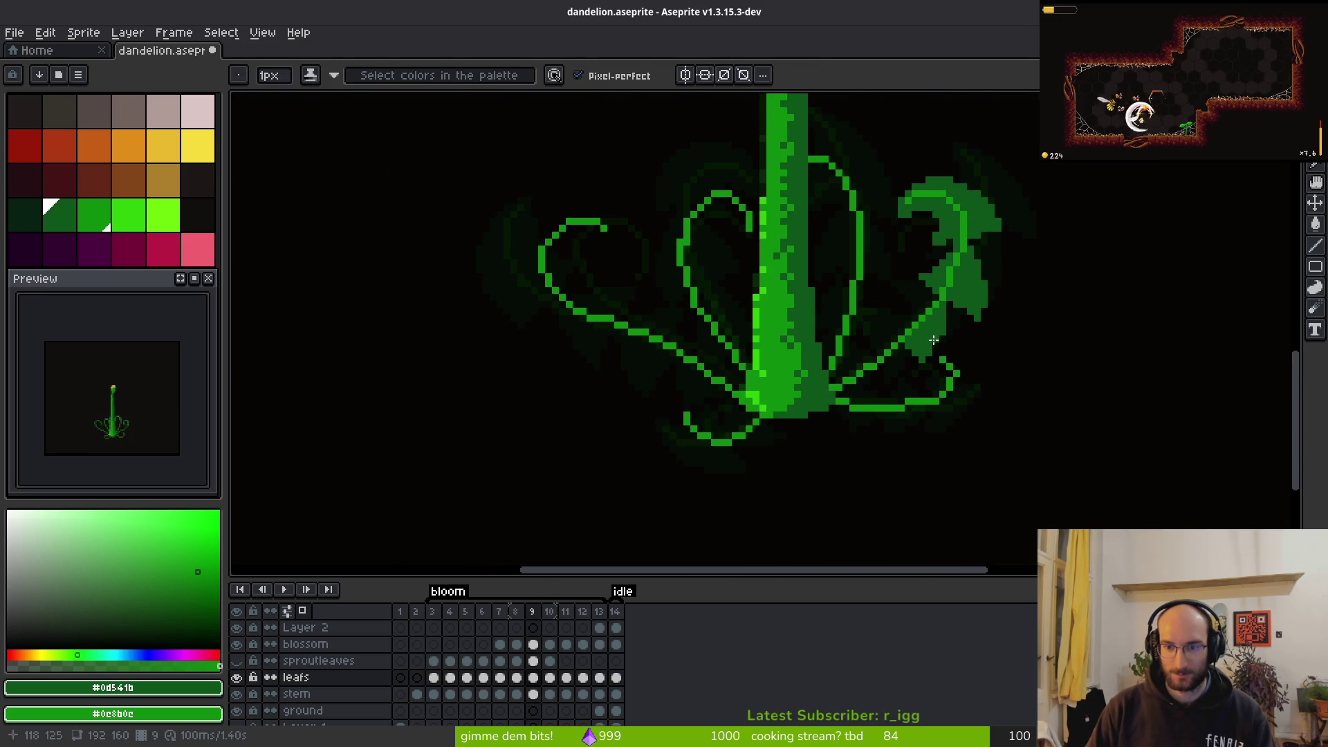
pyautogui.scroll(3, 932, 339)
pyautogui.scroll(-4, 999, 362)
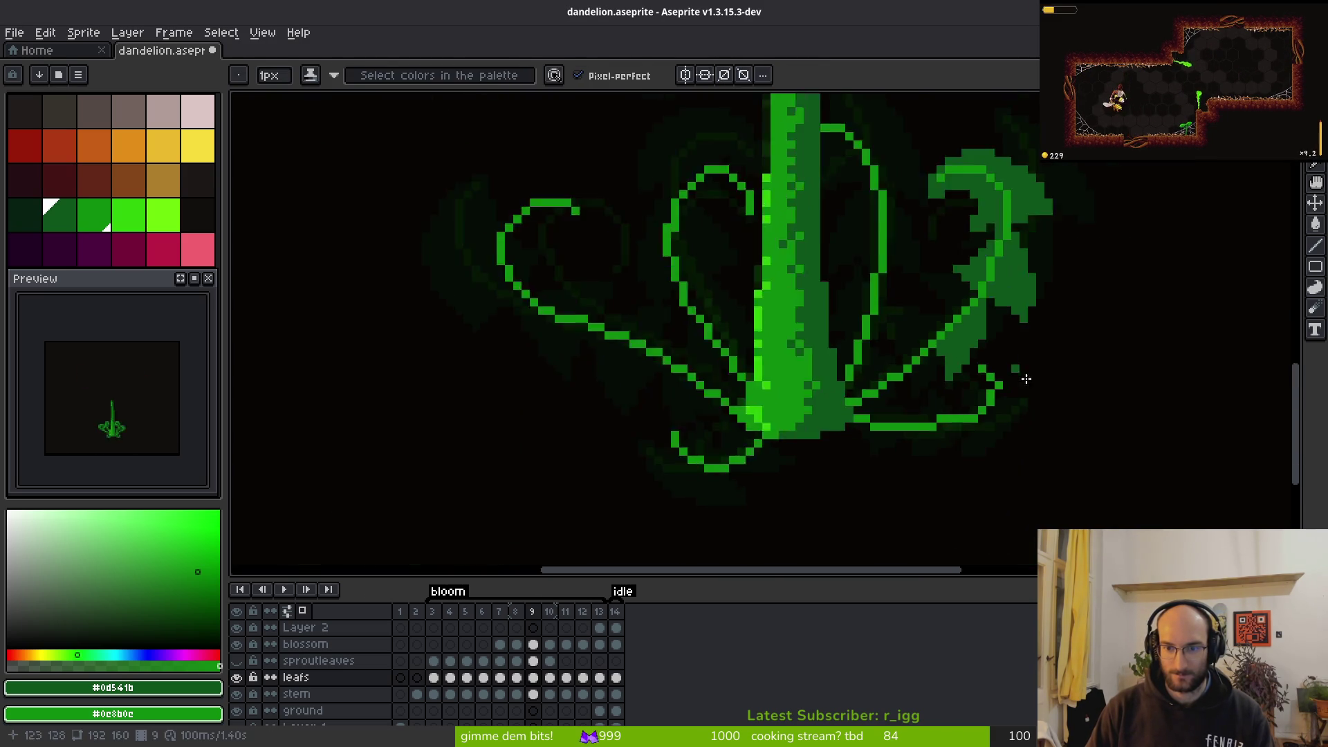
pyautogui.press('i')
pyautogui.press('b')
pyautogui.scroll(4, 959, 357)
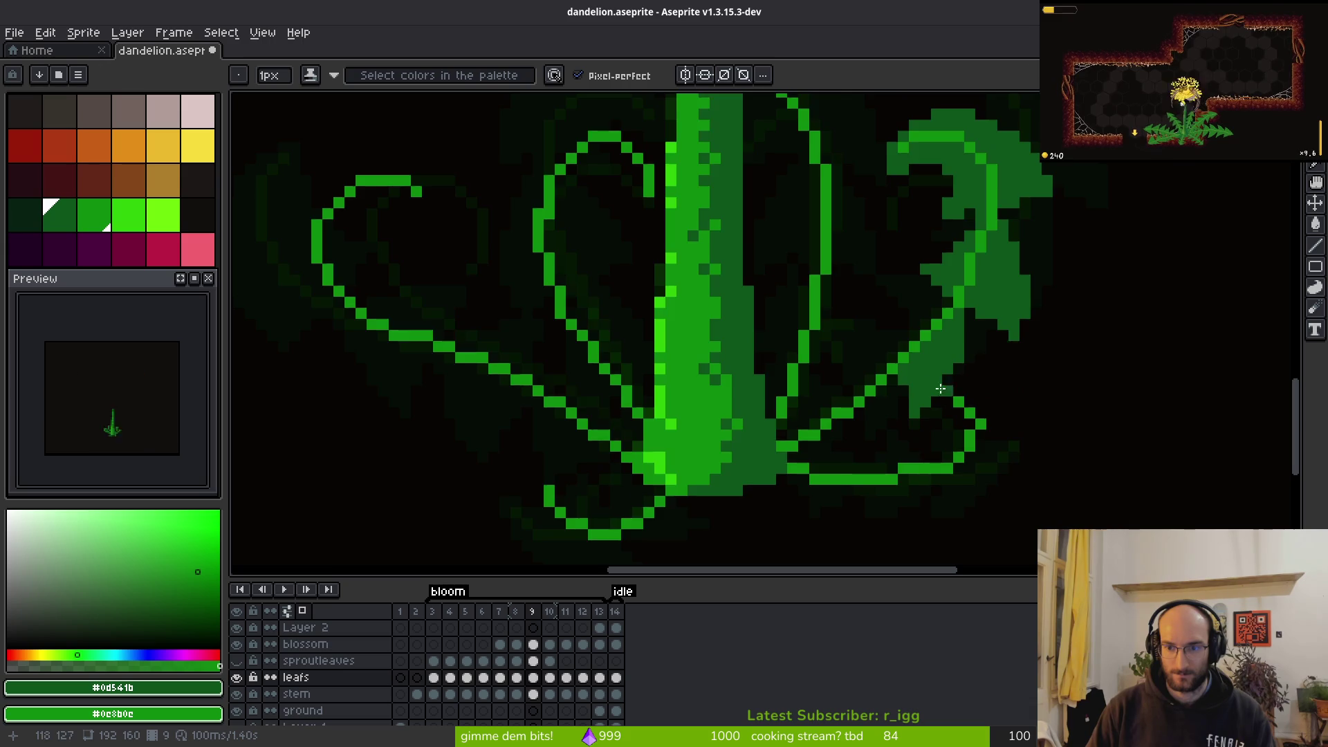
pyautogui.press(',')
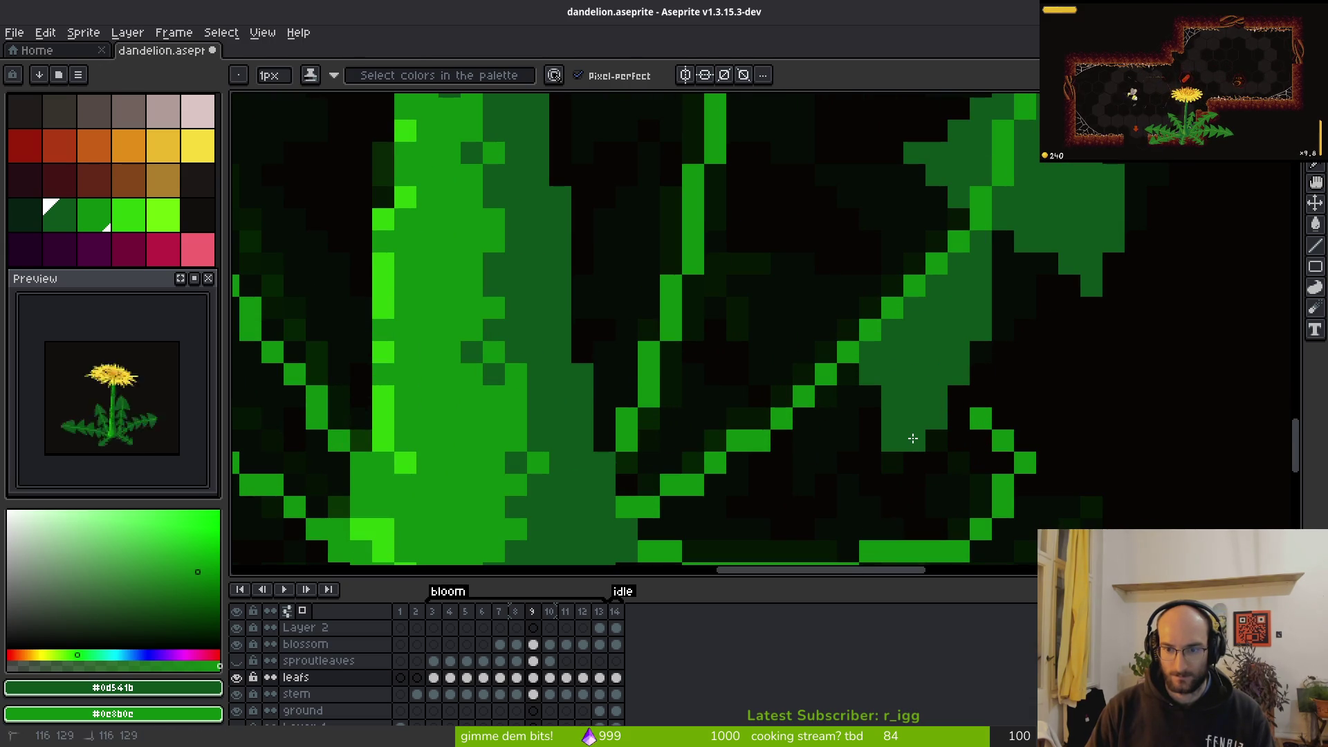
# Darken a bright-green edge pixel and fill the black pocket inside the leaf dark green
pyautogui.press('e')
pyautogui.press('b')
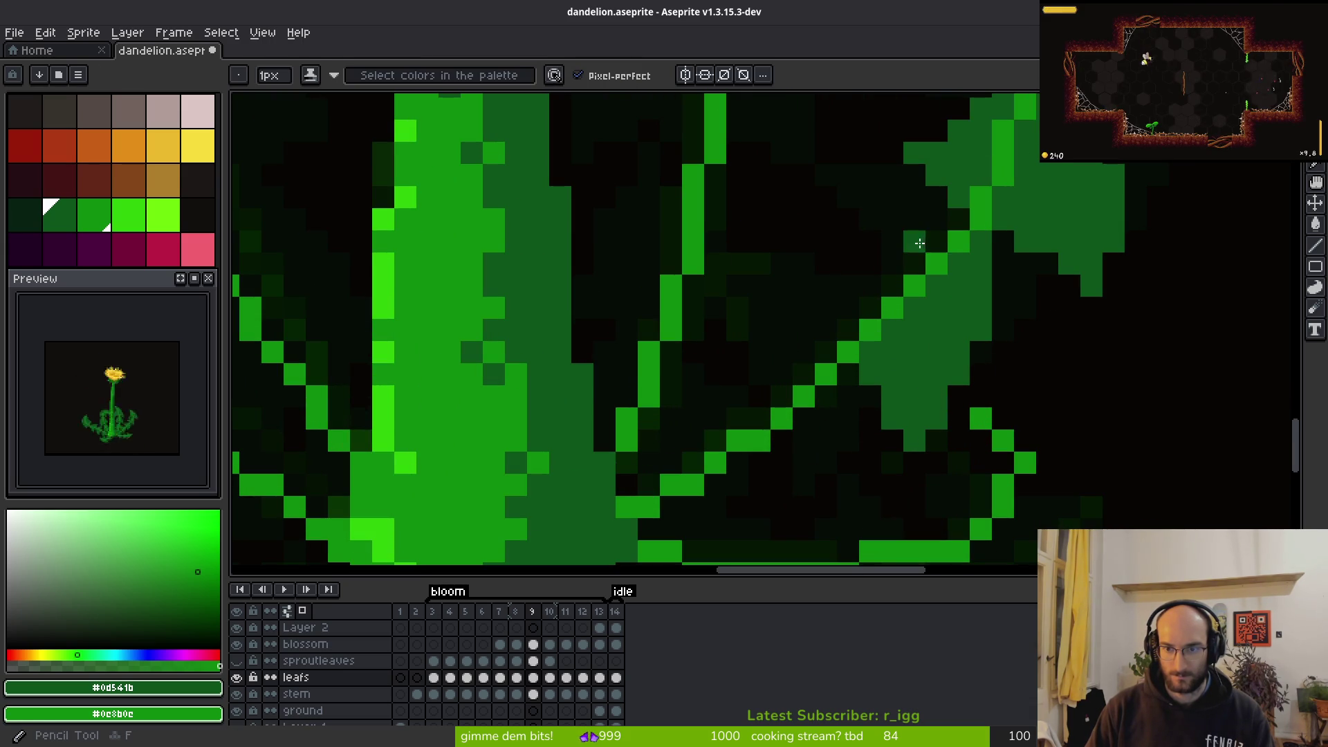
pyautogui.moveTo(933, 242)
pyautogui.mouseDown()
pyautogui.moveTo(962, 231)
pyautogui.moveTo(800, 261)
pyautogui.moveTo(795, 283)
pyautogui.moveTo(826, 319)
pyautogui.moveTo(846, 309)
pyautogui.mouseUp()
pyautogui.press('g')
pyautogui.click(847, 309)
# Erase the stray dark-green pixels beside the leaf, including the leftmost new one
pyautogui.press('e')
pyautogui.moveTo(803, 264)
pyautogui.mouseDown()
pyautogui.moveTo(825, 263)
pyautogui.moveTo(820, 229)
pyautogui.moveTo(806, 229)
pyautogui.mouseUp()
pyautogui.scroll(-2, 914, 286)
pyautogui.scroll(2, 853, 228)
pyautogui.press('b')
pyautogui.press('e')
pyautogui.click(813, 229)
pyautogui.scroll(-2, 864, 346)
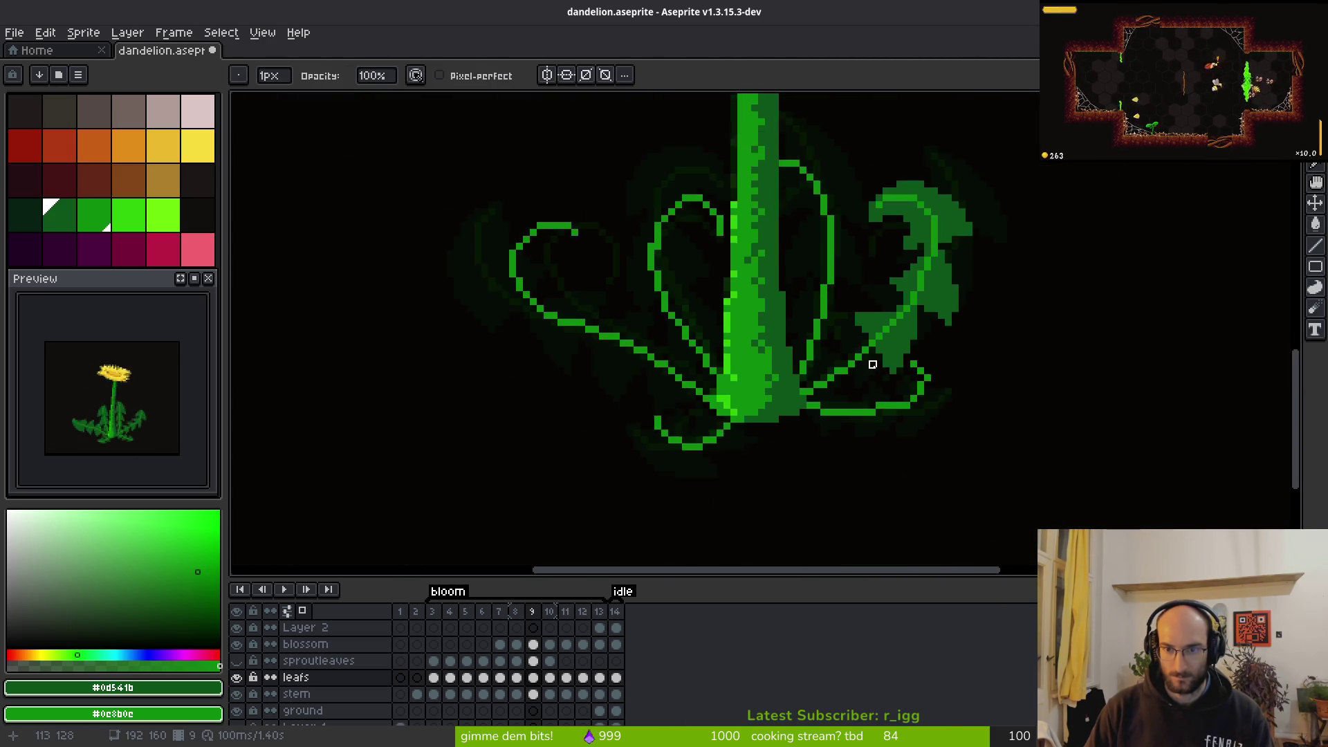
pyautogui.scroll(2, 847, 283)
pyautogui.scroll(-2, 848, 261)
pyautogui.press('b')
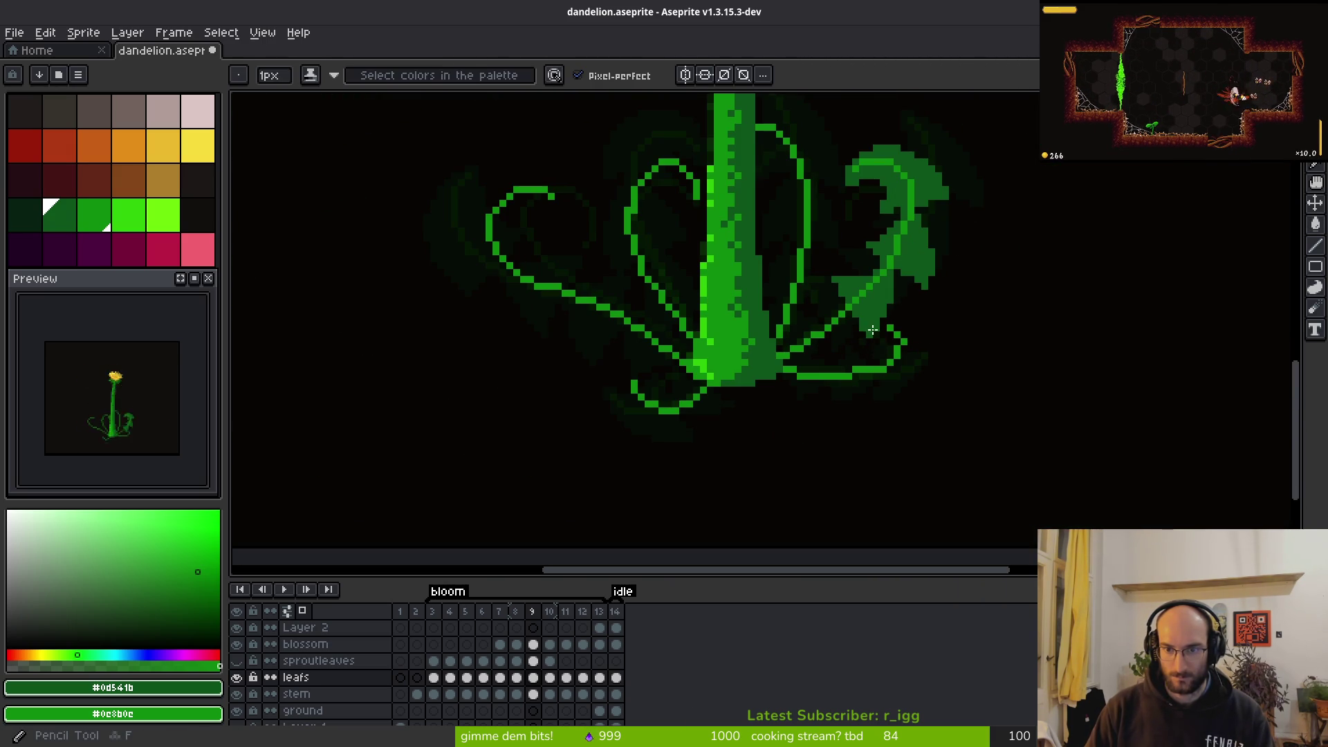
pyautogui.scroll(2, 861, 275)
pyautogui.press('e')
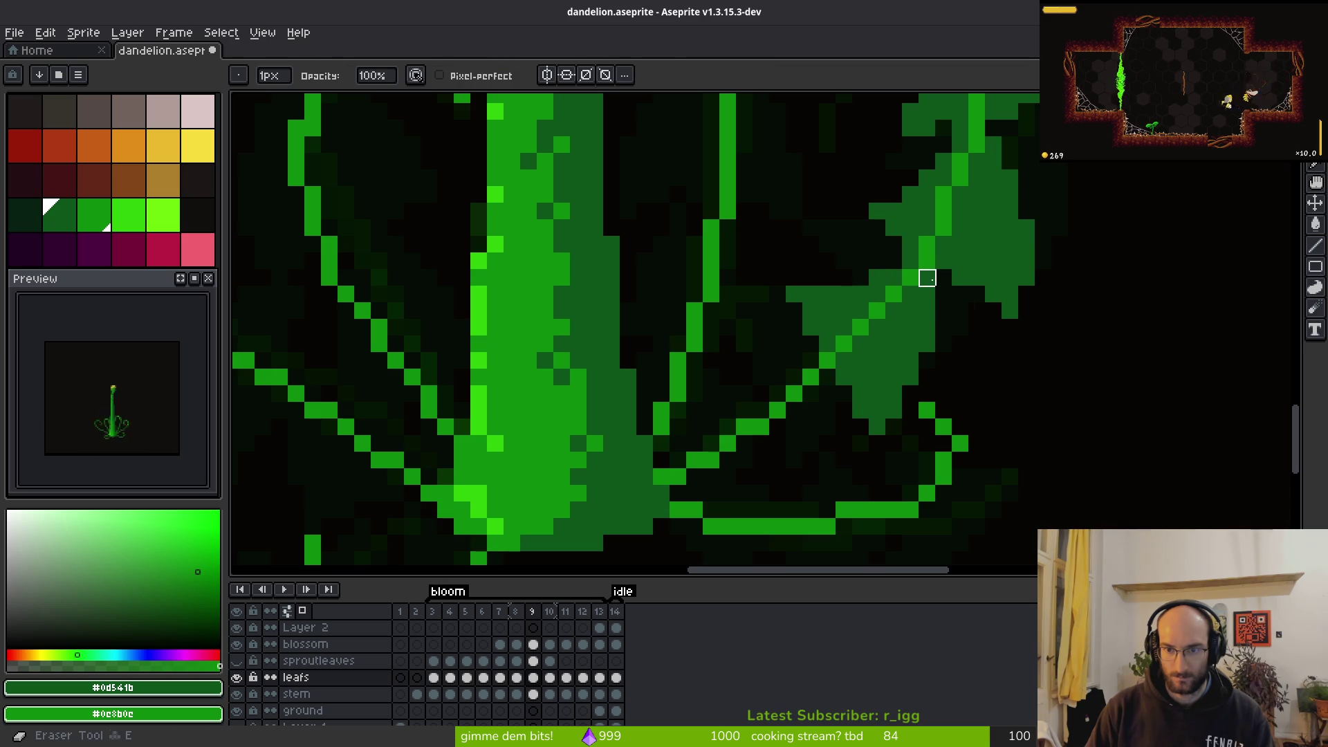
# Compare with frame 10, then try filling a black area by the leaf and undo it
pyautogui.scroll(-4, 977, 360)
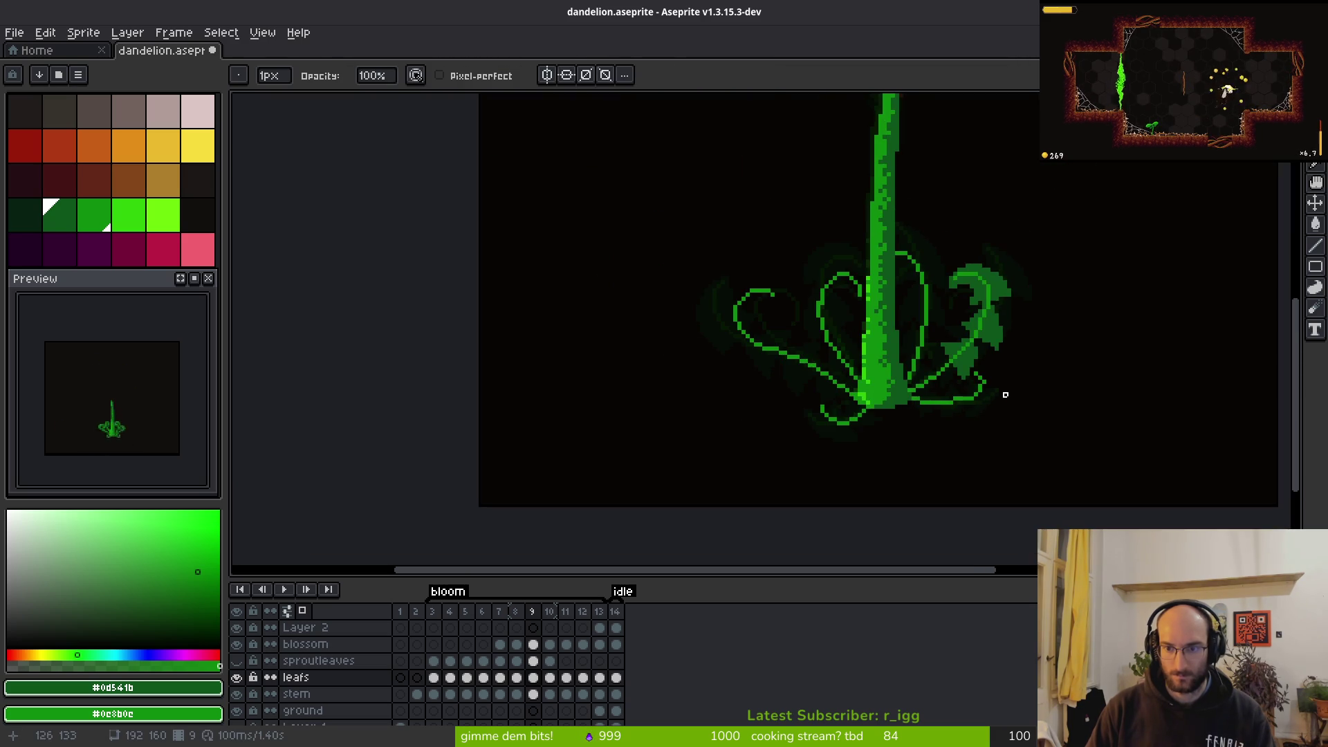
pyautogui.scroll(4, 1009, 366)
pyautogui.scroll(-4, 1013, 333)
pyautogui.press('g')
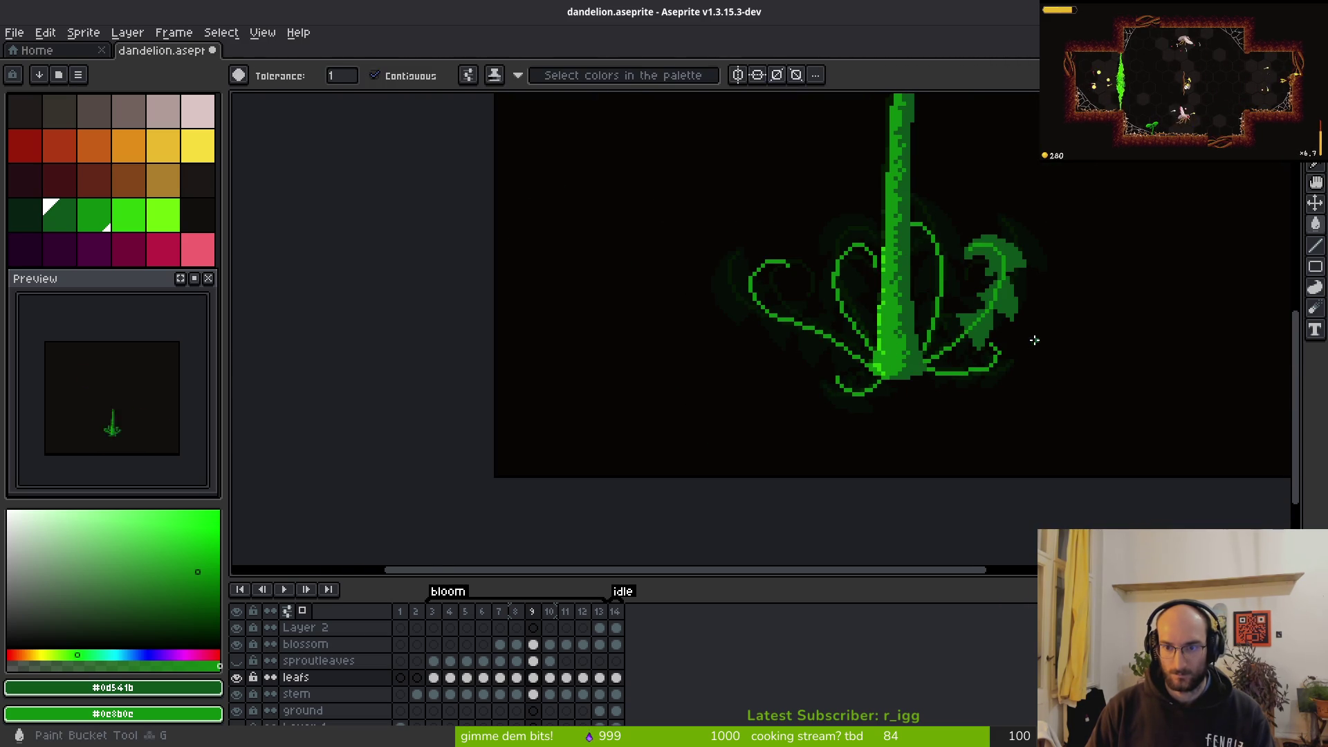
pyautogui.press('Right')
pyautogui.press('i')
pyautogui.press('Left')
pyautogui.press('g')
pyautogui.scroll(5, 996, 280)
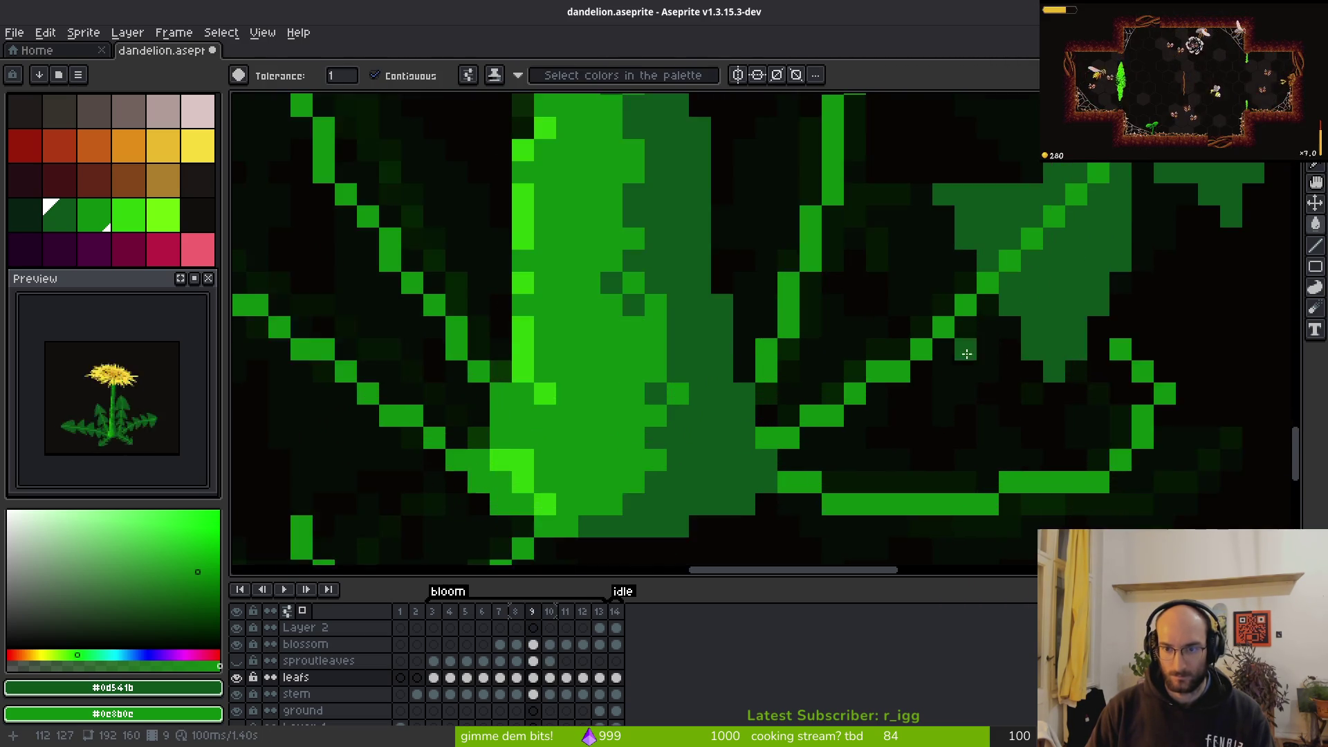
pyautogui.click(992, 278)
pyautogui.hotkey('ctrl', 'z')
# Pencil dark-green pixels into the right-hand leaf along its tendril
pyautogui.press('b')
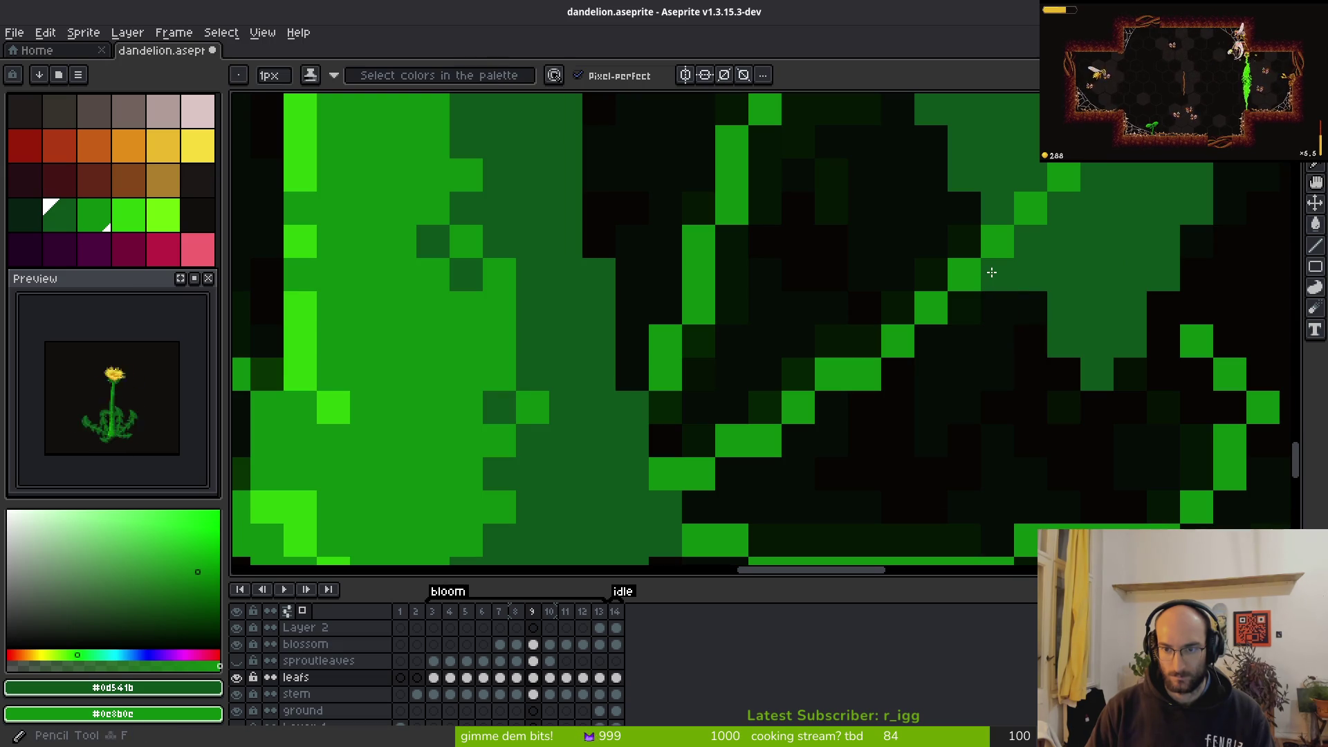
pyautogui.moveTo(897, 474); pyautogui.dragTo(963, 367)
pyautogui.moveTo(898, 408)
pyautogui.mouseDown()
pyautogui.moveTo(865, 405)
pyautogui.moveTo(964, 307)
pyautogui.mouseUp()
pyautogui.click(961, 407)
pyautogui.click(939, 460)
# Erase pixels below the leaf back to black and draw a dark-green row across it
pyautogui.press('e')
pyautogui.moveTo(863, 471); pyautogui.dragTo(897, 474)
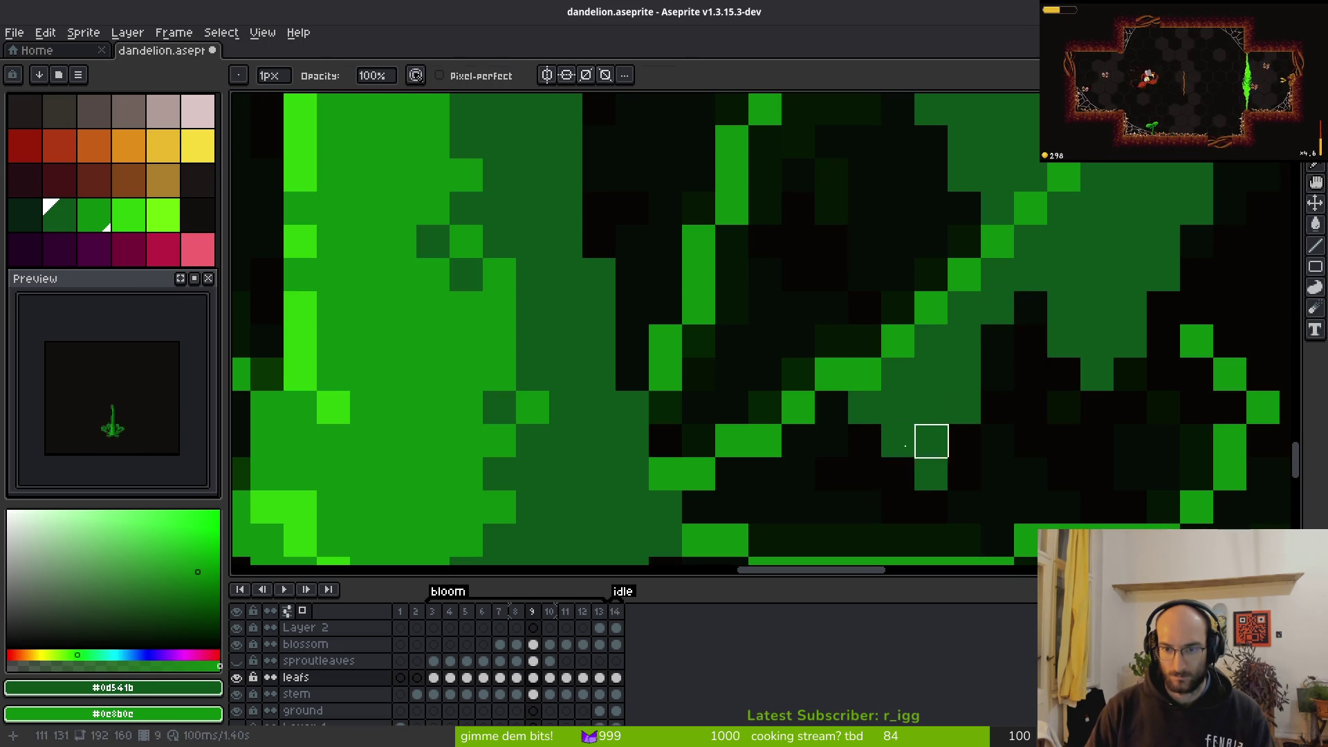
pyautogui.press('b')
pyautogui.press('e')
pyautogui.press('b')
pyautogui.click(933, 244)
pyautogui.moveTo(947, 249)
pyautogui.mouseDown()
pyautogui.moveTo(878, 207)
pyautogui.moveTo(801, 200)
pyautogui.moveTo(808, 343)
pyautogui.mouseUp()
# Trim stray edge pixels and fill a column of the leaf with dark green
pyautogui.press('e')
pyautogui.click(797, 206)
pyautogui.press('b')
pyautogui.moveTo(815, 187)
pyautogui.mouseDown()
pyautogui.moveTo(794, 208)
pyautogui.moveTo(806, 246)
pyautogui.mouseUp()
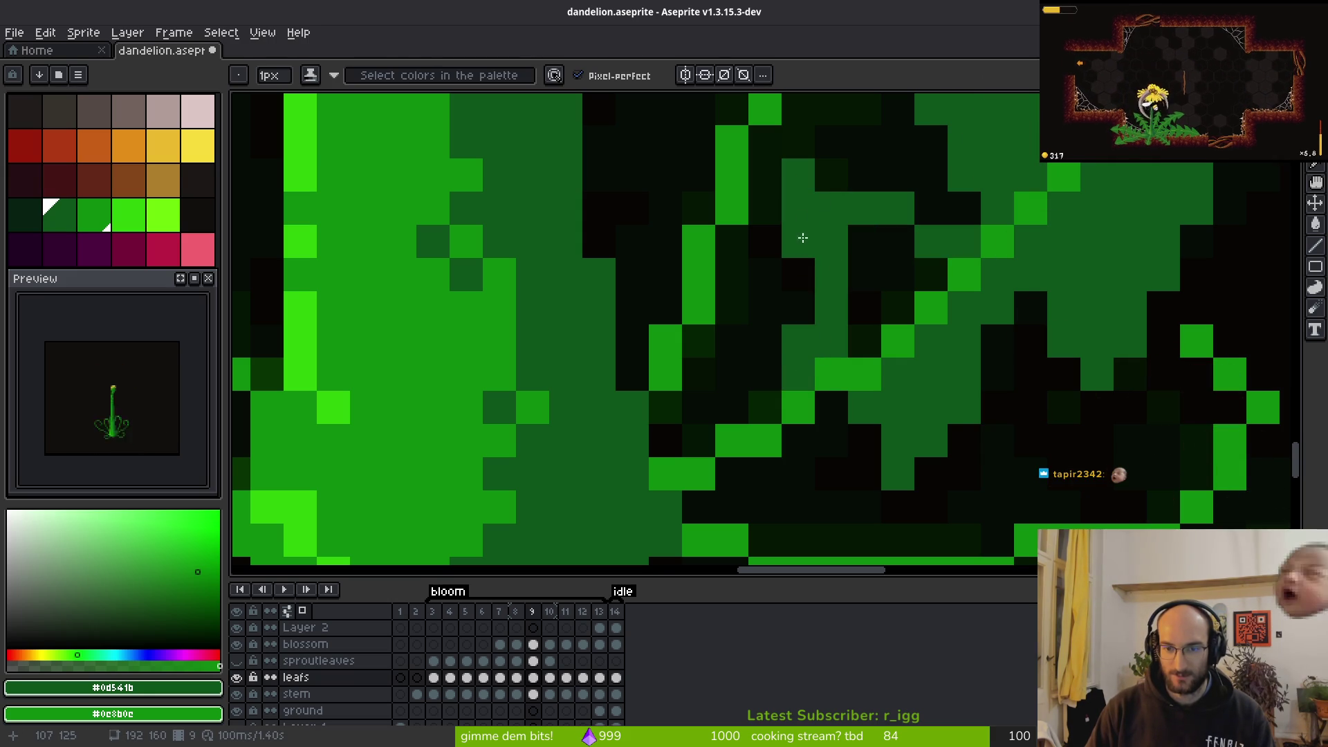
pyautogui.press('e')
pyautogui.click(798, 175)
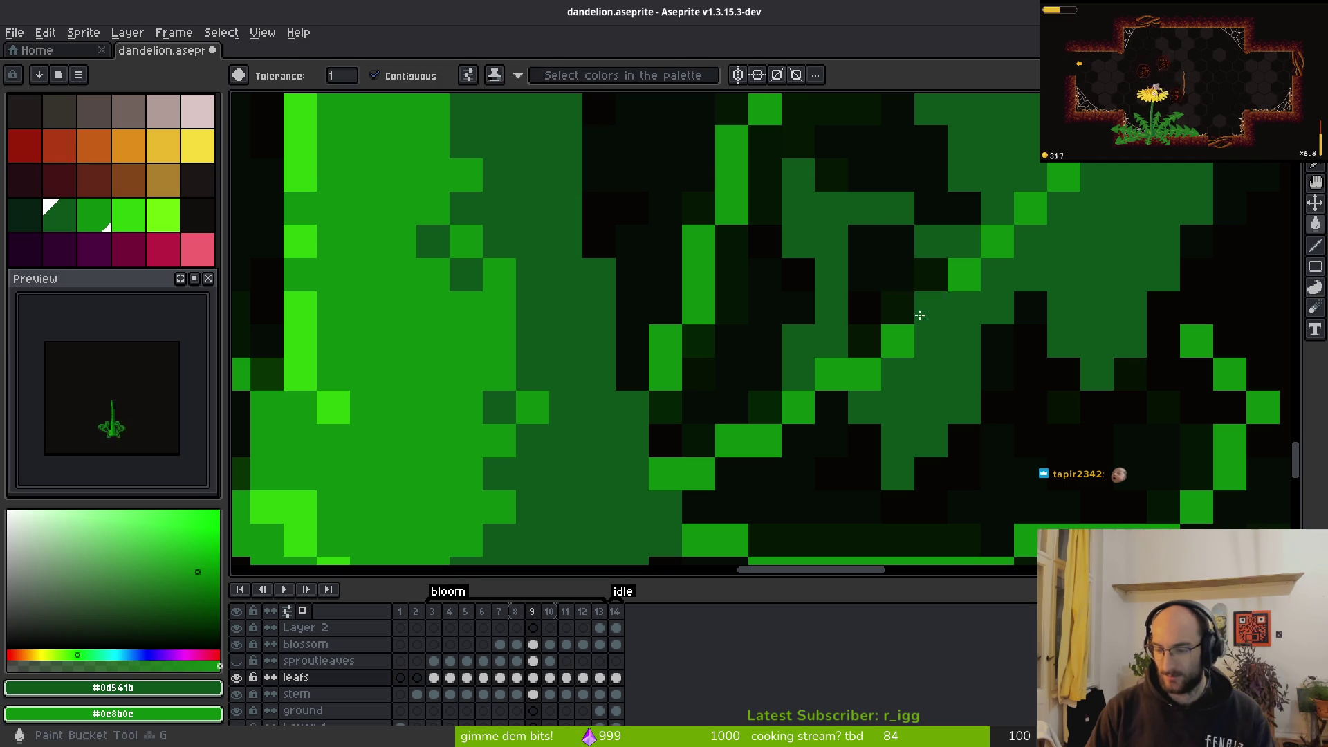
pyautogui.scroll(-3, 889, 261)
pyautogui.scroll(3, 832, 129)
pyautogui.scroll(-3, 832, 129)
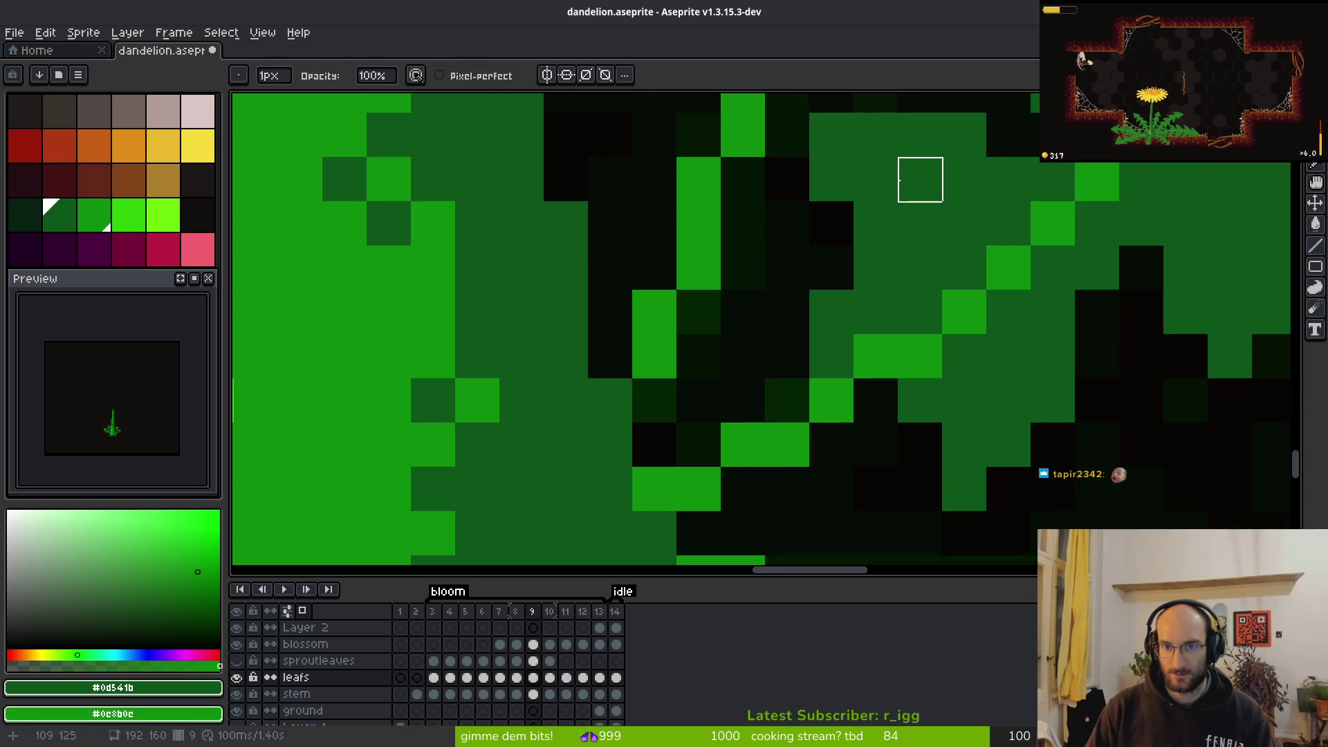
pyautogui.scroll(2, 913, 287)
pyautogui.scroll(-3, 945, 234)
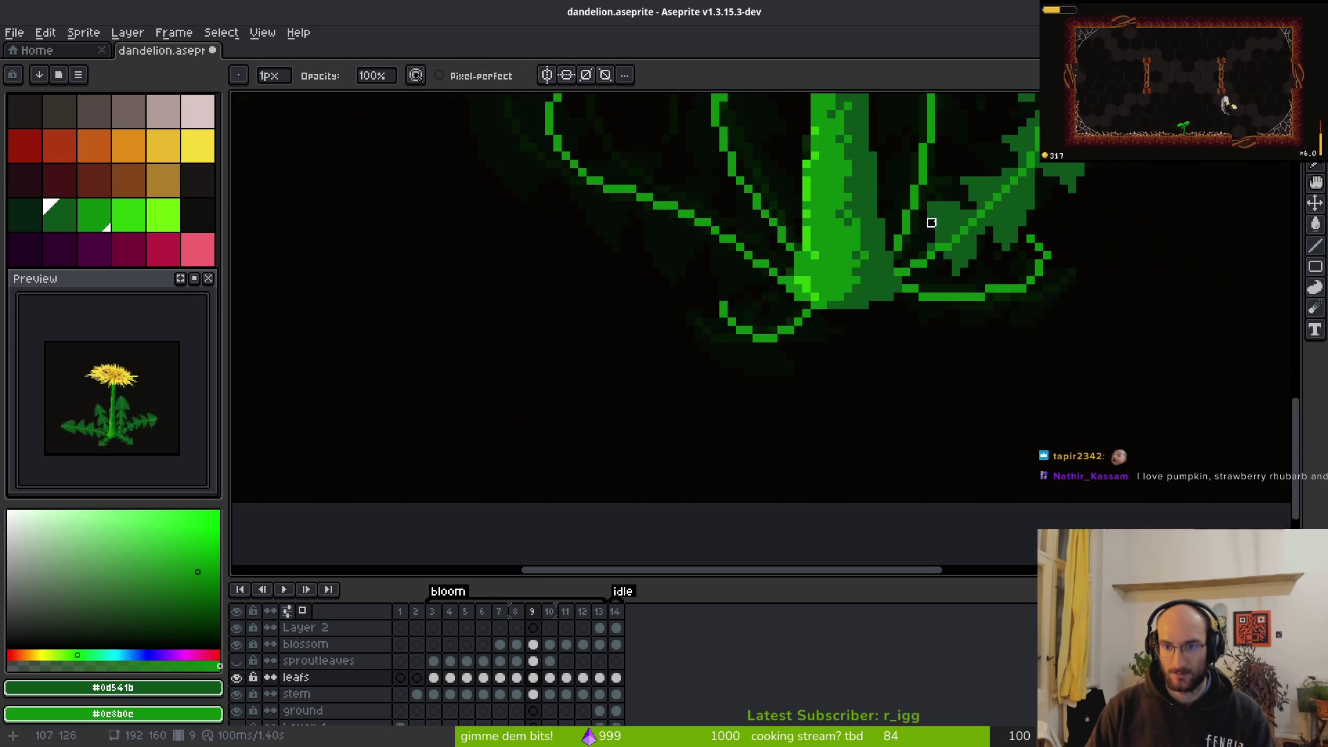
pyautogui.scroll(4, 947, 237)
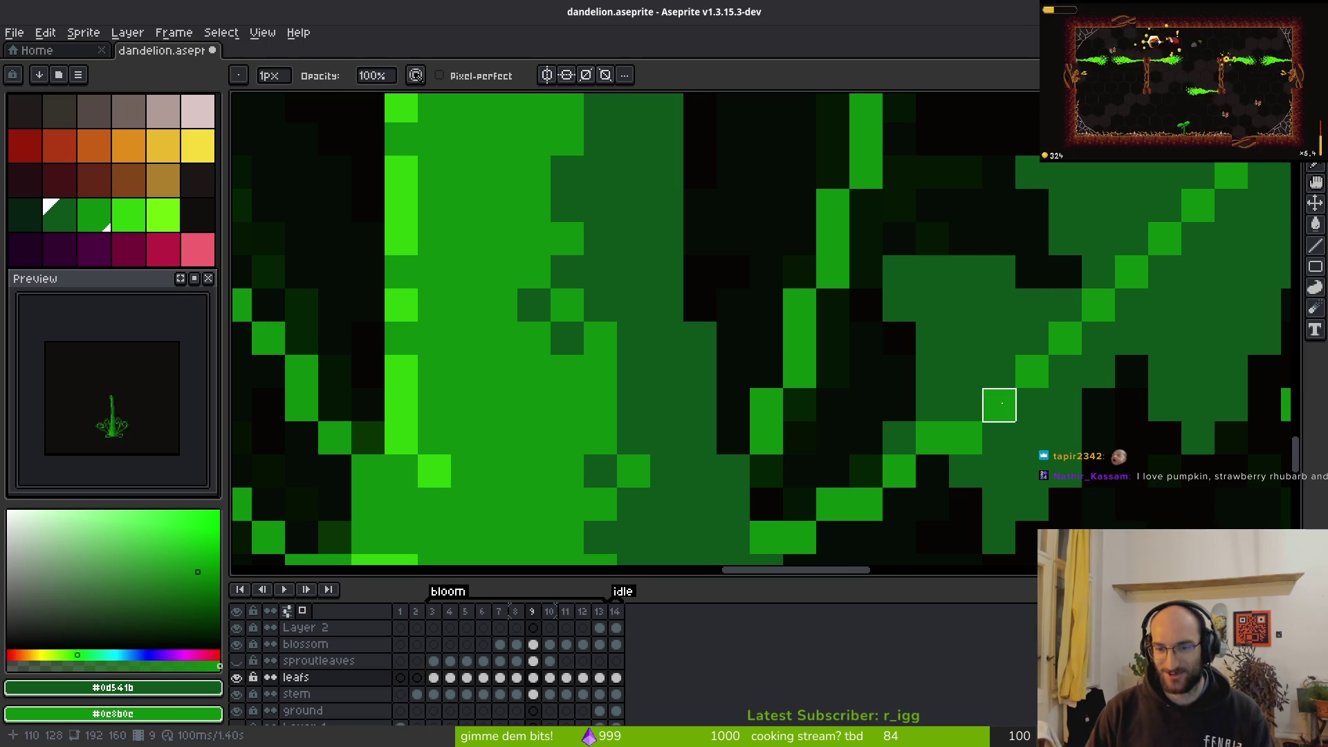
pyautogui.scroll(-2, 954, 397)
pyautogui.scroll(2, 954, 397)
# Shade a diagonal path along the leaf edge and erase a dark pixel beside it
pyautogui.press('b')
pyautogui.moveTo(925, 226)
pyautogui.mouseDown()
pyautogui.moveTo(923, 263)
pyautogui.moveTo(892, 284)
pyautogui.moveTo(836, 304)
pyautogui.moveTo(785, 287)
pyautogui.moveTo(788, 249)
pyautogui.moveTo(862, 205)
pyautogui.moveTo(891, 156)
pyautogui.mouseUp()
pyautogui.scroll(-3, 818, 218)
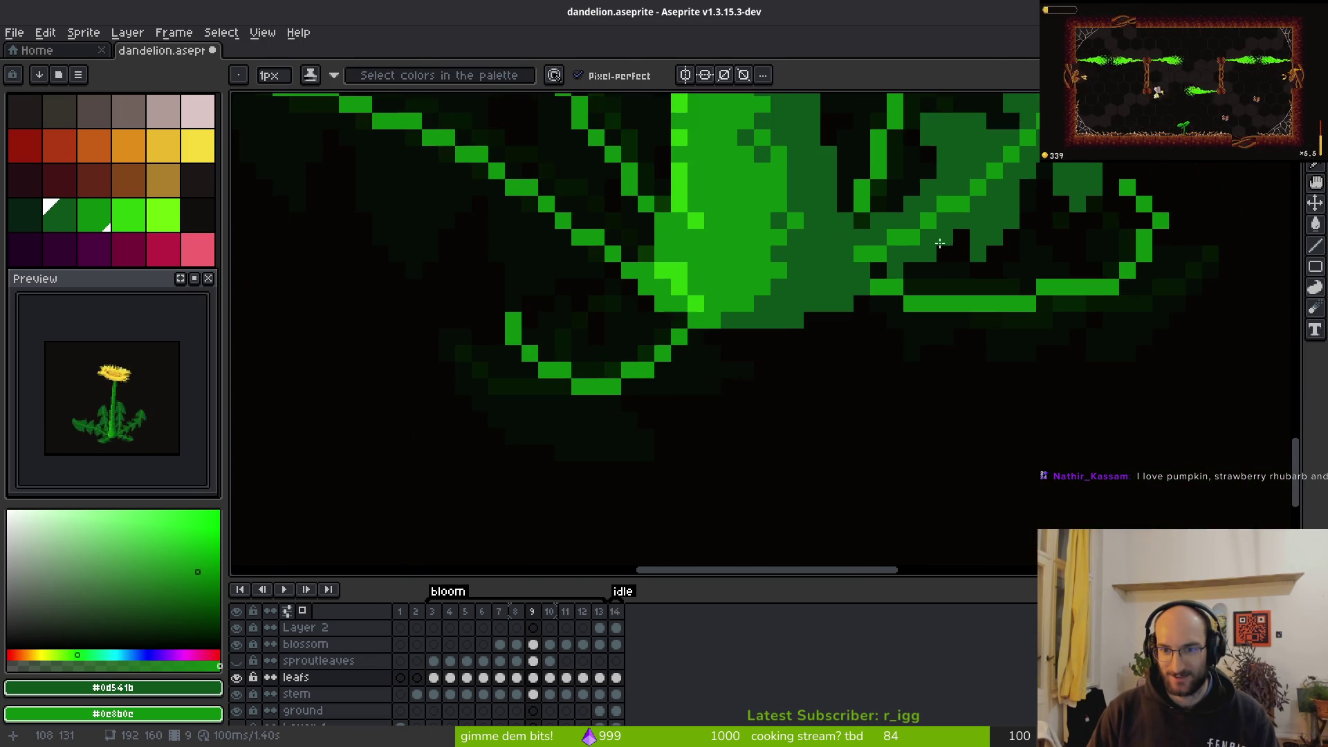
pyautogui.press('e')
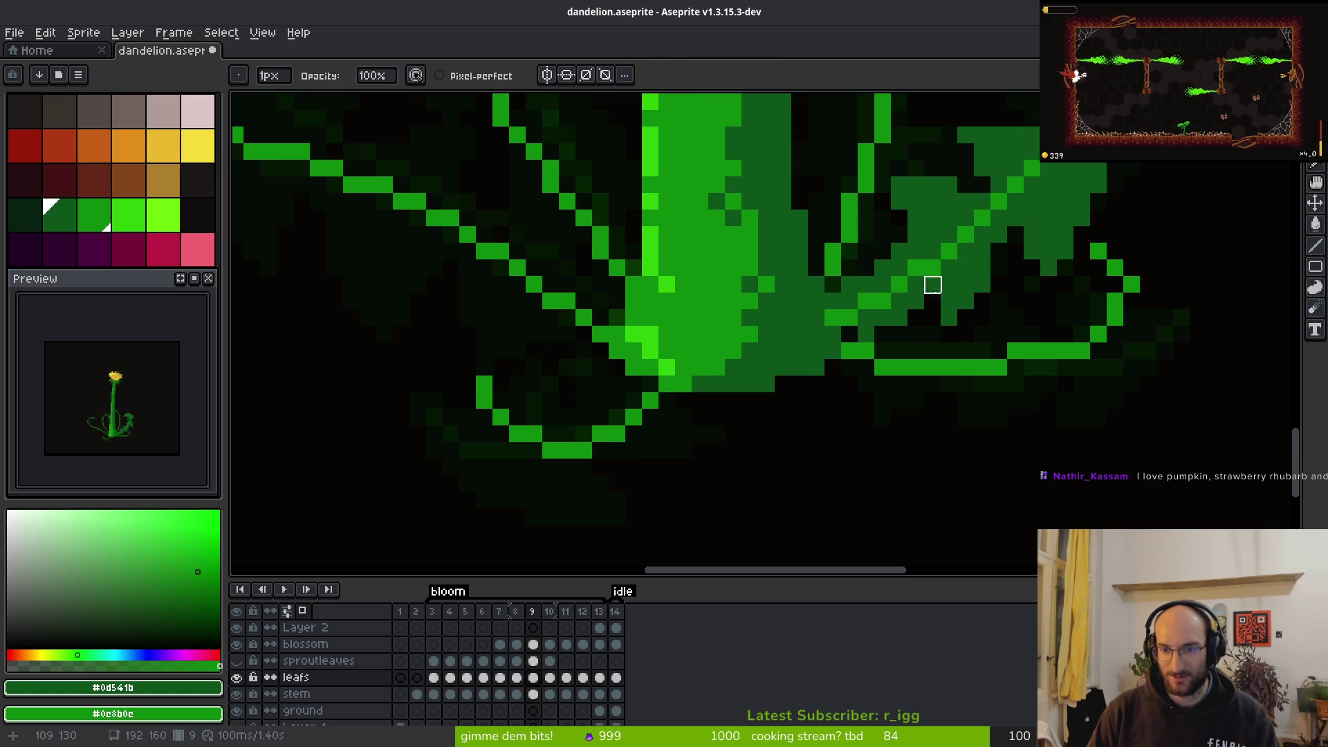
pyautogui.click(949, 317)
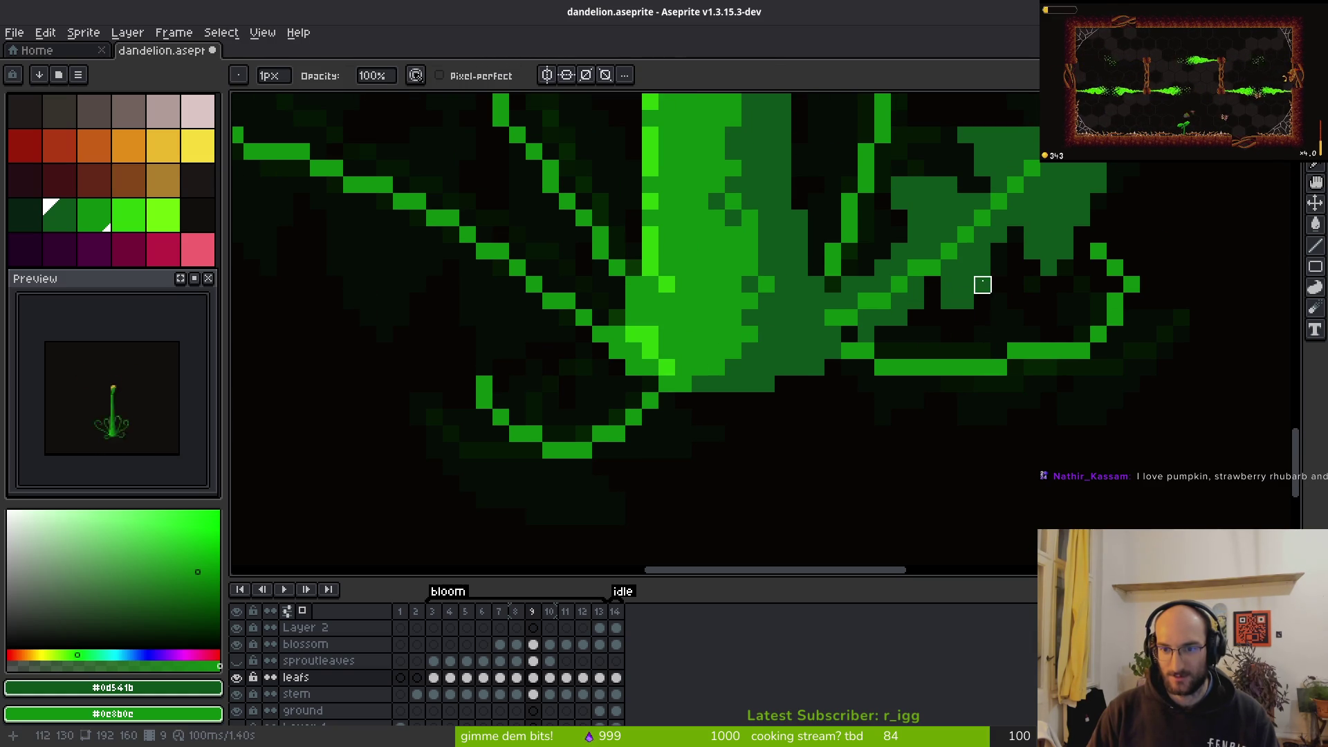
pyautogui.scroll(-3, 999, 300)
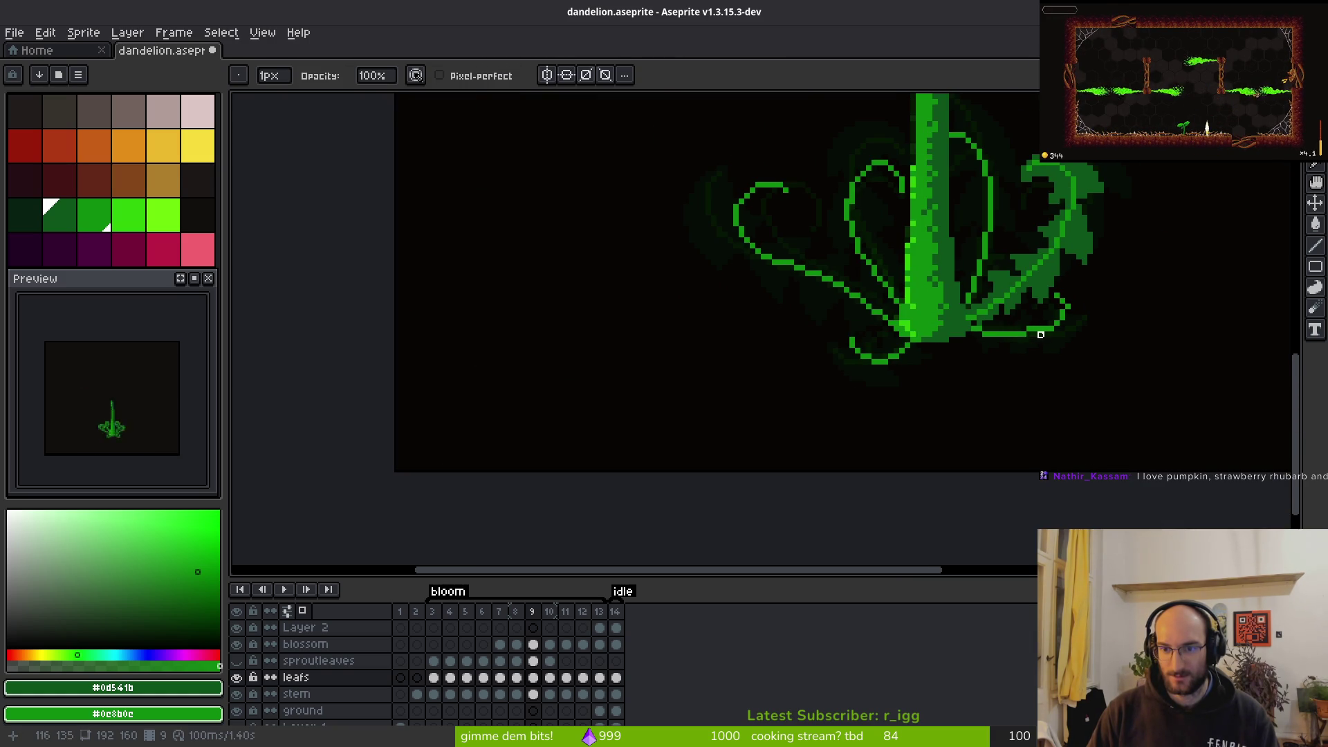
pyautogui.press('b')
pyautogui.scroll(3, 1027, 329)
# Draw dark-green diagonal, horizontal and downward strokes outlining the leaf on the right tendril
pyautogui.press('i')
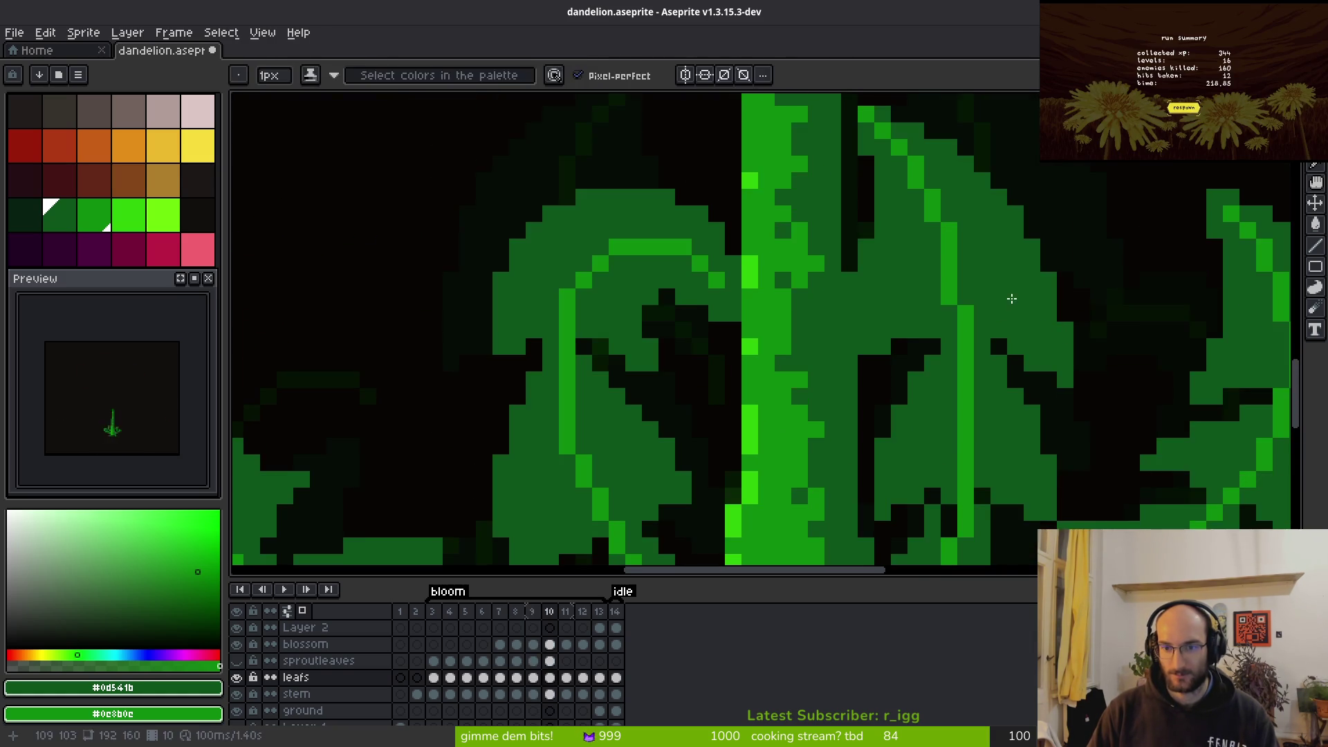
pyautogui.scroll(-3, 1011, 310)
pyautogui.press('b')
pyautogui.scroll(3, 995, 291)
pyautogui.moveTo(926, 271)
pyautogui.mouseDown()
pyautogui.moveTo(1042, 314)
pyautogui.moveTo(1101, 369)
pyautogui.moveTo(1100, 388)
pyautogui.mouseUp()
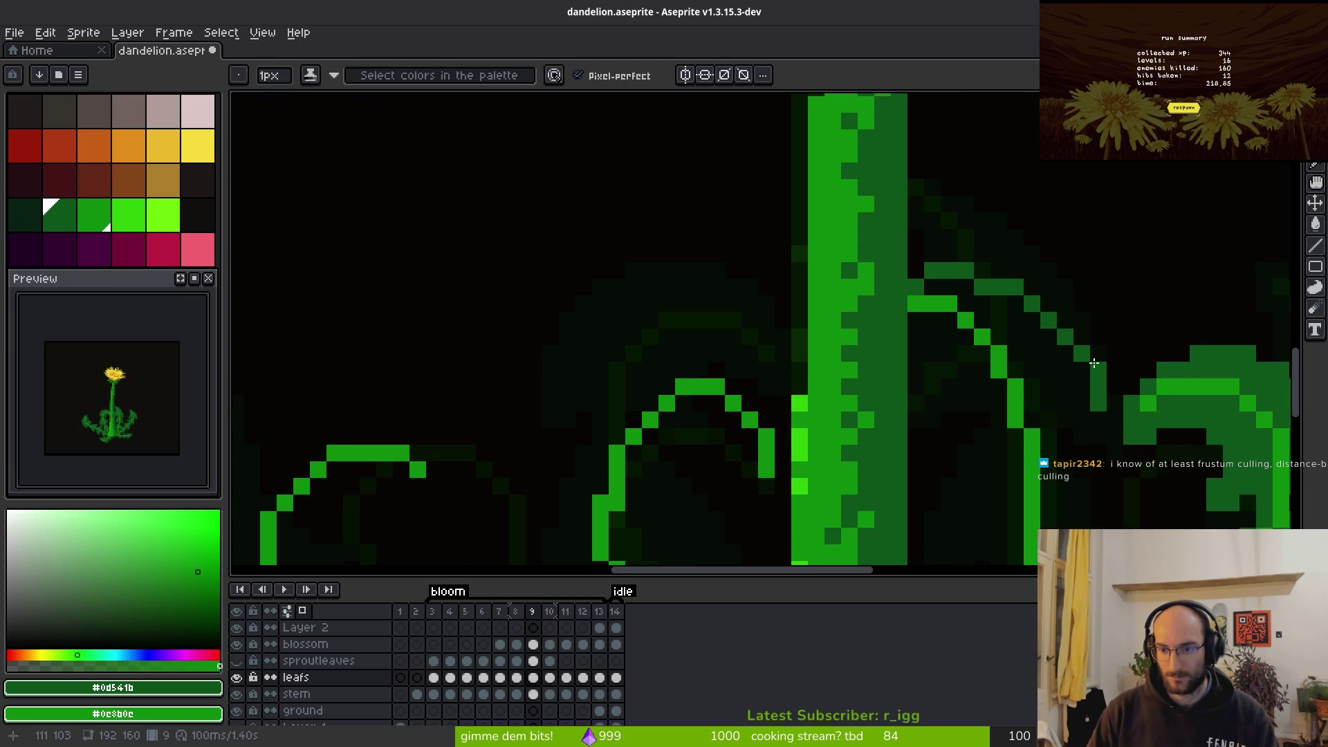
pyautogui.moveTo(1089, 407); pyautogui.dragTo(992, 429)
pyautogui.moveTo(917, 356)
pyautogui.mouseDown()
pyautogui.moveTo(958, 394)
pyautogui.moveTo(965, 477)
pyautogui.moveTo(999, 450)
pyautogui.moveTo(982, 469)
pyautogui.moveTo(968, 456)
pyautogui.moveTo(1000, 436)
pyautogui.mouseUp()
# Erase stray pixels near the leaf, then undo an unwanted dark-green bucket fill
pyautogui.press('e')
pyautogui.moveTo(982, 487); pyautogui.dragTo(978, 483)
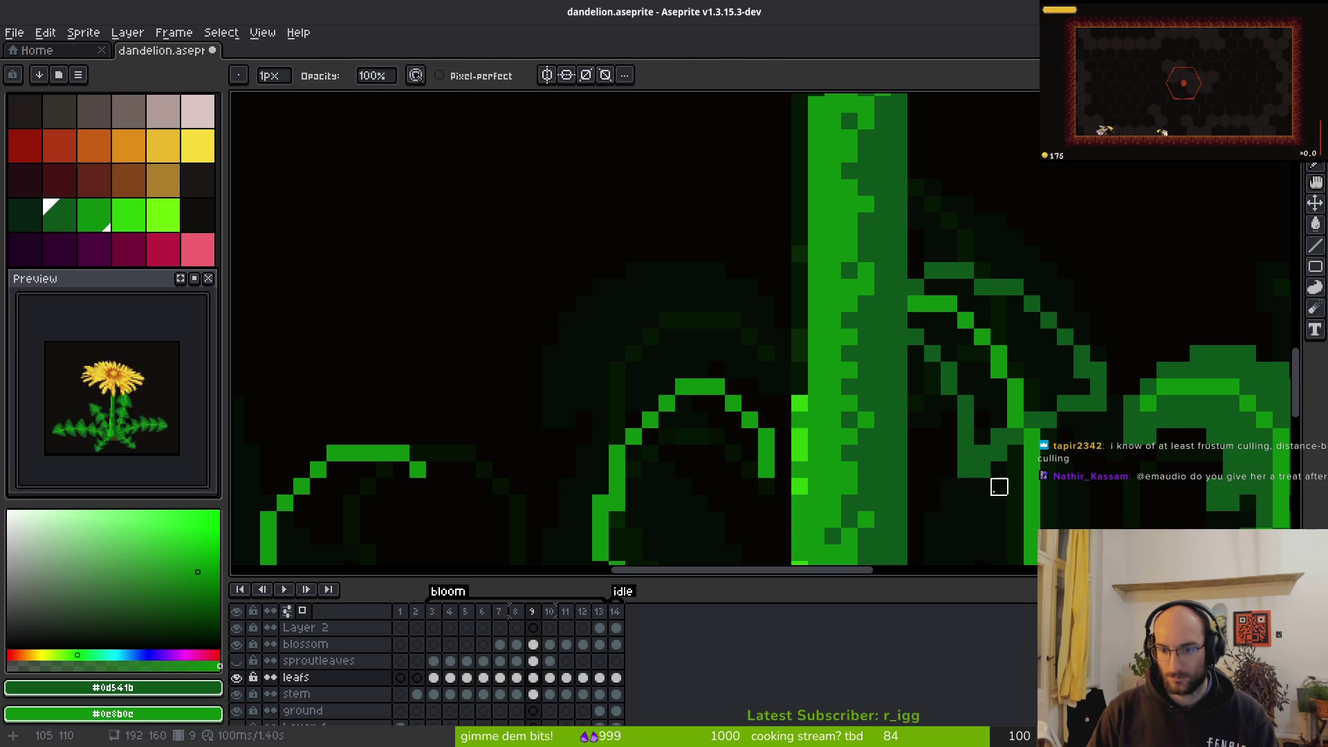
pyautogui.press('g')
pyautogui.click(1016, 395)
pyautogui.hotkey('ctrl', 'z')
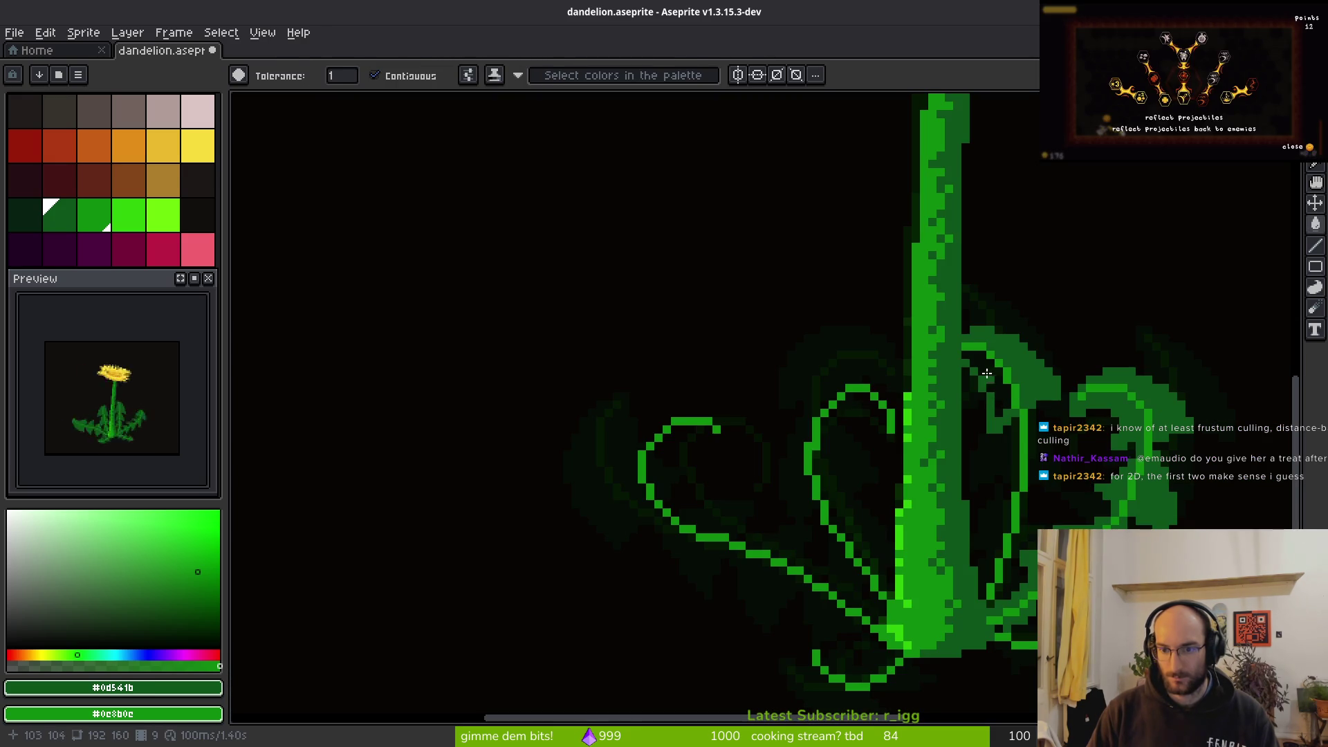
# Draw a green leaf edge along the right tendril plus a dark-green diagonal edge
pyautogui.scroll(-2, 1037, 418)
pyautogui.scroll(4, 1023, 414)
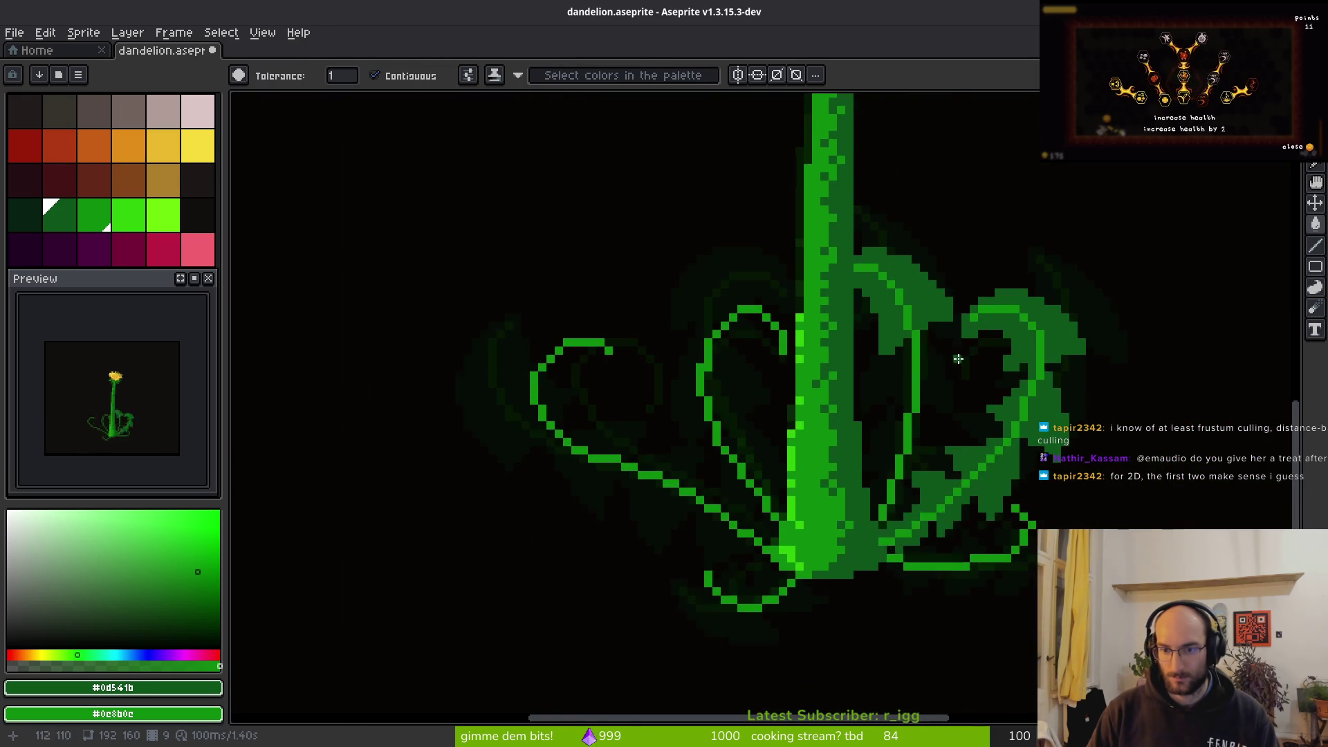
pyautogui.press('e')
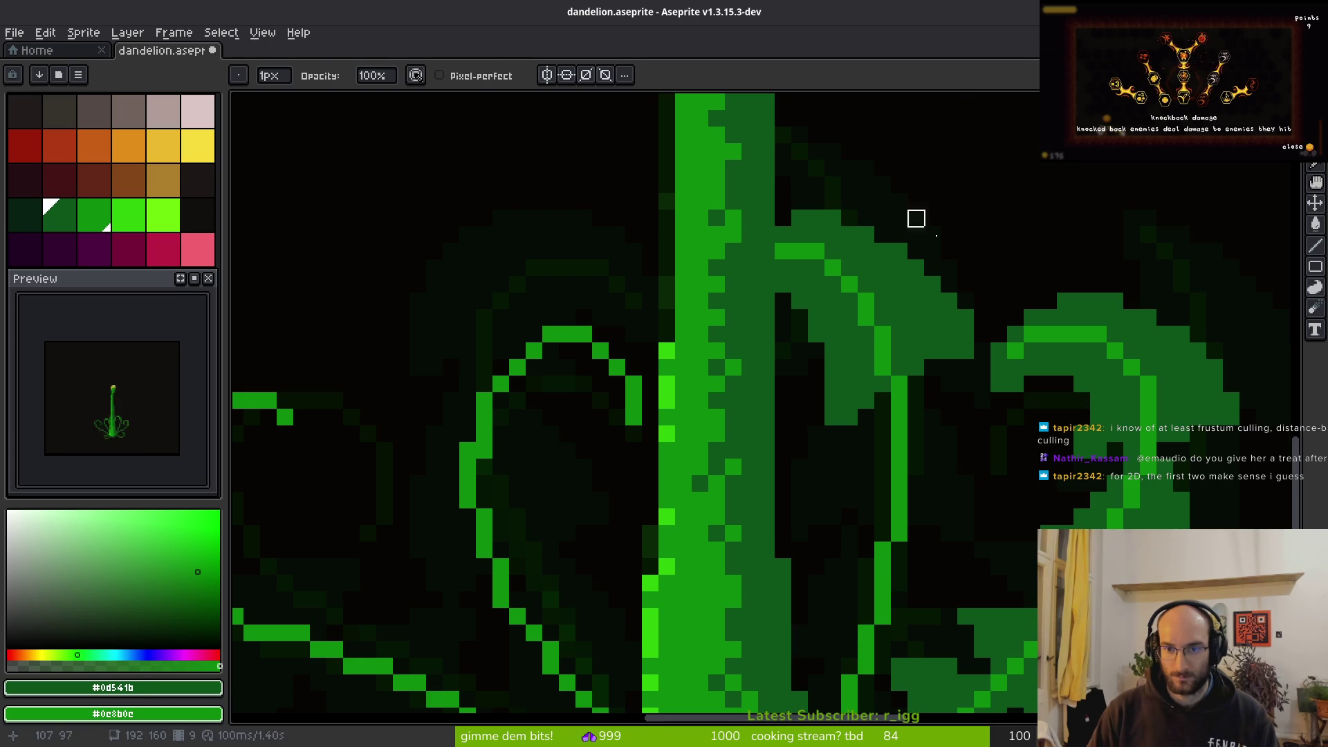
pyautogui.scroll(-3, 996, 307)
pyautogui.press('b')
pyautogui.scroll(2, 985, 331)
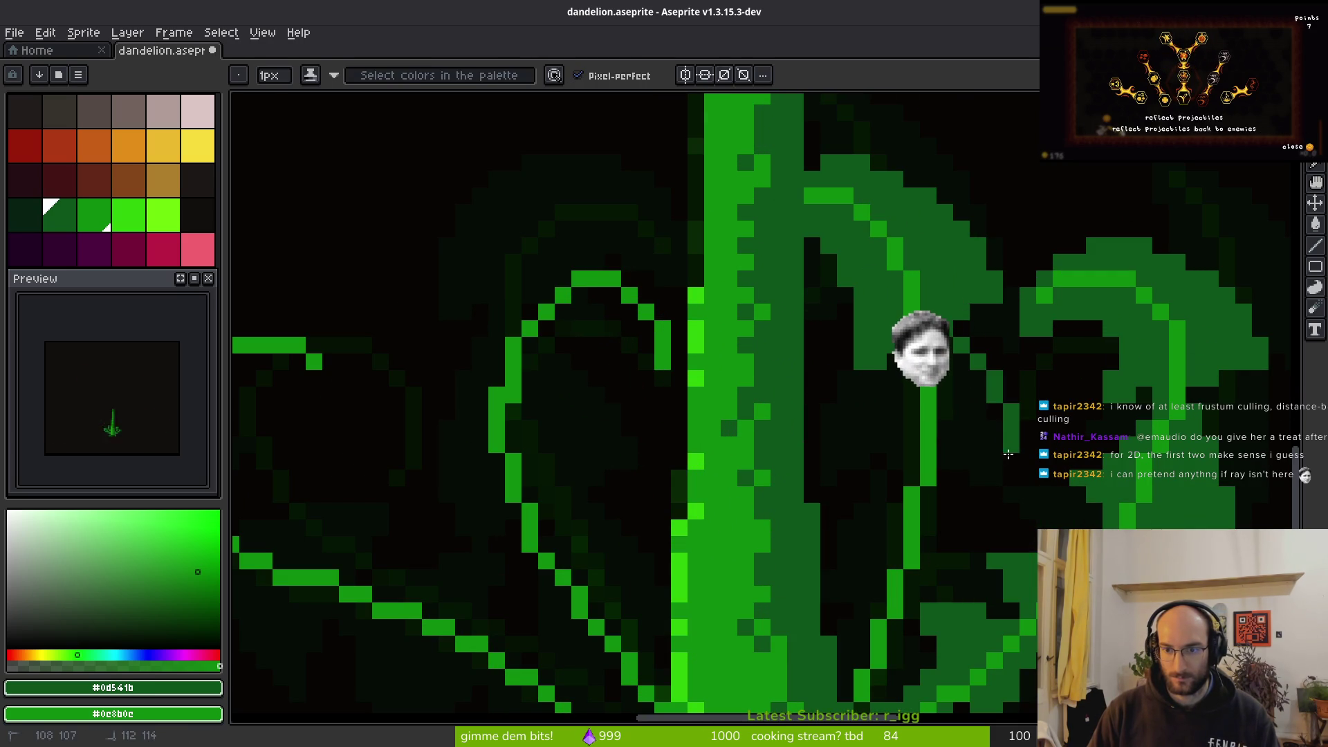
pyautogui.click(961, 369)
pyautogui.moveTo(960, 369)
pyautogui.mouseDown()
pyautogui.moveTo(990, 398)
pyautogui.moveTo(1011, 477)
pyautogui.moveTo(950, 463)
pyautogui.mouseUp()
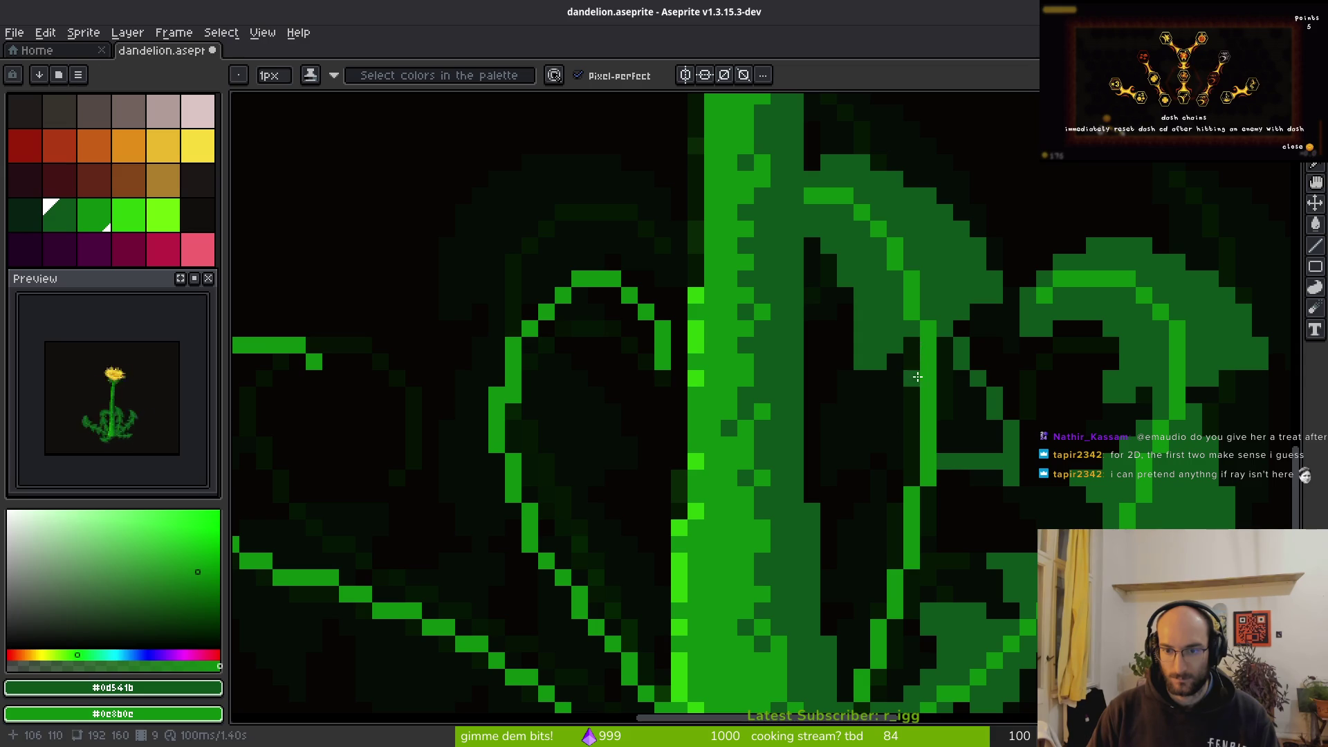
pyautogui.moveTo(912, 377)
pyautogui.mouseDown()
pyautogui.moveTo(880, 436)
pyautogui.moveTo(845, 450)
pyautogui.moveTo(964, 488)
pyautogui.moveTo(994, 473)
pyautogui.mouseUp()
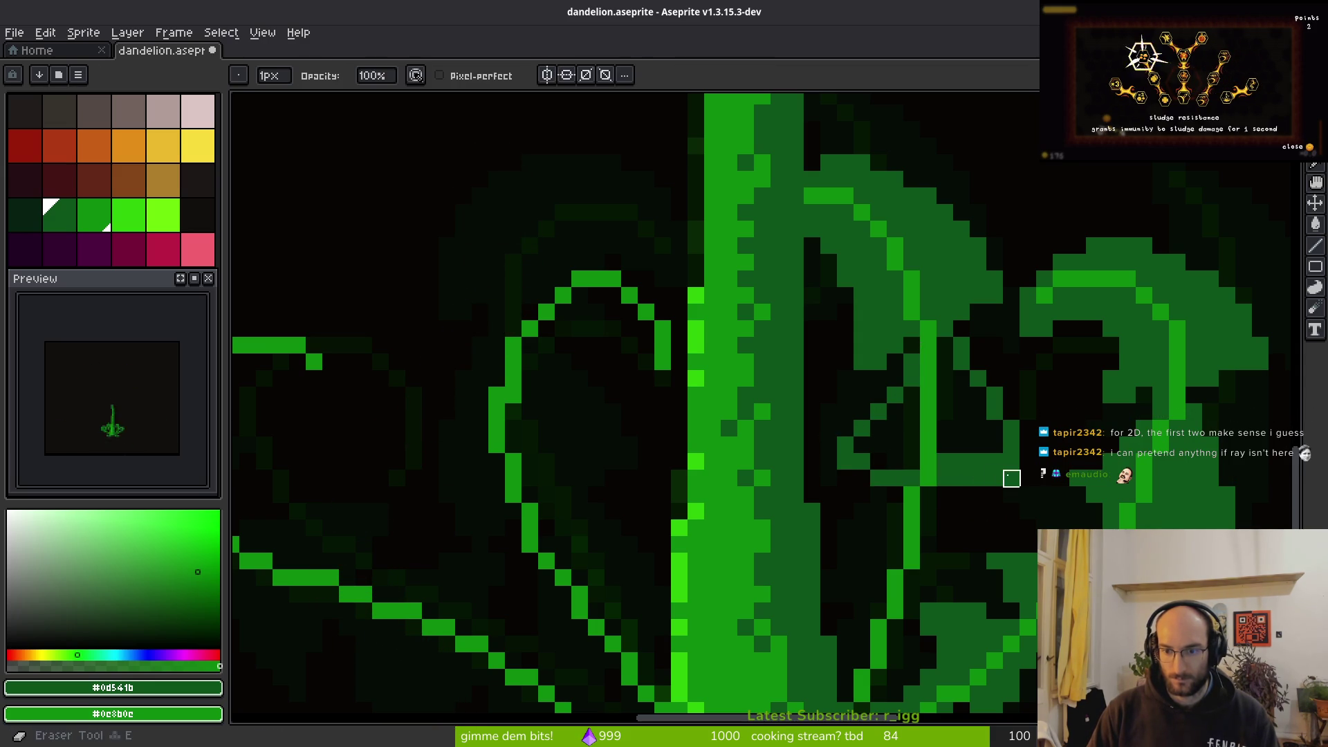
# Add a brighter green pixel and fill a dark gap pixel in the leaf
pyautogui.press('g')
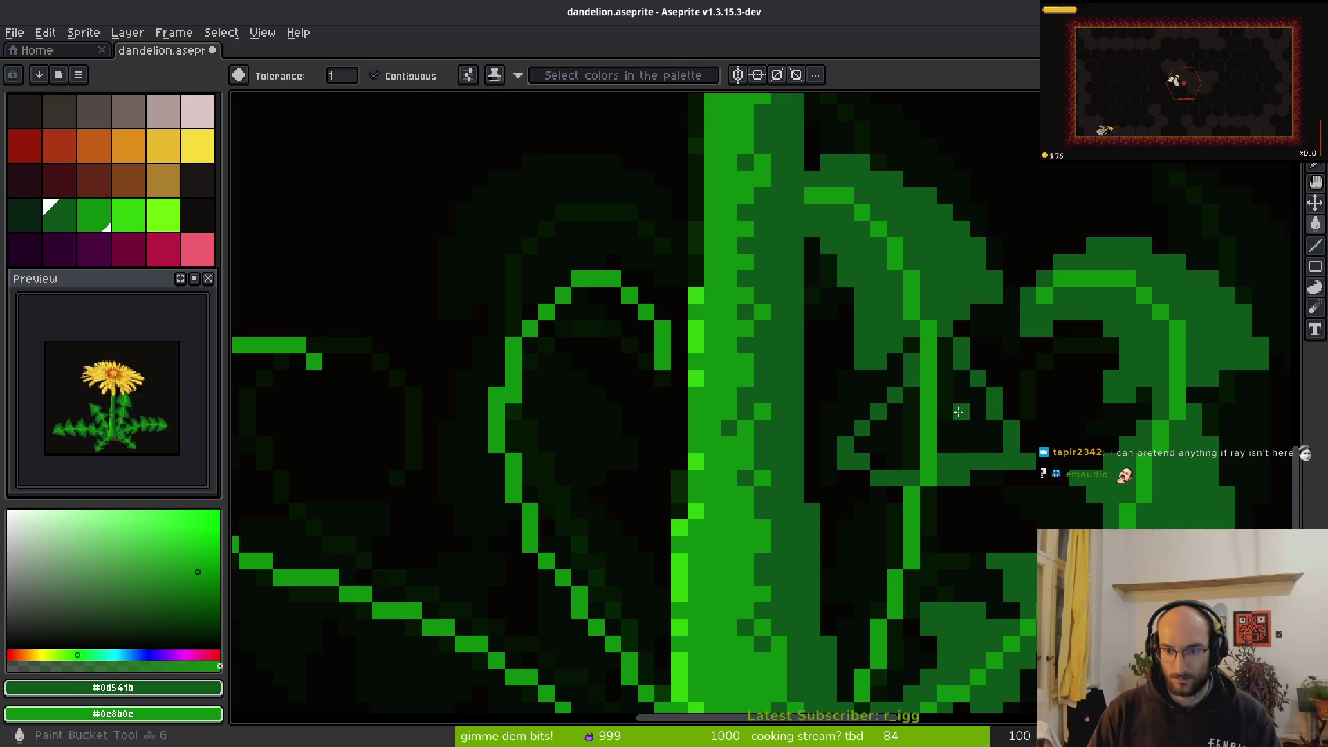
pyautogui.scroll(-6, 1025, 484)
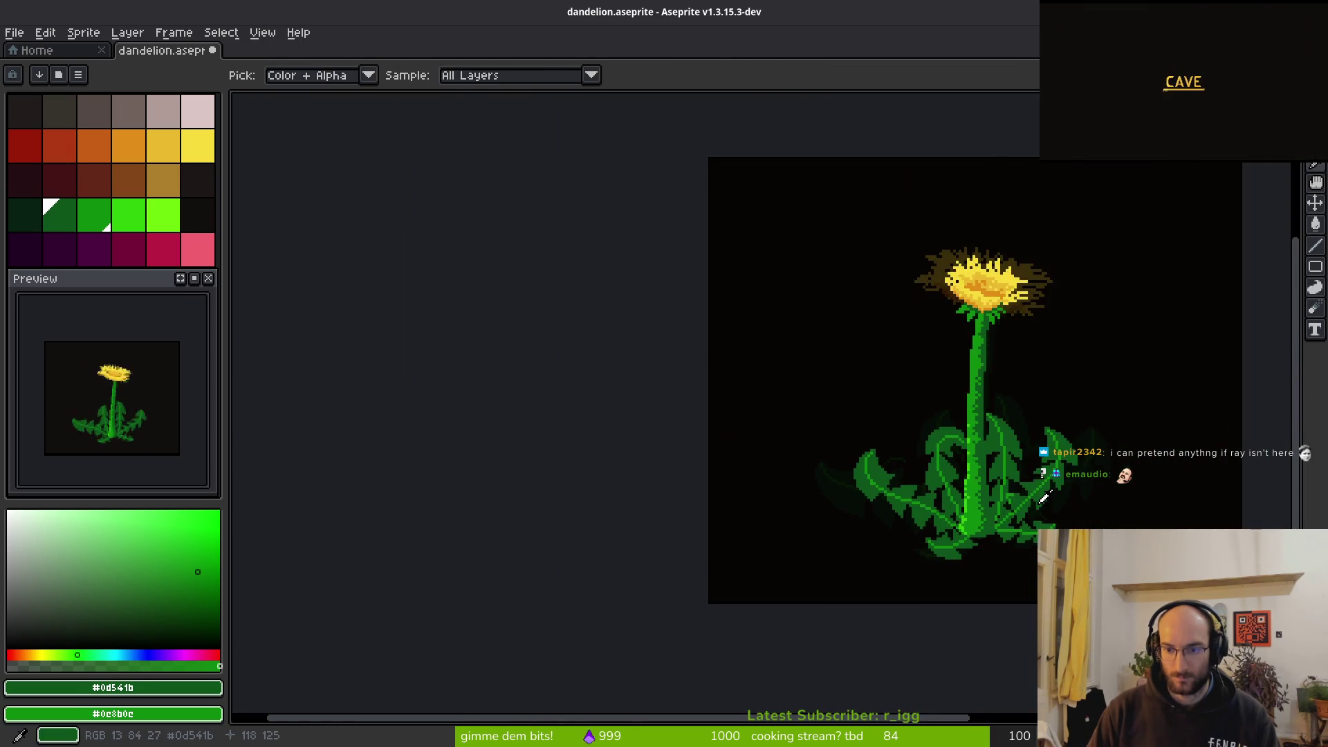
pyautogui.scroll(6, 1024, 477)
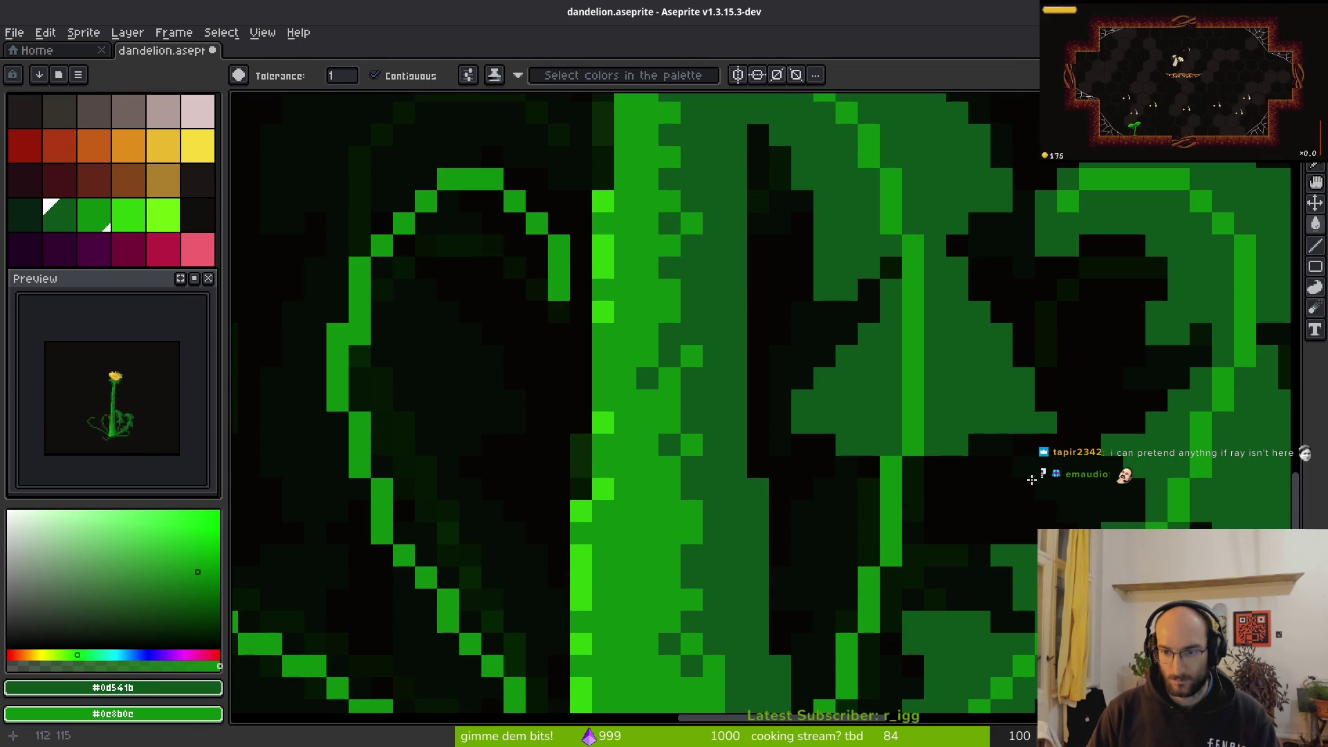
pyautogui.press('b')
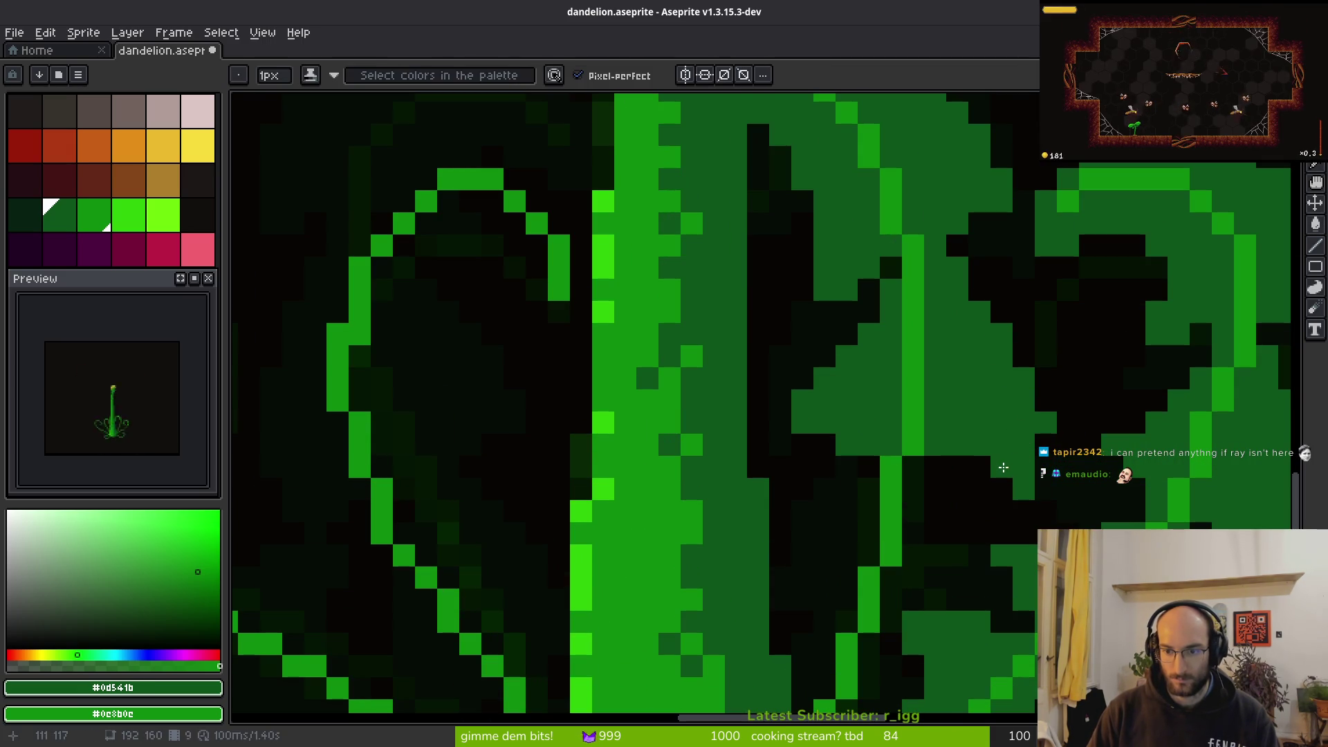
pyautogui.click(803, 441)
pyautogui.click(825, 445)
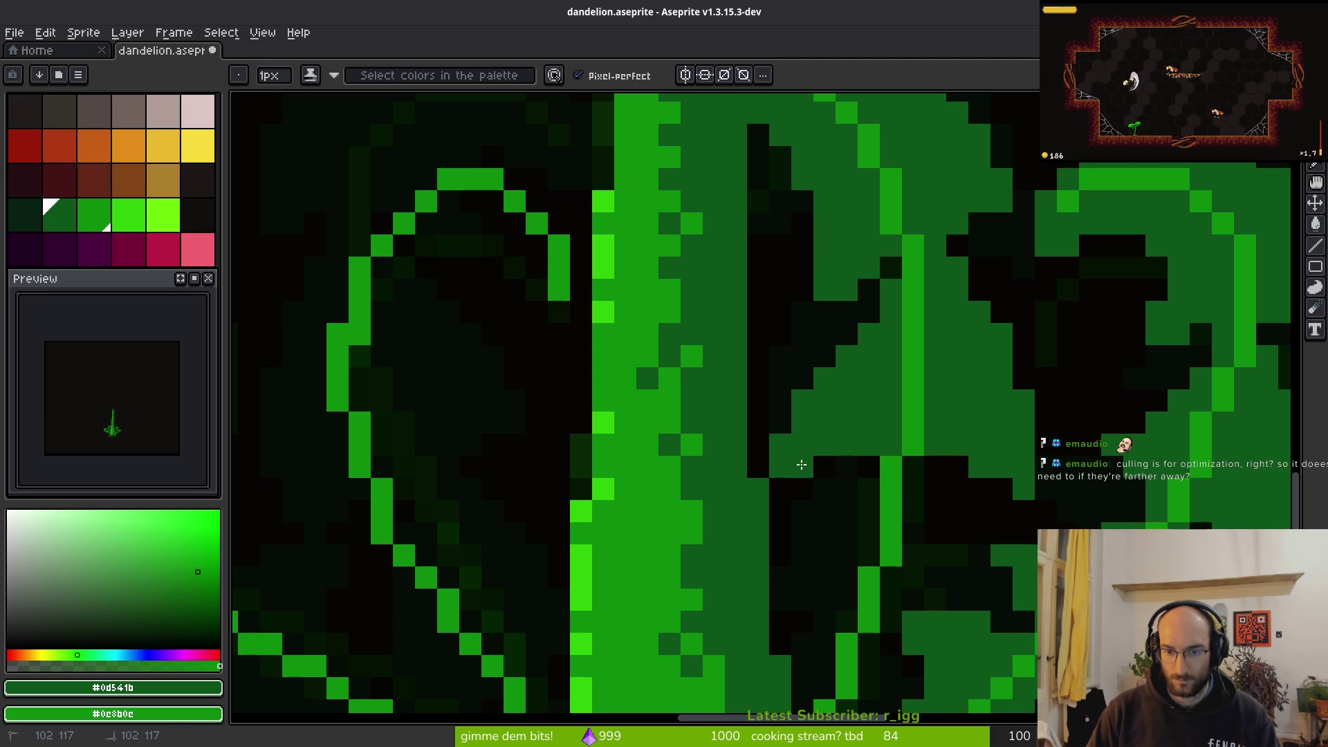
# Pick a leaf colour from the canvas and shade a pixel inside the leaf with Shading ink
pyautogui.scroll(-3, 799, 462)
pyautogui.press('i')
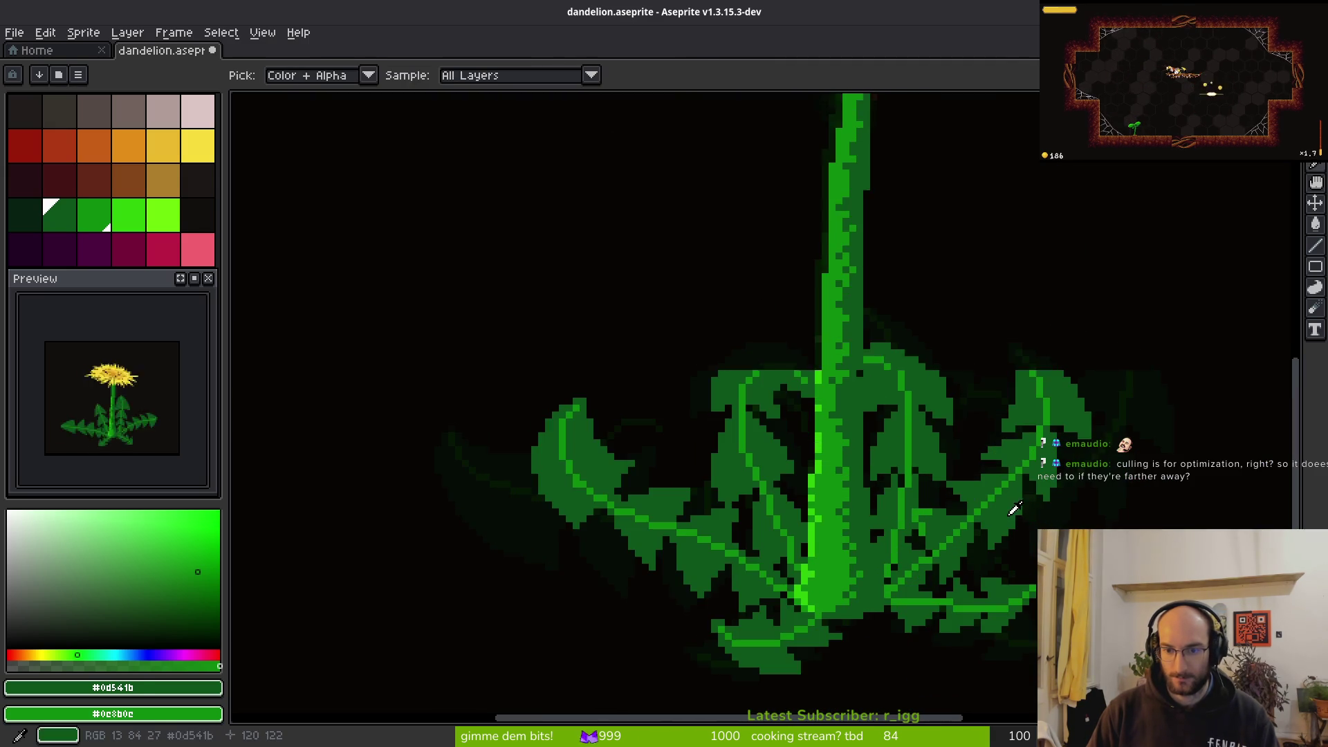
pyautogui.scroll(3, 906, 477)
pyautogui.press('b')
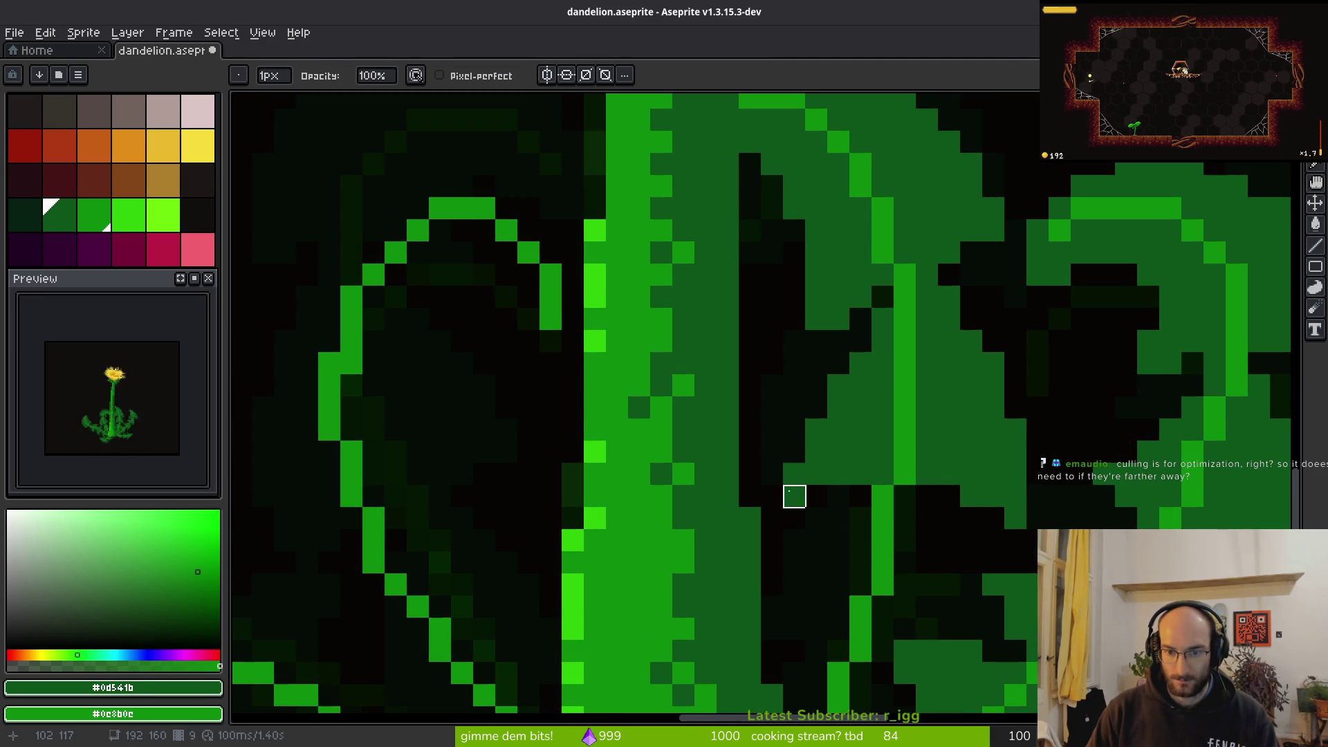
pyautogui.press('b')
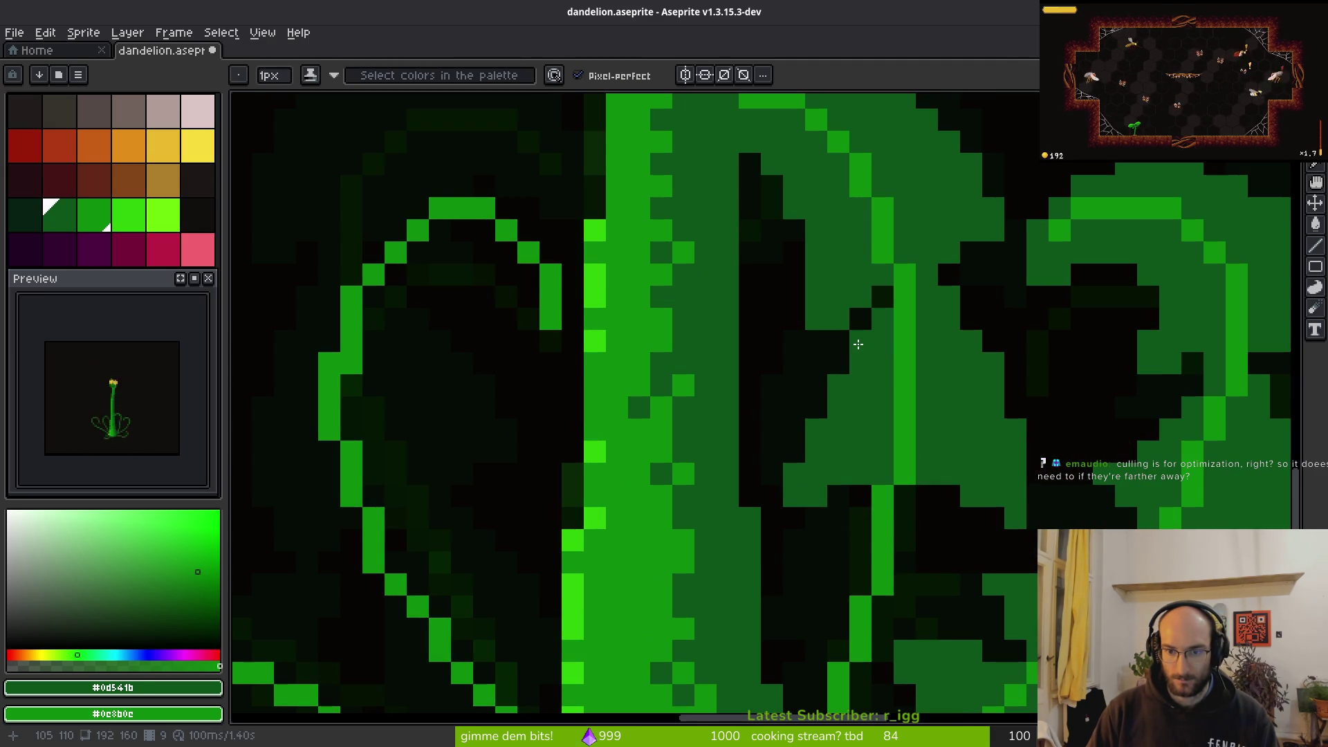
pyautogui.click(832, 378)
pyautogui.scroll(-3, 910, 415)
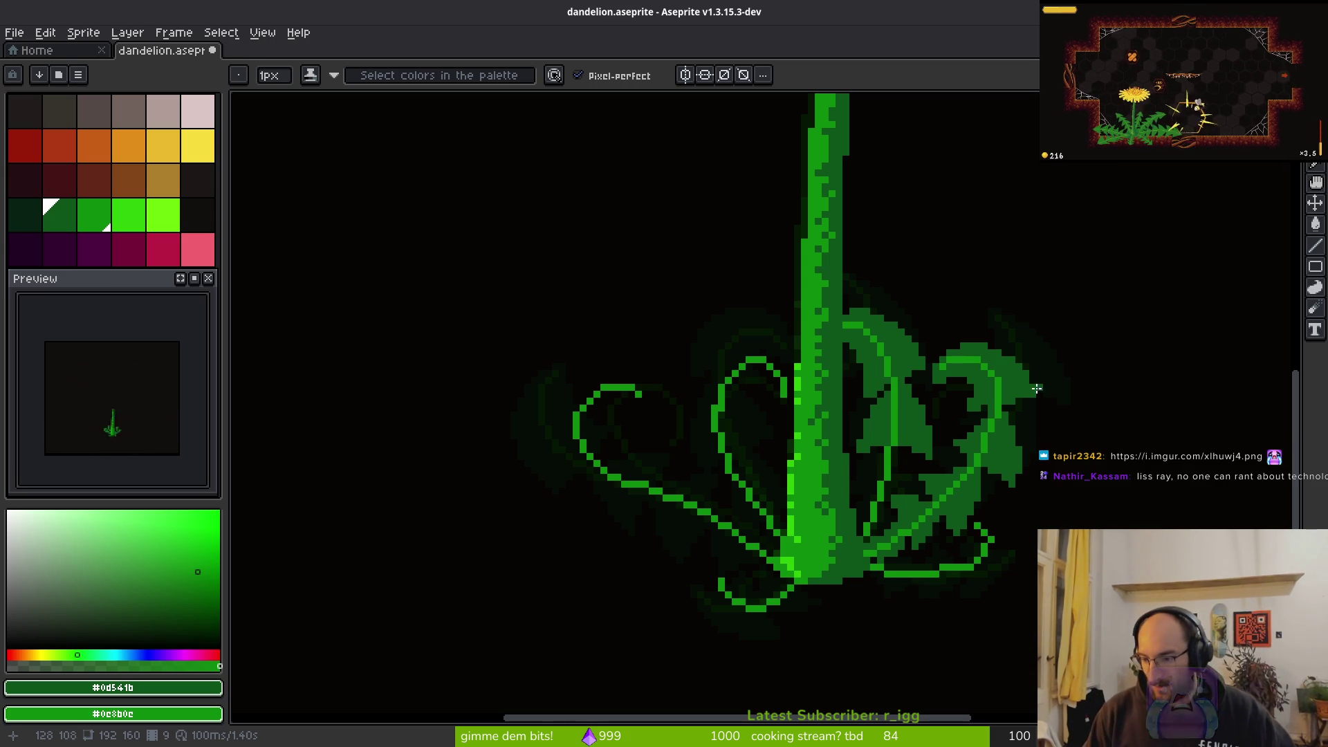
pyautogui.hscroll(5, 666, 471)
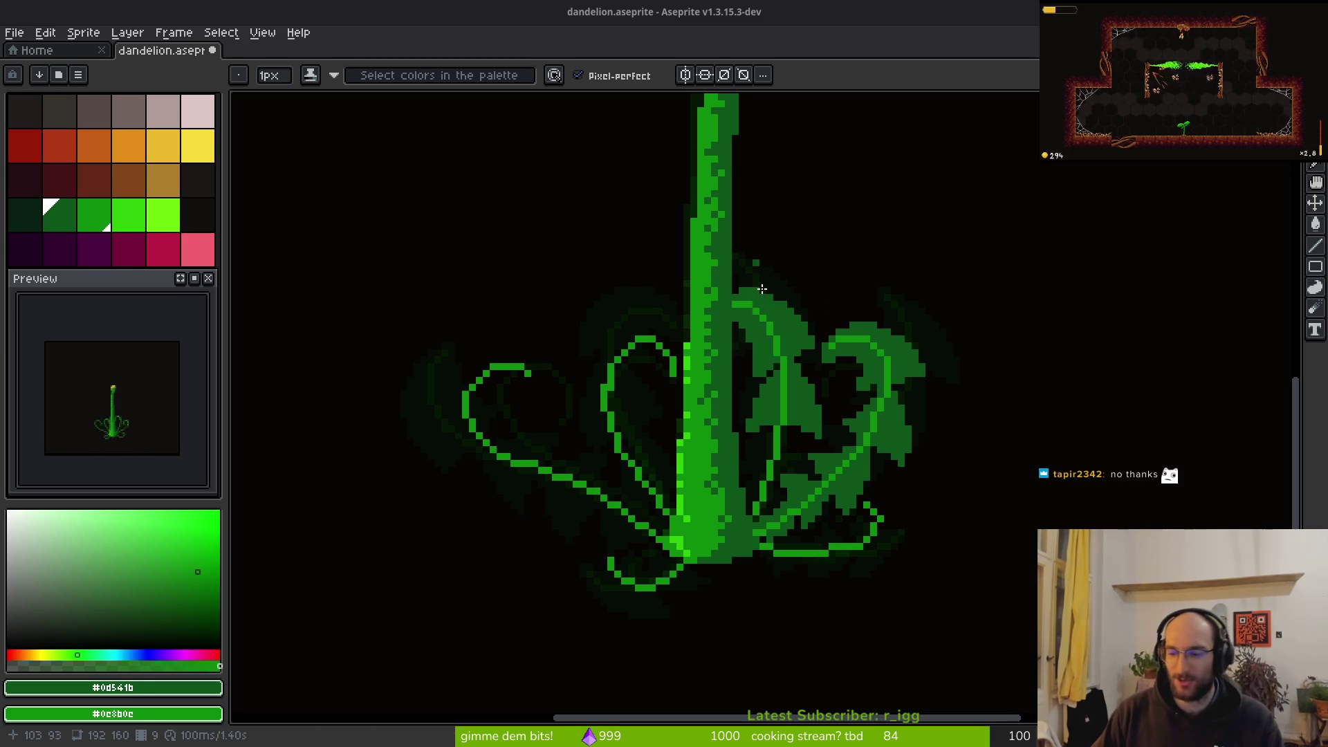
# Darken a stray pixel, draw a dark-green vein down the leaf, and add a green lower-edge row
pyautogui.scroll(-2, 821, 341)
pyautogui.scroll(6, 895, 380)
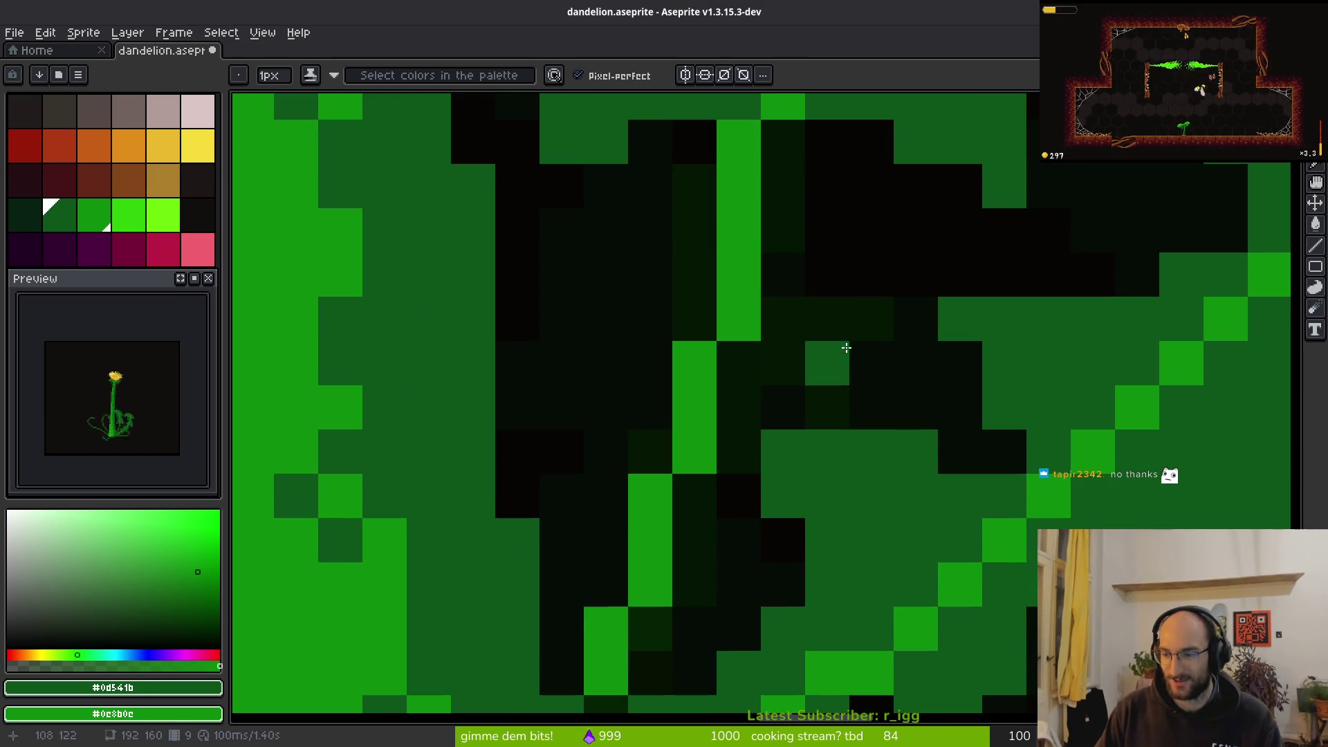
pyautogui.click(846, 347)
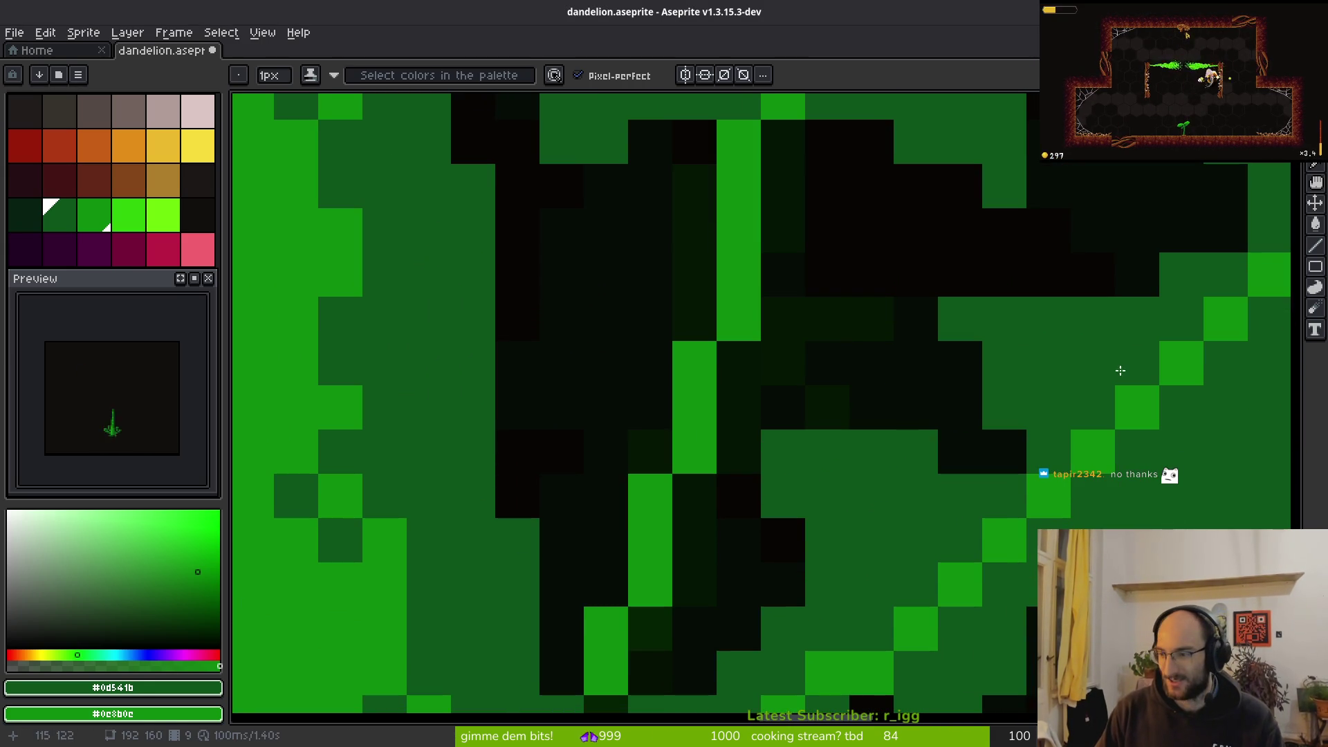
pyautogui.moveTo(786, 148)
pyautogui.mouseDown()
pyautogui.moveTo(853, 336)
pyautogui.moveTo(850, 367)
pyautogui.mouseUp()
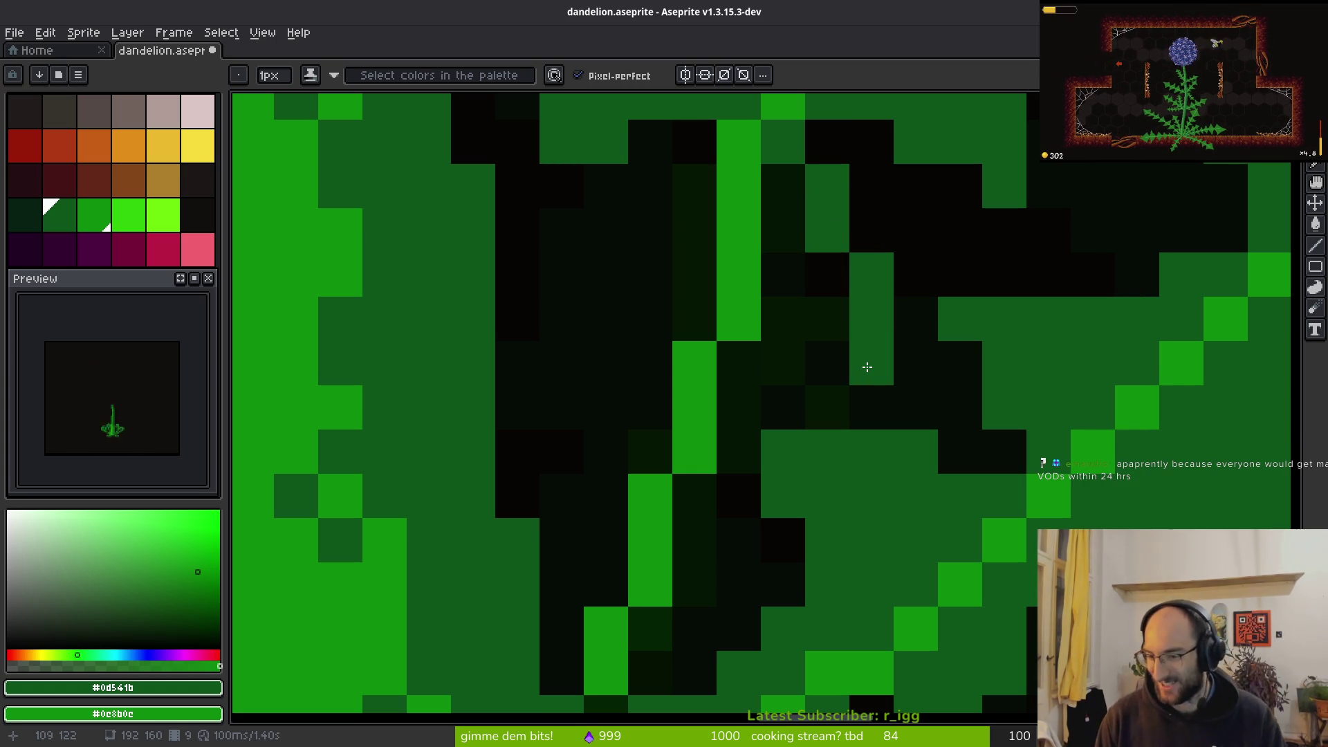
pyautogui.moveTo(856, 377)
pyautogui.mouseDown()
pyautogui.moveTo(828, 355)
pyautogui.moveTo(723, 358)
pyautogui.mouseUp()
# Try filling small gaps in the leaf, then undo the unwanted fill
pyautogui.press('g')
pyautogui.scroll(-8, 864, 305)
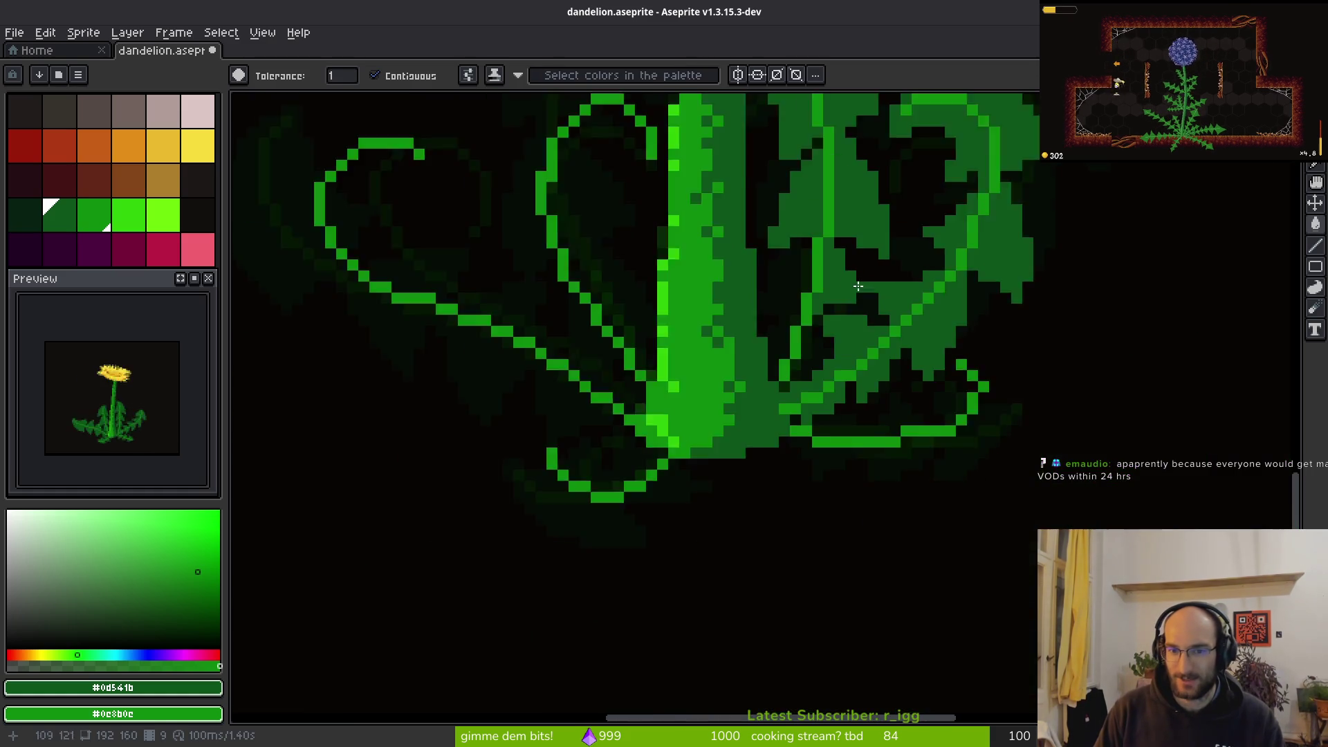
pyautogui.scroll(4, 866, 304)
pyautogui.click(752, 298)
pyautogui.click(807, 320)
pyautogui.press('b')
pyautogui.hotkey('ctrl', 'z')
# Add bright green and medium green rows and pixels across the leaf
pyautogui.moveTo(770, 348); pyautogui.dragTo(762, 359)
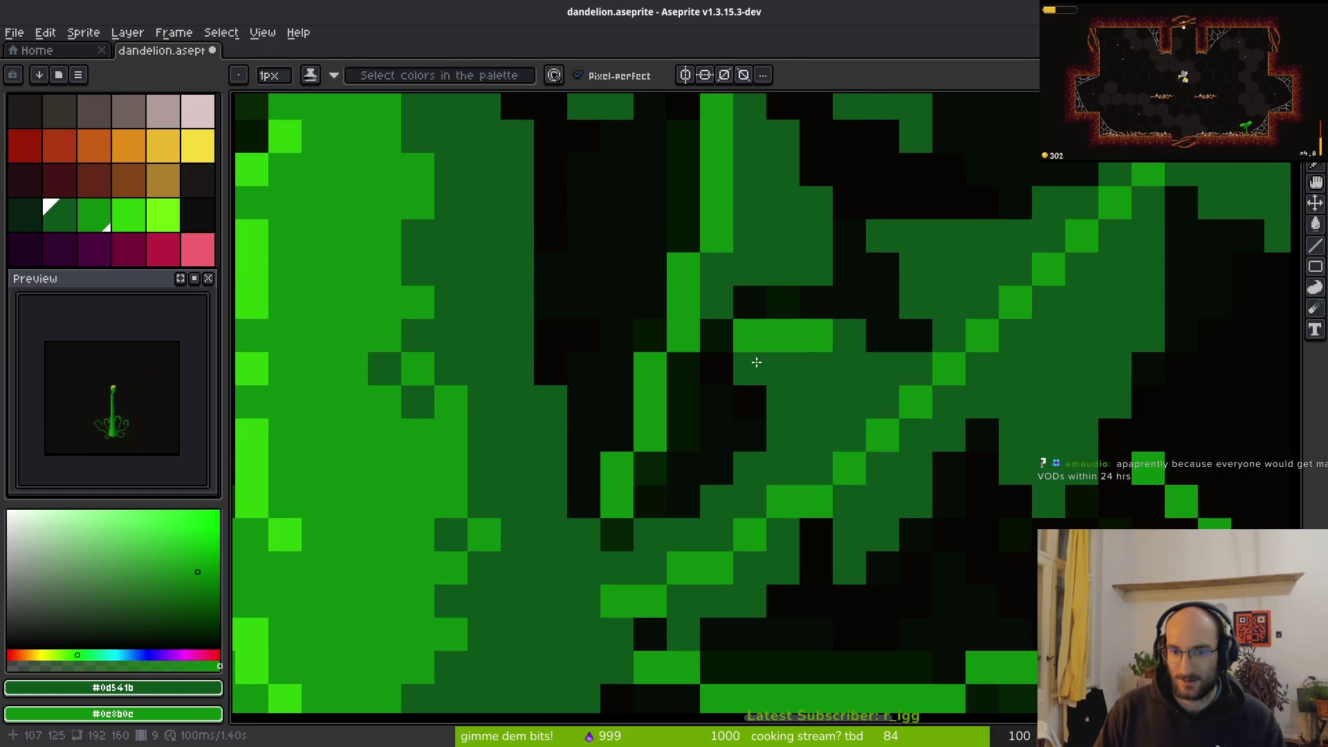
pyautogui.click(761, 359)
pyautogui.moveTo(783, 301)
pyautogui.mouseDown()
pyautogui.moveTo(750, 299)
pyautogui.moveTo(817, 298)
pyautogui.mouseUp()
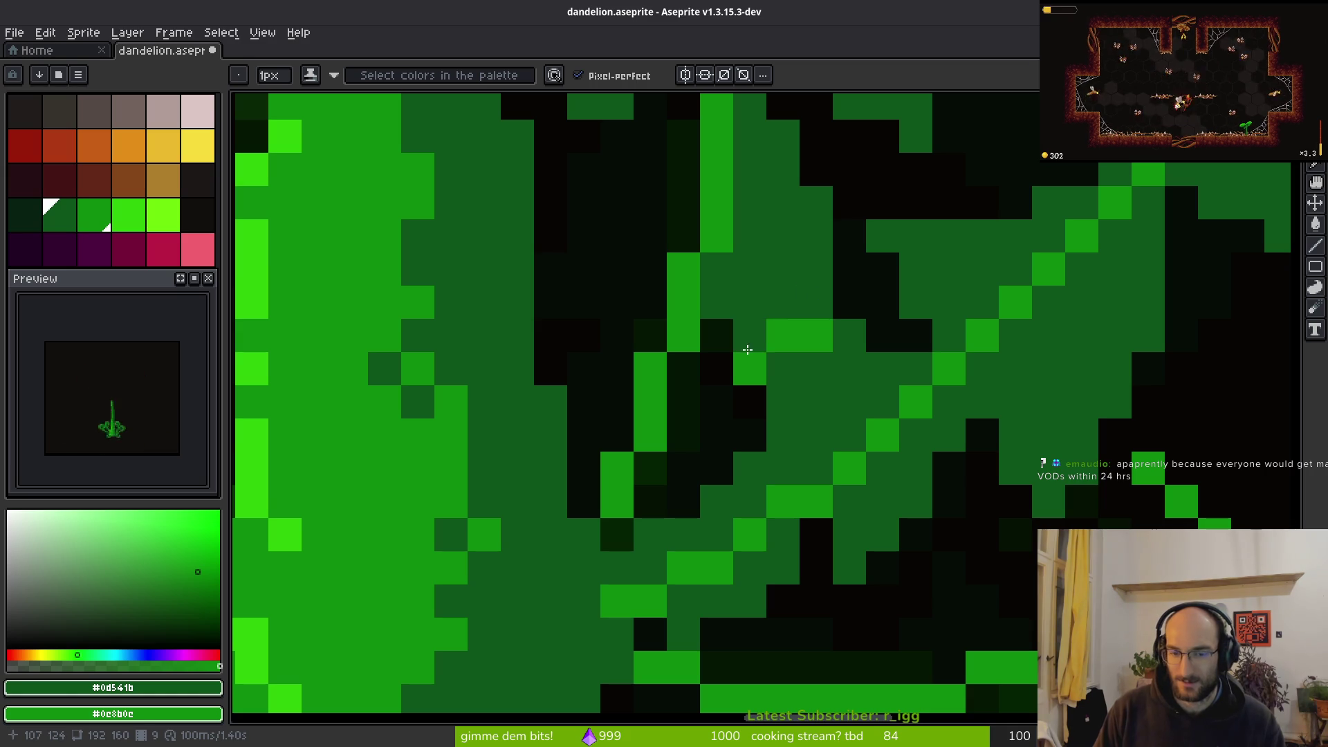
pyautogui.press('.')
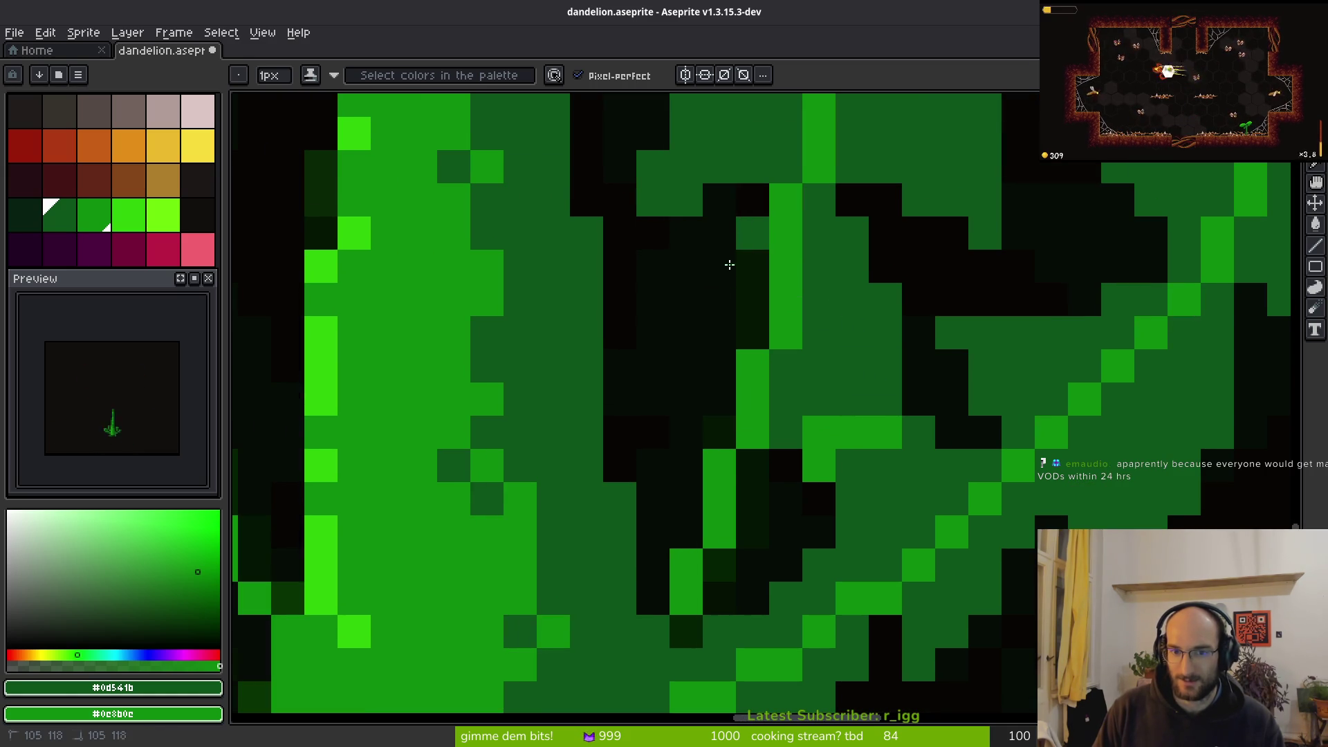
pyautogui.moveTo(734, 234)
pyautogui.mouseDown()
pyautogui.moveTo(733, 263)
pyautogui.moveTo(655, 394)
pyautogui.moveTo(715, 436)
pyautogui.moveTo(686, 366)
pyautogui.mouseUp()
# Brighten leaf pixels and fill the remaining dark gaps with green touch-ups
pyautogui.press('g')
pyautogui.click(740, 319)
pyautogui.scroll(-5, 739, 318)
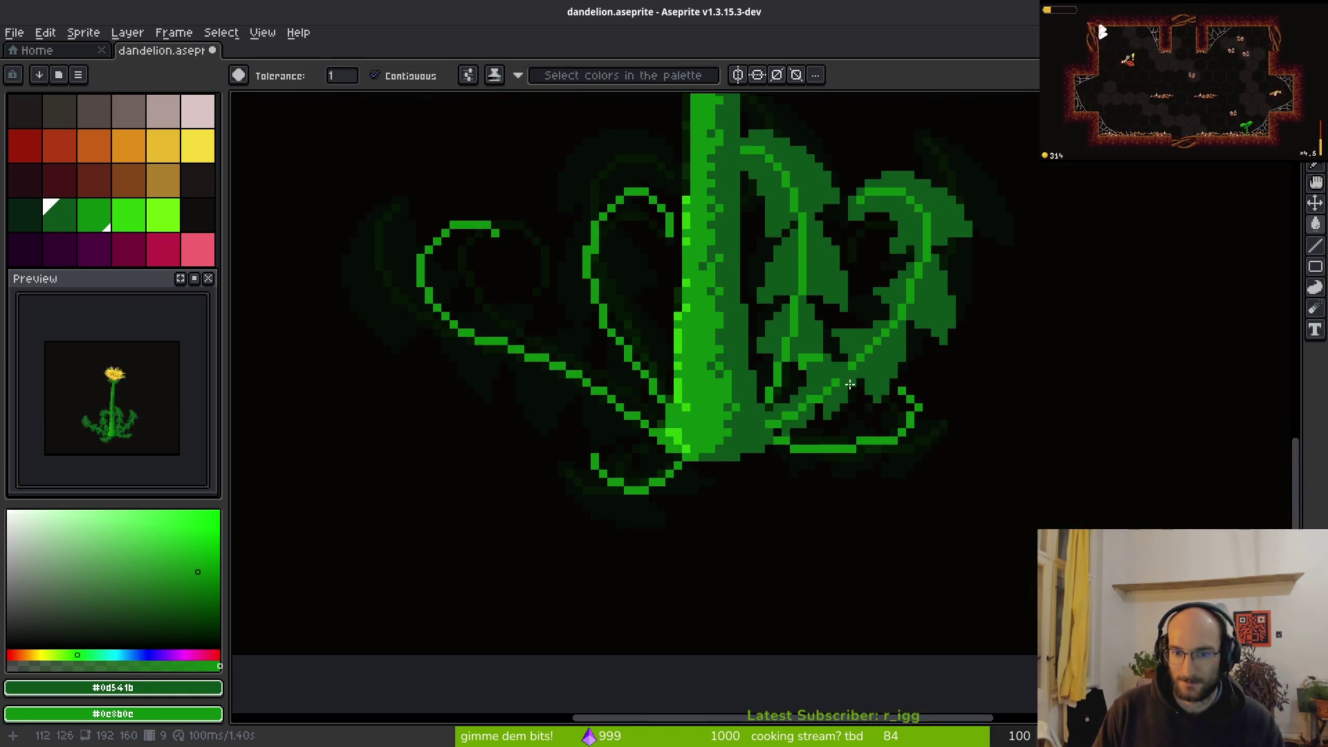
pyautogui.scroll(5, 714, 329)
pyautogui.press('b')
pyautogui.moveTo(681, 239)
pyautogui.mouseDown()
pyautogui.moveTo(645, 255)
pyautogui.moveTo(650, 366)
pyautogui.mouseUp()
pyautogui.click(781, 270)
pyautogui.moveTo(781, 270)
pyautogui.mouseDown()
pyautogui.moveTo(782, 235)
pyautogui.moveTo(736, 293)
pyautogui.mouseUp()
pyautogui.click(715, 335)
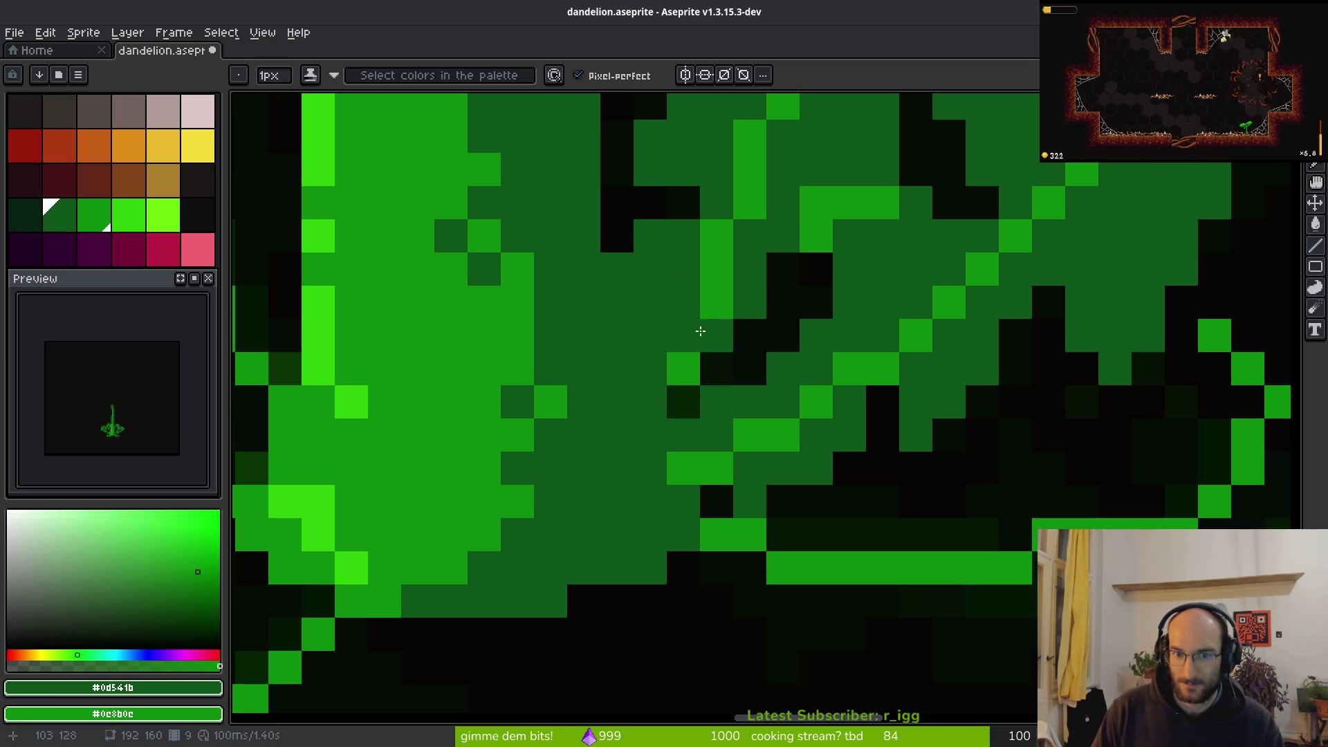
# Erase a stray pixel in the leaf and zoom back out
pyautogui.scroll(-5, 860, 373)
pyautogui.scroll(4, 813, 237)
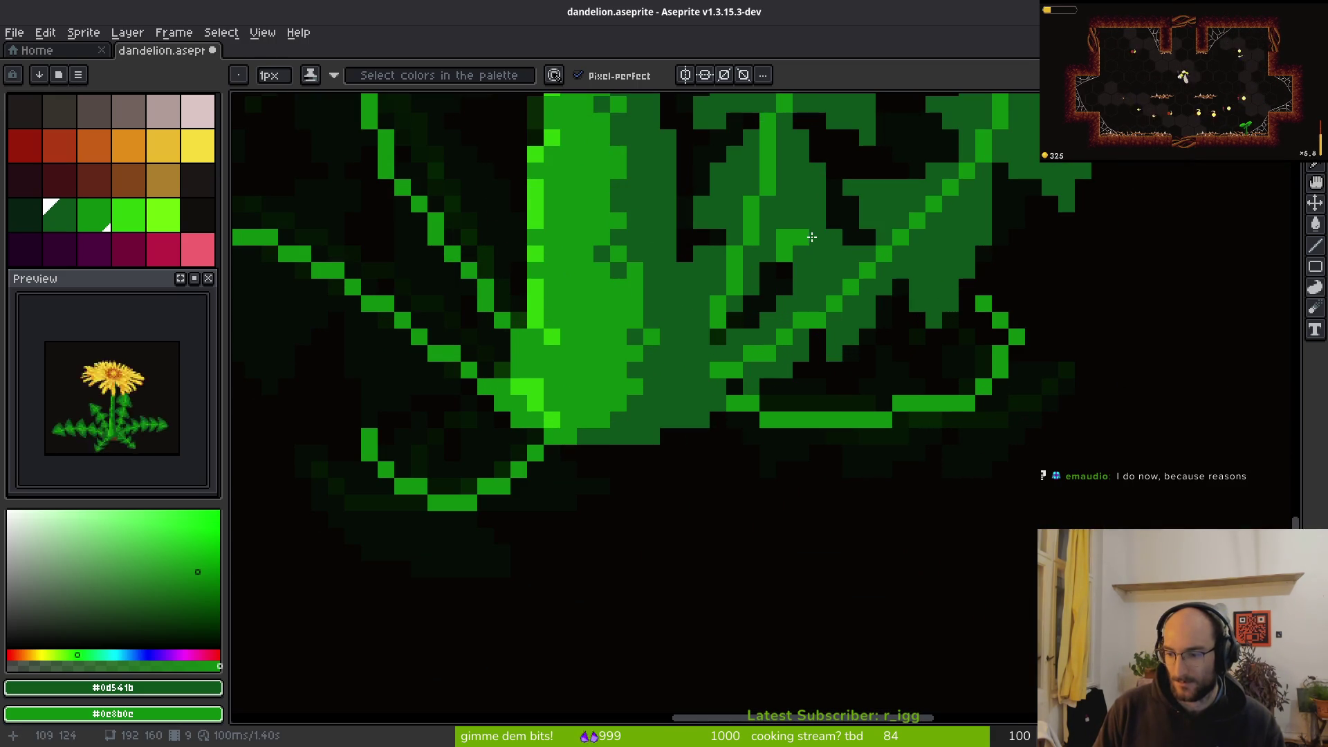
pyautogui.press('e')
pyautogui.click(684, 271)
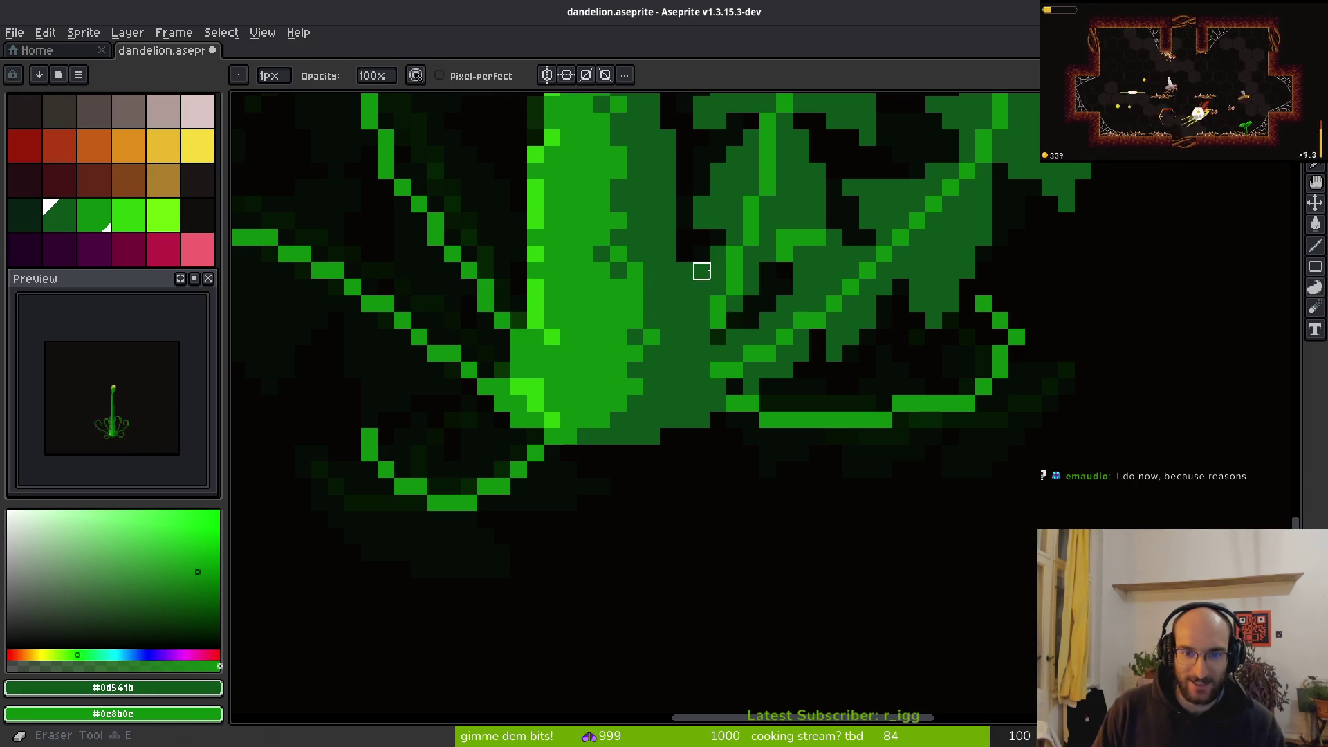
pyautogui.press('b')
pyautogui.scroll(-3, 726, 270)
pyautogui.scroll(3, 754, 265)
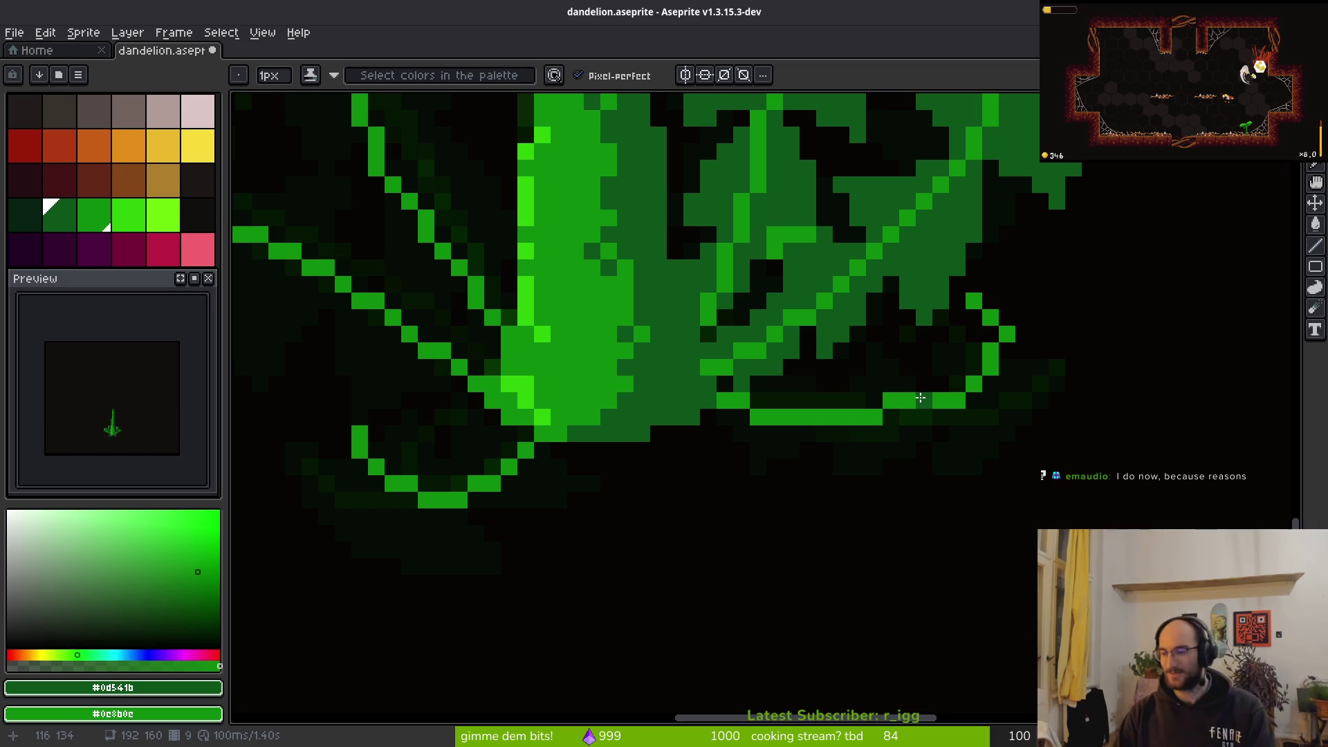
pyautogui.scroll(-3, 920, 397)
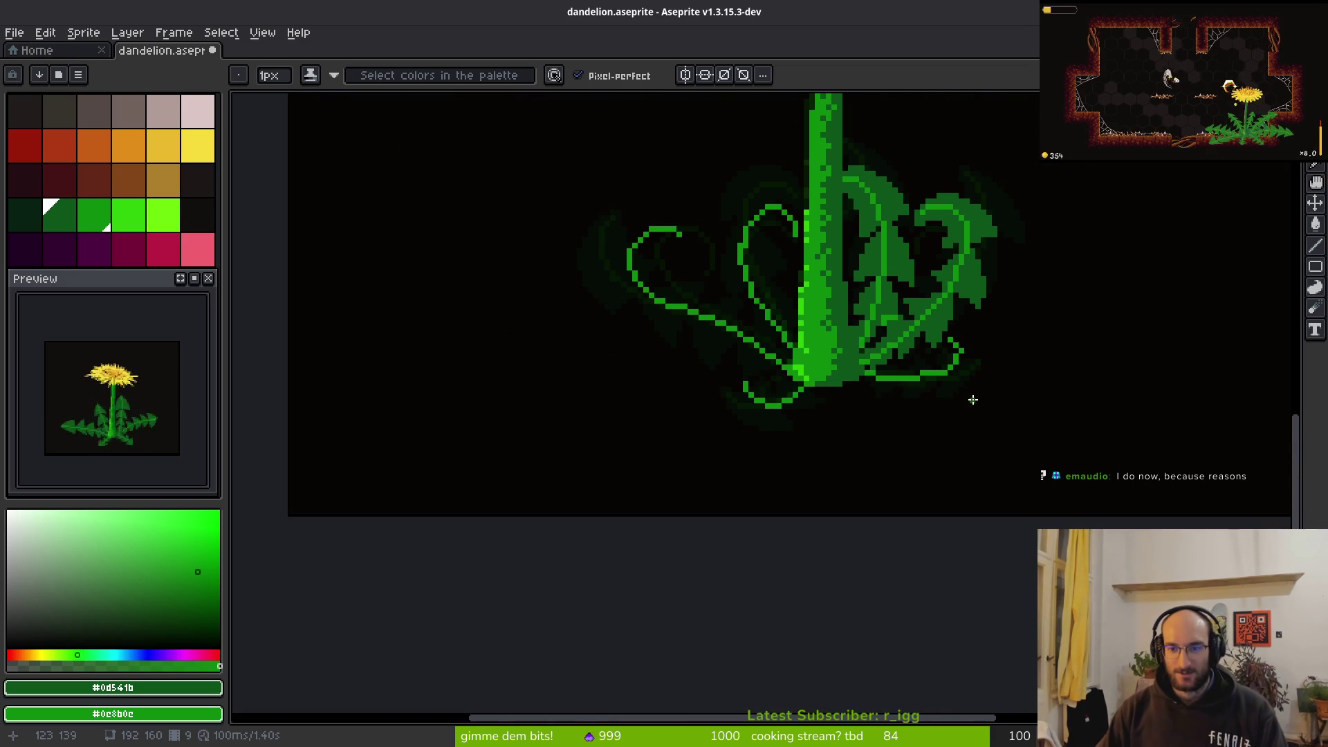
pyautogui.scroll(-2, 894, 386)
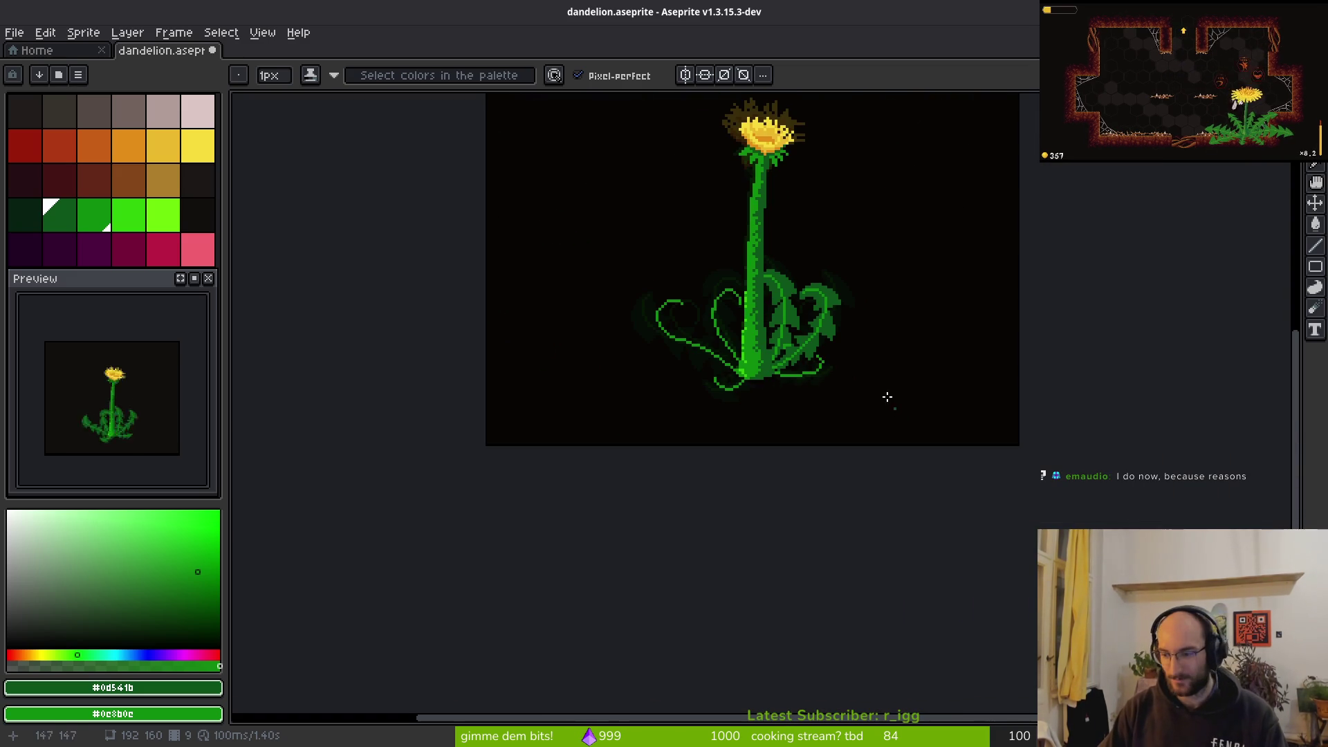
# Step back through the frames to frame 8 with the curly tendrils
pyautogui.press('i')
pyautogui.press('Return')
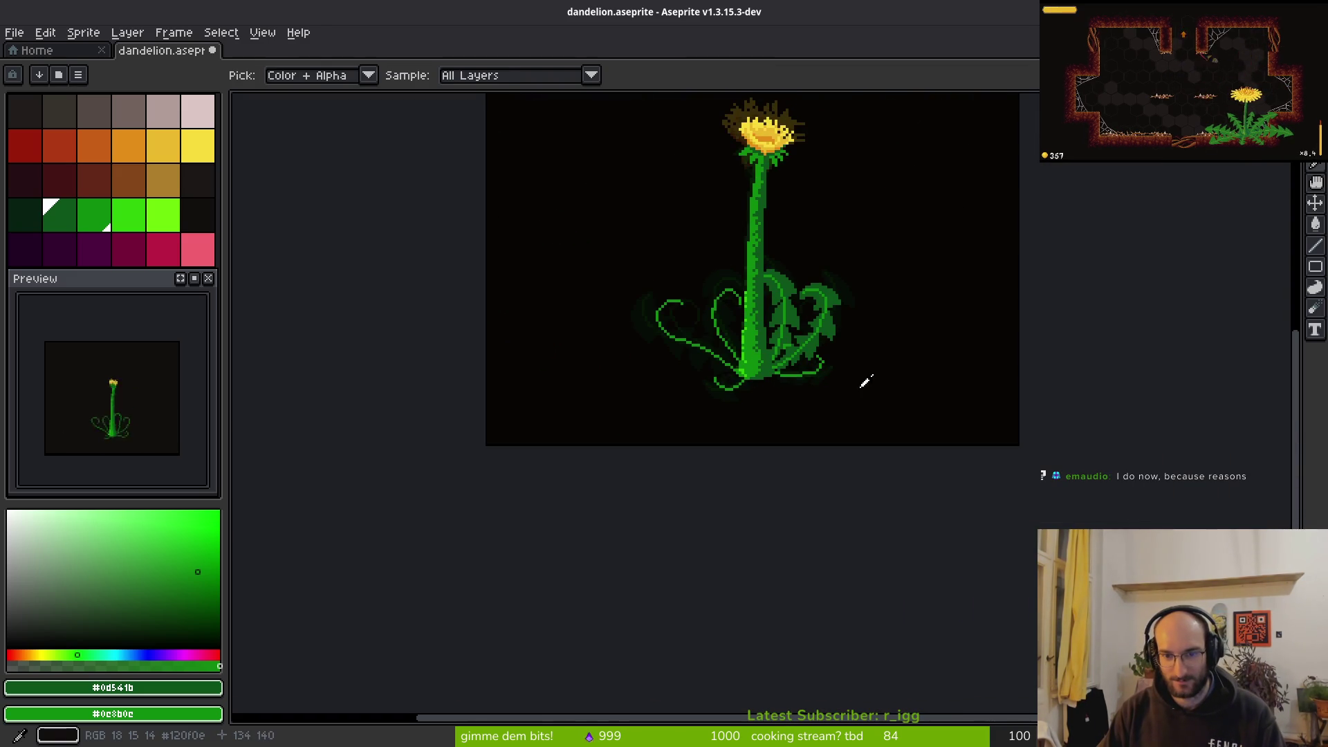
pyautogui.press('b')
pyautogui.scroll(3, 784, 319)
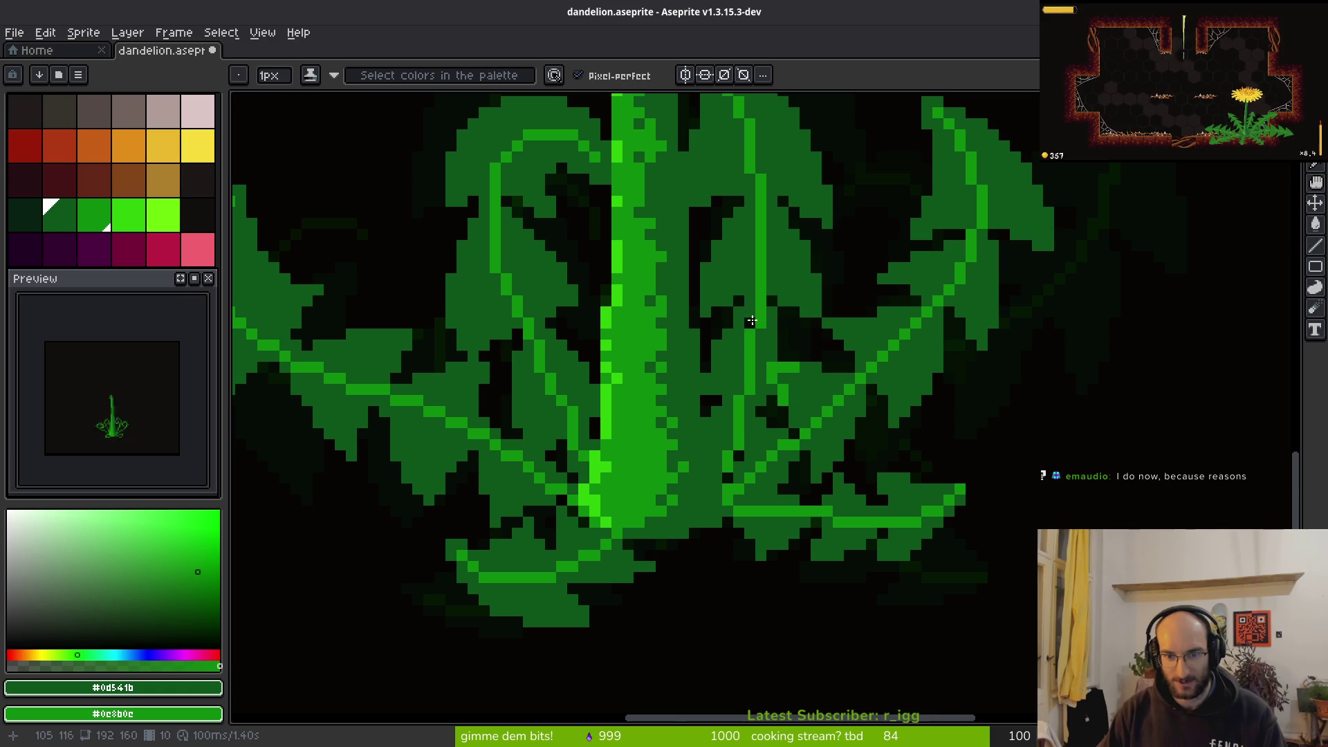
pyautogui.scroll(3, 751, 316)
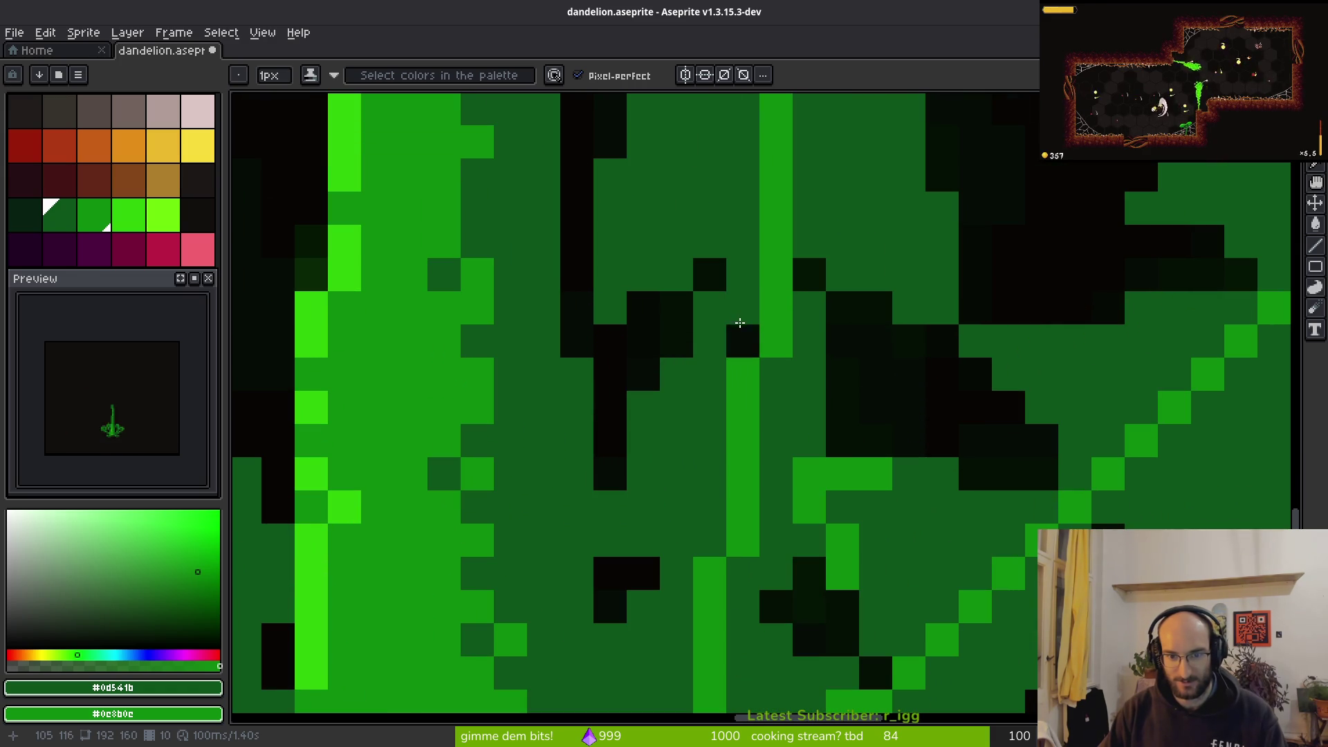
pyautogui.scroll(-5, 868, 380)
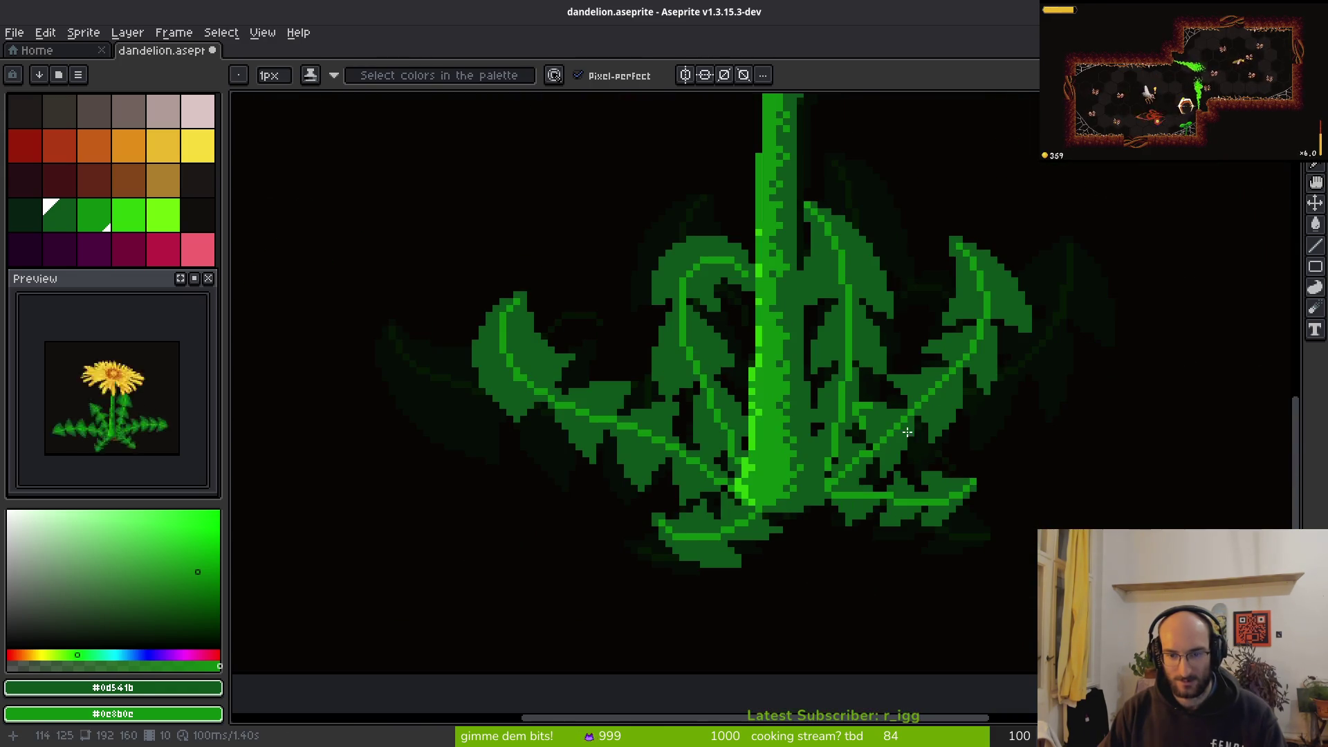
pyautogui.scroll(4, 902, 434)
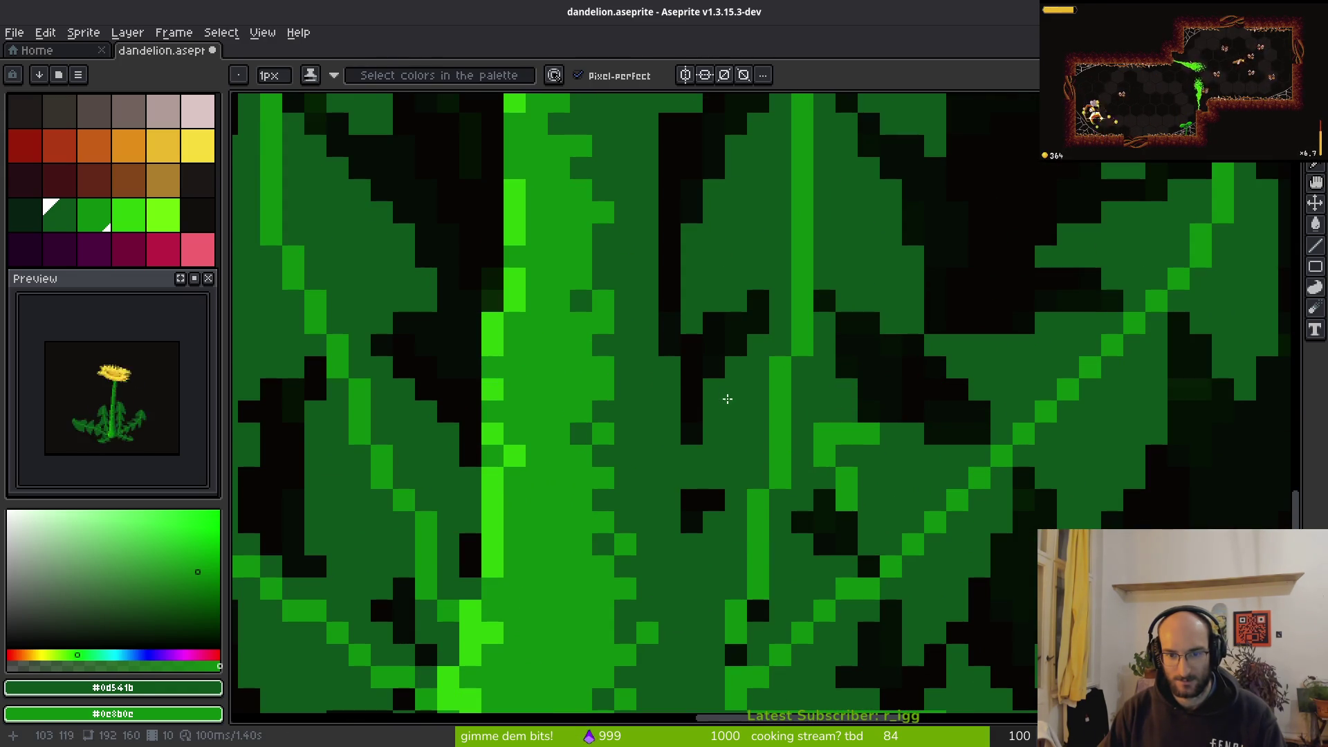
pyautogui.scroll(-4, 813, 458)
pyautogui.scroll(3, 807, 463)
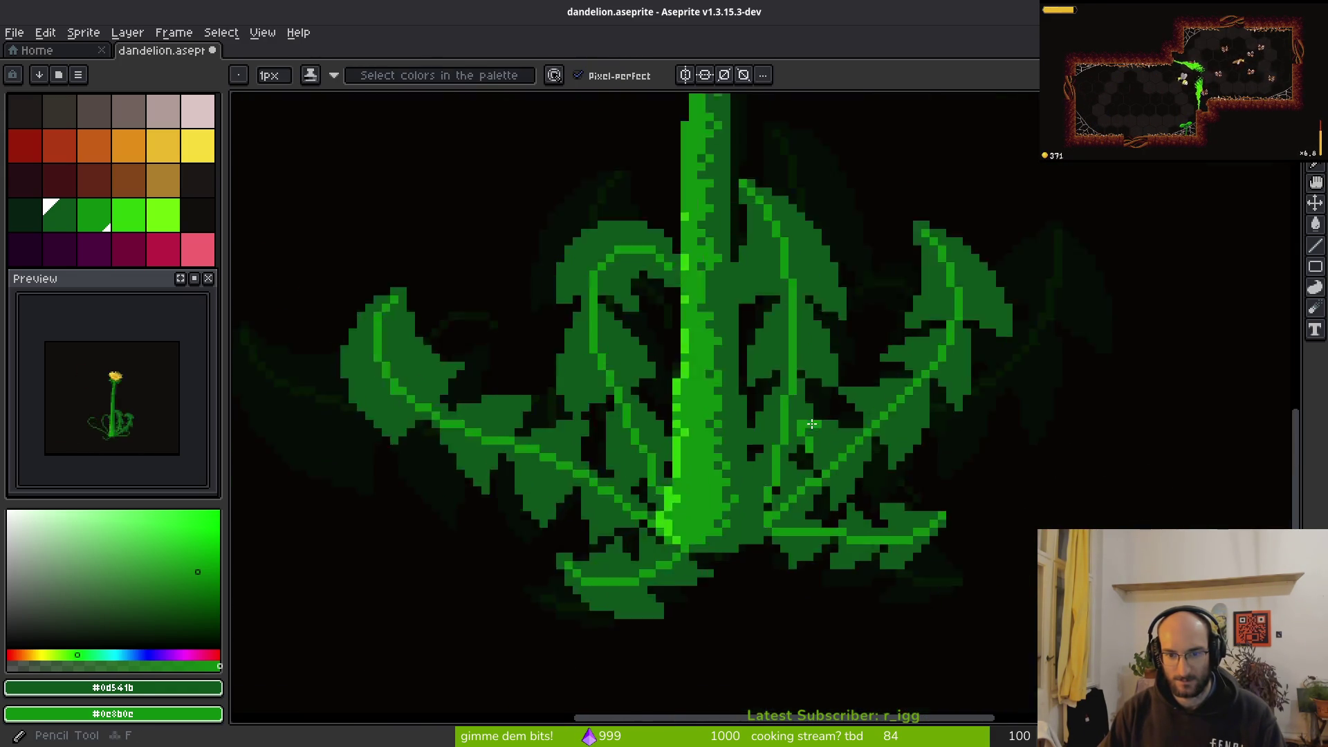
pyautogui.scroll(-4, 830, 456)
pyautogui.press('Return')
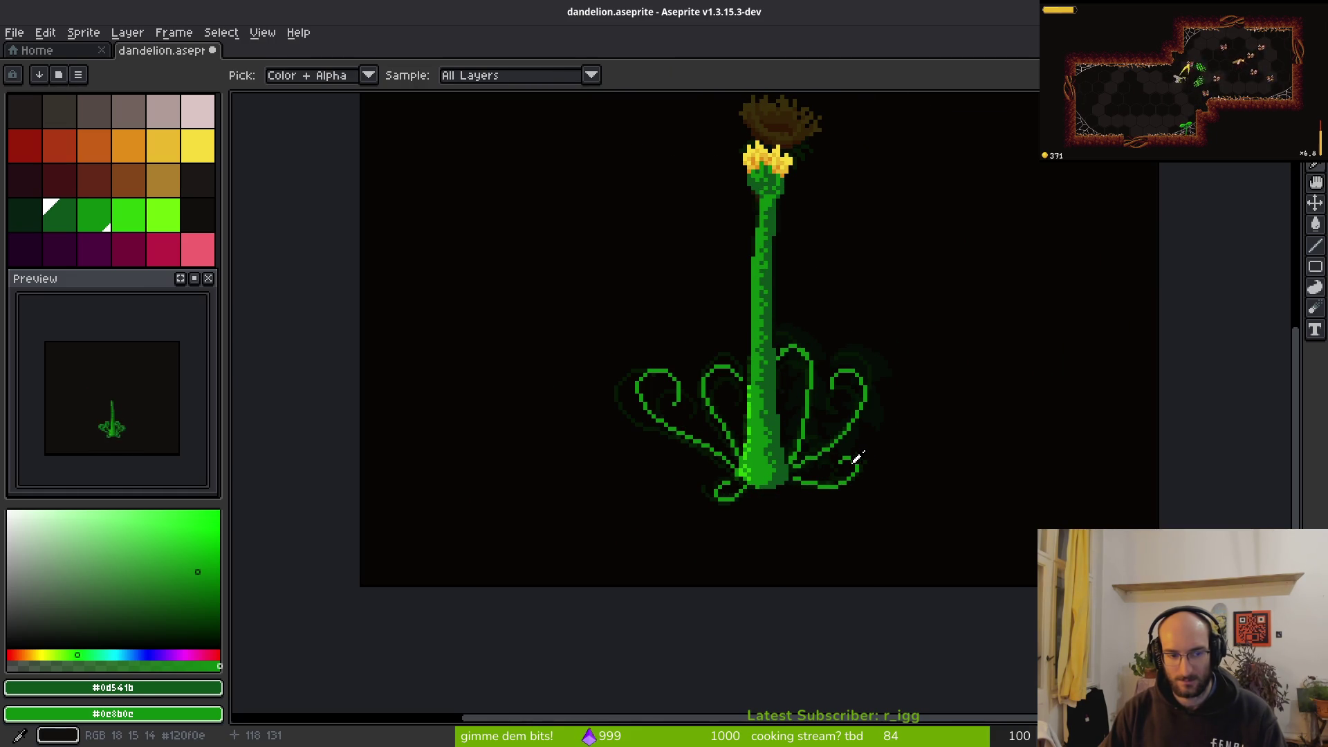
# Add a dark-green pixel beside the stem, preview the animation, and show the timeline
pyautogui.press('b')
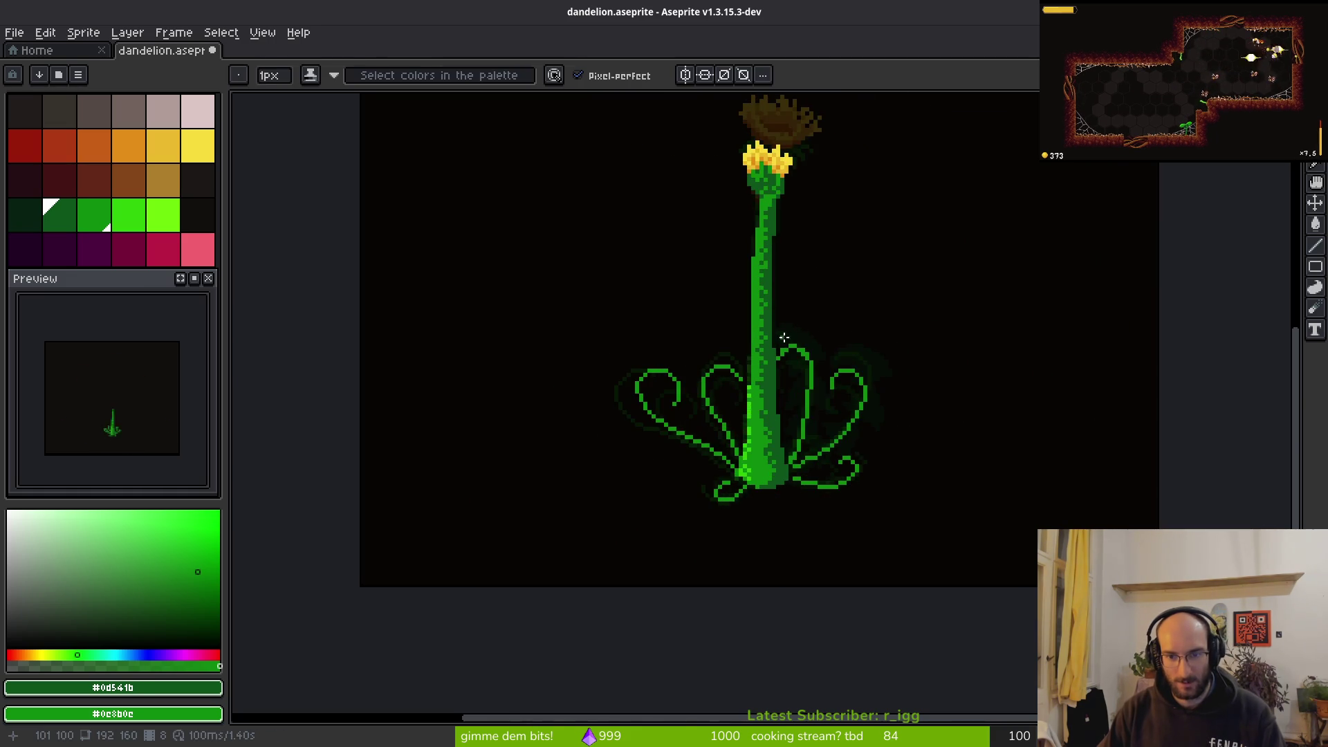
pyautogui.scroll(5, 707, 378)
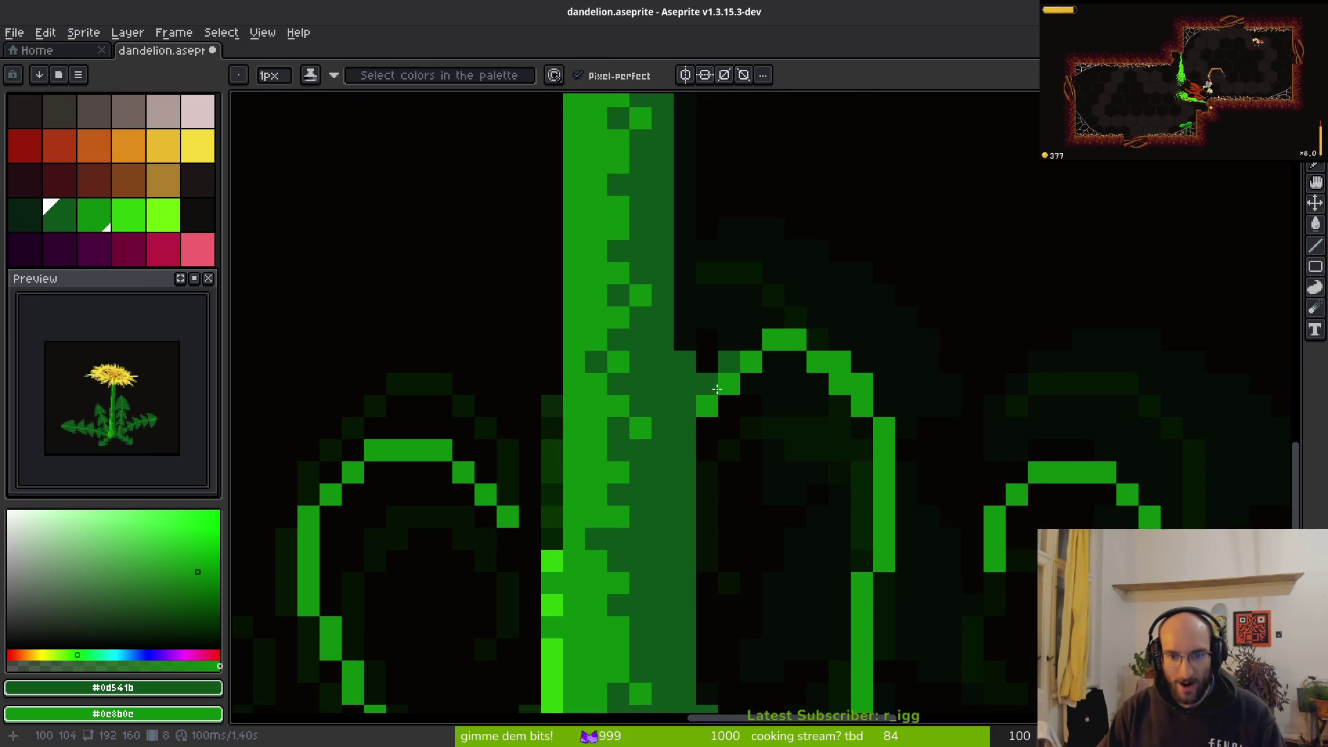
pyautogui.click(729, 407)
pyautogui.press('Return')
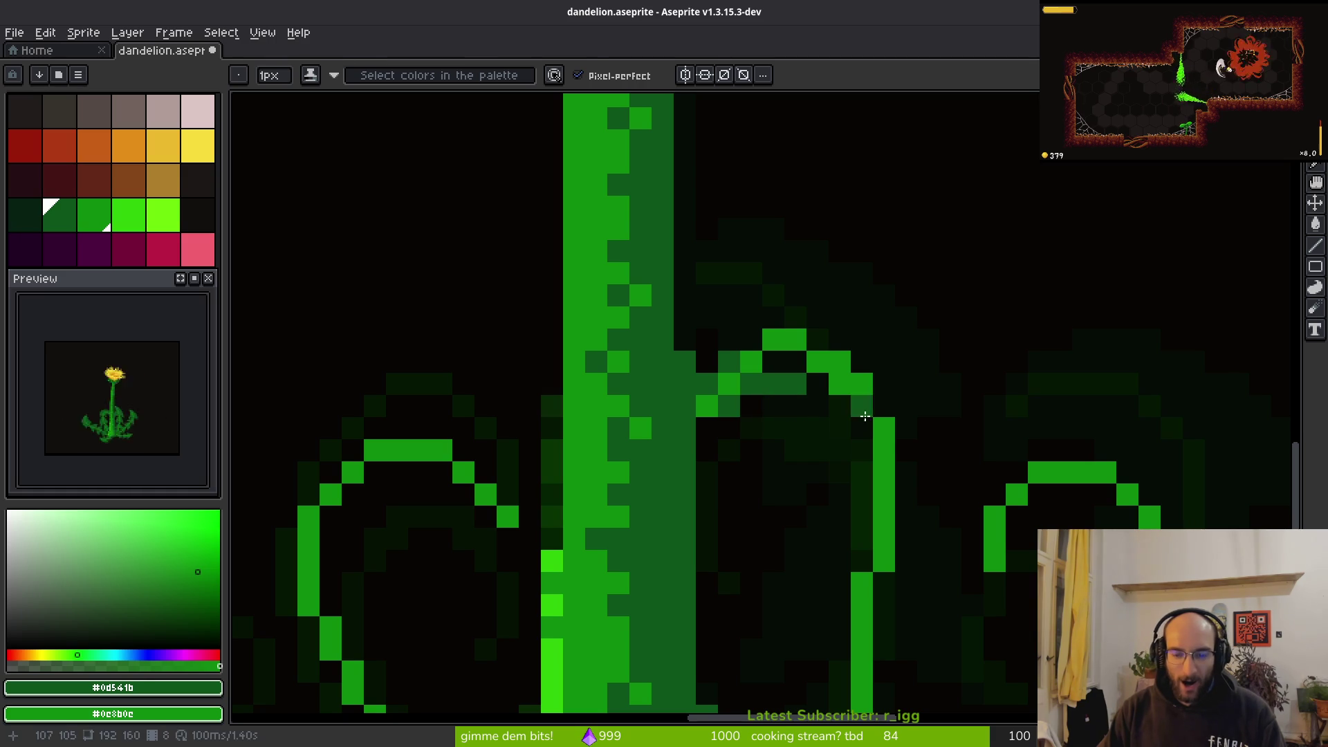
pyautogui.scroll(-5, 906, 482)
pyautogui.scroll(-2, 906, 483)
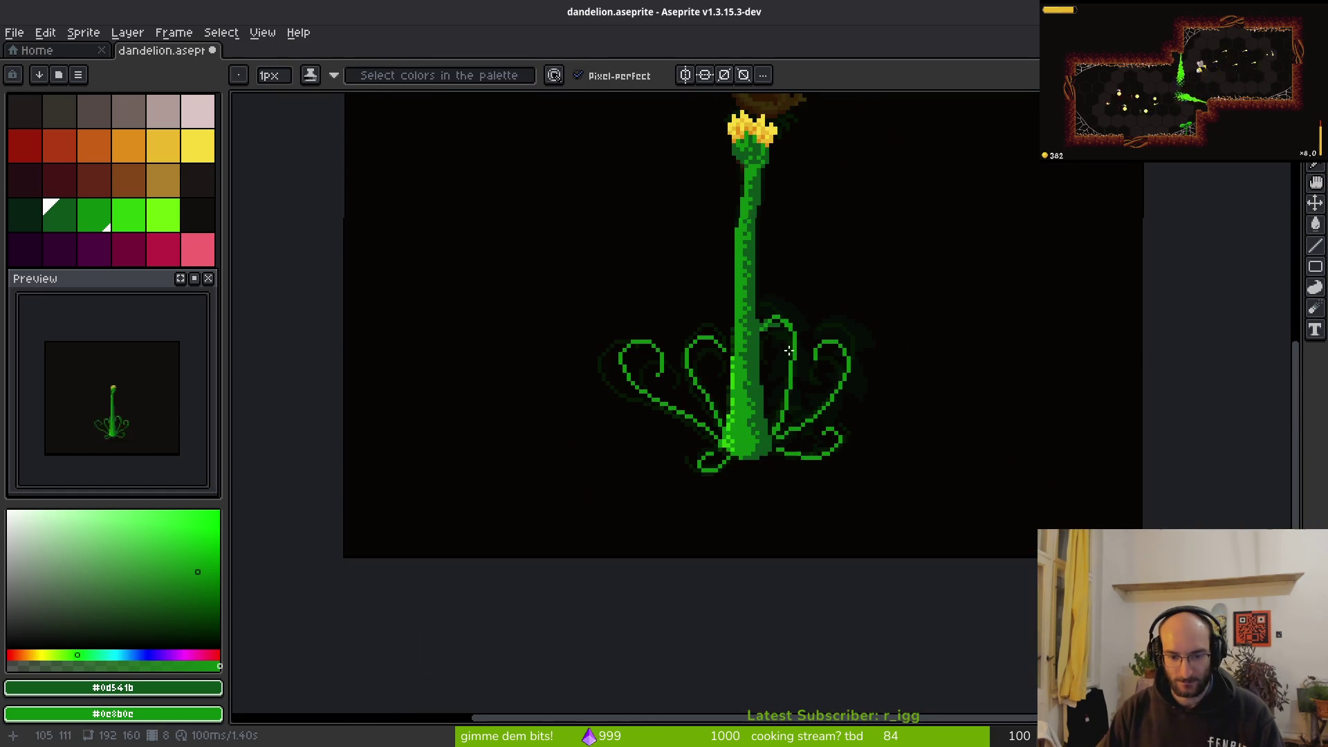
pyautogui.press('Tab')
pyautogui.press('alt')
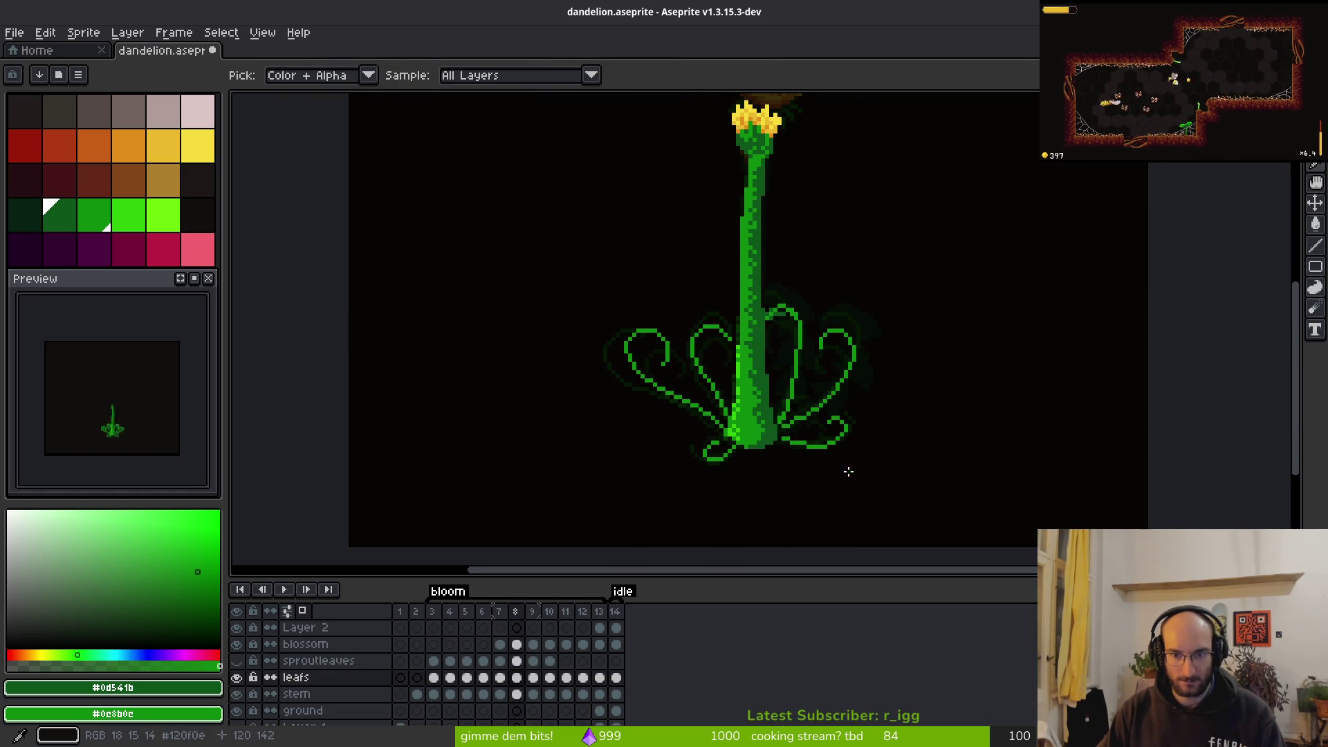
# Add mid-green pixels along the leaf and its top, filling a dark gap
pyautogui.scroll(5, 794, 305)
pyautogui.scroll(1, 758, 377)
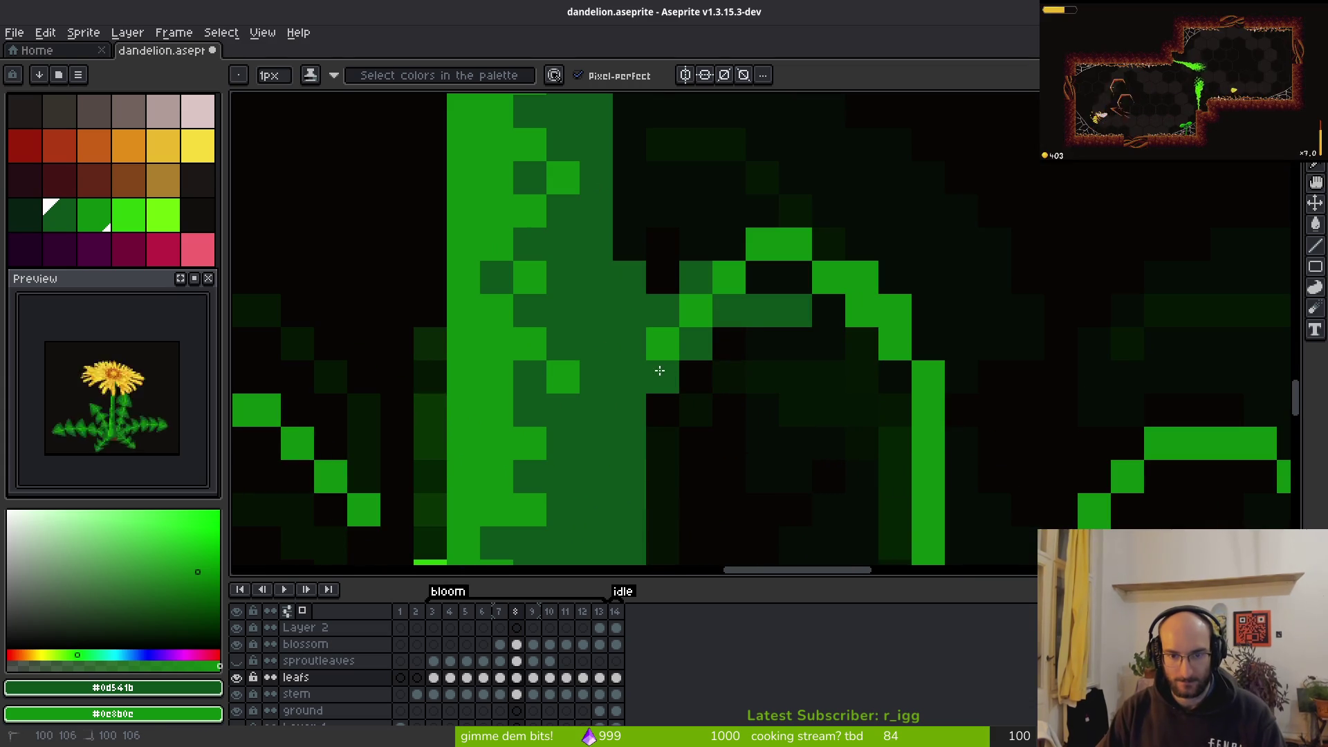
pyautogui.moveTo(741, 322)
pyautogui.mouseDown()
pyautogui.moveTo(759, 319)
pyautogui.moveTo(738, 210)
pyautogui.moveTo(712, 326)
pyautogui.moveTo(786, 288)
pyautogui.moveTo(809, 228)
pyautogui.mouseUp()
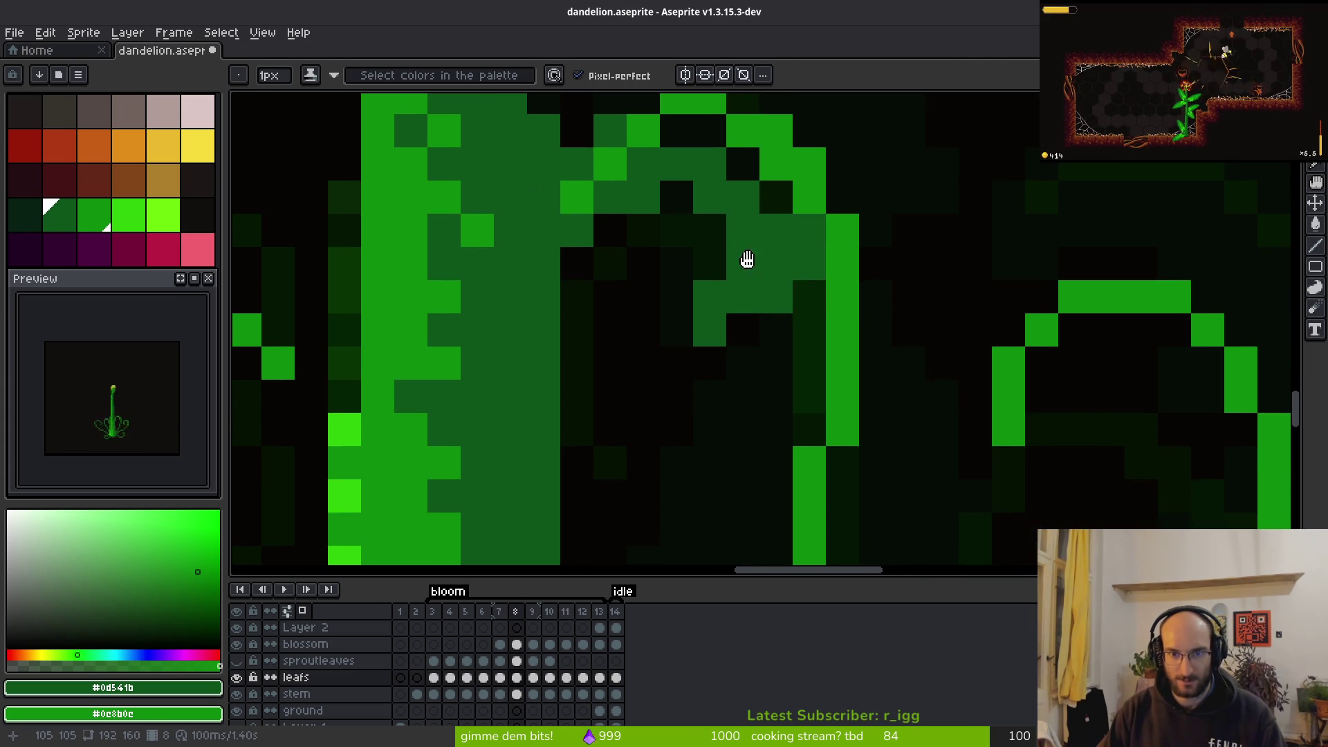
pyautogui.moveTo(735, 202); pyautogui.dragTo(745, 380)
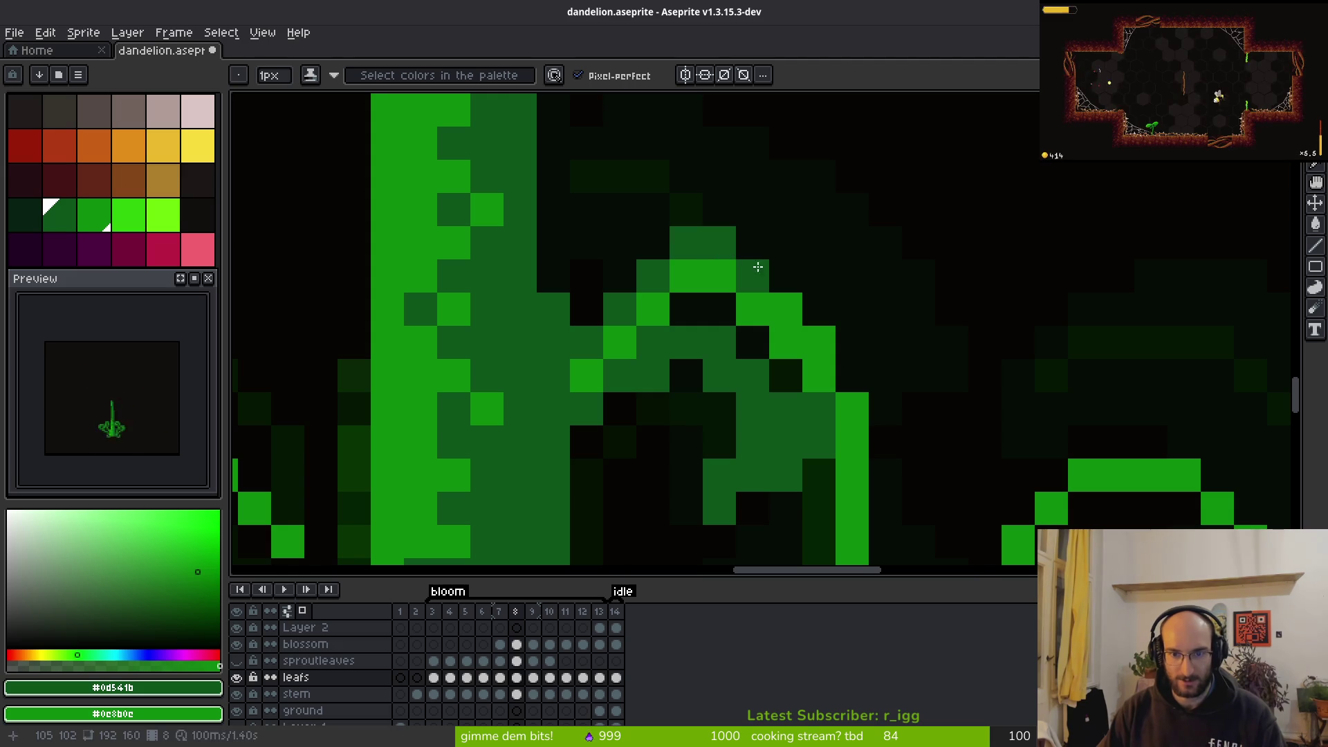
pyautogui.moveTo(939, 283); pyautogui.dragTo(870, 117)
pyautogui.moveTo(712, 111)
pyautogui.mouseDown()
pyautogui.moveTo(736, 111)
pyautogui.moveTo(880, 305)
pyautogui.moveTo(816, 208)
pyautogui.moveTo(816, 236)
pyautogui.mouseUp()
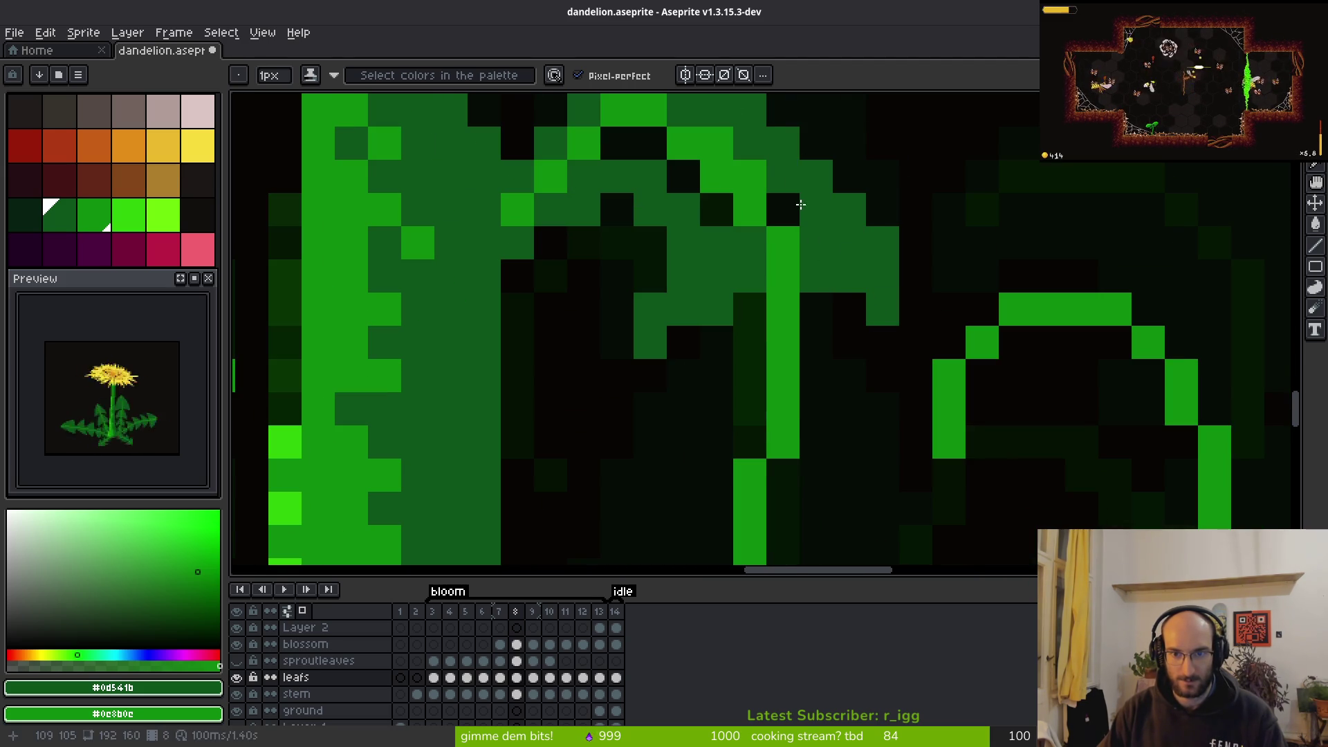
pyautogui.click(617, 143)
# Erase a stray green pixel and add a medium-green pixel to the leaf outline
pyautogui.scroll(-3, 786, 349)
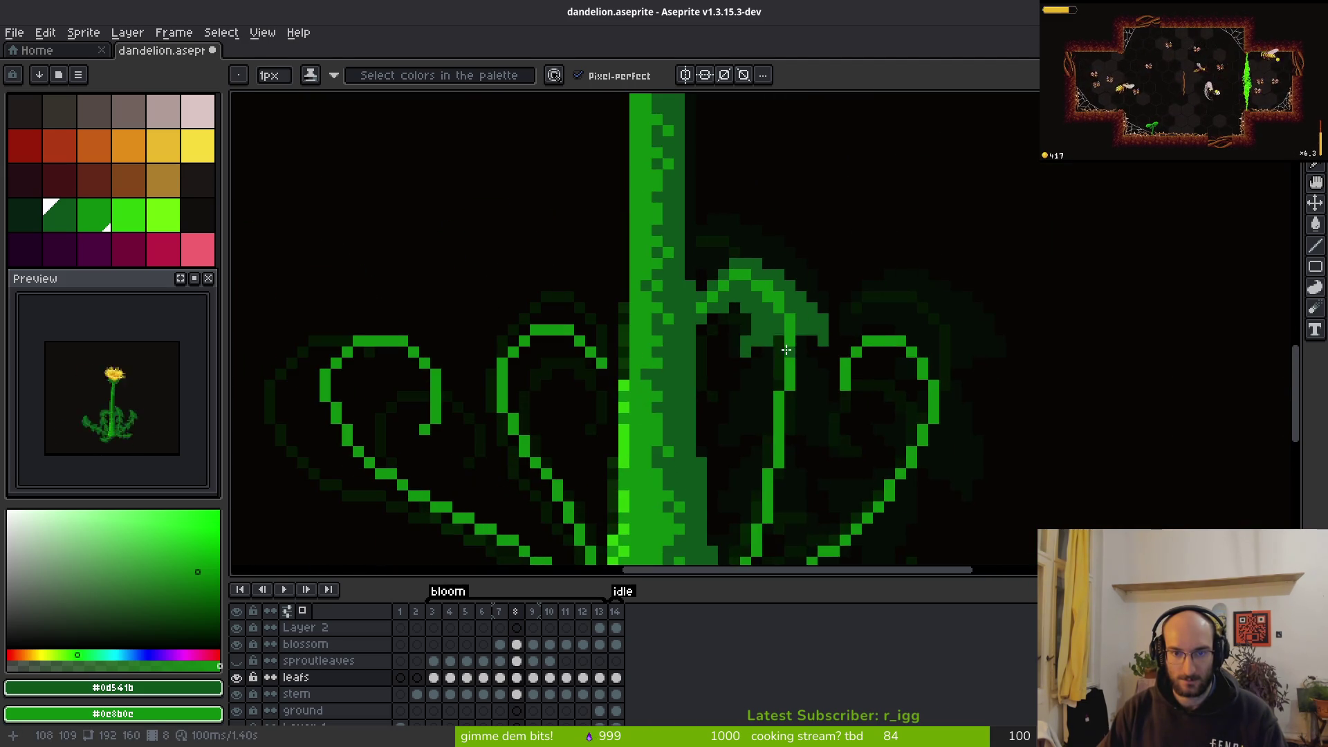
pyautogui.scroll(3, 767, 338)
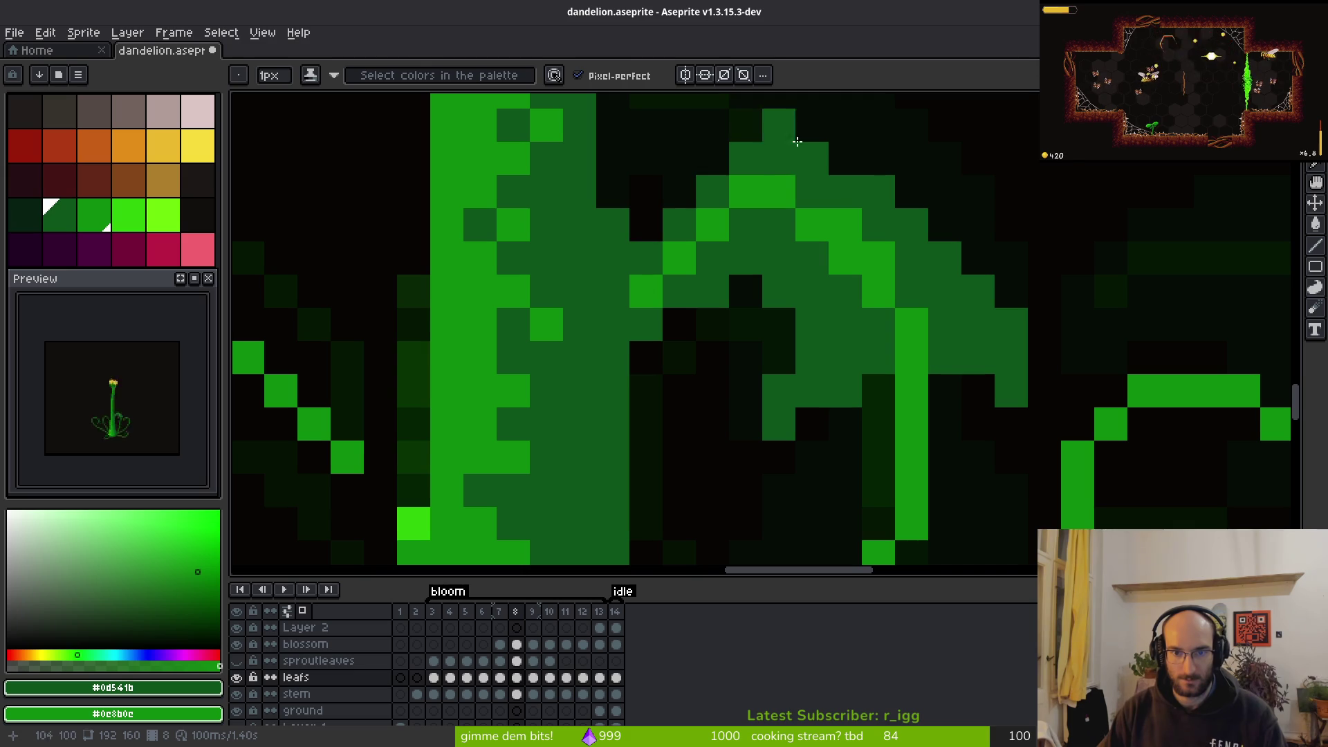
pyautogui.press('e')
pyautogui.click(781, 138)
pyautogui.press('b')
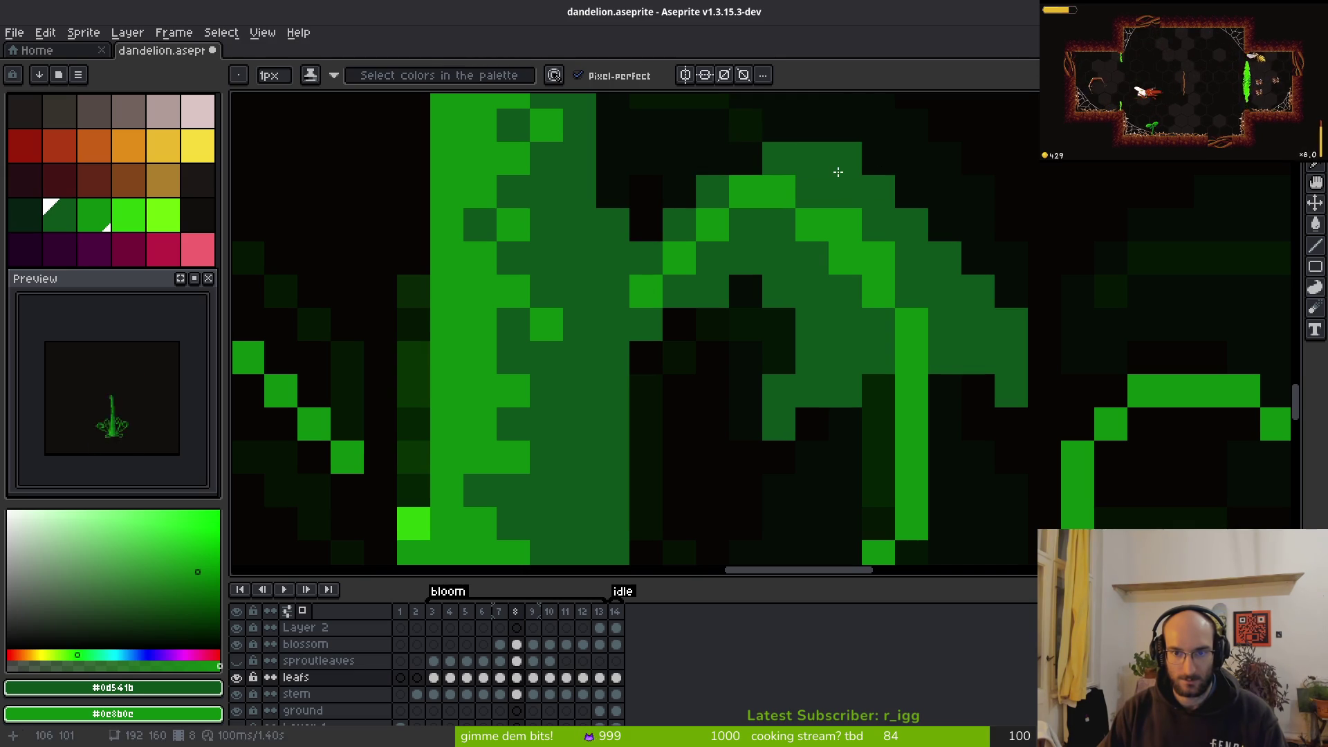
pyautogui.click(911, 191)
pyautogui.scroll(-5, 979, 341)
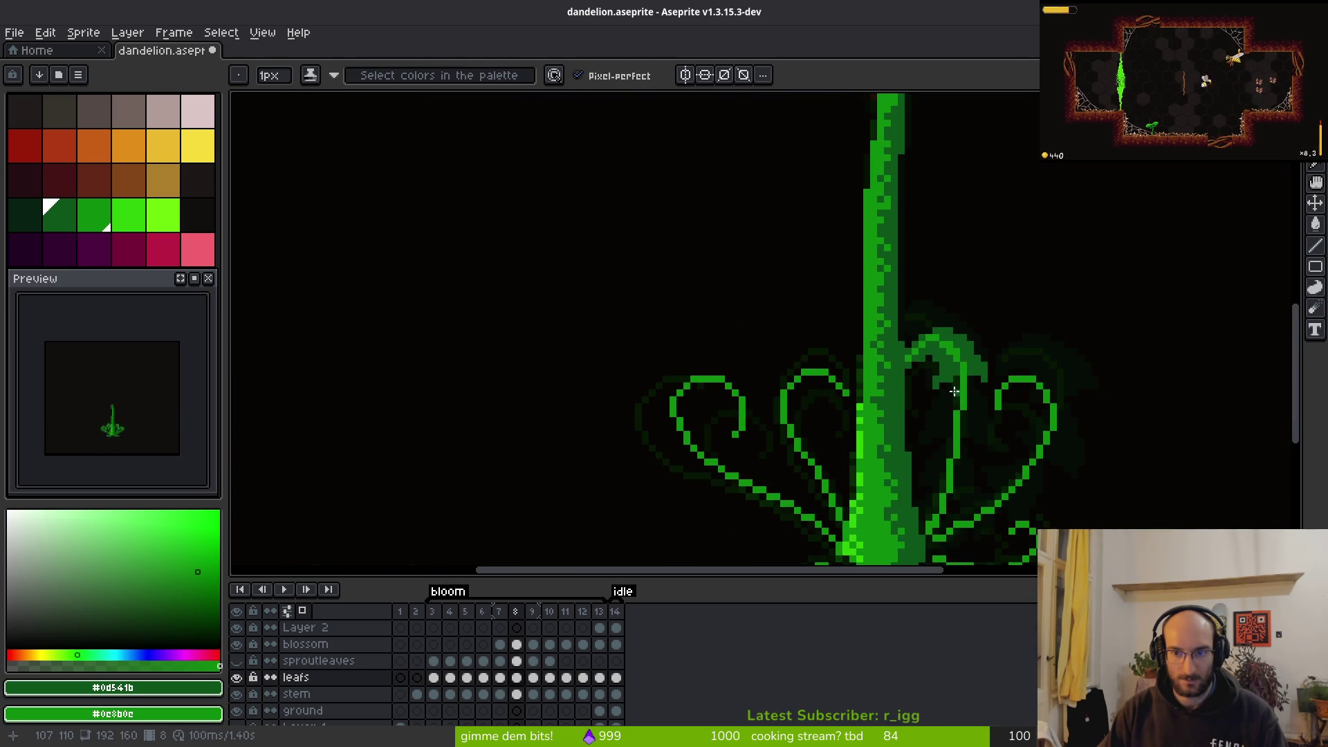
pyautogui.scroll(5, 899, 318)
# Darken three bright green pixels on the leaf and its edge
pyautogui.press('e')
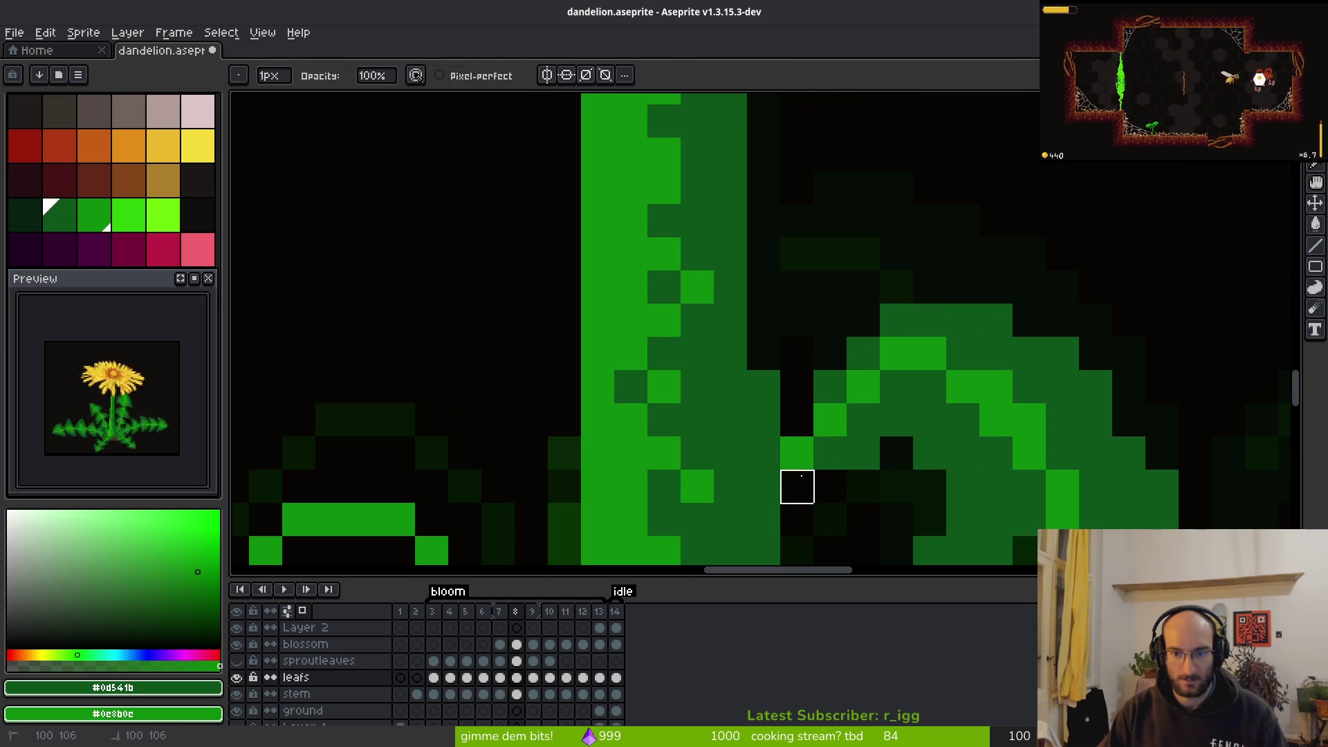
pyautogui.press('b')
pyautogui.click(835, 424)
pyautogui.click(849, 380)
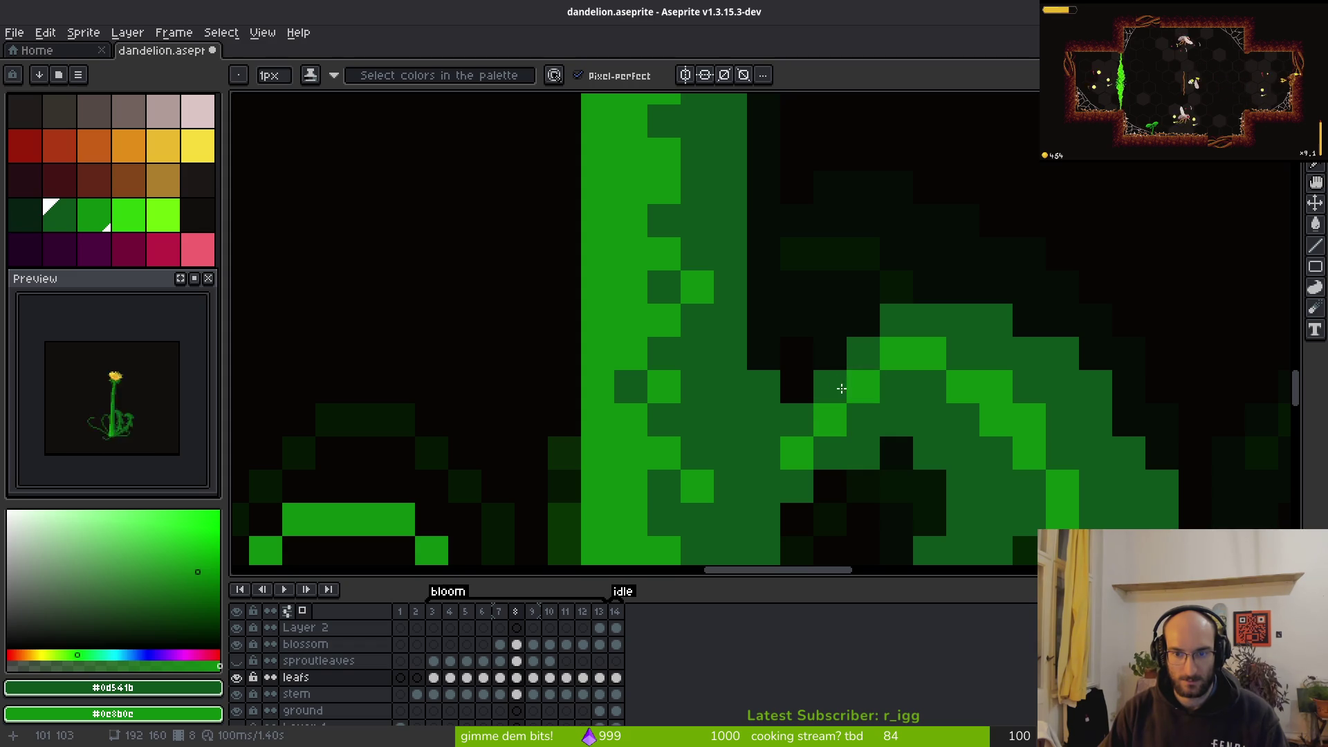
pyautogui.click(863, 386)
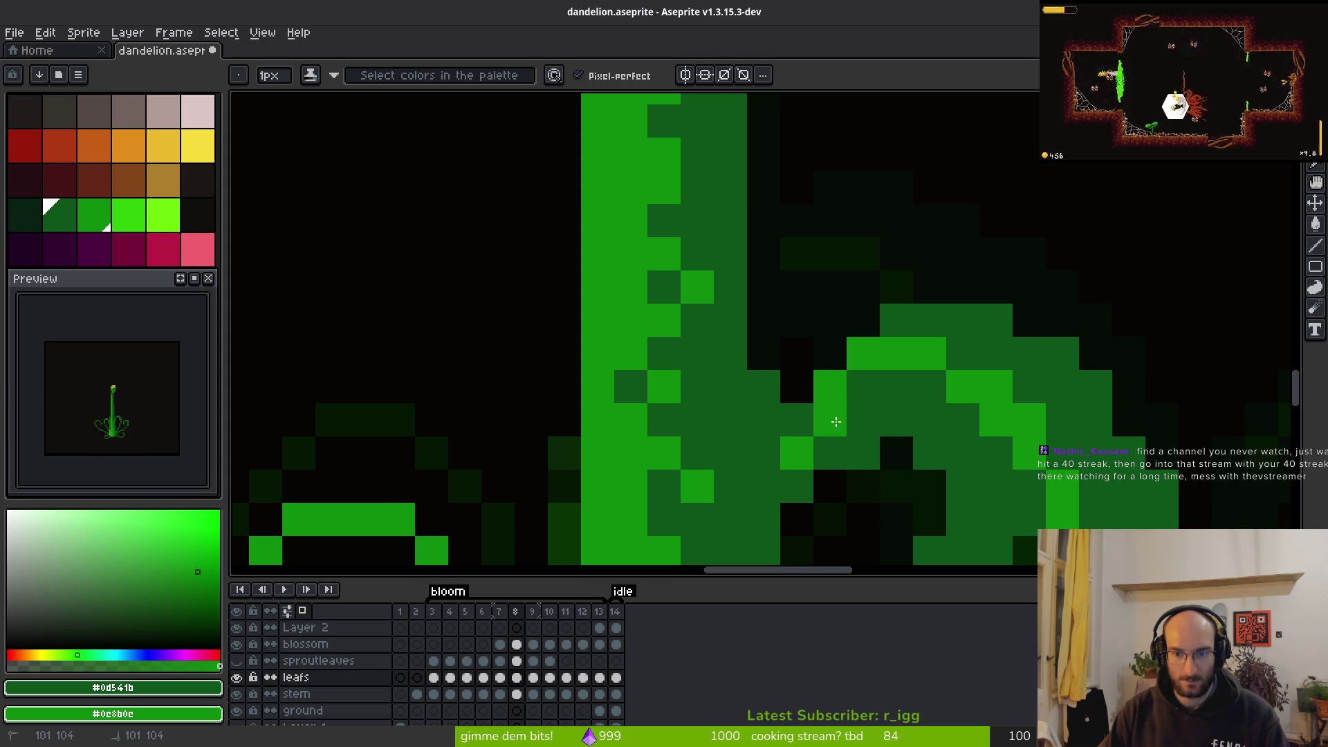
# Fill the leaf's dark gaps inside the tendril's curl with green pixels
pyautogui.scroll(-3, 828, 458)
pyautogui.scroll(3, 889, 406)
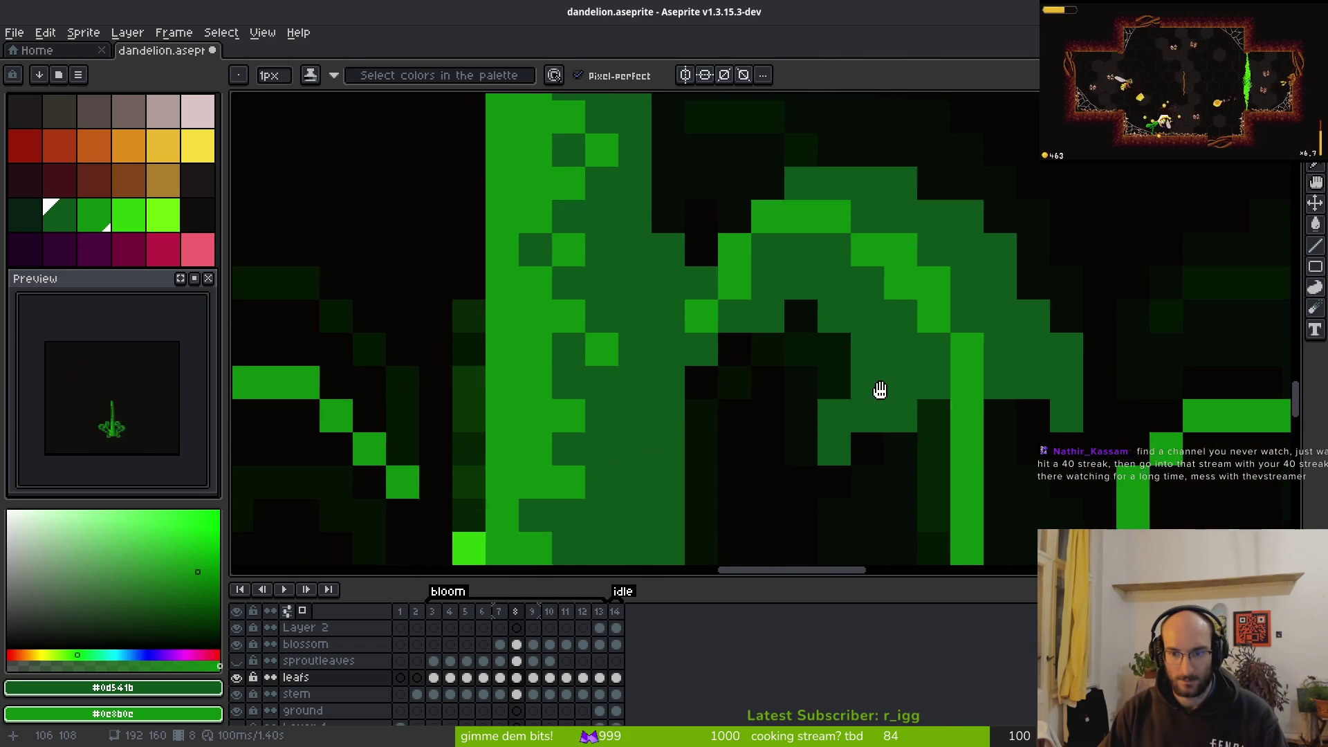
pyautogui.scroll(-2, 889, 373)
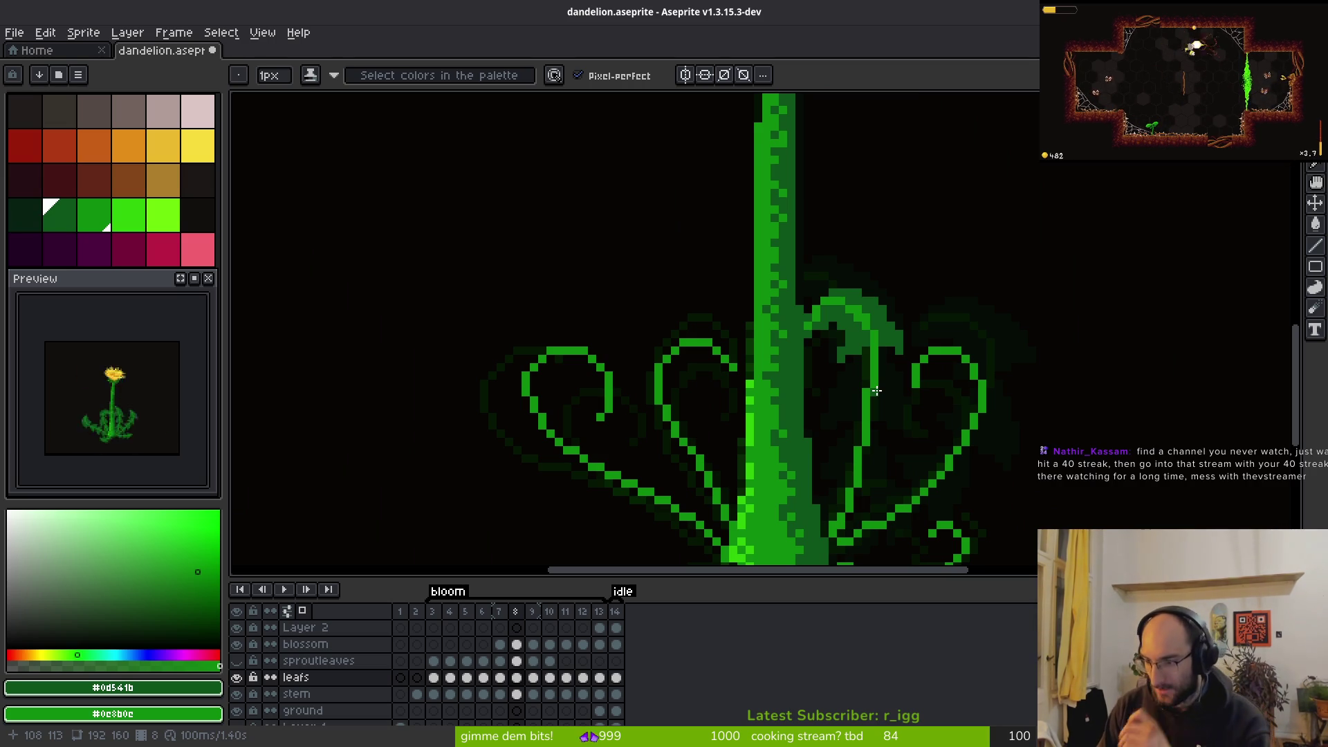
pyautogui.scroll(-1, 890, 471)
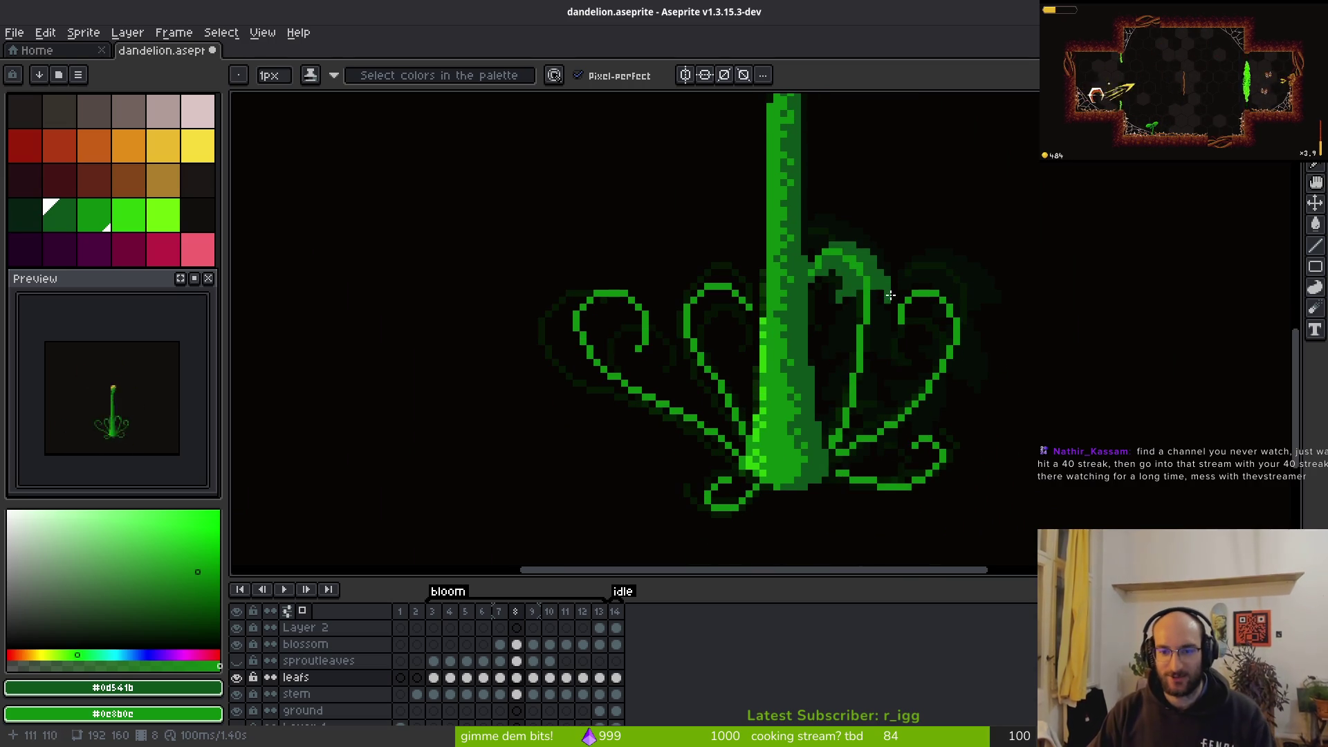
pyautogui.scroll(4, 865, 325)
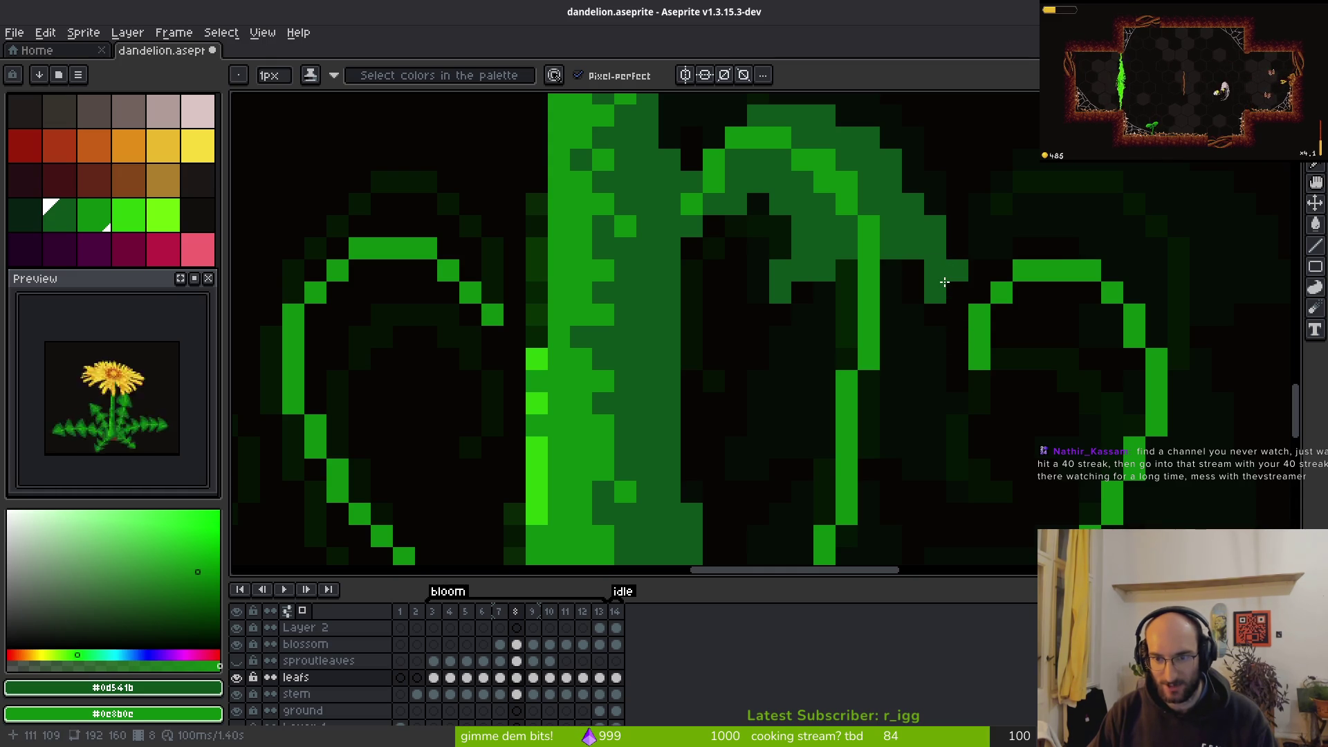
pyautogui.scroll(1, 899, 346)
pyautogui.scroll(-1, 852, 219)
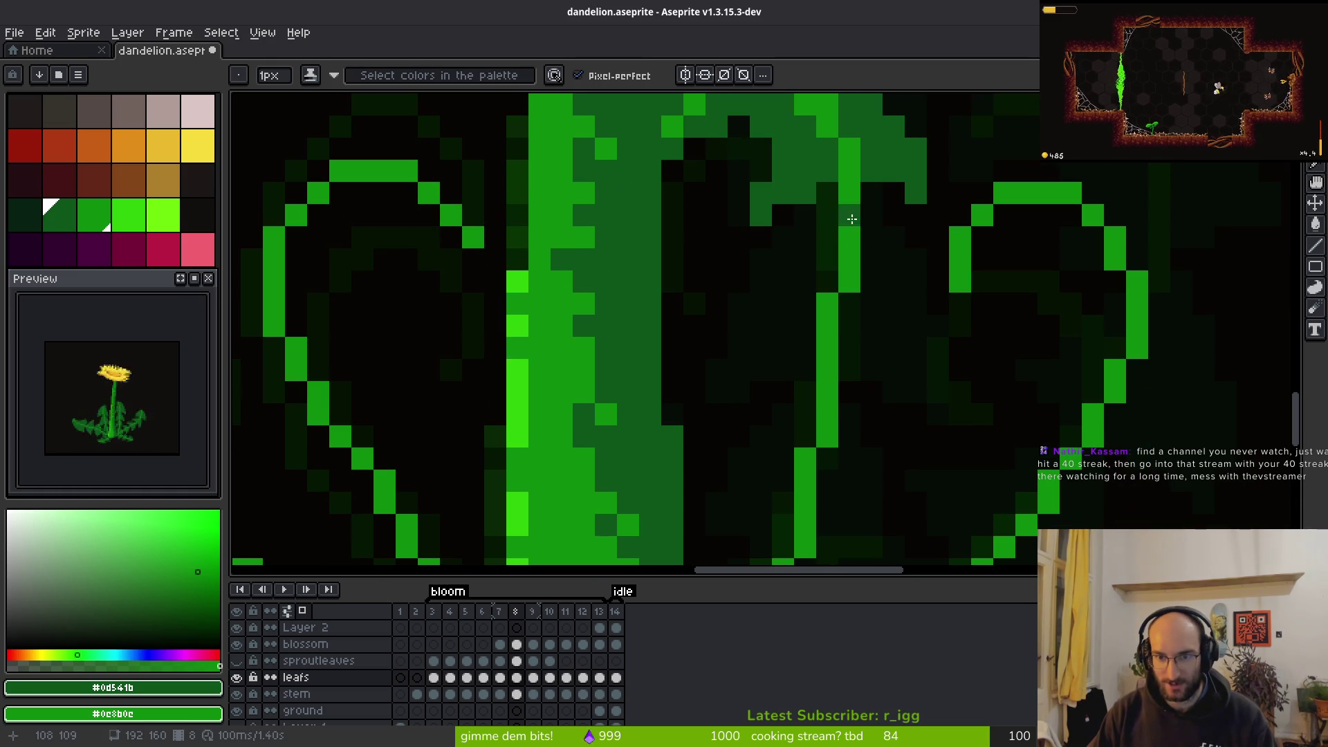
pyautogui.moveTo(892, 238); pyautogui.dragTo(893, 259)
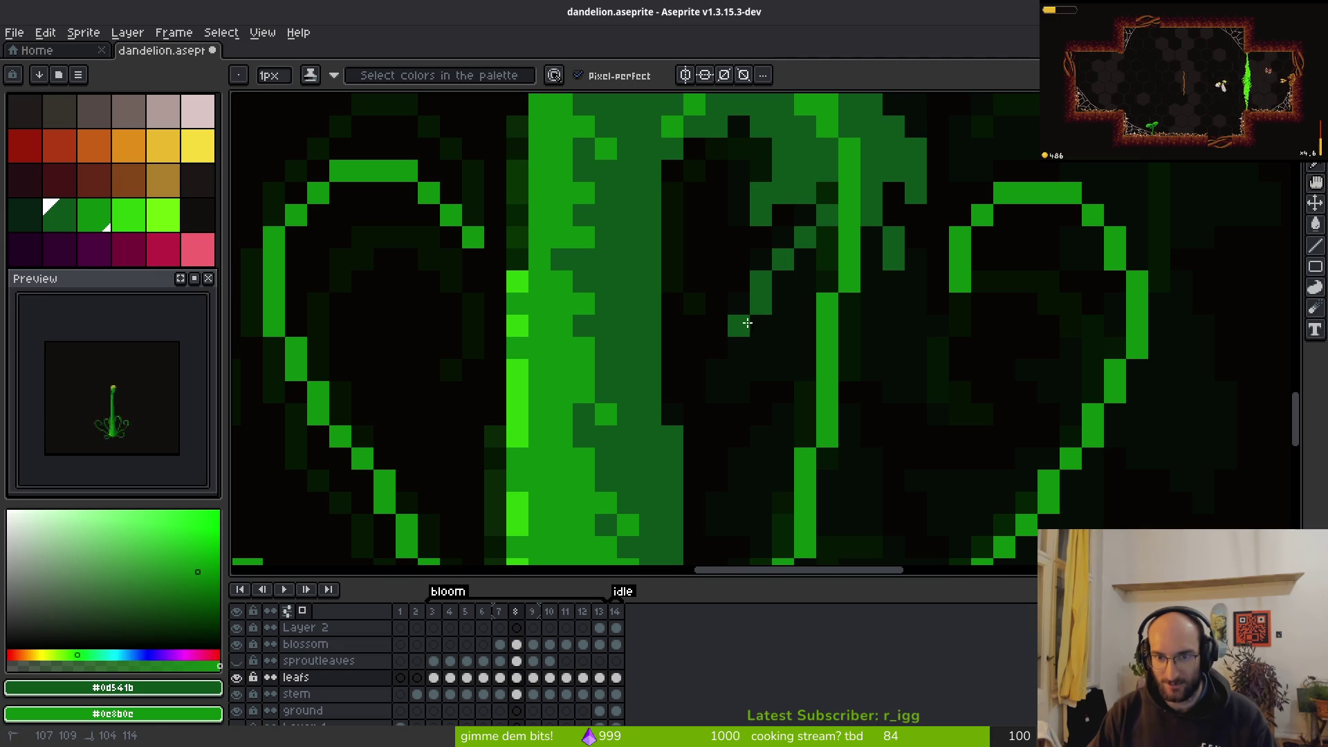
pyautogui.moveTo(750, 352)
pyautogui.mouseDown()
pyautogui.moveTo(796, 329)
pyautogui.moveTo(900, 362)
pyautogui.mouseUp()
pyautogui.moveTo(908, 306); pyautogui.dragTo(893, 325)
pyautogui.press('g')
pyautogui.click(872, 325)
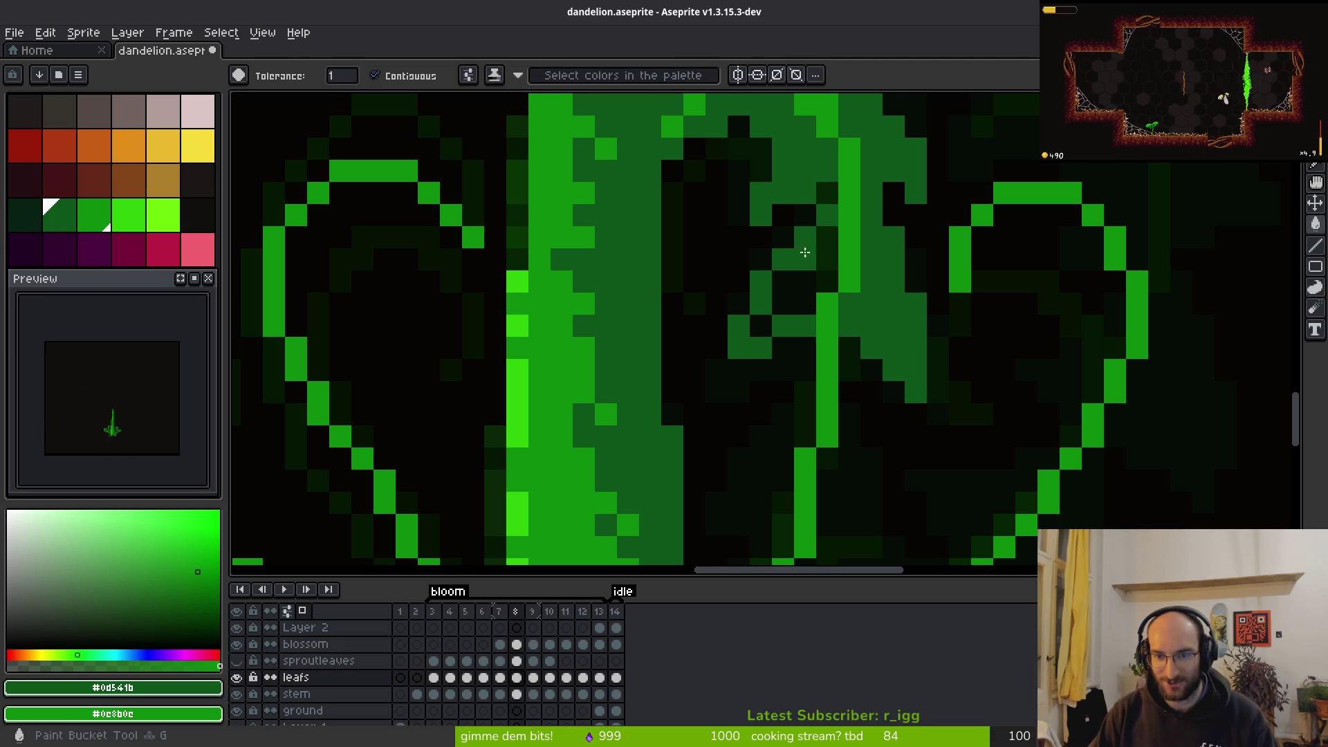
# Fill the last dark gap in the right leaf, then paint dark-green shading strokes across it
pyautogui.click(807, 267)
pyautogui.press('b')
pyautogui.scroll(-4, 853, 376)
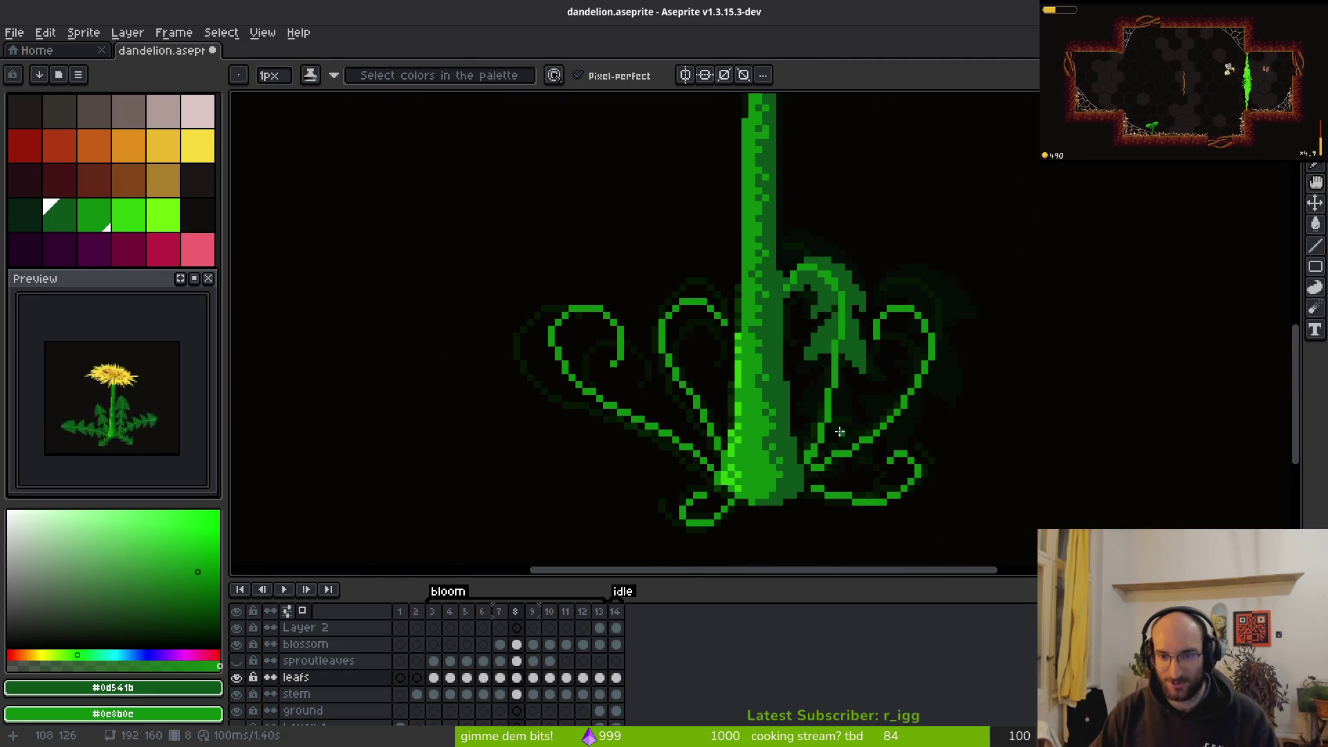
pyautogui.scroll(3, 1006, 369)
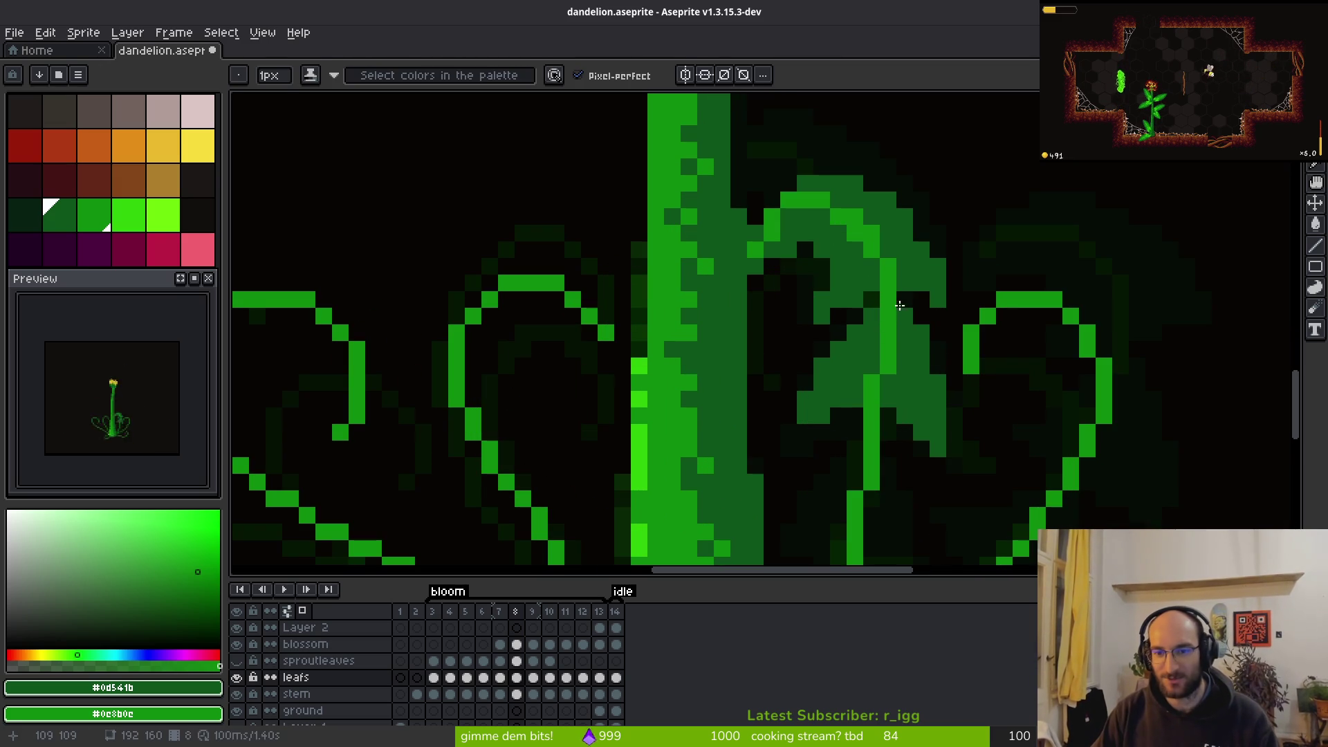
pyautogui.scroll(3, 915, 365)
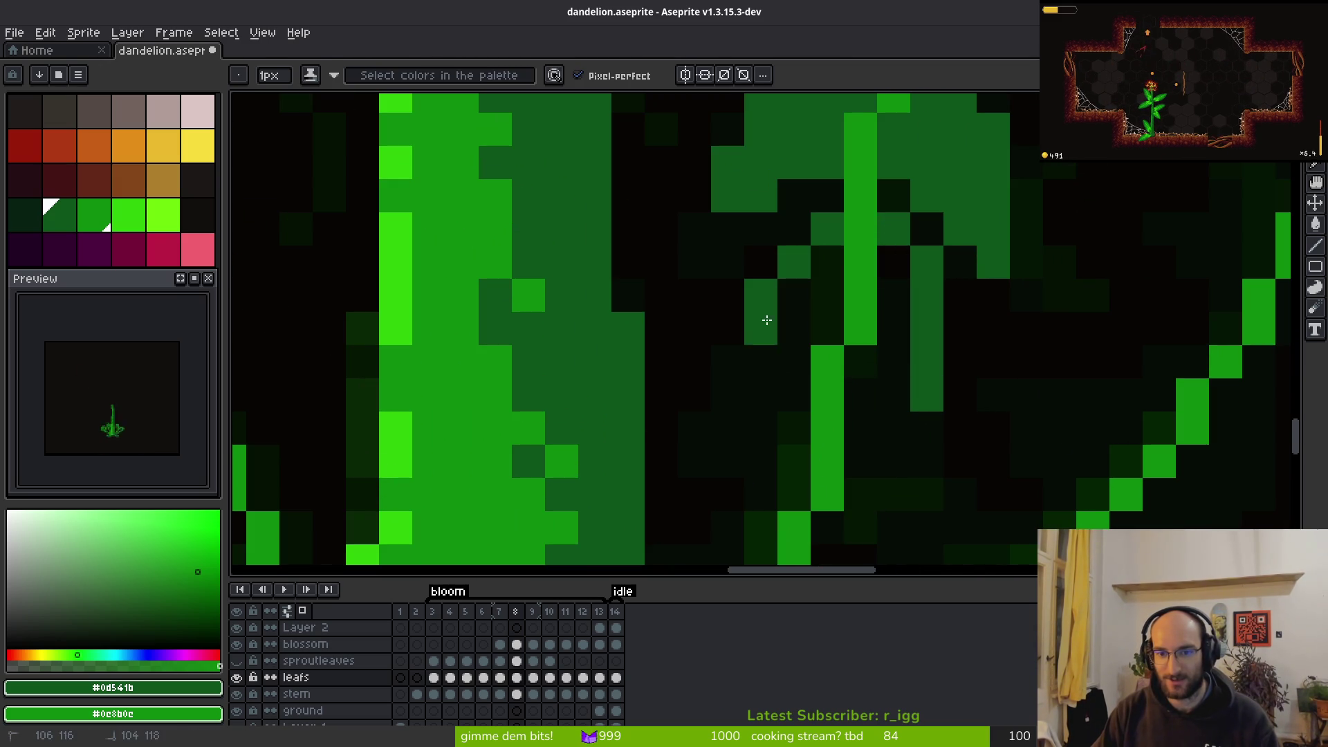
pyautogui.moveTo(715, 385); pyautogui.dragTo(730, 214)
pyautogui.moveTo(819, 141)
pyautogui.mouseDown()
pyautogui.moveTo(827, 229)
pyautogui.moveTo(775, 300)
pyautogui.moveTo(752, 364)
pyautogui.moveTo(713, 386)
pyautogui.mouseUp()
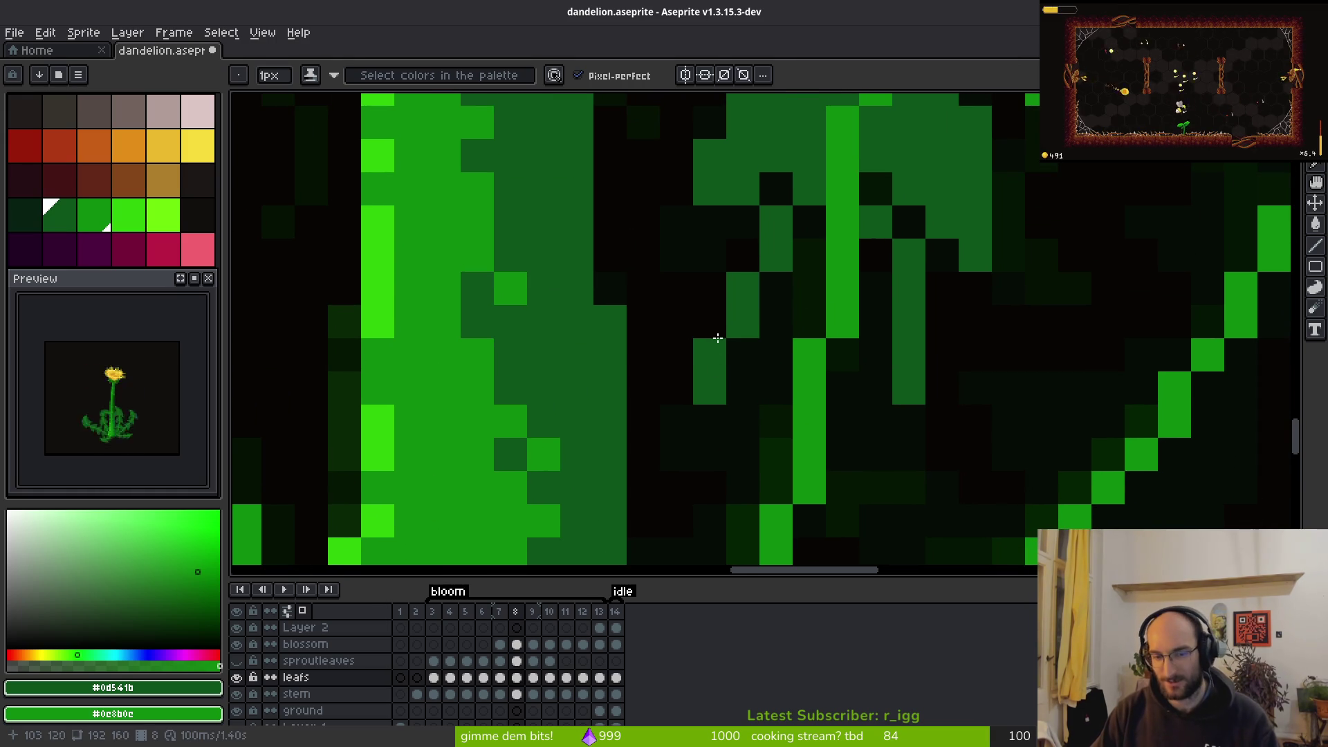
pyautogui.moveTo(768, 348); pyautogui.dragTo(721, 188)
pyautogui.moveTo(628, 228)
pyautogui.mouseDown()
pyautogui.moveTo(613, 287)
pyautogui.moveTo(696, 328)
pyautogui.mouseUp()
pyautogui.moveTo(889, 225)
pyautogui.mouseDown()
pyautogui.moveTo(865, 365)
pyautogui.moveTo(890, 447)
pyautogui.moveTo(860, 468)
pyautogui.moveTo(877, 486)
pyautogui.moveTo(801, 463)
pyautogui.moveTo(923, 460)
pyautogui.moveTo(850, 428)
pyautogui.mouseUp()
# Bucket-fill the leaf's remaining dark areas green, undoing one unwanted fill
pyautogui.press('g')
pyautogui.click(820, 345)
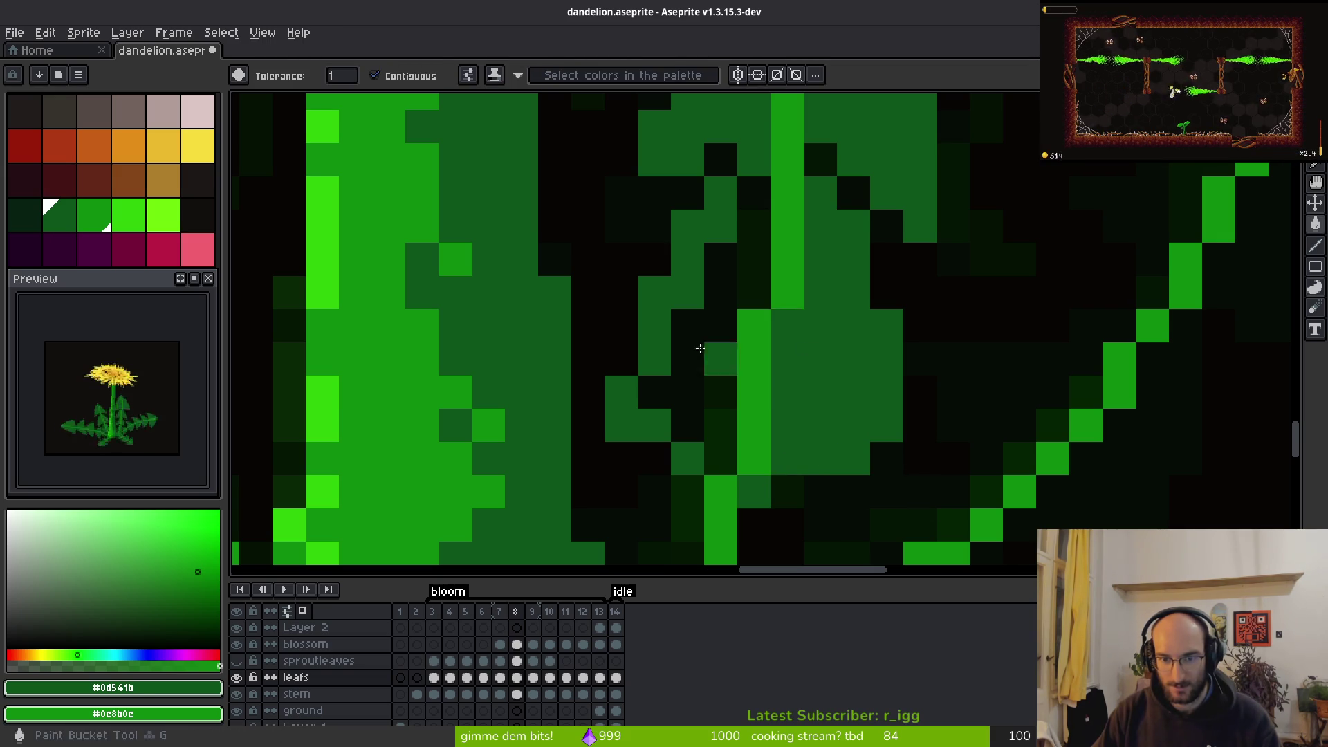
pyautogui.click(717, 347)
pyautogui.scroll(-3, 717, 347)
pyautogui.press('b')
pyautogui.press('e')
pyautogui.scroll(-3, 818, 400)
pyautogui.press('g')
pyautogui.click(889, 406)
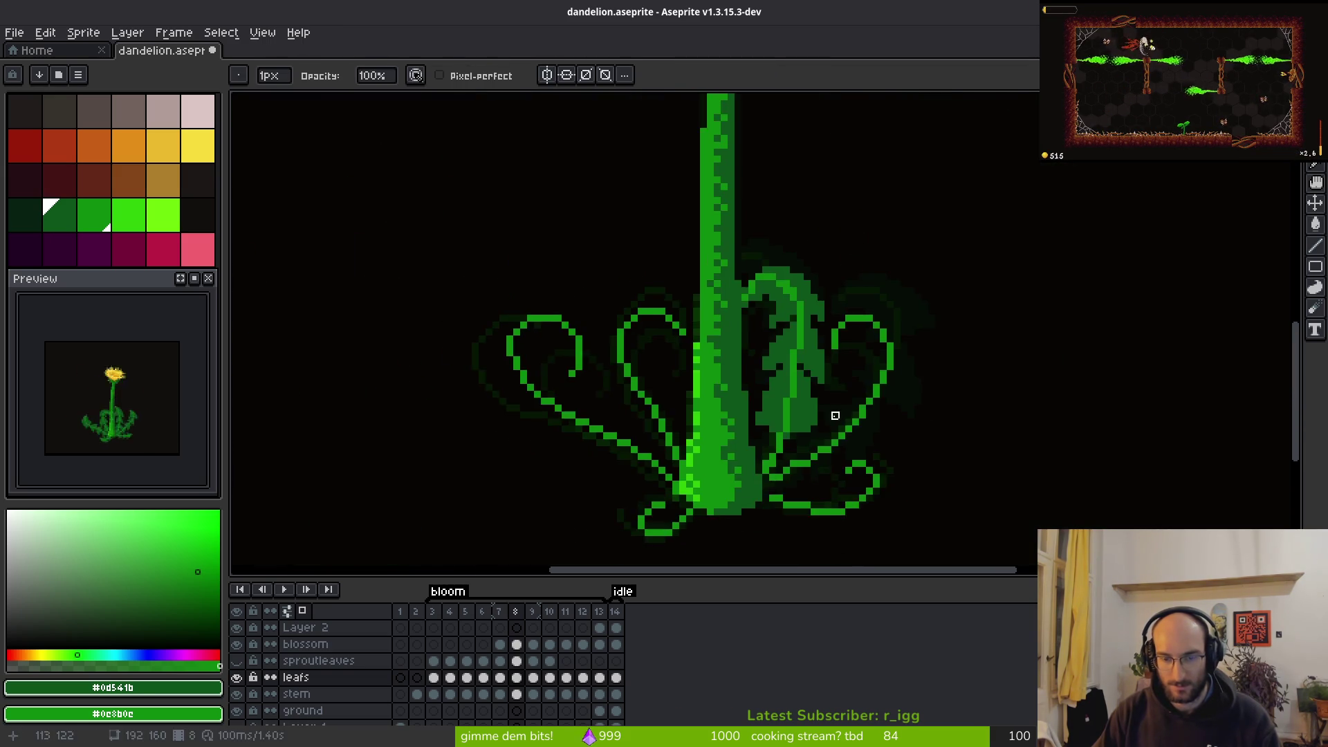
pyautogui.hotkey('ctrl', 'z')
pyautogui.press('e')
pyautogui.scroll(5, 797, 380)
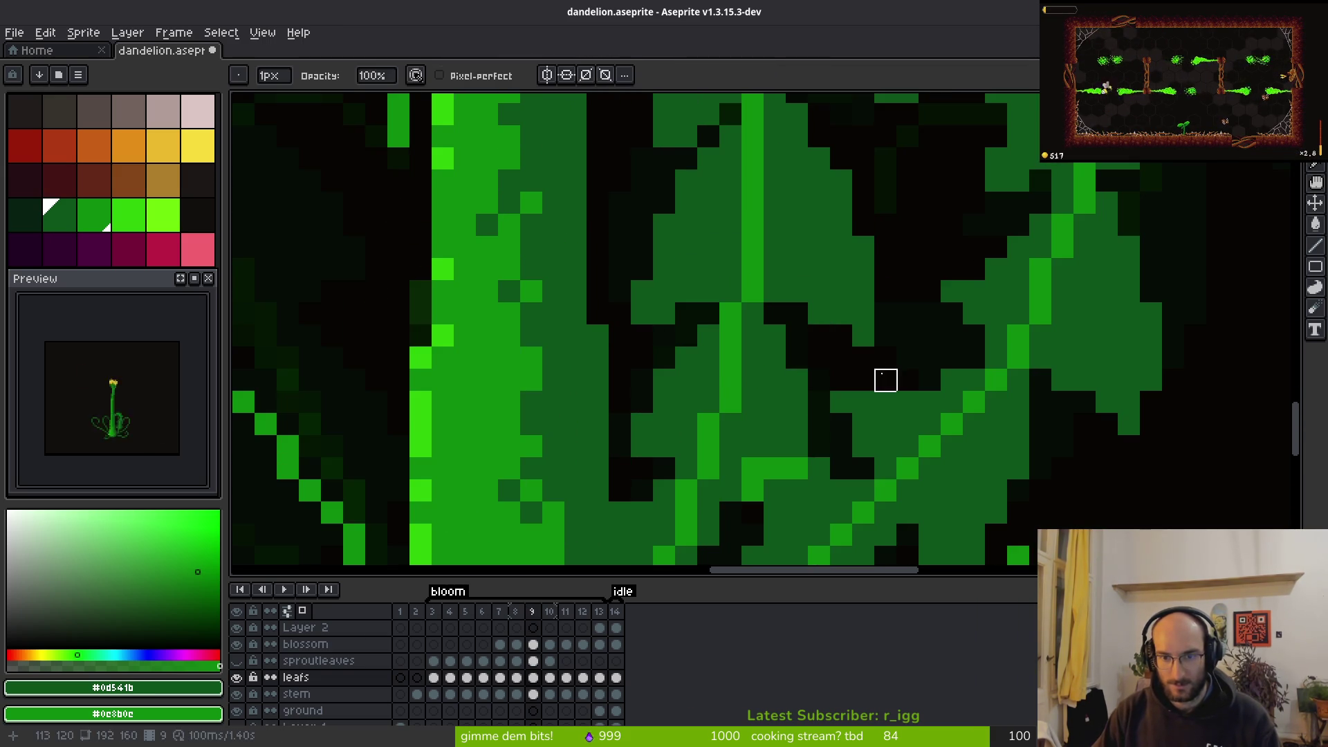
# Darken and re-shade pixels along the right leaf's edge with the Pencil
pyautogui.scroll(-3, 884, 377)
pyautogui.press('g')
pyautogui.scroll(3, 860, 373)
pyautogui.press('e')
pyautogui.scroll(2, 860, 374)
pyautogui.click(778, 376)
pyautogui.press('b')
pyautogui.moveTo(823, 393)
pyautogui.mouseDown()
pyautogui.moveTo(886, 388)
pyautogui.moveTo(873, 409)
pyautogui.mouseUp()
pyautogui.press('b')
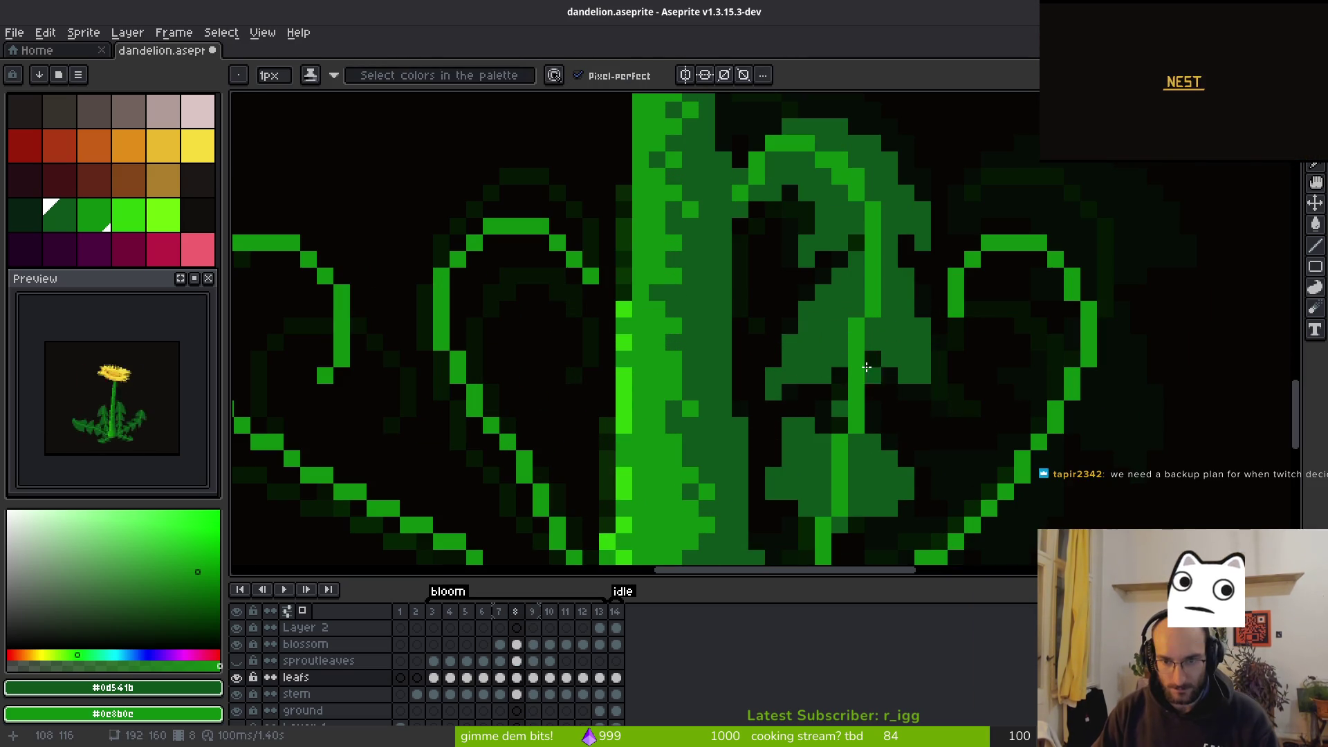
pyautogui.moveTo(858, 358); pyautogui.dragTo(878, 364)
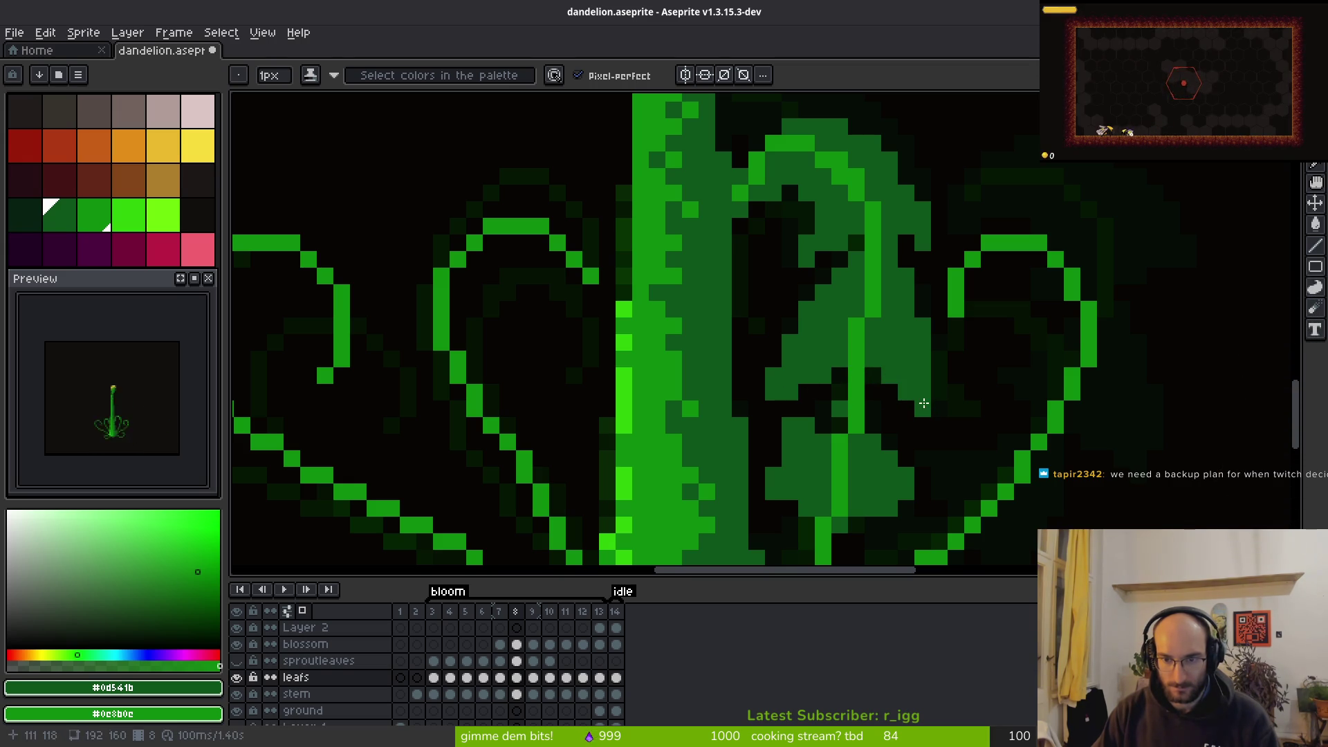
# Recolour individual stem pixels between dark and green using shading ink
pyautogui.press('e')
pyautogui.scroll(-5, 955, 358)
pyautogui.scroll(6, 934, 406)
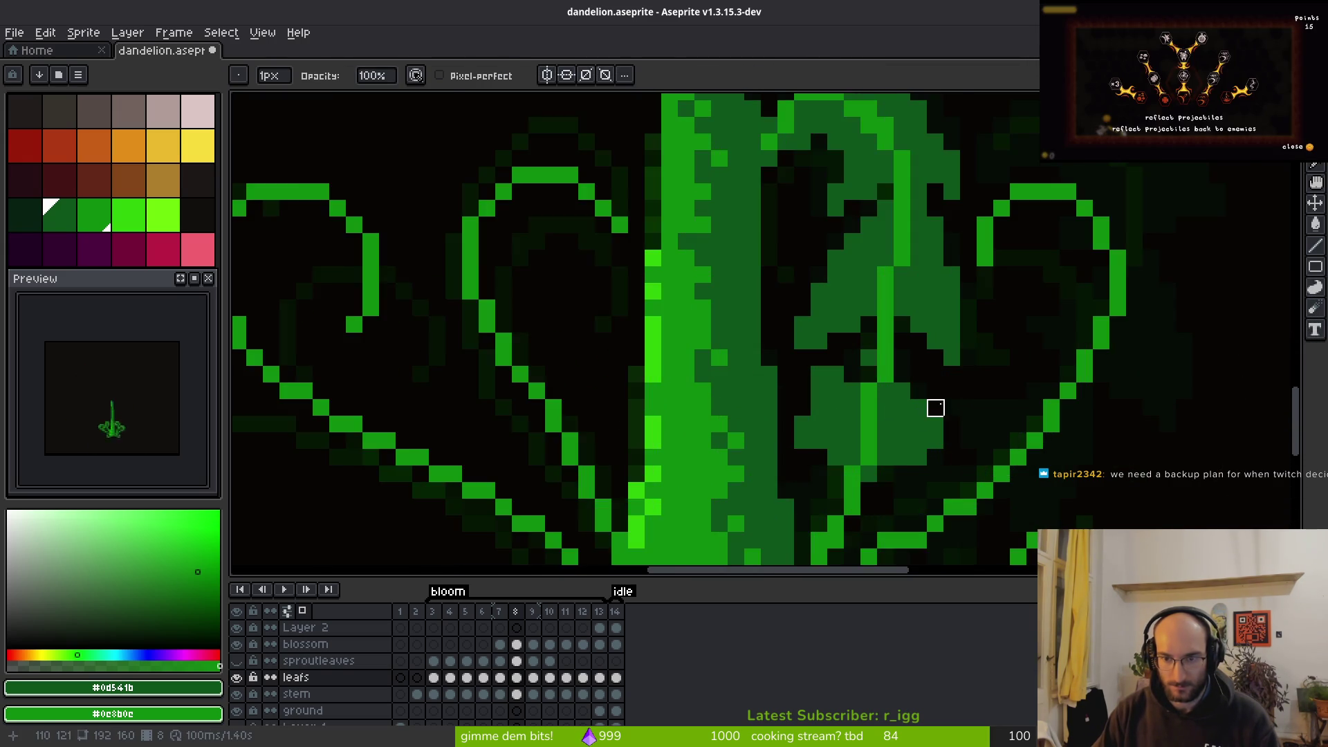
pyautogui.press('f')
pyautogui.scroll(-3, 990, 395)
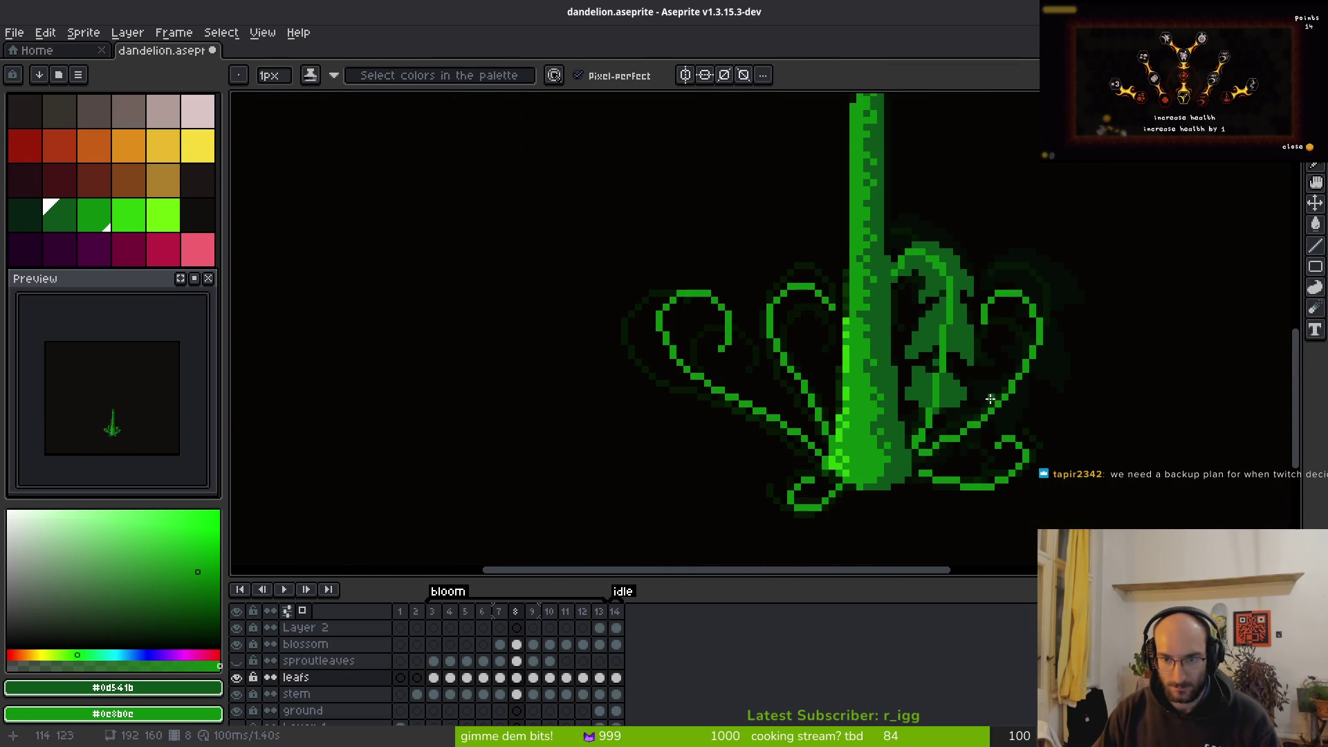
pyautogui.scroll(4, 971, 384)
pyautogui.click(903, 317)
pyautogui.click(904, 293)
pyautogui.click(927, 318)
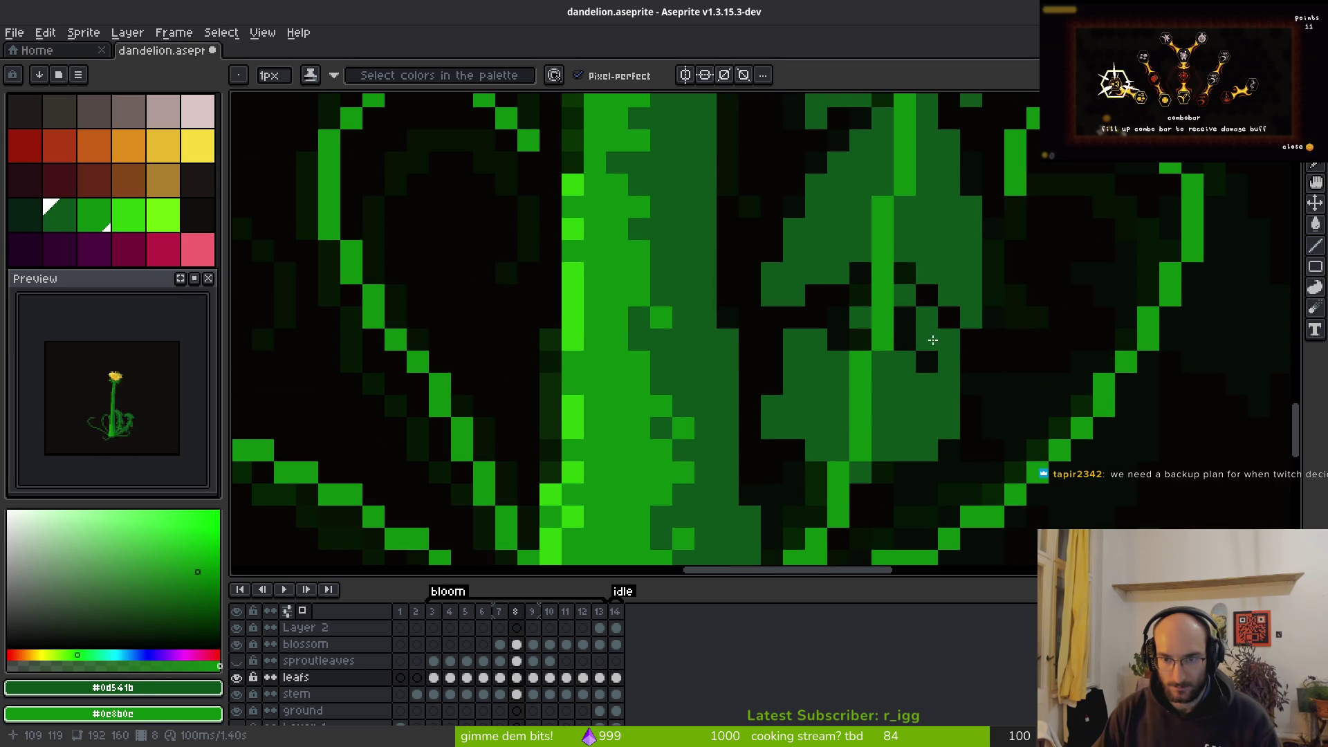
pyautogui.click(927, 361)
pyautogui.click(927, 317)
pyautogui.click(904, 317)
pyautogui.click(947, 385)
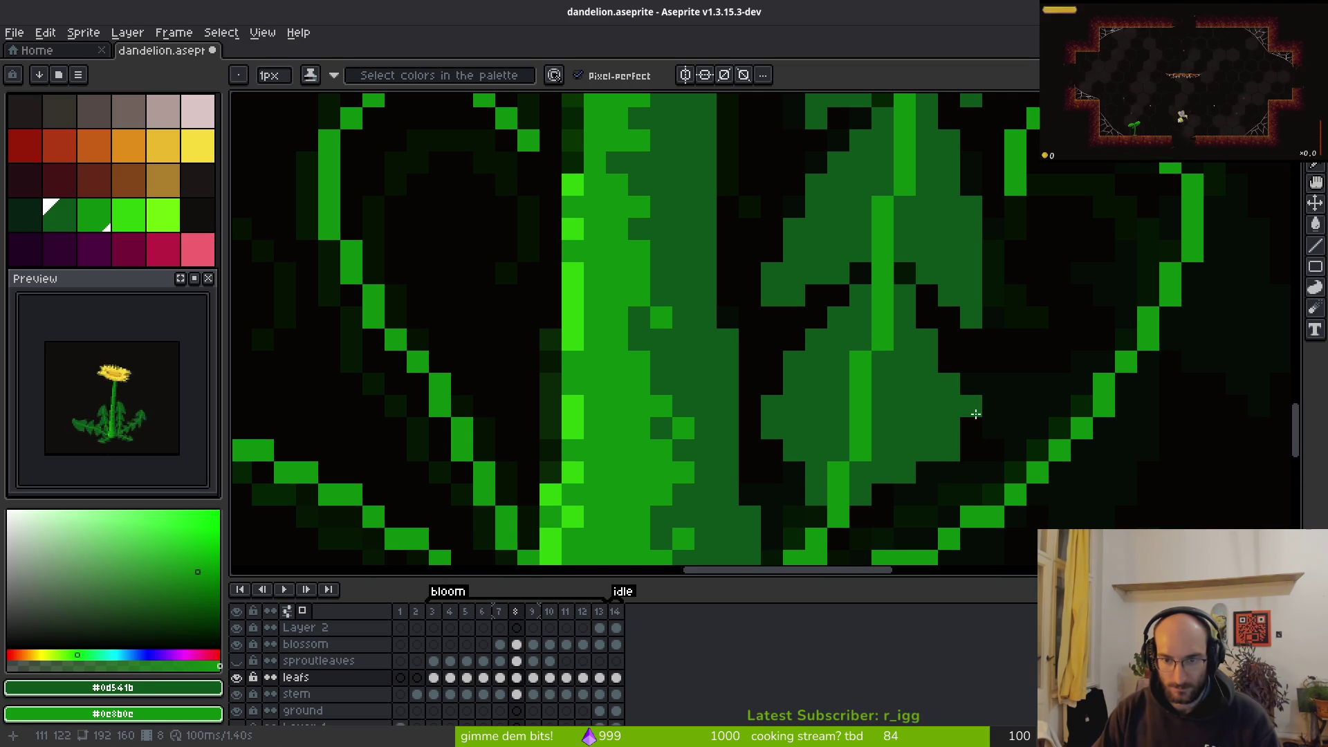
# Compare frames 8 and 9, then marquee-select the right leaf on frame 8
pyautogui.scroll(-5, 954, 417)
pyautogui.press('Left')
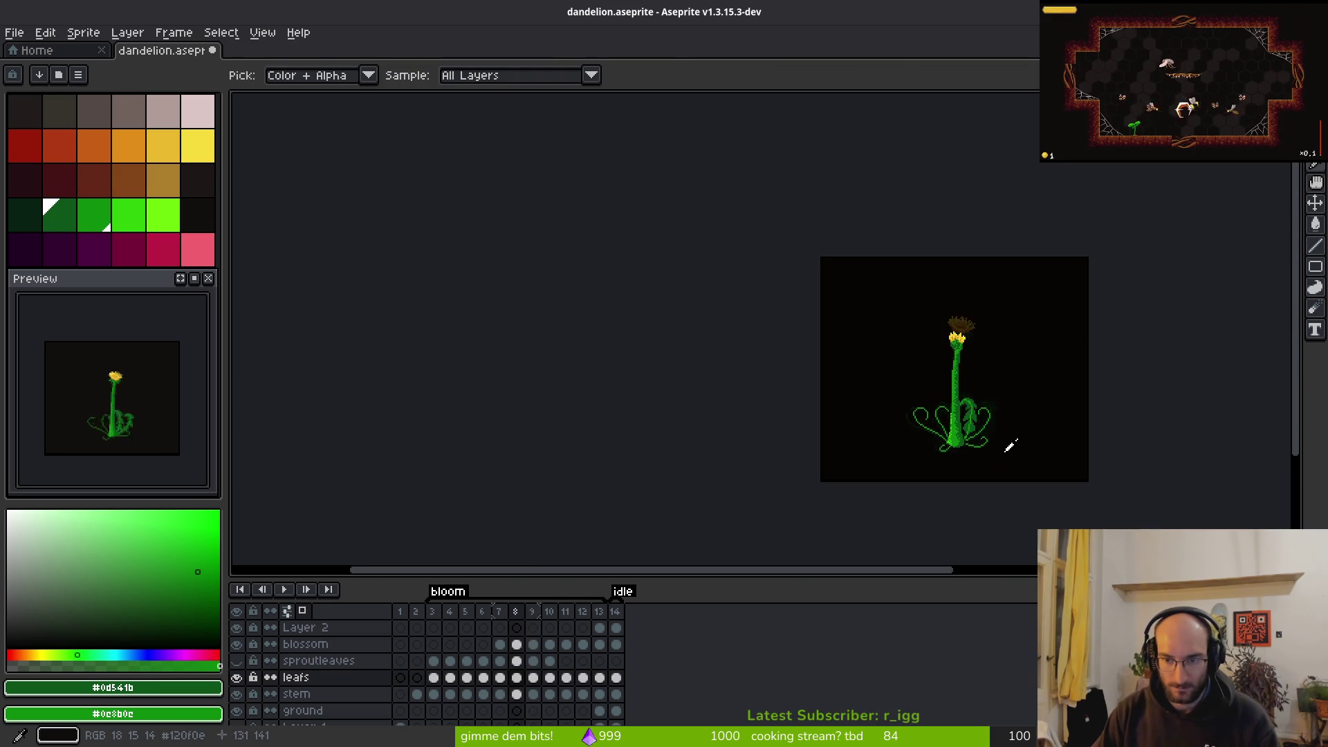
pyautogui.scroll(6, 1008, 439)
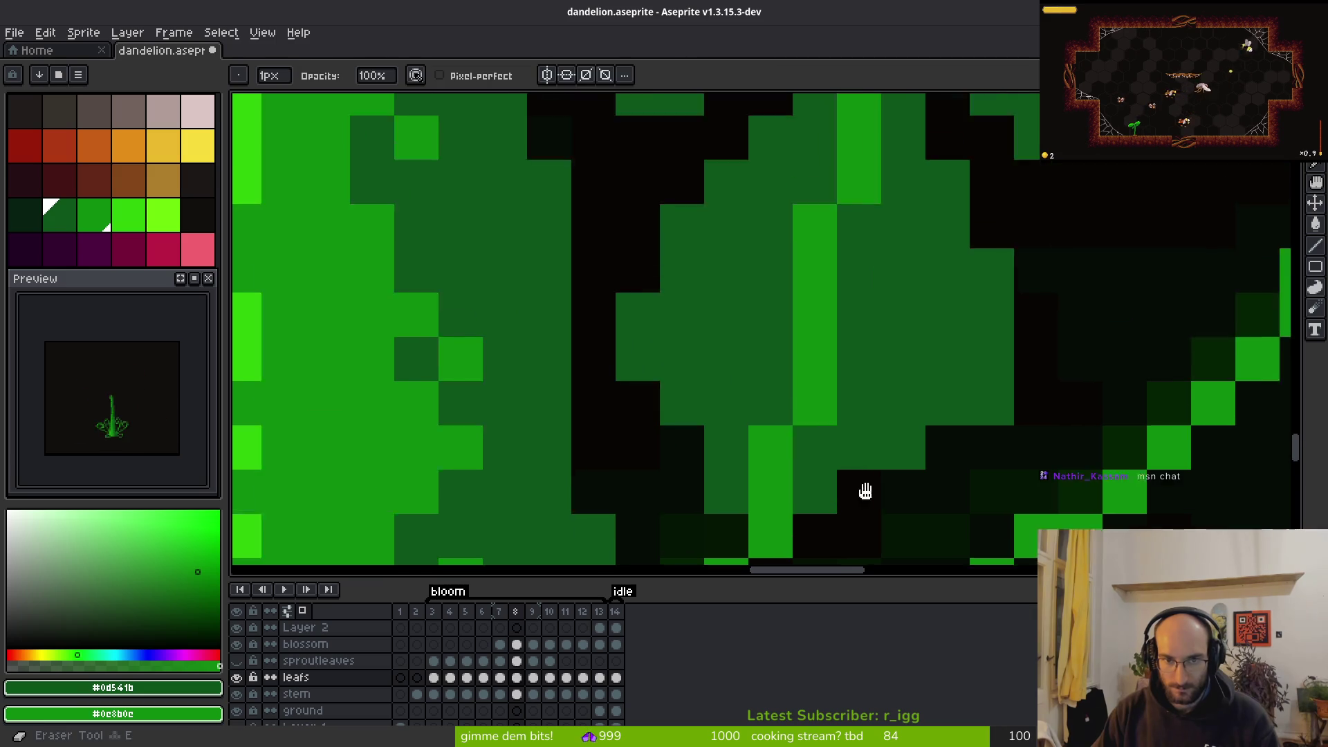
pyautogui.scroll(-3, 913, 392)
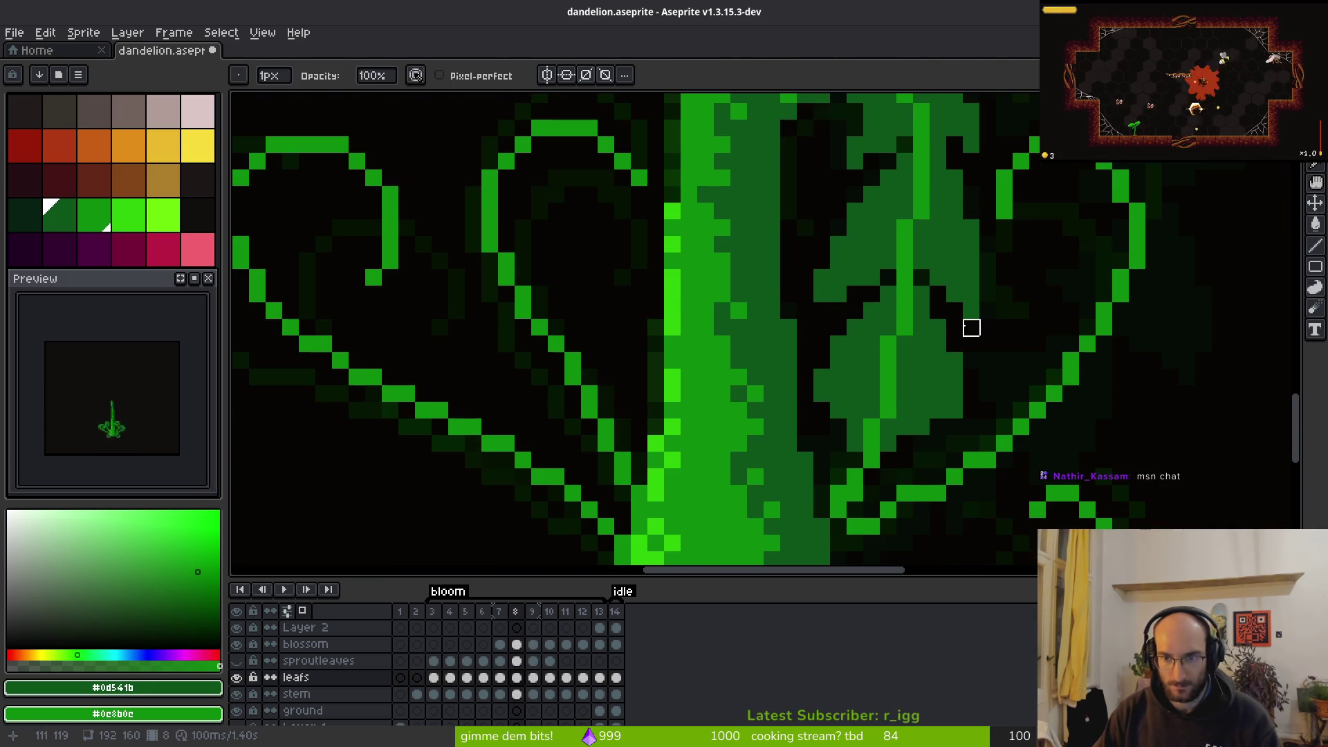
pyautogui.scroll(3, 954, 343)
pyautogui.press('Right')
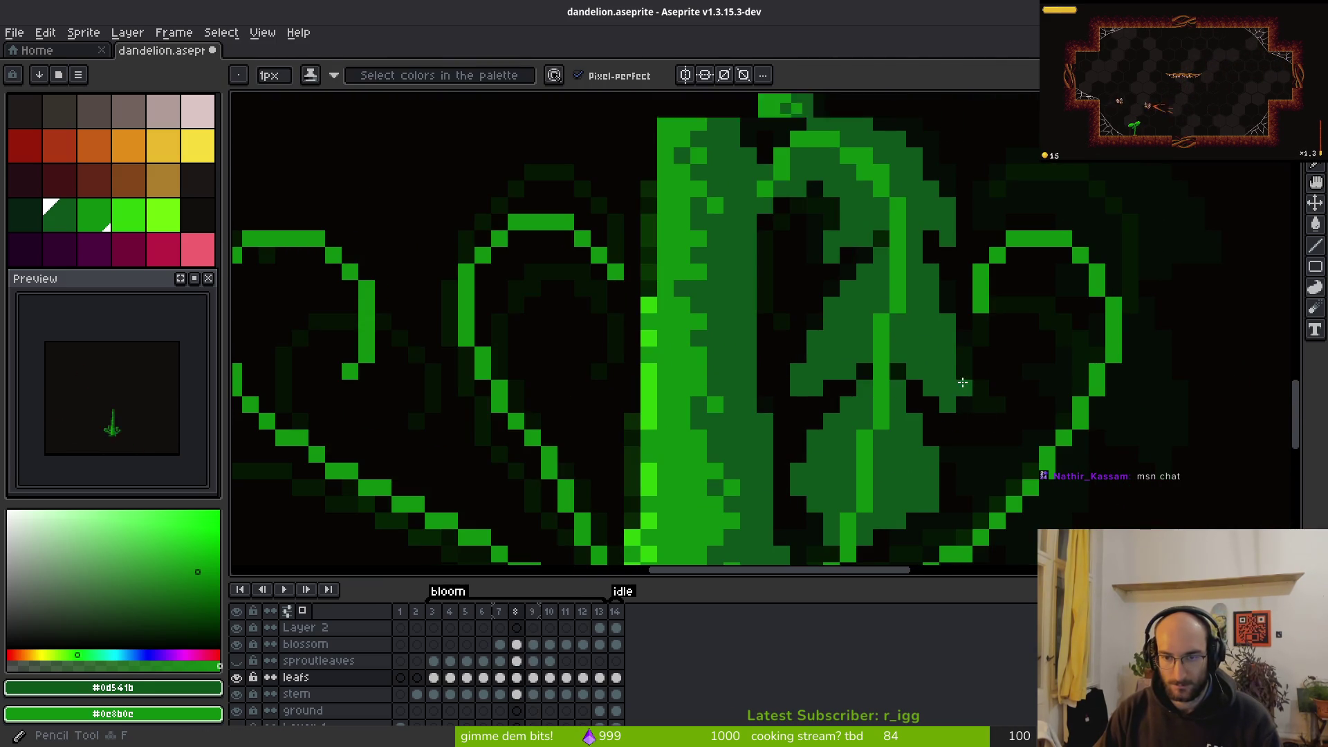
pyautogui.scroll(-3, 968, 398)
pyautogui.press('Left')
pyautogui.press('Right')
pyautogui.press('Left')
pyautogui.press('m')
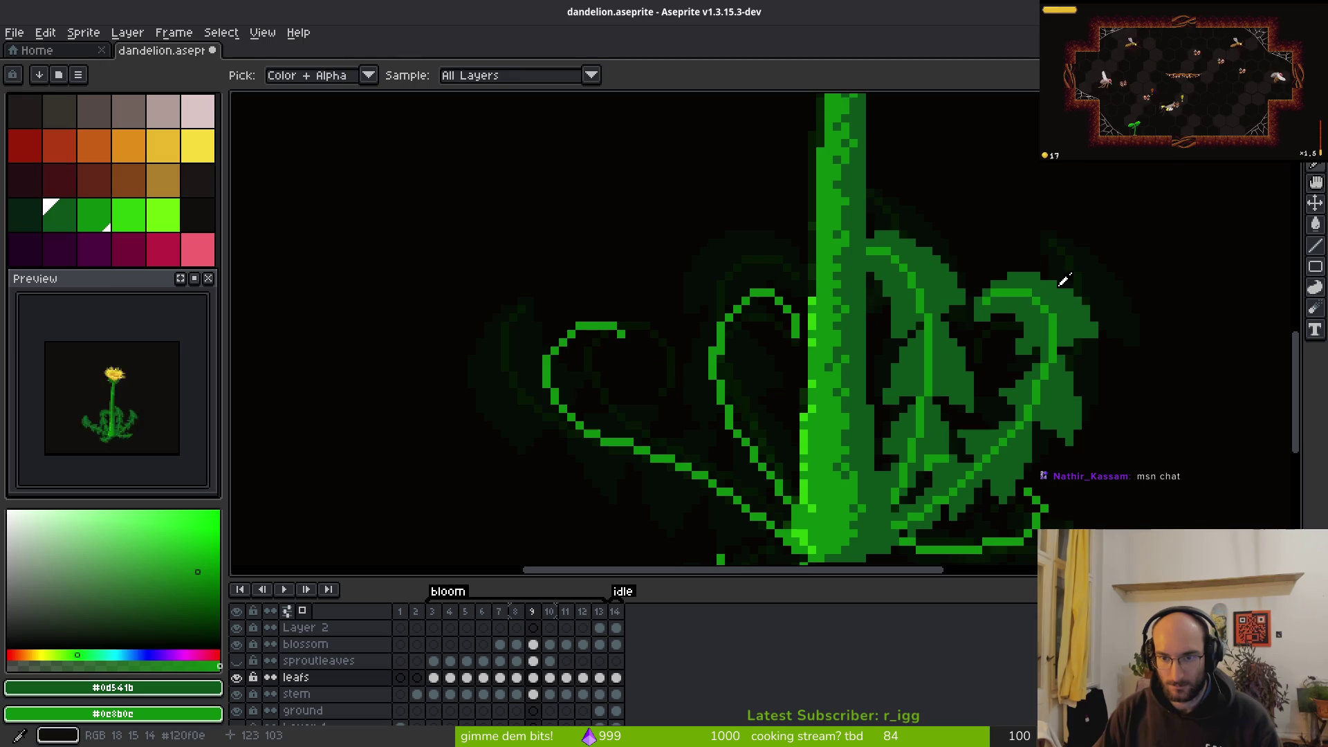
pyautogui.moveTo(864, 238)
pyautogui.mouseDown()
pyautogui.moveTo(963, 364)
pyautogui.moveTo(968, 391)
pyautogui.mouseUp()
# Reselect the right leaf, nudge it down beside the stem, deselect, and save dandelion.aseprite
pyautogui.moveTo(951, 335); pyautogui.dragTo(942, 346)
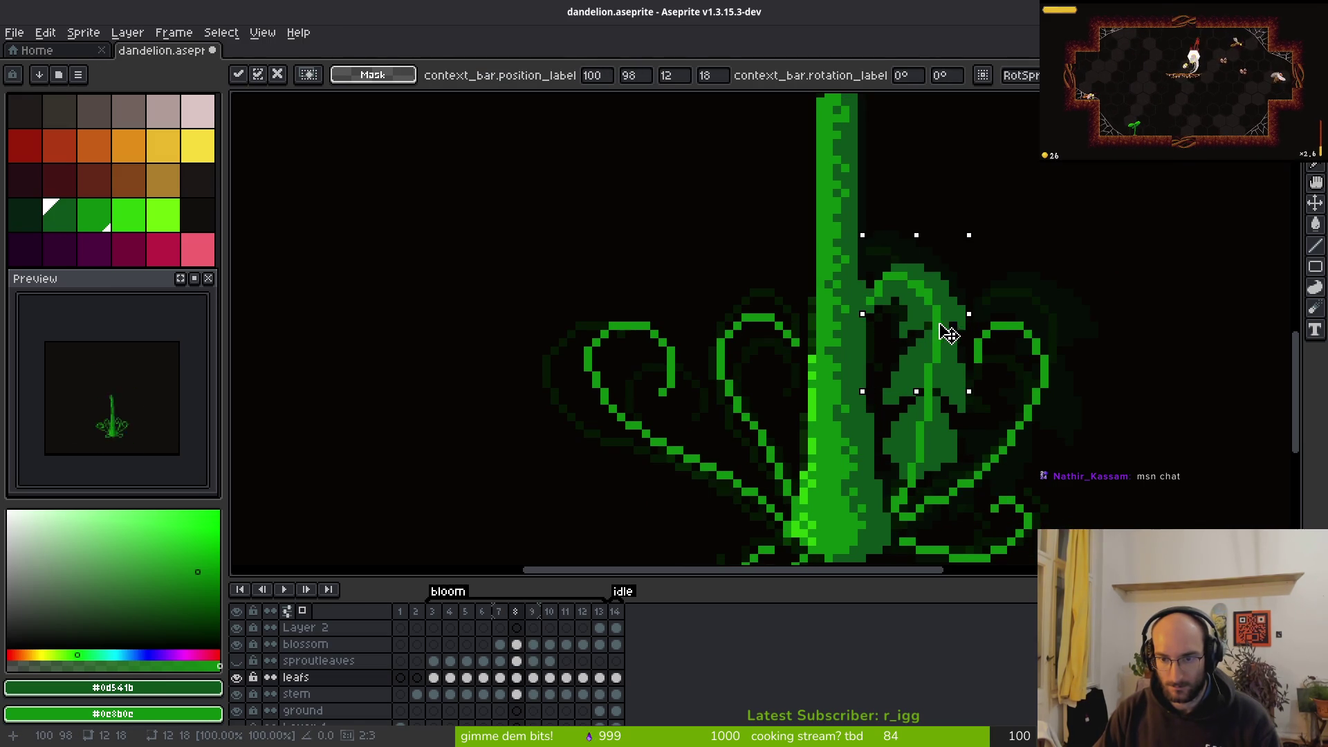
pyautogui.hotkey('ctrl', 'd')
pyautogui.moveTo(844, 234); pyautogui.dragTo(966, 372)
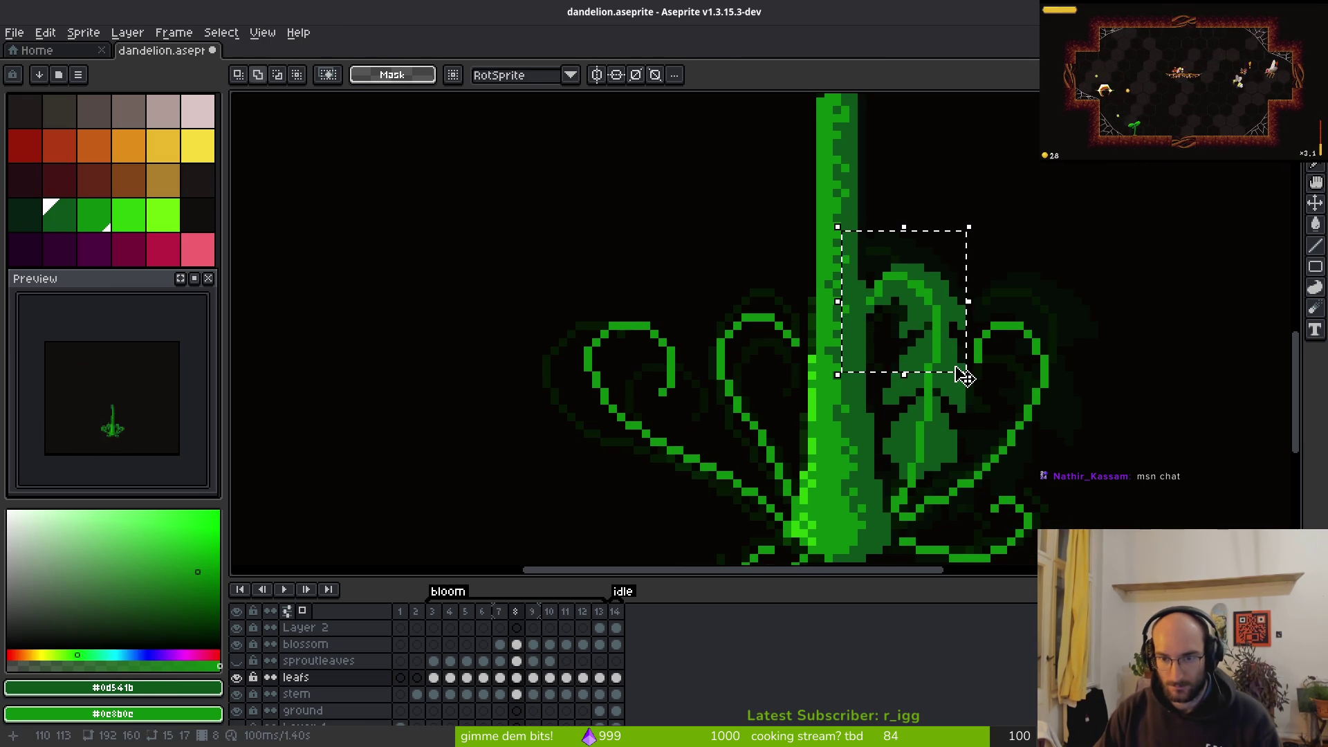
pyautogui.hotkey('ctrl', 'z')
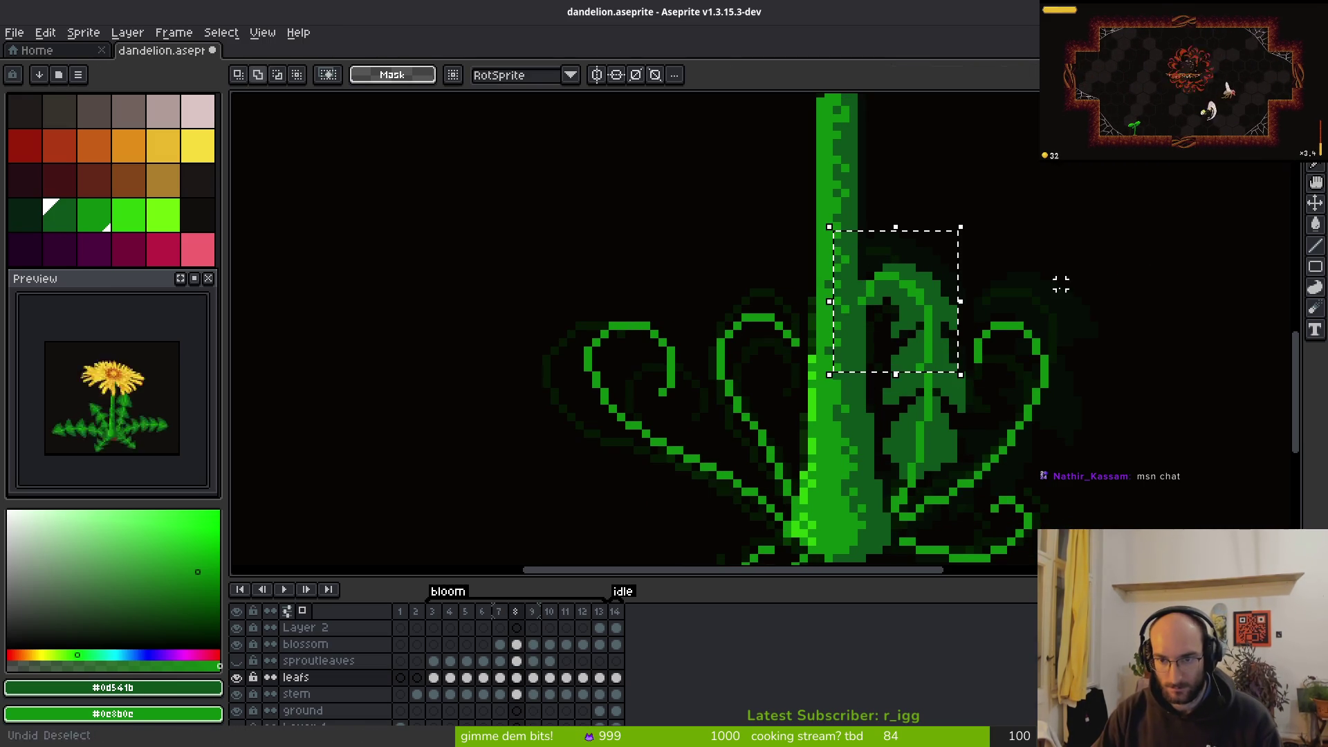
pyautogui.moveTo(860, 252); pyautogui.dragTo(970, 373)
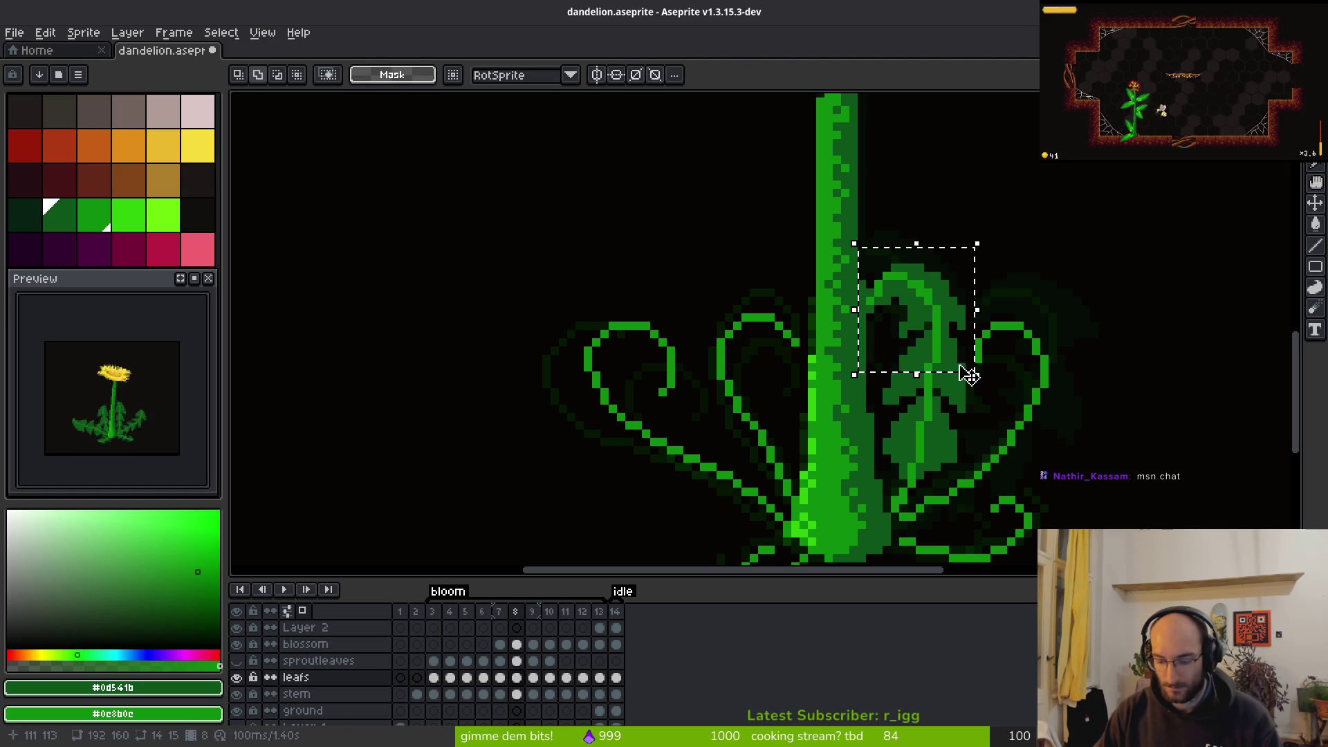
pyautogui.press('Down')
pyautogui.hotkey('ctrl', 'd')
pyautogui.hotkey('ctrl', 's')
pyautogui.scroll(3, 978, 400)
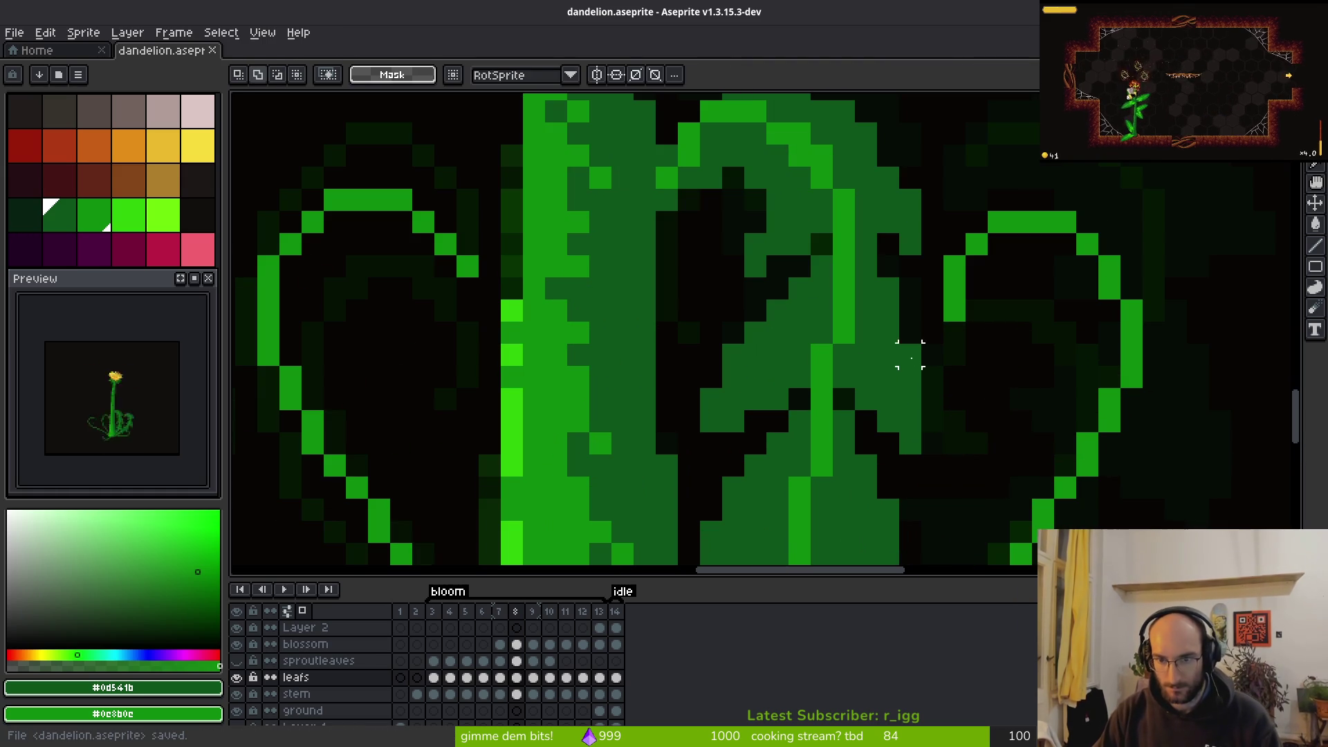
# Repaint the stem-side leaf's lower pixels, picking colours from the canvas as needed
pyautogui.scroll(-4, 733, 399)
pyautogui.press('b')
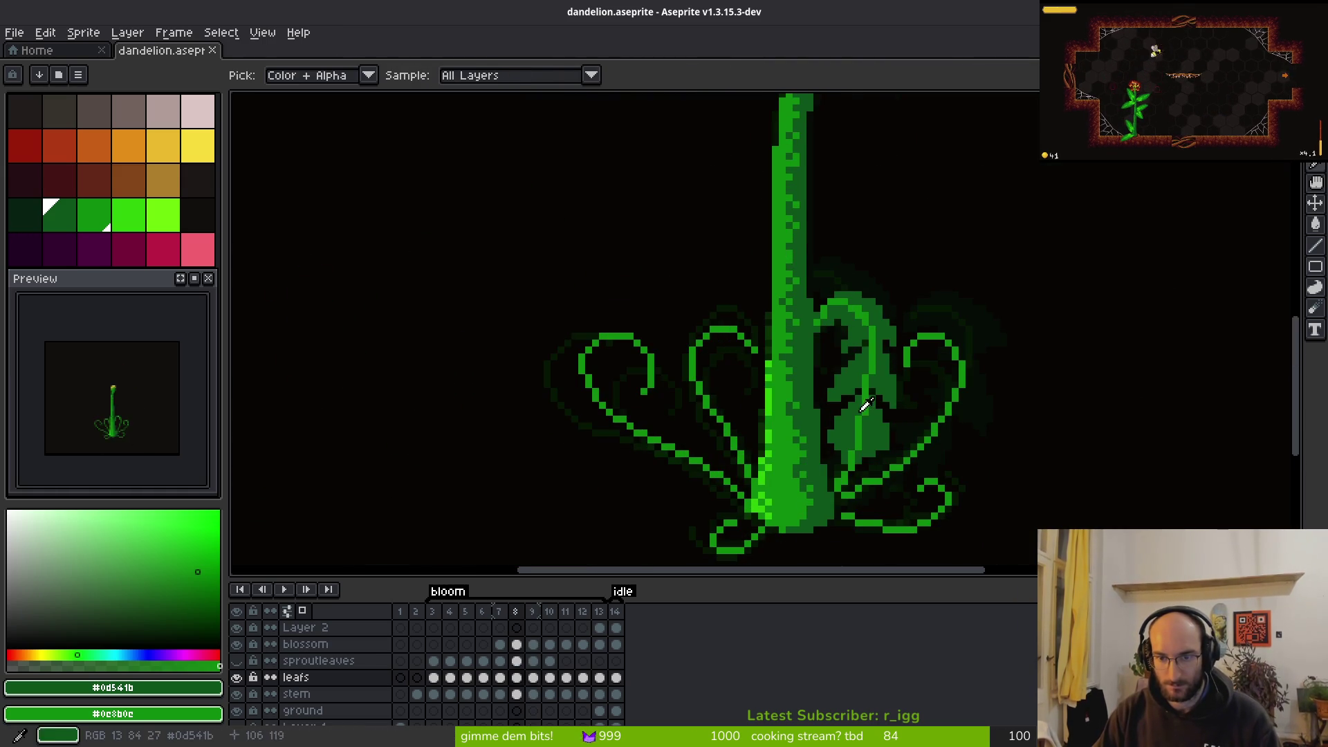
pyautogui.scroll(3, 843, 382)
pyautogui.click(830, 371)
pyautogui.click(814, 404)
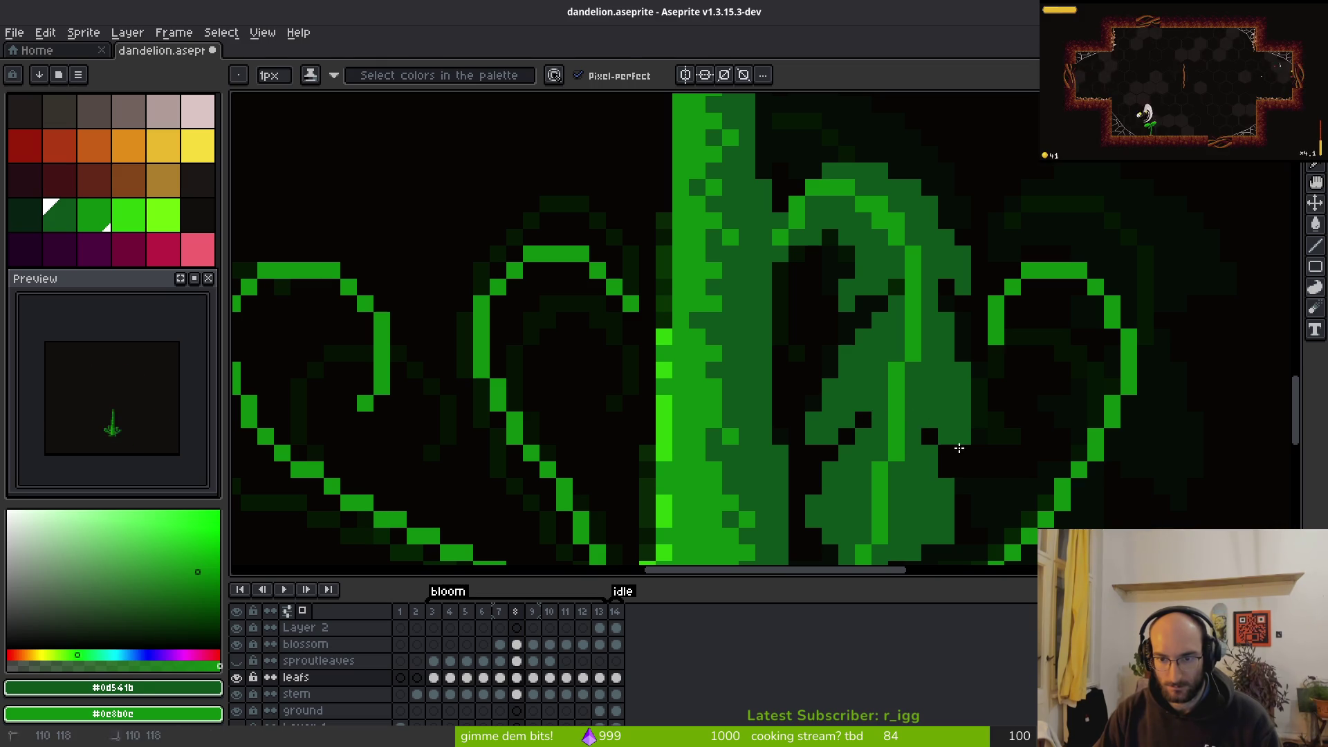
pyautogui.press('e')
pyautogui.scroll(-2, 846, 437)
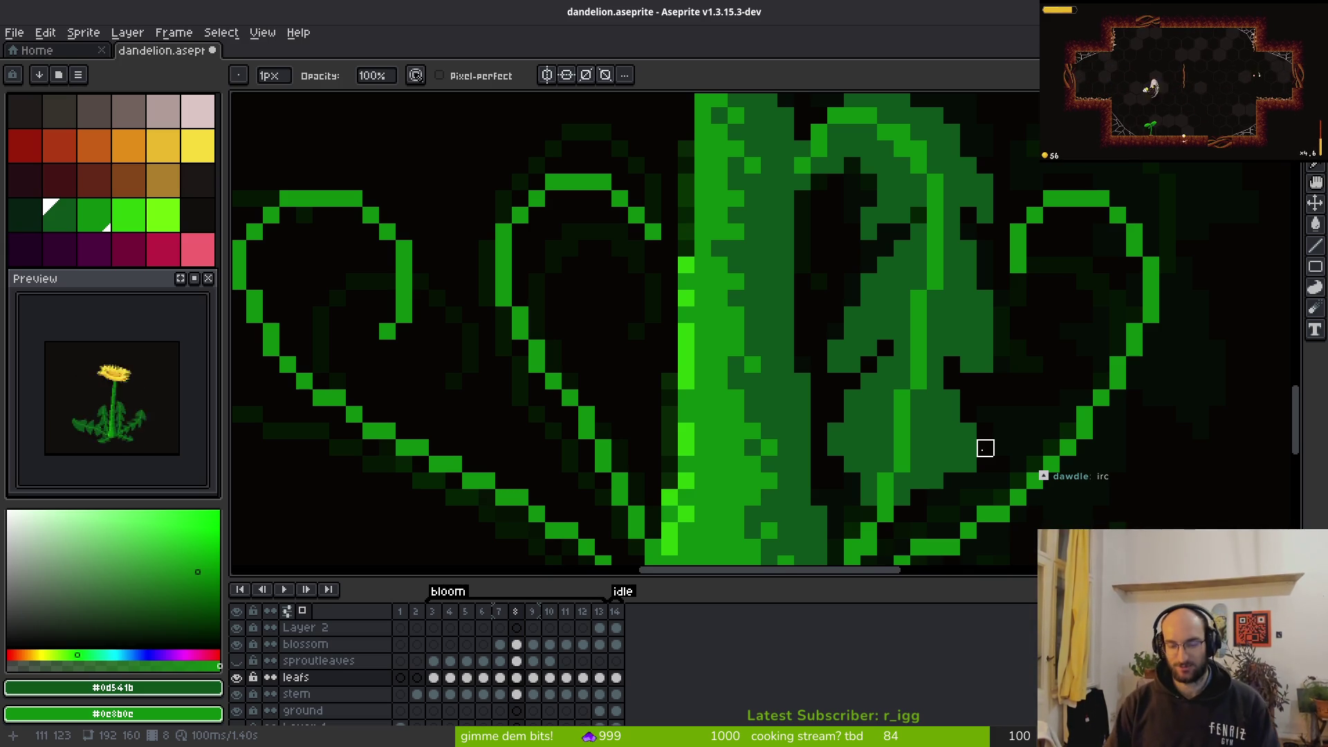
pyautogui.scroll(2, 910, 376)
pyautogui.press('b')
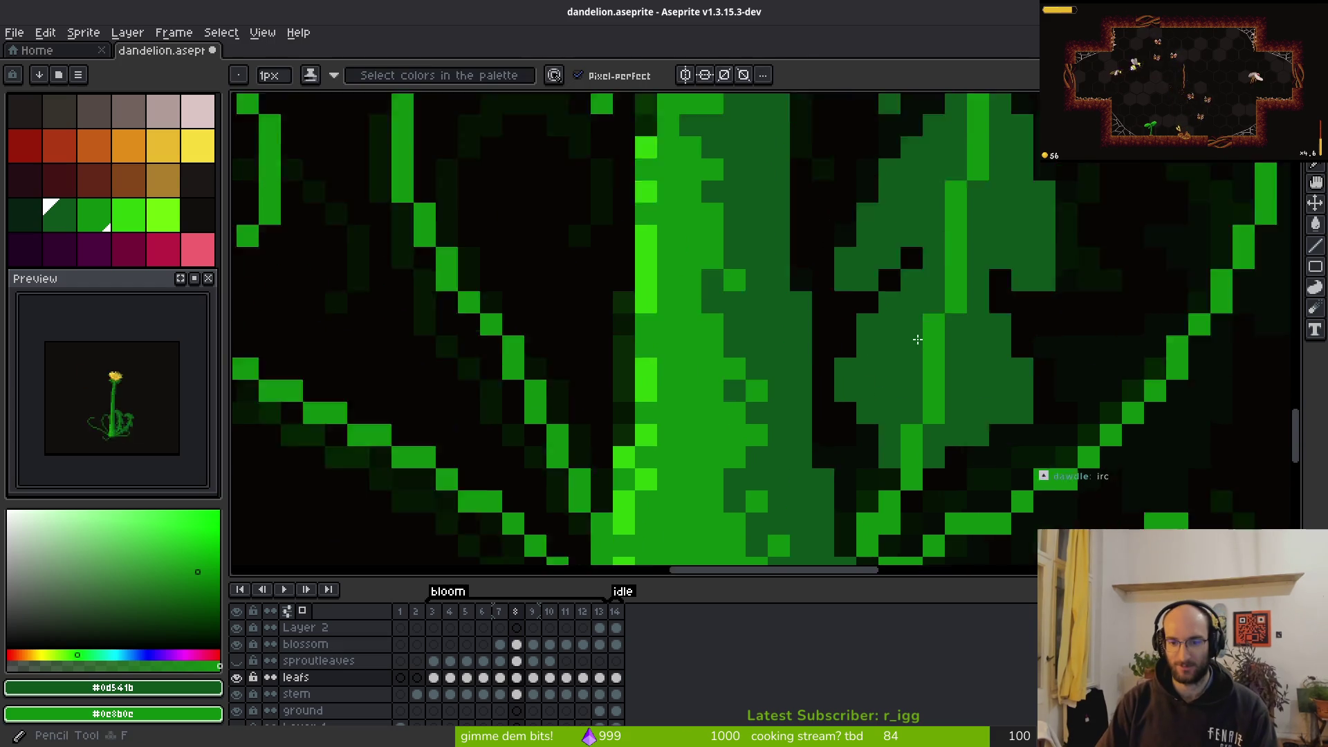
pyautogui.scroll(2, 925, 338)
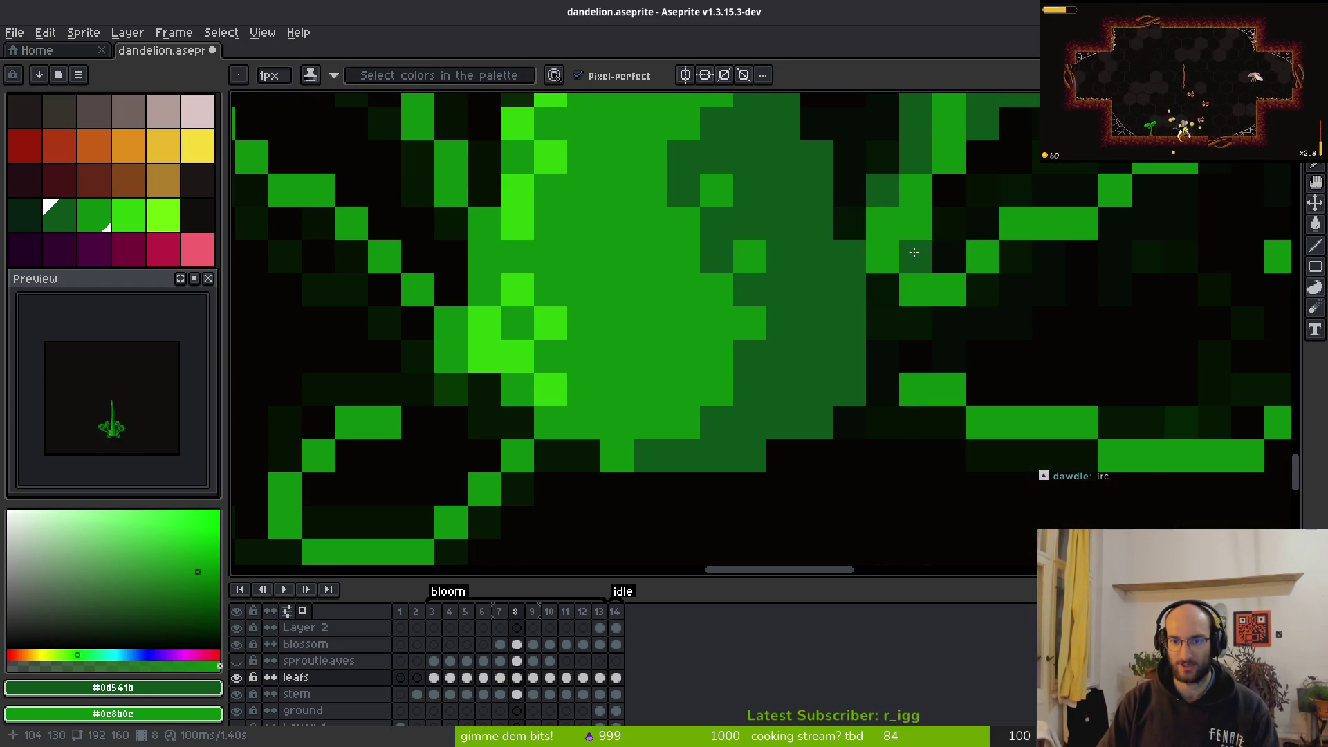
pyautogui.moveTo(975, 177); pyautogui.dragTo(938, 257)
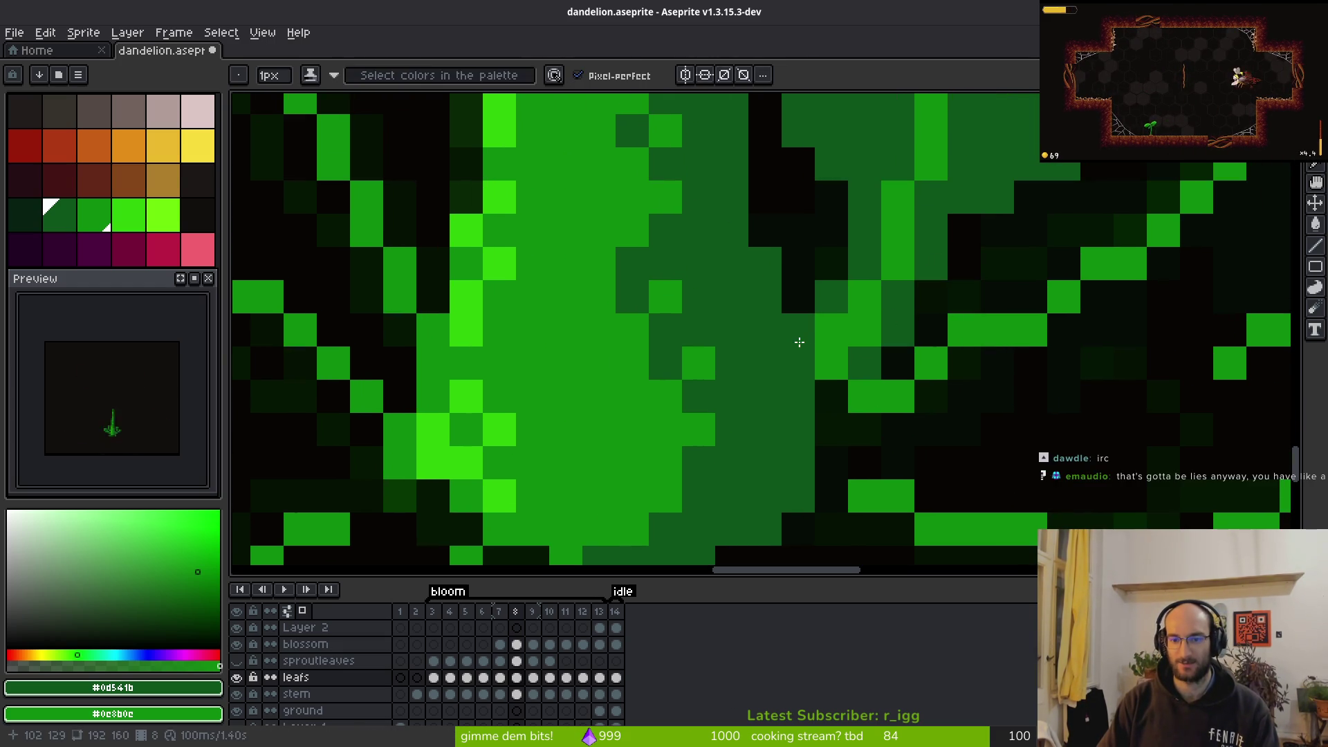
pyautogui.scroll(-3, 913, 385)
pyautogui.scroll(3, 912, 385)
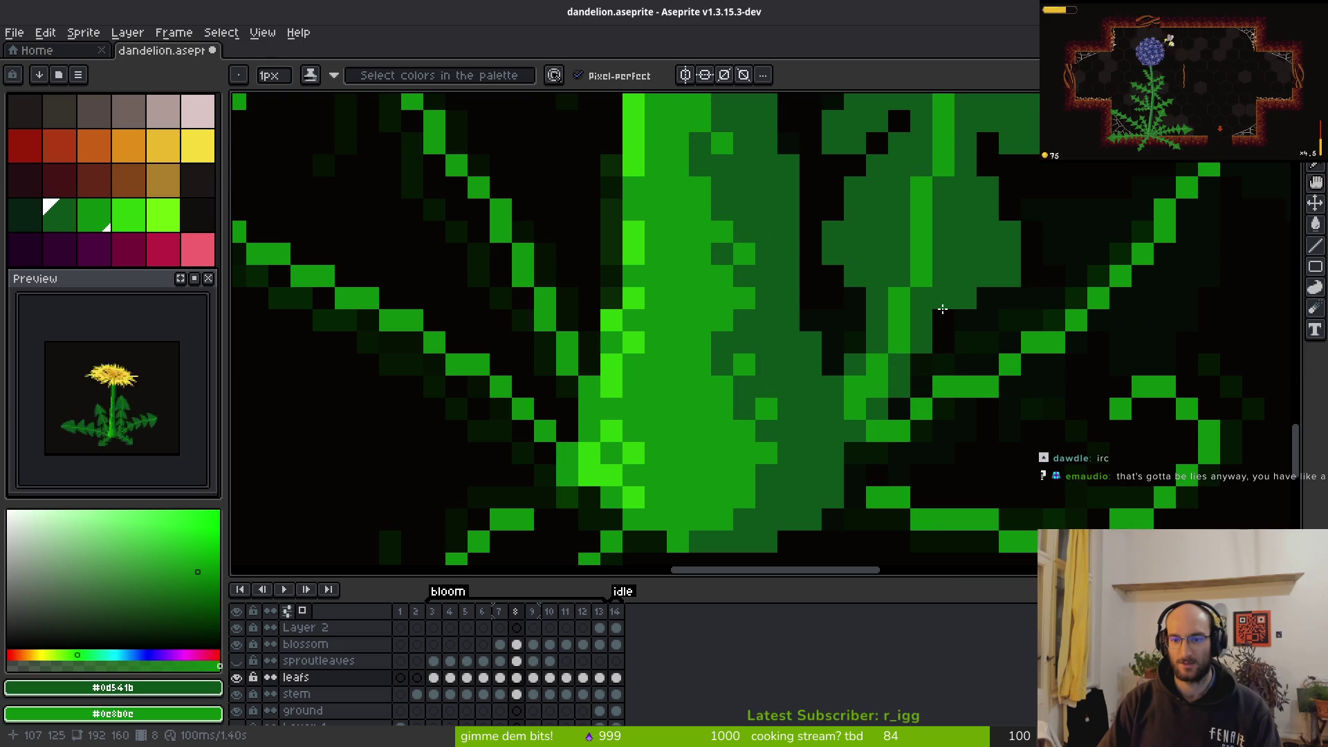
pyautogui.press('b')
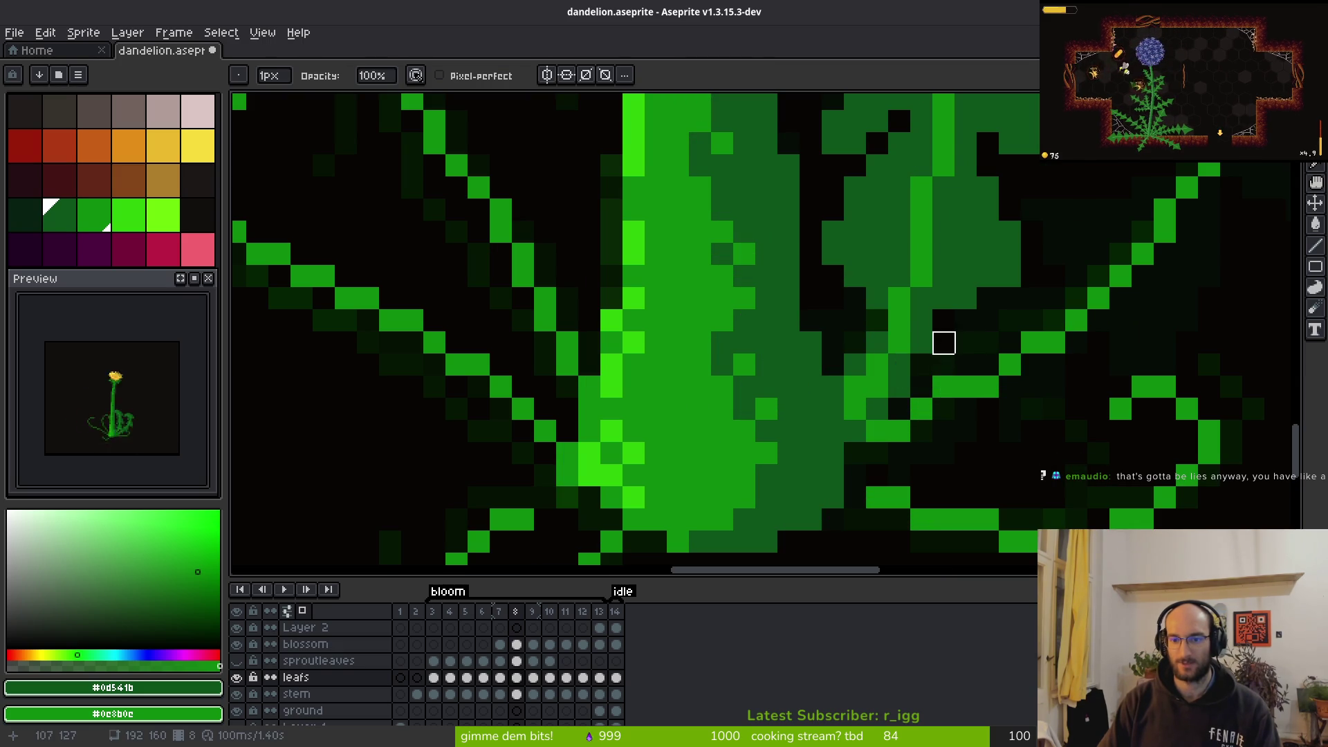
pyautogui.press('i')
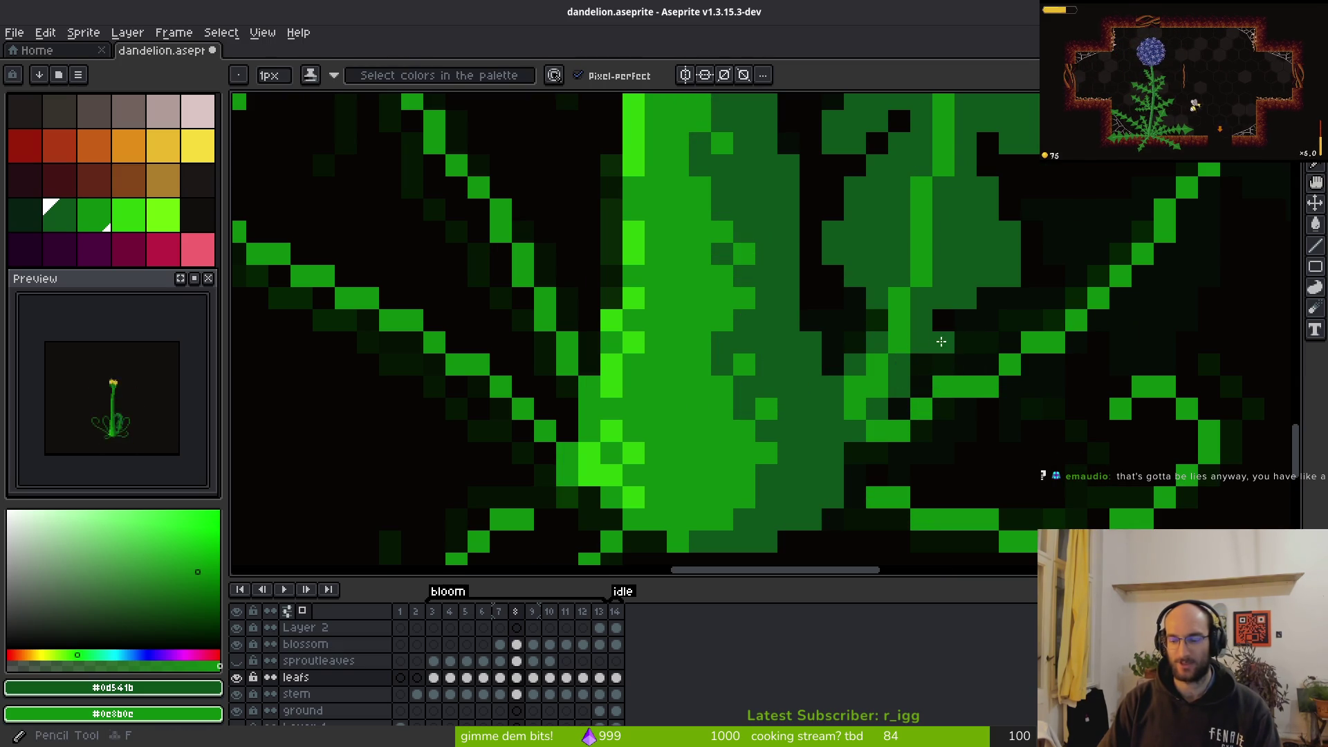
pyautogui.press('b')
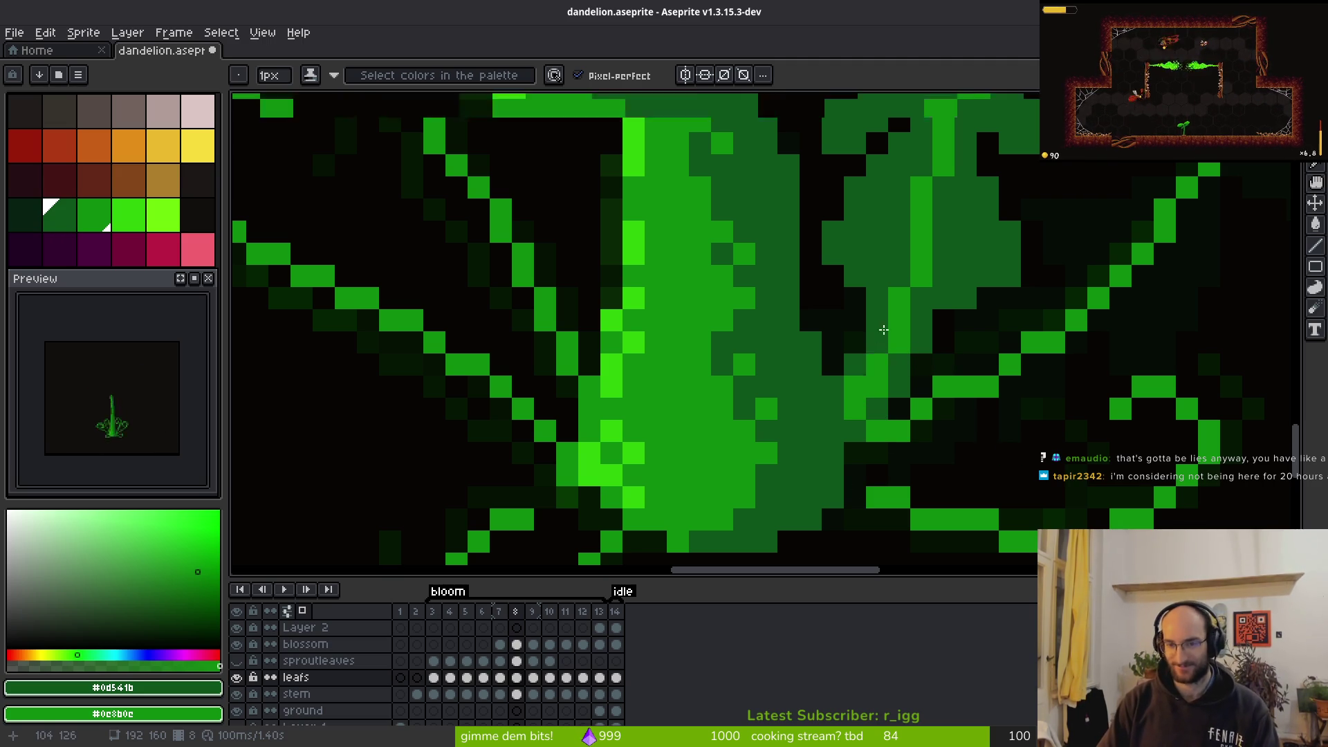
# Tidy the frame 8 stem-side leaf with the Eraser and Pencil
pyautogui.scroll(-2, 881, 330)
pyautogui.moveTo(896, 362); pyautogui.dragTo(893, 361)
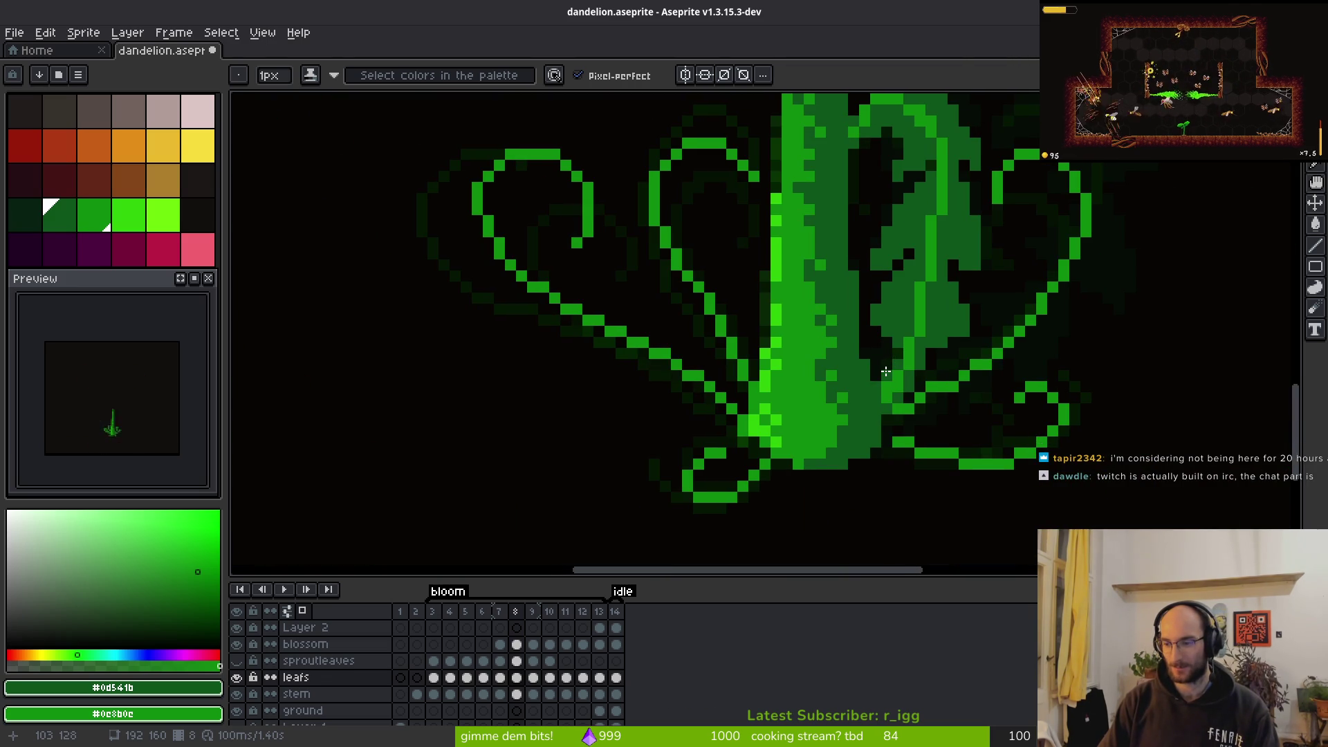
pyautogui.scroll(2, 909, 358)
pyautogui.scroll(-5, 905, 353)
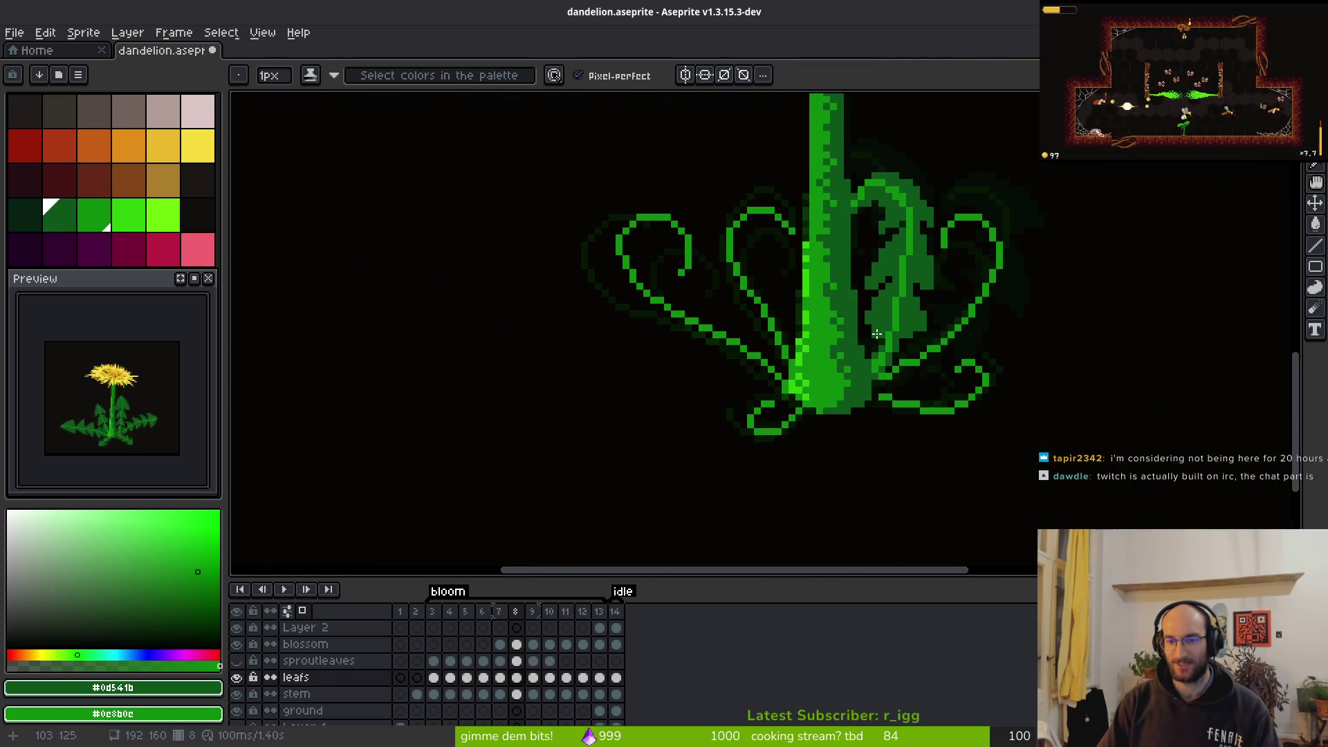
pyautogui.scroll(5, 815, 293)
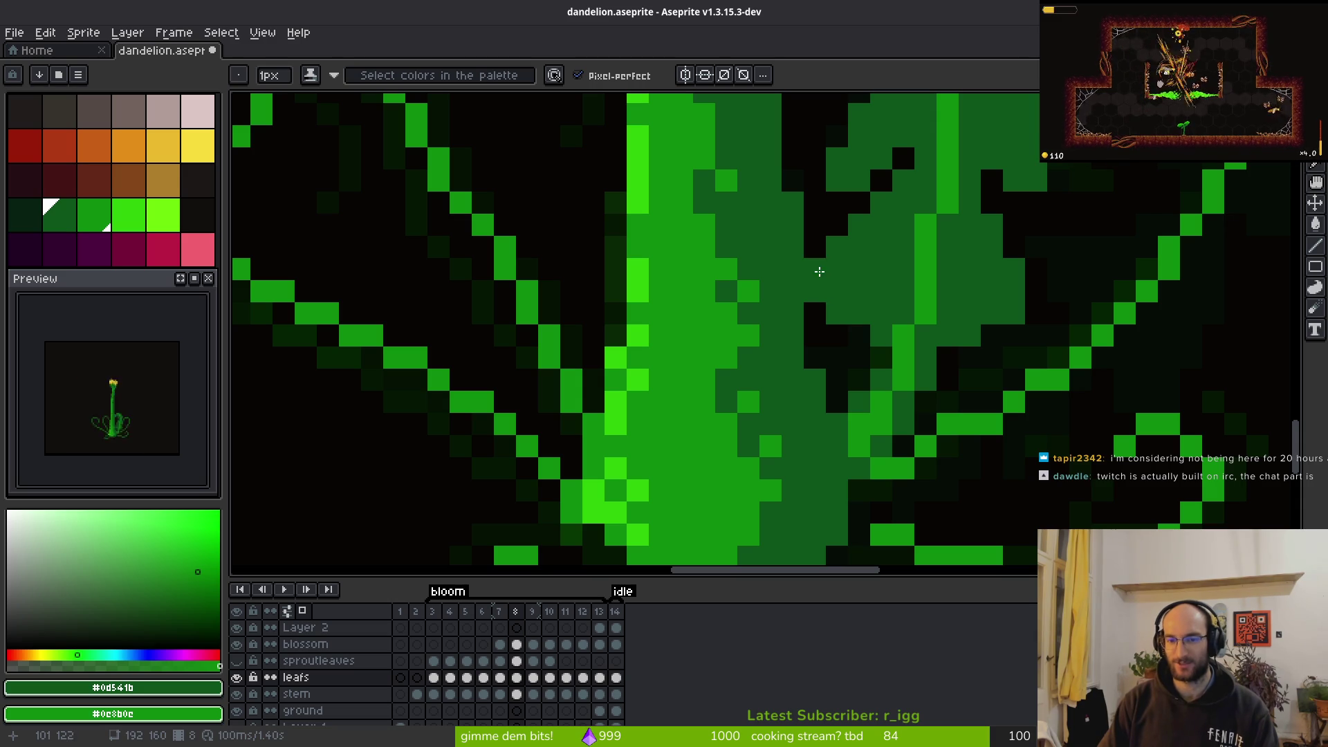
pyautogui.scroll(-5, 909, 367)
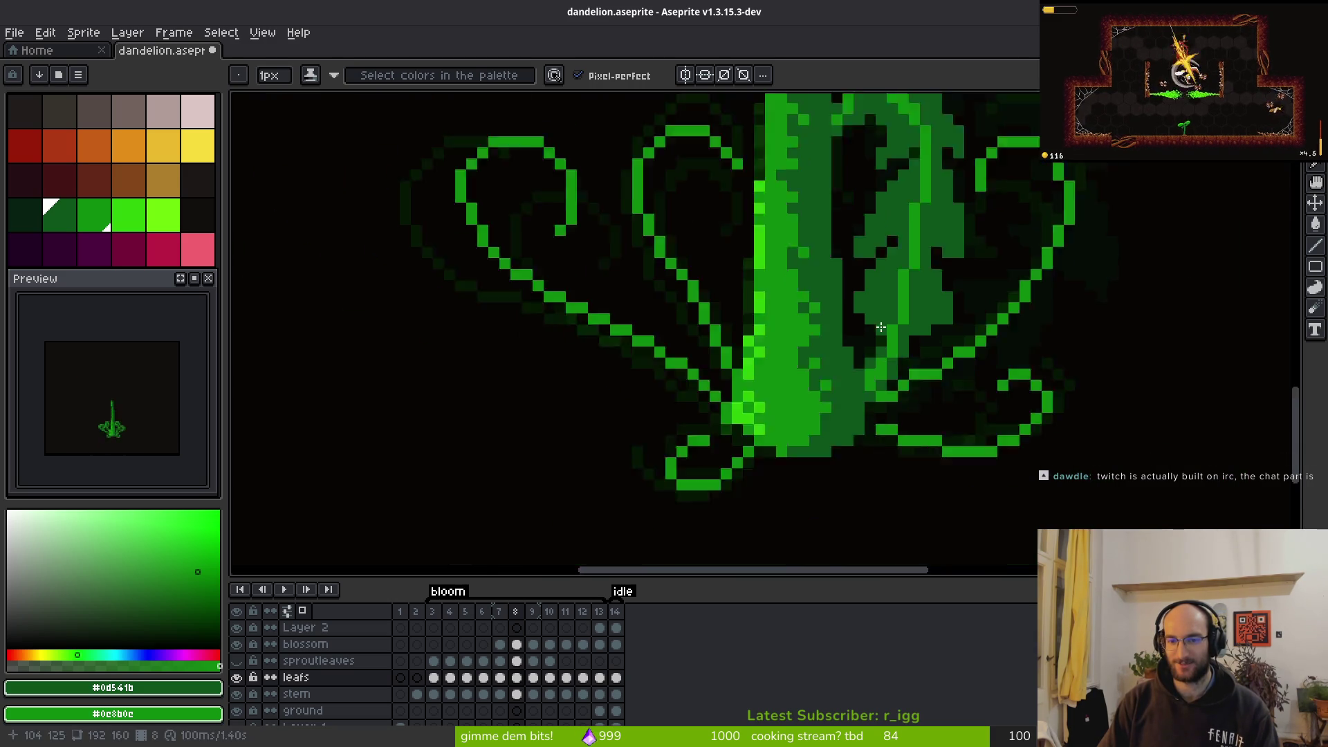
pyautogui.scroll(5, 913, 353)
pyautogui.press('e')
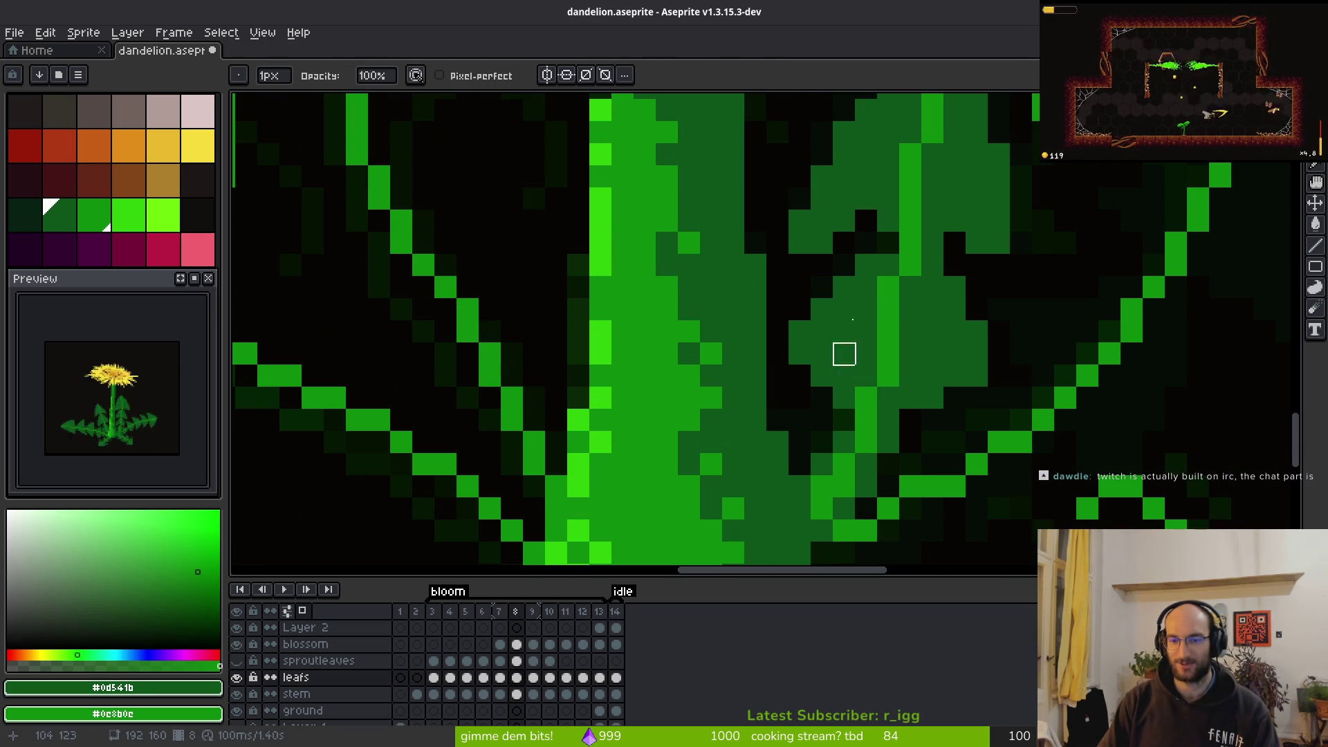
pyautogui.press('b')
pyautogui.scroll(-4, 885, 238)
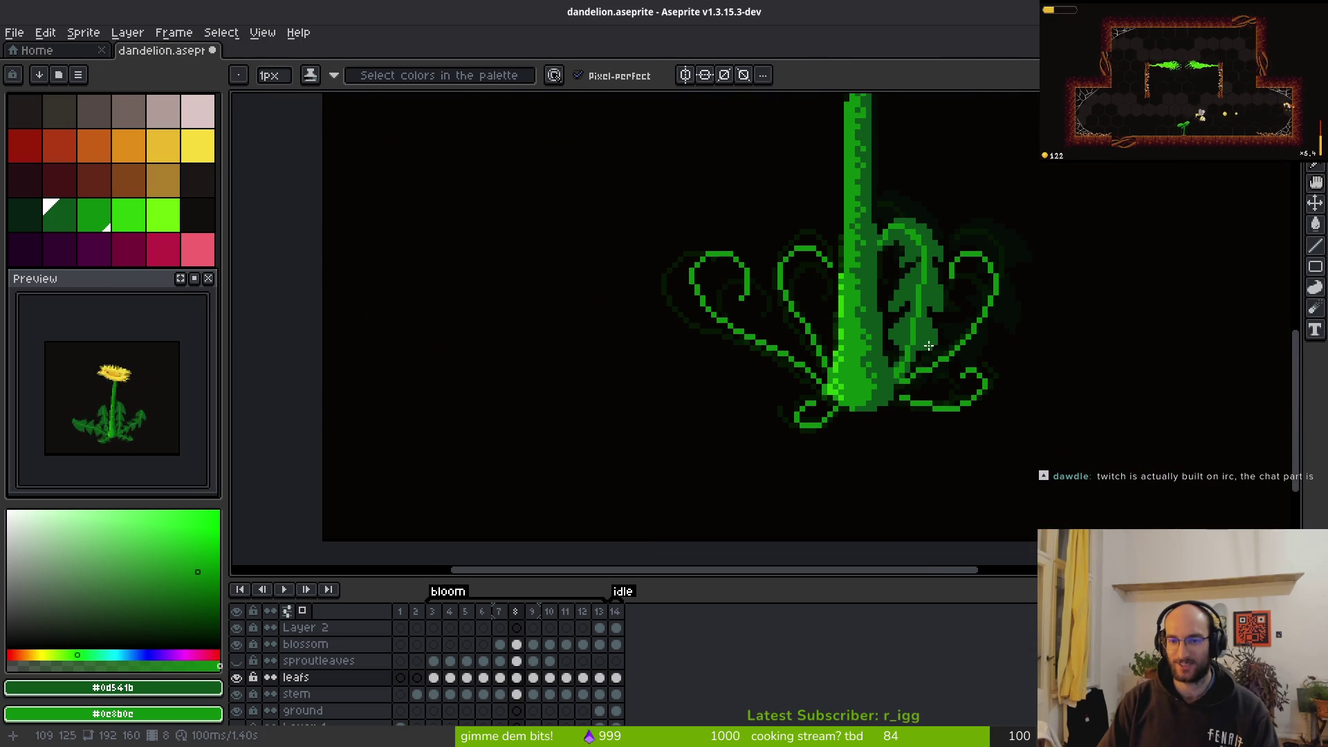
pyautogui.scroll(2, 919, 369)
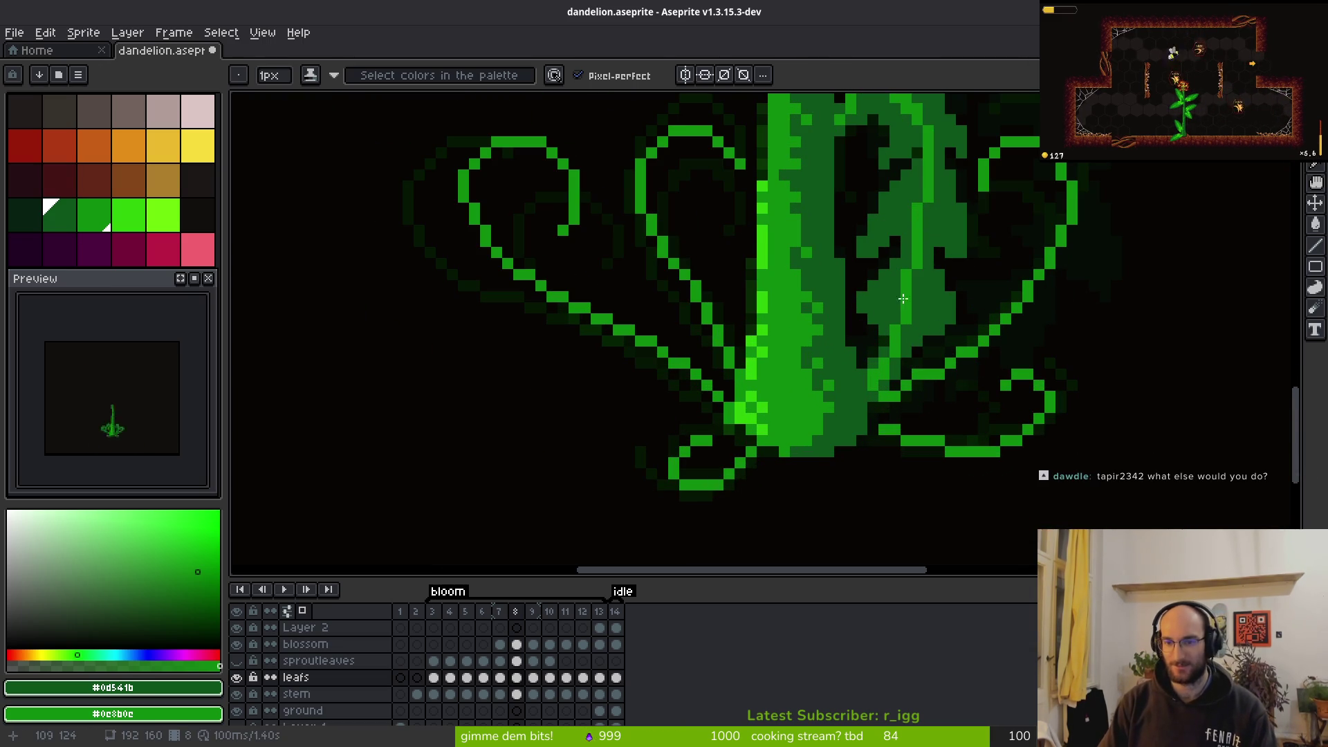
pyautogui.scroll(-1, 948, 317)
pyautogui.scroll(4, 948, 318)
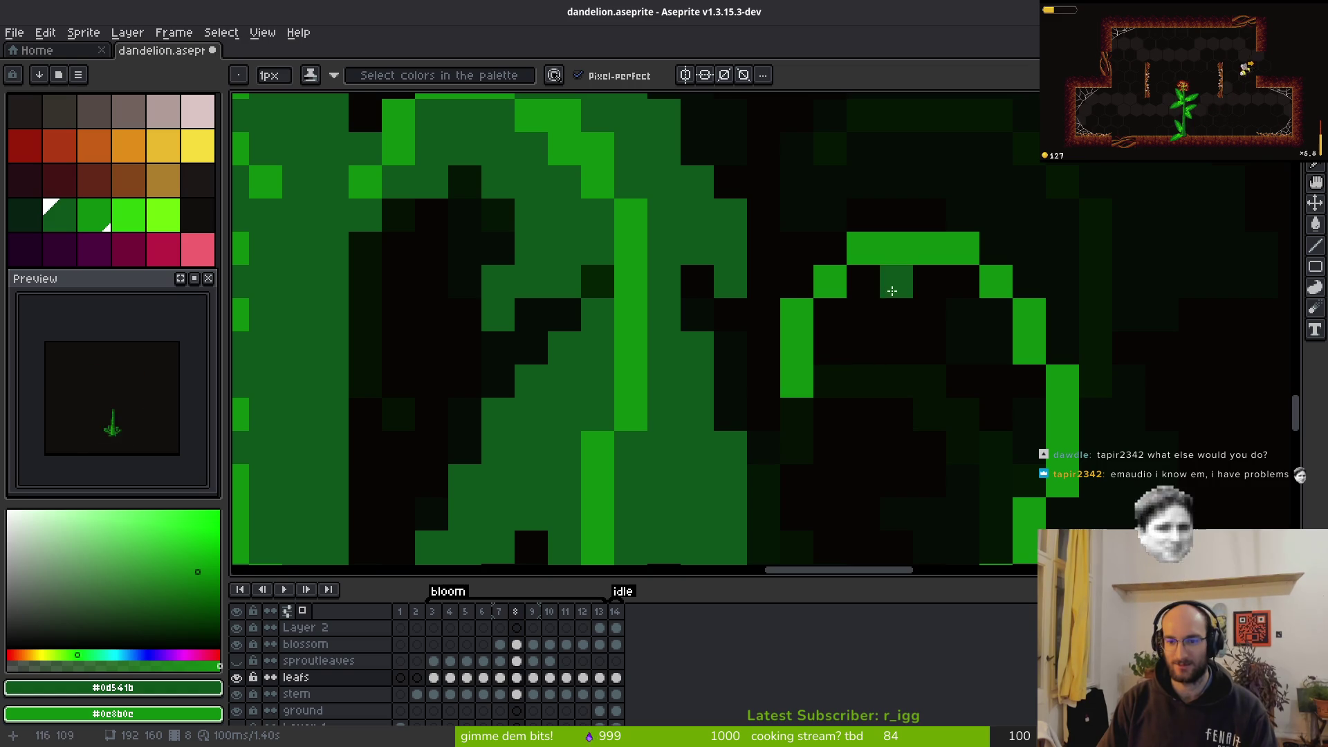
pyautogui.scroll(-5, 888, 293)
# Step back to frame 7 to compare the plant's growth
pyautogui.press('Left')
pyautogui.press('Right')
pyautogui.press('Left')
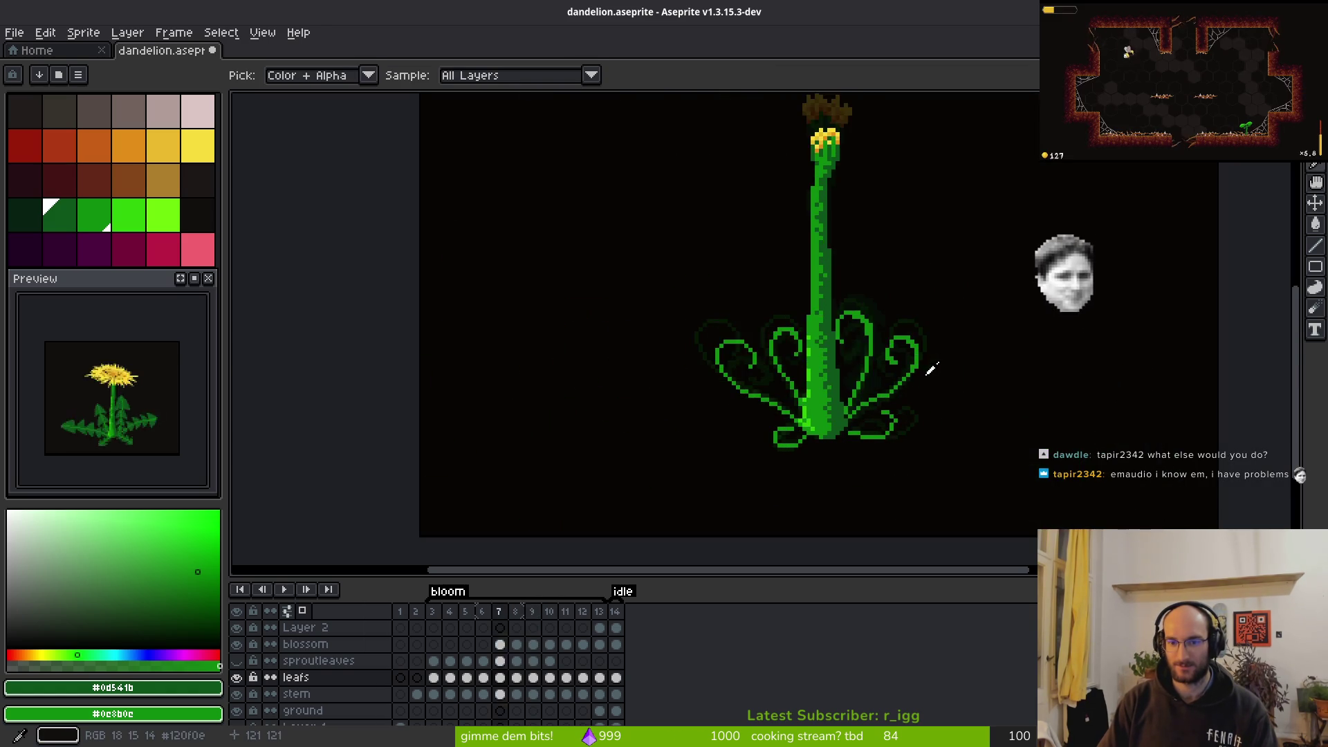
# Move forward from frame 7 to frame 8 to resume work on the leaf
pyautogui.scroll(4, 931, 370)
pyautogui.press('Right')
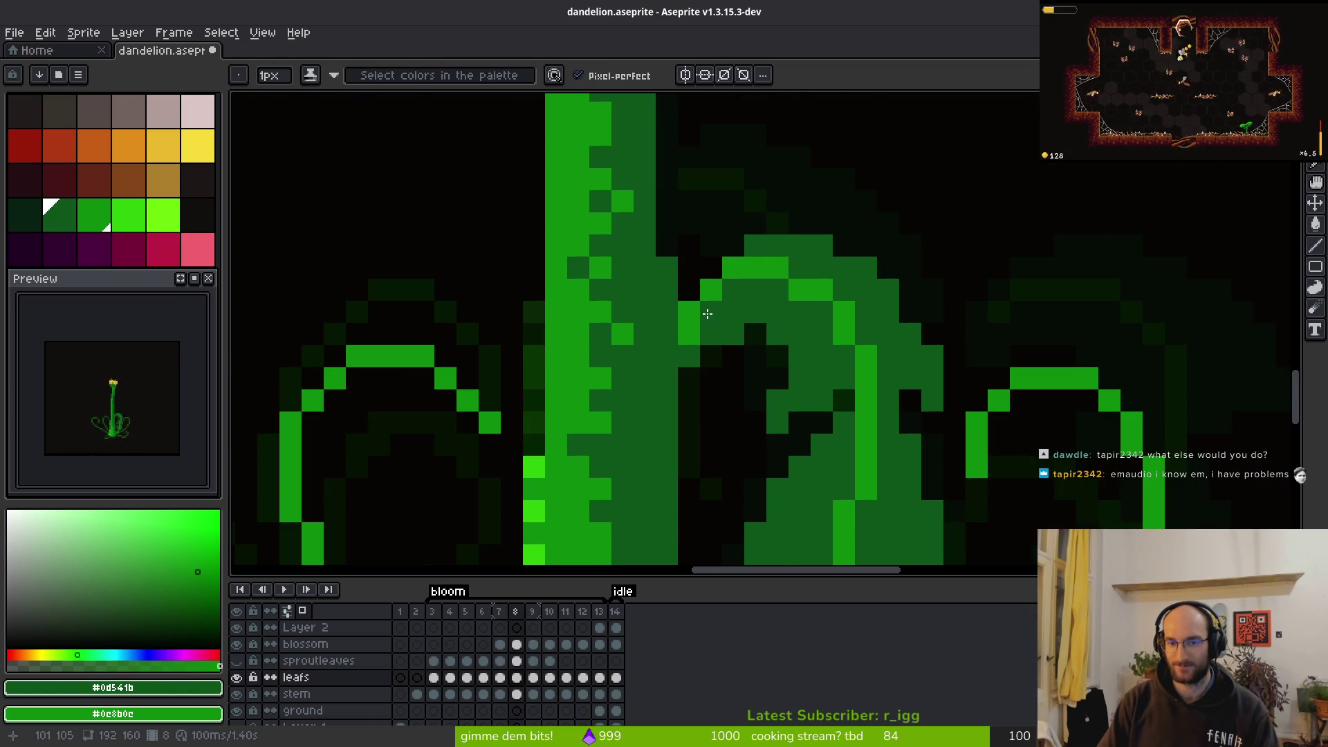
pyautogui.scroll(-4, 805, 379)
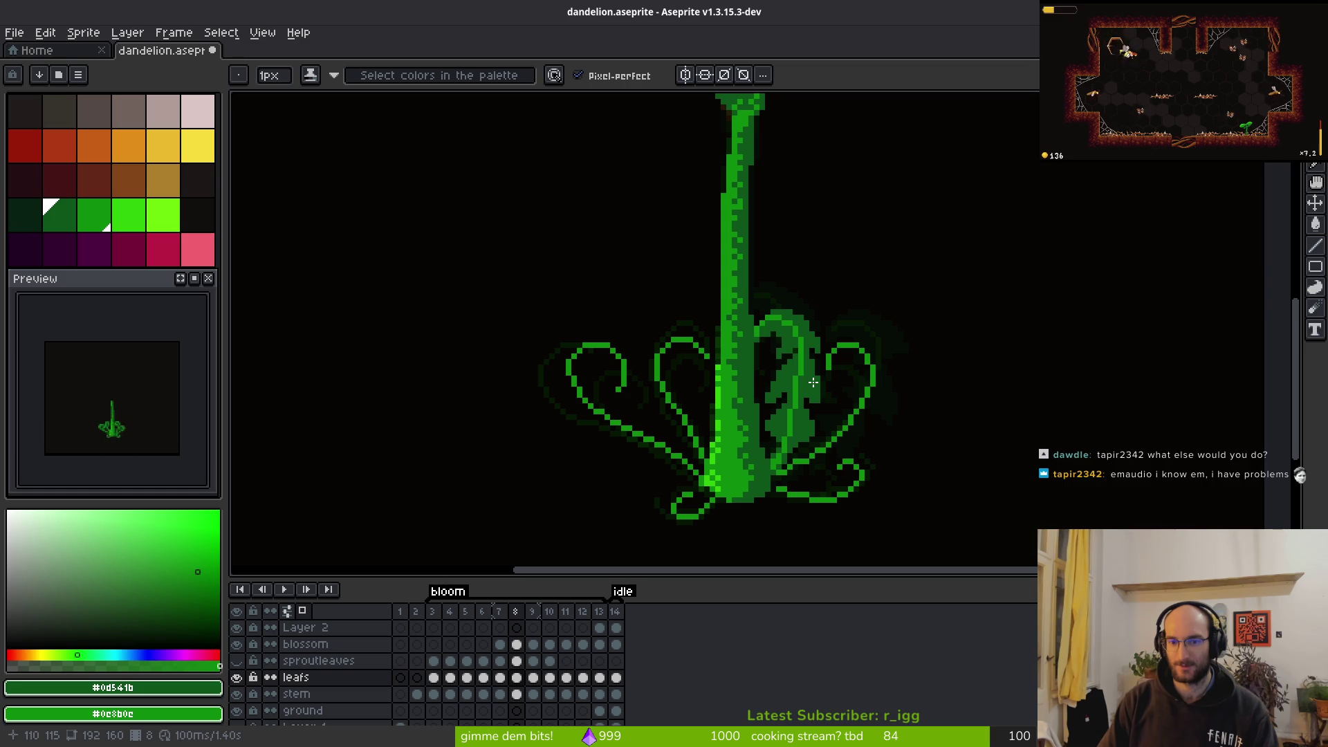
pyautogui.scroll(2, 806, 366)
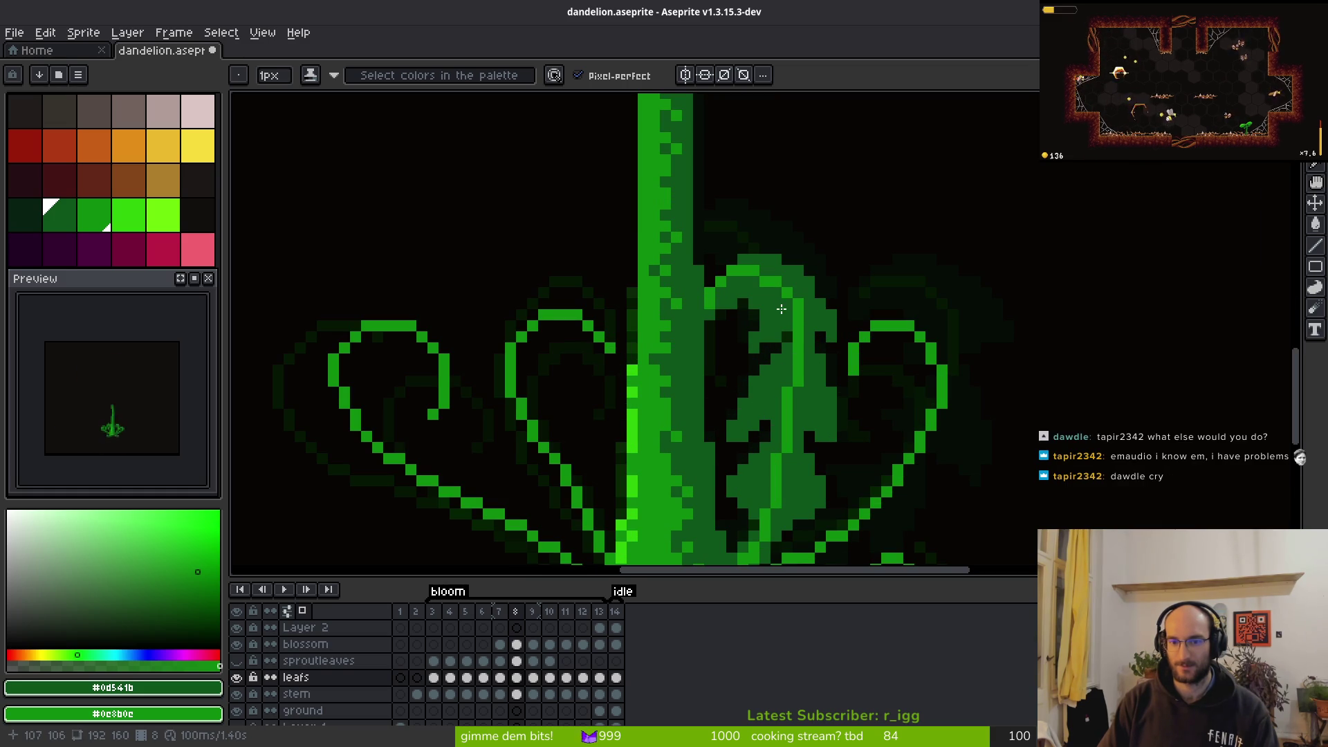
# Draw a vertical stroke and add single pixels along the right-hand leaf's edges and top
pyautogui.moveTo(802, 335); pyautogui.dragTo(806, 345)
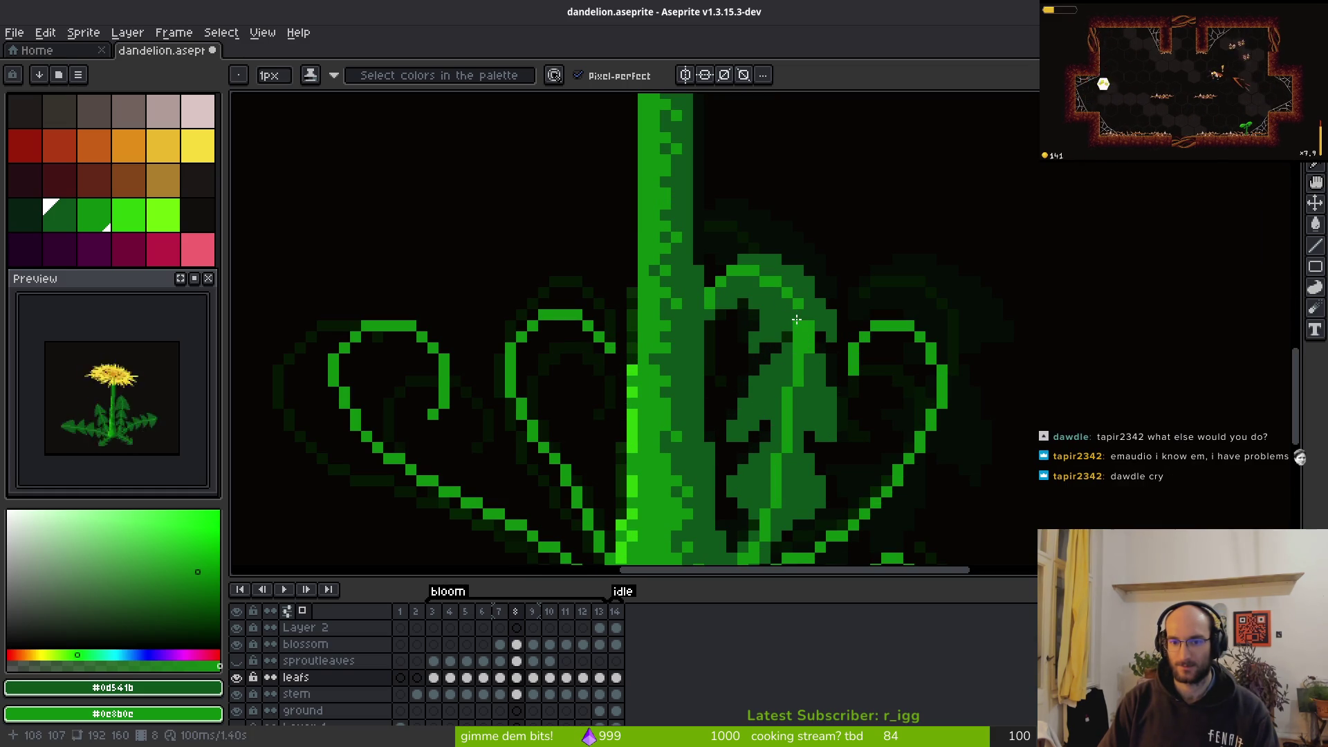
pyautogui.moveTo(799, 345); pyautogui.dragTo(794, 399)
pyautogui.scroll(-3, 789, 393)
pyautogui.scroll(3, 807, 342)
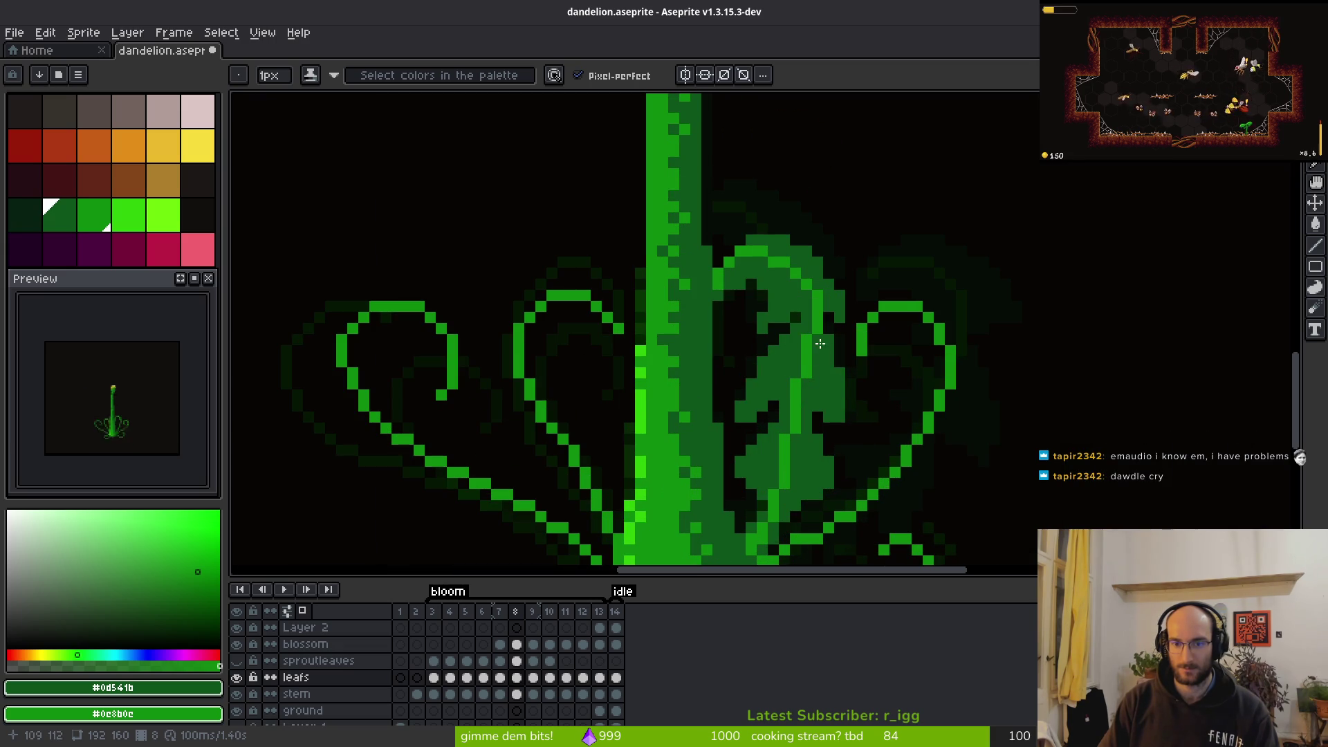
pyautogui.click(806, 340)
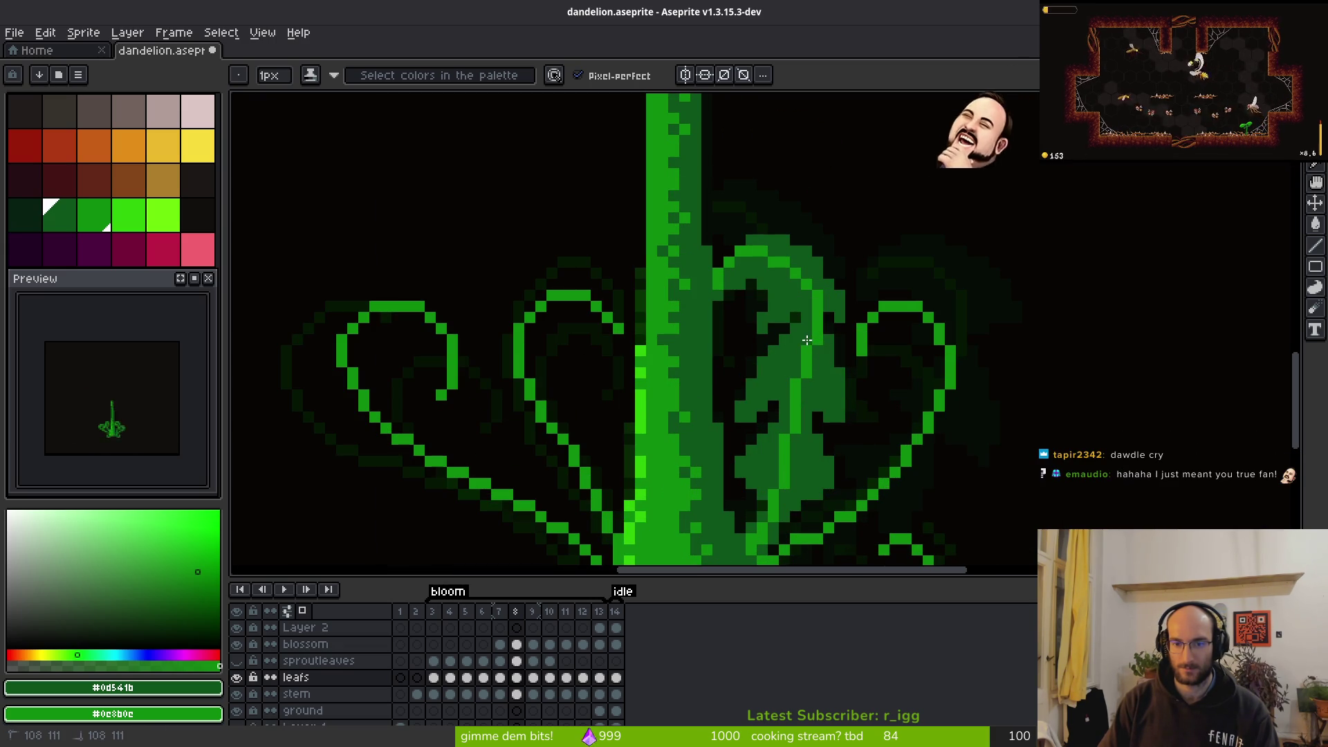
pyautogui.scroll(-3, 806, 339)
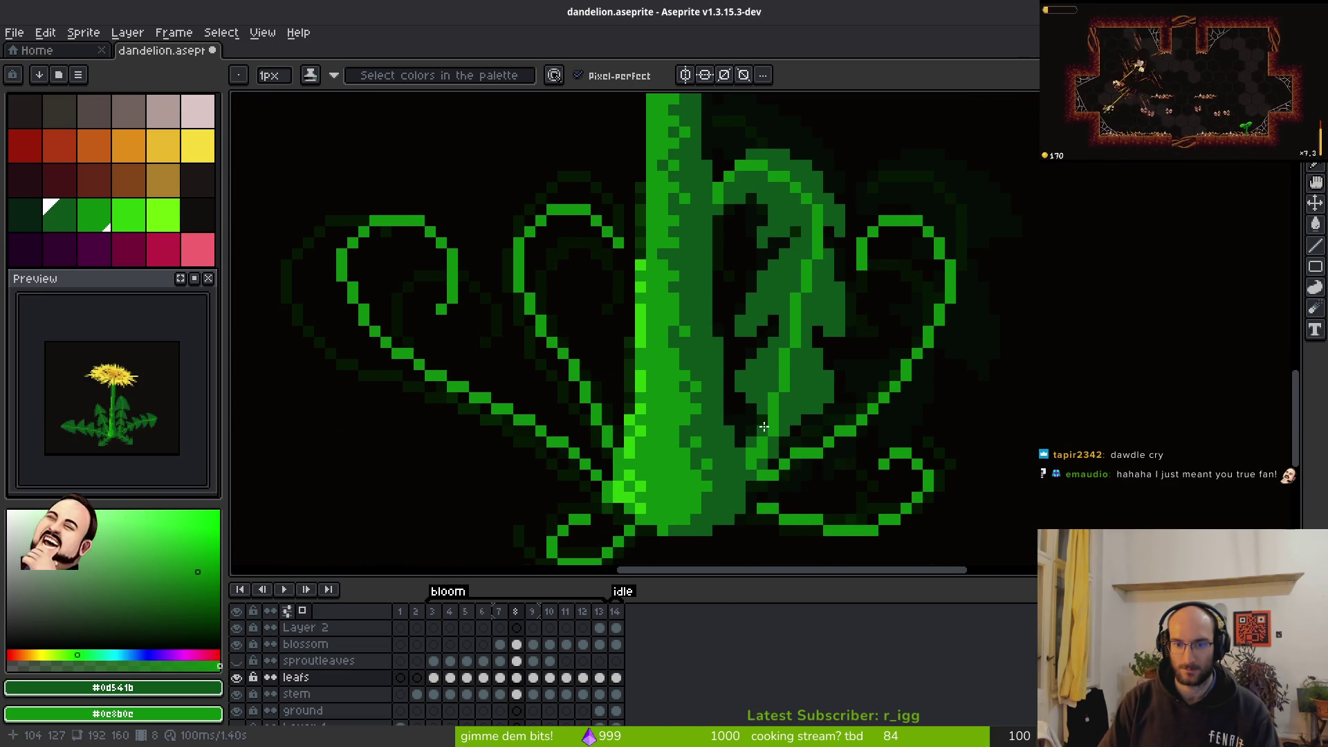
pyautogui.click(799, 342)
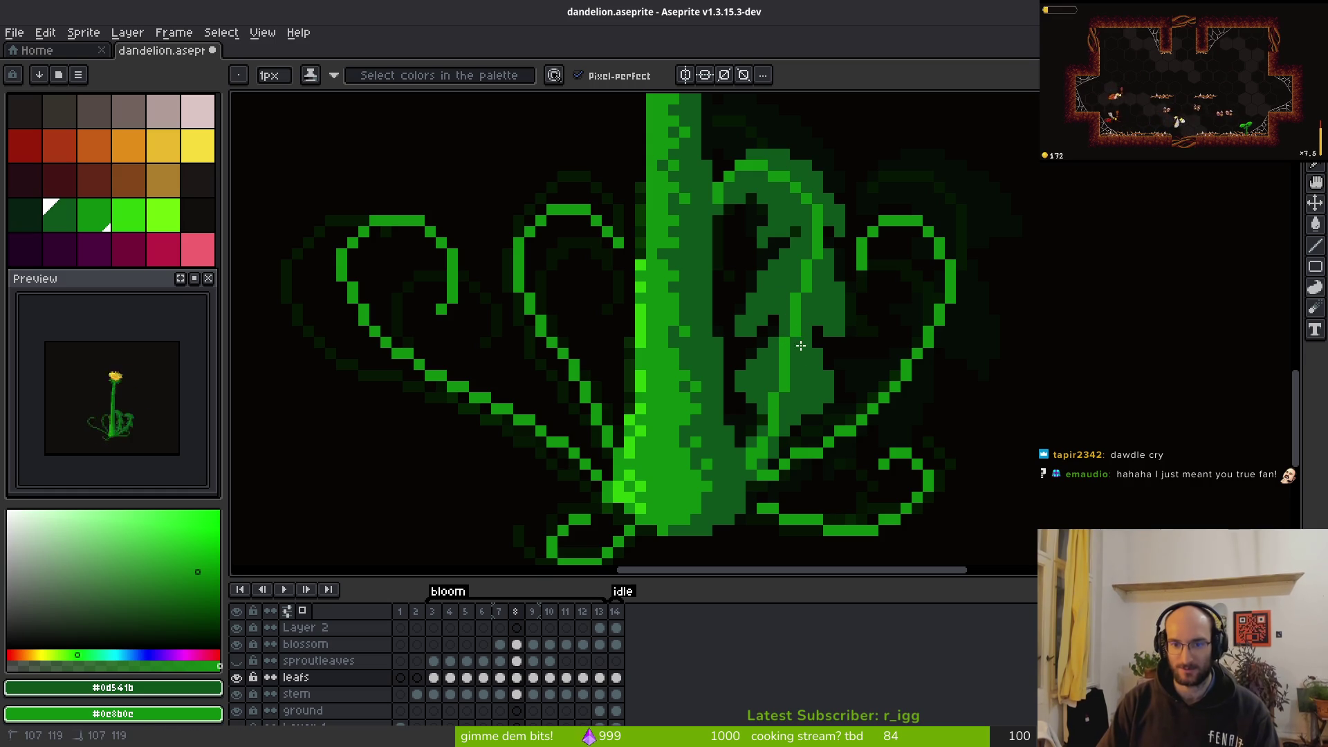
pyautogui.click(809, 209)
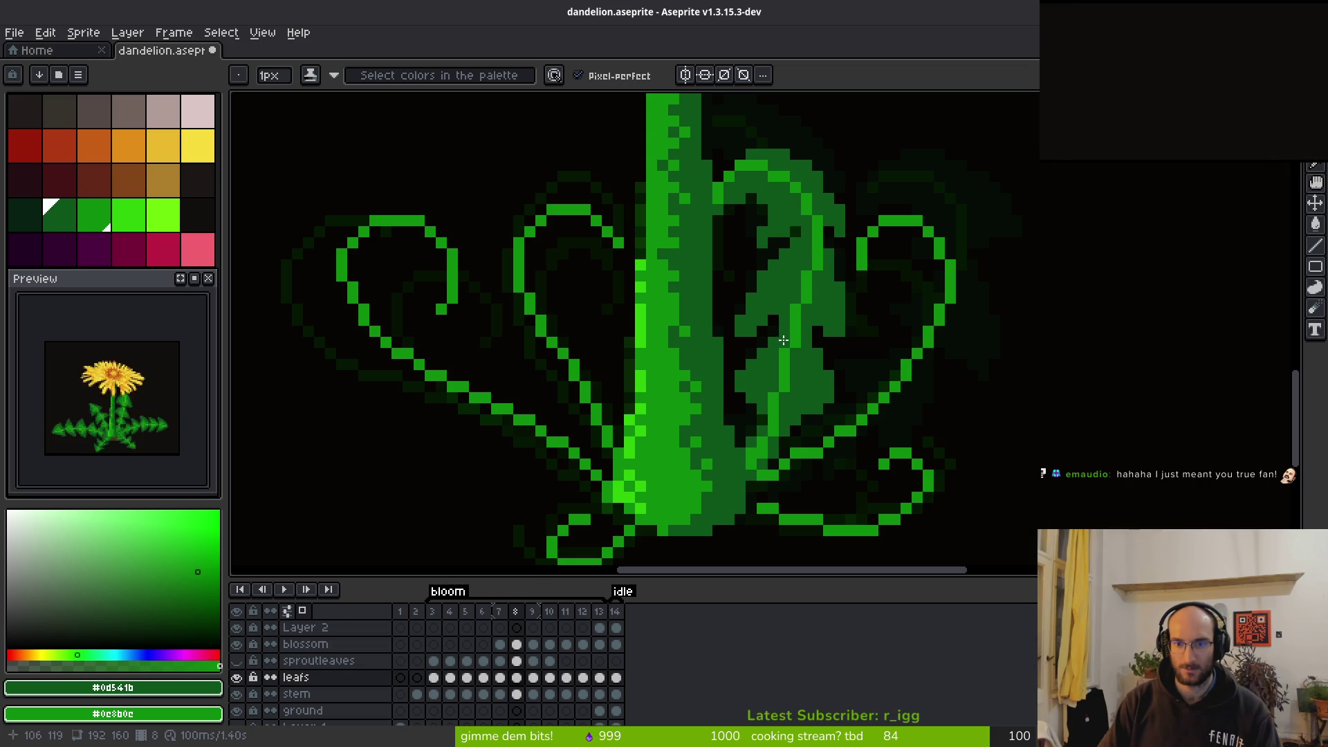
pyautogui.scroll(-3, 848, 315)
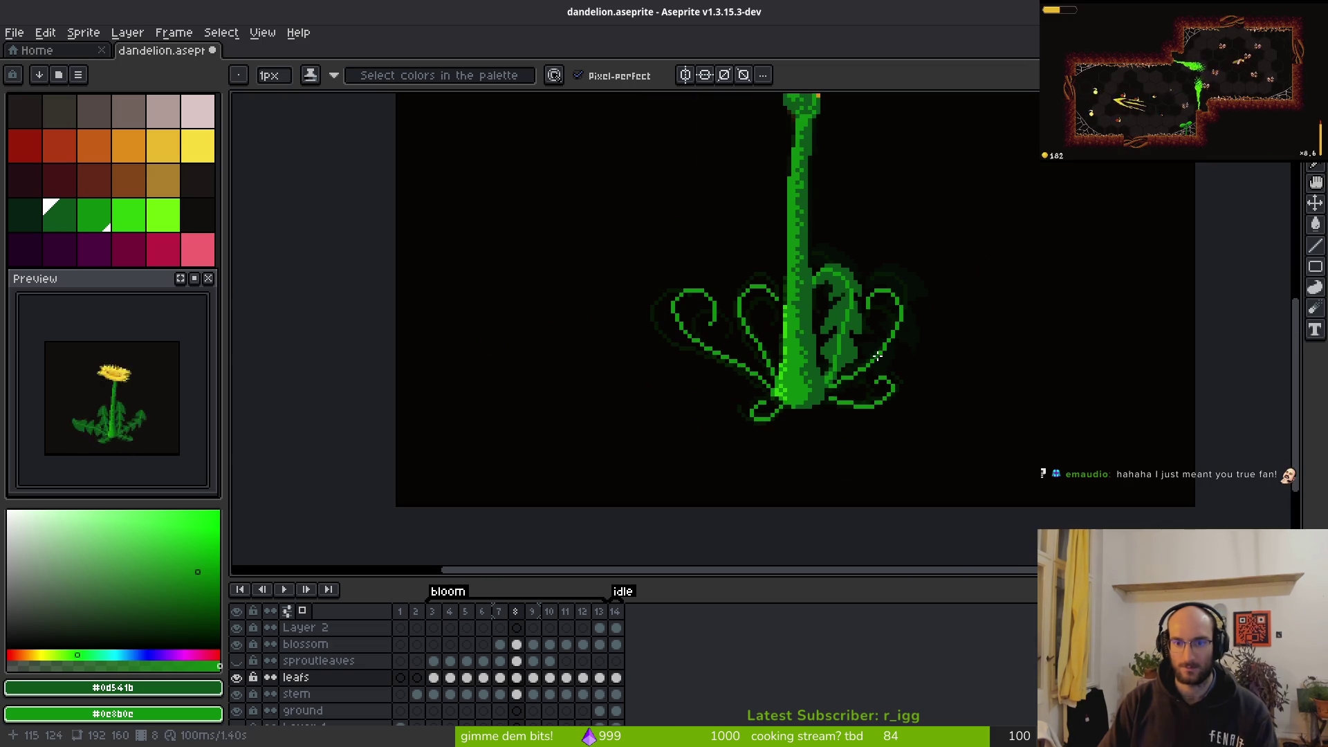
pyautogui.scroll(3, 840, 317)
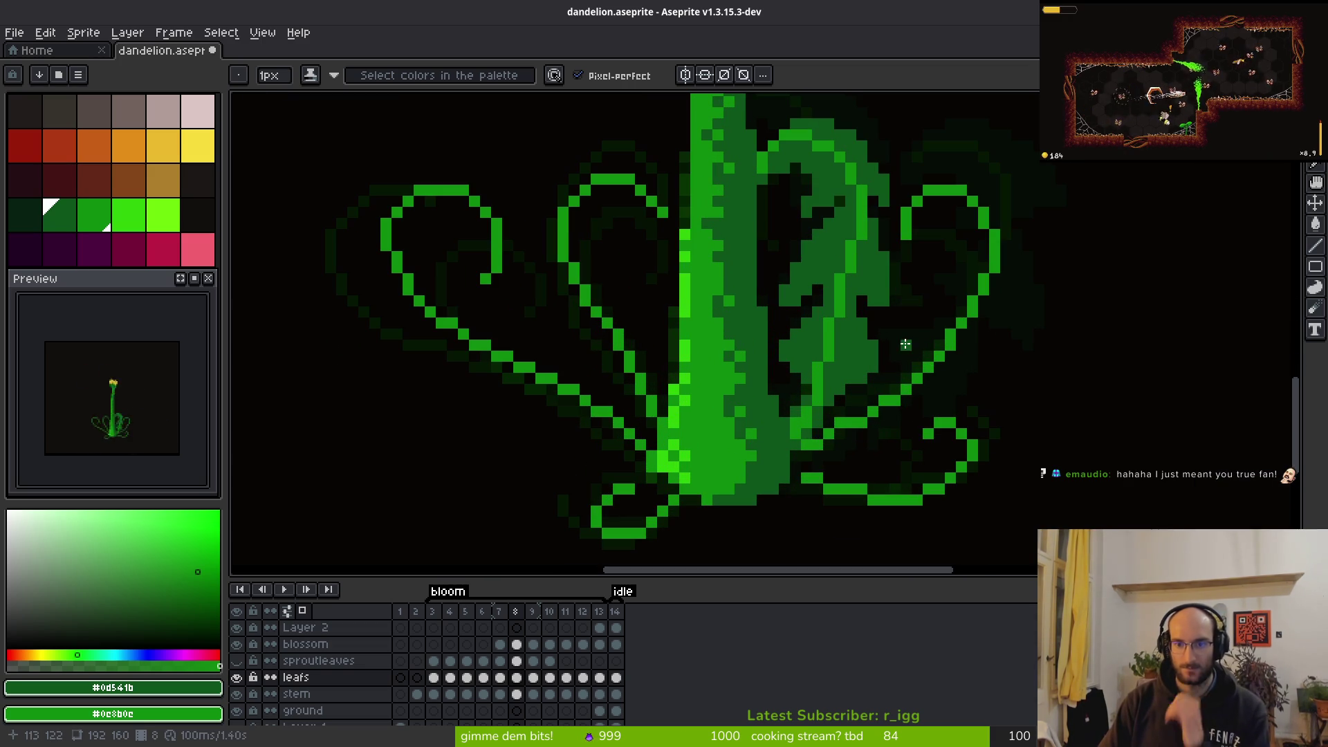
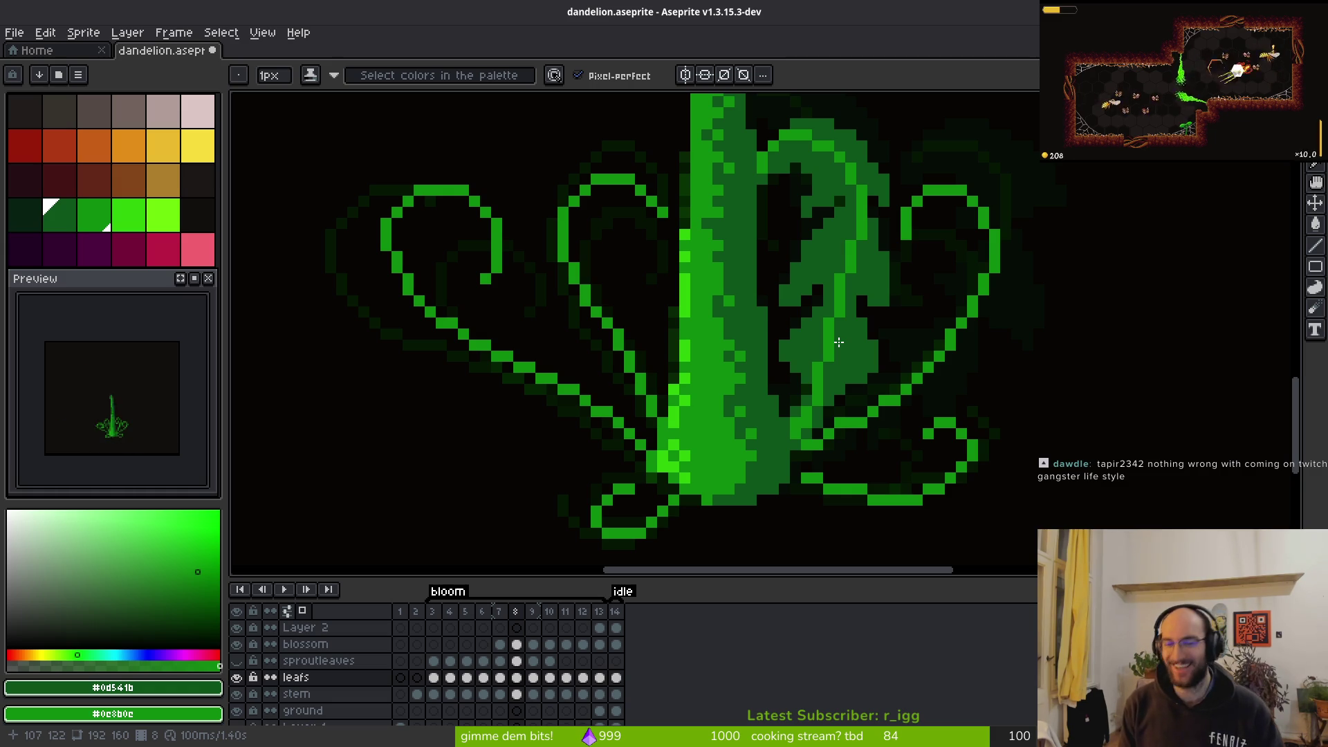
# Step back to frame 8 with the Pencil and zoom out to frame the stem and curled leaves
pyautogui.scroll(3, 816, 379)
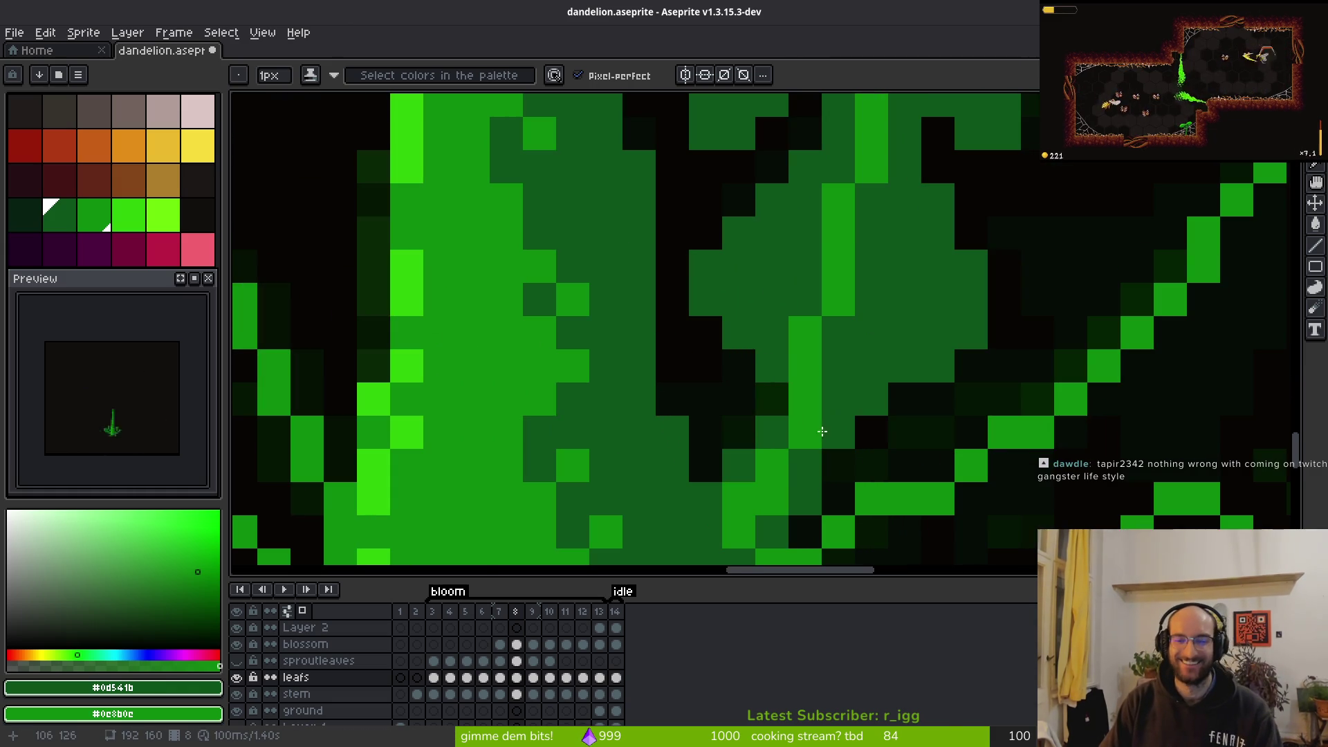
pyautogui.scroll(-3, 888, 336)
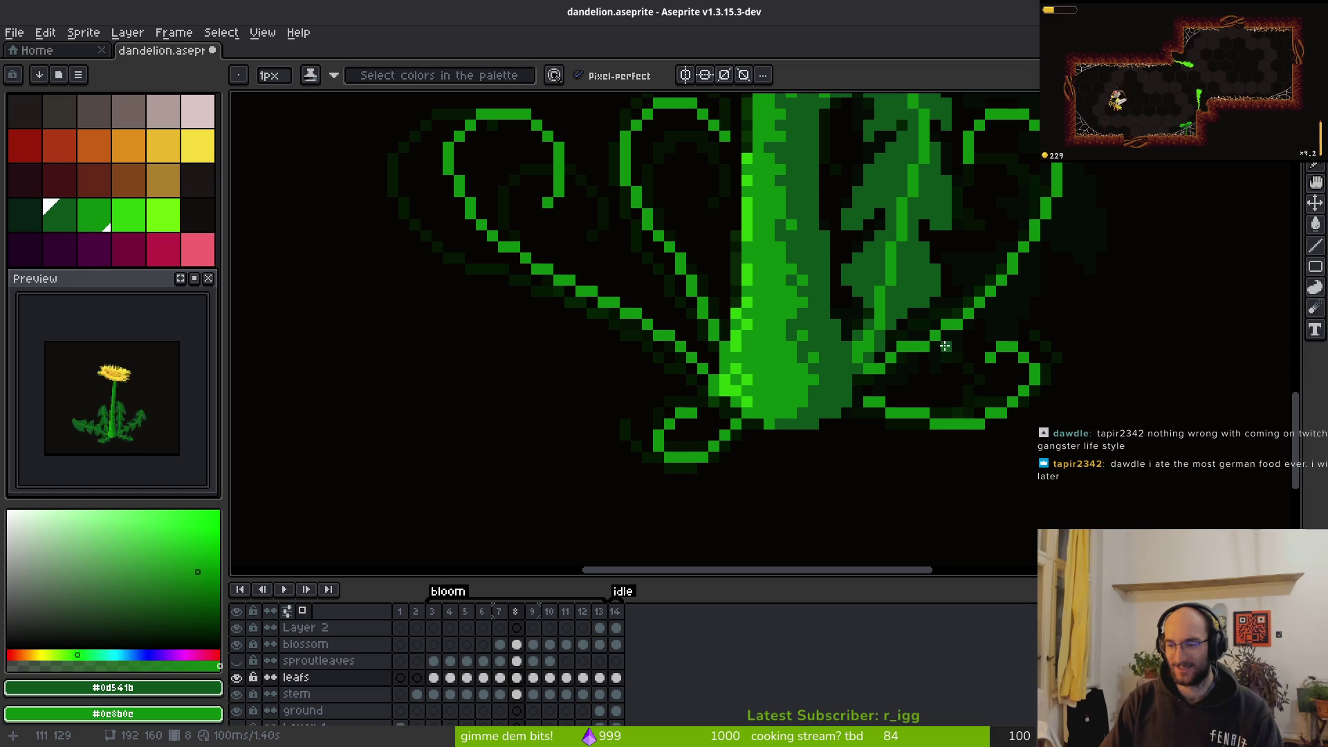
pyautogui.hscroll(2, 944, 344)
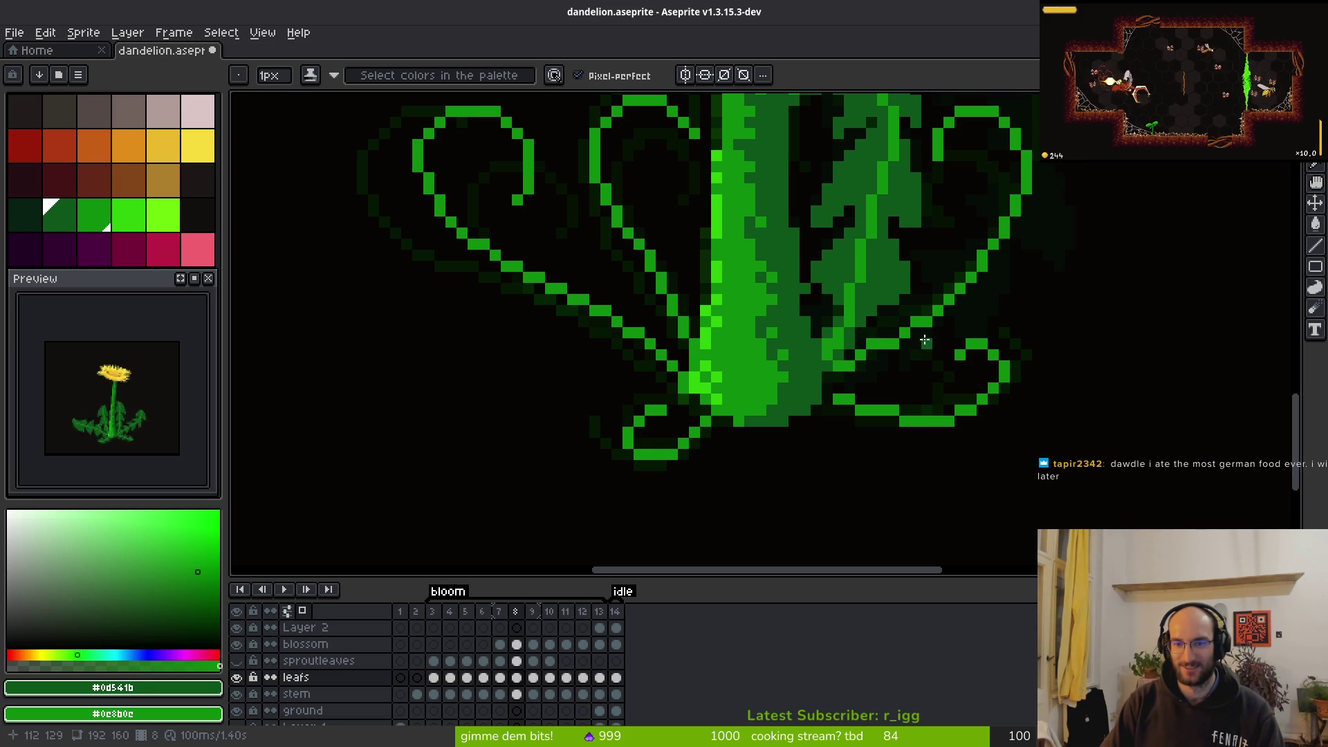
pyautogui.scroll(-3, 925, 339)
pyautogui.scroll(3, 922, 343)
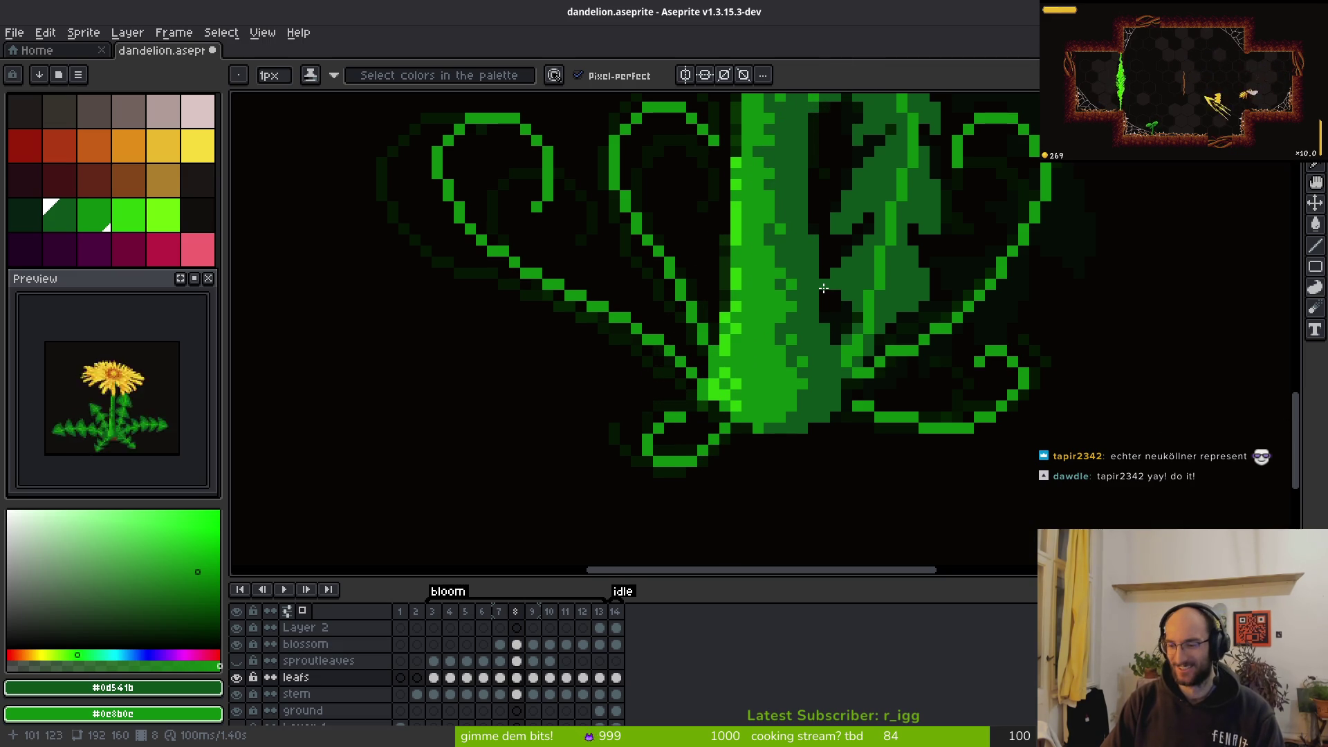
pyautogui.scroll(-4, 823, 288)
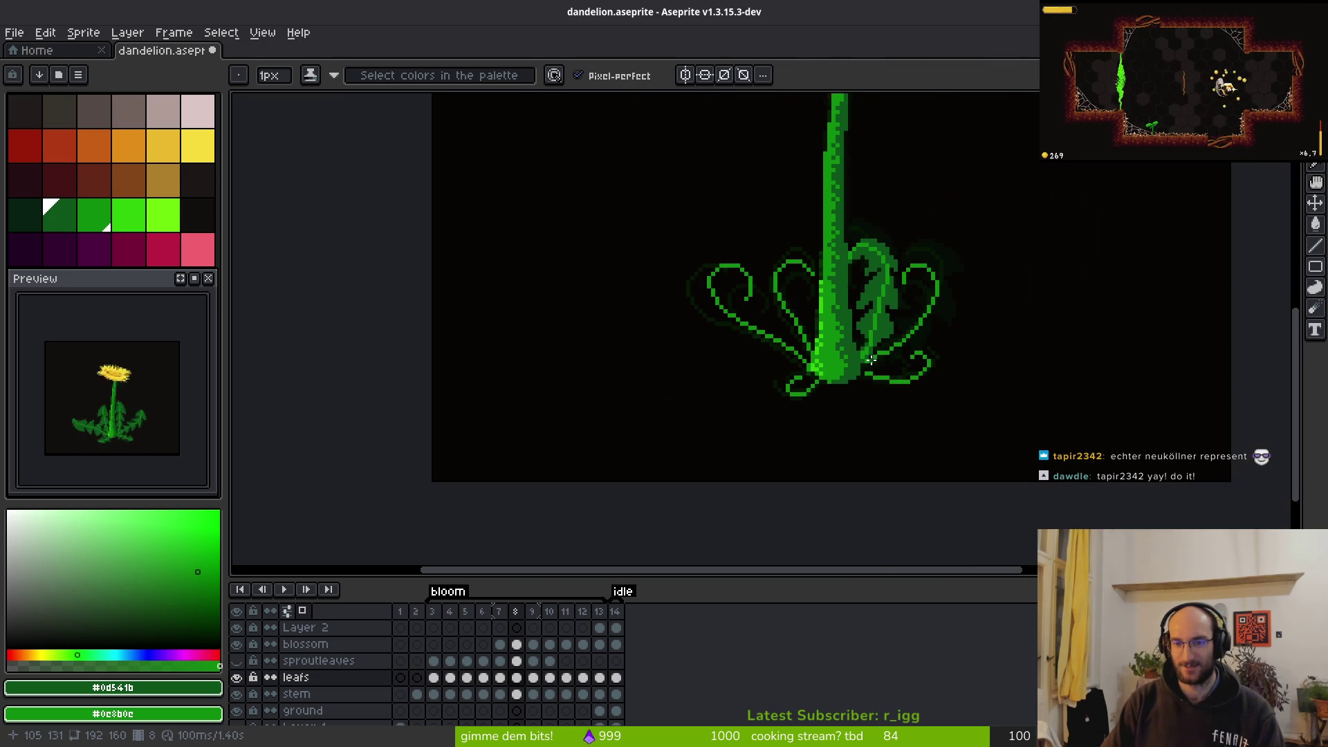
pyautogui.scroll(3, 862, 339)
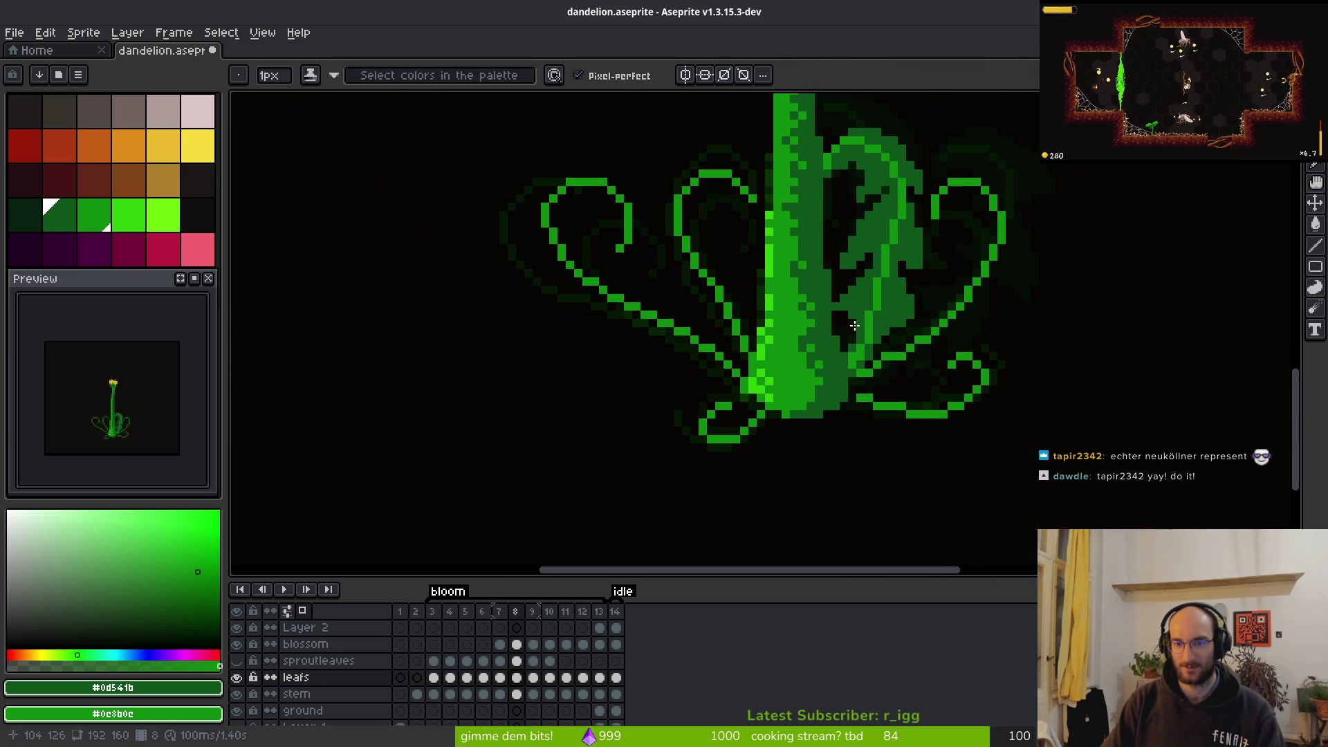
pyautogui.scroll(-5, 946, 399)
pyautogui.scroll(5, 902, 325)
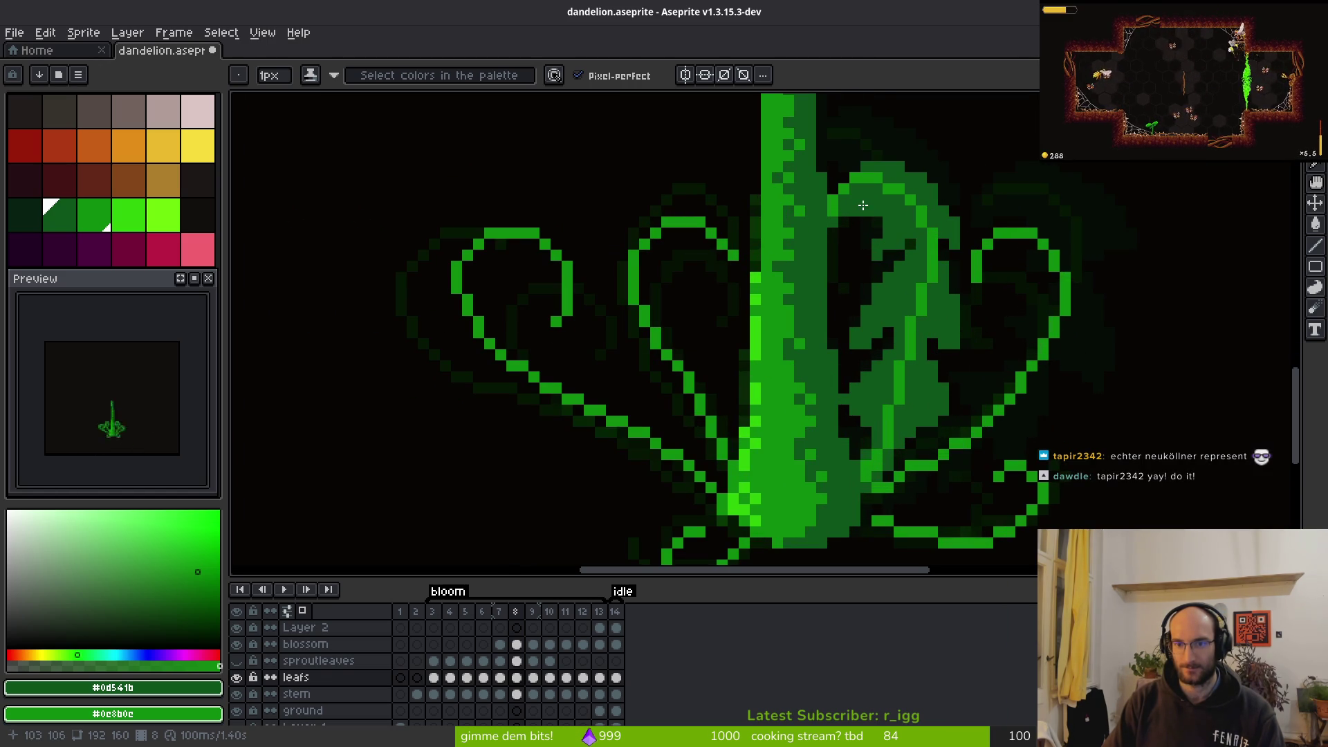
pyautogui.scroll(-3, 894, 180)
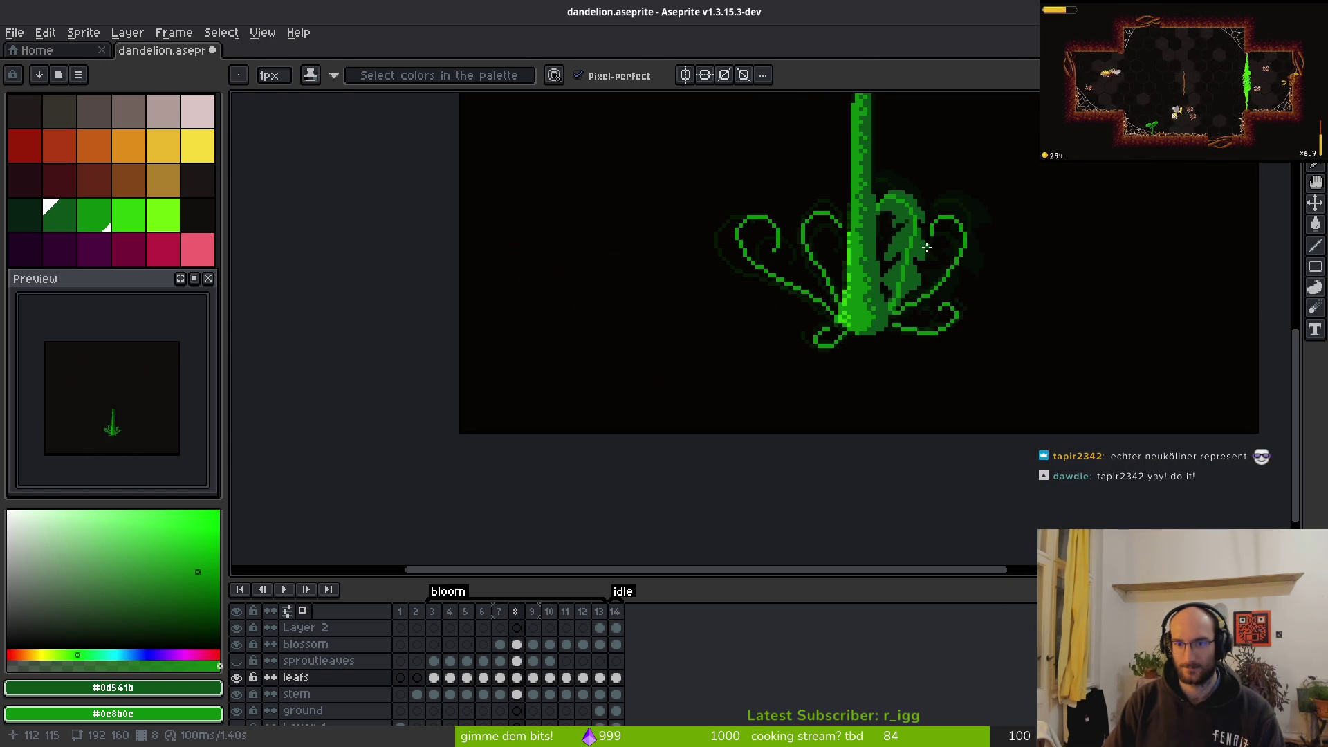
pyautogui.scroll(4, 878, 208)
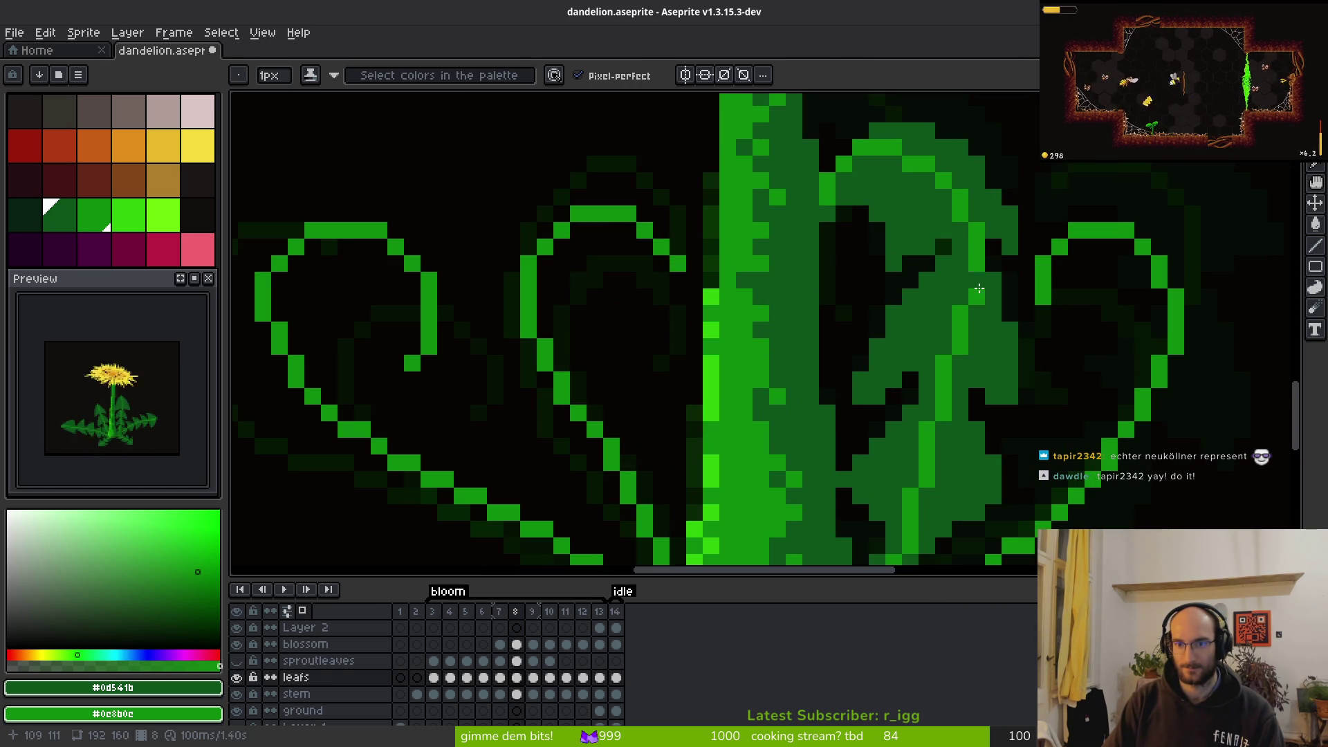
pyautogui.scroll(-4, 969, 286)
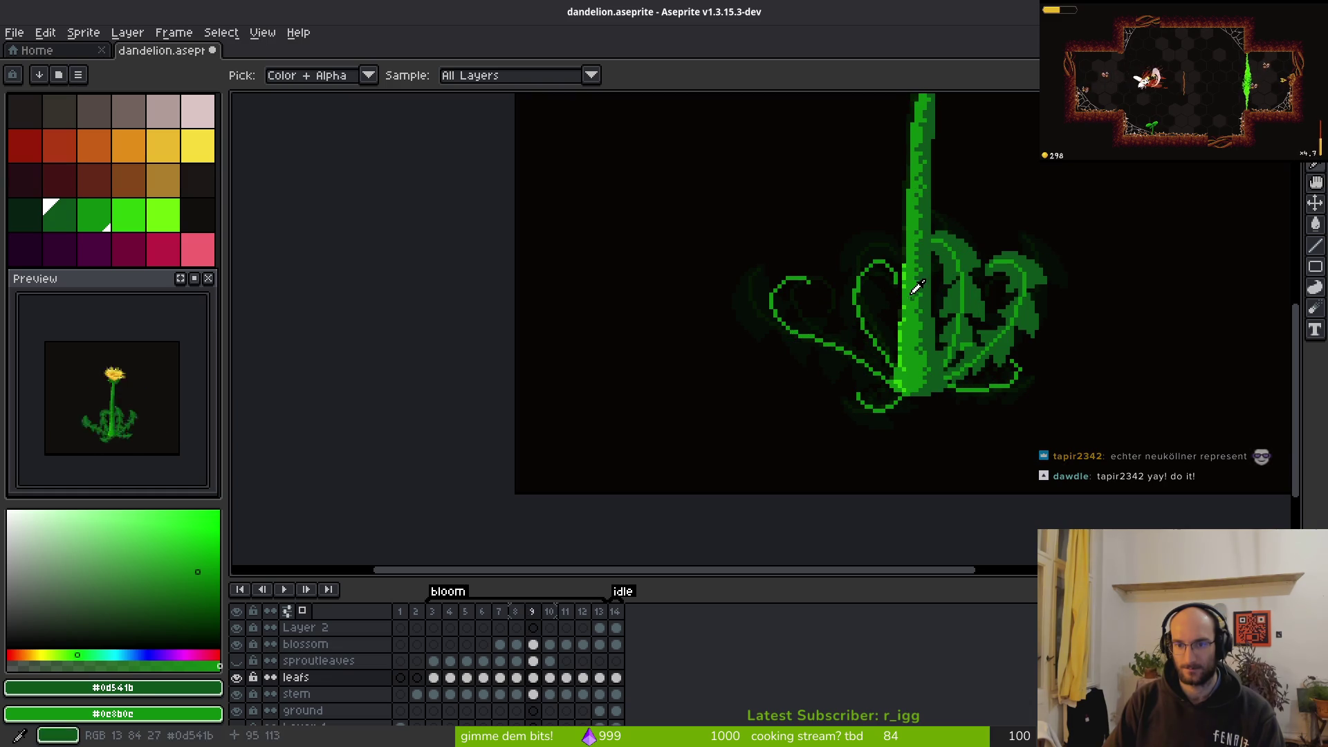
pyautogui.press('Left')
pyautogui.press('b')
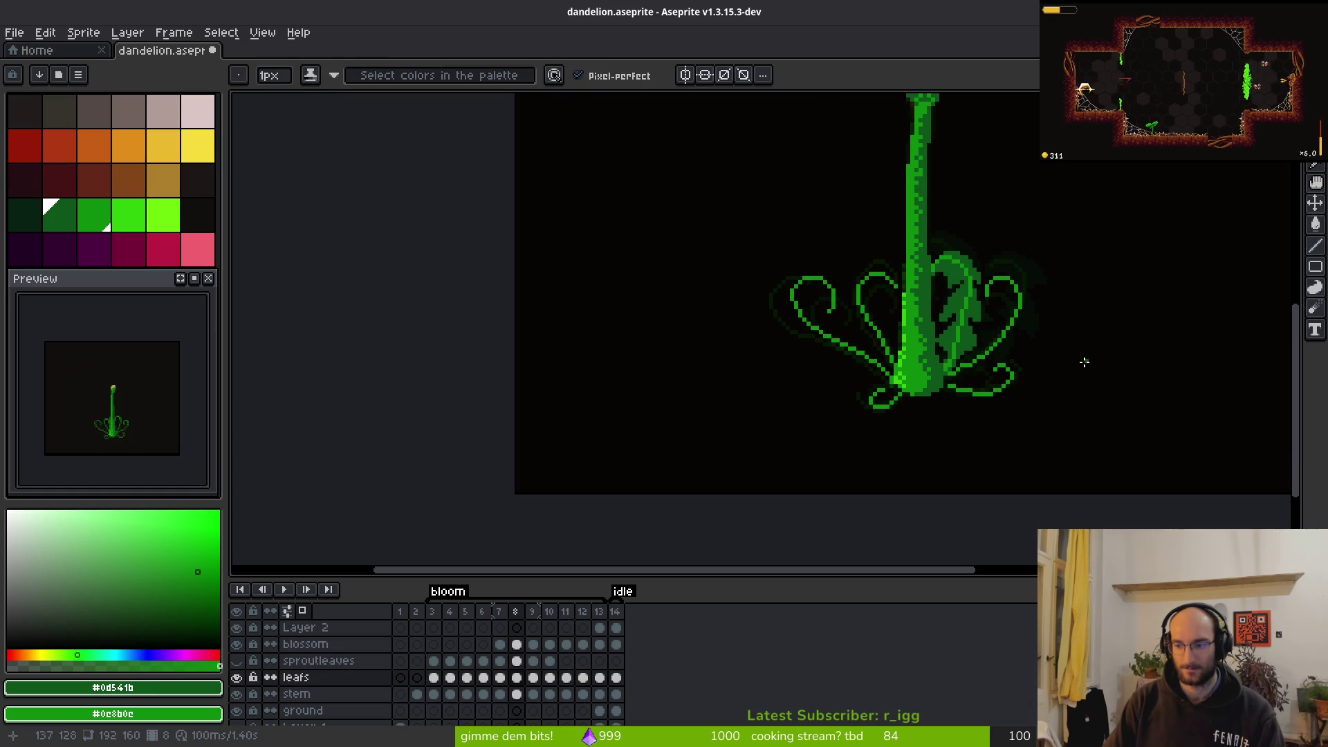
pyautogui.scroll(4, 908, 312)
pyautogui.press('Return')
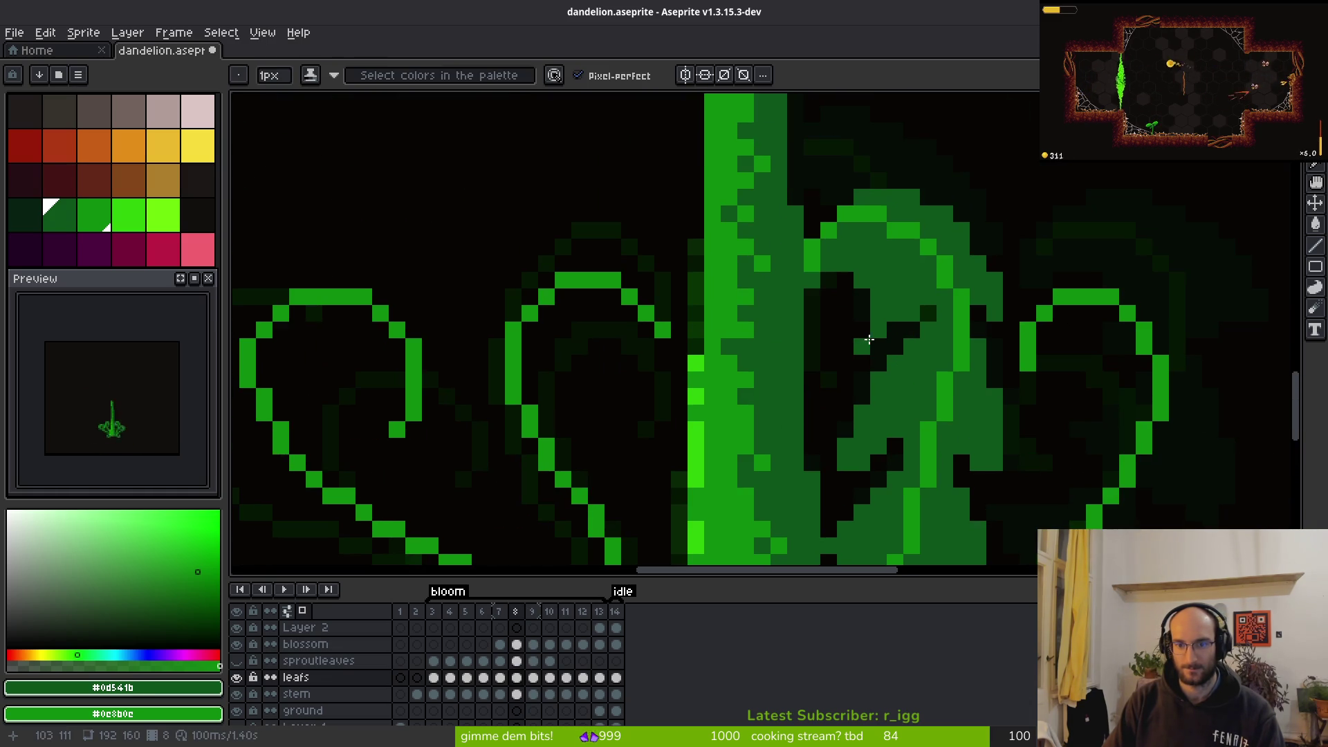
pyautogui.scroll(-4, 987, 369)
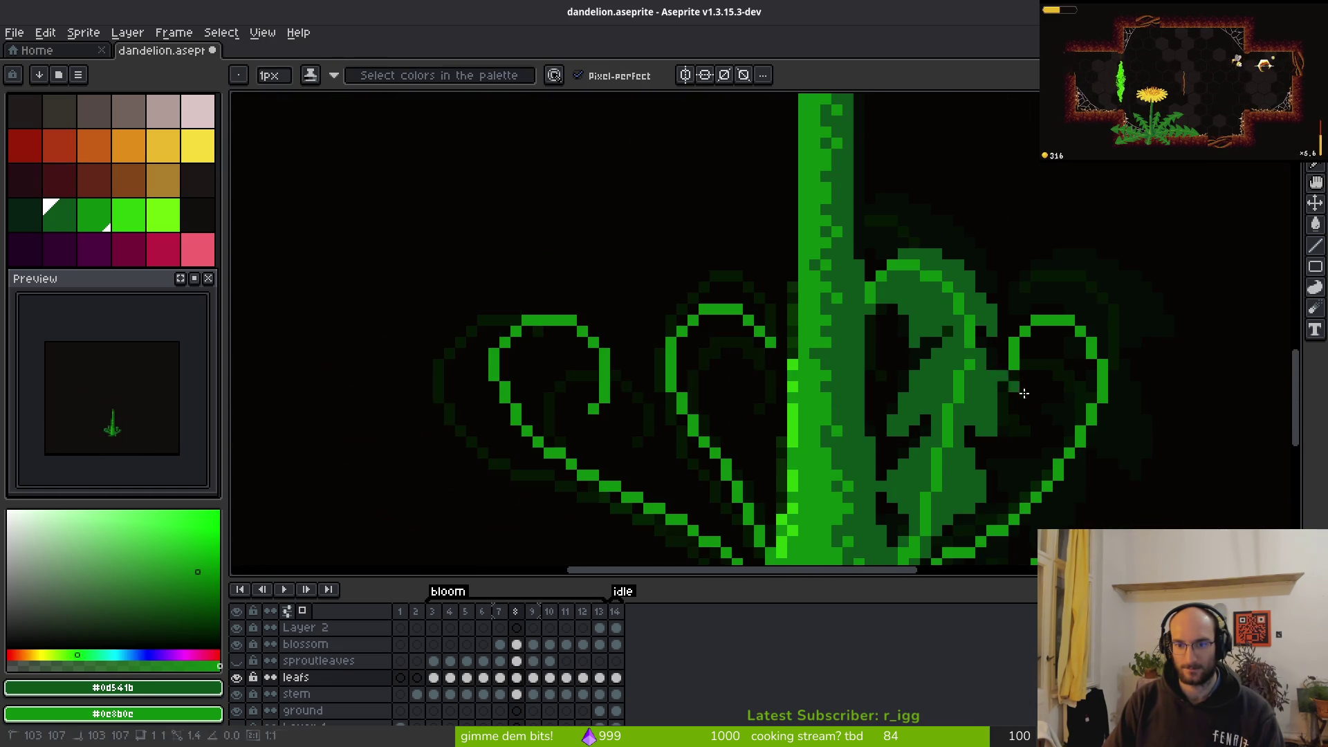
pyautogui.scroll(1, 1032, 417)
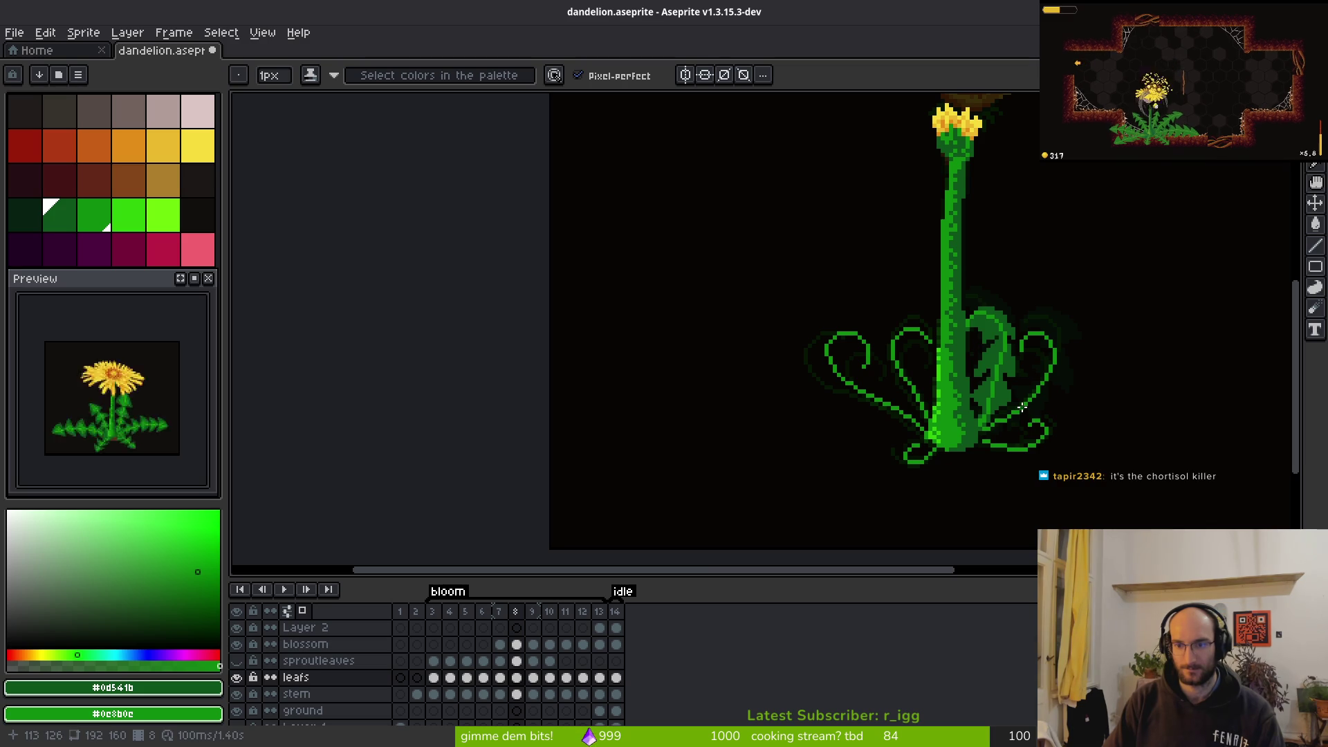
pyautogui.scroll(2, 1008, 389)
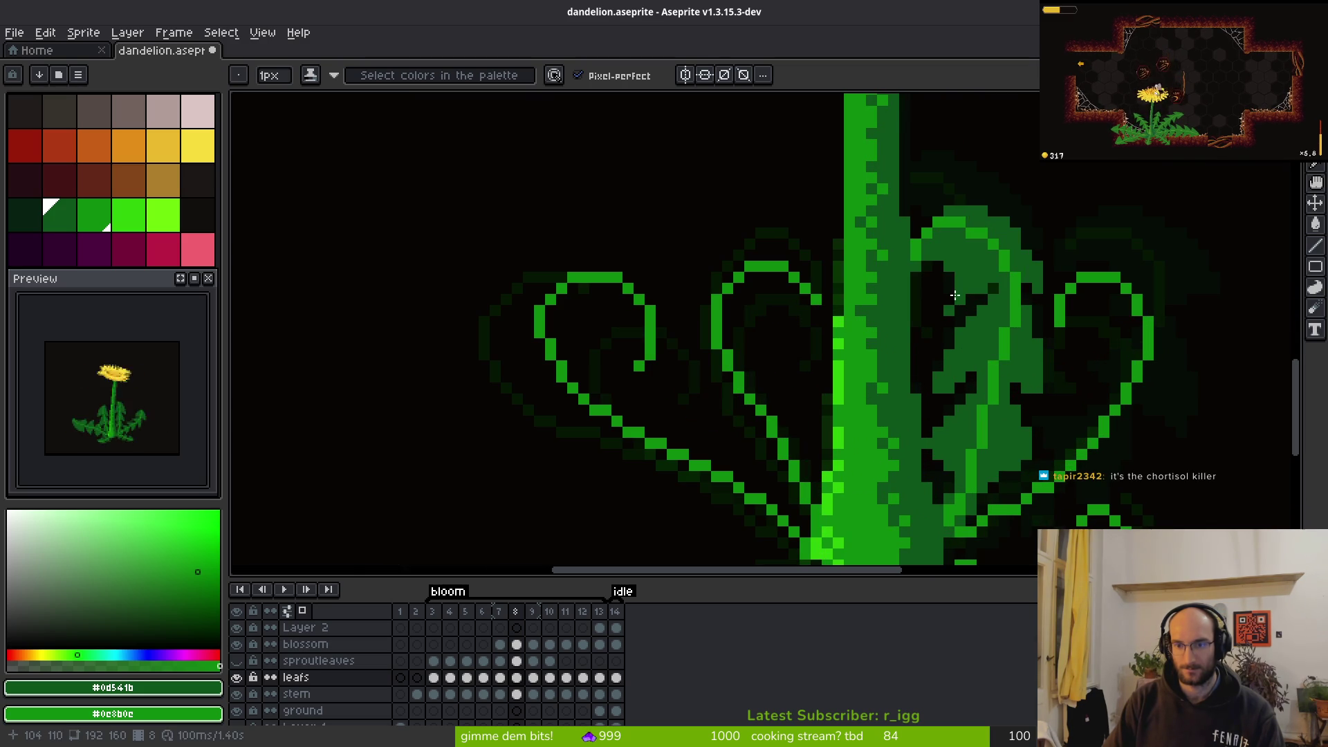
pyautogui.scroll(-3, 947, 297)
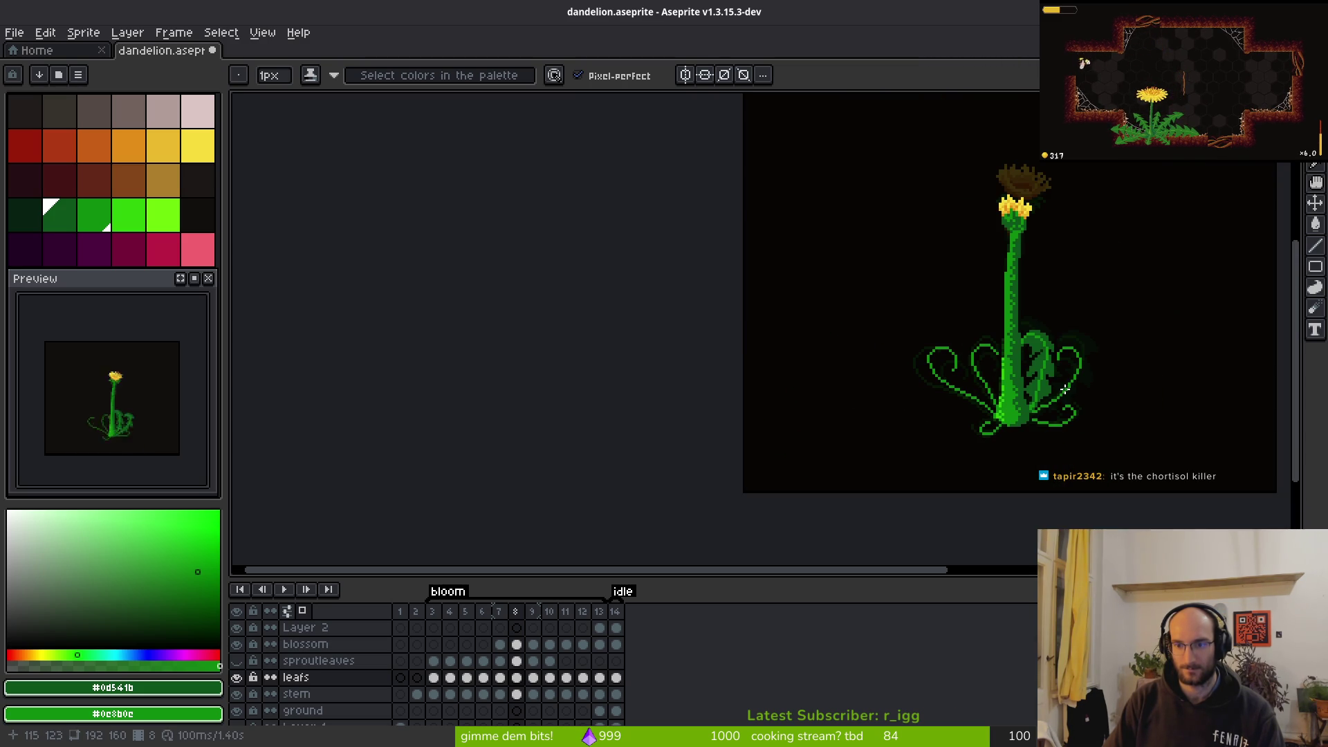
pyautogui.scroll(4, 1064, 390)
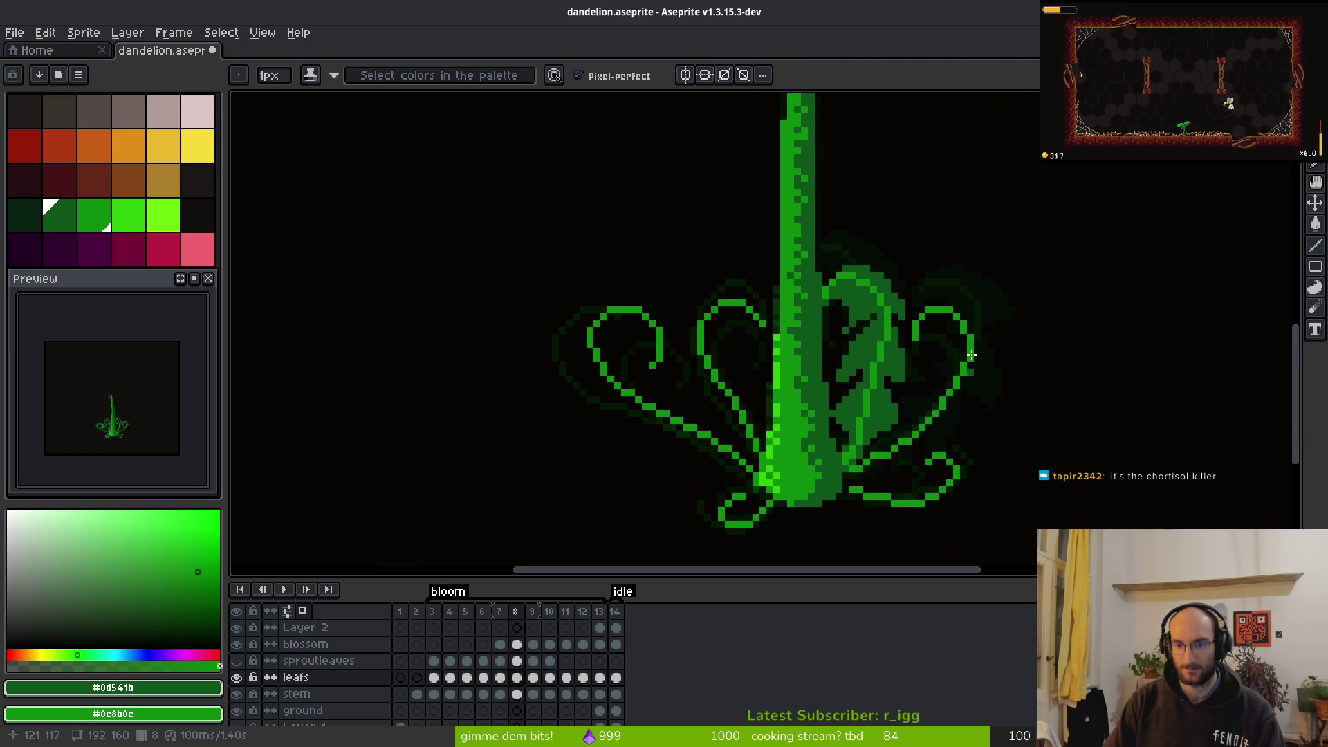
pyautogui.scroll(2, 923, 328)
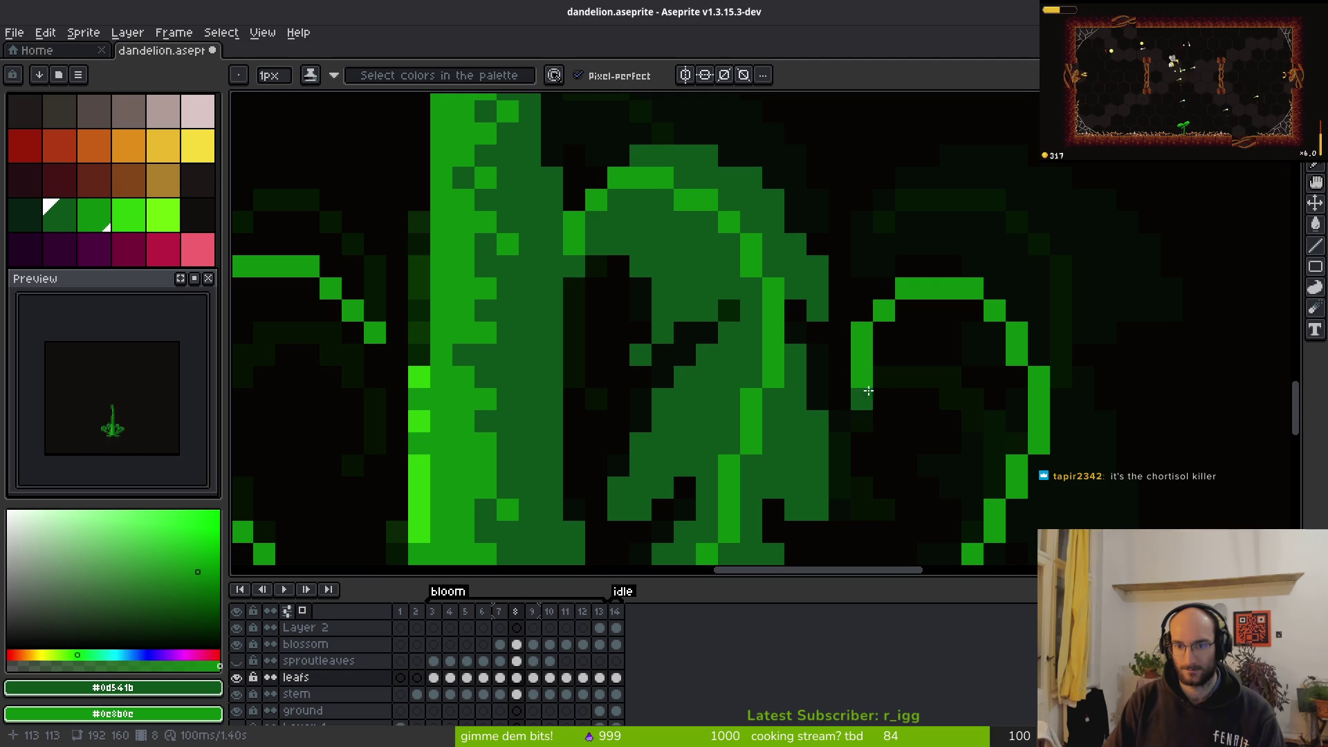
# Draw the left curled leaf tip's top edge and mid-green fill, undoing two darkened edge pixels
pyautogui.moveTo(931, 332)
pyautogui.mouseDown()
pyautogui.moveTo(972, 333)
pyautogui.moveTo(990, 369)
pyautogui.mouseUp()
pyautogui.moveTo(961, 433); pyautogui.dragTo(988, 380)
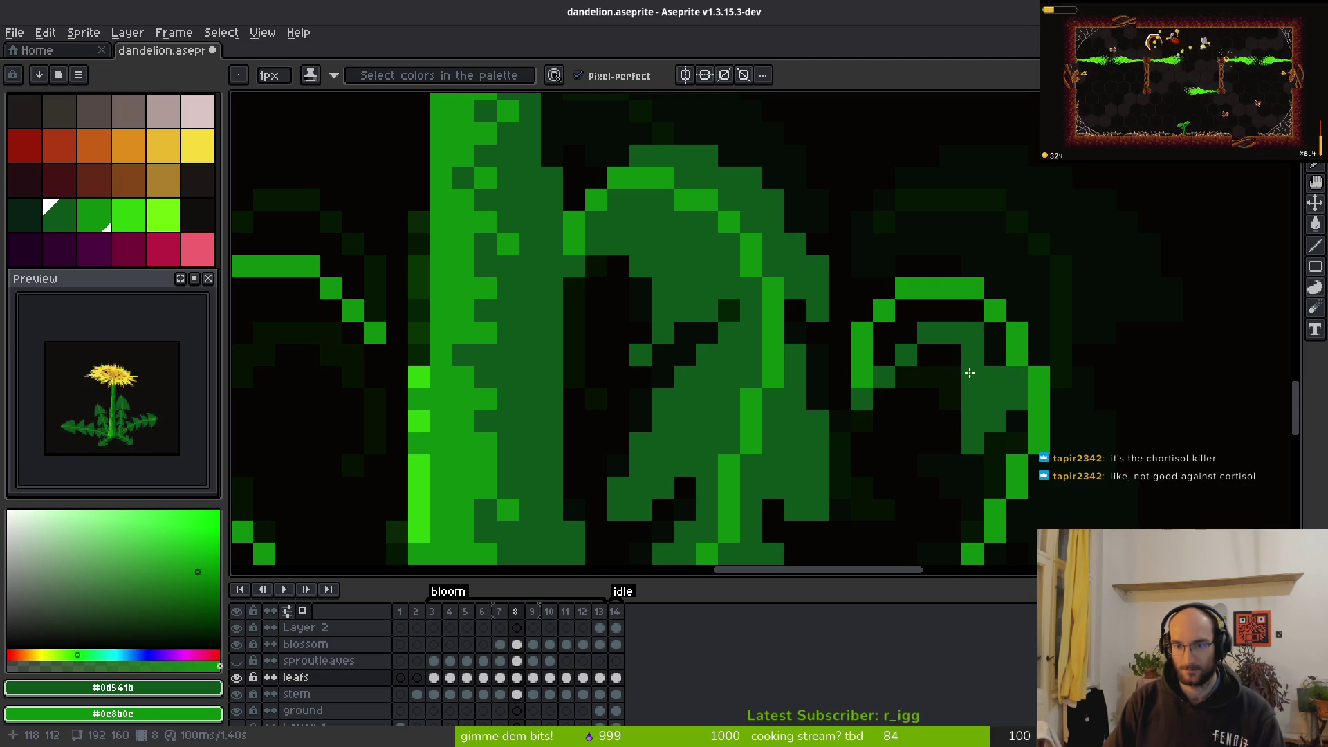
pyautogui.moveTo(888, 342)
pyautogui.mouseDown()
pyautogui.moveTo(938, 311)
pyautogui.moveTo(903, 313)
pyautogui.mouseUp()
pyautogui.hscroll(1, 996, 362)
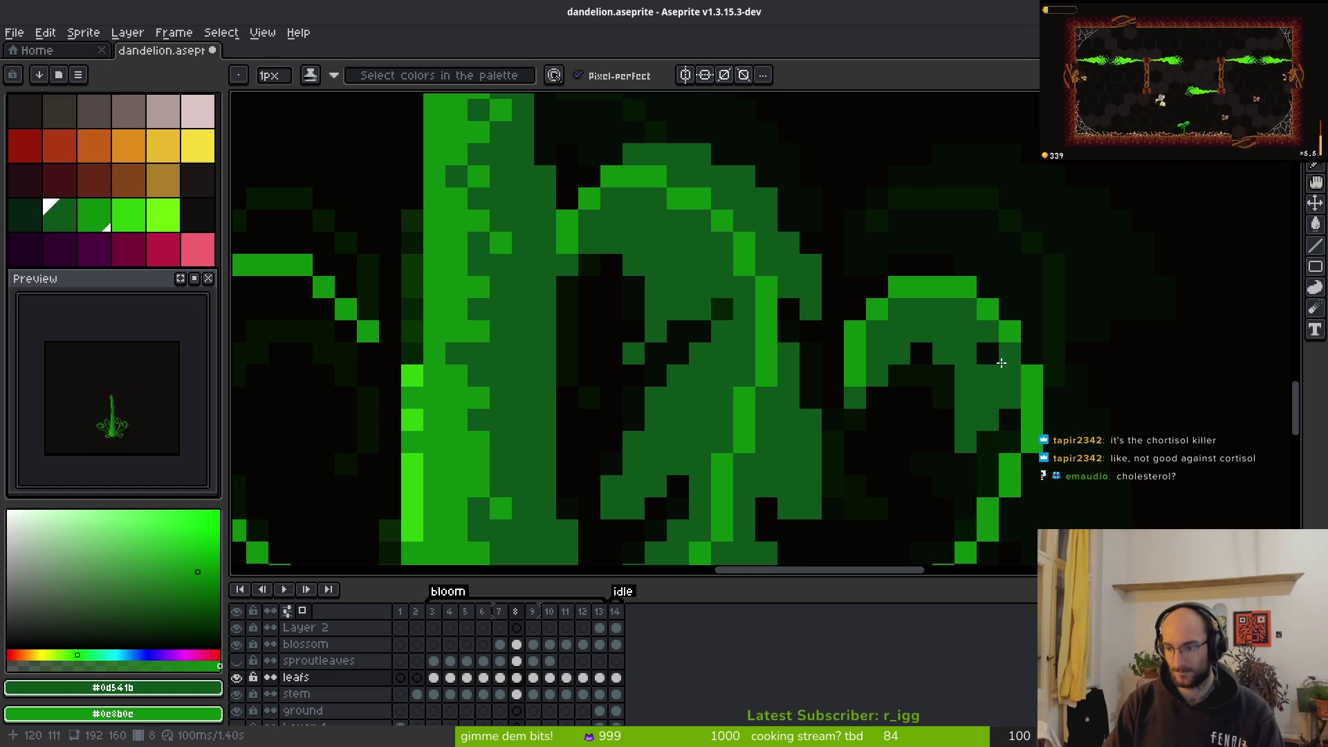
pyautogui.scroll(-5, 961, 346)
pyautogui.hscroll(3, 961, 346)
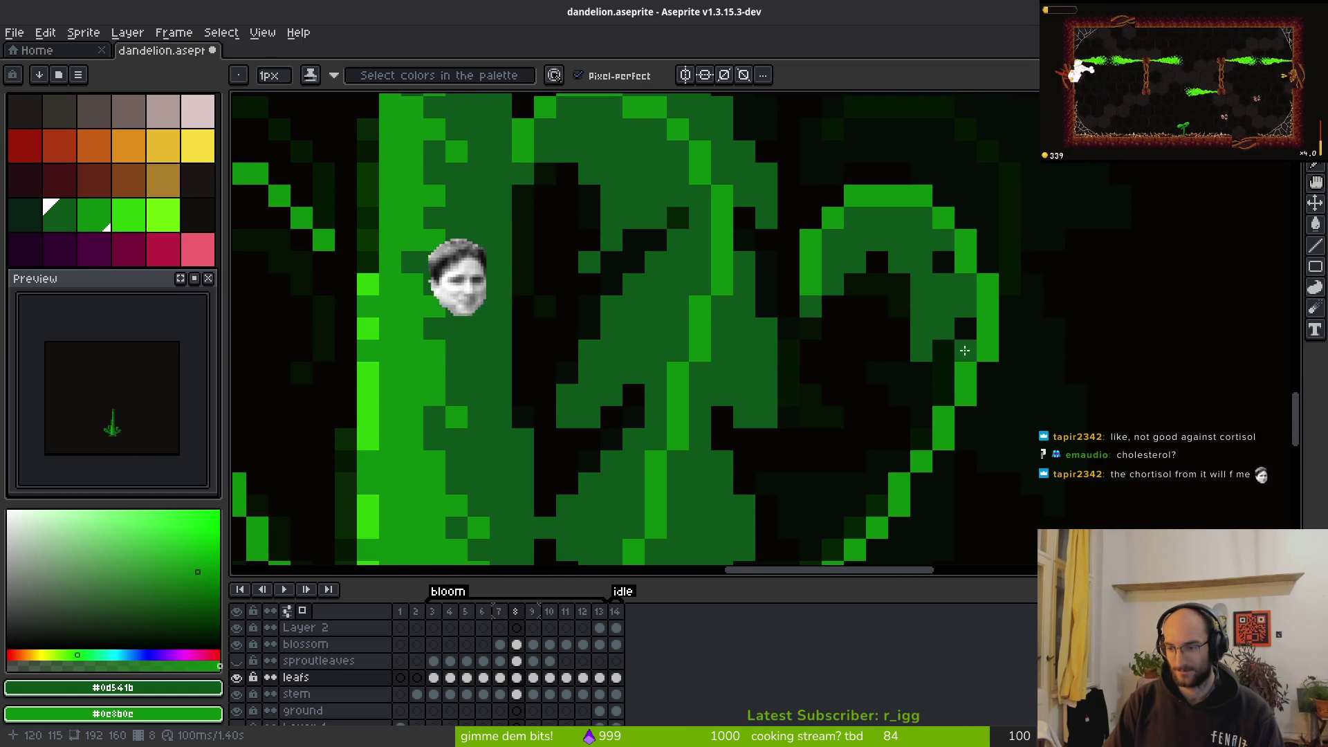
pyautogui.moveTo(951, 337); pyautogui.dragTo(953, 336)
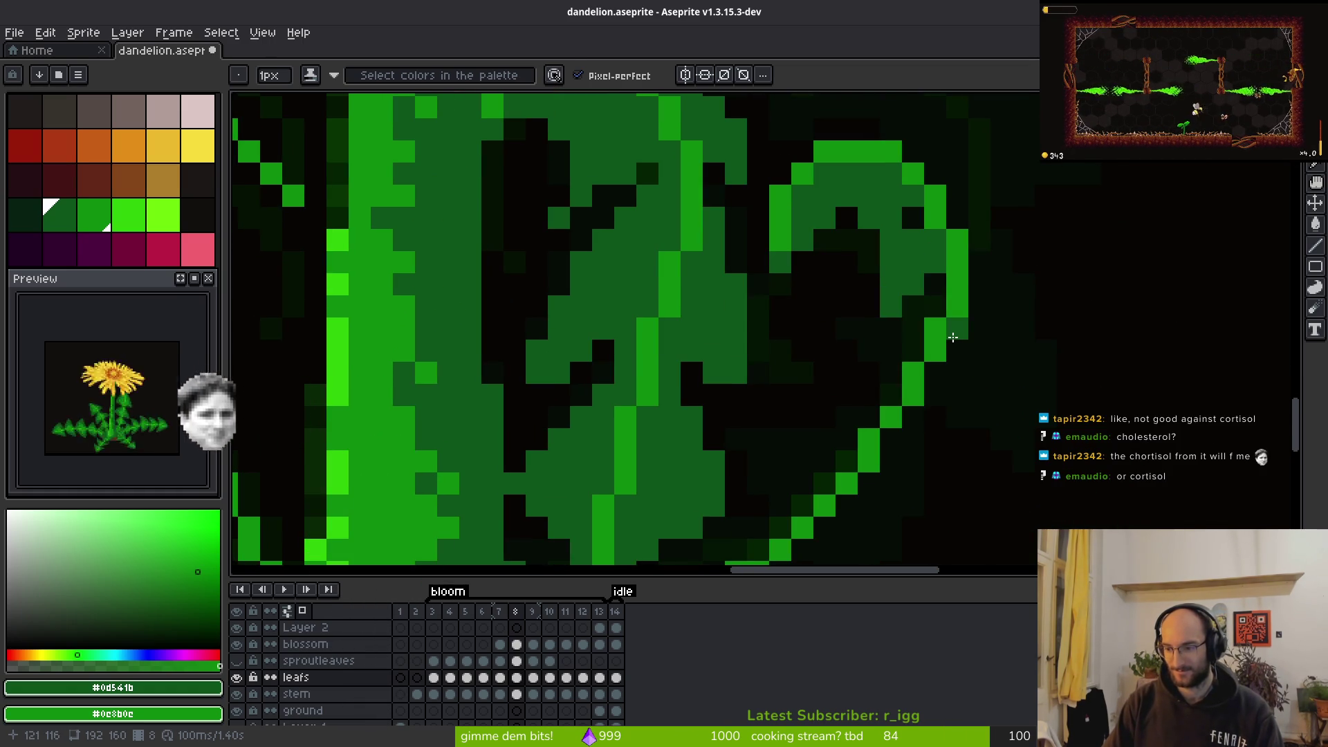
pyautogui.moveTo(953, 337); pyautogui.dragTo(926, 337)
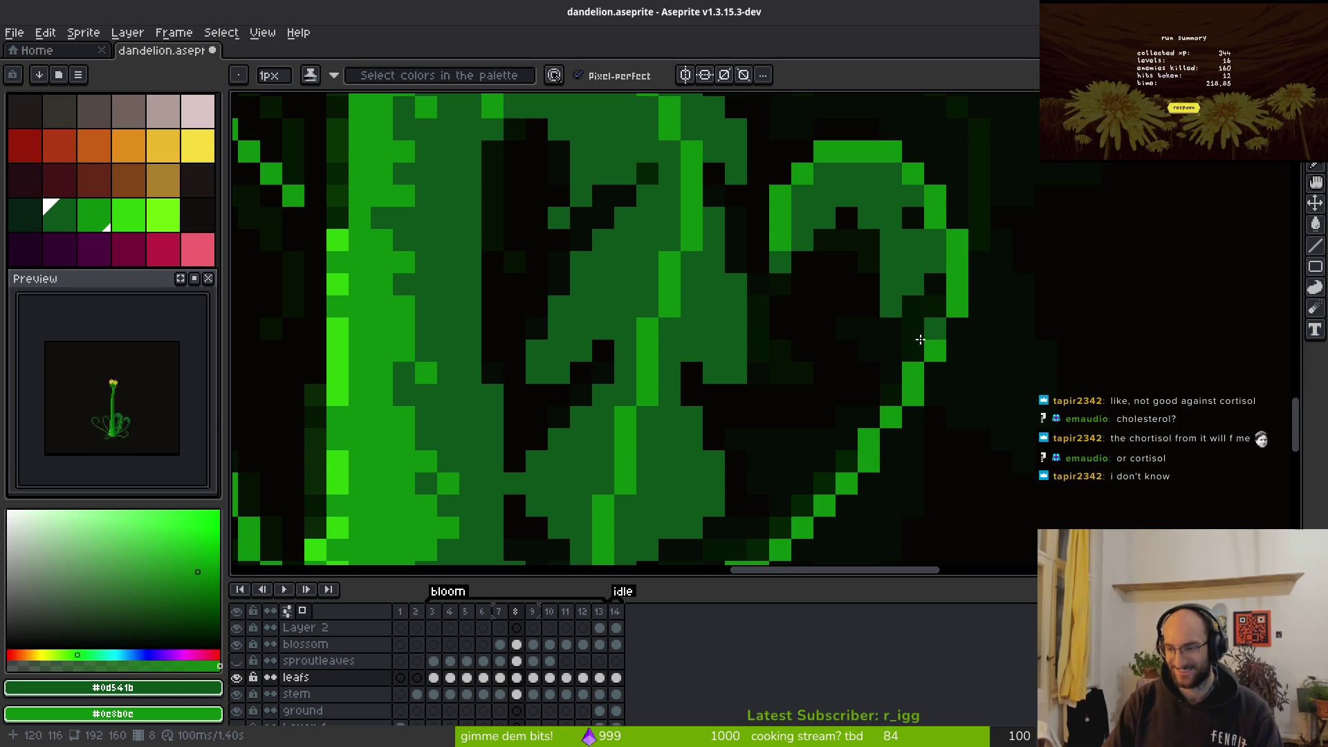
pyautogui.hotkey('ctrl', 'z')
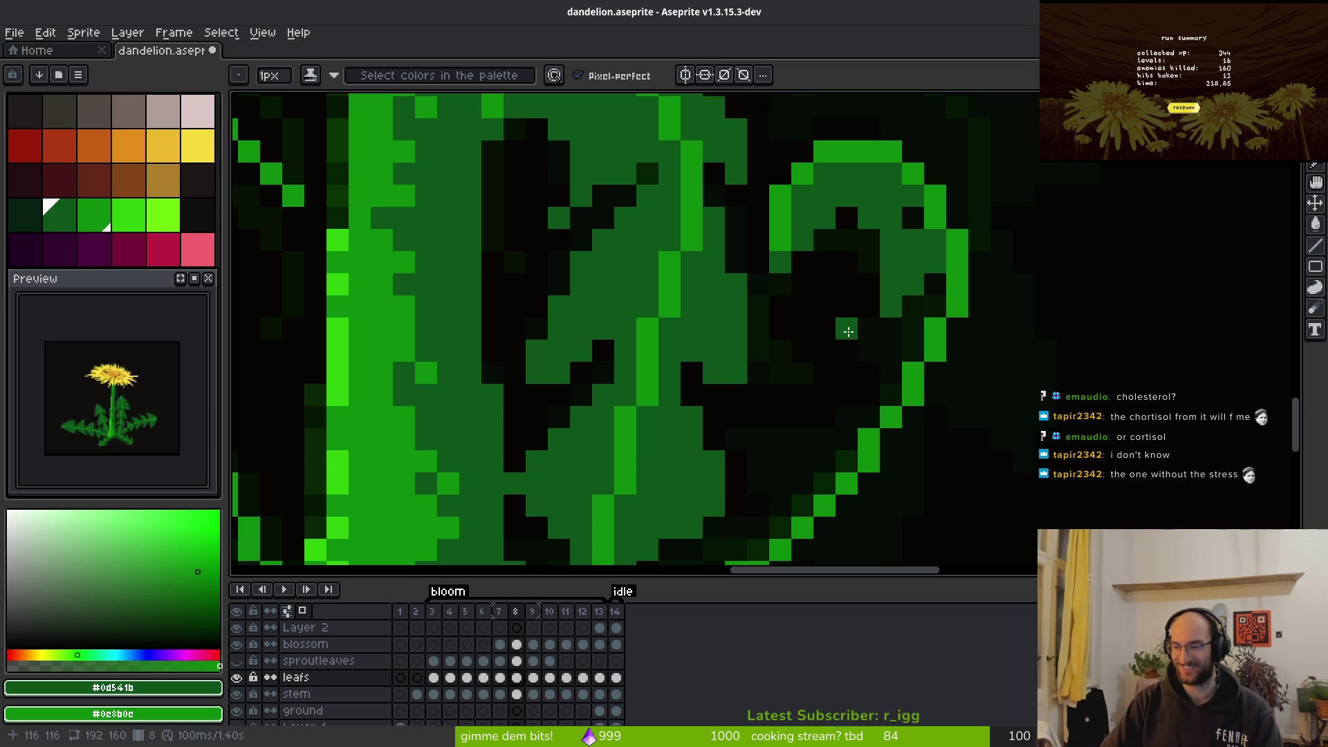
# Extend the curl's top edge and trace a green outline down its right side on frame 8
pyautogui.scroll(3, 899, 332)
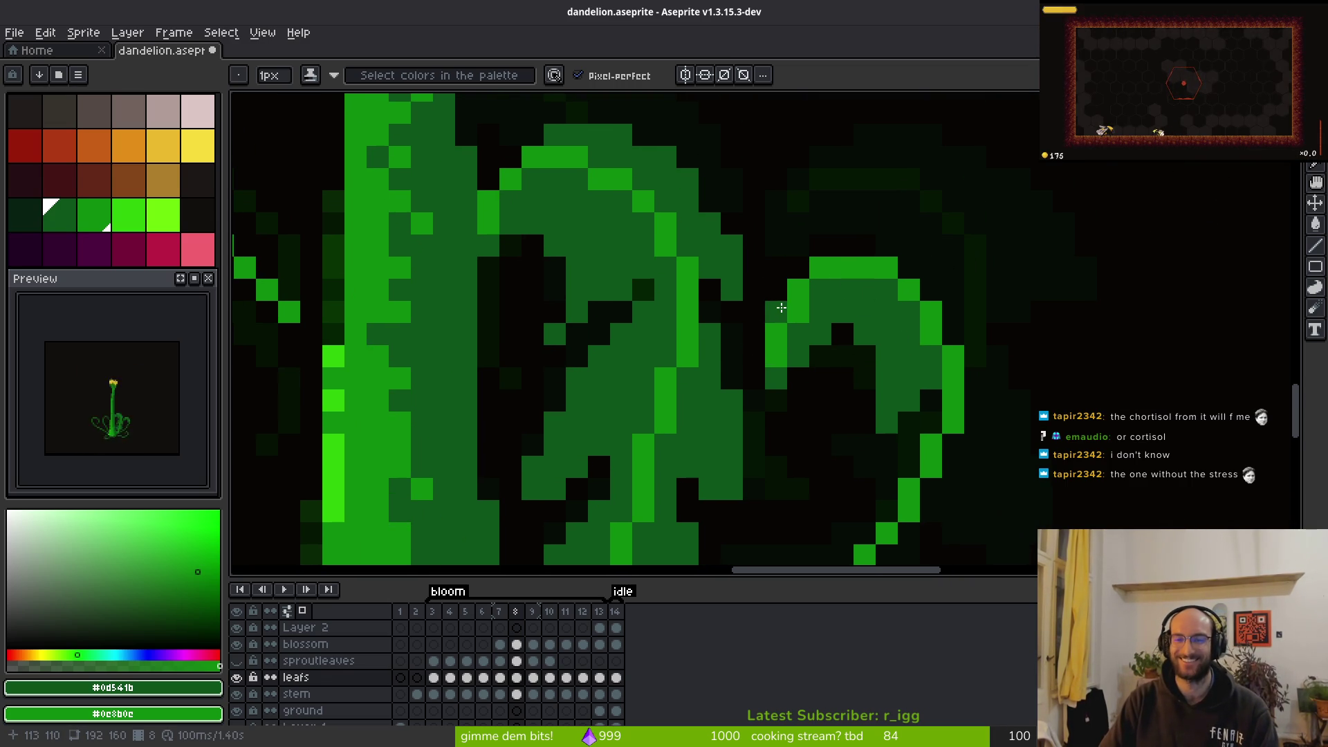
pyautogui.click(798, 268)
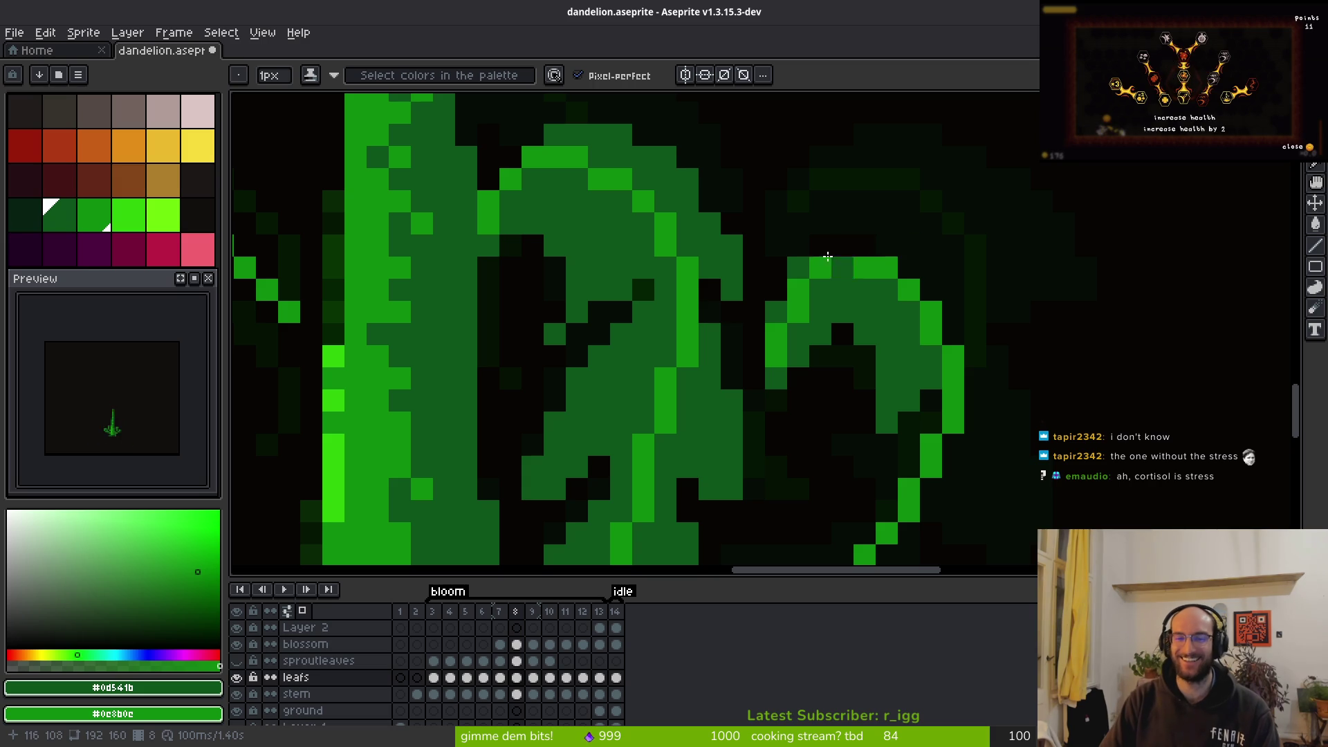
pyautogui.moveTo(842, 250); pyautogui.dragTo(867, 246)
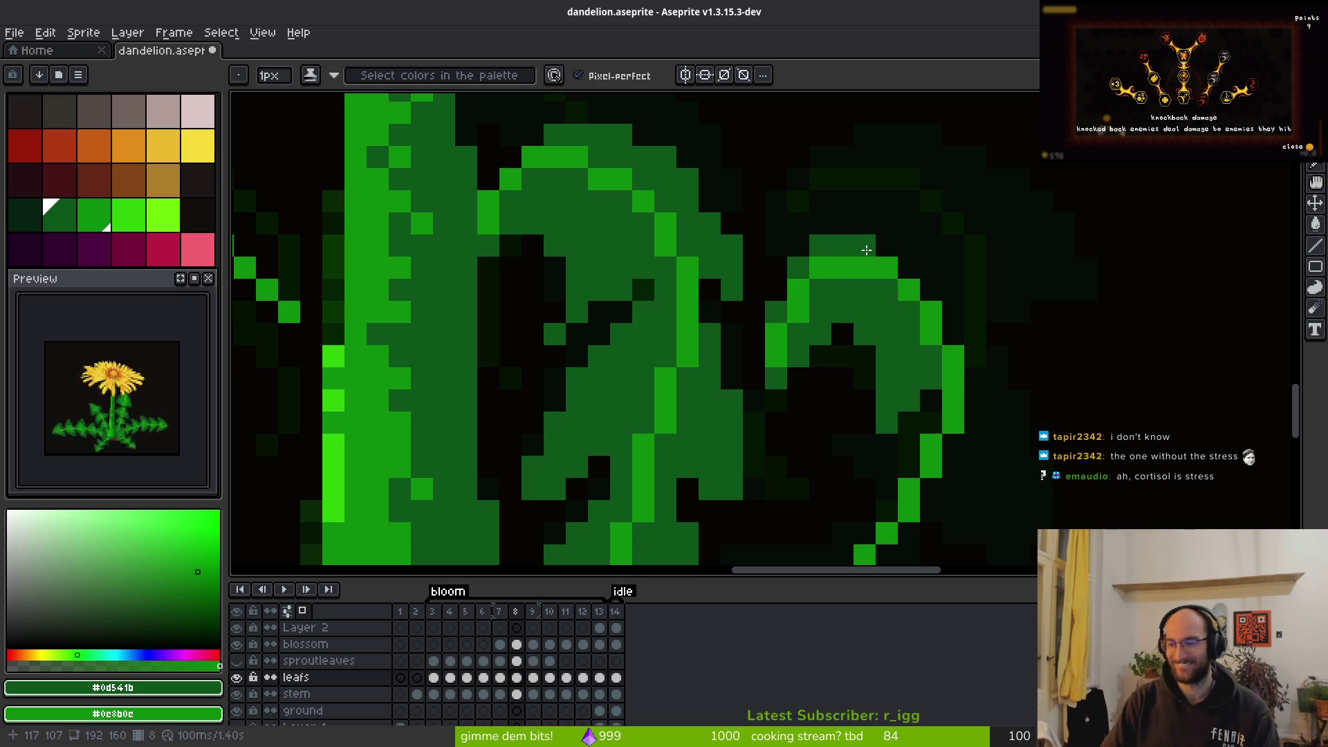
pyautogui.click(888, 247)
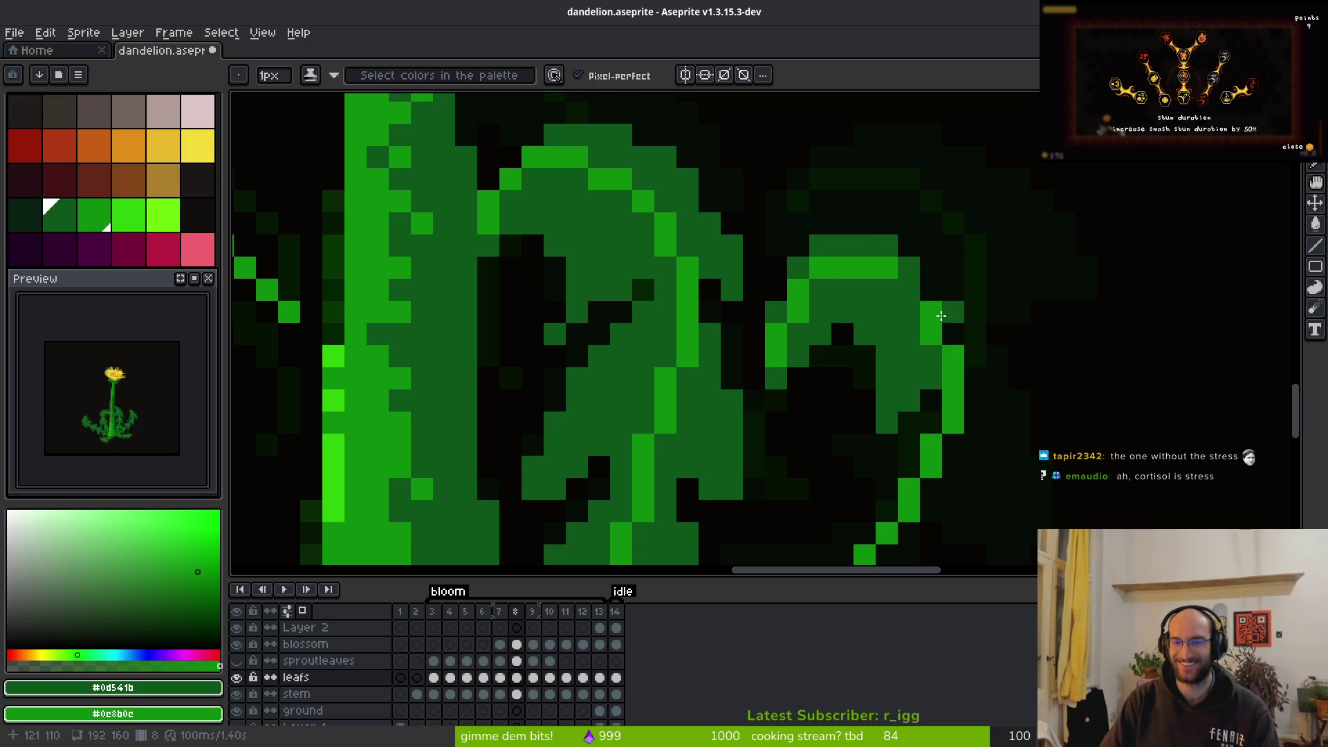
pyautogui.click(953, 312)
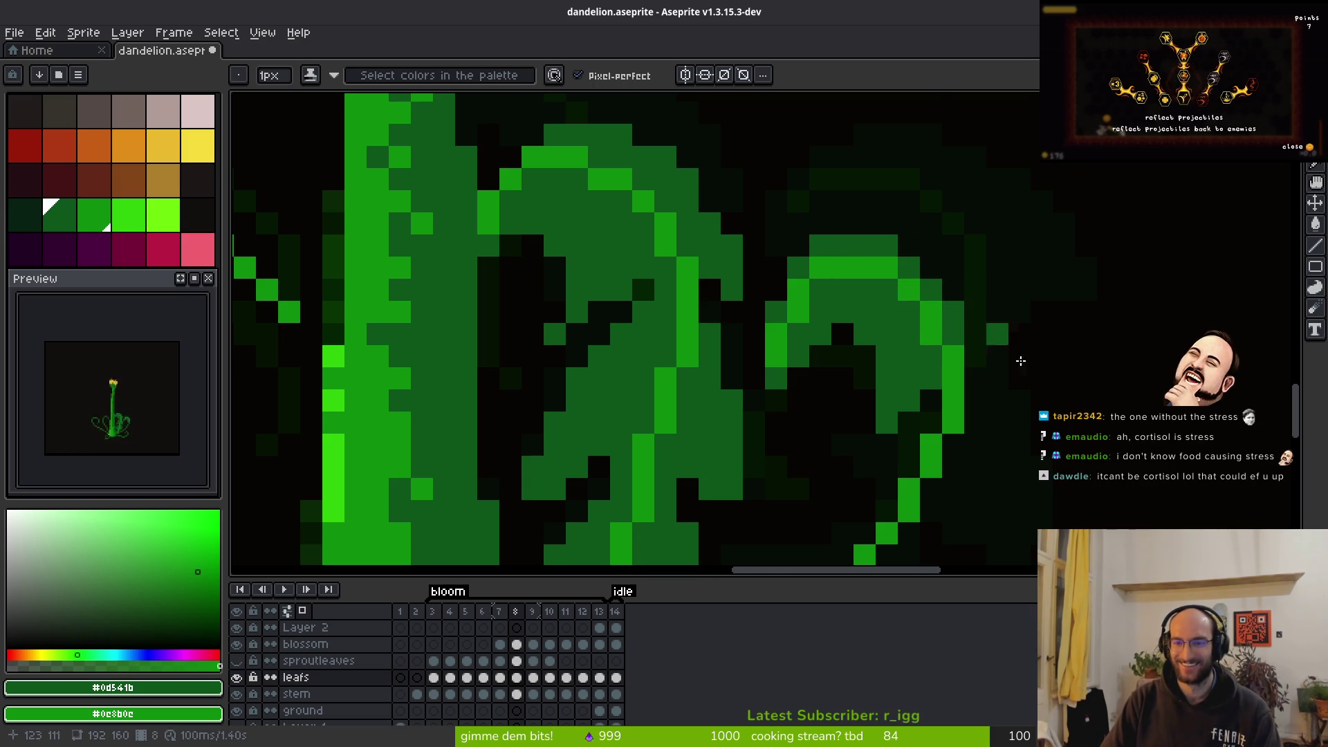
pyautogui.scroll(-3, 981, 336)
pyautogui.moveTo(875, 208); pyautogui.dragTo(953, 325)
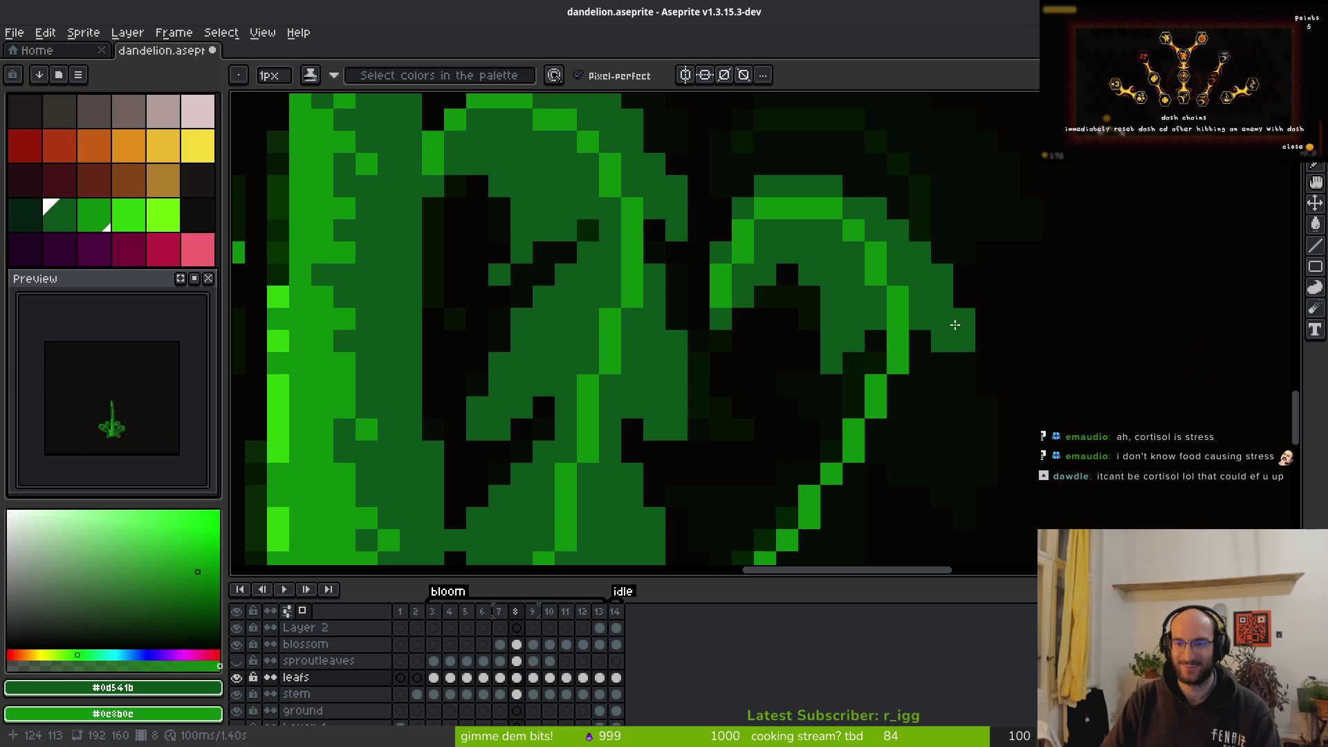
pyautogui.scroll(-5, 935, 312)
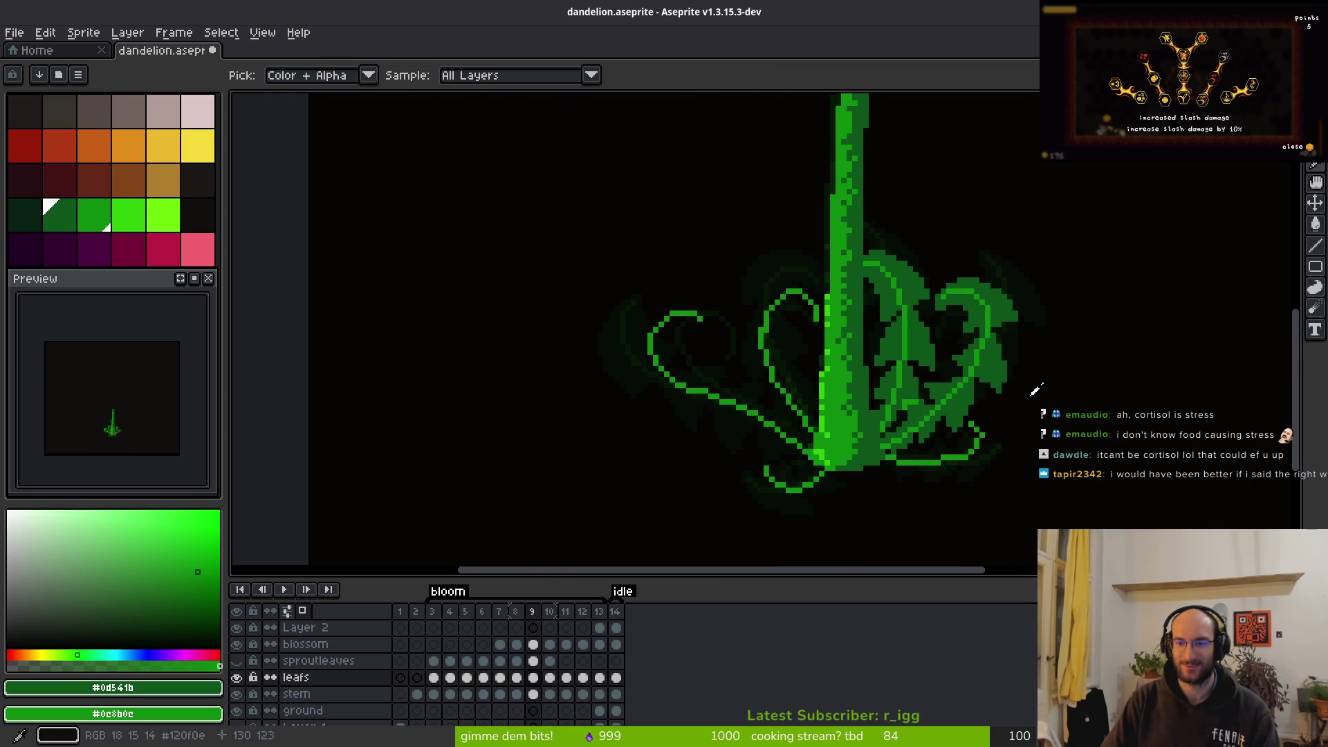
pyautogui.press(',')
pyautogui.scroll(-1, 1003, 351)
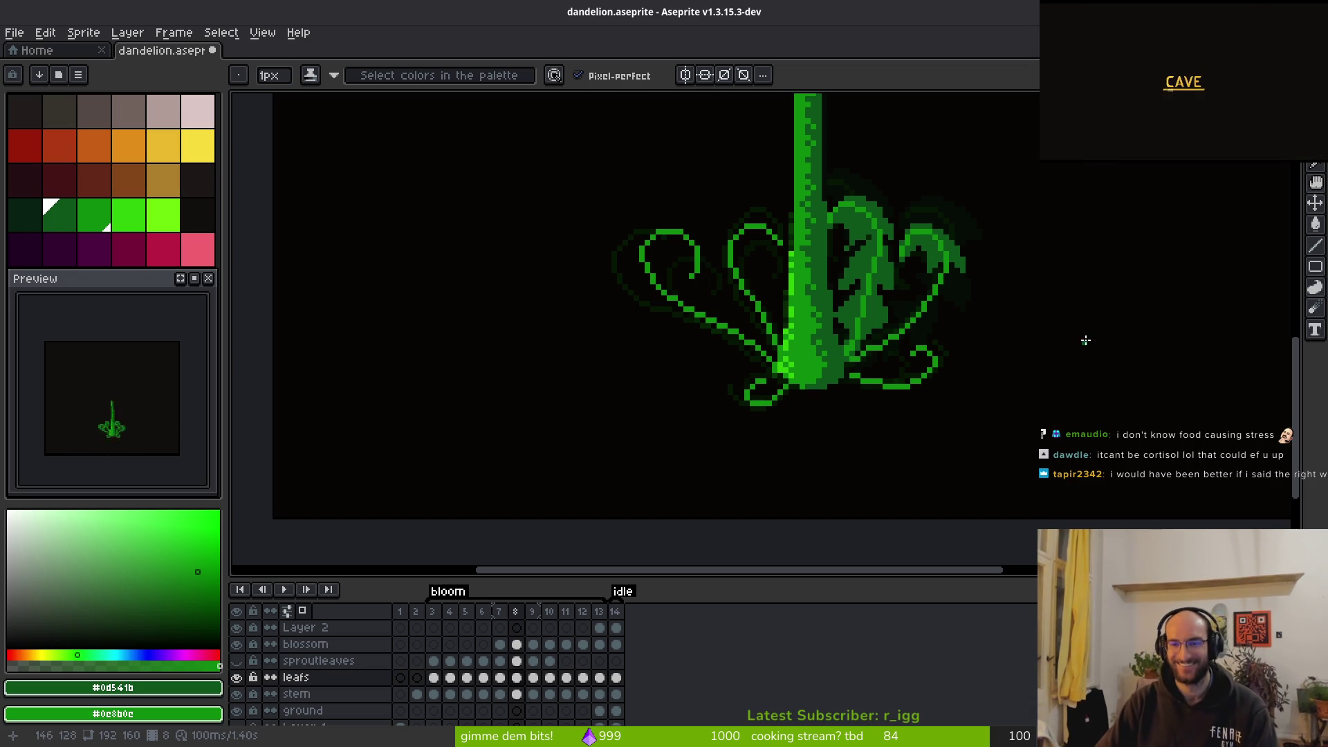
# Extend the leaf outline, bucket-fill the enclosed black gap dark green, and add dark pixels beside the diagonal
pyautogui.scroll(2, 969, 295)
pyautogui.scroll(2, 968, 295)
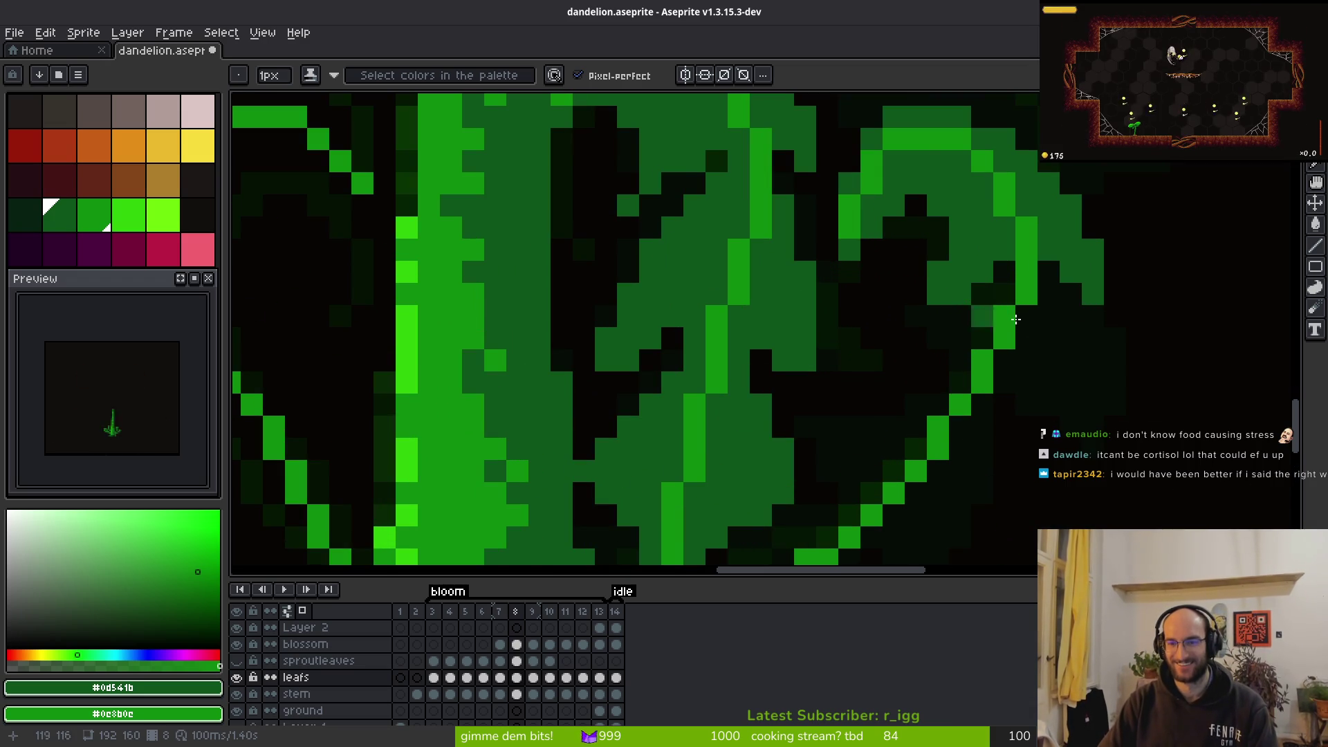
pyautogui.scroll(-2, 940, 291)
pyautogui.scroll(3, 988, 293)
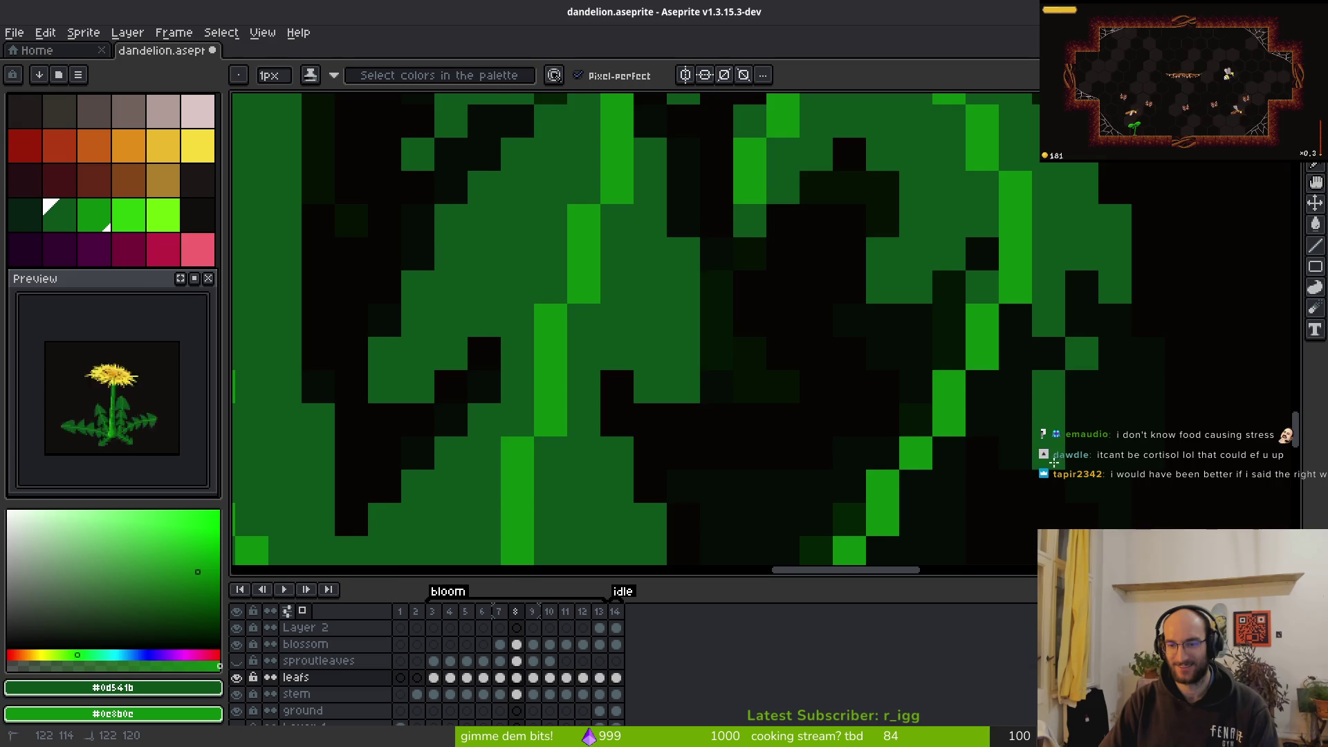
pyautogui.scroll(-2, 1058, 276)
pyautogui.scroll(2, 1070, 352)
pyautogui.click(1048, 384)
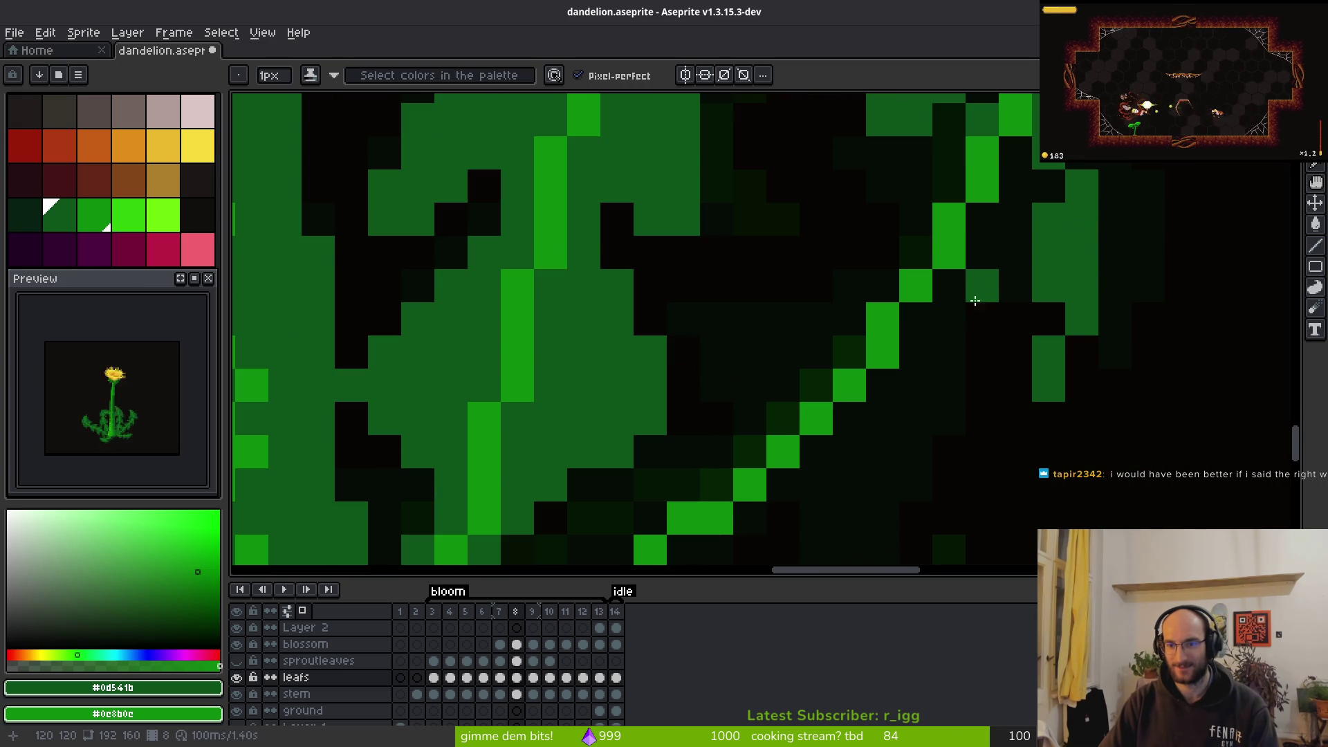
pyautogui.click(1015, 385)
pyautogui.click(1015, 417)
pyautogui.press('g')
pyautogui.click(1026, 213)
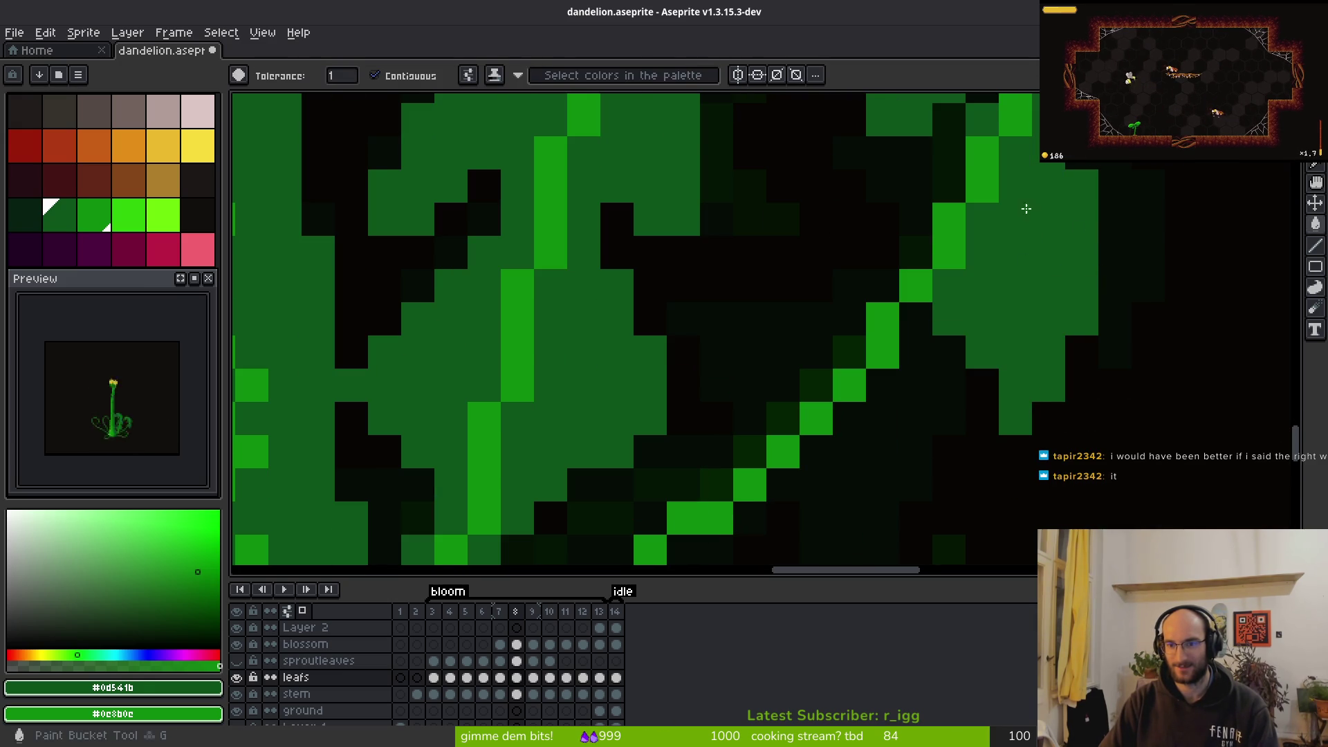
pyautogui.scroll(-3, 1024, 258)
pyautogui.scroll(3, 1001, 239)
pyautogui.press('b')
pyautogui.moveTo(861, 301)
pyautogui.mouseDown()
pyautogui.moveTo(828, 333)
pyautogui.moveTo(900, 341)
pyautogui.moveTo(942, 297)
pyautogui.moveTo(929, 289)
pyautogui.mouseUp()
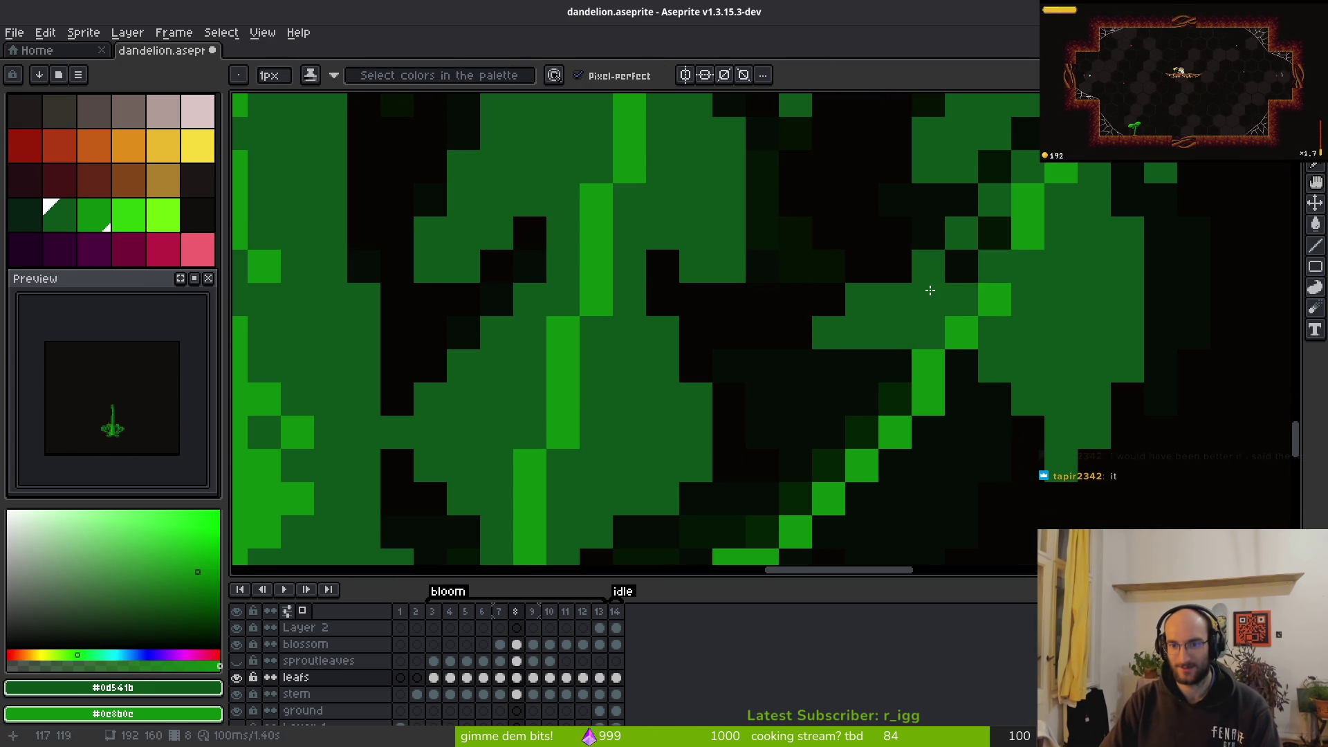
pyautogui.scroll(-3, 1097, 350)
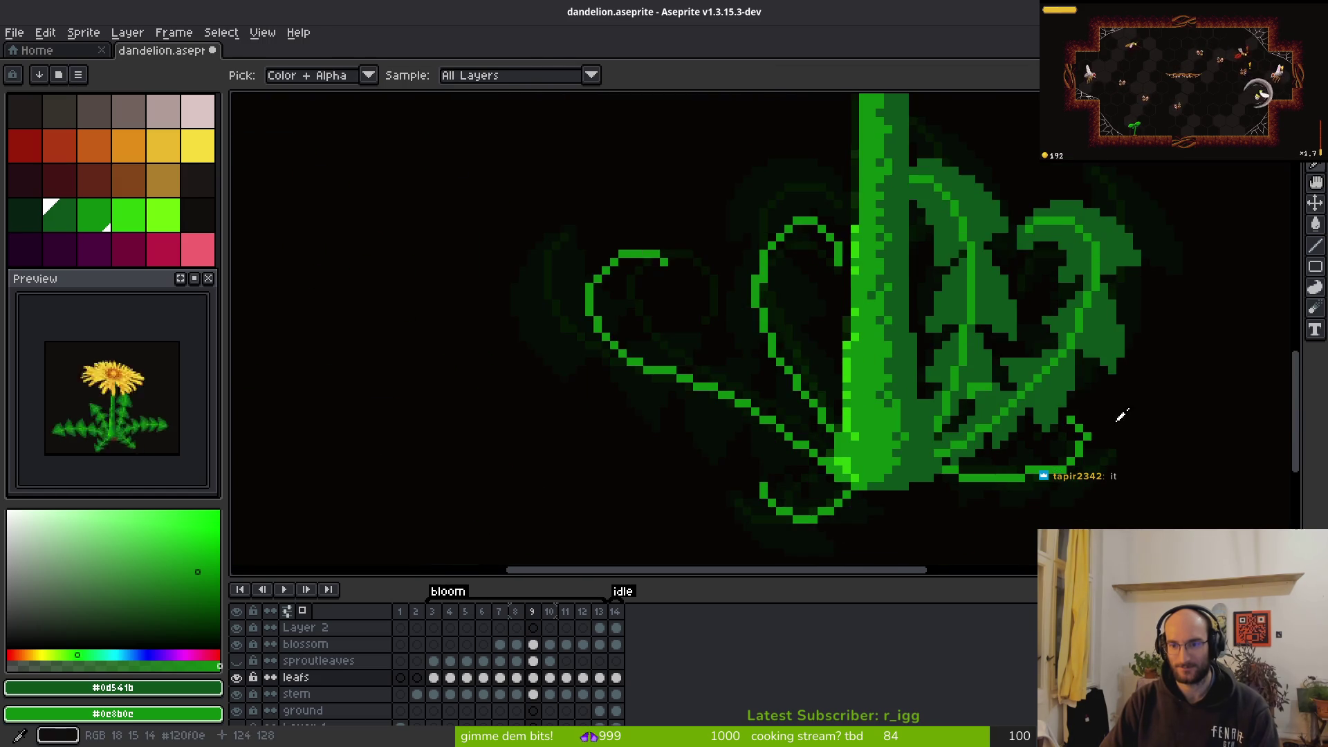
pyautogui.scroll(-3, 1105, 421)
# Flip between frames 8, 9 and 10 to compare the leaves, ending back on frame 8
pyautogui.hotkey('alt', 'Right')
pyautogui.hotkey('alt', 'Left')
pyautogui.hotkey('alt', 'Right')
pyautogui.hotkey('alt', 'Left')
pyautogui.hotkey('alt', 'Right')
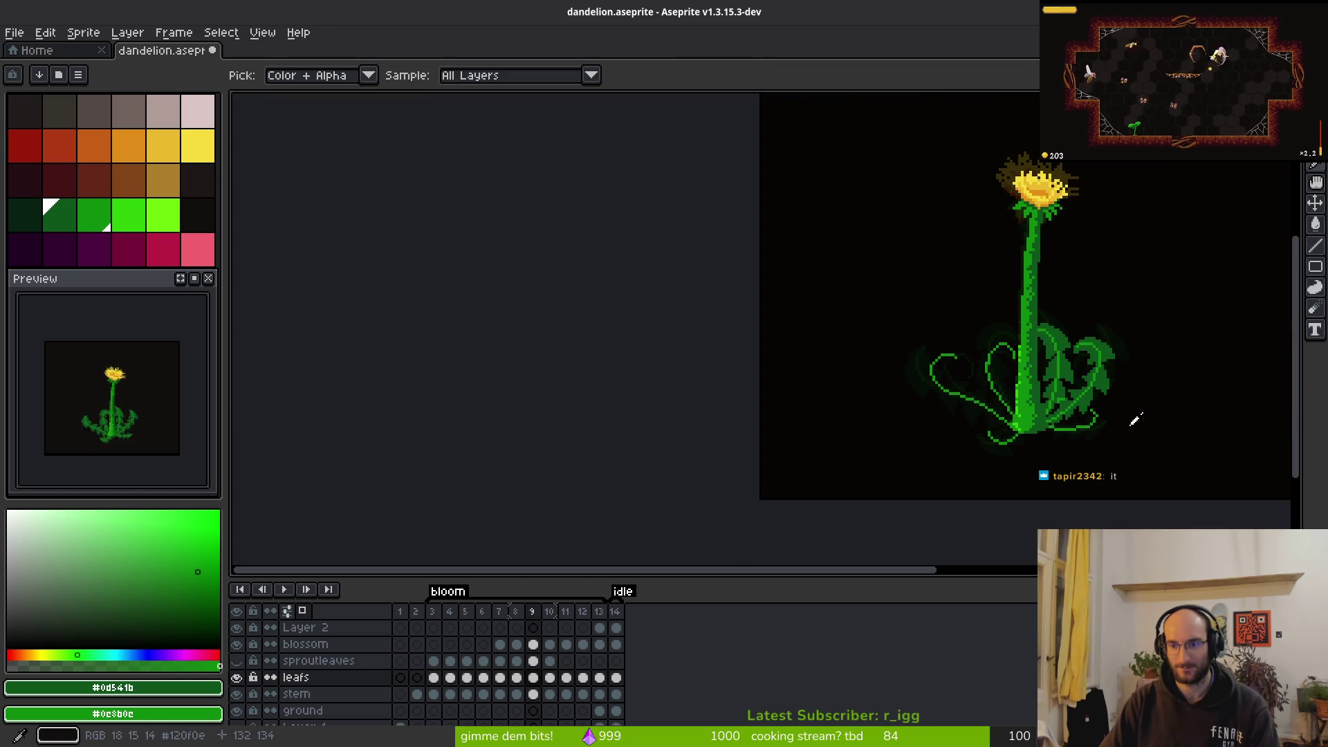
pyautogui.hotkey('alt', 'Left')
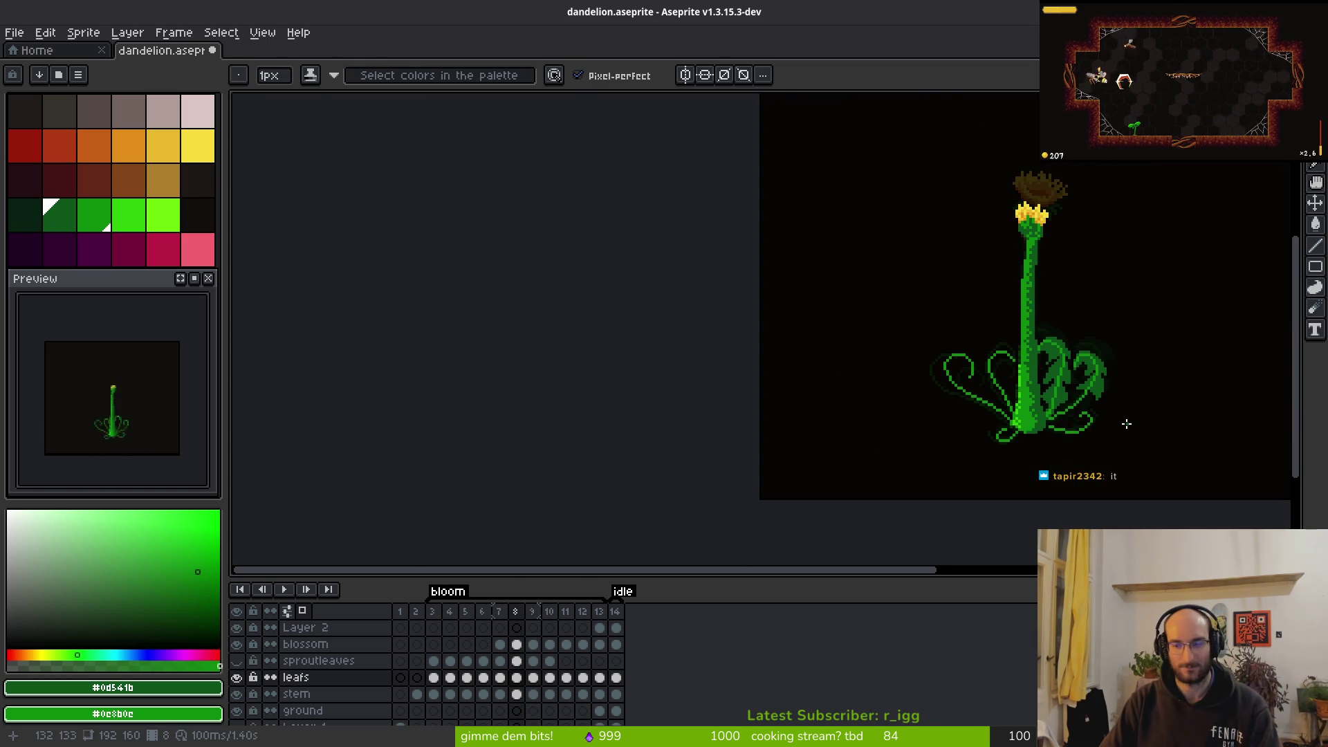
pyautogui.scroll(1, 1125, 420)
pyautogui.scroll(-3, 1126, 419)
pyautogui.hotkey('alt', 'Right')
pyautogui.hotkey('alt', 'Right')
pyautogui.hotkey('alt', 'Left')
pyautogui.hotkey('alt', 'Left')
pyautogui.hotkey('alt', 'Right')
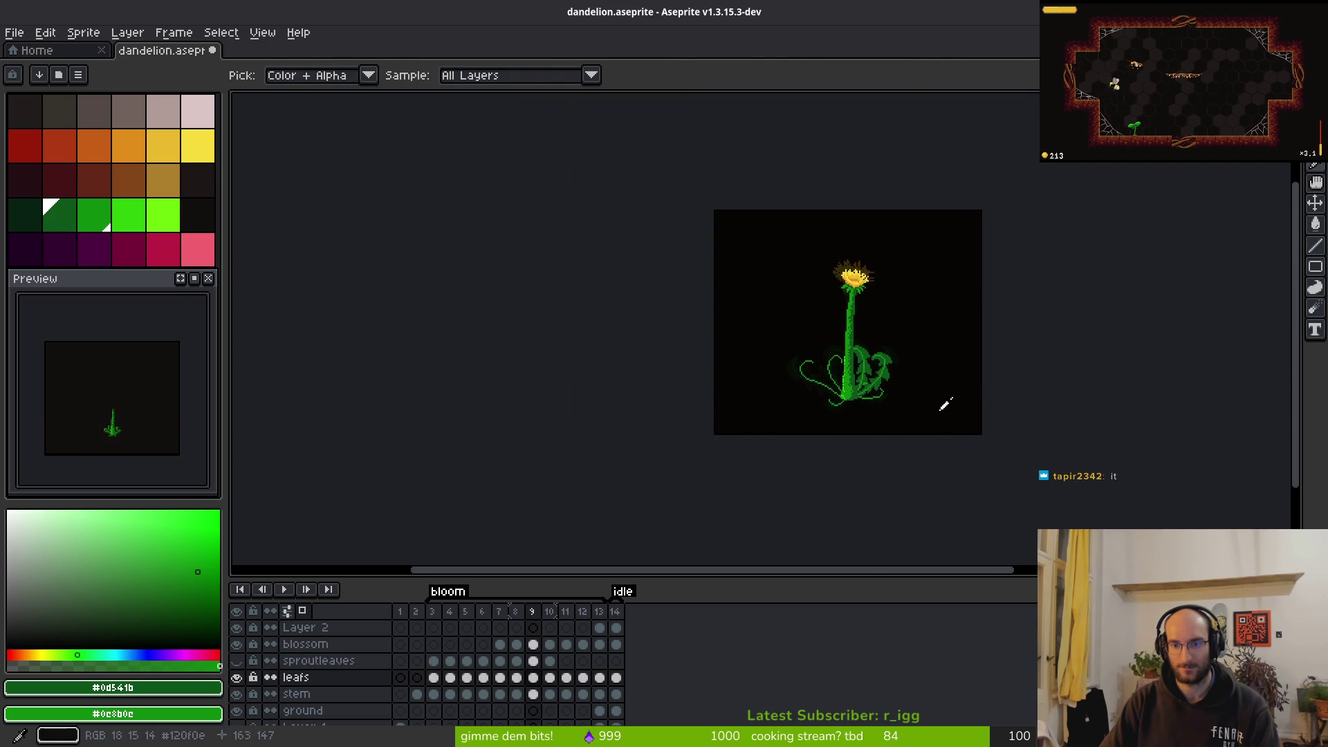
pyautogui.scroll(3, 889, 364)
pyautogui.hotkey('alt', 'Left')
pyautogui.hotkey('alt', 'Right')
pyautogui.scroll(2, 807, 296)
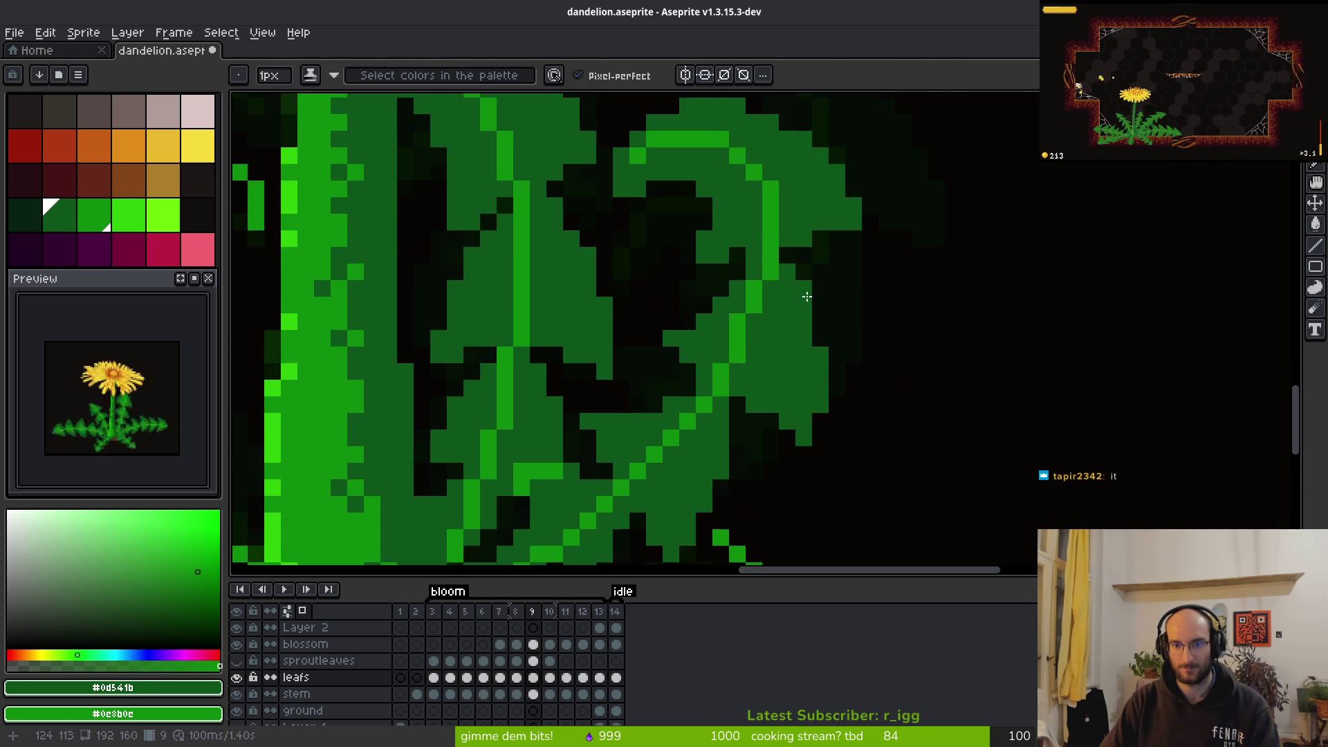
pyautogui.scroll(1, 807, 296)
pyautogui.hotkey('alt', 'Left')
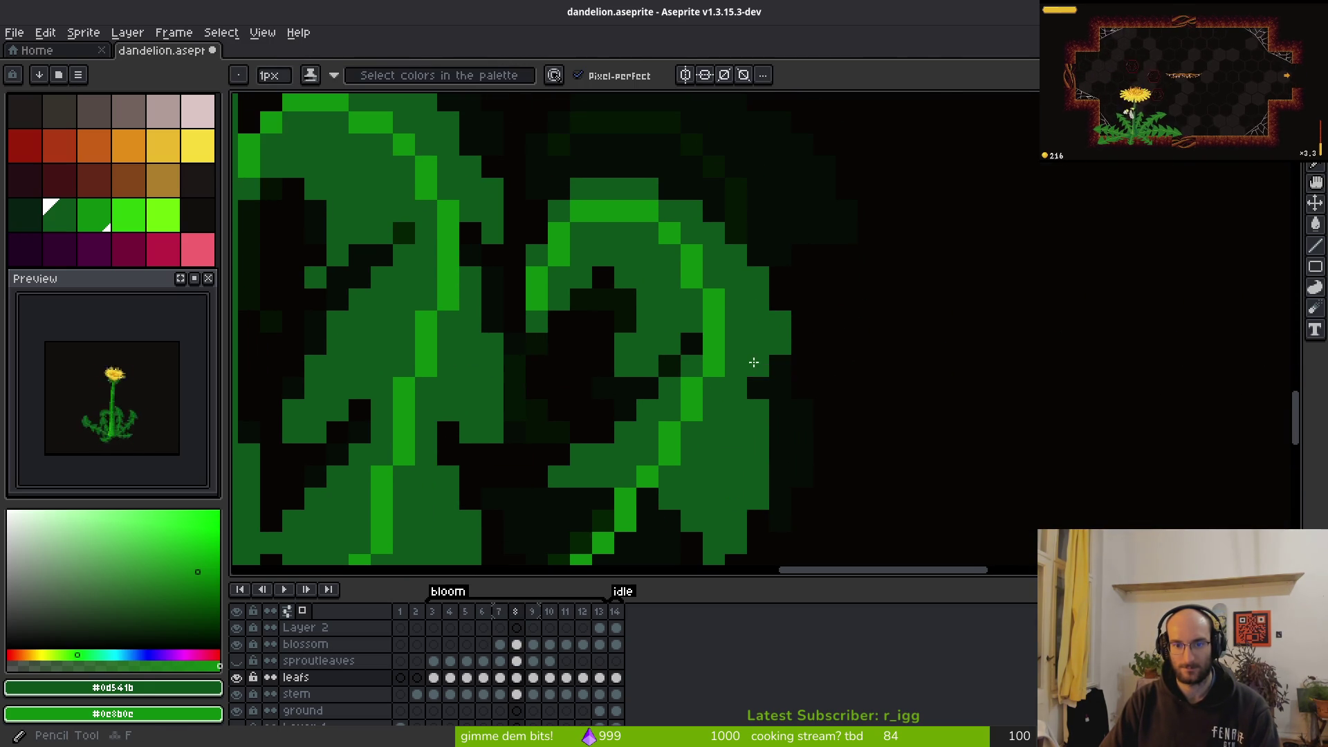
pyautogui.scroll(-3, 829, 380)
pyautogui.hotkey('alt', 'Left')
pyautogui.hotkey('alt', 'Right')
pyautogui.hotkey('alt', 'Left')
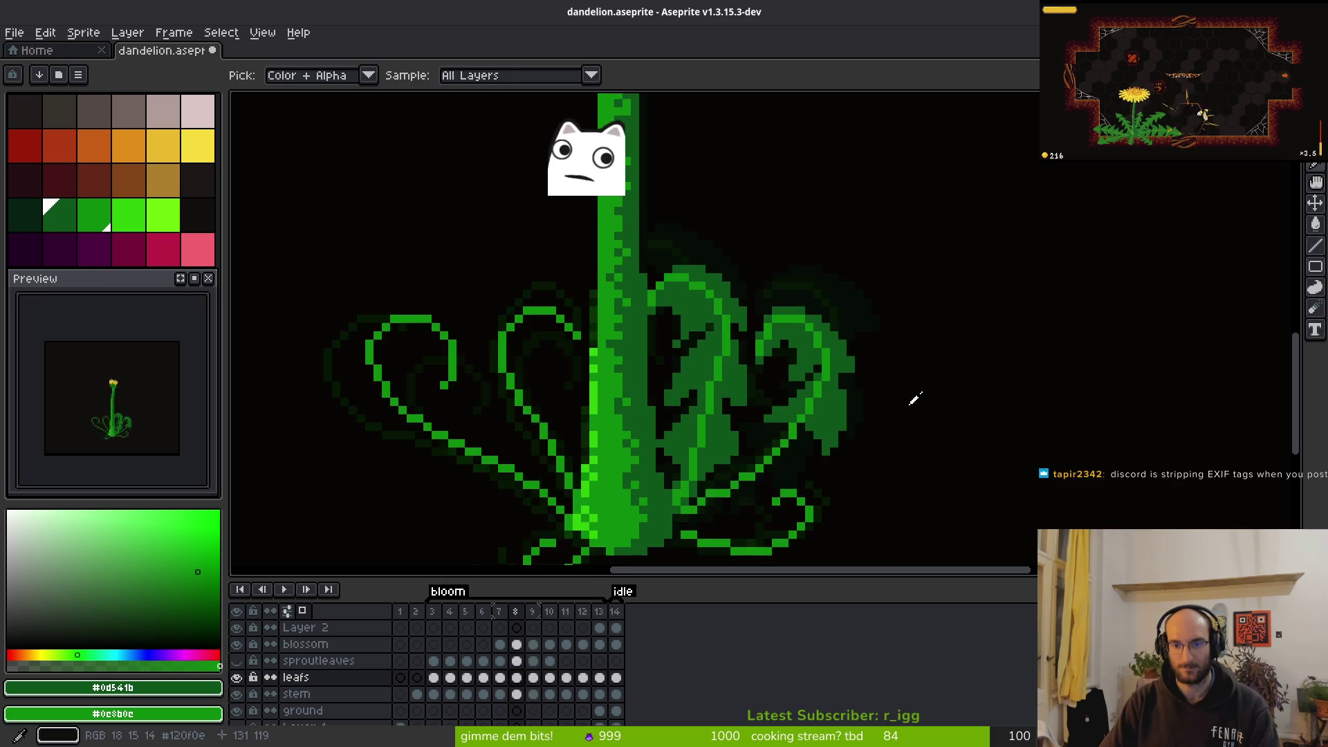
pyautogui.scroll(1, 899, 414)
pyautogui.hotkey('alt', 'Right')
pyautogui.scroll(1, 919, 380)
pyautogui.hotkey('alt', 'Left')
pyautogui.hotkey('alt', 'Right')
pyautogui.scroll(2, 883, 372)
pyautogui.scroll(1, 882, 371)
pyautogui.scroll(1, 850, 332)
pyautogui.hotkey('alt', 'Left')
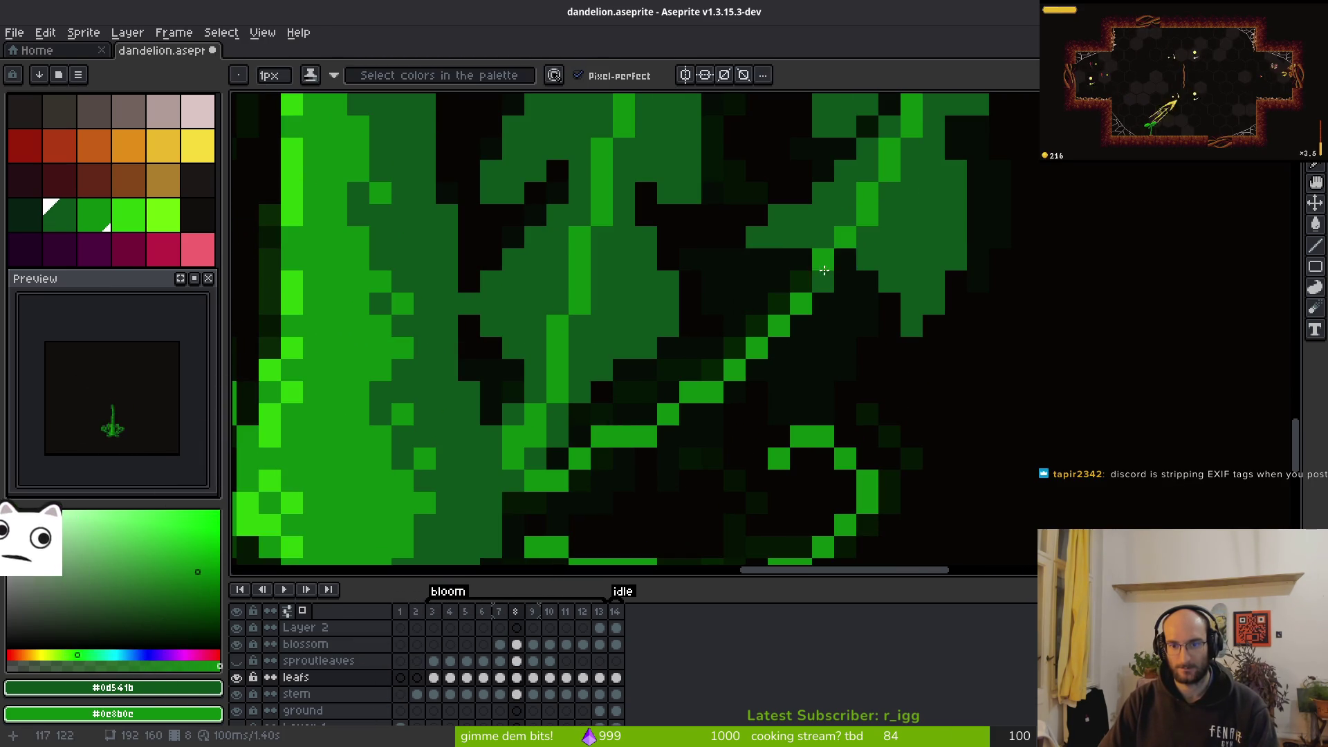
# Paint green pixels into the dark leaf gap and along the curl's edge and tip
pyautogui.moveTo(794, 290)
pyautogui.mouseDown()
pyautogui.moveTo(691, 297)
pyautogui.moveTo(691, 318)
pyautogui.moveTo(729, 347)
pyautogui.moveTo(745, 326)
pyautogui.mouseUp()
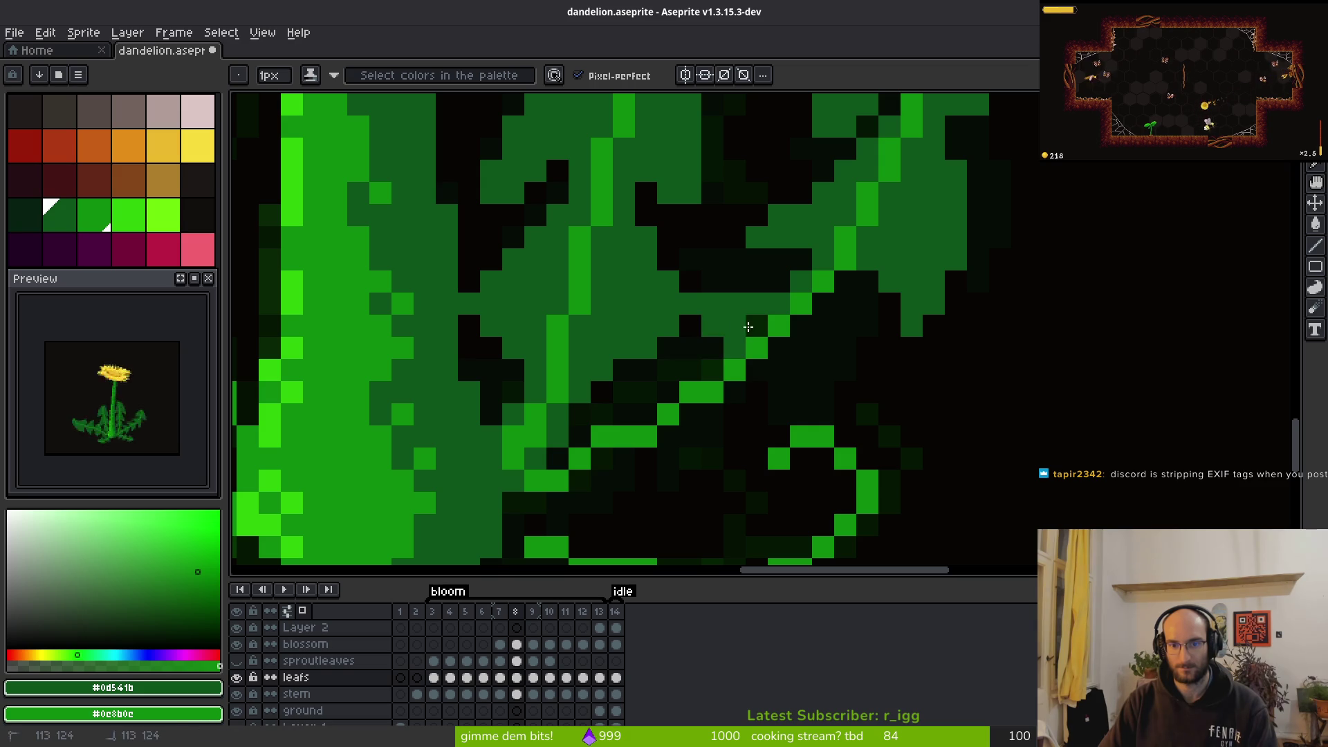
pyautogui.moveTo(845, 277)
pyautogui.mouseDown()
pyautogui.moveTo(778, 414)
pyautogui.moveTo(758, 382)
pyautogui.moveTo(823, 312)
pyautogui.mouseUp()
pyautogui.scroll(-1, 767, 411)
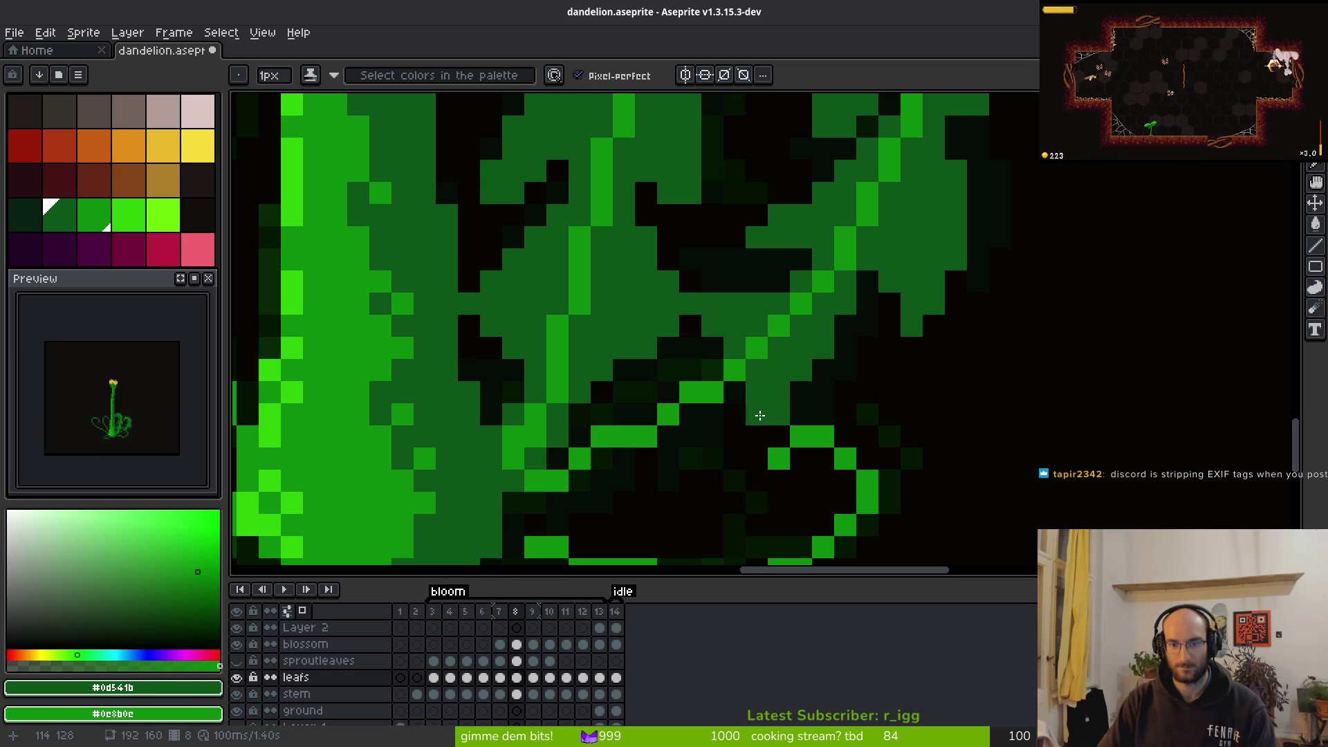
pyautogui.press('e')
pyautogui.moveTo(821, 392); pyautogui.dragTo(1011, 336)
pyautogui.scroll(-3, 1062, 391)
pyautogui.press('i')
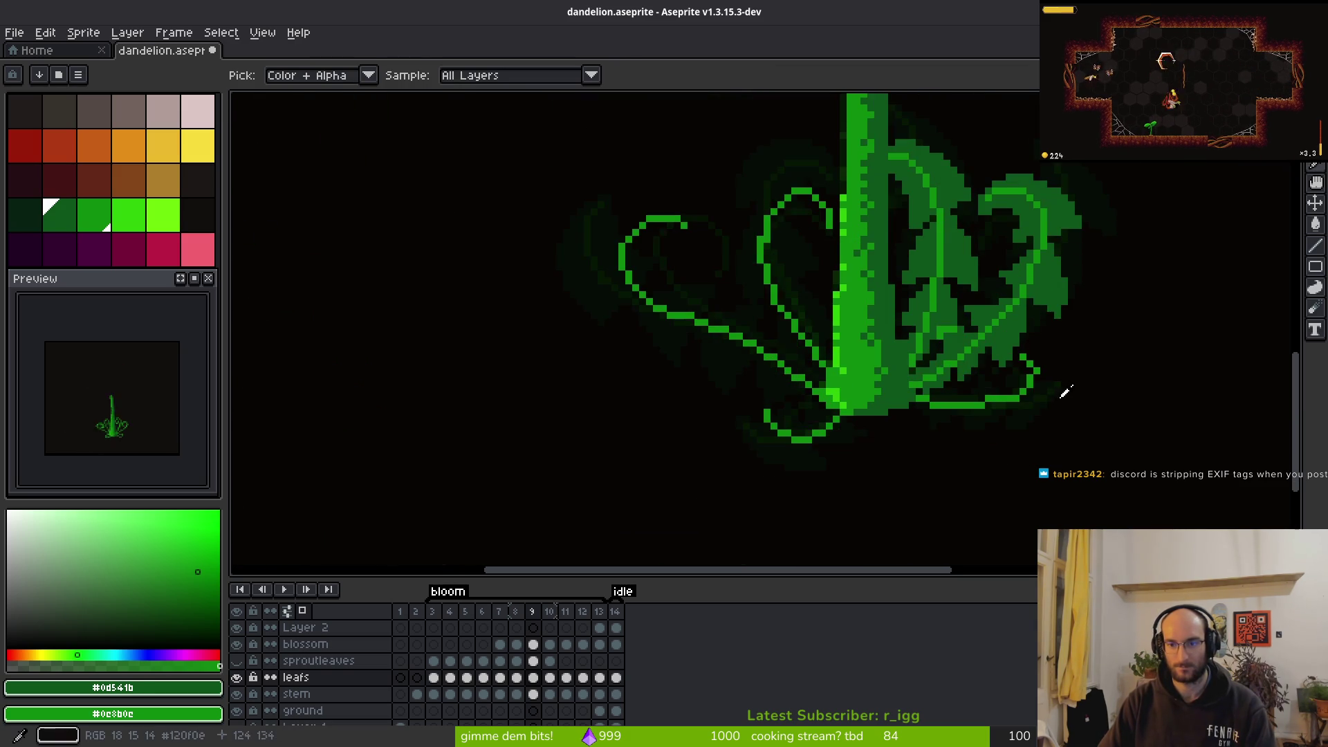
pyautogui.press('b')
pyautogui.scroll(4, 940, 350)
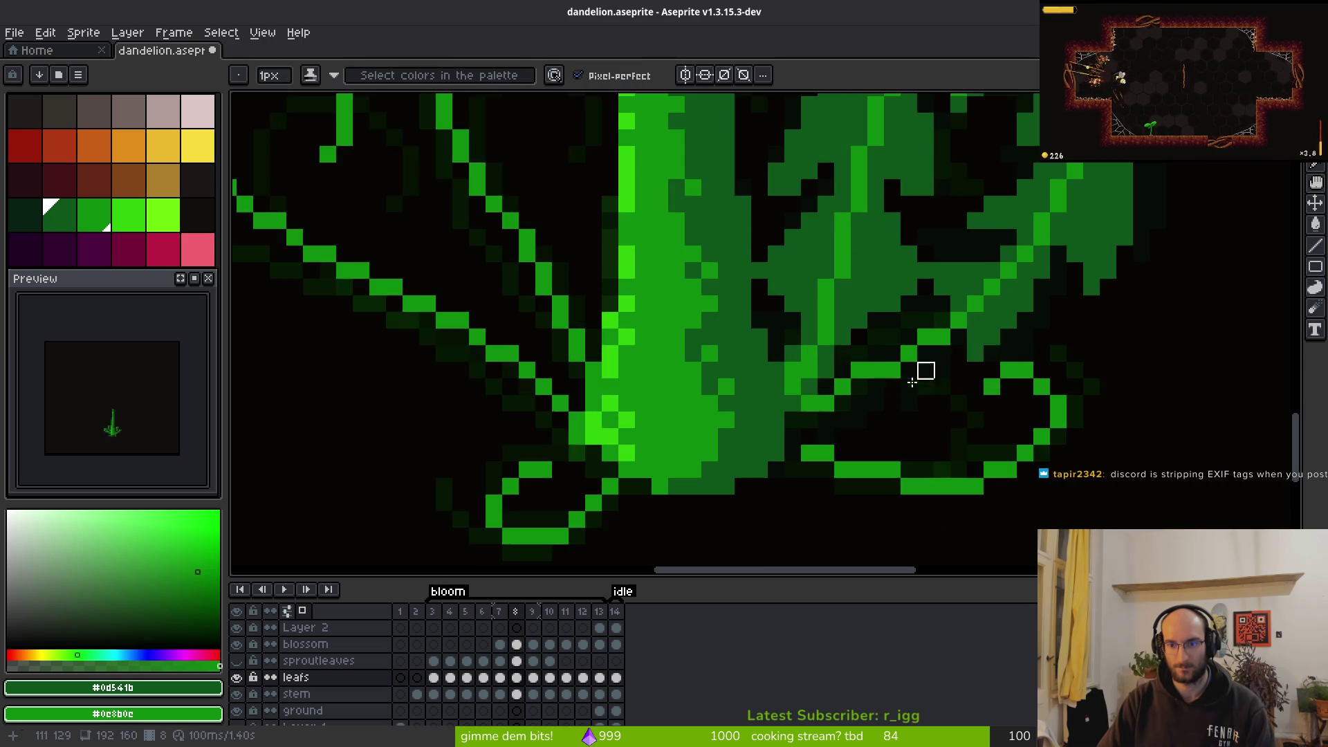
pyautogui.moveTo(928, 331)
pyautogui.mouseDown()
pyautogui.moveTo(965, 315)
pyautogui.moveTo(868, 413)
pyautogui.mouseUp()
pyautogui.click(1000, 379)
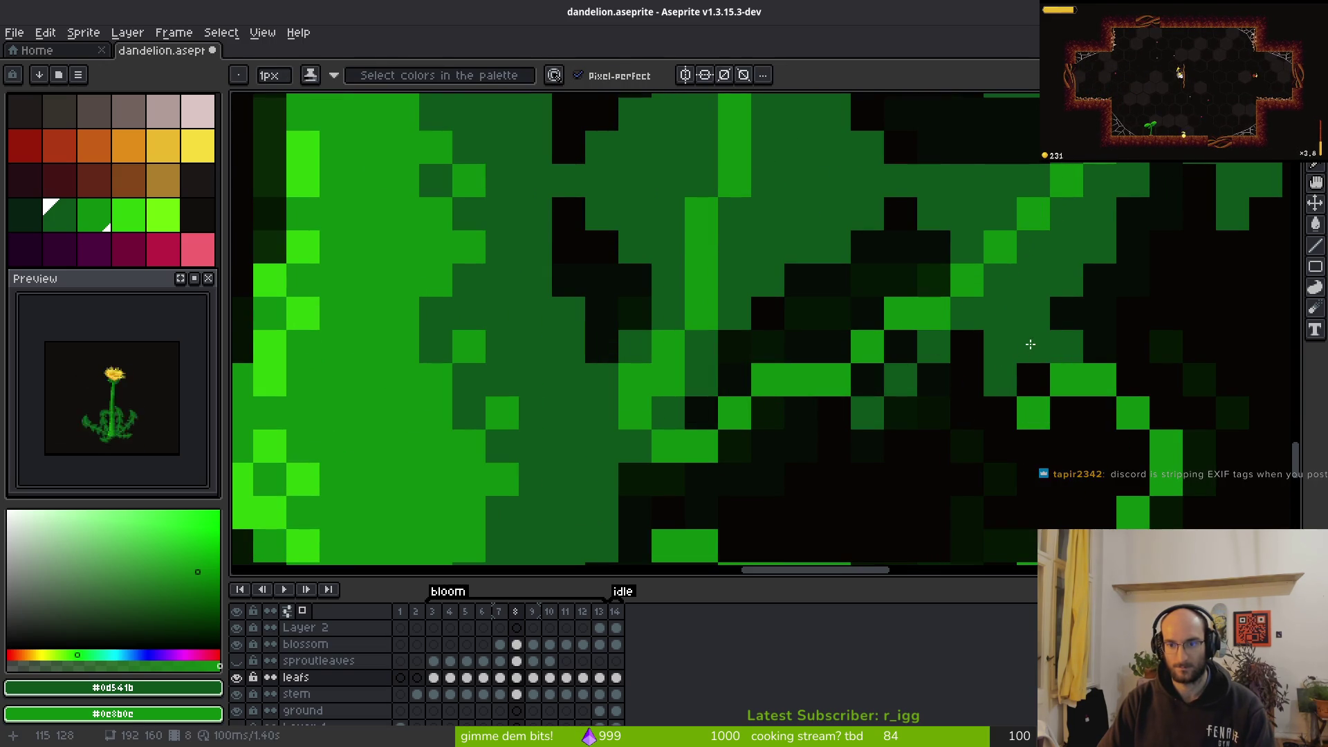
pyautogui.click(1067, 346)
pyautogui.moveTo(1100, 279); pyautogui.dragTo(1084, 342)
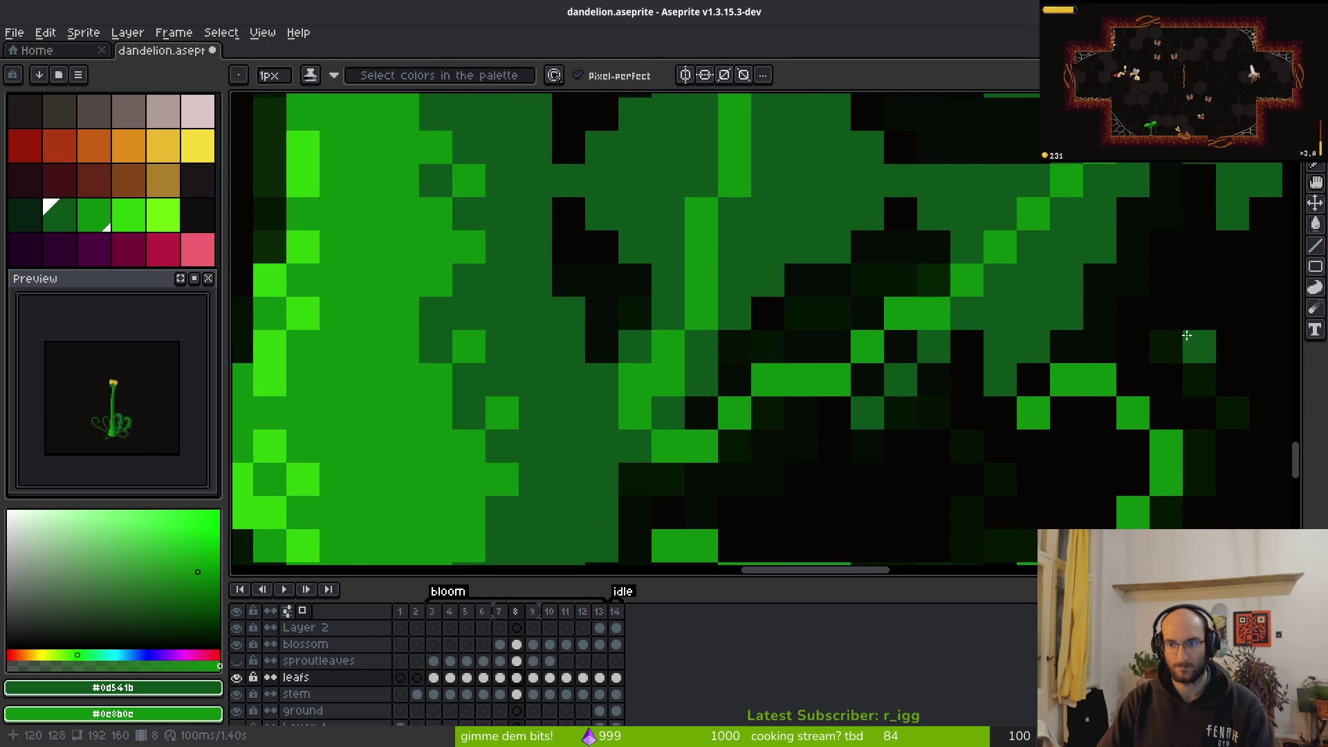
pyautogui.scroll(-2, 943, 345)
pyautogui.scroll(3, 943, 318)
pyautogui.moveTo(942, 317)
pyautogui.mouseDown()
pyautogui.moveTo(807, 468)
pyautogui.moveTo(777, 477)
pyautogui.mouseUp()
# Brighten the leaf's edge pixels and dark interior clusters with the shading pencil
pyautogui.press('e')
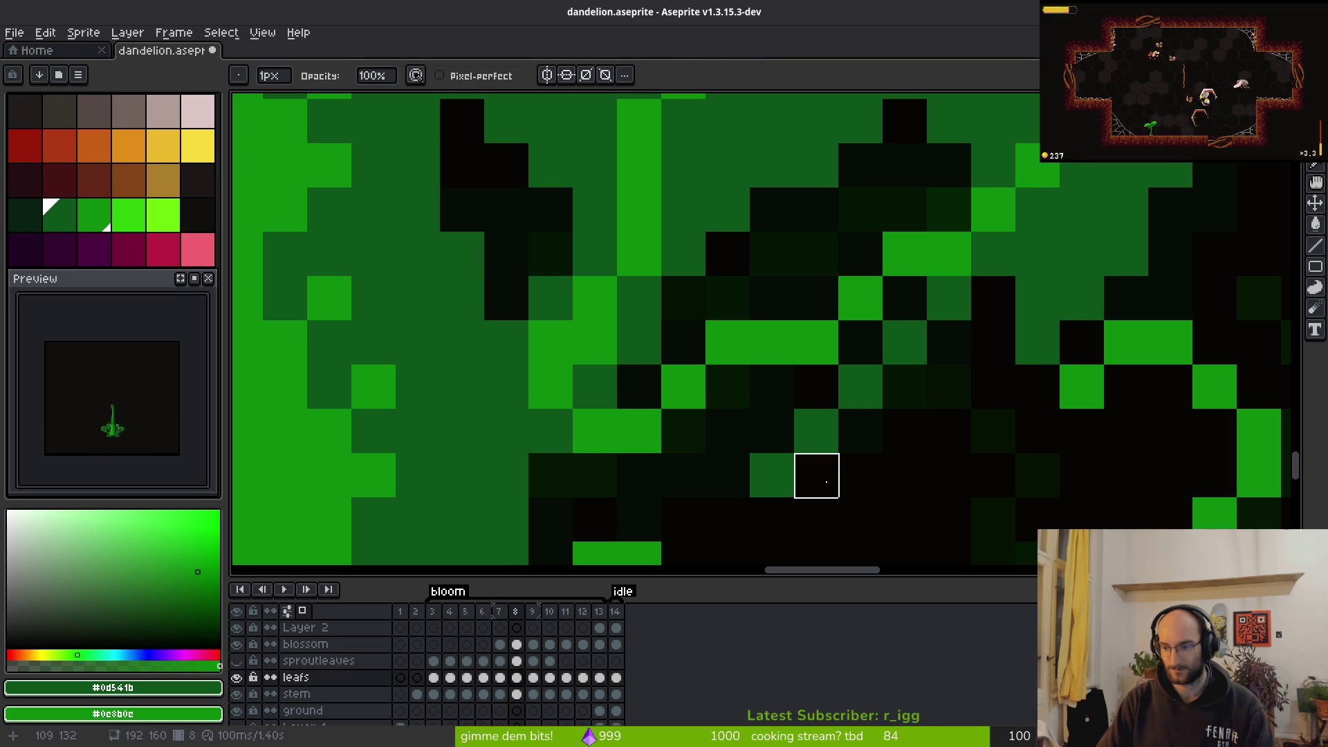
pyautogui.press('b')
pyautogui.click(840, 418)
pyautogui.click(729, 399)
pyautogui.moveTo(729, 399)
pyautogui.mouseDown()
pyautogui.moveTo(788, 385)
pyautogui.moveTo(889, 305)
pyautogui.moveTo(907, 386)
pyautogui.mouseUp()
pyautogui.click(748, 237)
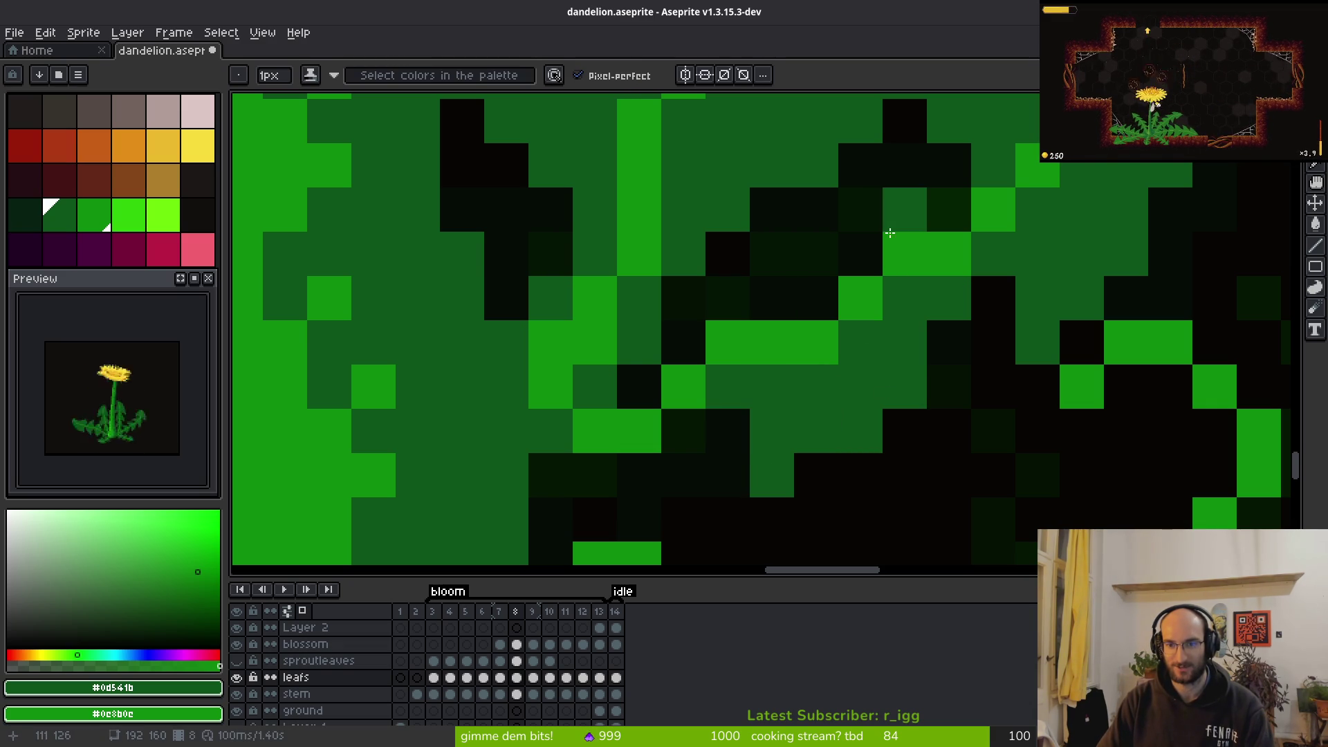
pyautogui.click(955, 211)
pyautogui.click(847, 239)
pyautogui.moveTo(771, 229)
pyautogui.mouseDown()
pyautogui.moveTo(715, 303)
pyautogui.moveTo(824, 325)
pyautogui.mouseUp()
pyautogui.press('Return')
pyautogui.scroll(-1, 819, 318)
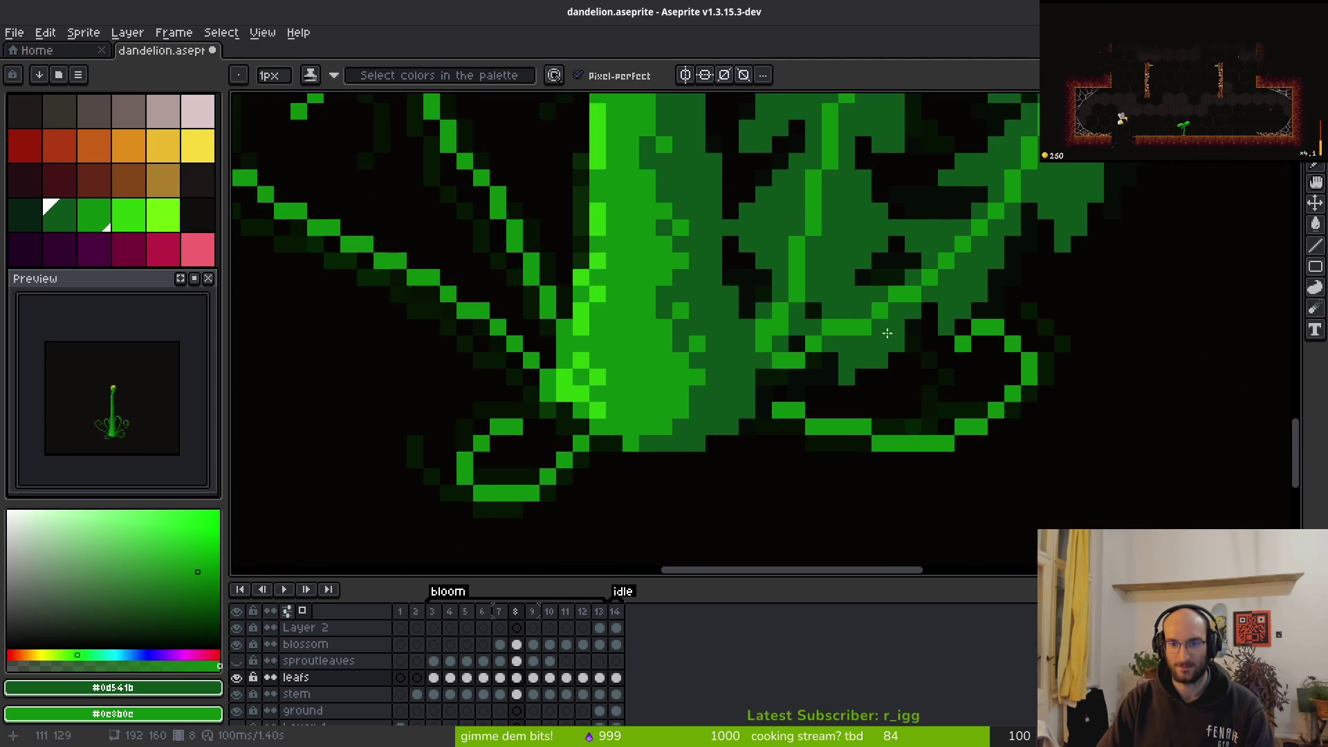
# Try darkening a leaf pixel and a green outline stroke, undoing both edits
pyautogui.press('e')
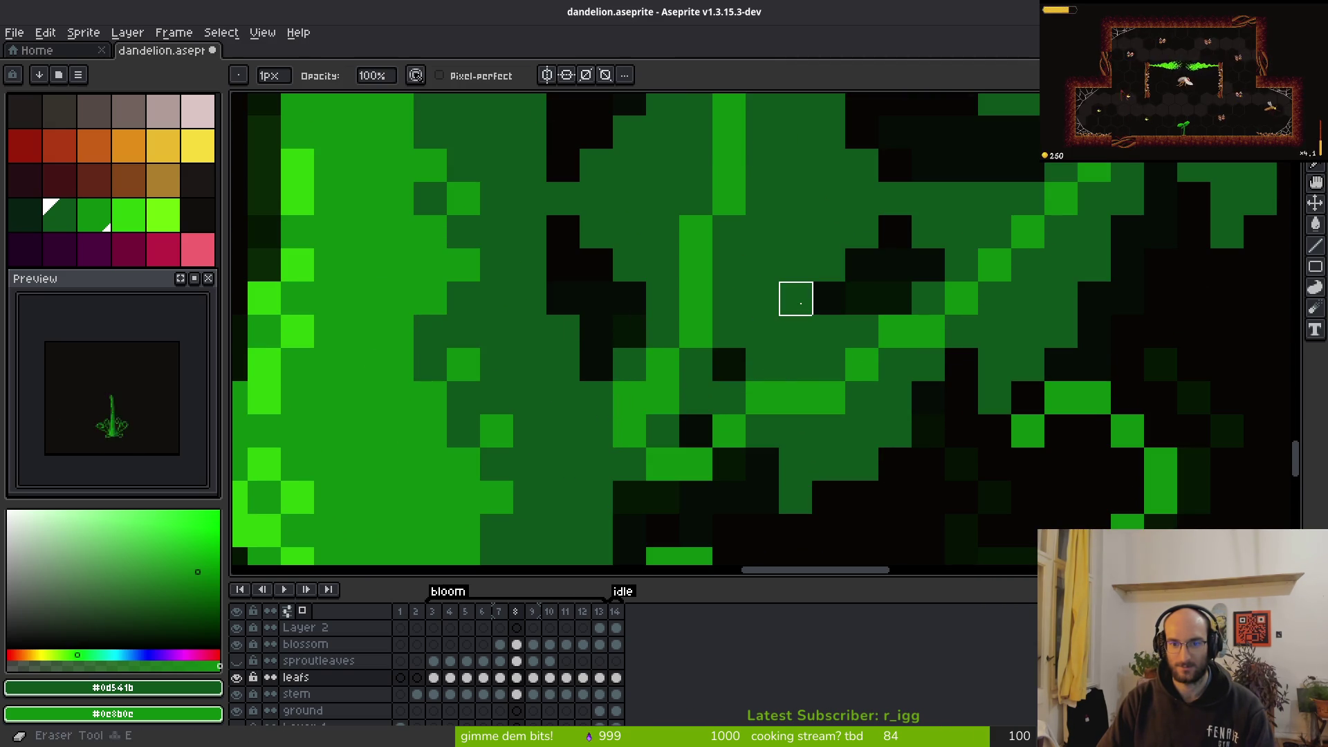
pyautogui.scroll(-4, 863, 365)
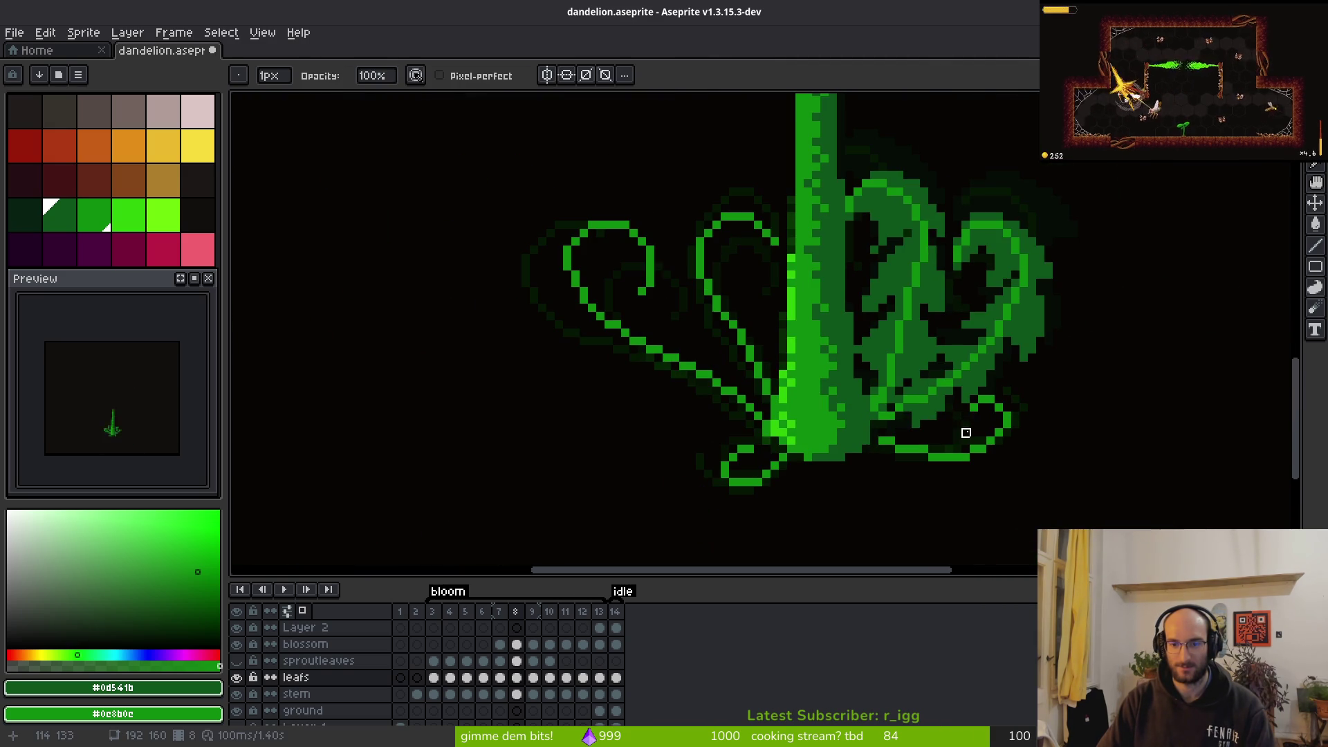
pyautogui.press('b')
pyautogui.scroll(4, 899, 421)
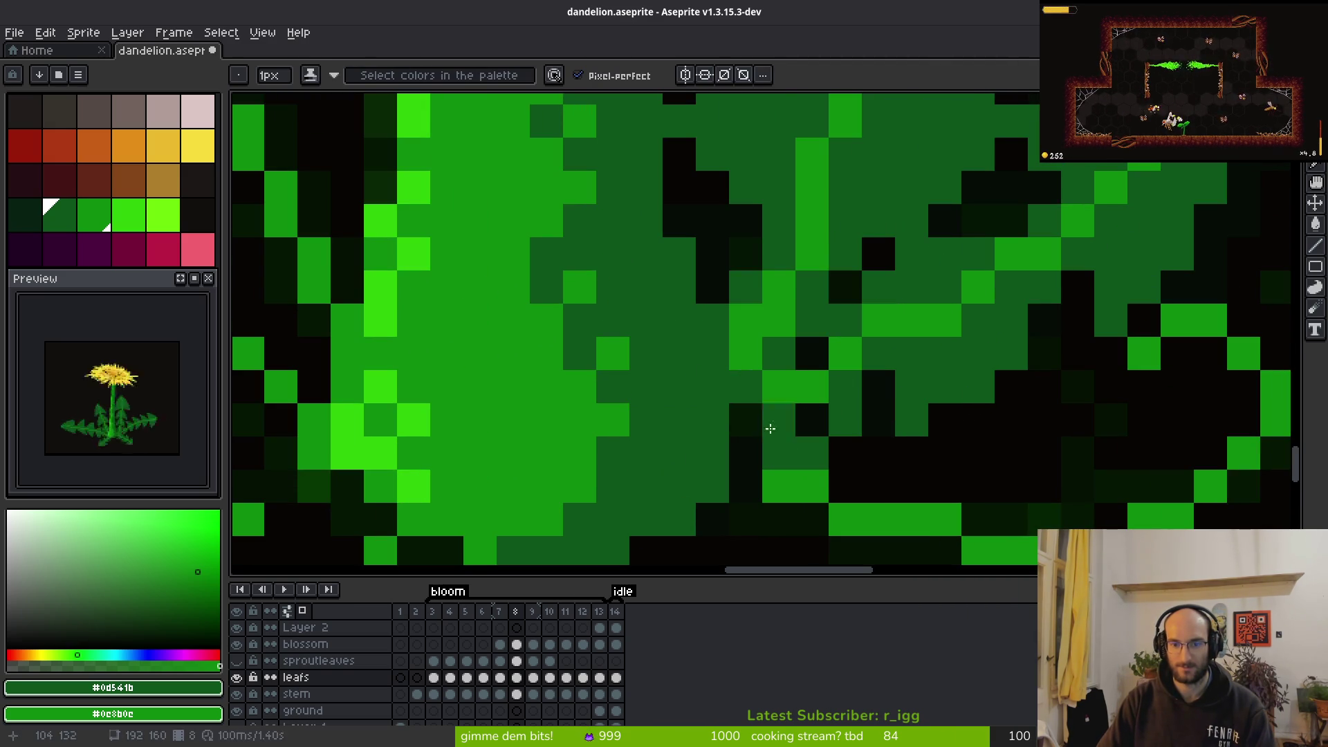
pyautogui.scroll(-1, 818, 365)
pyautogui.scroll(1, 761, 401)
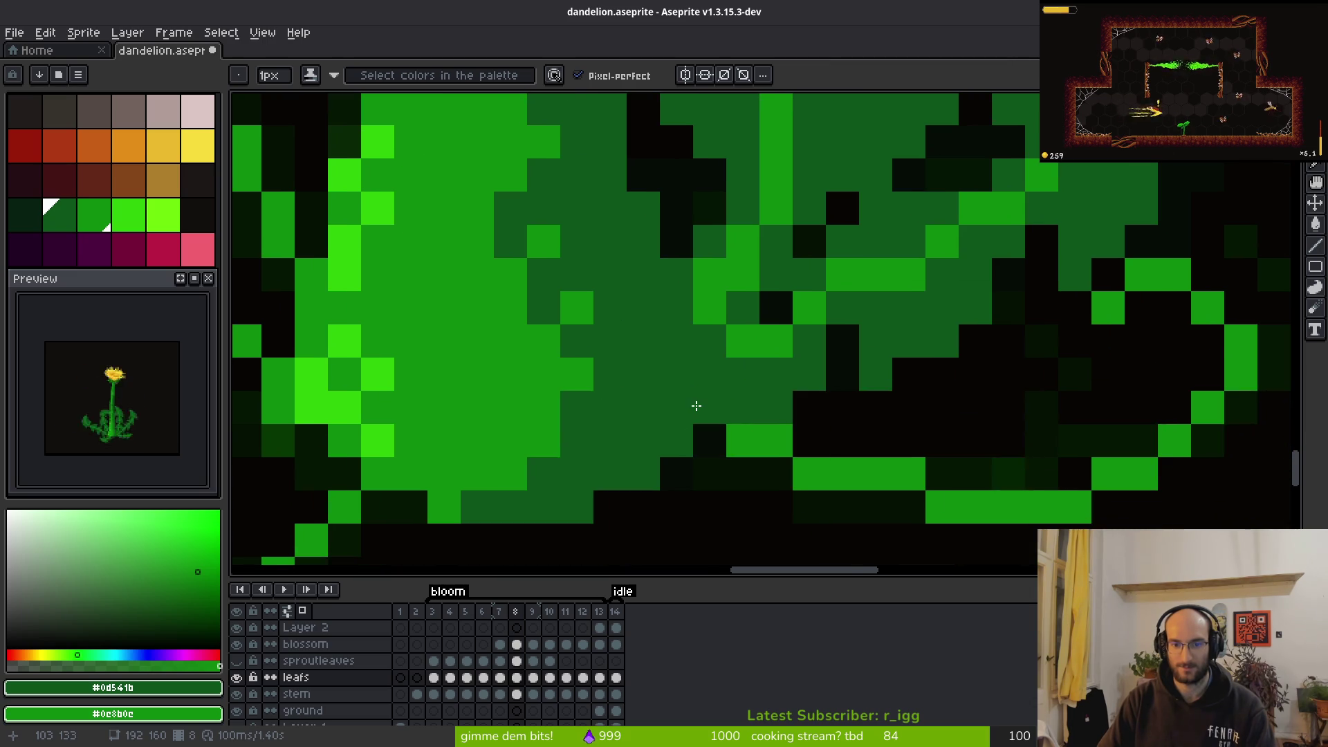
pyautogui.scroll(-4, 975, 408)
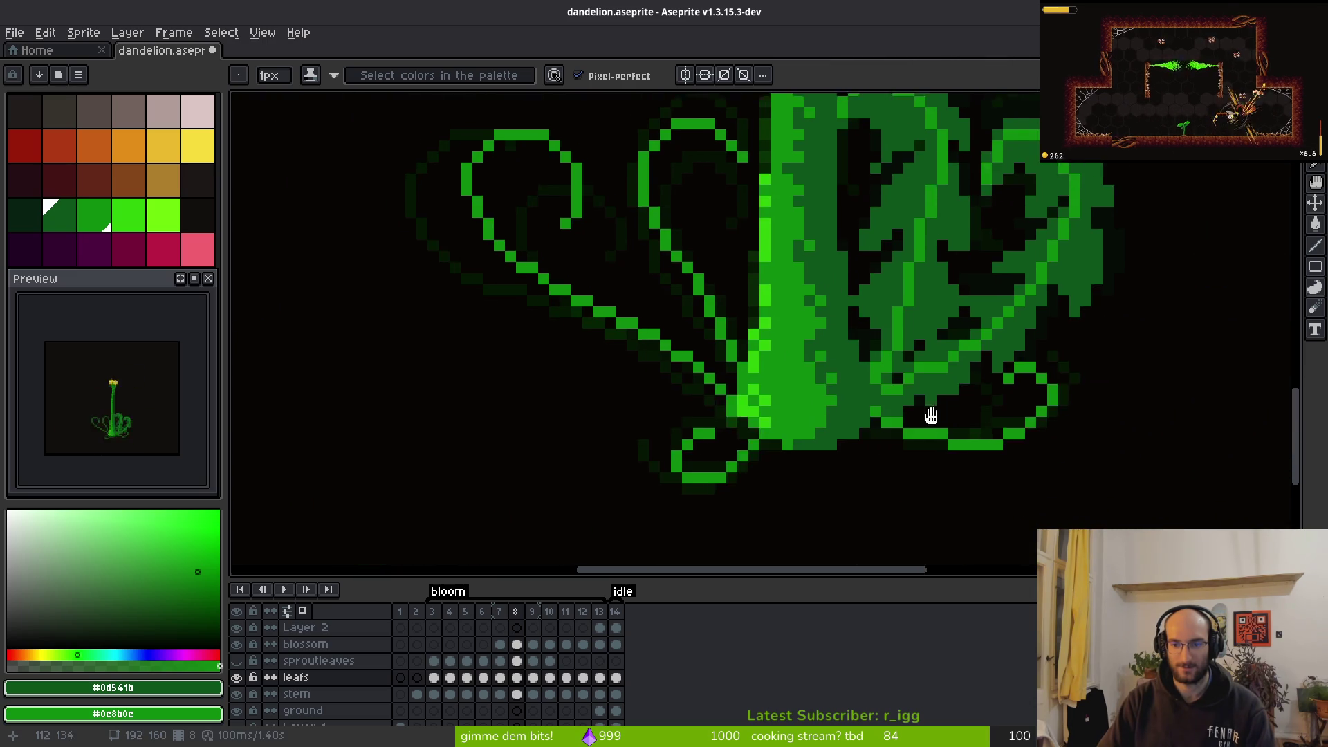
pyautogui.scroll(4, 969, 420)
pyautogui.click(946, 377)
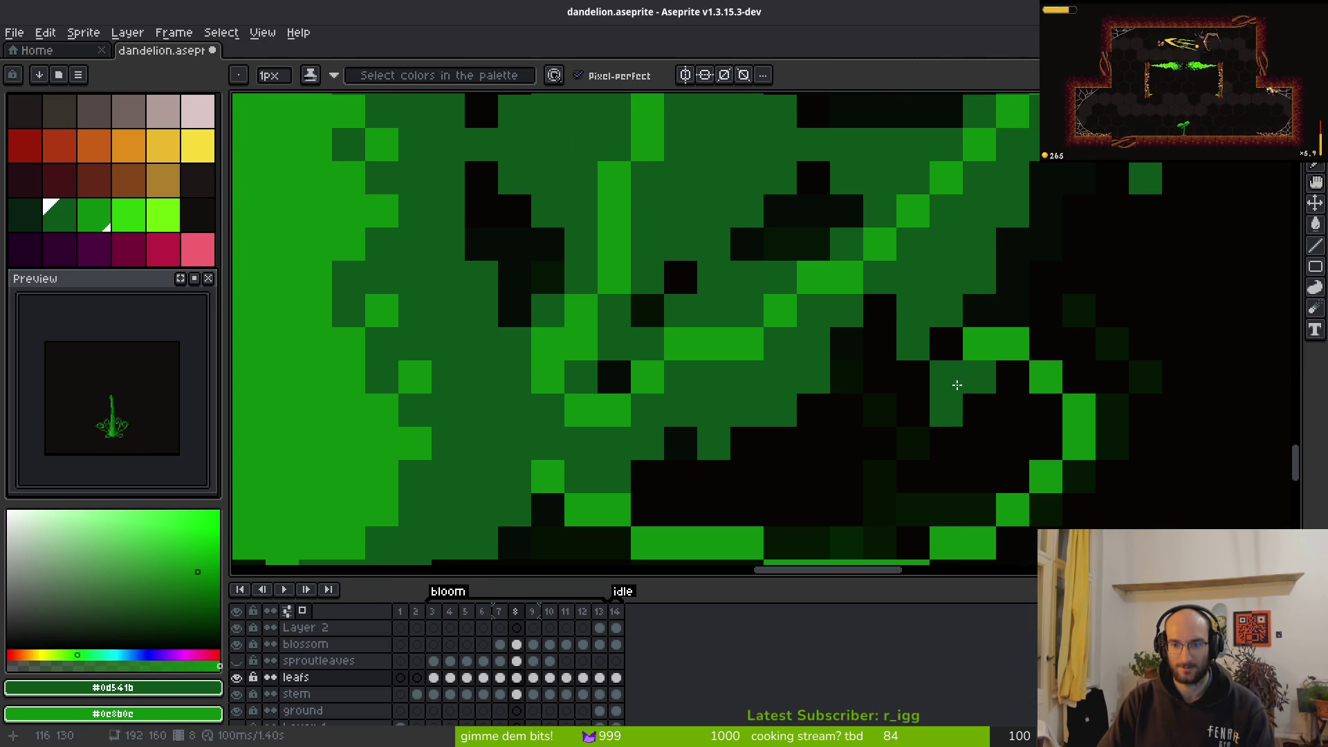
pyautogui.hotkey('ctrl', 'z')
pyautogui.moveTo(1046, 343)
pyautogui.mouseDown()
pyautogui.moveTo(996, 305)
pyautogui.moveTo(1036, 325)
pyautogui.moveTo(892, 263)
pyautogui.mouseUp()
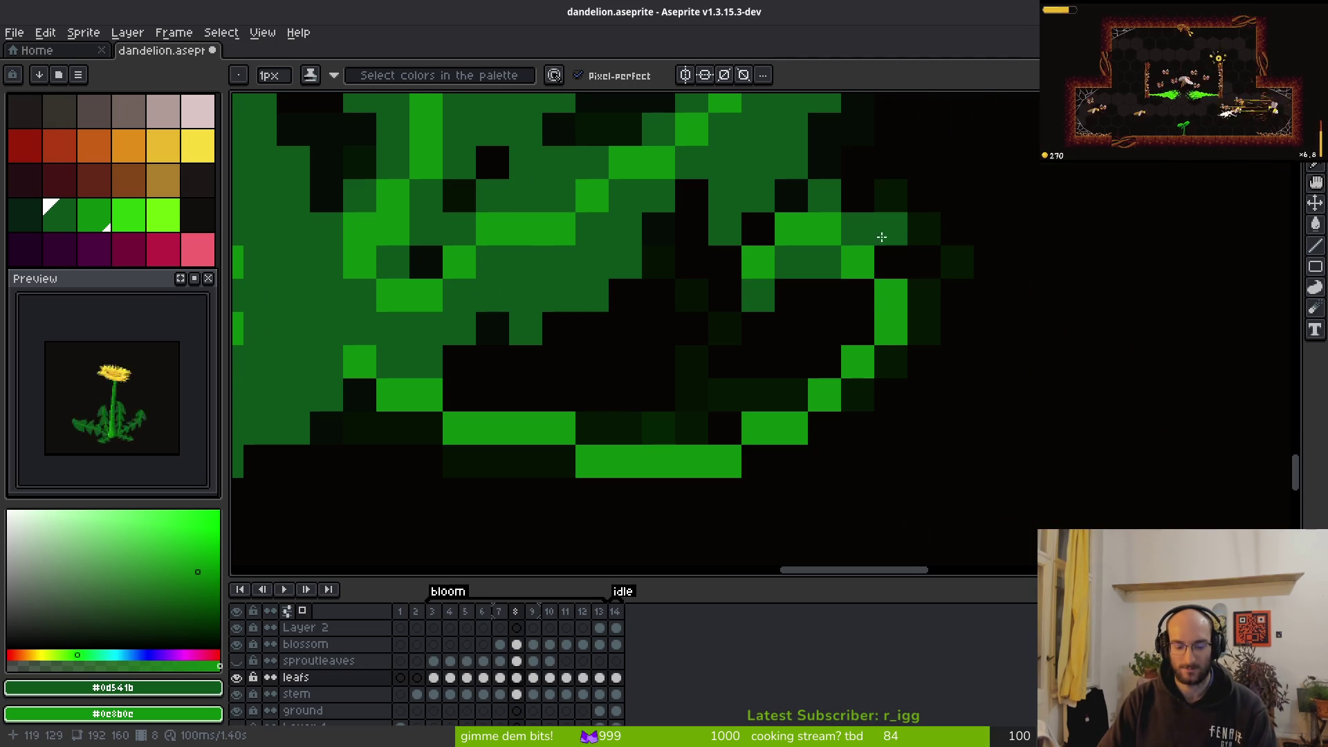
pyautogui.hotkey('ctrl', 'z')
# Fill the remaining dark gaps in the curled leaf tip with dark-green pixels and advance to frame 9
pyautogui.moveTo(924, 303)
pyautogui.mouseDown()
pyautogui.moveTo(891, 384)
pyautogui.moveTo(817, 446)
pyautogui.mouseUp()
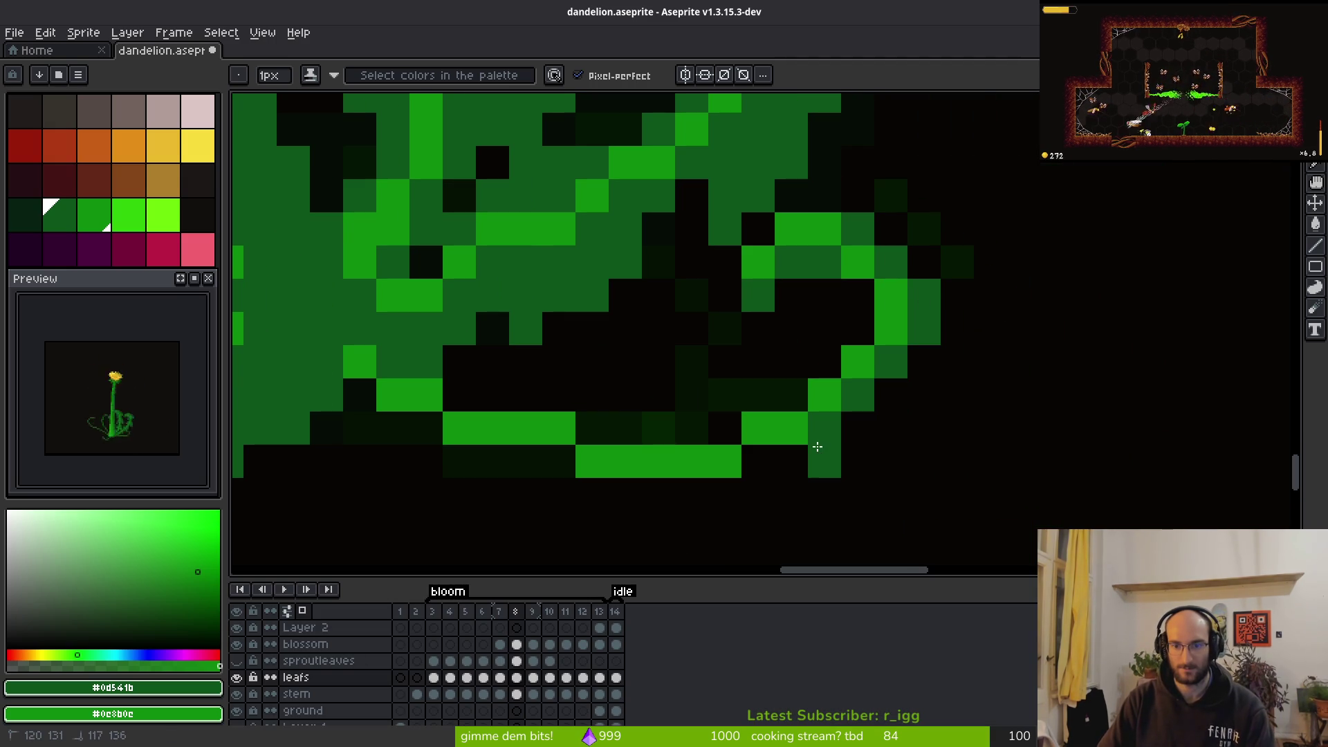
pyautogui.moveTo(906, 296)
pyautogui.mouseDown()
pyautogui.moveTo(826, 298)
pyautogui.moveTo(847, 318)
pyautogui.moveTo(826, 360)
pyautogui.mouseUp()
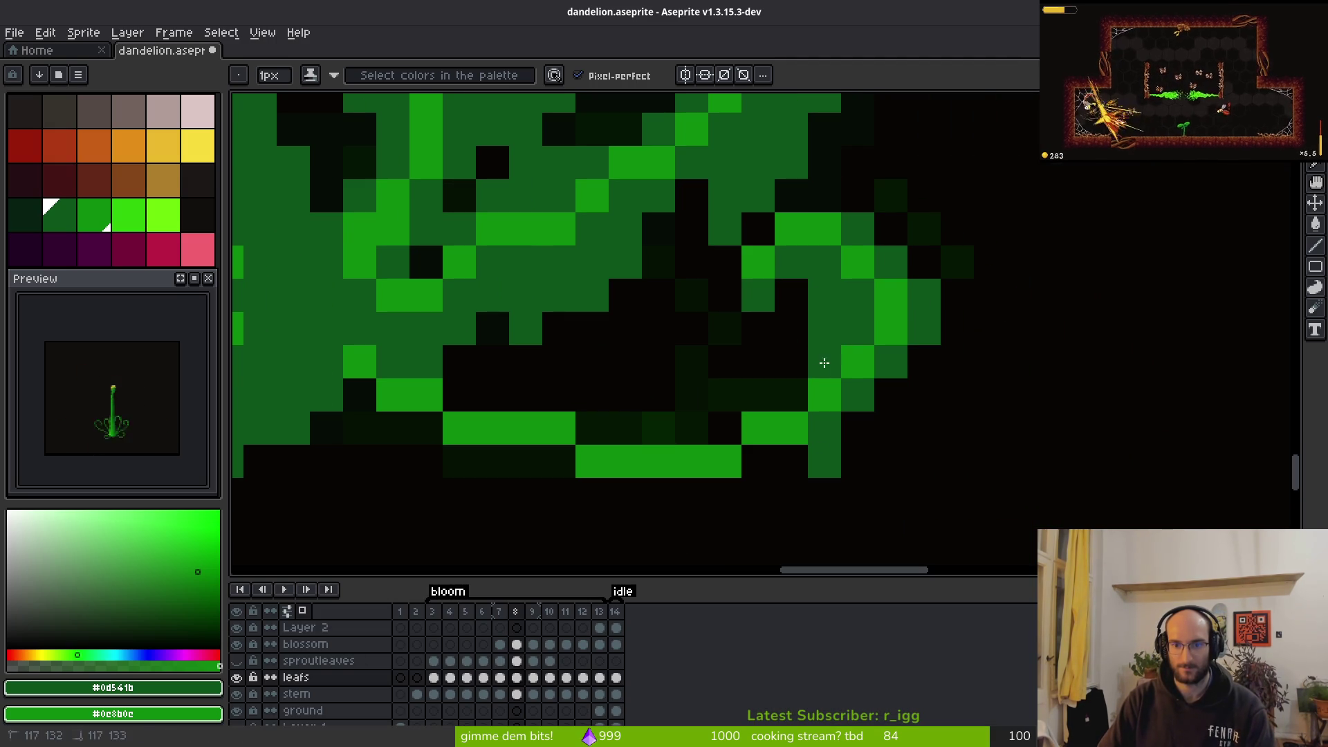
pyautogui.click(925, 356)
pyautogui.click(945, 403)
pyautogui.click(890, 428)
pyautogui.scroll(-4, 892, 426)
pyautogui.press('i')
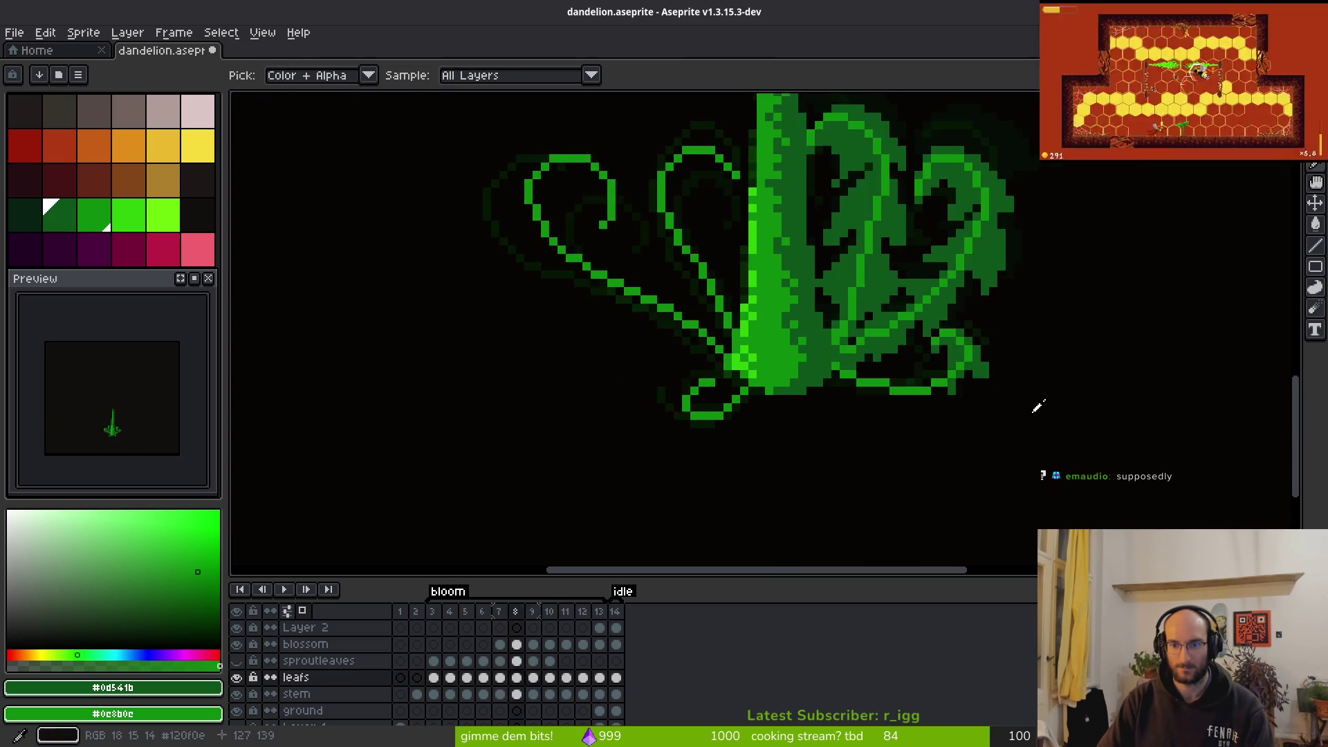
pyautogui.press('.')
pyautogui.press(',')
pyautogui.press('b')
pyautogui.press('.')
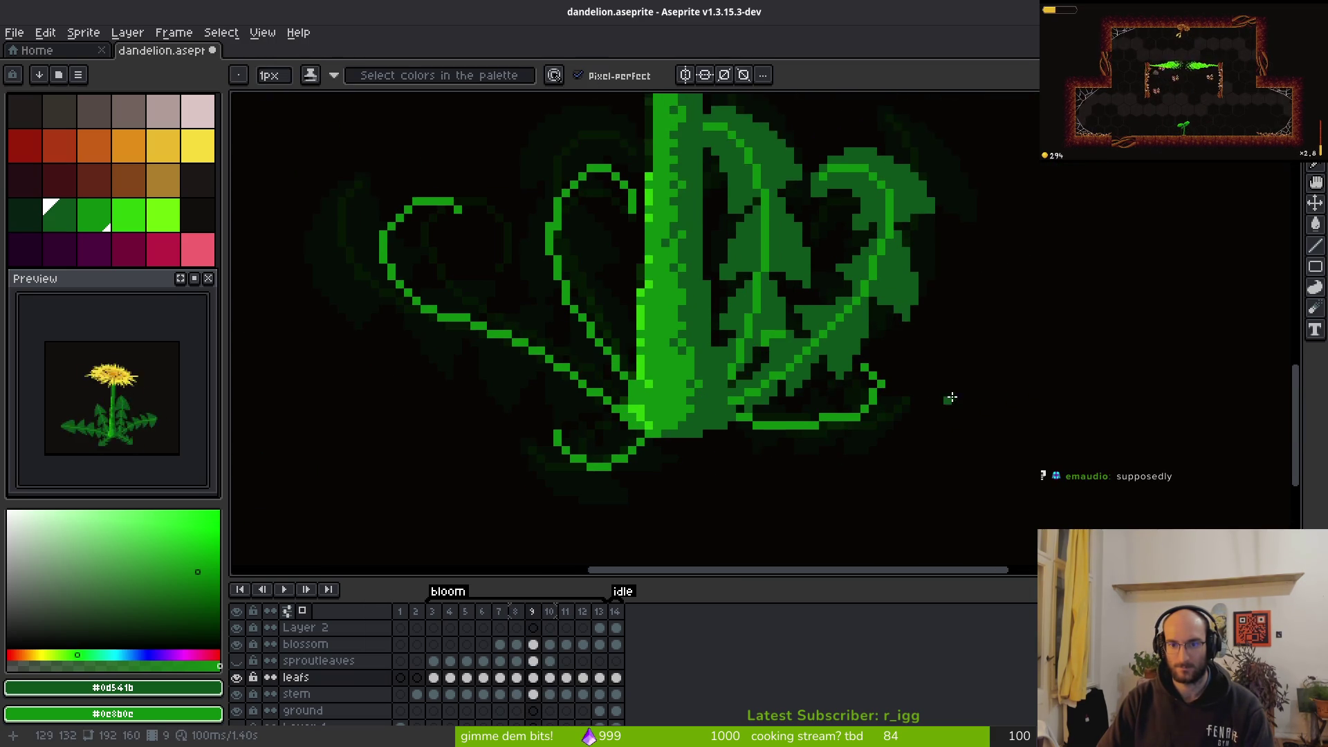
# Advance to frame 10 and play the bloom animation to review the leaves
pyautogui.press('.')
pyautogui.press('i')
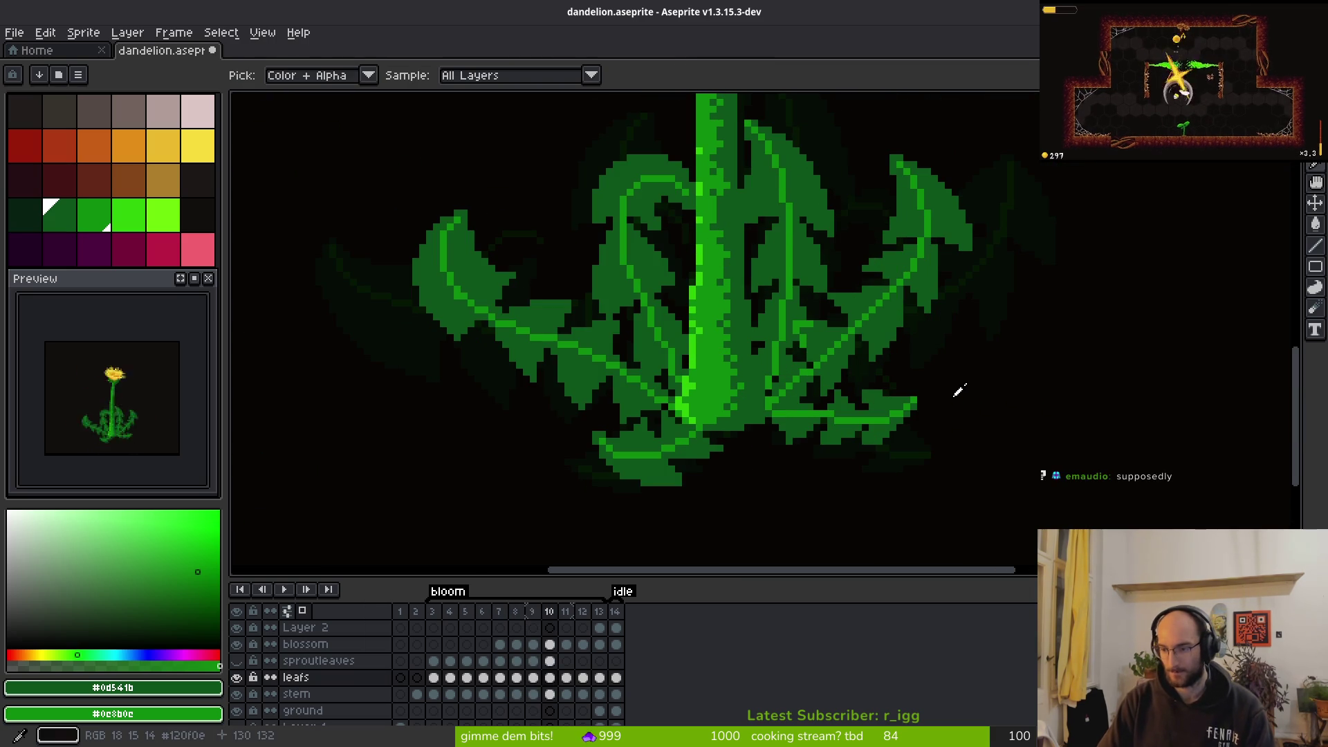
pyautogui.press('b')
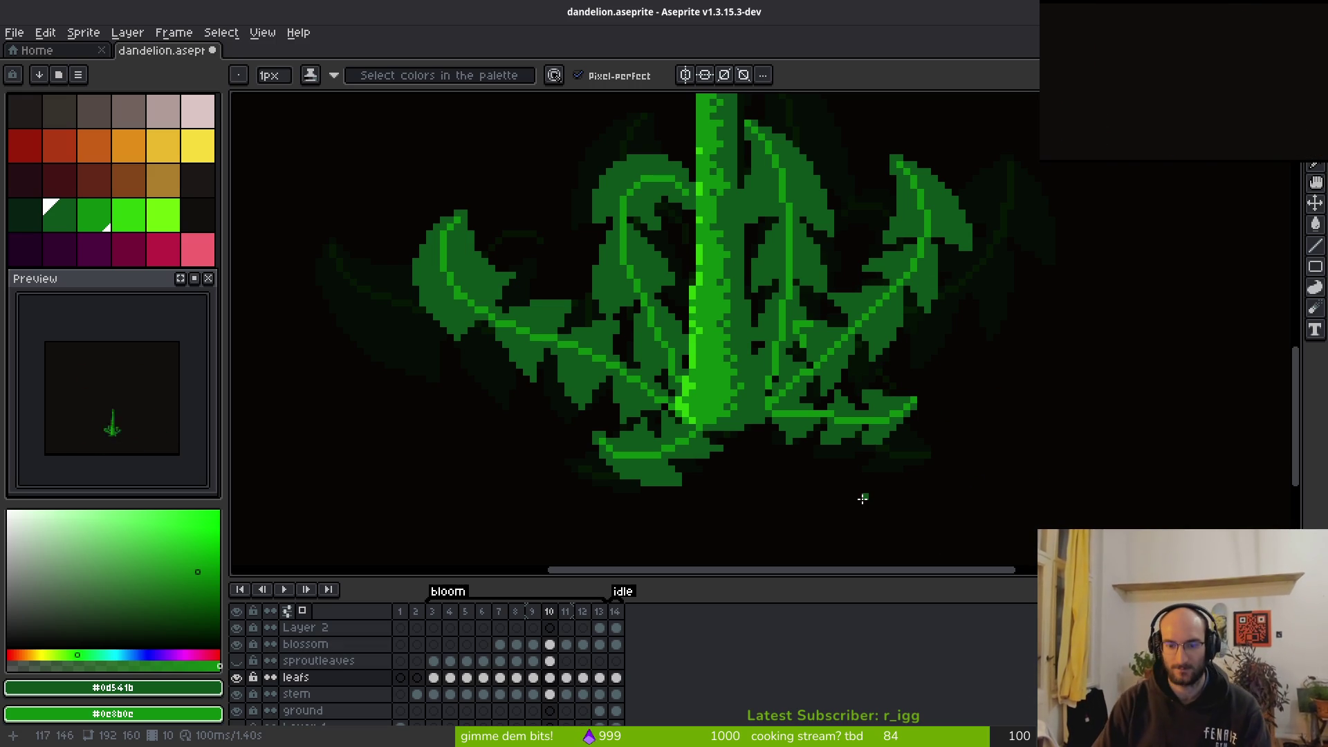
pyautogui.press('Return')
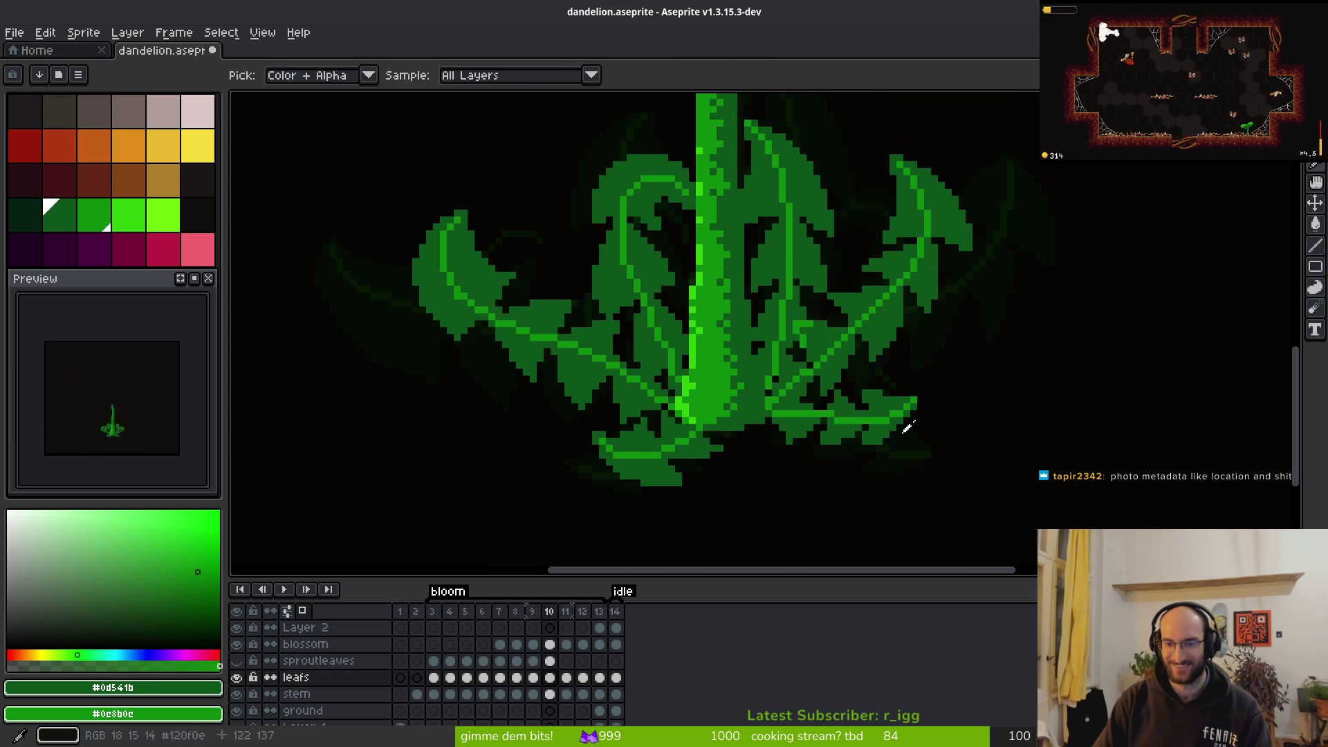
pyautogui.press('alt')
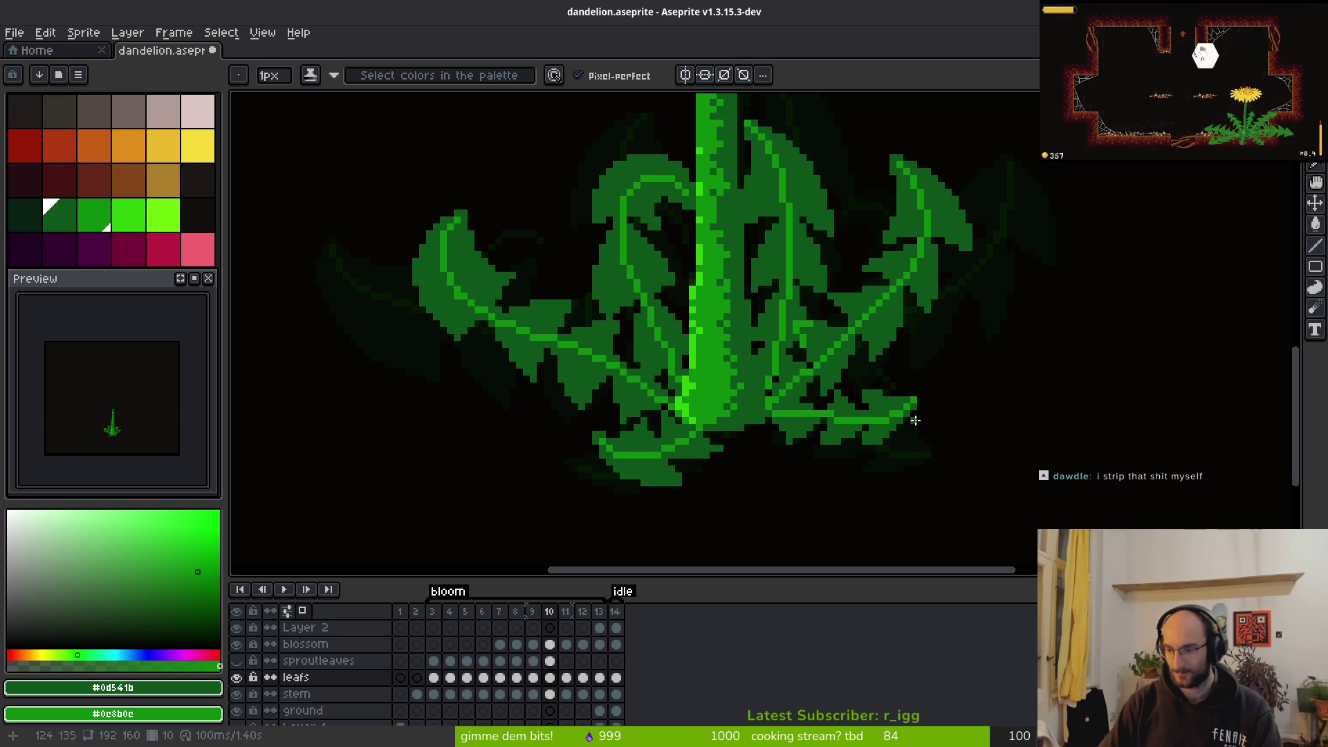
# Zoom out after playback and step back to frame 9
pyautogui.hscroll(-3, 870, 403)
pyautogui.scroll(-2, 886, 378)
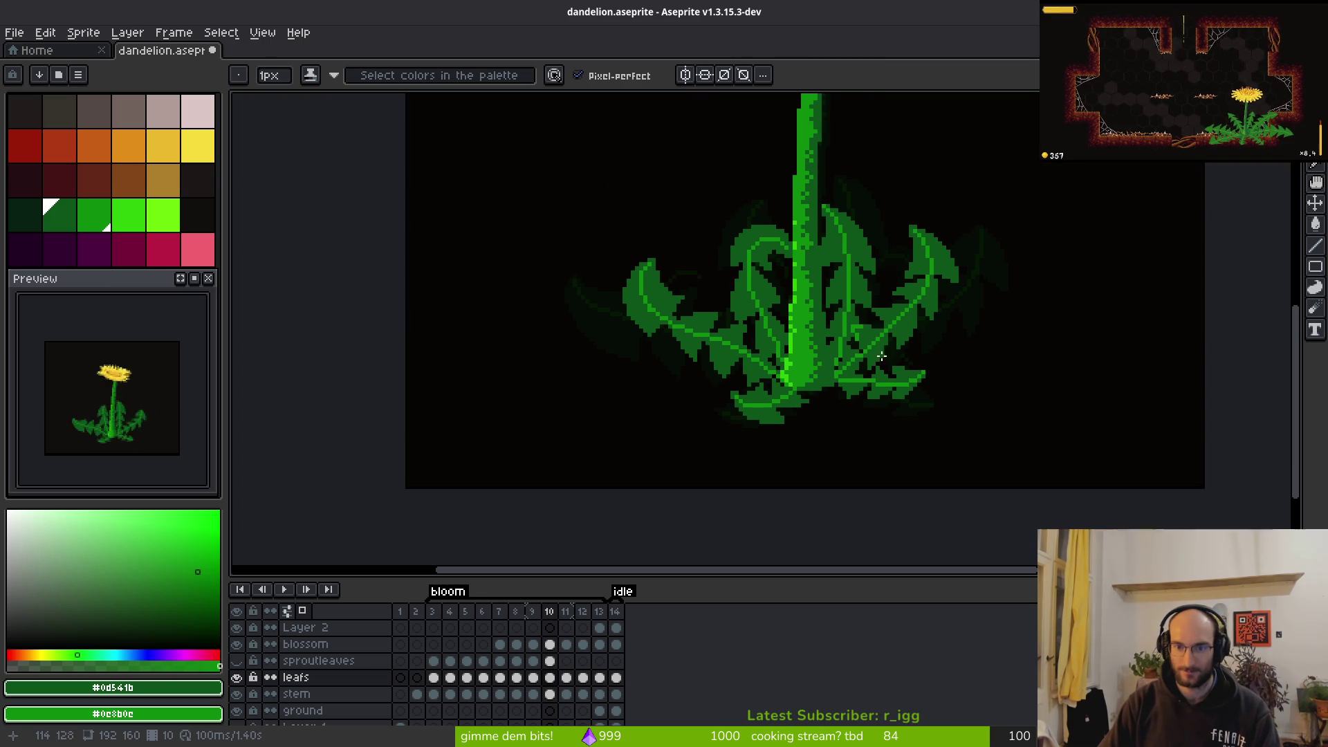
pyautogui.press('Left')
pyautogui.press('i')
pyautogui.press('b')
pyautogui.scroll(4, 899, 380)
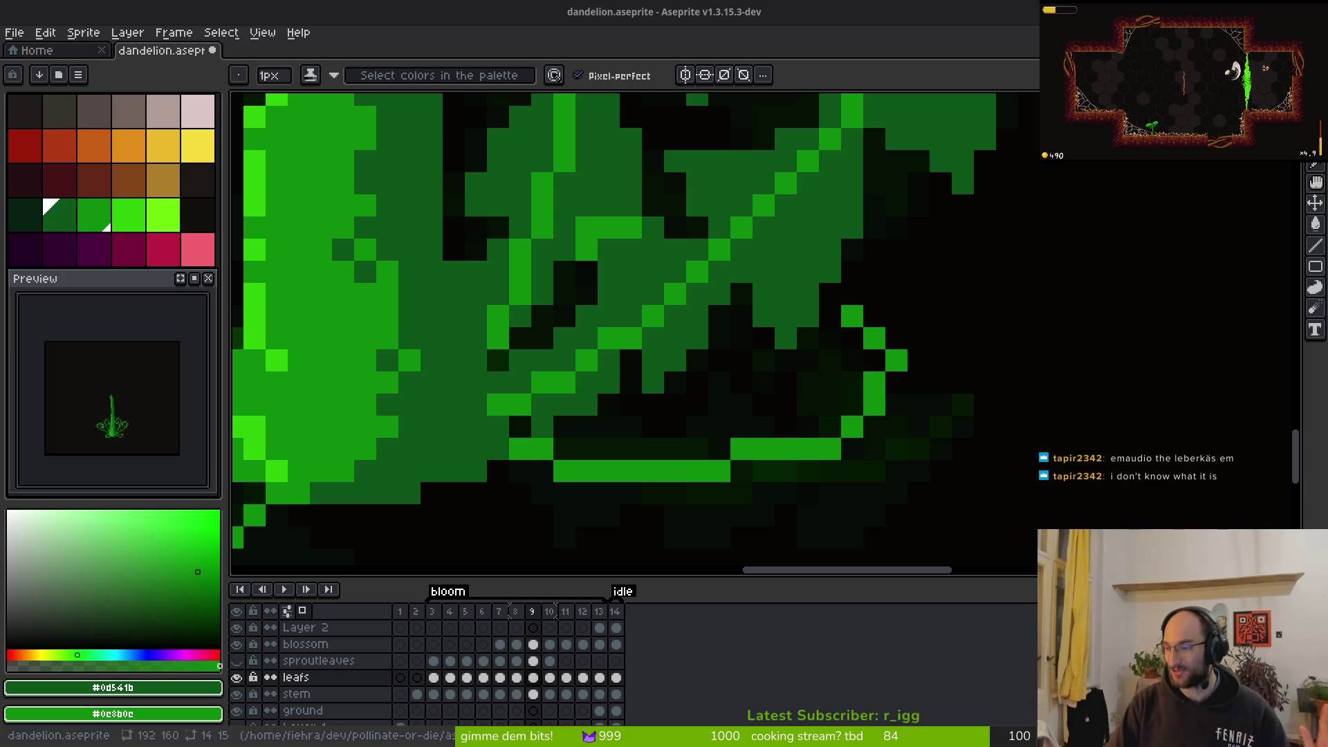
# Bring the Brave image search for 'leberkas' into view over Aseprite
pyautogui.press('super+shift+Left')
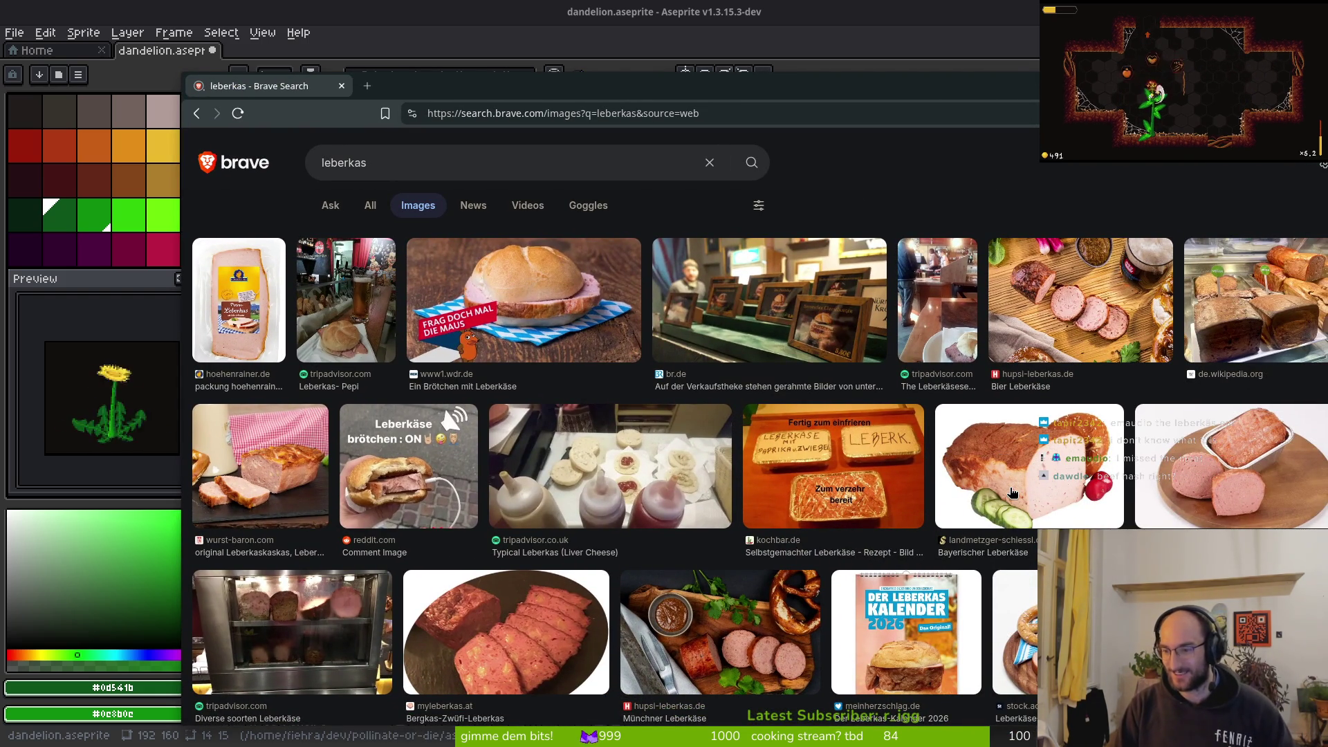
# Search images for 'beef hash', then go back to the leberkas results
pyautogui.click(385, 161)
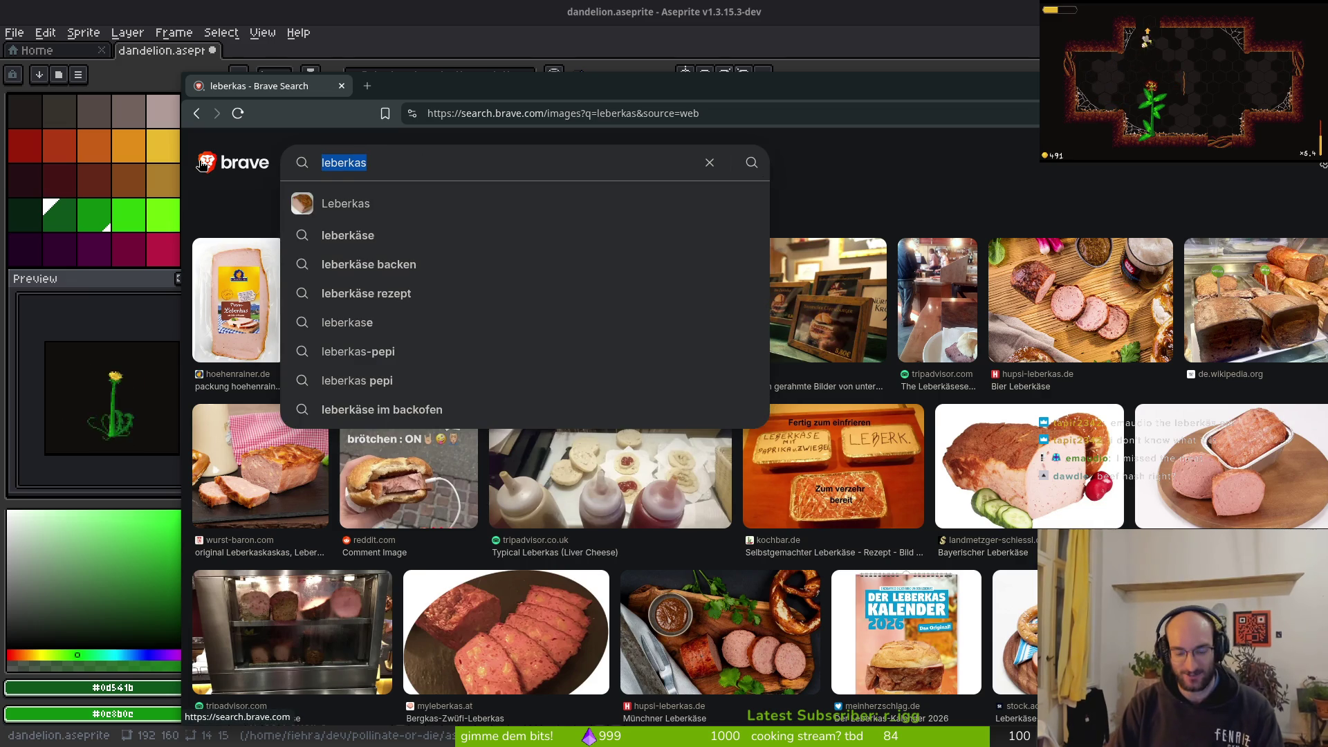
pyautogui.write('beef hash')
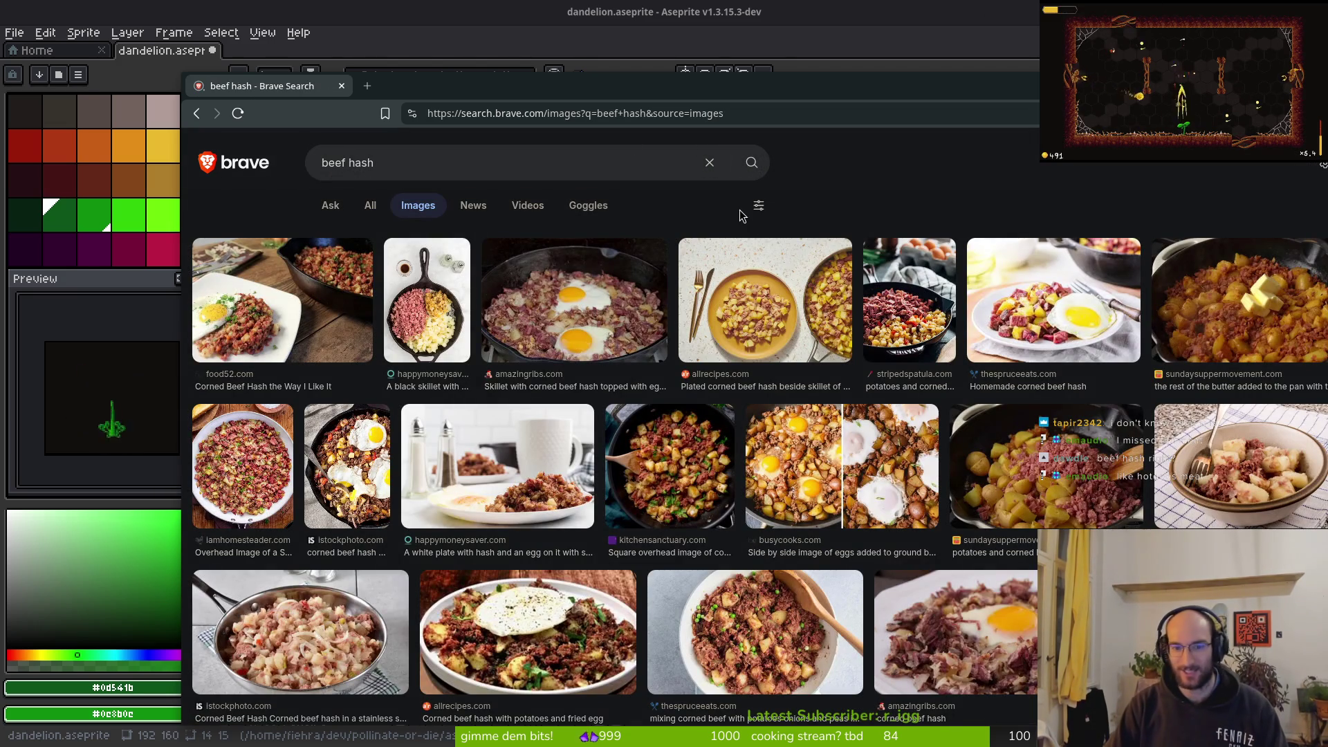
pyautogui.scroll(-5, 581, 310)
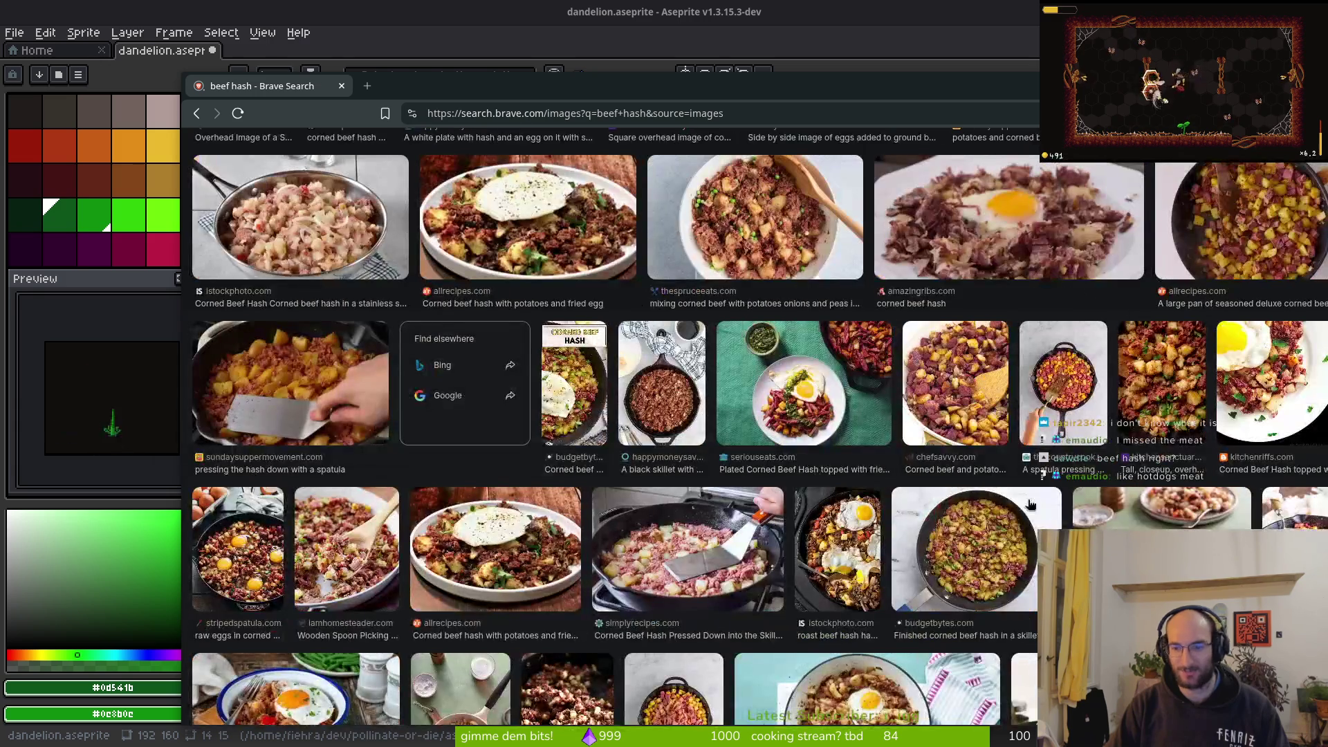
pyautogui.hotkey('alt', 'Left')
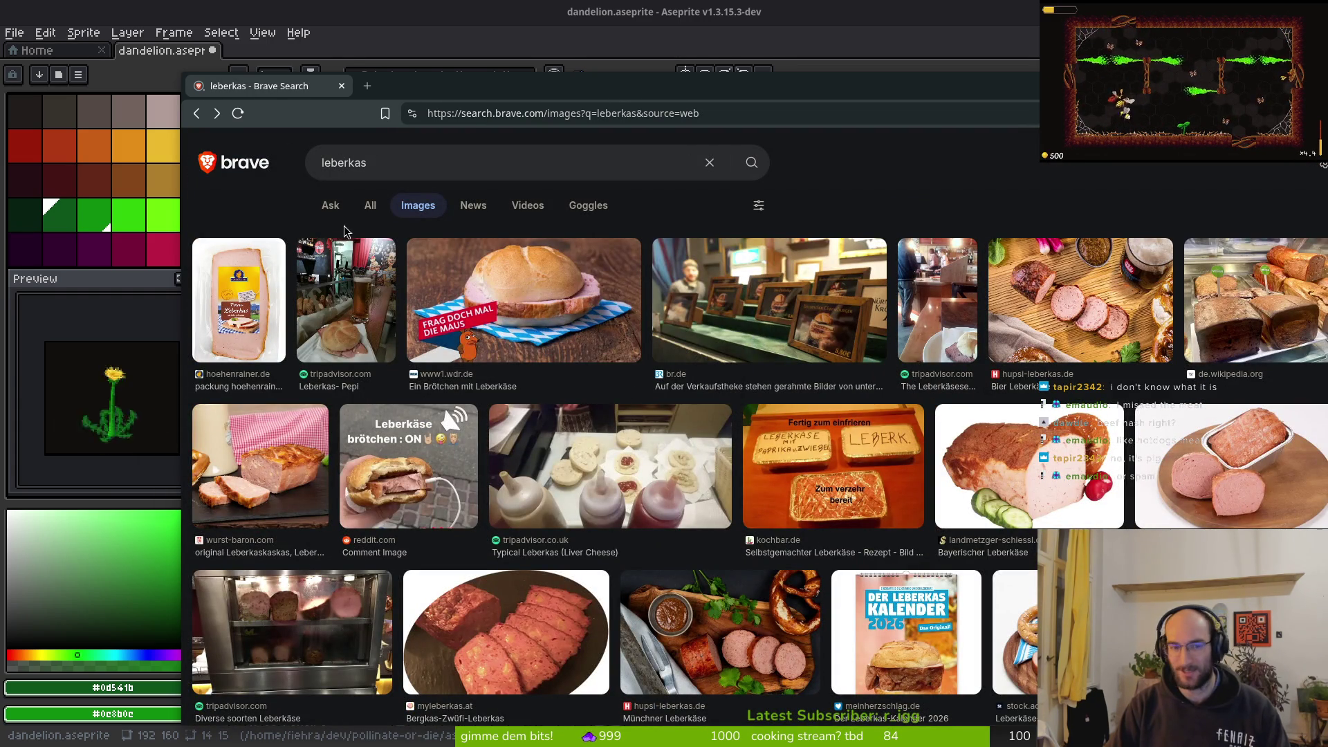
# Search images for 'spam', preview the Getty Spam can photo, then hide the browser
pyautogui.click(404, 161)
pyautogui.hotkey('ctrl', 'a')
pyautogui.write('spam')
pyautogui.click(436, 201)
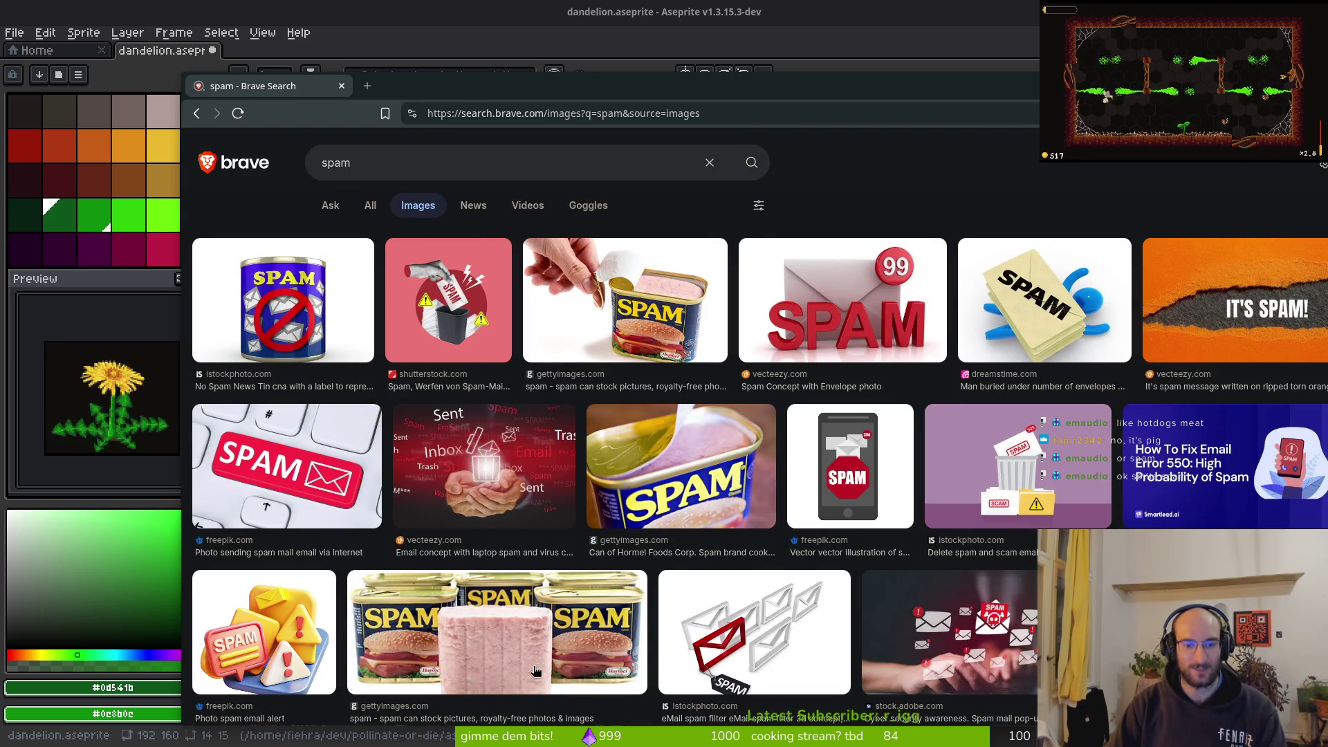
pyautogui.click(677, 337)
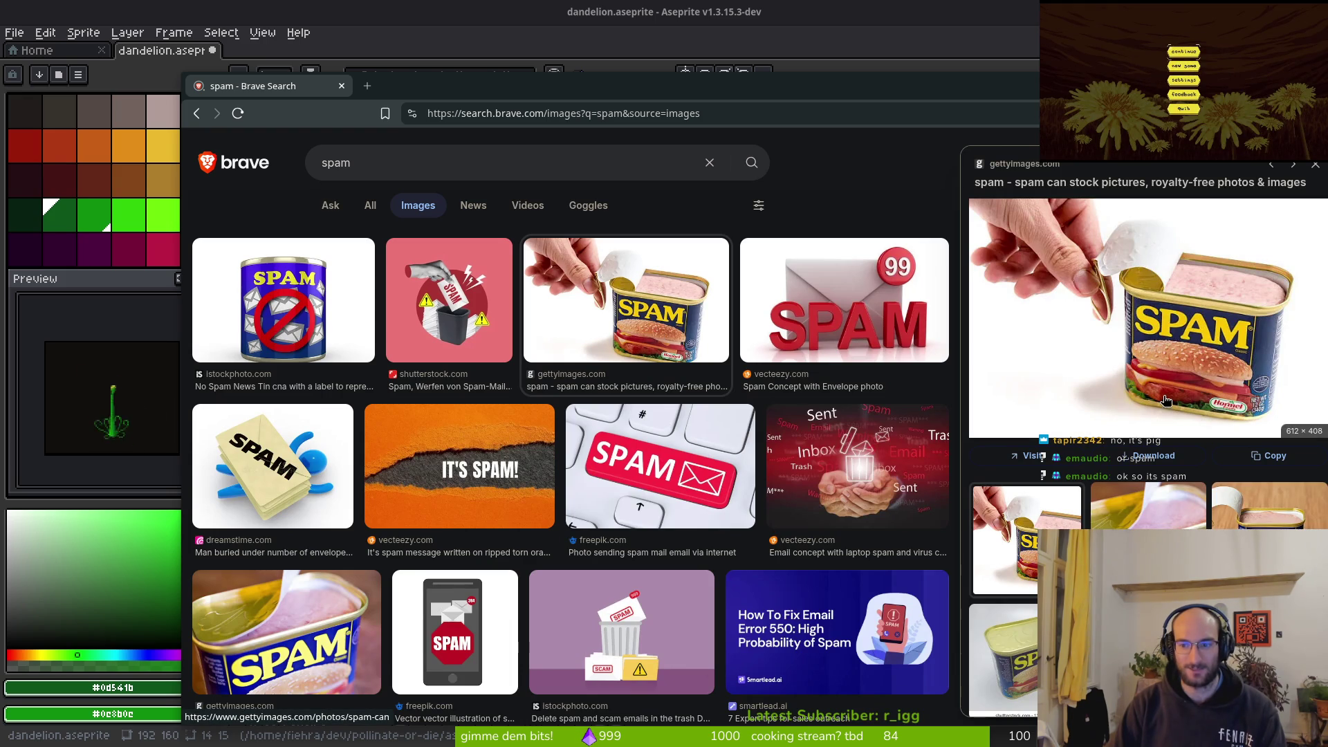
pyautogui.press('super+minus')
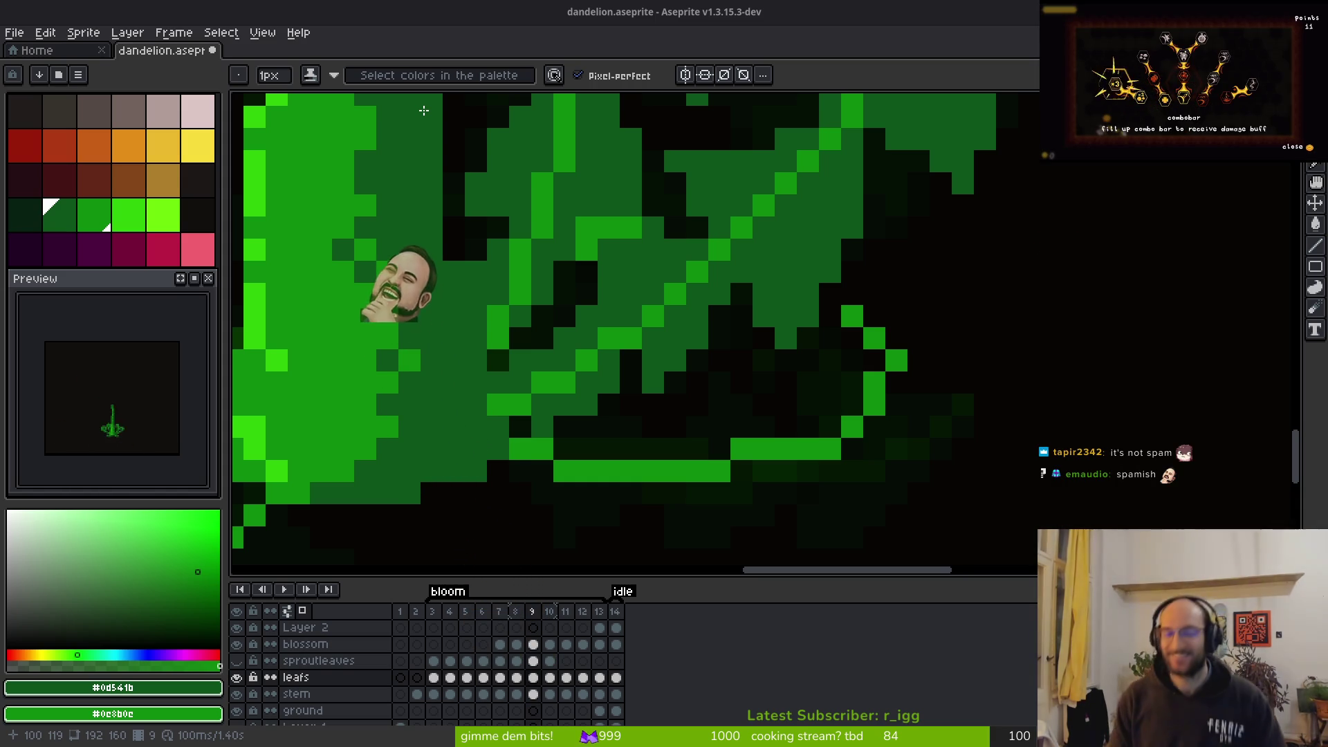
# Erase a stray bright pixel and add a medium-green pixel at the leaf tip
pyautogui.scroll(-4, 899, 331)
pyautogui.scroll(4, 899, 331)
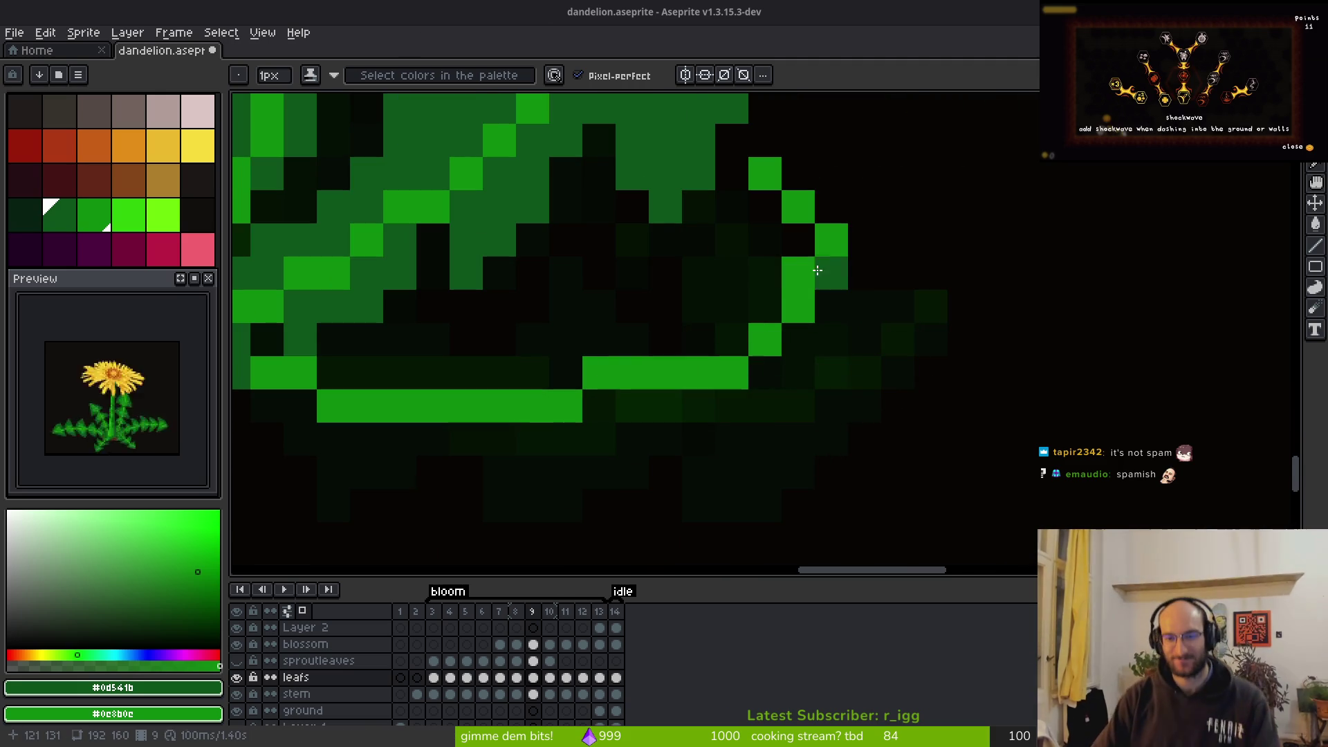
pyautogui.click(798, 174)
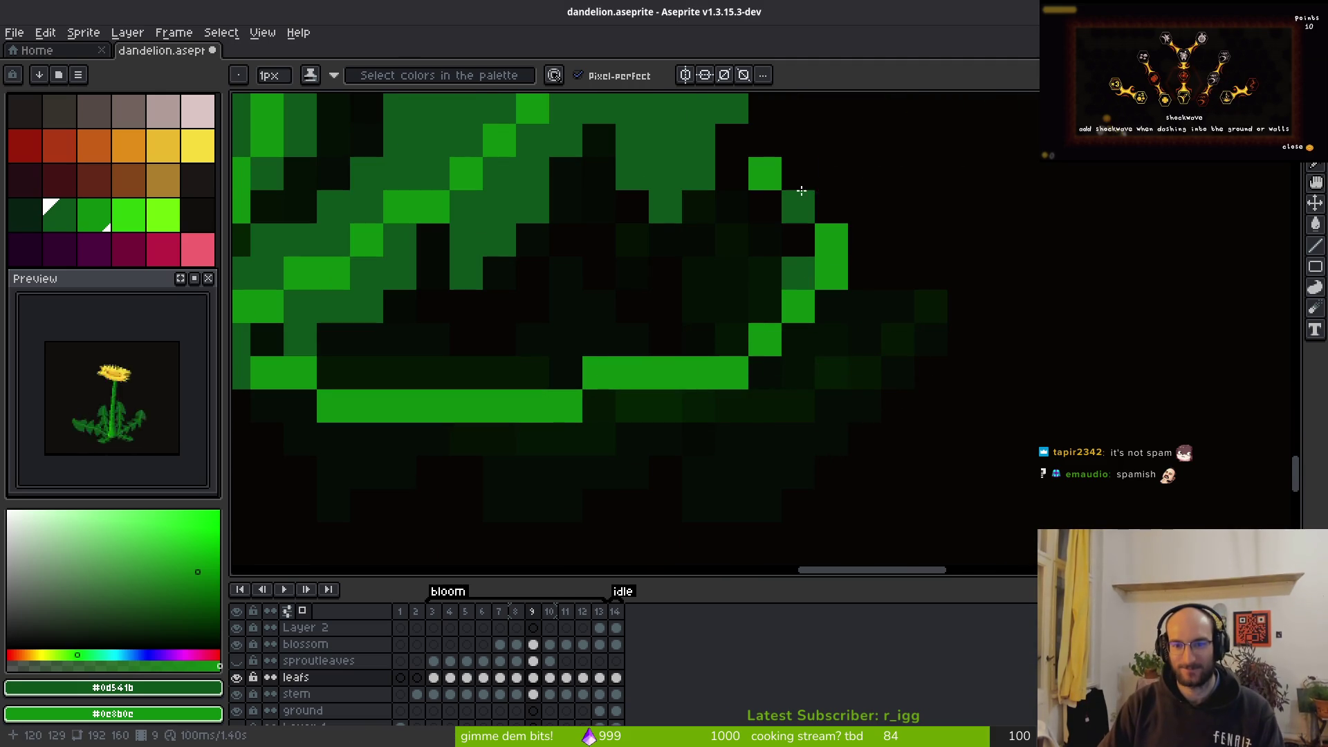
pyautogui.press('e')
pyautogui.click(764, 174)
pyautogui.press('b')
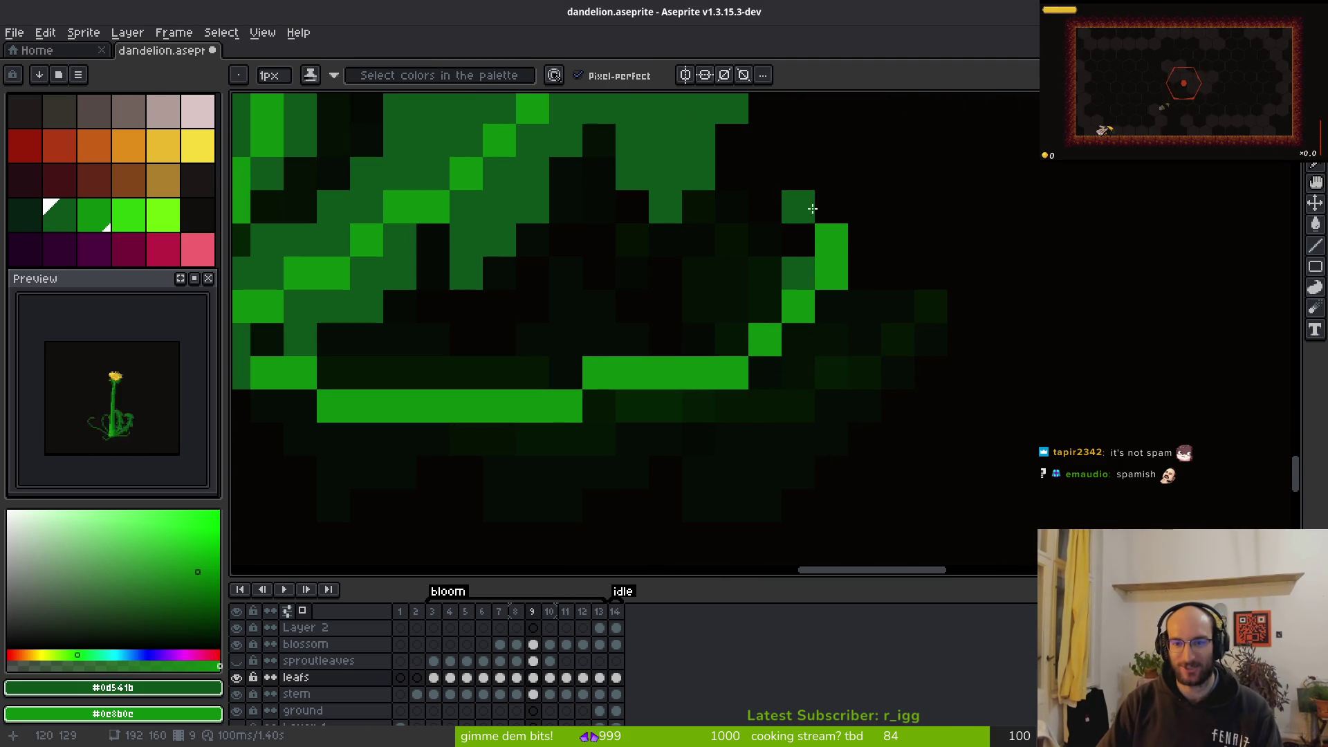
# Reshape the curled leaf tip, erasing a pixel beneath and recolouring tip pixels medium green
pyautogui.rightClick(832, 207)
pyautogui.rightClick(798, 173)
pyautogui.press('e')
pyautogui.click(795, 205)
pyautogui.press('b')
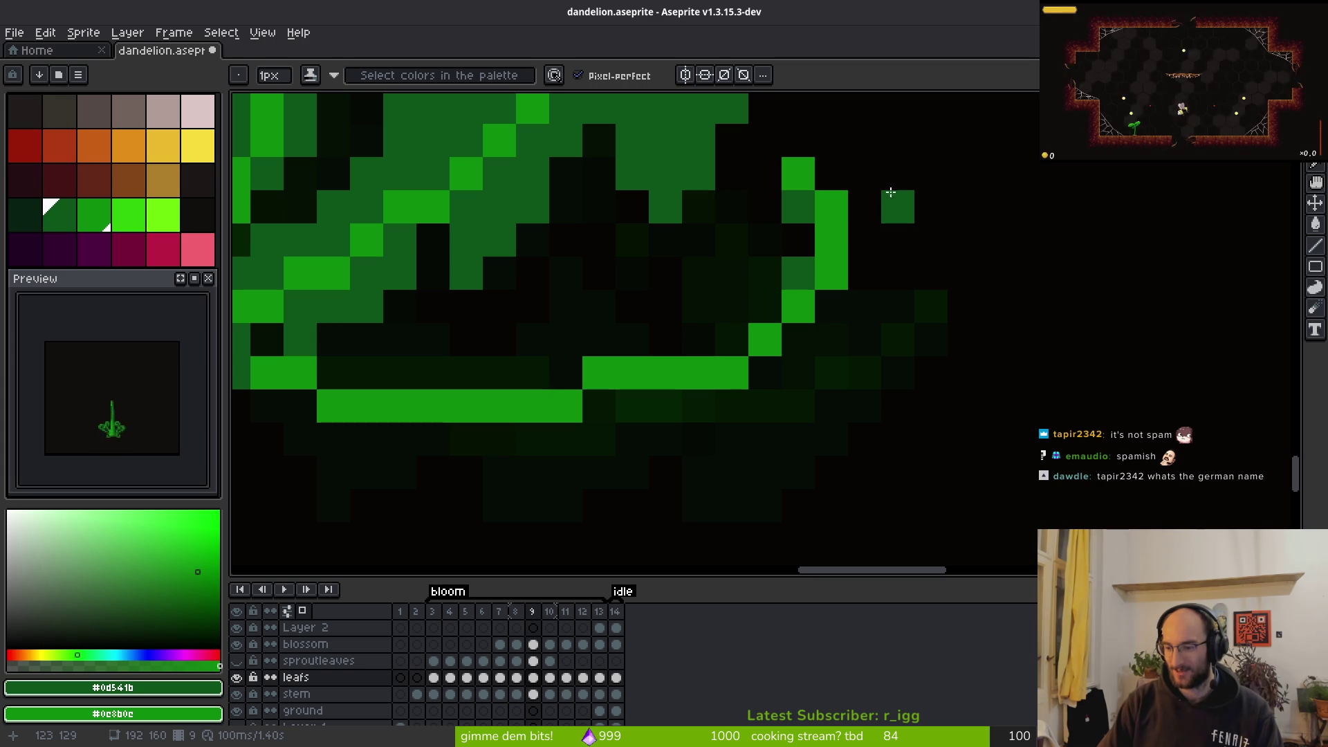
pyautogui.click(831, 173)
pyautogui.click(831, 207)
# Fill the leaf's right edge with medium green, undoing a stray pixel below
pyautogui.moveTo(864, 208)
pyautogui.mouseDown()
pyautogui.moveTo(869, 260)
pyautogui.moveTo(841, 304)
pyautogui.moveTo(859, 297)
pyautogui.moveTo(785, 368)
pyautogui.moveTo(796, 395)
pyautogui.mouseUp()
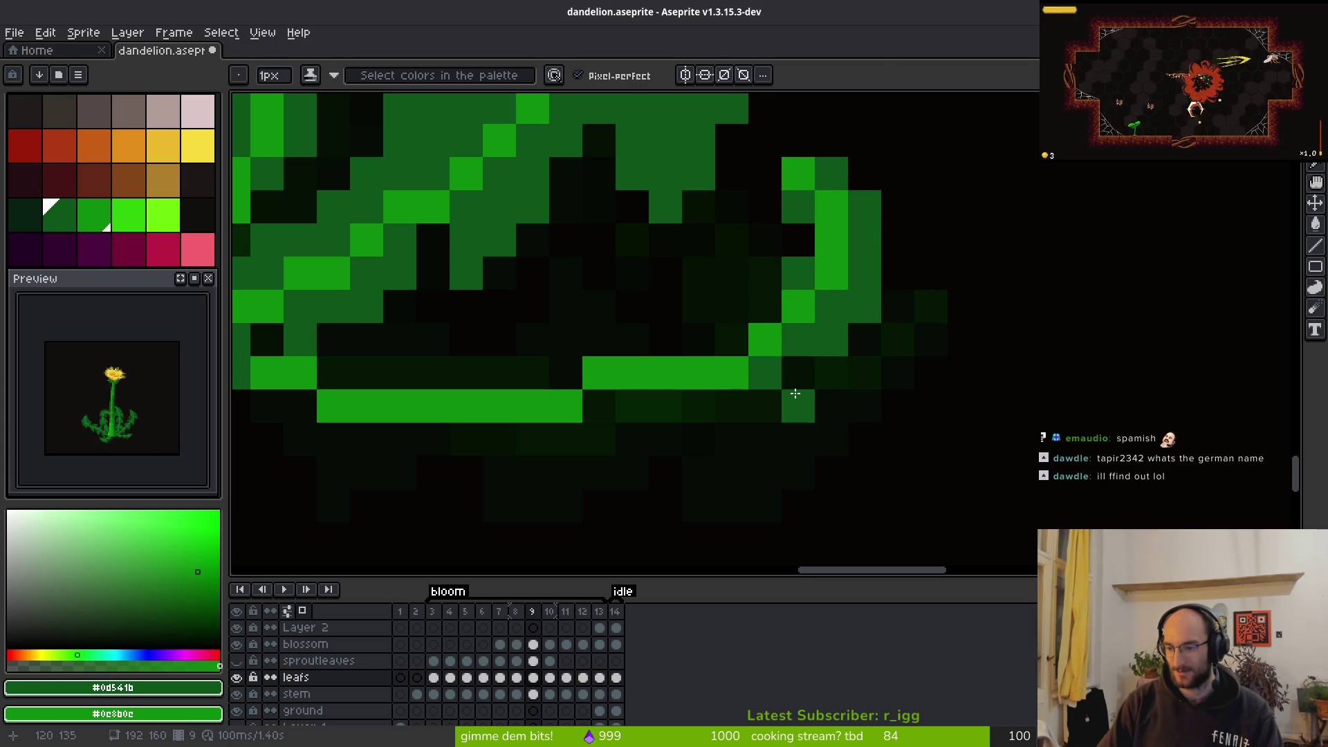
pyautogui.hotkey('ctrl', 'z')
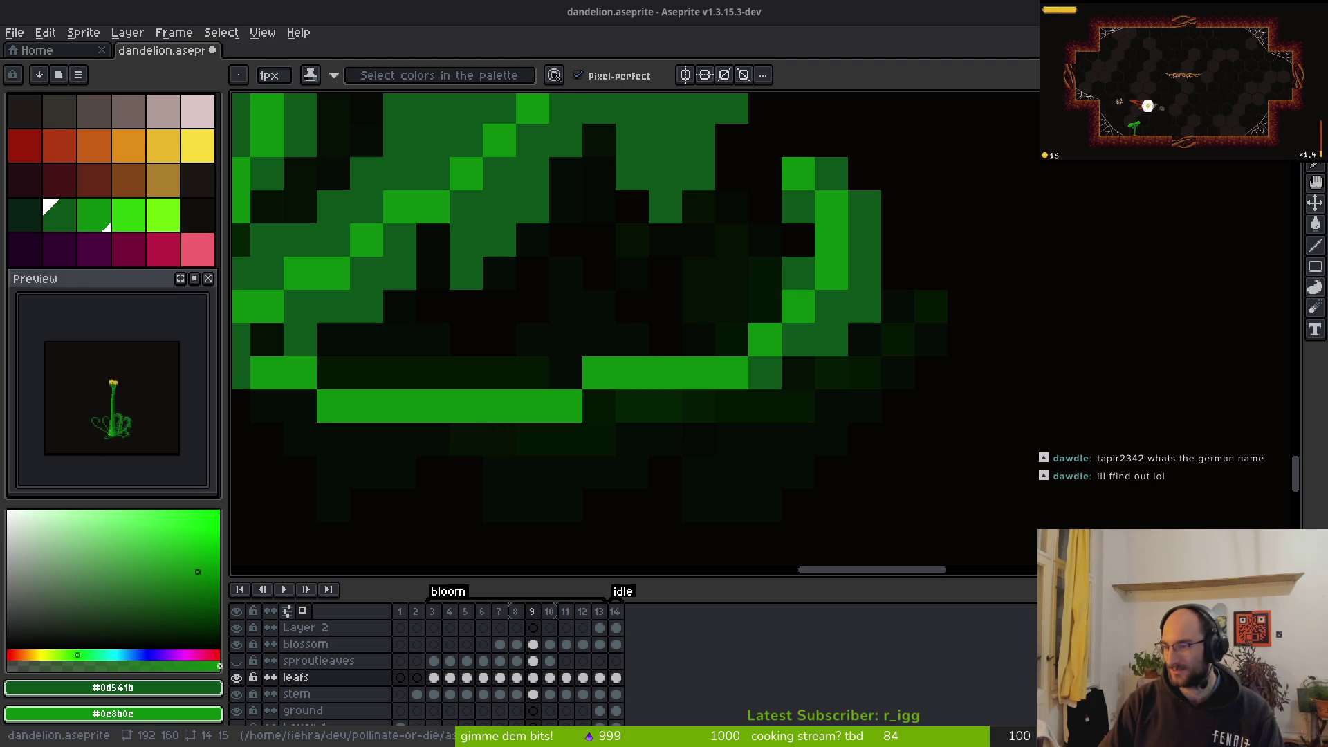
pyautogui.click(865, 339)
pyautogui.scroll(-1, 868, 420)
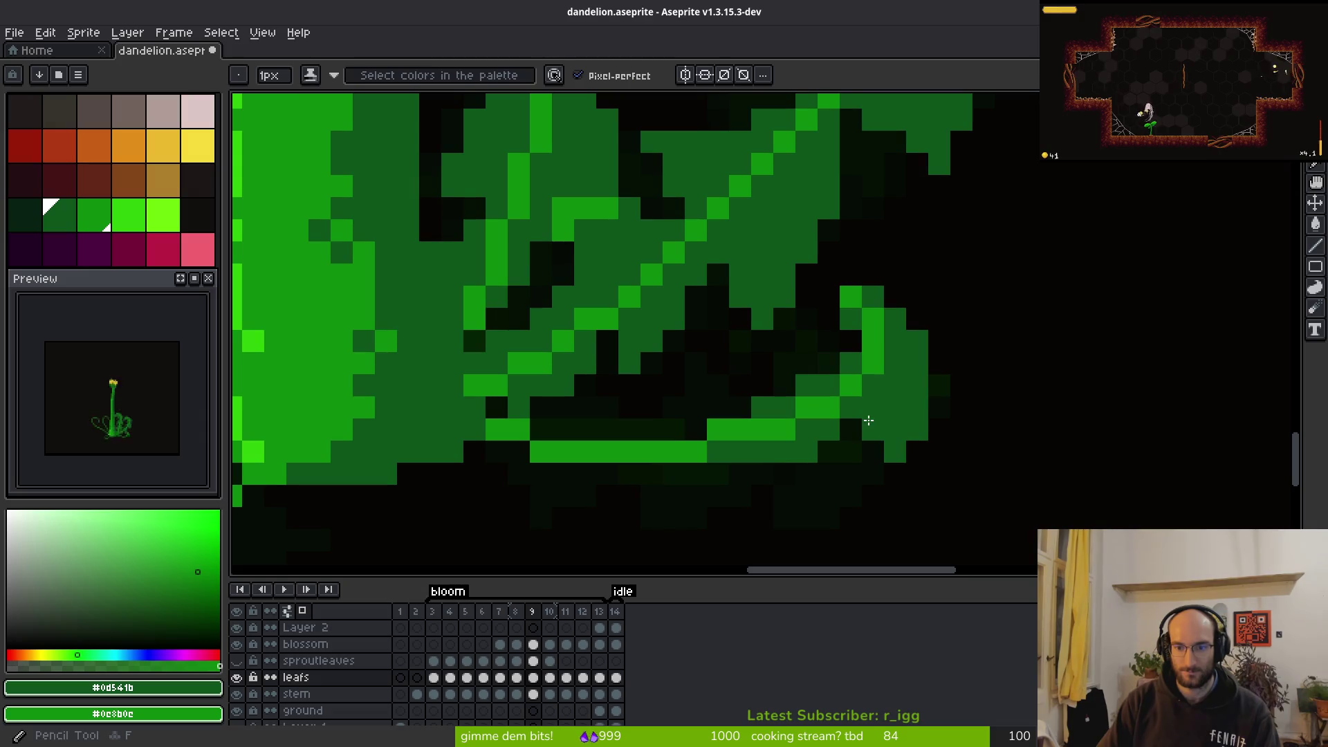
pyautogui.scroll(-1, 1017, 415)
# Erase a stray pixel on the leaf's right edge
pyautogui.press('e')
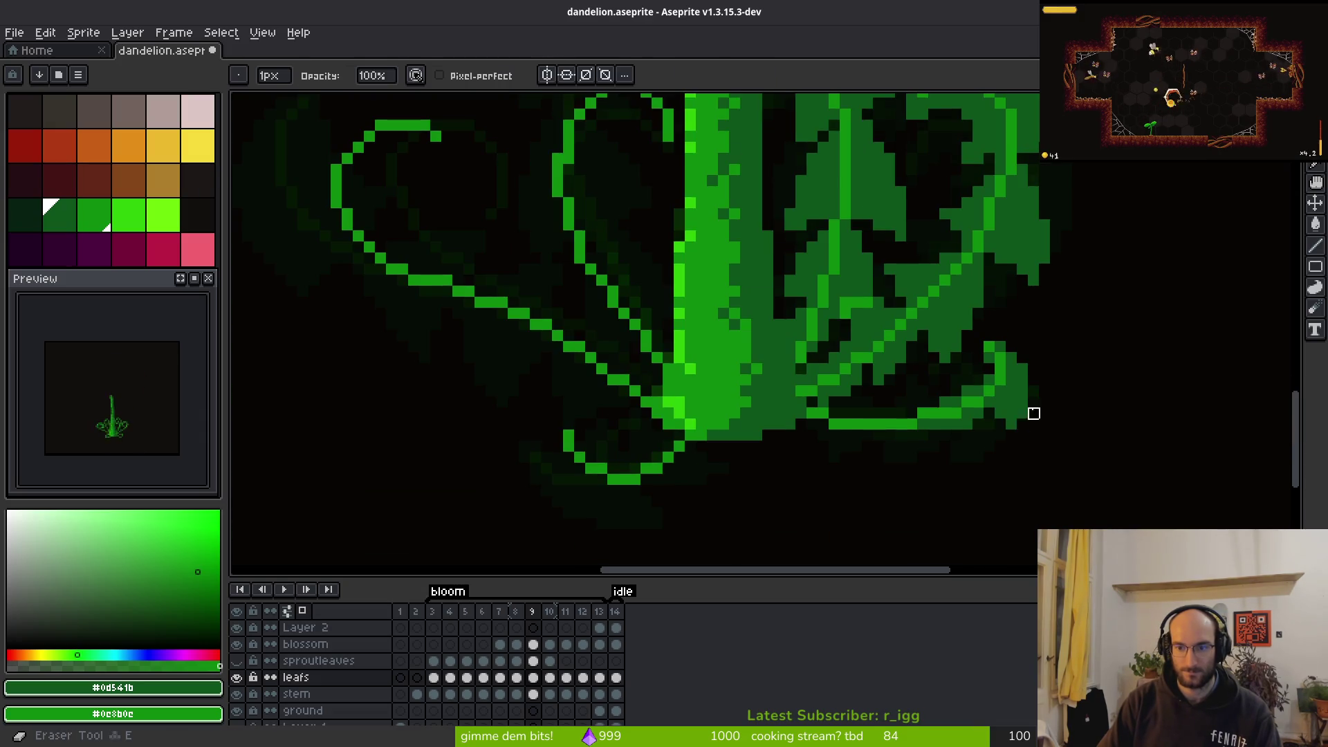
pyautogui.scroll(1, 1022, 423)
pyautogui.press('b')
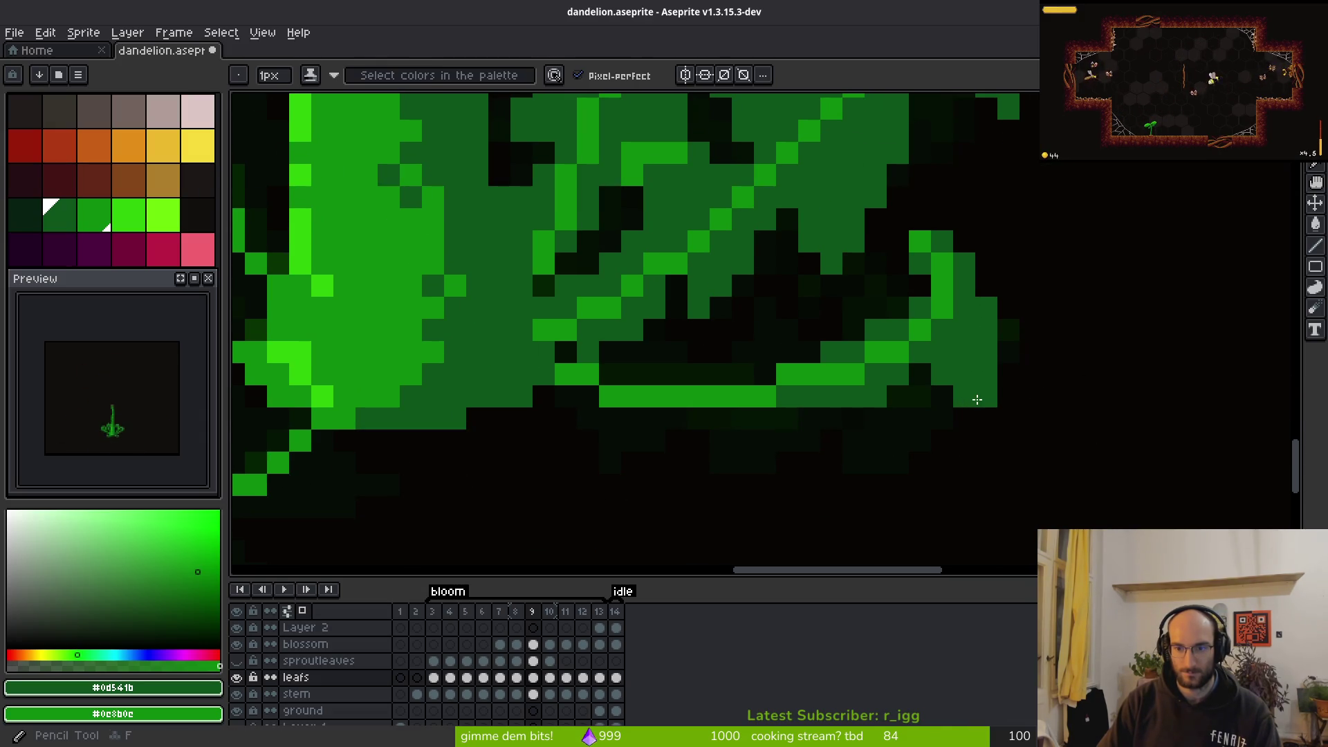
pyautogui.press('e')
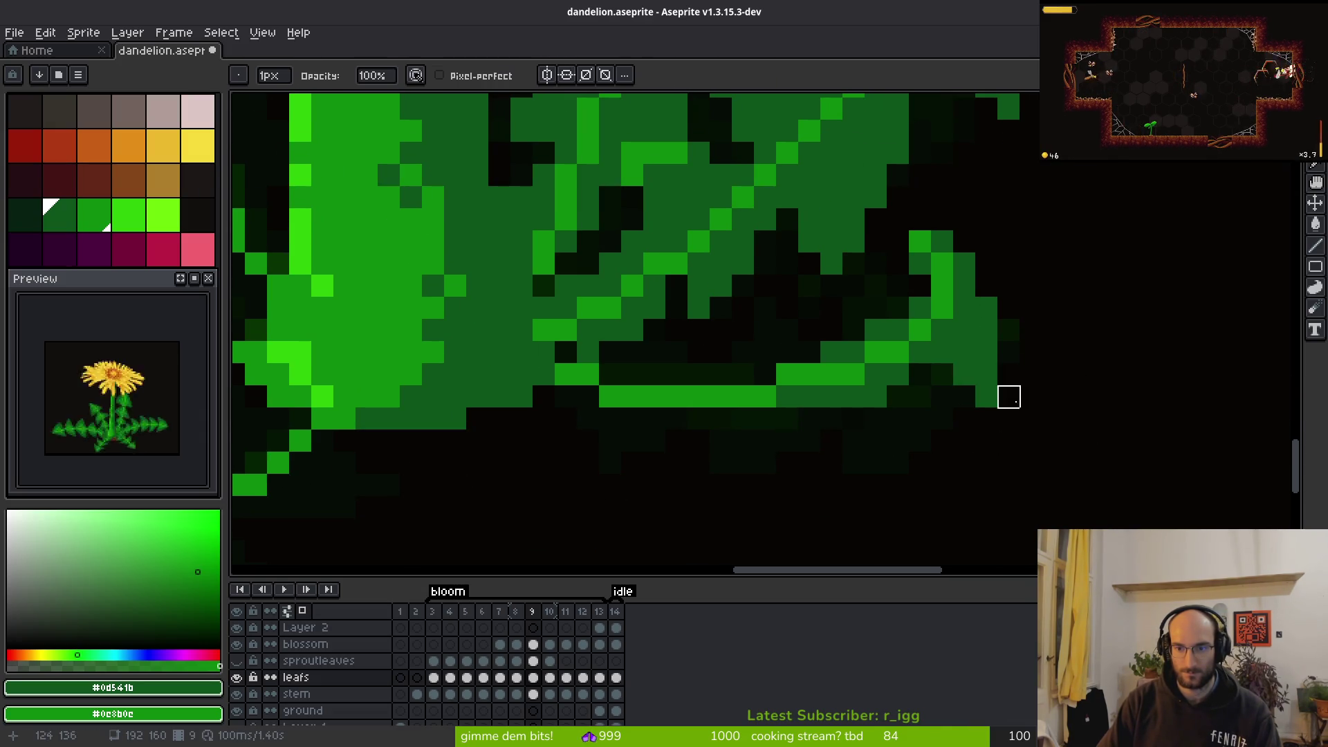
pyautogui.scroll(-3, 1031, 425)
pyautogui.press('i')
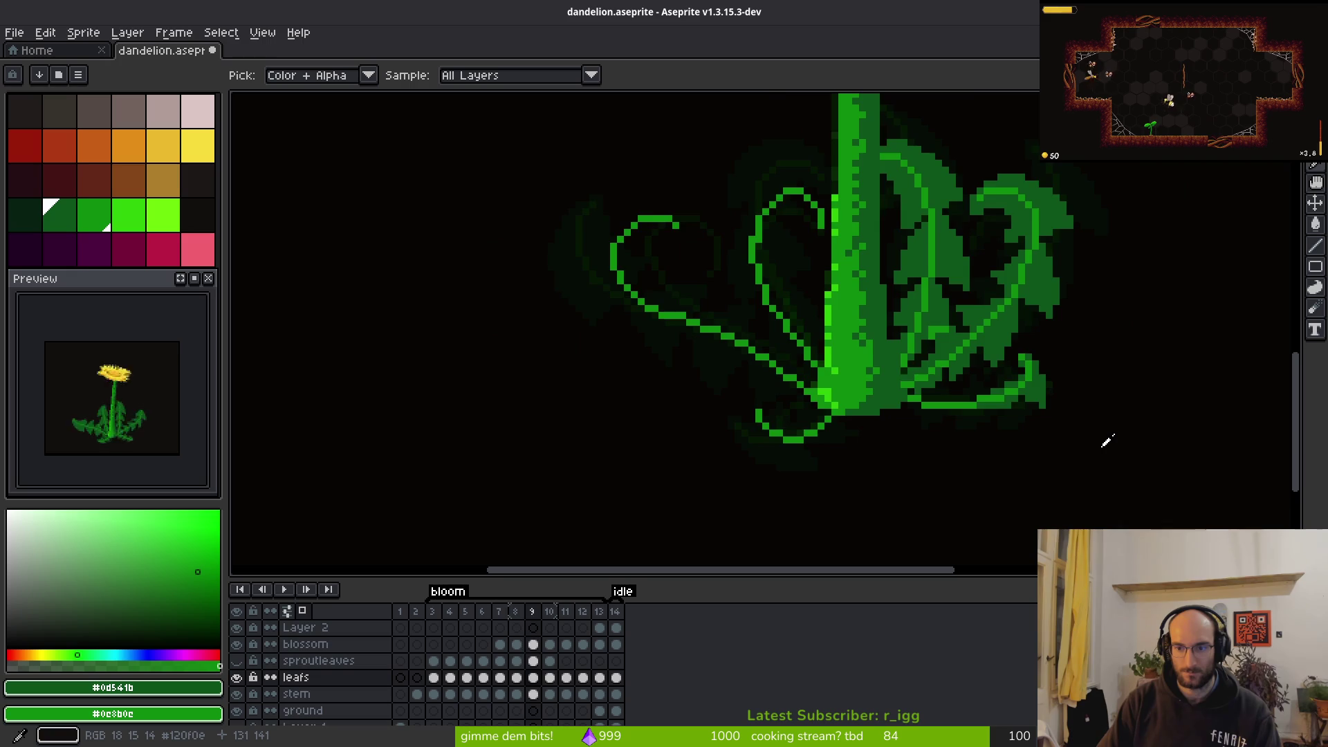
pyautogui.press('e')
pyautogui.scroll(3, 1077, 401)
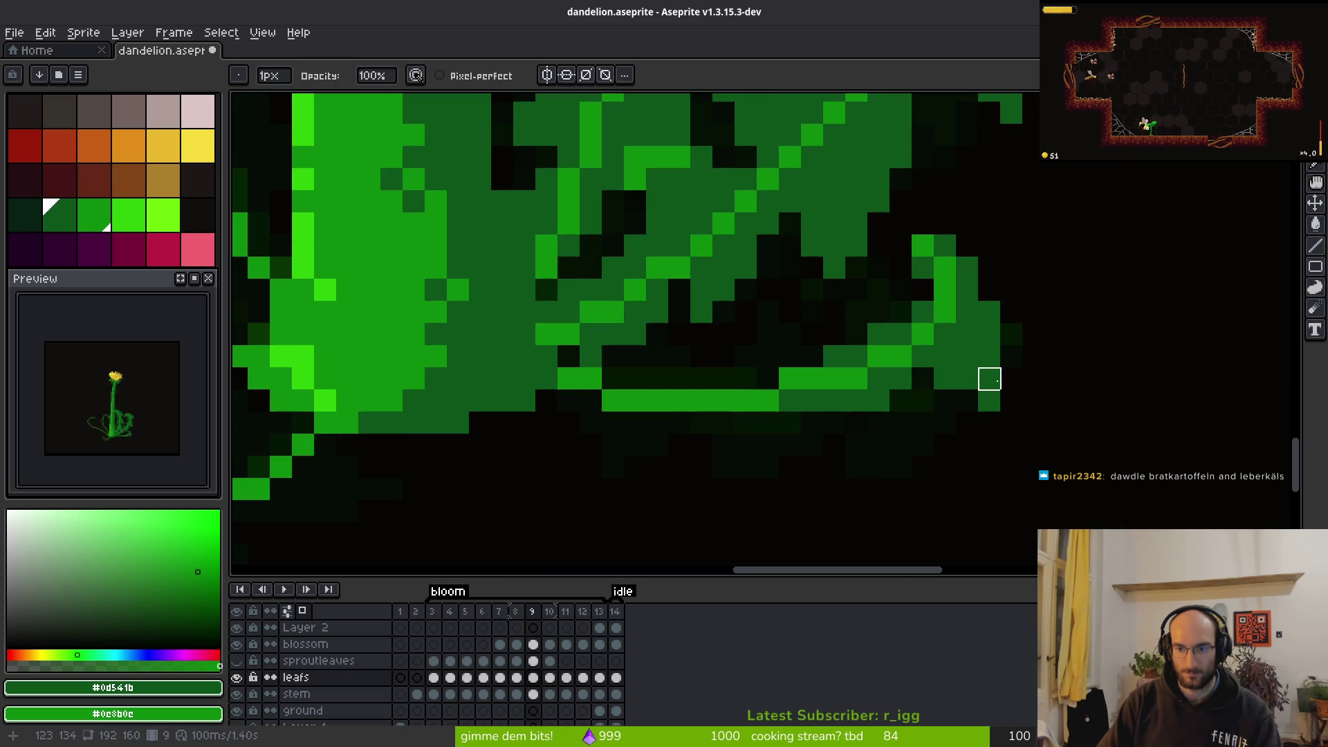
pyautogui.click(989, 399)
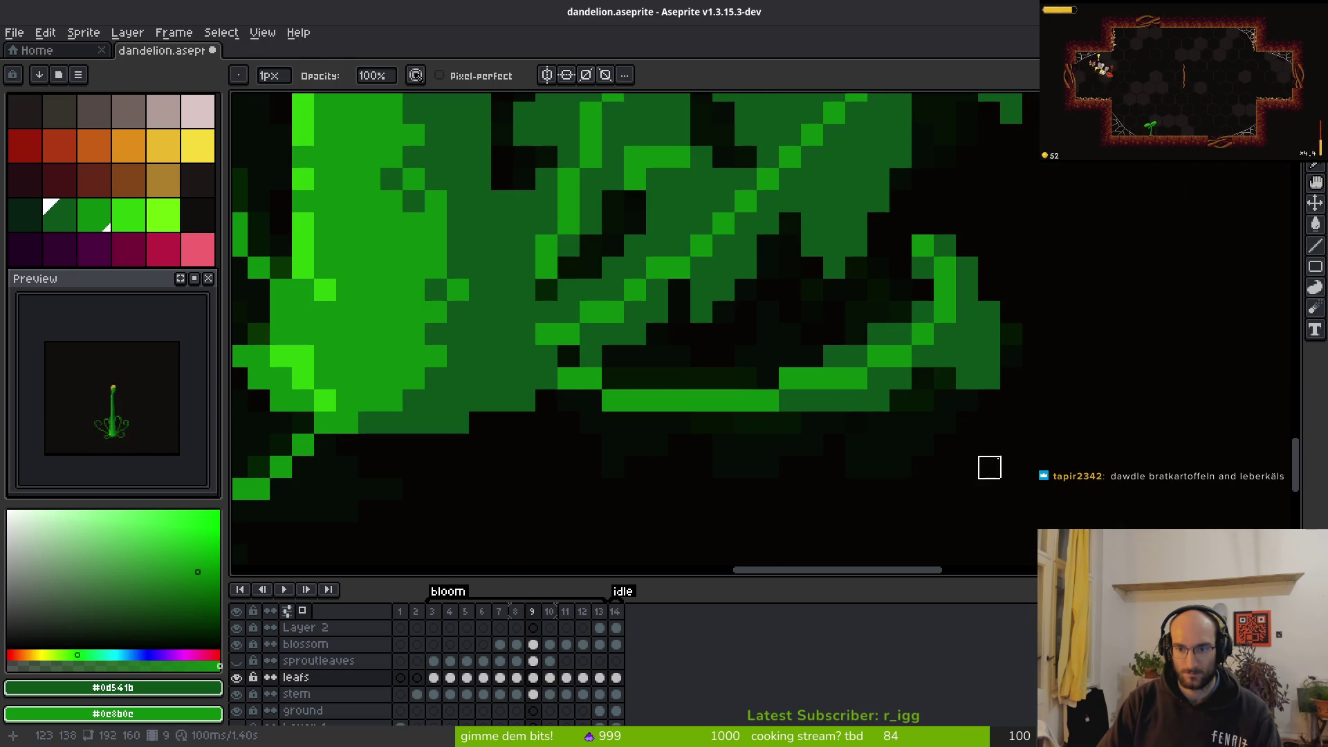
pyautogui.press('b')
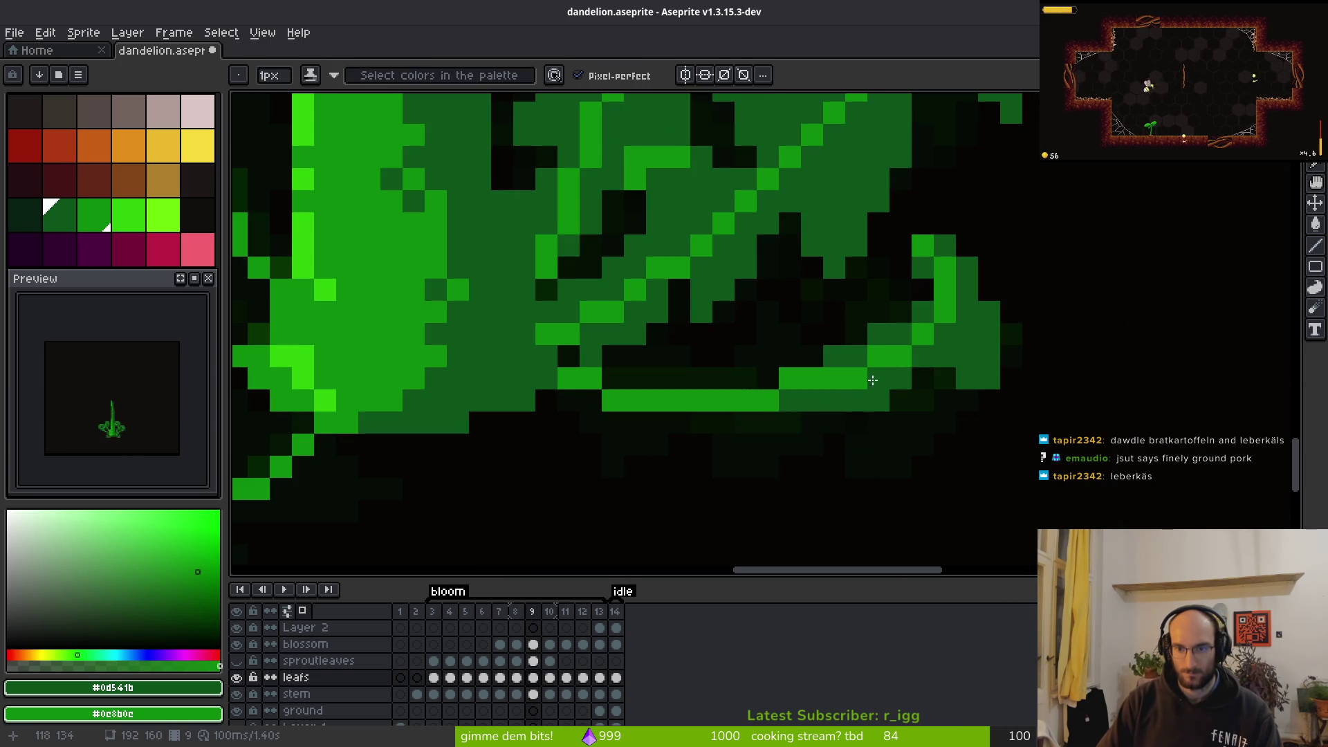
# Draw green pixels below the leaf edge and erase strays near the leaf tip
pyautogui.moveTo(856, 423)
pyautogui.mouseDown()
pyautogui.moveTo(776, 453)
pyautogui.moveTo(781, 469)
pyautogui.mouseUp()
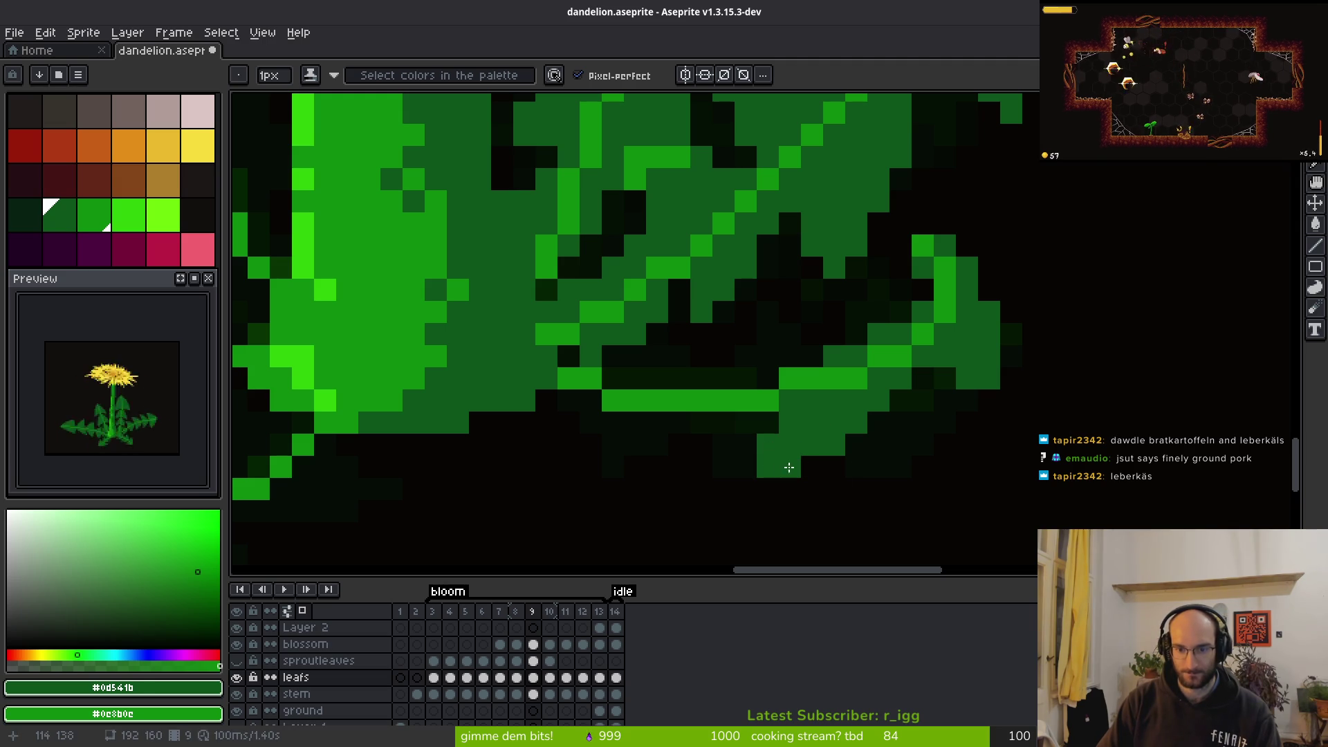
pyautogui.click(809, 466)
pyautogui.press('e')
pyautogui.moveTo(788, 421)
pyautogui.mouseDown()
pyautogui.moveTo(765, 445)
pyautogui.moveTo(768, 467)
pyautogui.mouseUp()
pyautogui.press('b')
# Draw a green stroke across the leaf and turn a dark pixel in it green
pyautogui.moveTo(845, 338)
pyautogui.mouseDown()
pyautogui.moveTo(770, 311)
pyautogui.moveTo(762, 347)
pyautogui.moveTo(824, 355)
pyautogui.moveTo(797, 320)
pyautogui.moveTo(816, 335)
pyautogui.mouseUp()
pyautogui.press('e')
pyautogui.press('b')
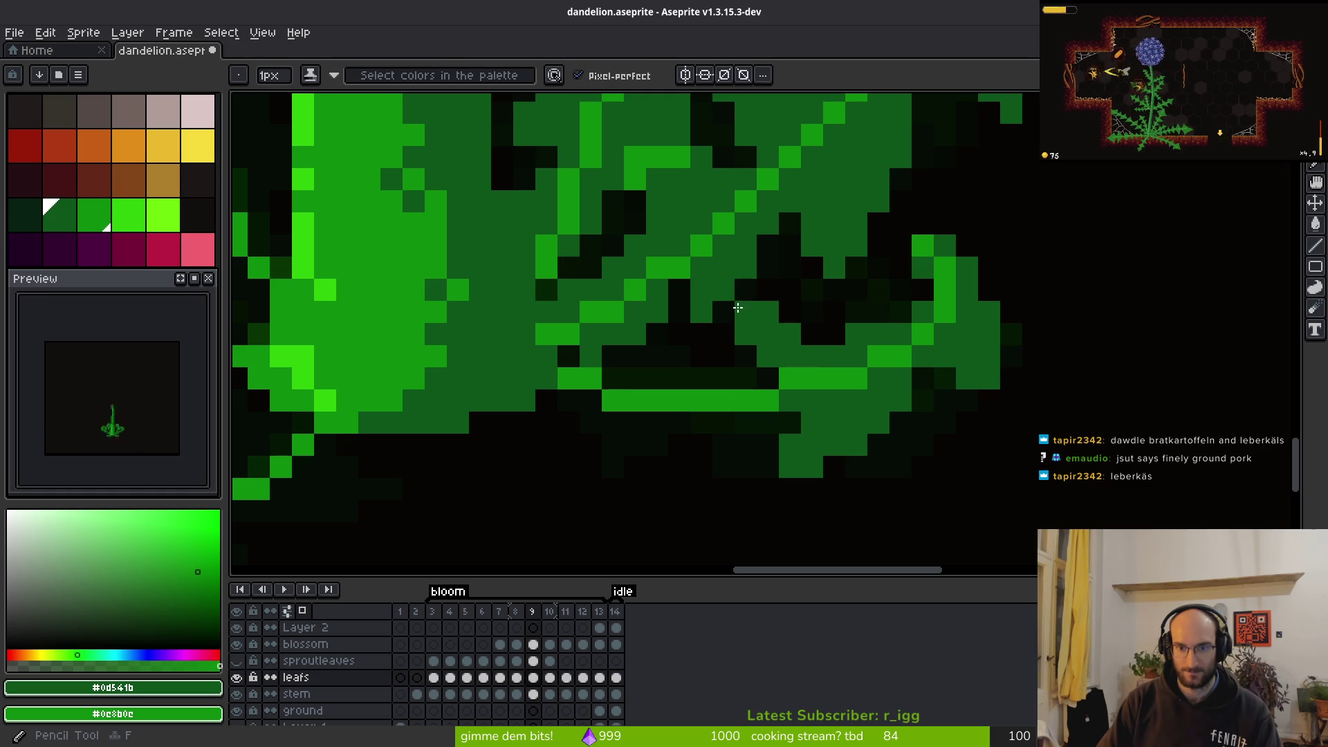
pyautogui.click(812, 332)
pyautogui.scroll(-5, 923, 412)
pyautogui.scroll(5, 923, 407)
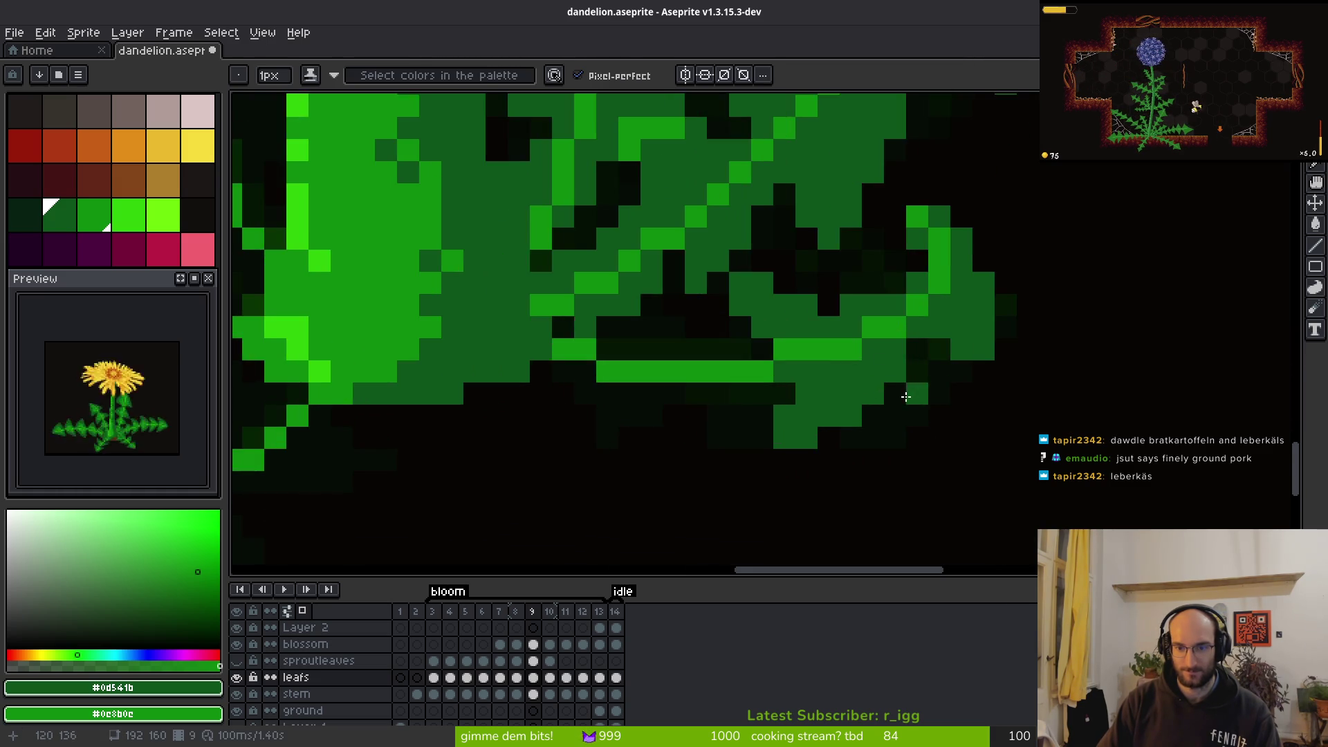
pyautogui.moveTo(923, 407); pyautogui.dragTo(939, 474)
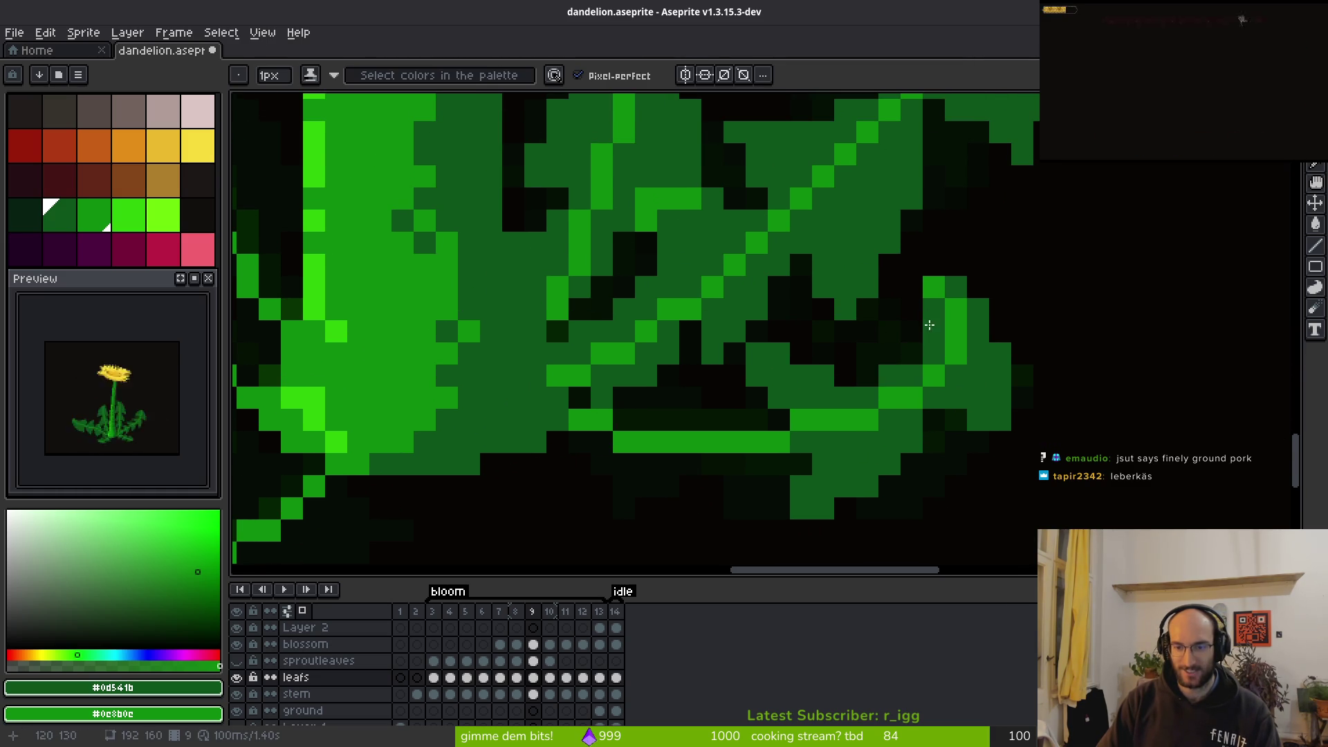
pyautogui.press('e')
pyautogui.press('f')
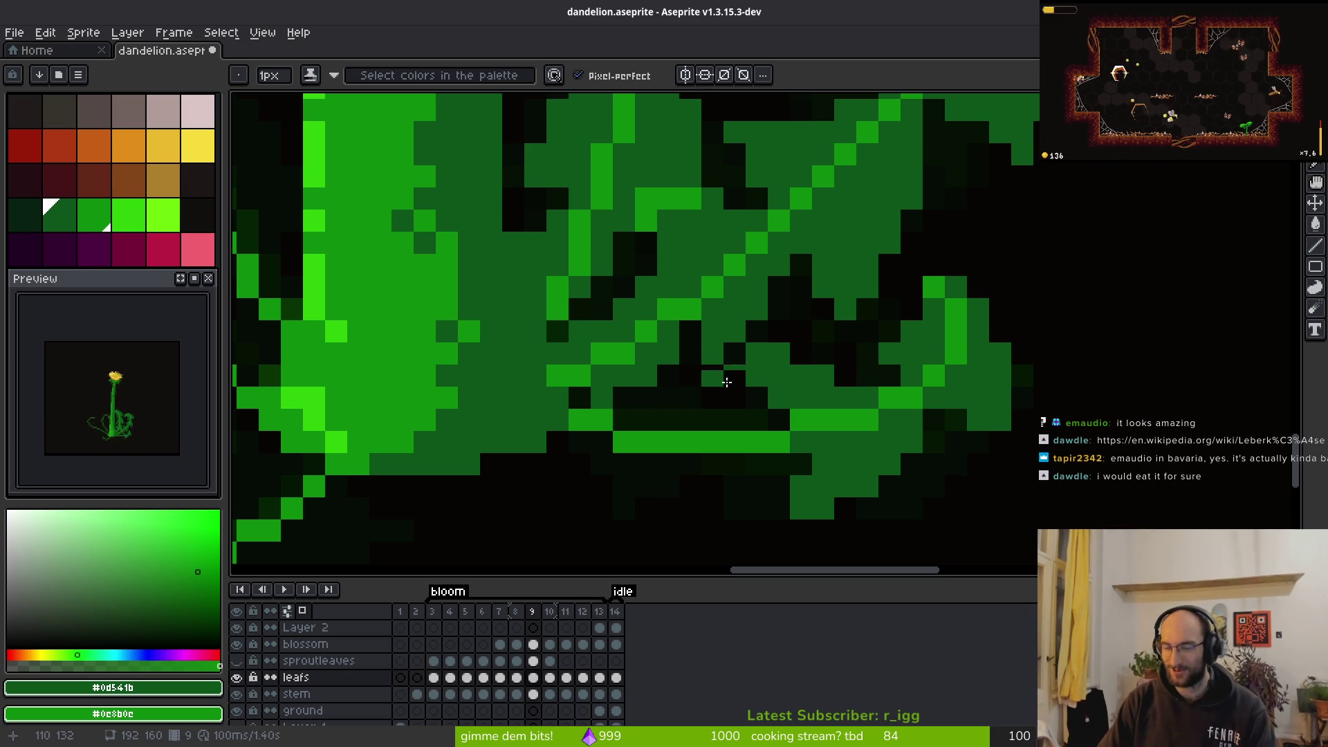
pyautogui.scroll(3, 824, 397)
# Paint dark green beneath the bright vein, erasing one column and filling black pixels
pyautogui.scroll(-3, 1026, 296)
pyautogui.scroll(3, 1096, 330)
pyautogui.moveTo(1096, 330)
pyautogui.mouseDown()
pyautogui.moveTo(908, 397)
pyautogui.moveTo(919, 320)
pyautogui.moveTo(937, 424)
pyautogui.mouseUp()
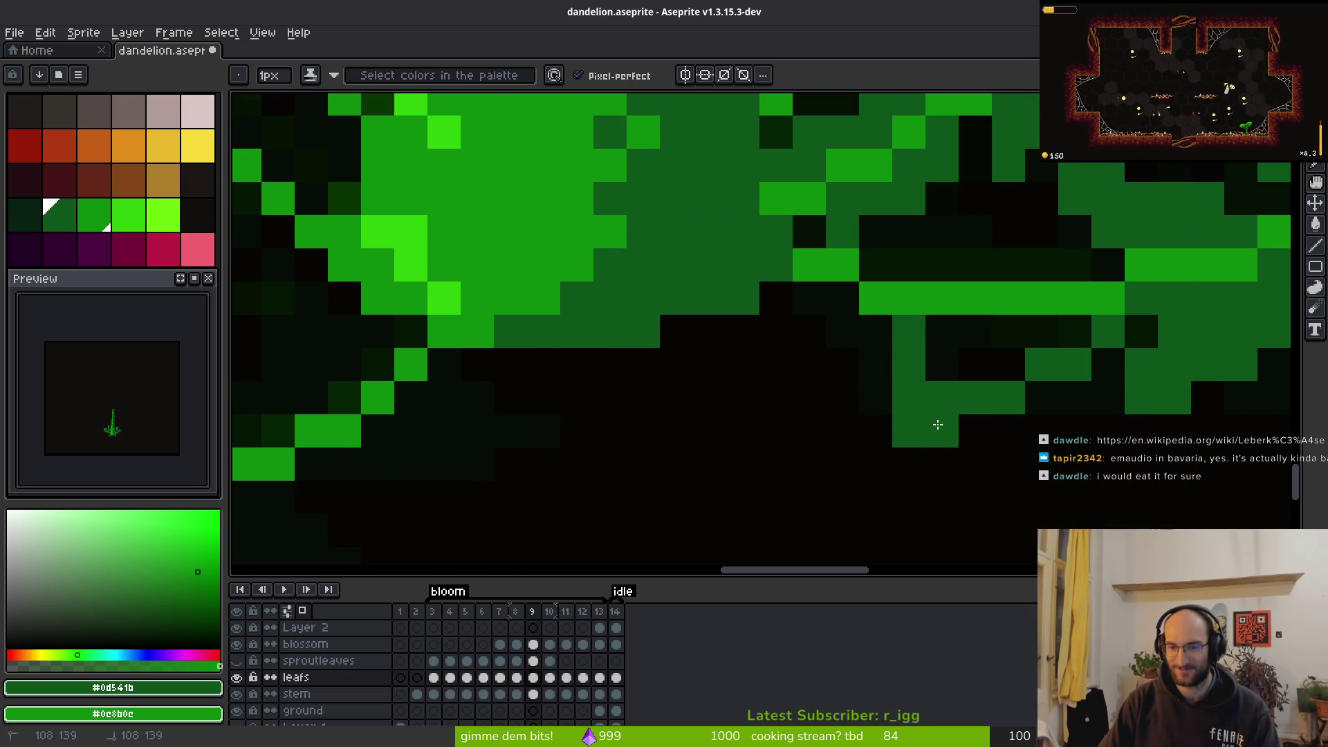
pyautogui.press('e')
pyautogui.moveTo(909, 329); pyautogui.dragTo(910, 362)
pyautogui.press('b')
pyautogui.click(928, 332)
pyautogui.click(940, 363)
pyautogui.click(993, 341)
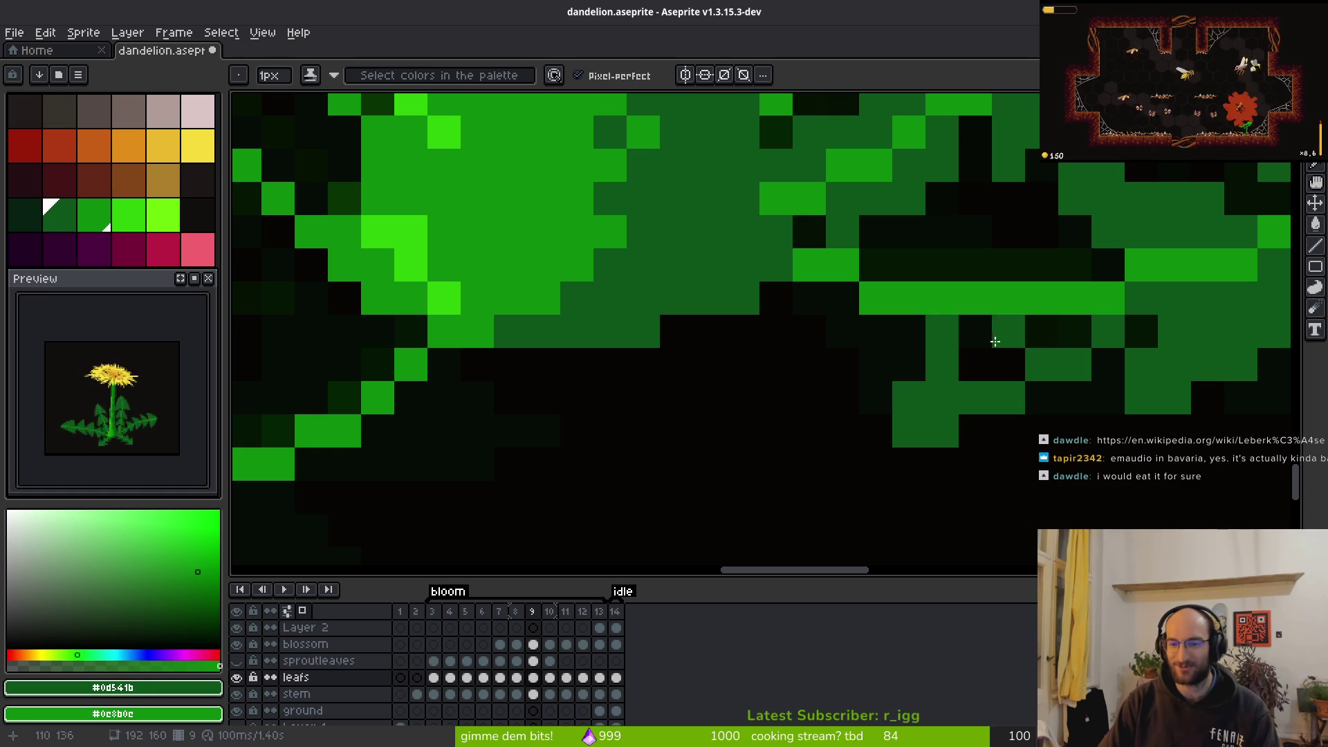
pyautogui.moveTo(993, 341); pyautogui.dragTo(1002, 385)
# Draw a diagonal green line up-left along the leaf and fill black gaps below it
pyautogui.moveTo(1017, 334); pyautogui.dragTo(942, 439)
pyautogui.moveTo(999, 370)
pyautogui.mouseDown()
pyautogui.moveTo(943, 362)
pyautogui.moveTo(869, 311)
pyautogui.moveTo(839, 361)
pyautogui.moveTo(916, 365)
pyautogui.mouseUp()
pyautogui.click(758, 435)
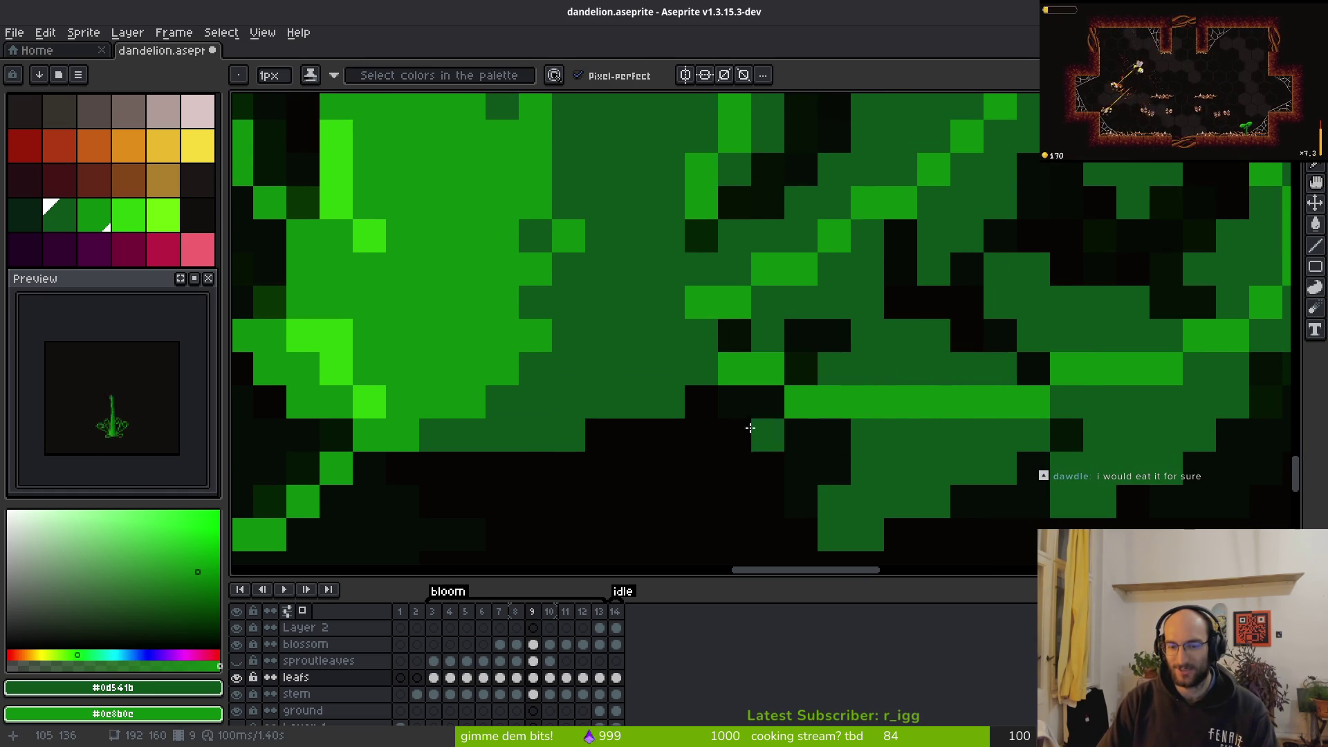
pyautogui.moveTo(739, 405)
pyautogui.mouseDown()
pyautogui.moveTo(754, 442)
pyautogui.moveTo(768, 406)
pyautogui.moveTo(759, 482)
pyautogui.mouseUp()
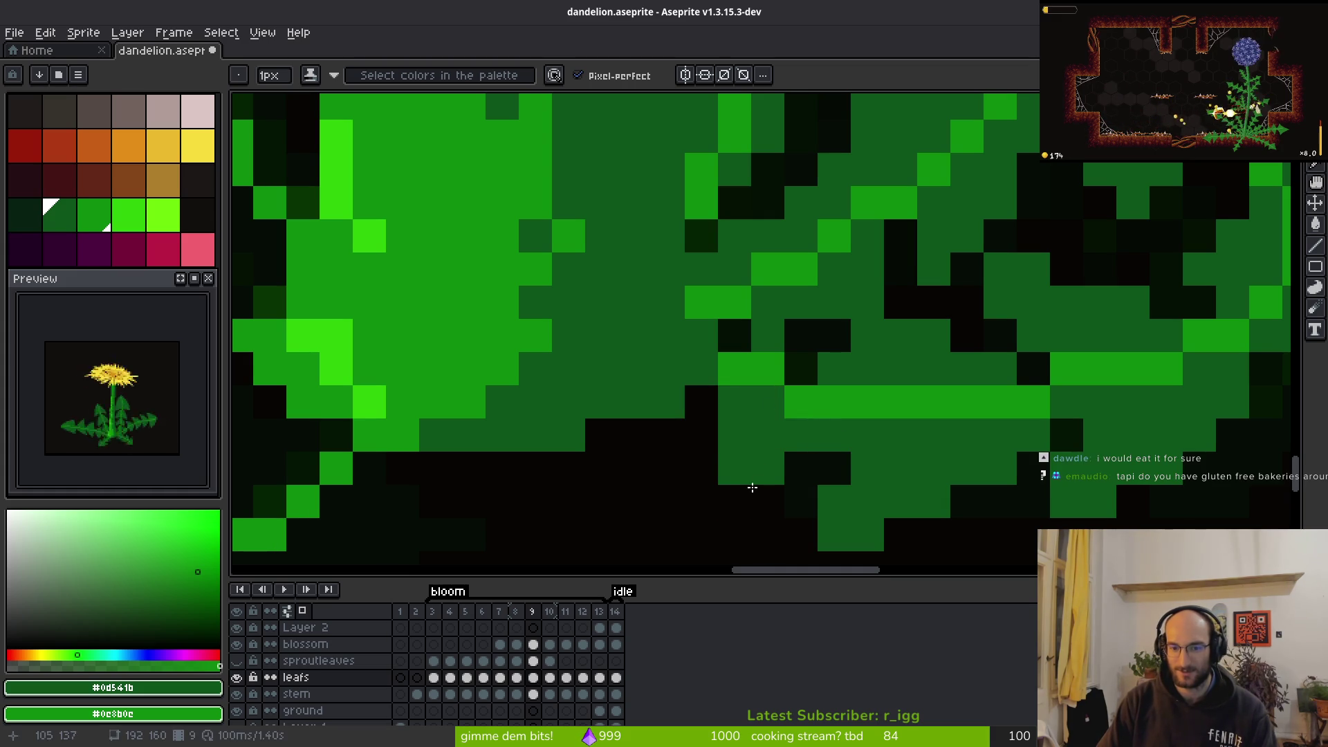
pyautogui.click(786, 475)
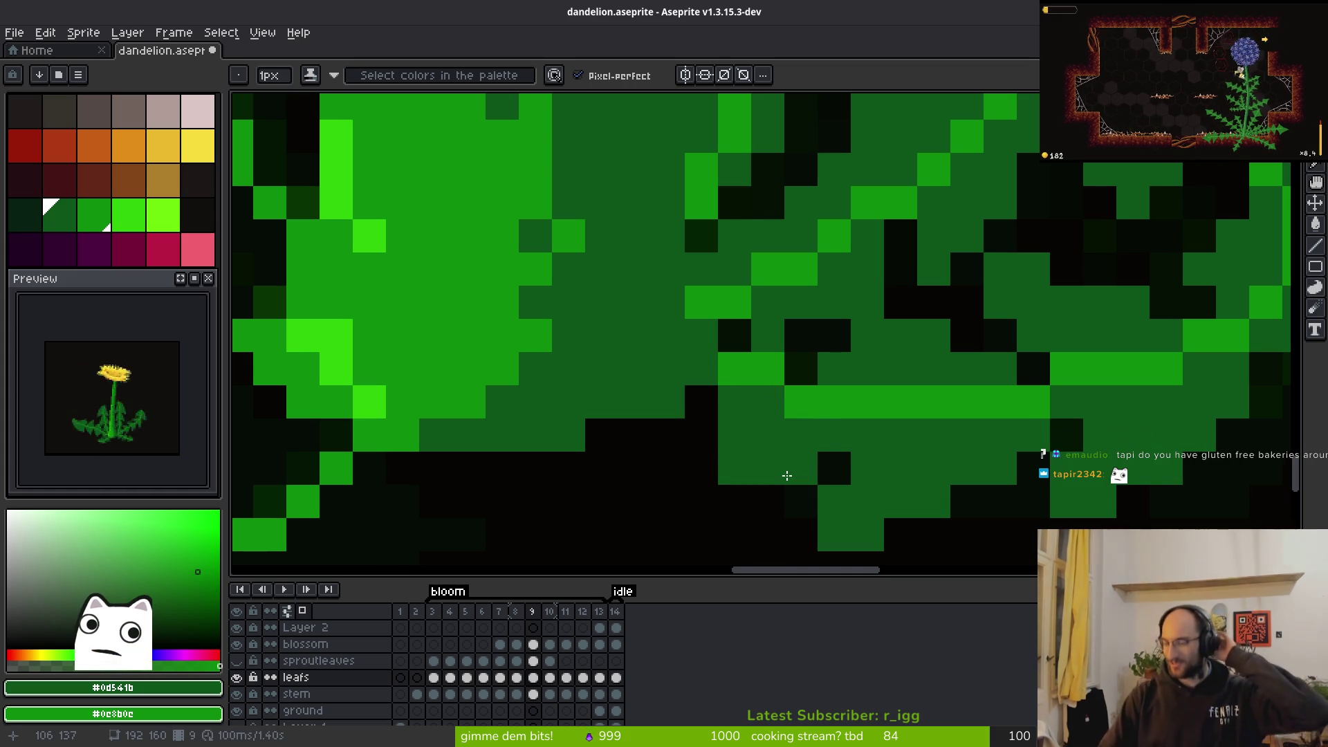
# Paint the black pixels at the leaf edge dark green, undoing the last dot
pyautogui.click(701, 434)
pyautogui.moveTo(701, 467); pyautogui.dragTo(701, 499)
pyautogui.click(720, 486)
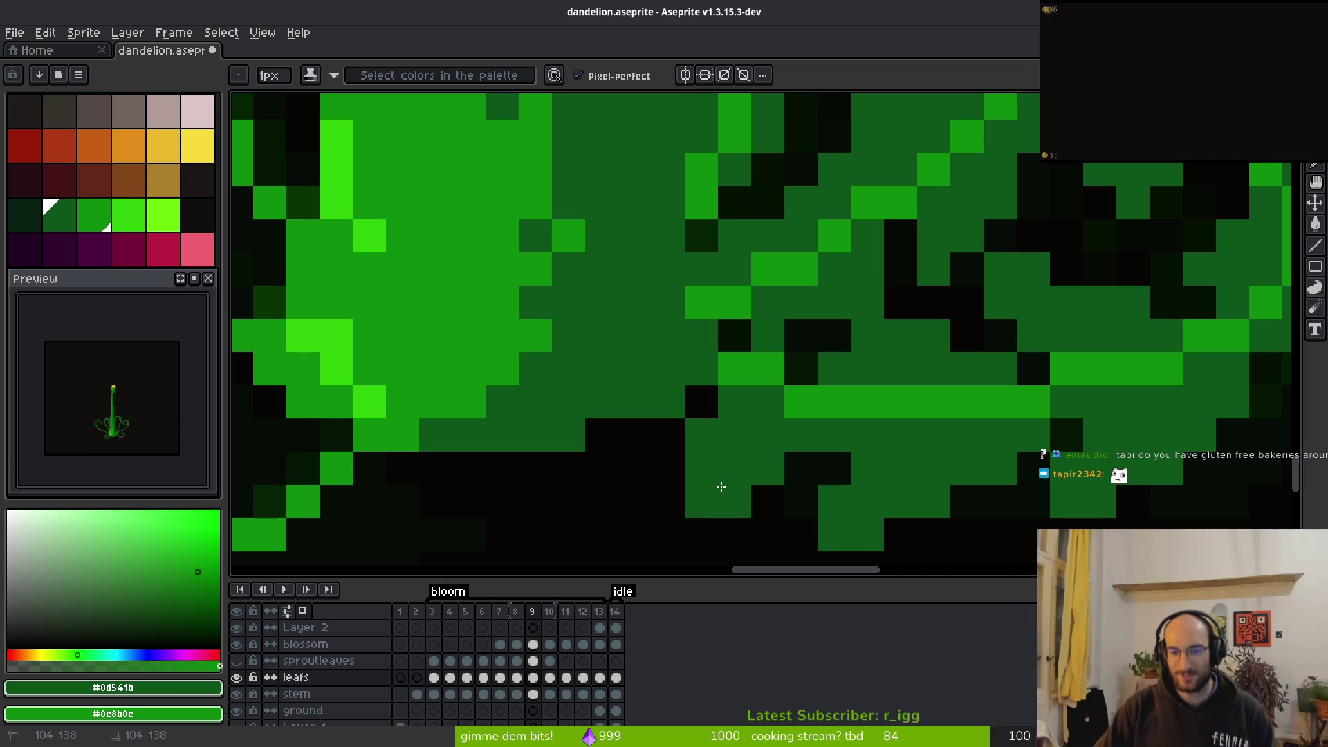
pyautogui.click(796, 465)
pyautogui.hotkey('ctrl', 'z')
pyautogui.scroll(-3, 986, 502)
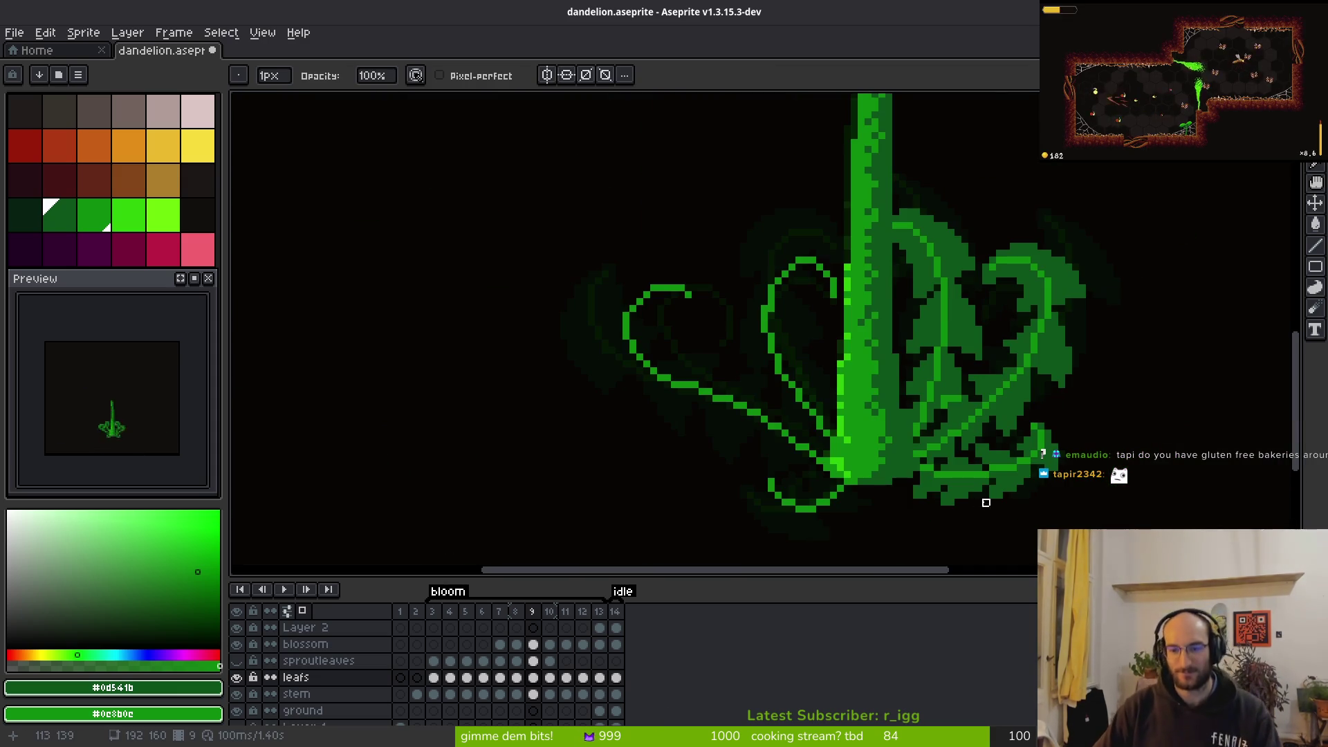
# Redo the undone pixel and flip between frames 9 and 10 to compare the leaves
pyautogui.hotkey('ctrl', 'y')
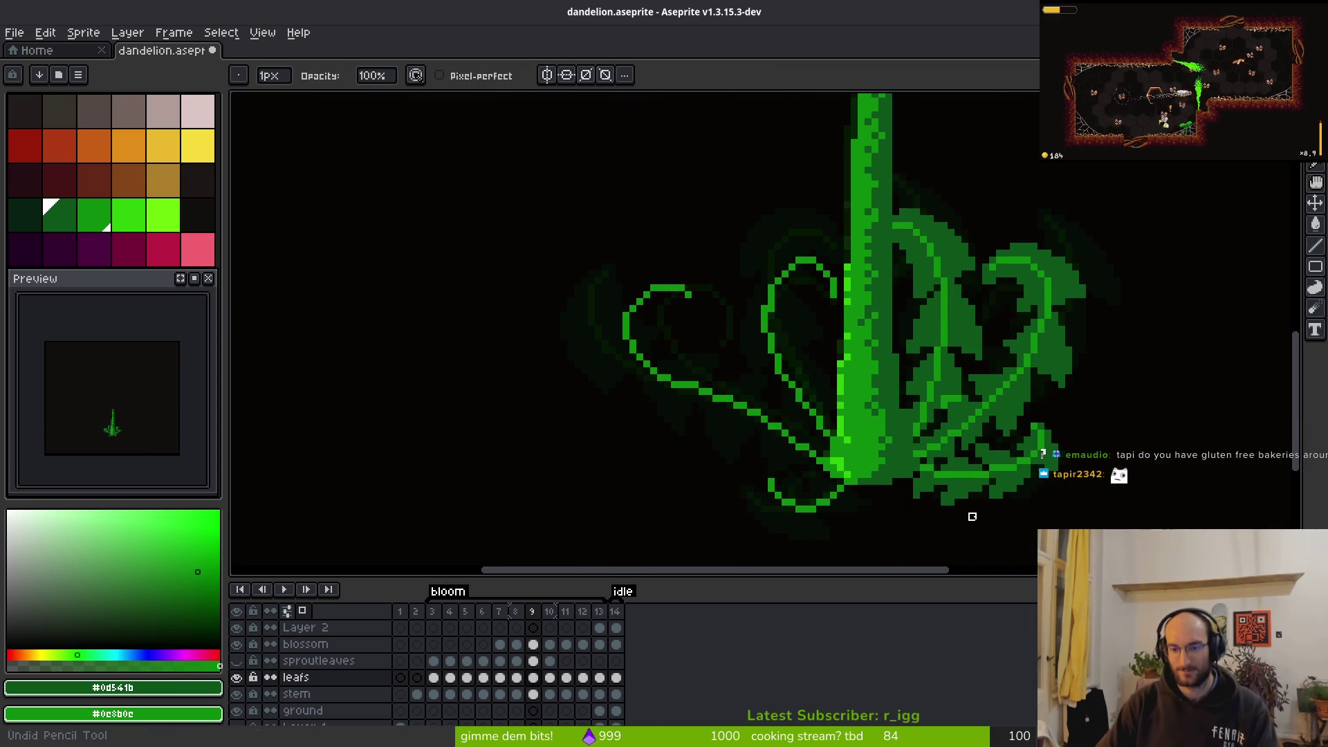
pyautogui.scroll(3, 936, 498)
pyautogui.press('e')
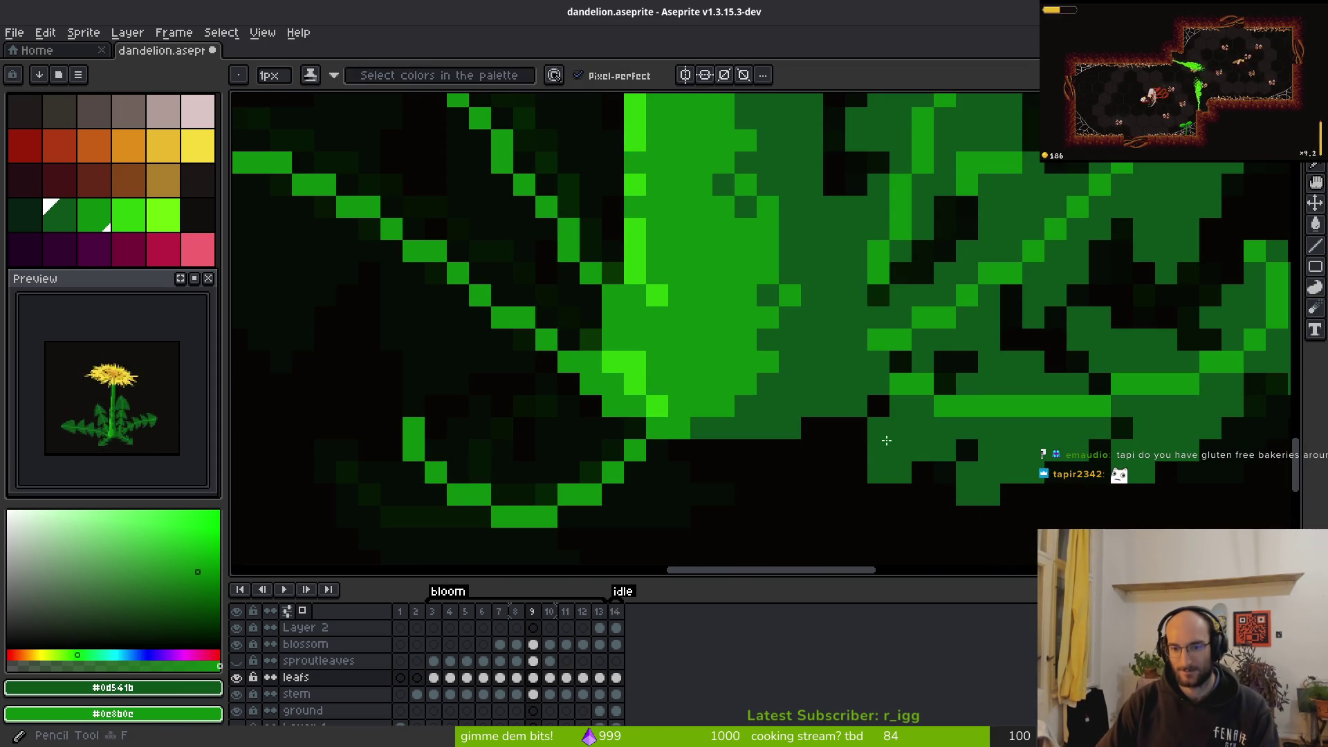
pyautogui.scroll(-3, 956, 534)
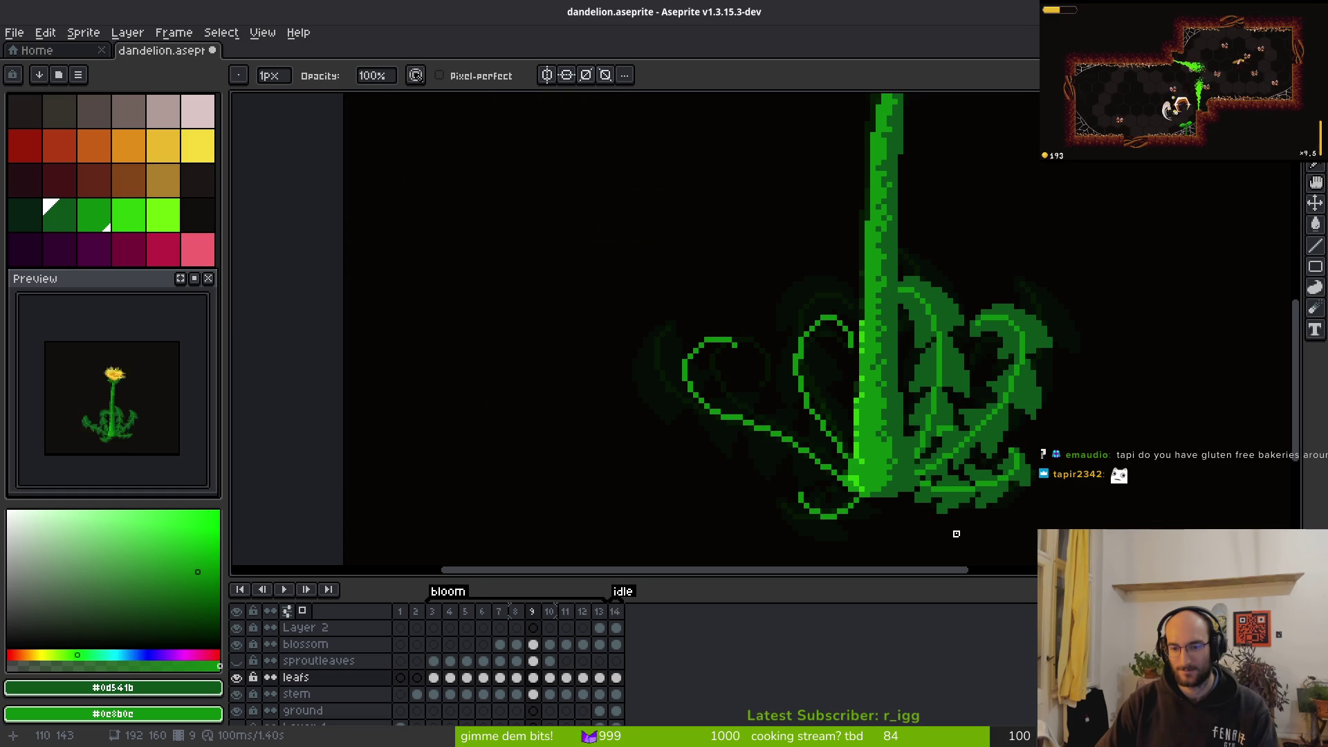
pyautogui.scroll(-3, 956, 534)
pyautogui.press('i')
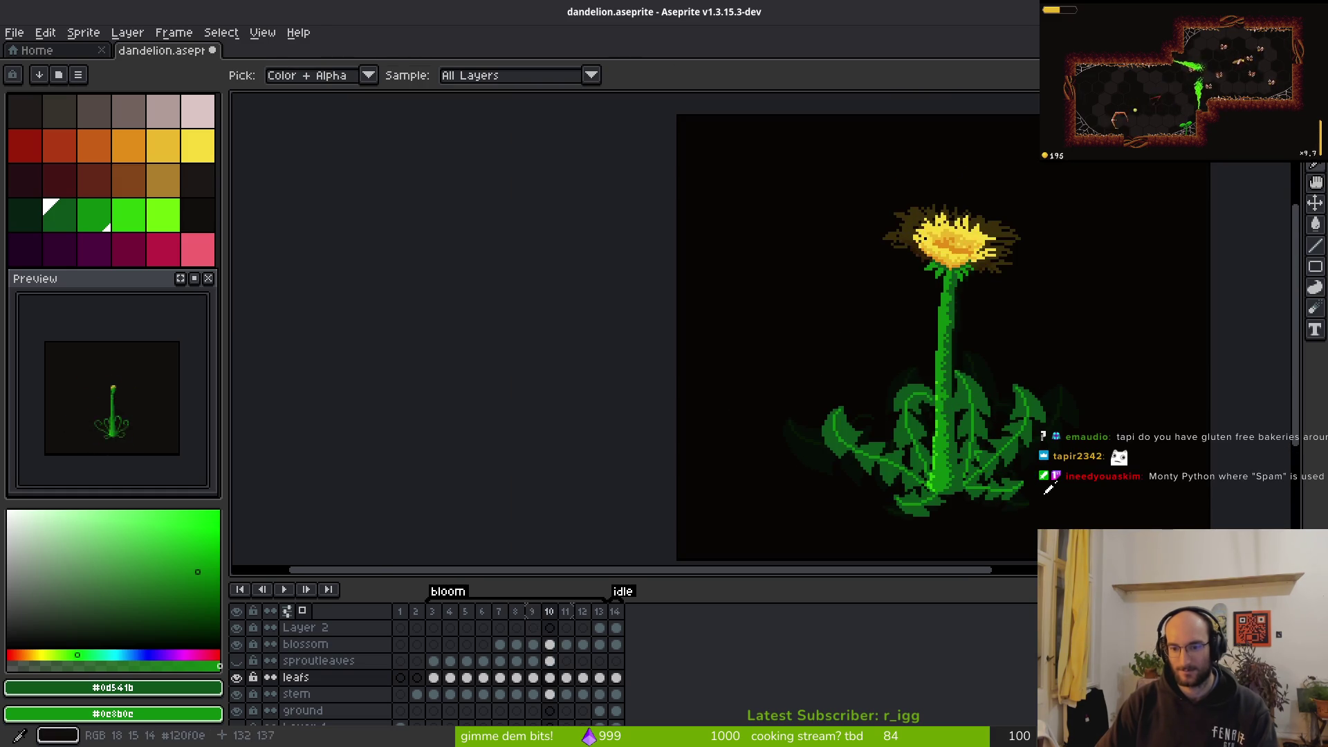
pyautogui.press('Right')
pyautogui.press('Left')
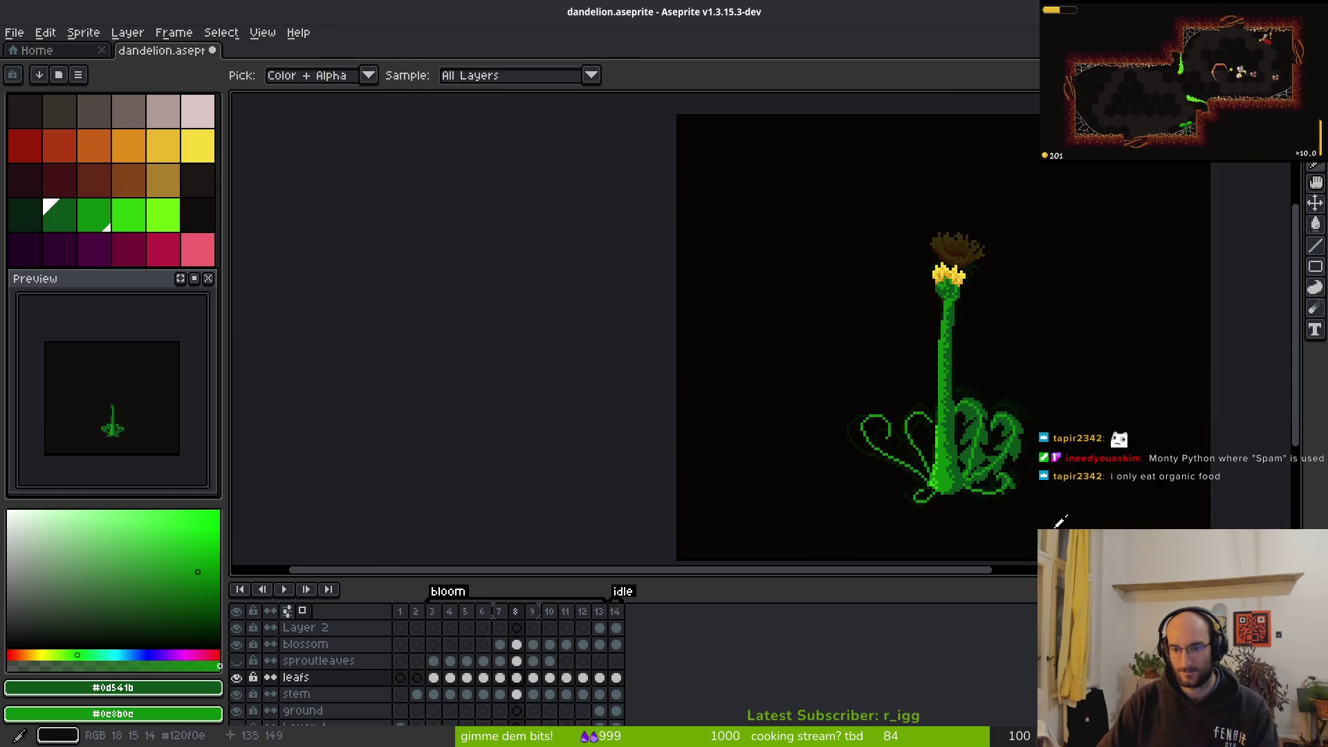
pyautogui.press('Right')
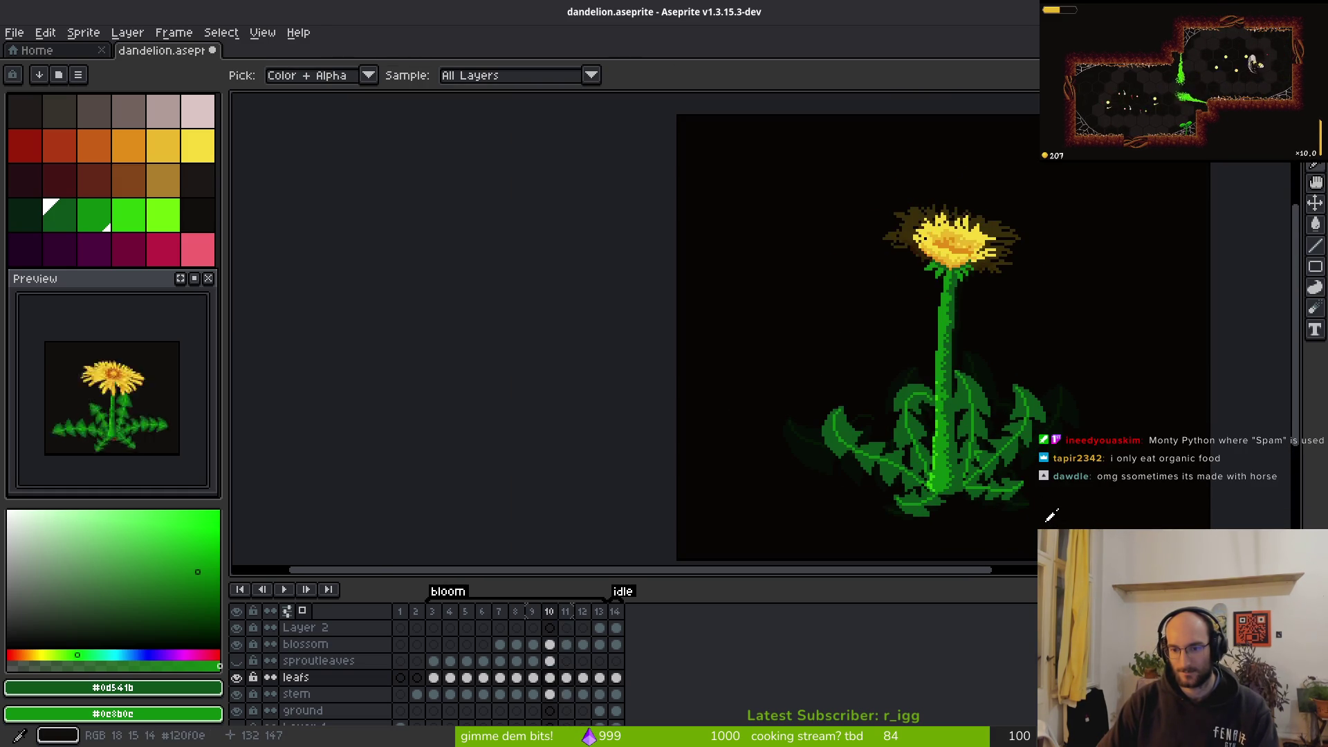
pyautogui.press('Left')
pyautogui.scroll(3, 974, 483)
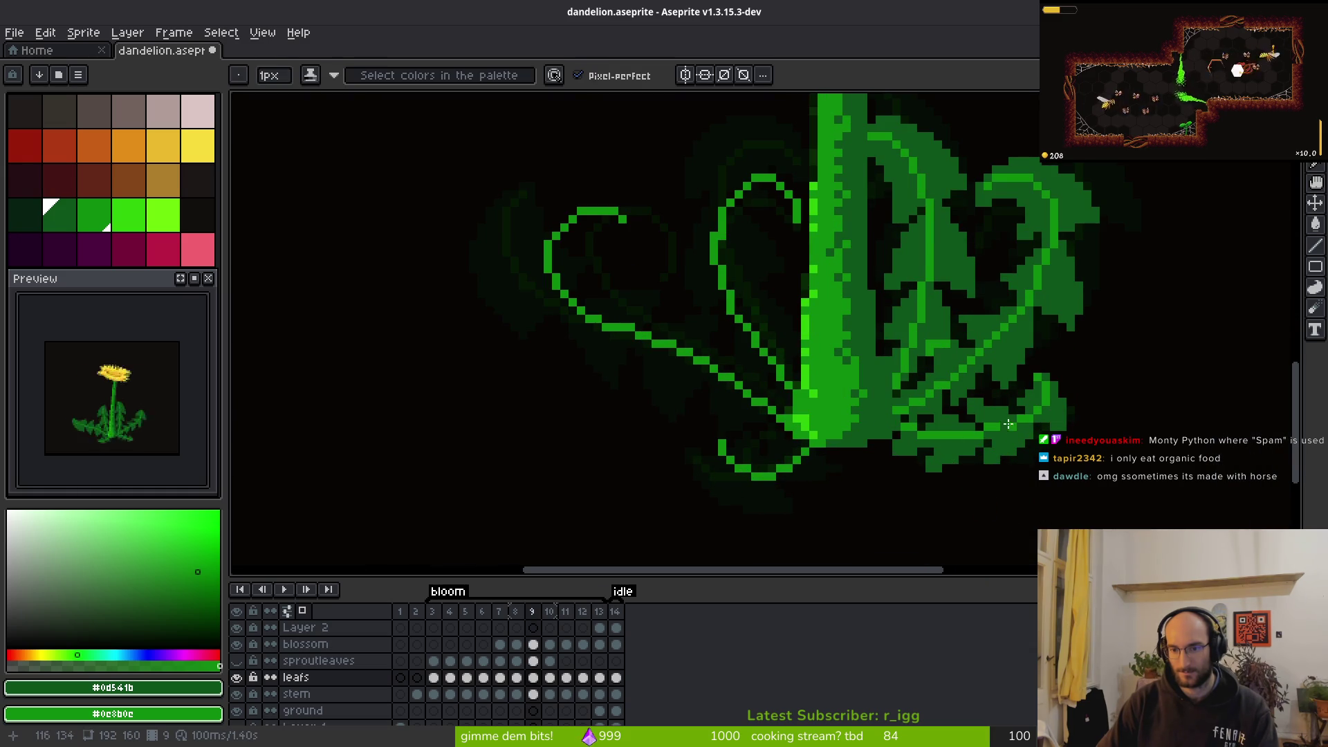
# Select the right leaf tip with two rectangles and nudge it one pixel left
pyautogui.press('m')
pyautogui.scroll(2, 975, 433)
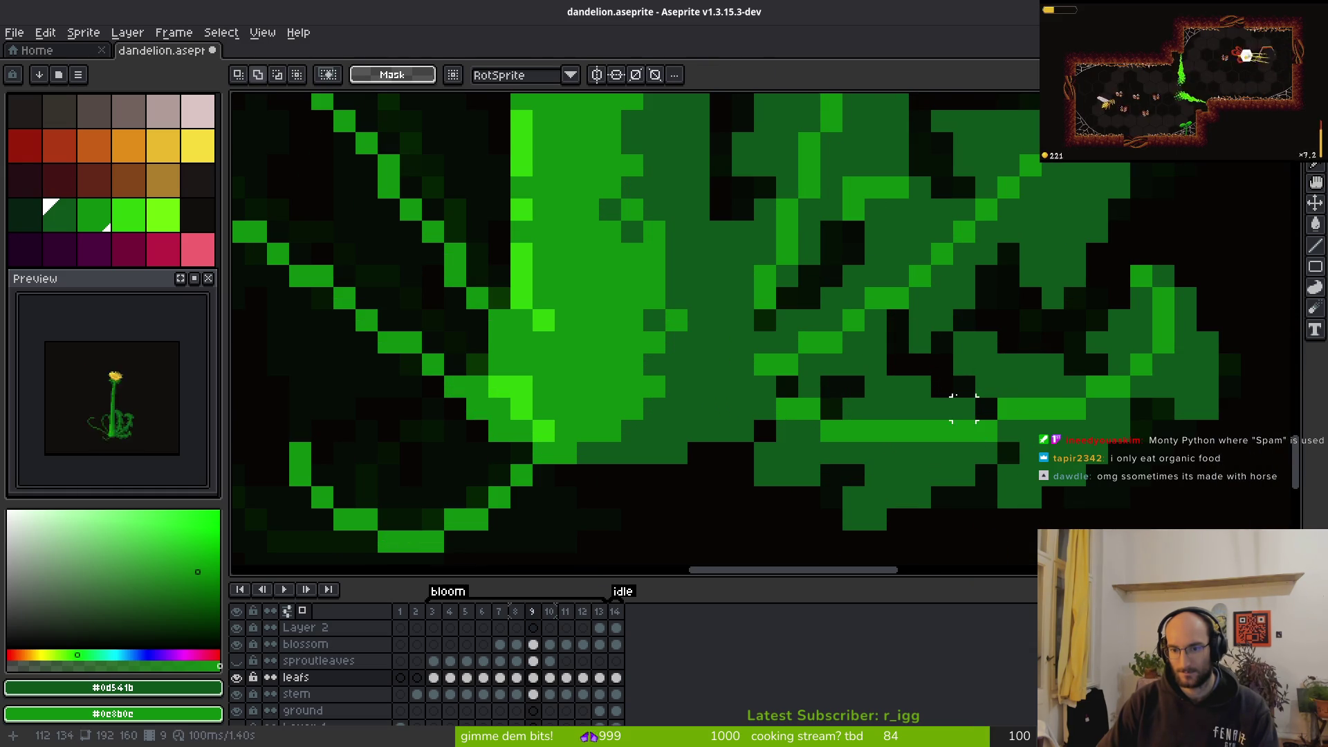
pyautogui.moveTo(934, 335)
pyautogui.mouseDown()
pyautogui.moveTo(1130, 508)
pyautogui.moveTo(1242, 553)
pyautogui.mouseUp()
pyautogui.moveTo(1086, 243); pyautogui.dragTo(1286, 442)
pyautogui.press('Left')
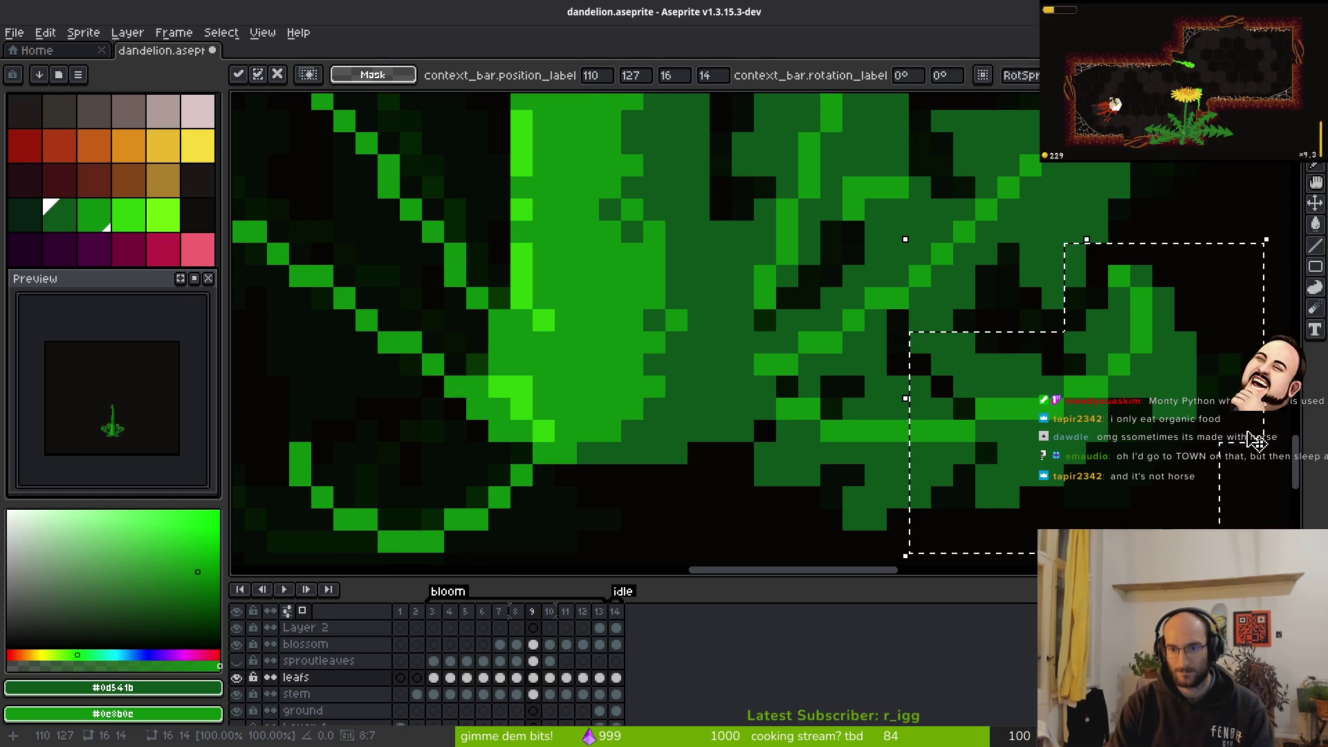
pyautogui.press('Left')
pyautogui.press('Left')
pyautogui.press('Right')
pyautogui.press('Right')
pyautogui.press('Return')
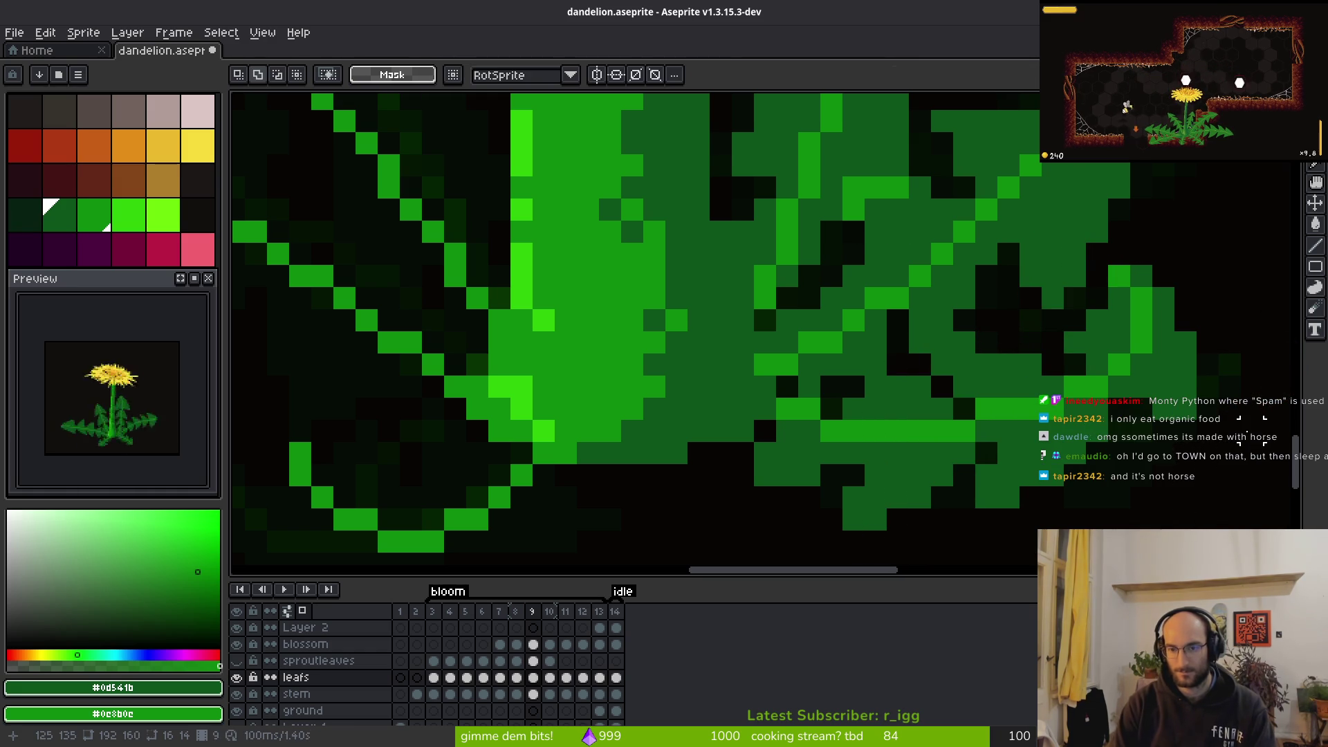
# Add two bright green pixels to the leaf with the Pencil
pyautogui.press('f')
pyautogui.click(942, 343)
pyautogui.click(964, 343)
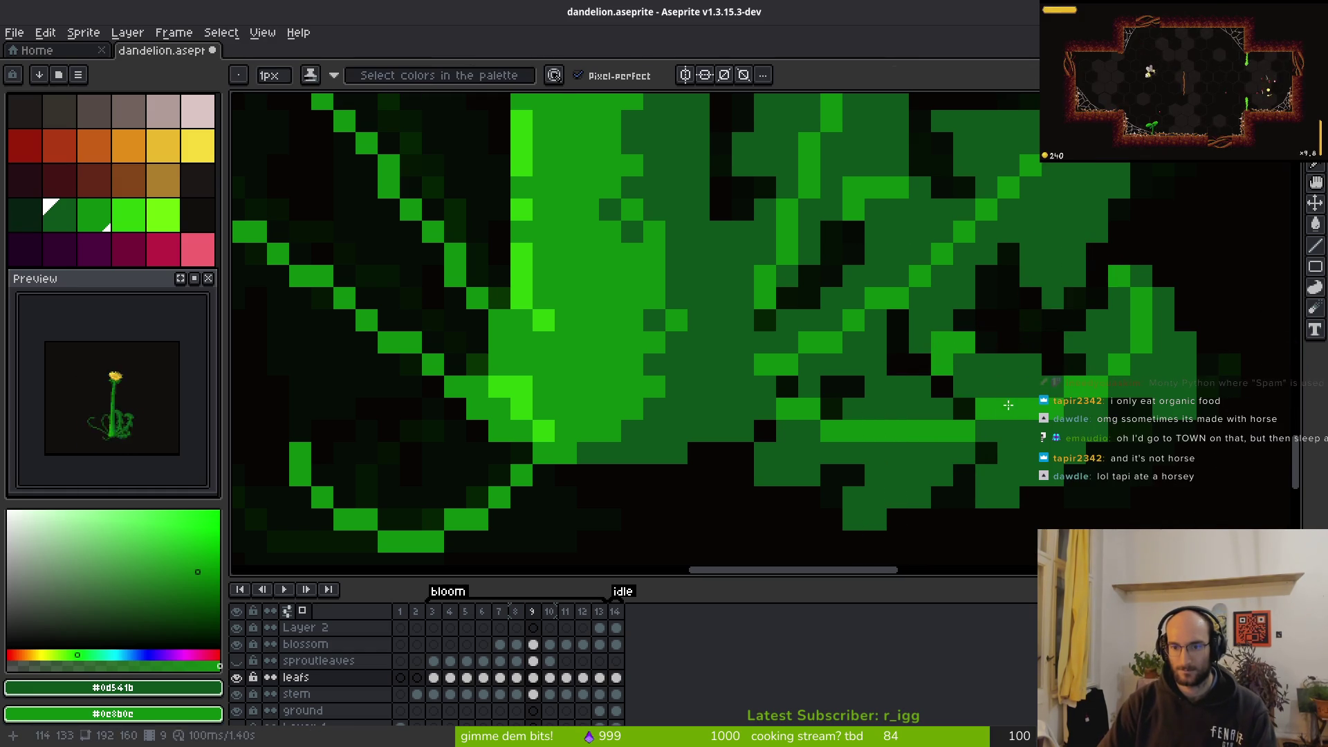
pyautogui.scroll(-3, 960, 359)
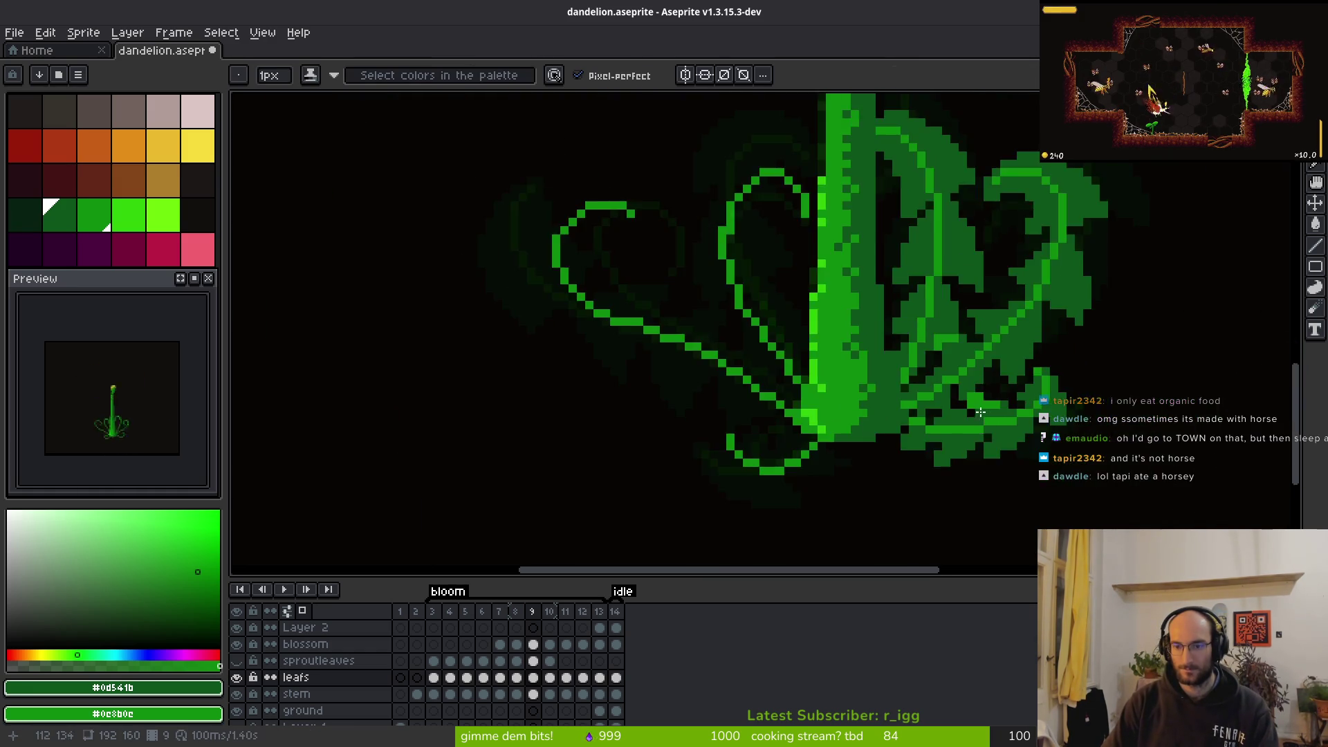
pyautogui.scroll(3, 1041, 471)
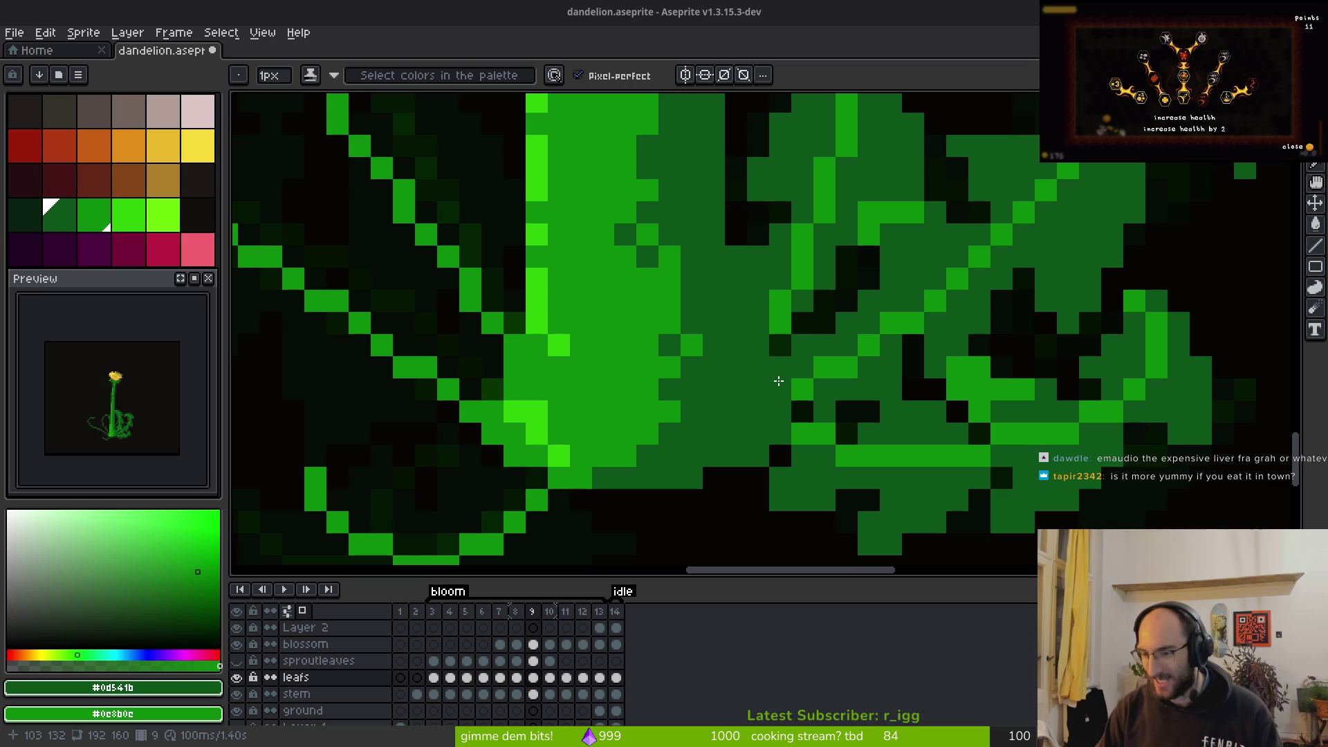
# Darken a bright green leaf pixel, then zoom out to the whole plant
pyautogui.scroll(-5, 917, 366)
pyautogui.scroll(4, 887, 403)
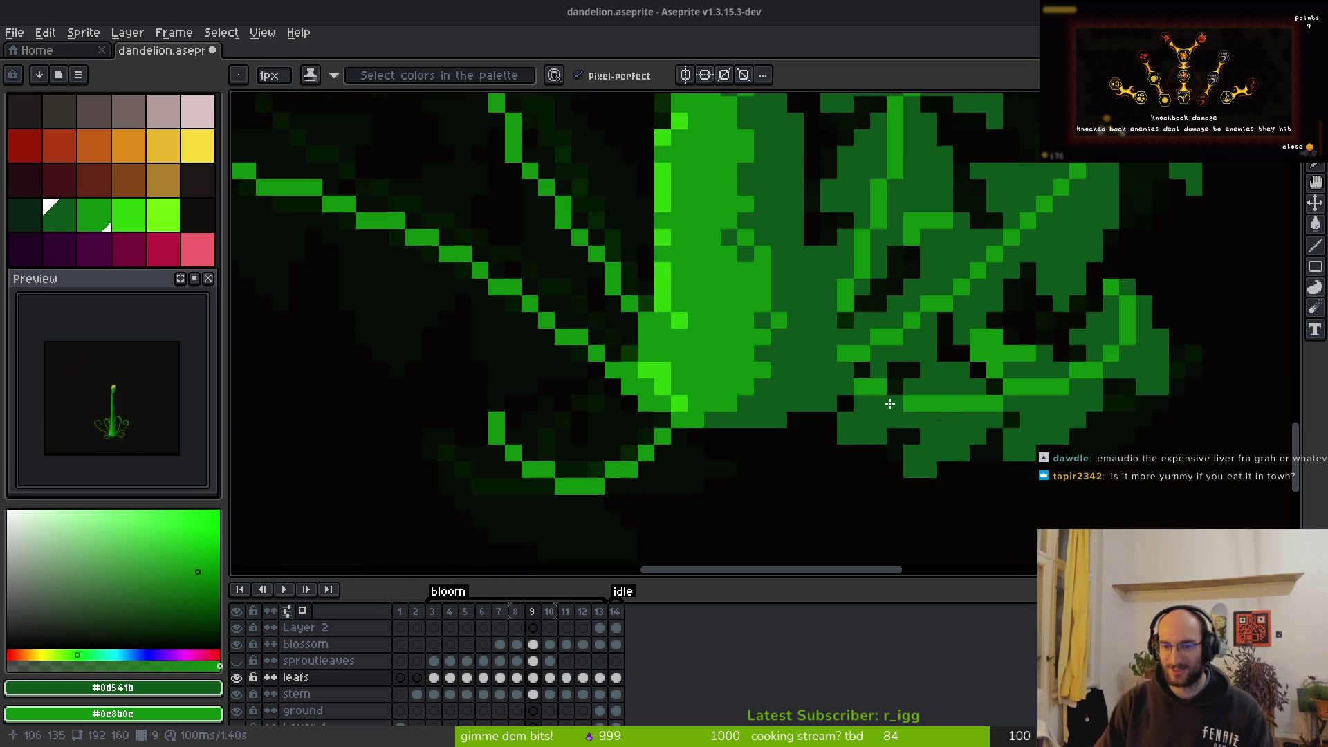
pyautogui.click(889, 401)
pyautogui.scroll(-3, 845, 450)
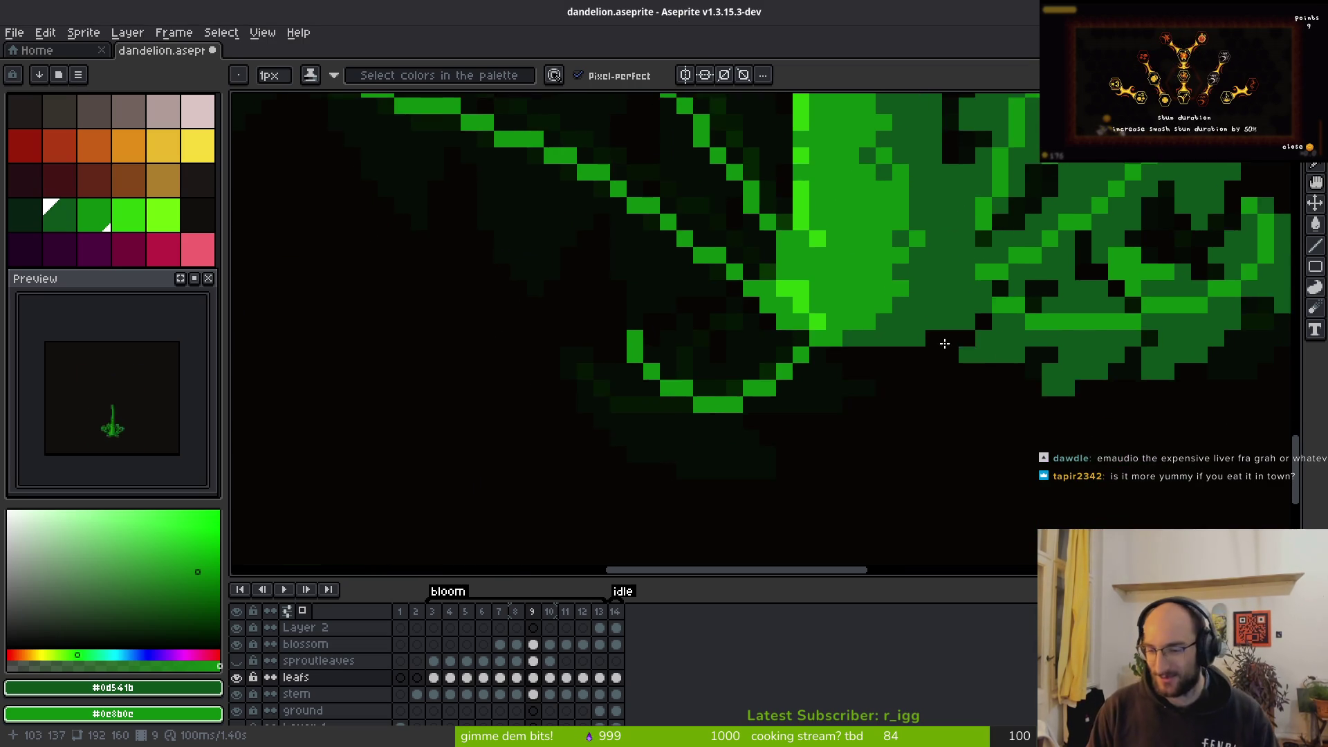
pyautogui.scroll(-2, 864, 290)
pyautogui.scroll(6, 871, 316)
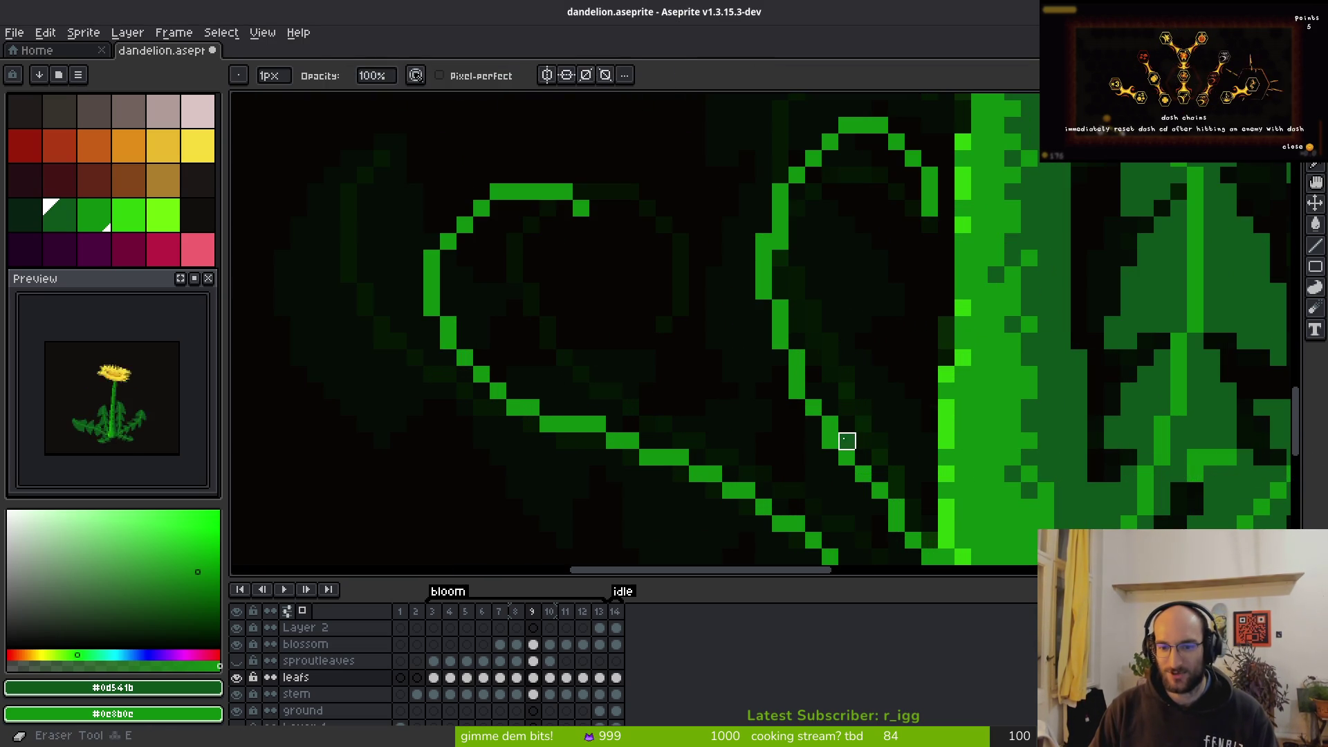
# Zoom in on the left tendril loops and paint mid-green shading inside the curled tip
pyautogui.press('e')
pyautogui.press('b')
pyautogui.press('e')
pyautogui.press('b')
pyautogui.scroll(-1, 865, 357)
pyautogui.scroll(3, 812, 358)
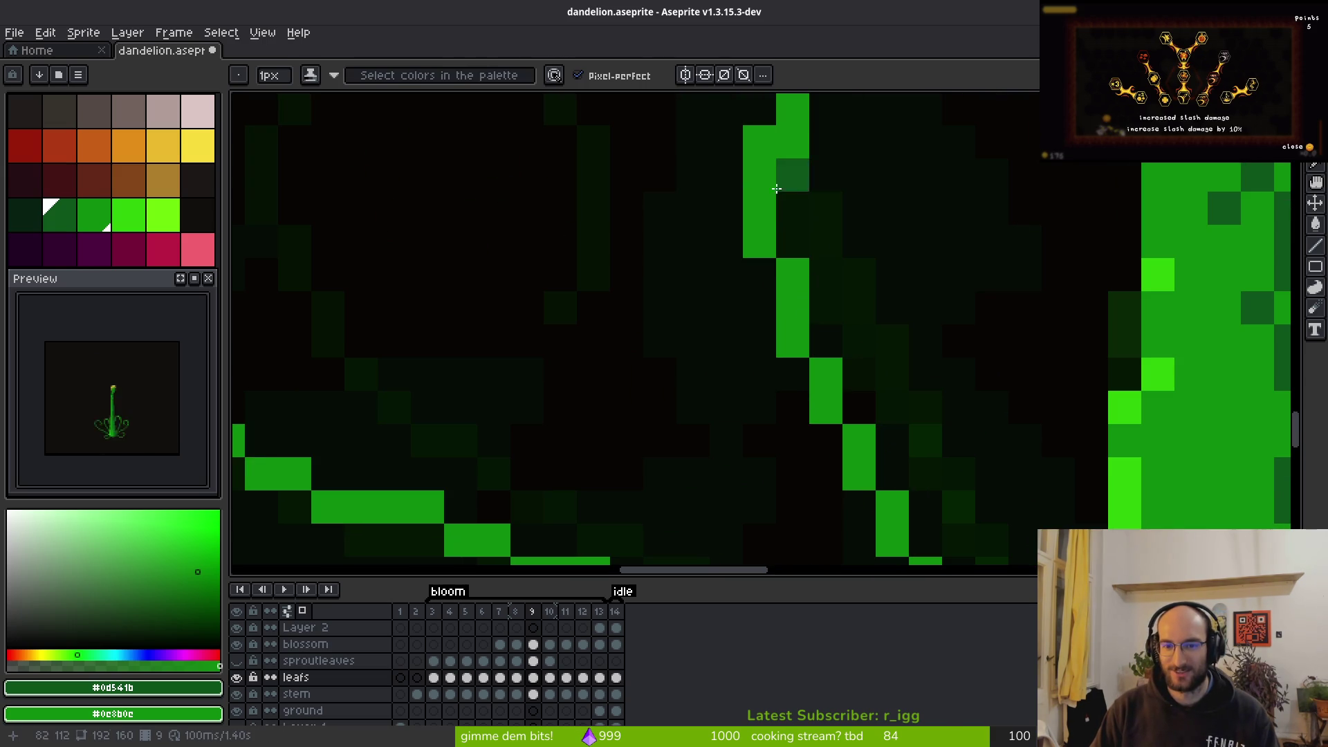
pyautogui.scroll(-2, 830, 180)
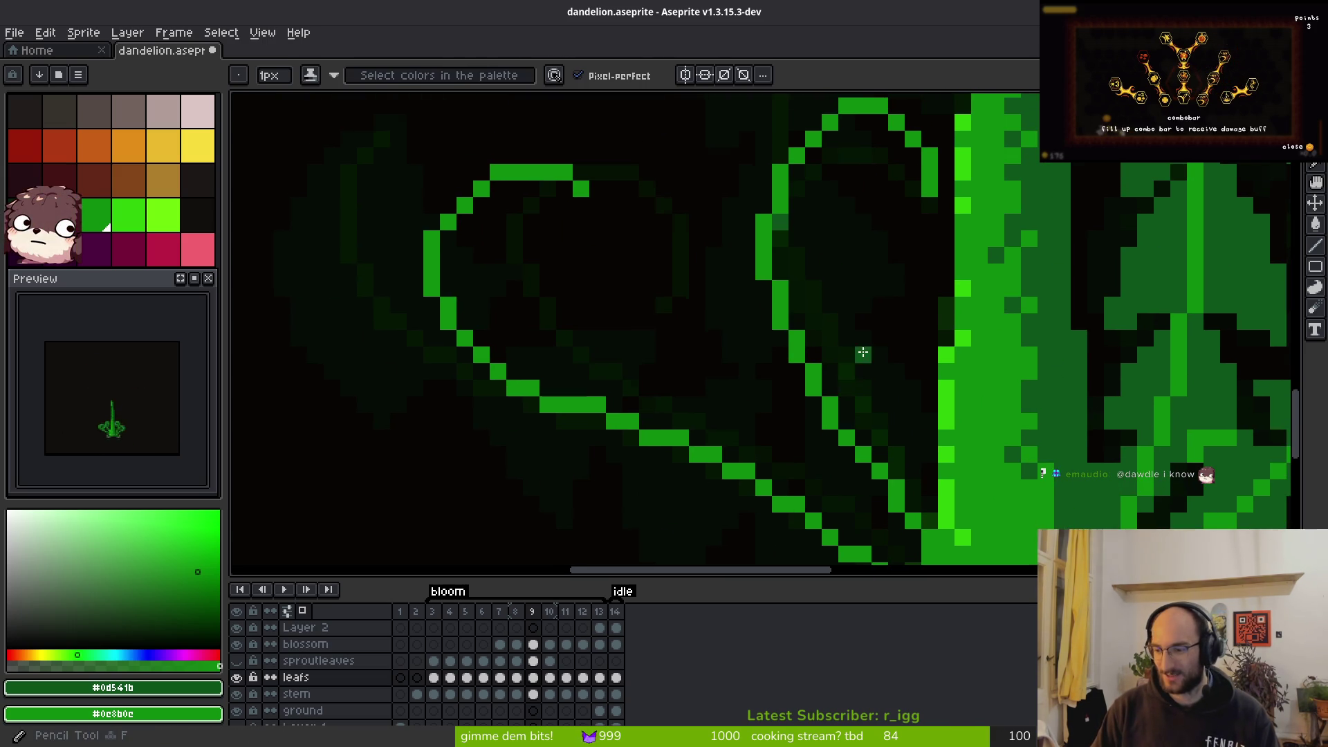
pyautogui.scroll(-4, 830, 367)
pyautogui.scroll(-2, 802, 380)
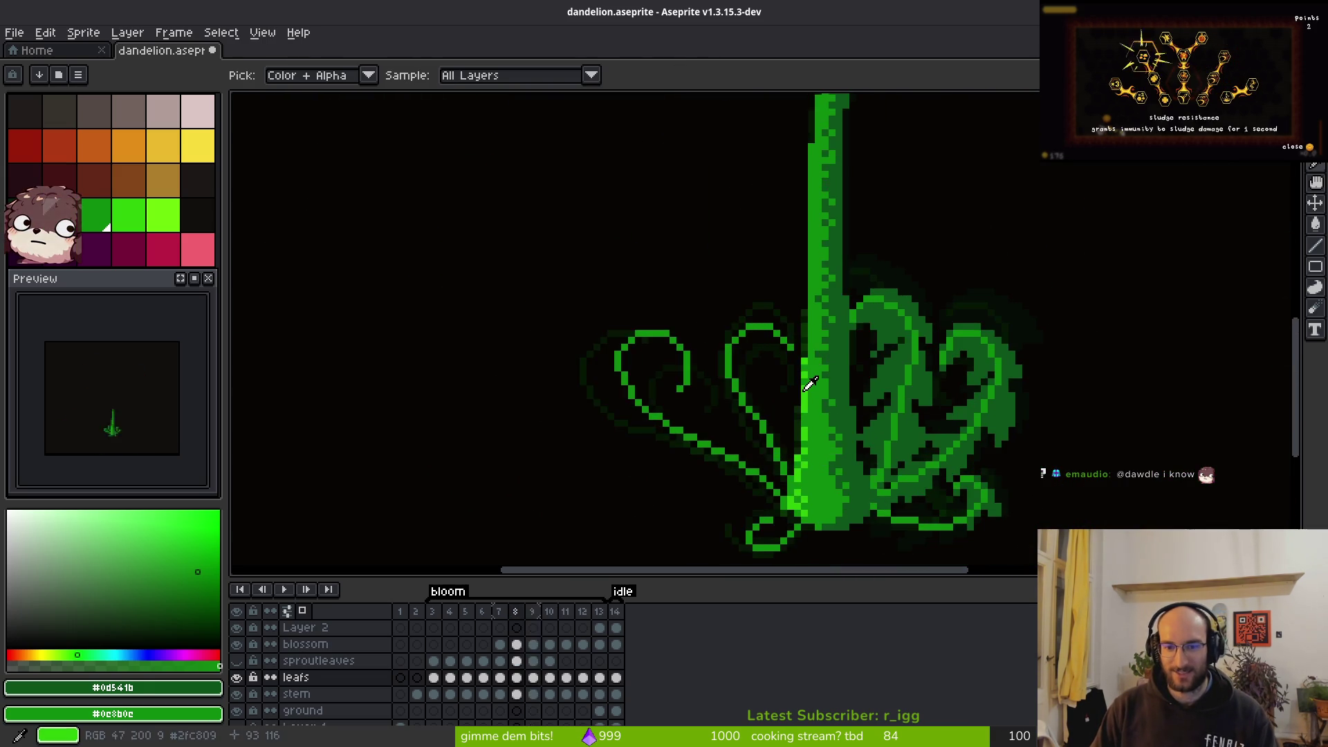
pyautogui.scroll(3, 803, 323)
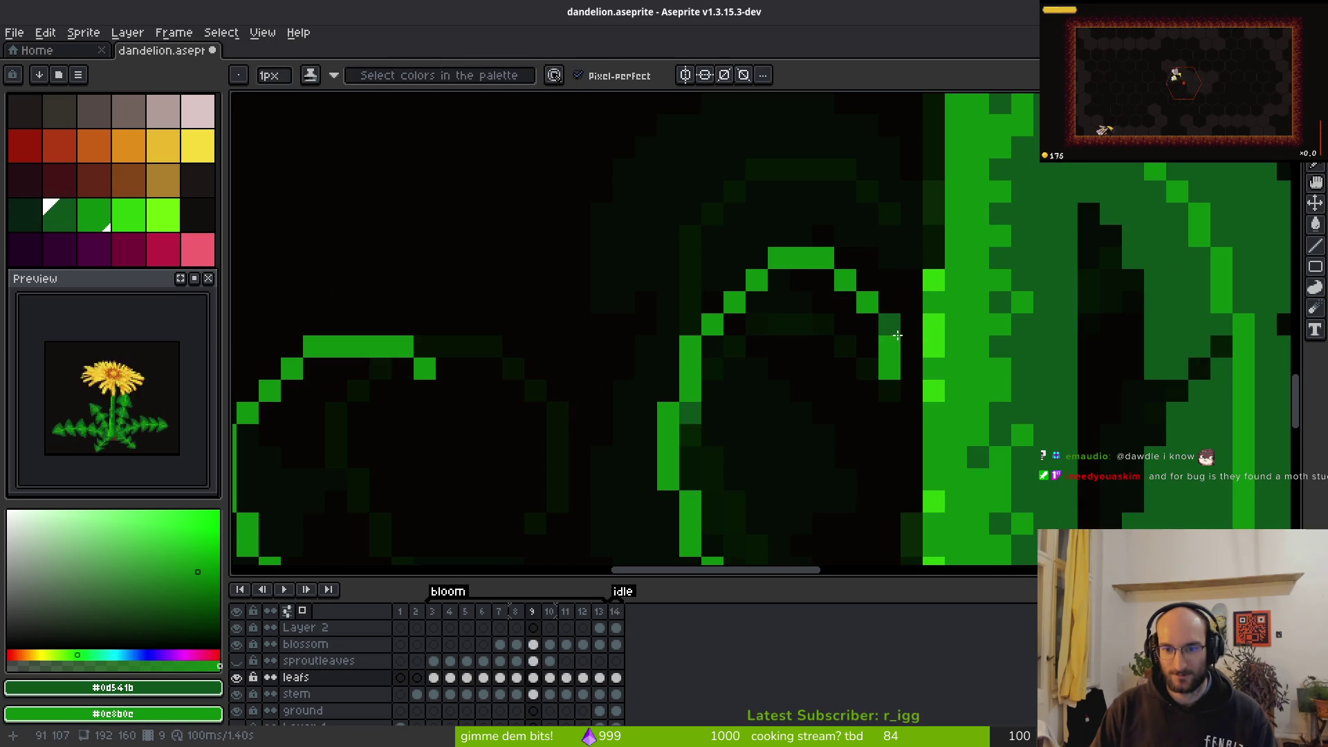
pyautogui.moveTo(877, 366)
pyautogui.mouseDown()
pyautogui.moveTo(789, 335)
pyautogui.moveTo(755, 377)
pyautogui.moveTo(756, 415)
pyautogui.moveTo(712, 346)
pyautogui.mouseUp()
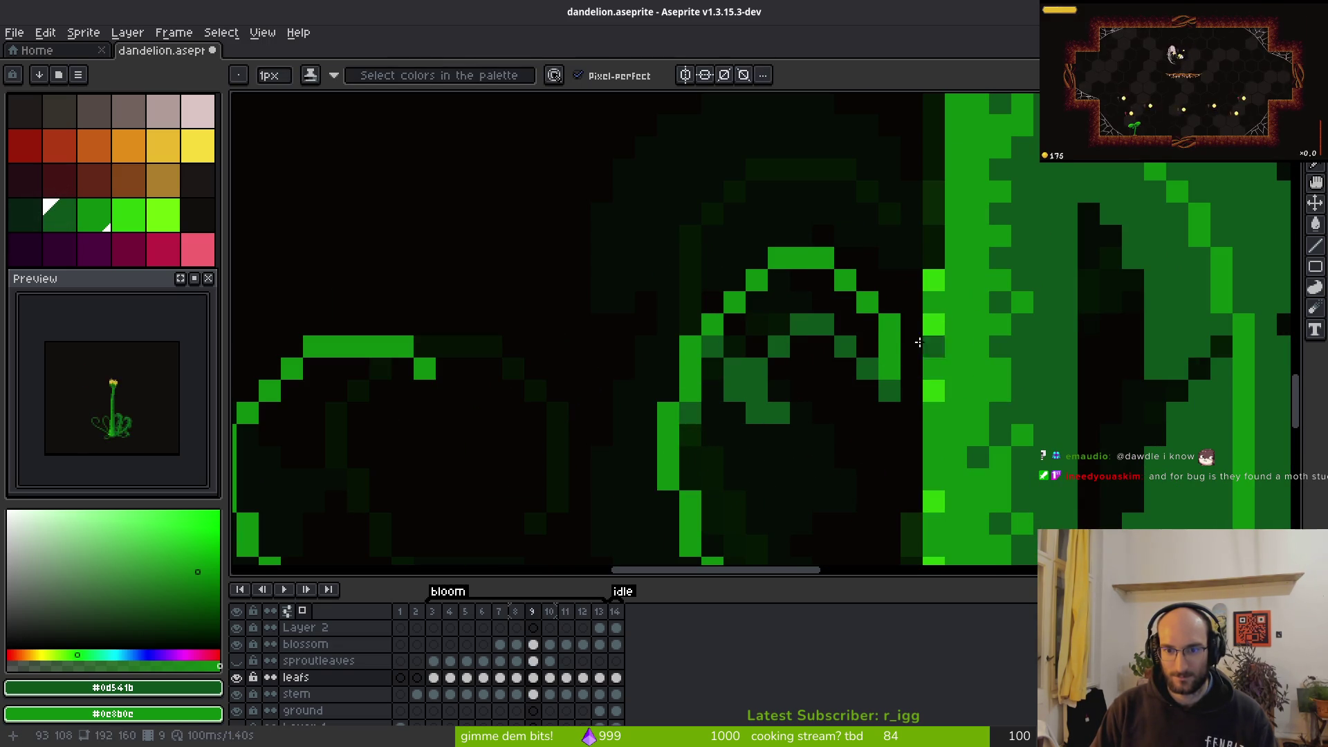
# Redraw the stroke arcing over the curled leaf tip and fill its inside with medium green
pyautogui.moveTo(912, 360)
pyautogui.mouseDown()
pyautogui.moveTo(886, 283)
pyautogui.moveTo(727, 196)
pyautogui.moveTo(635, 269)
pyautogui.moveTo(622, 304)
pyautogui.mouseUp()
pyautogui.hotkey('ctrl', 'z')
pyautogui.moveTo(906, 335)
pyautogui.mouseDown()
pyautogui.moveTo(876, 276)
pyautogui.moveTo(726, 249)
pyautogui.moveTo(645, 301)
pyautogui.moveTo(622, 391)
pyautogui.moveTo(690, 320)
pyautogui.moveTo(736, 325)
pyautogui.moveTo(738, 376)
pyautogui.mouseUp()
pyautogui.press('g')
pyautogui.click(768, 349)
pyautogui.press('b')
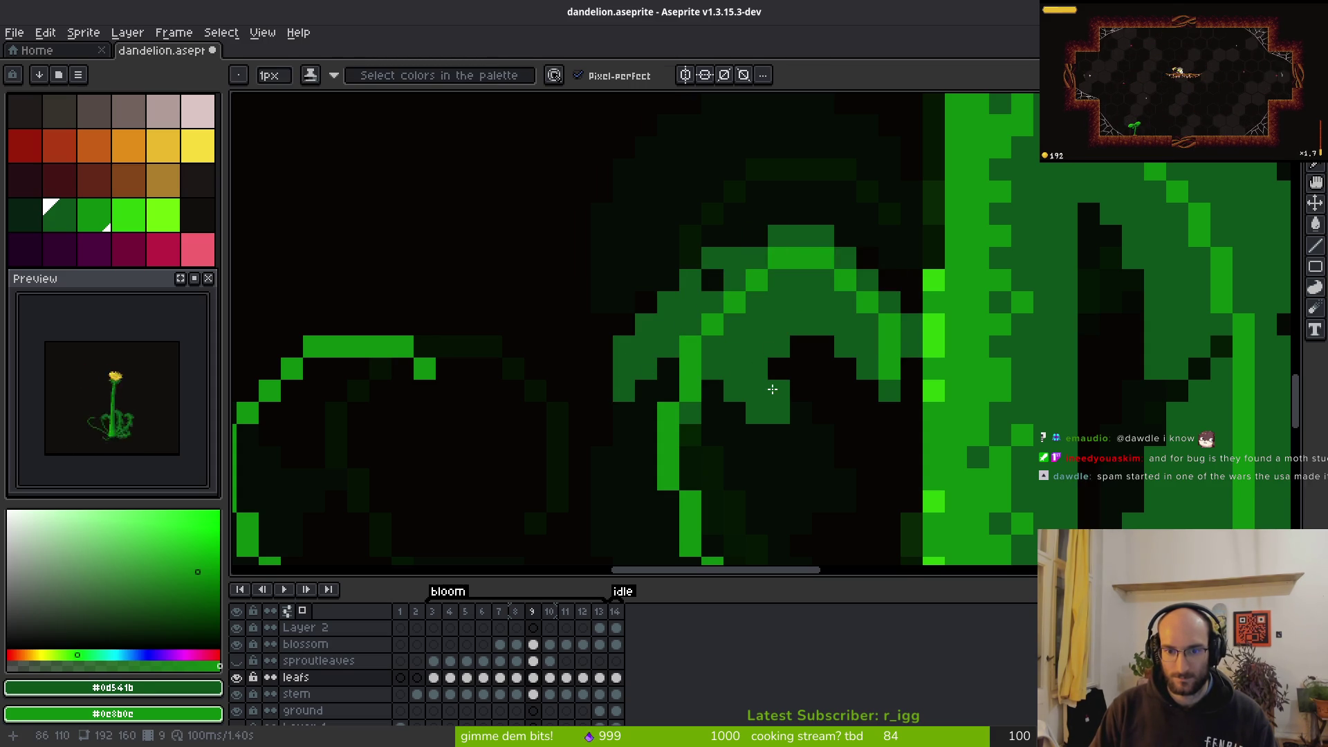
# Zoom in and out to inspect the newly filled leaf tip
pyautogui.scroll(-3, 773, 393)
pyautogui.scroll(3, 702, 356)
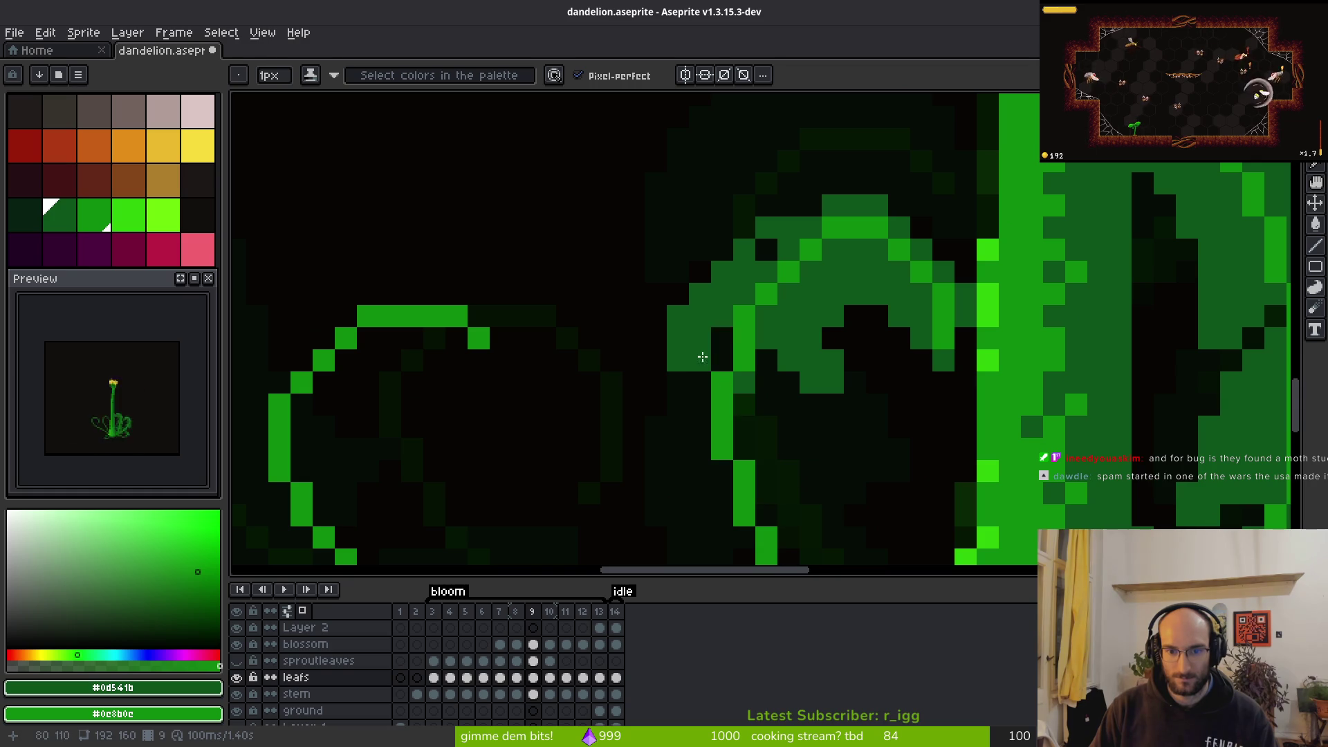
pyautogui.scroll(-3, 703, 357)
pyautogui.scroll(3, 809, 334)
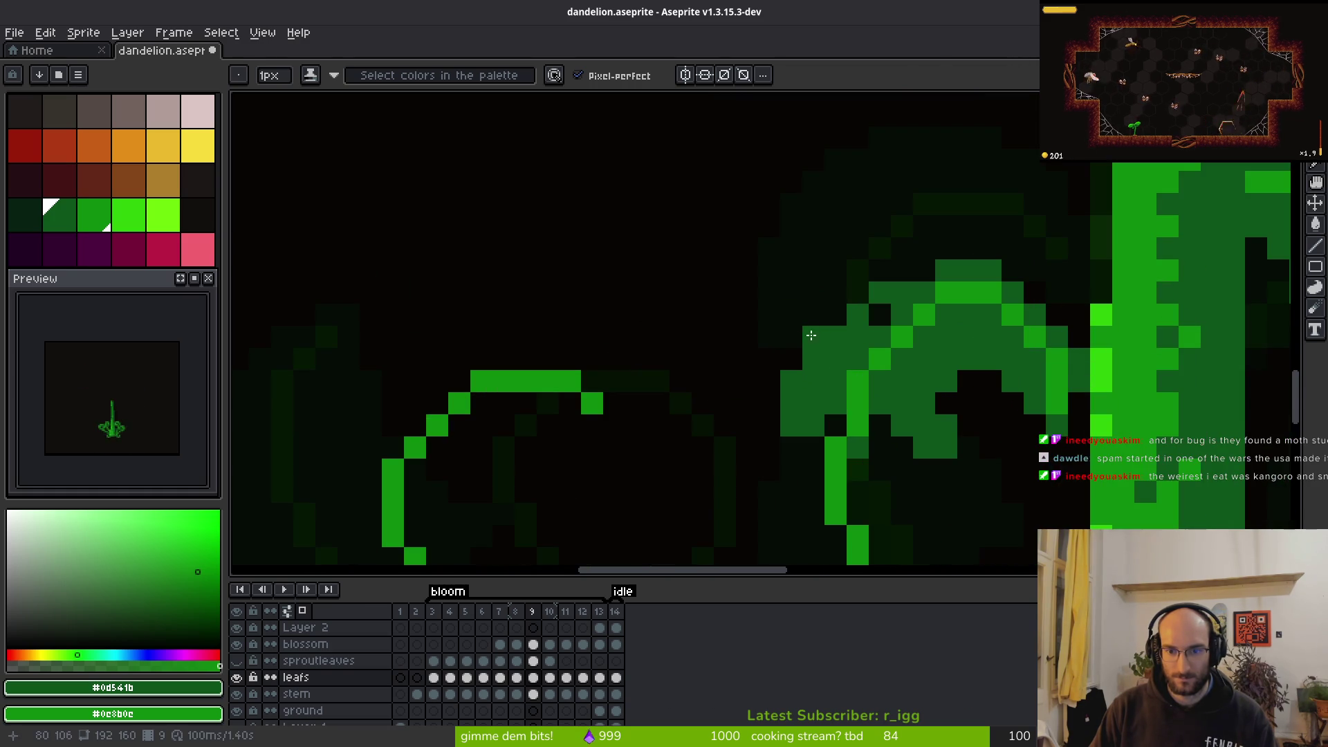
pyautogui.scroll(-3, 965, 400)
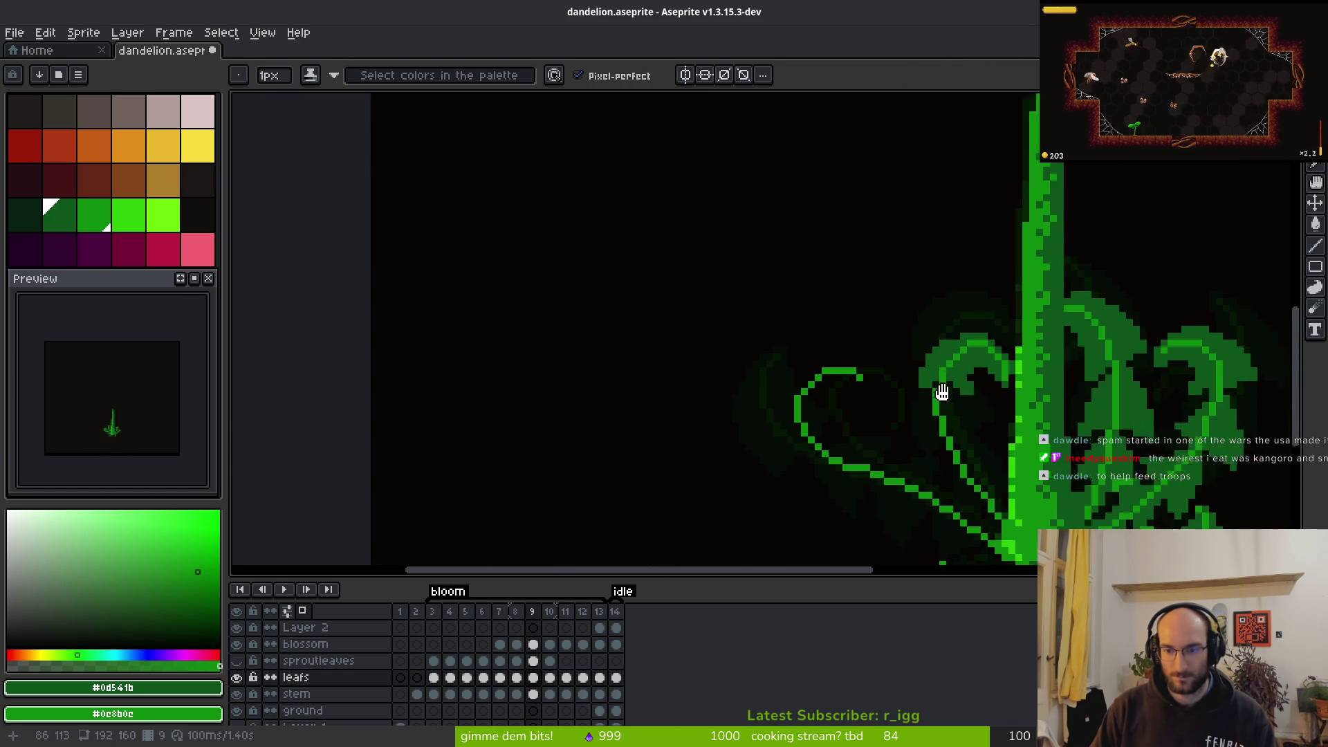
pyautogui.scroll(2, 966, 400)
pyautogui.scroll(2, 920, 377)
pyautogui.press('e')
pyautogui.press('b')
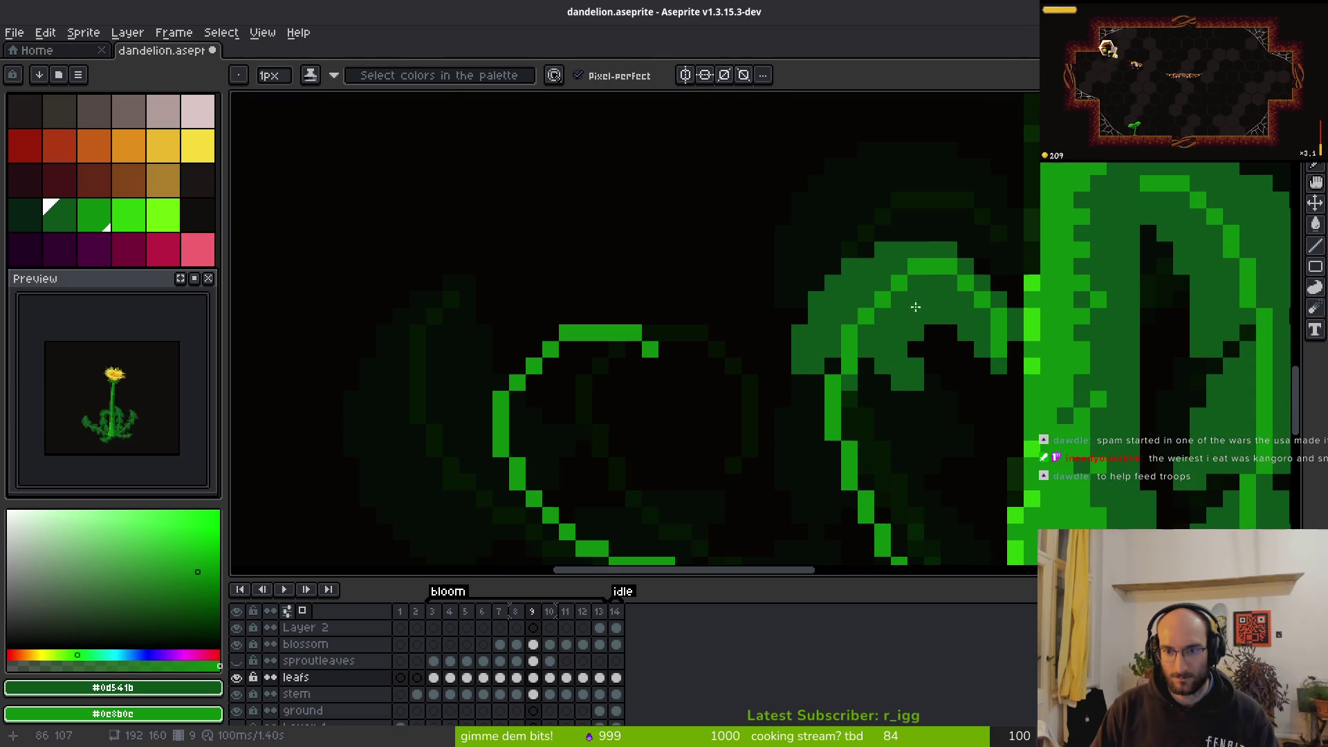
pyautogui.scroll(-3, 914, 339)
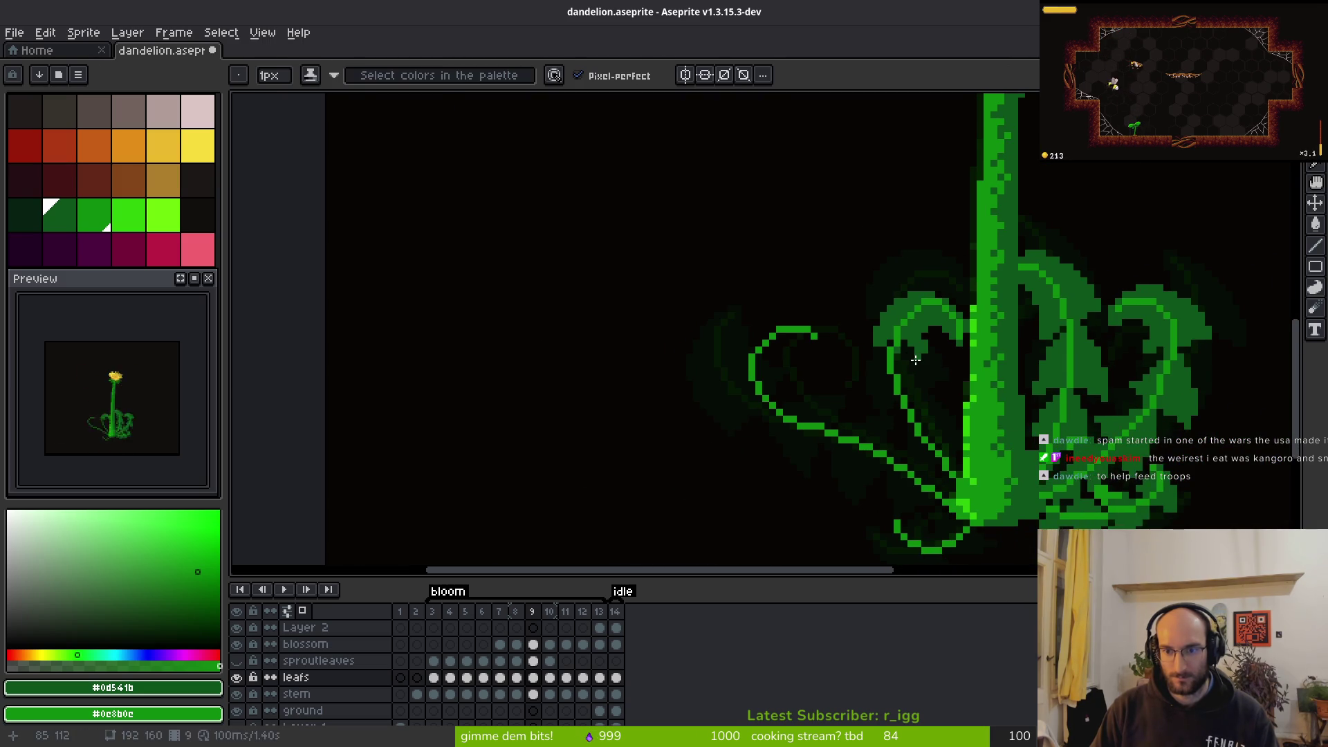
pyautogui.scroll(-1, 915, 360)
pyautogui.scroll(-1, 879, 340)
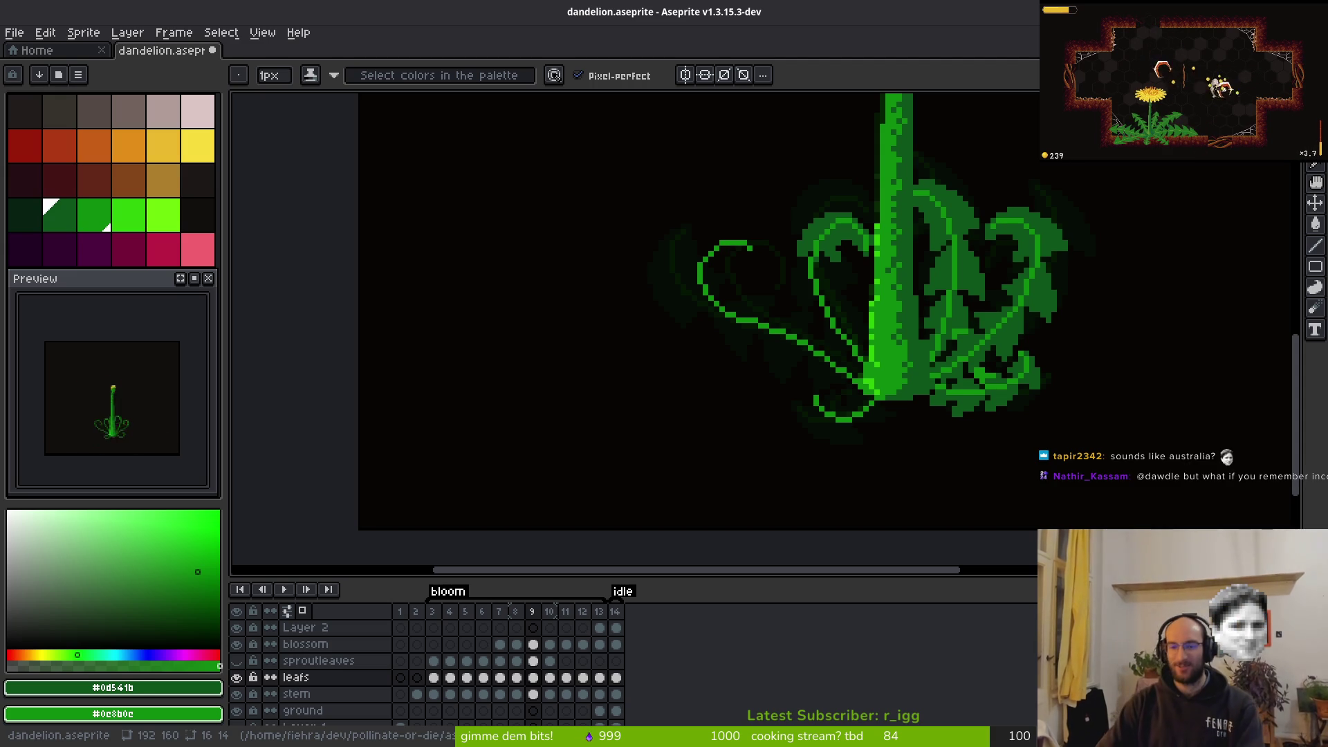
# Draw a dark green diagonal line across the curled leaf left of the stem
pyautogui.scroll(3, 814, 286)
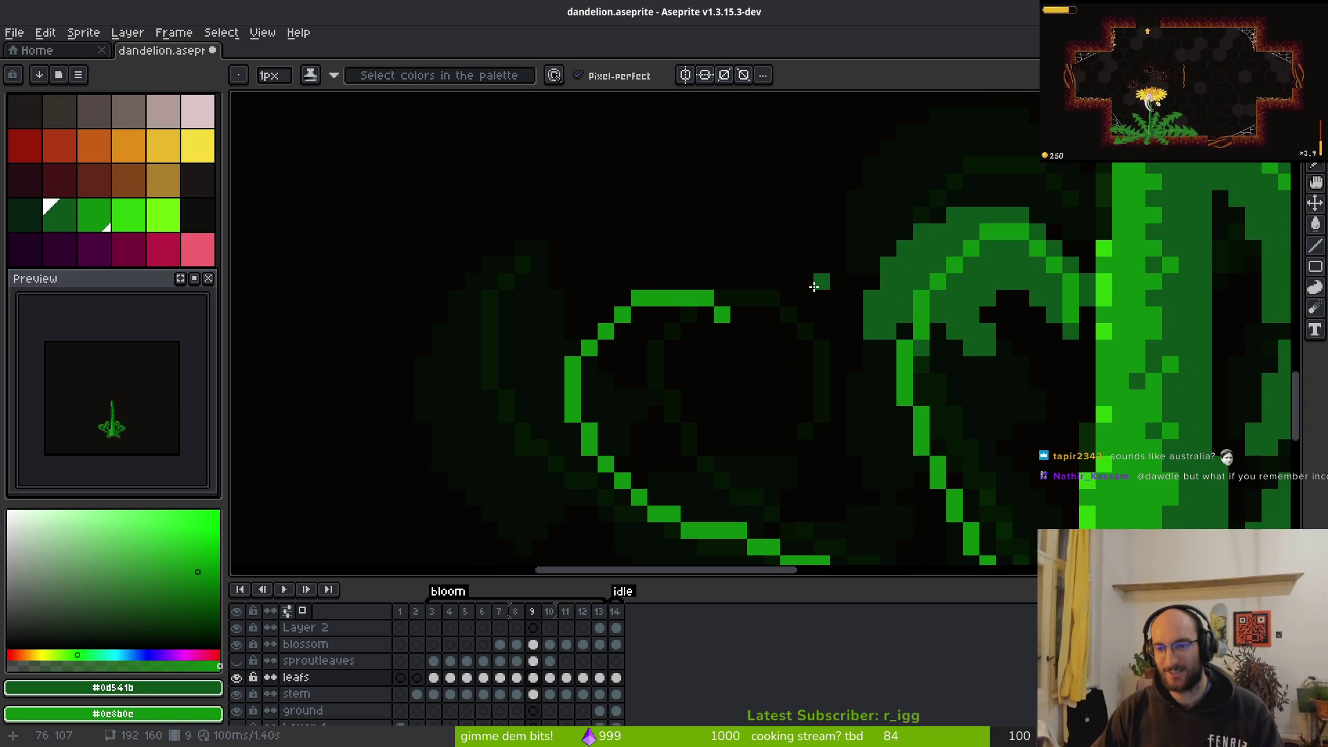
pyautogui.scroll(-2, 890, 305)
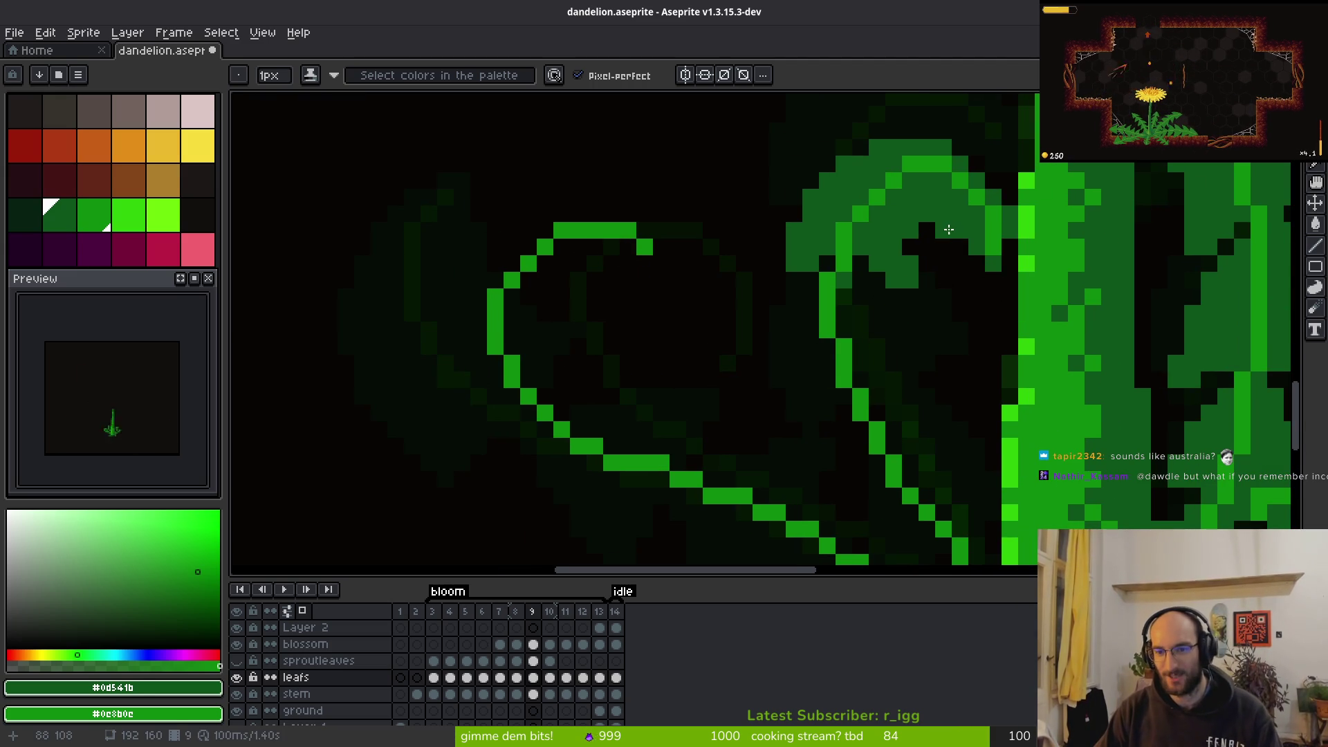
pyautogui.scroll(-2, 838, 256)
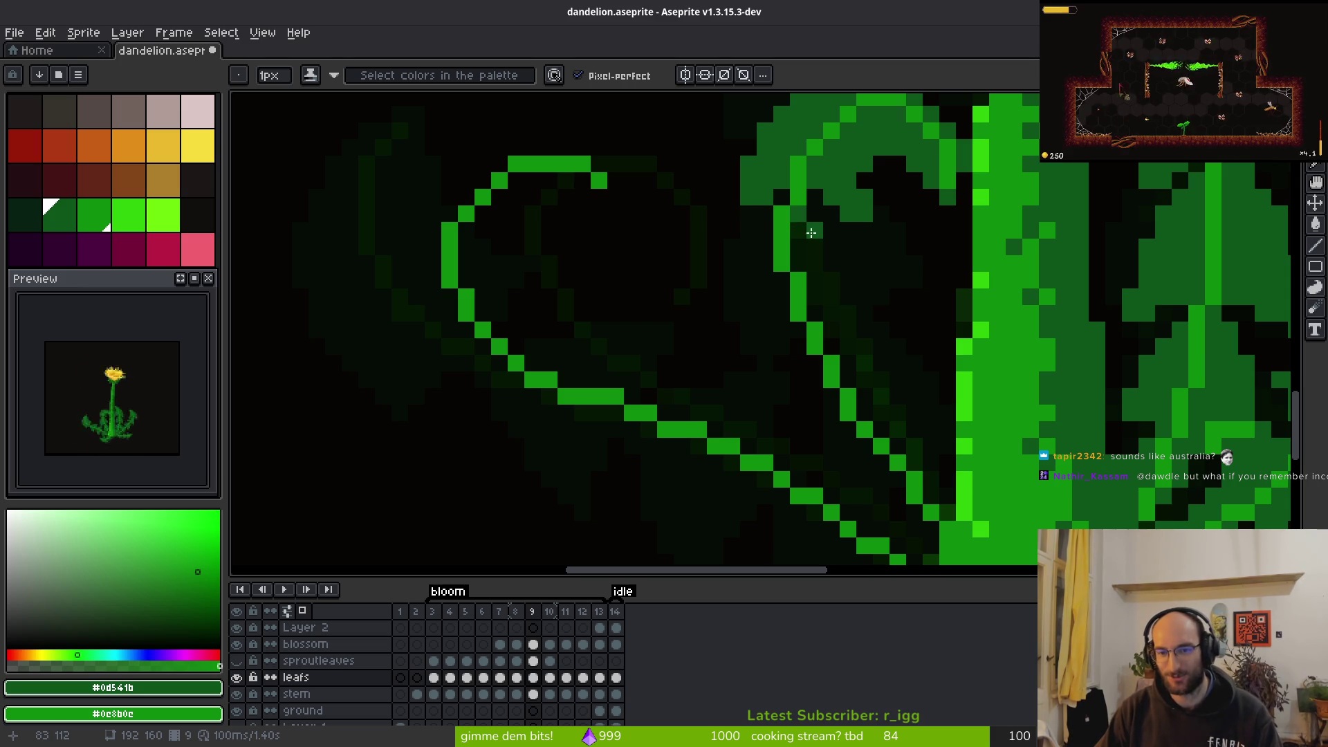
pyautogui.moveTo(799, 235); pyautogui.dragTo(909, 333)
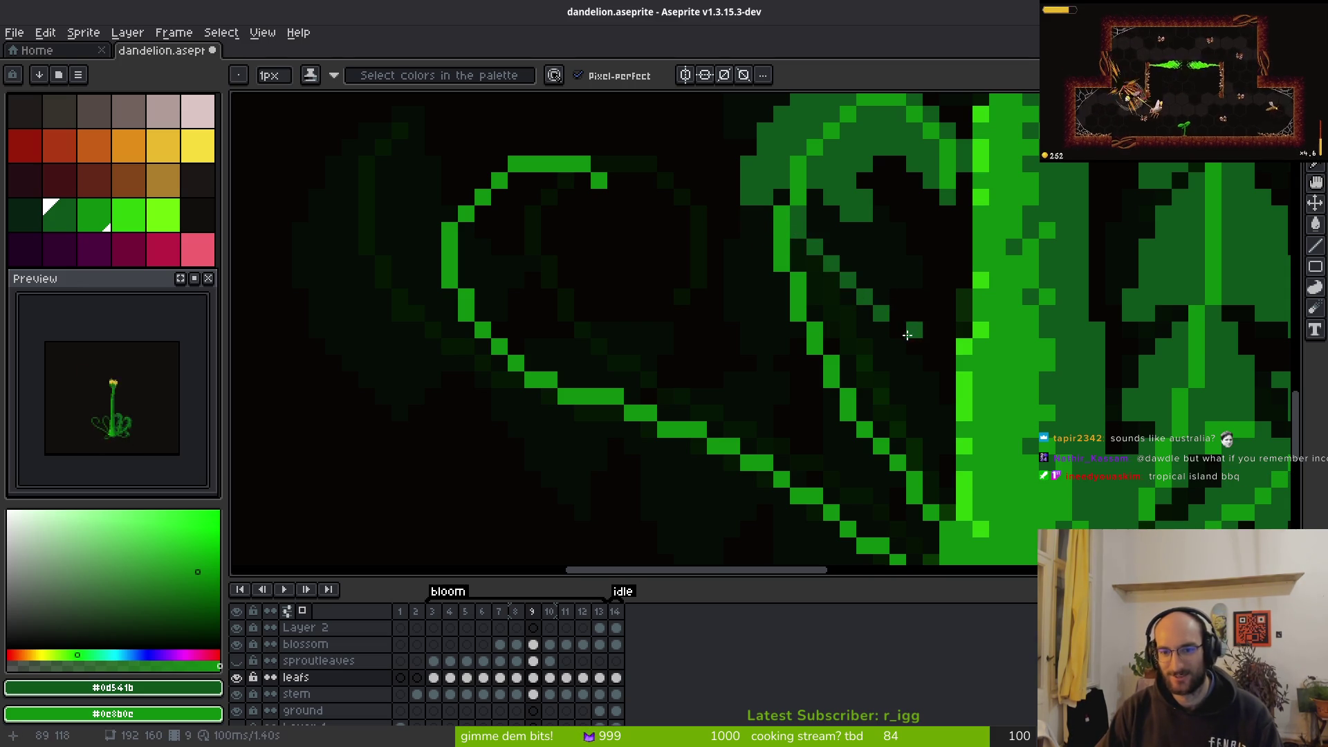
pyautogui.scroll(-4, 898, 371)
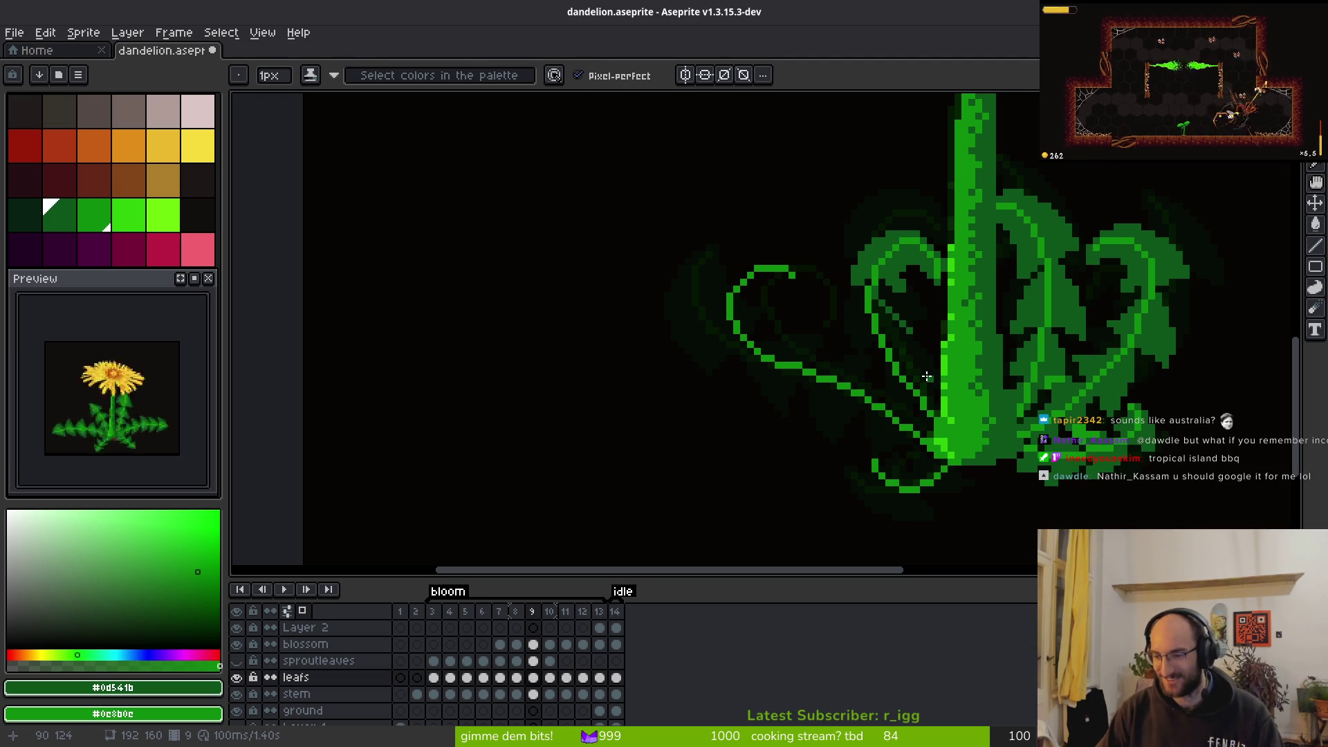
# Compare the leaf on frames 9 and 10, ending back on frame 9
pyautogui.press('i')
pyautogui.press('Right')
pyautogui.press('Left')
pyautogui.press('Right')
pyautogui.press('Left')
pyautogui.press('Right')
pyautogui.press('Left')
pyautogui.press('Right')
pyautogui.press('Left')
pyautogui.press('Right')
pyautogui.press('Left')
pyautogui.press('Right')
pyautogui.press('Left')
pyautogui.press('Right')
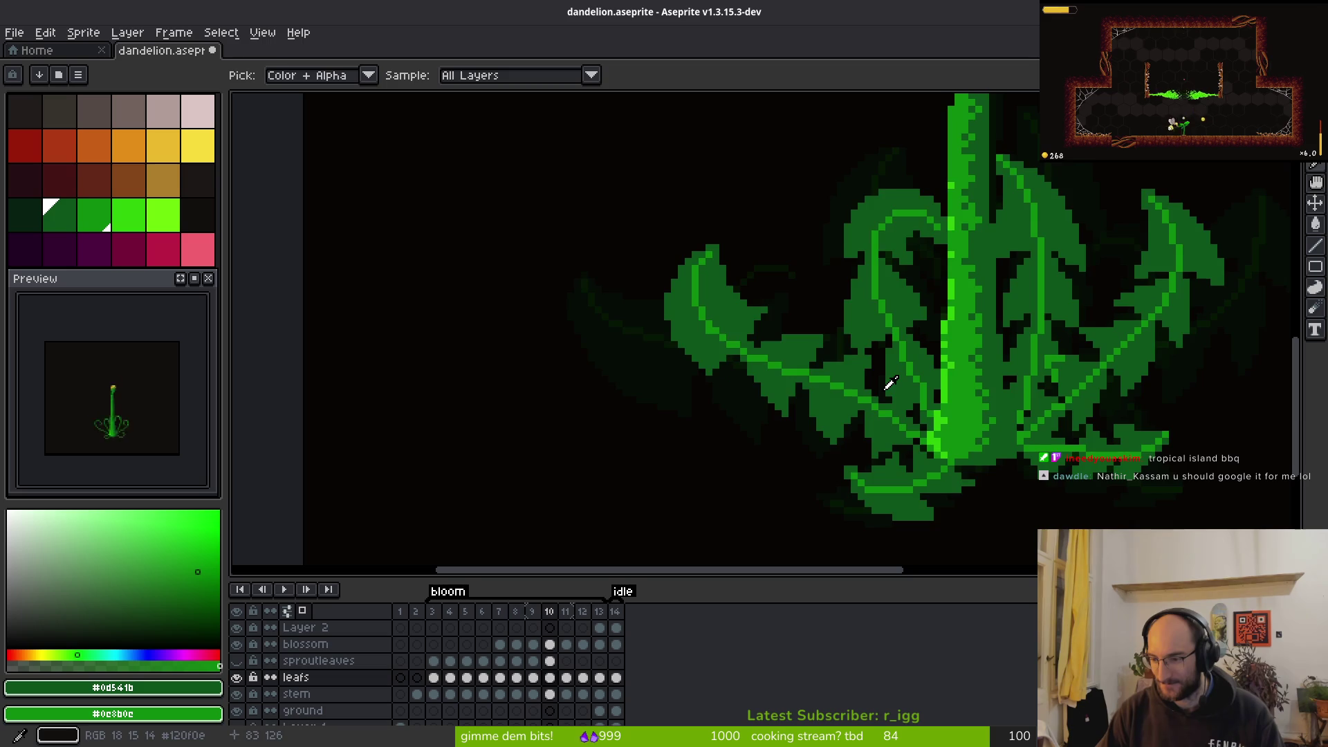
pyautogui.press('Left')
pyautogui.press('b')
pyautogui.press('Right')
pyautogui.press('Left')
pyautogui.scroll(3, 934, 379)
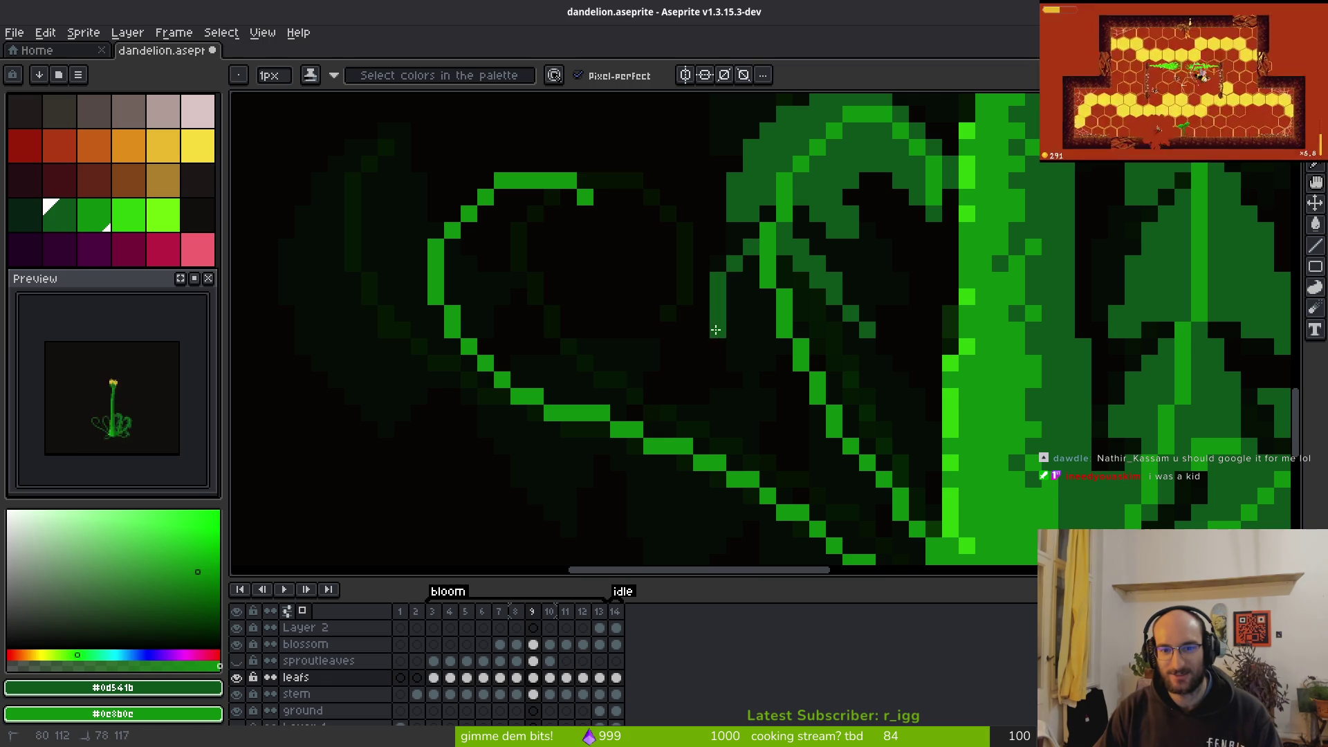
# Draw two new rows of leaf edge pixels, erasing strays, and redraw the outline
pyautogui.press('e')
pyautogui.press('b')
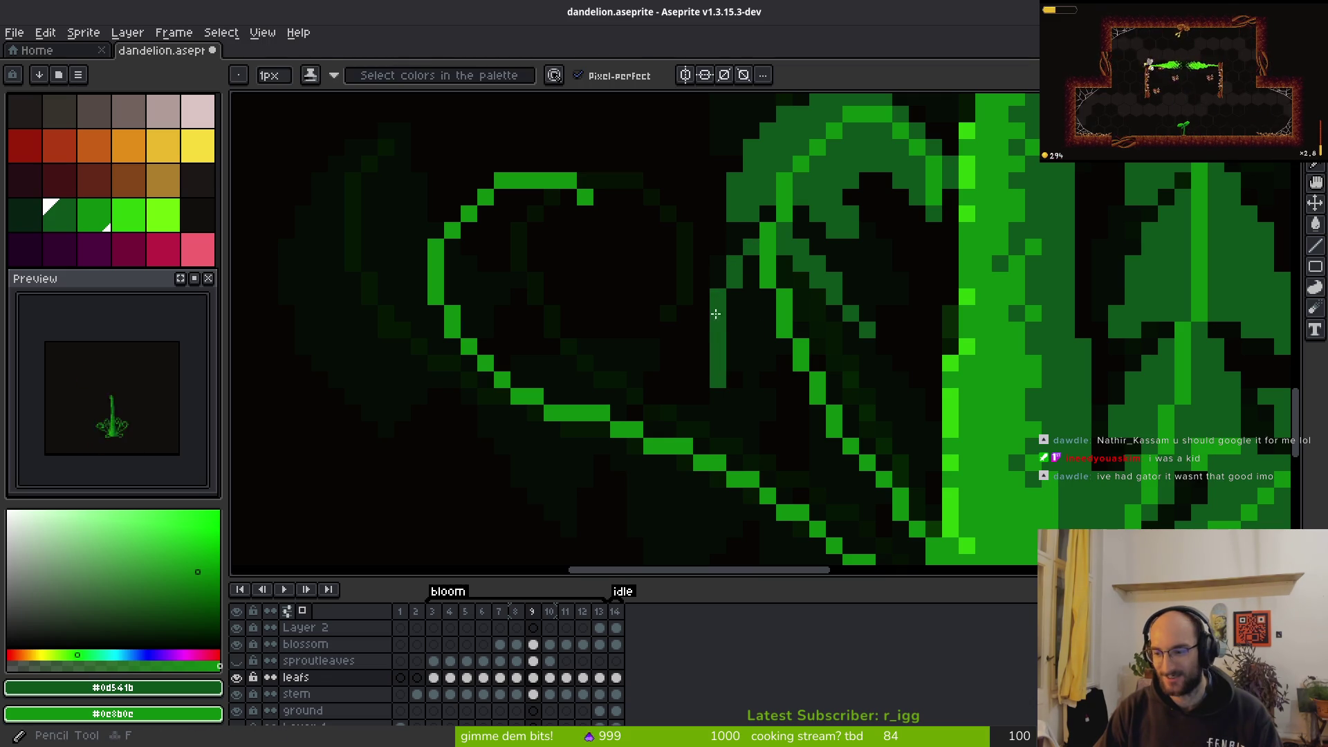
pyautogui.moveTo(776, 380); pyautogui.dragTo(734, 376)
pyautogui.press('e')
pyautogui.click(734, 380)
pyautogui.click(718, 380)
pyautogui.press('b')
pyautogui.moveTo(738, 360); pyautogui.dragTo(779, 365)
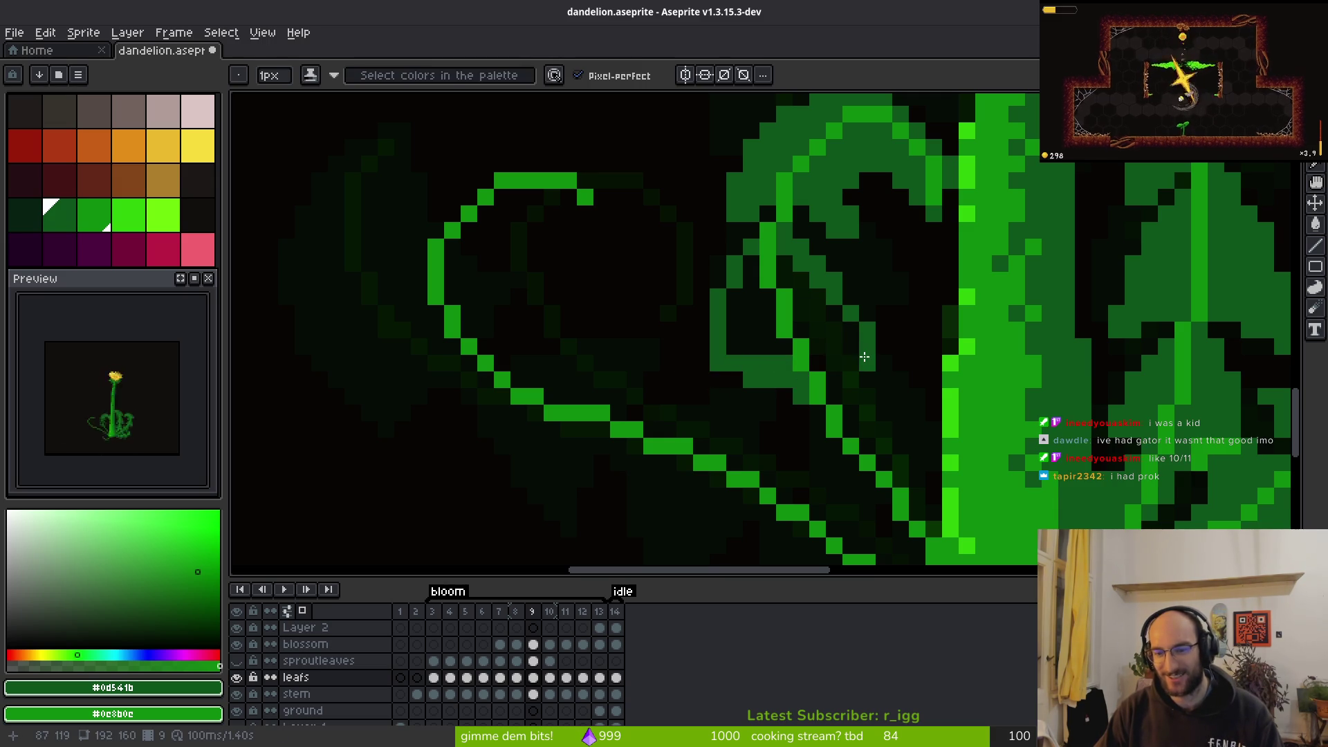
pyautogui.moveTo(852, 378); pyautogui.dragTo(826, 398)
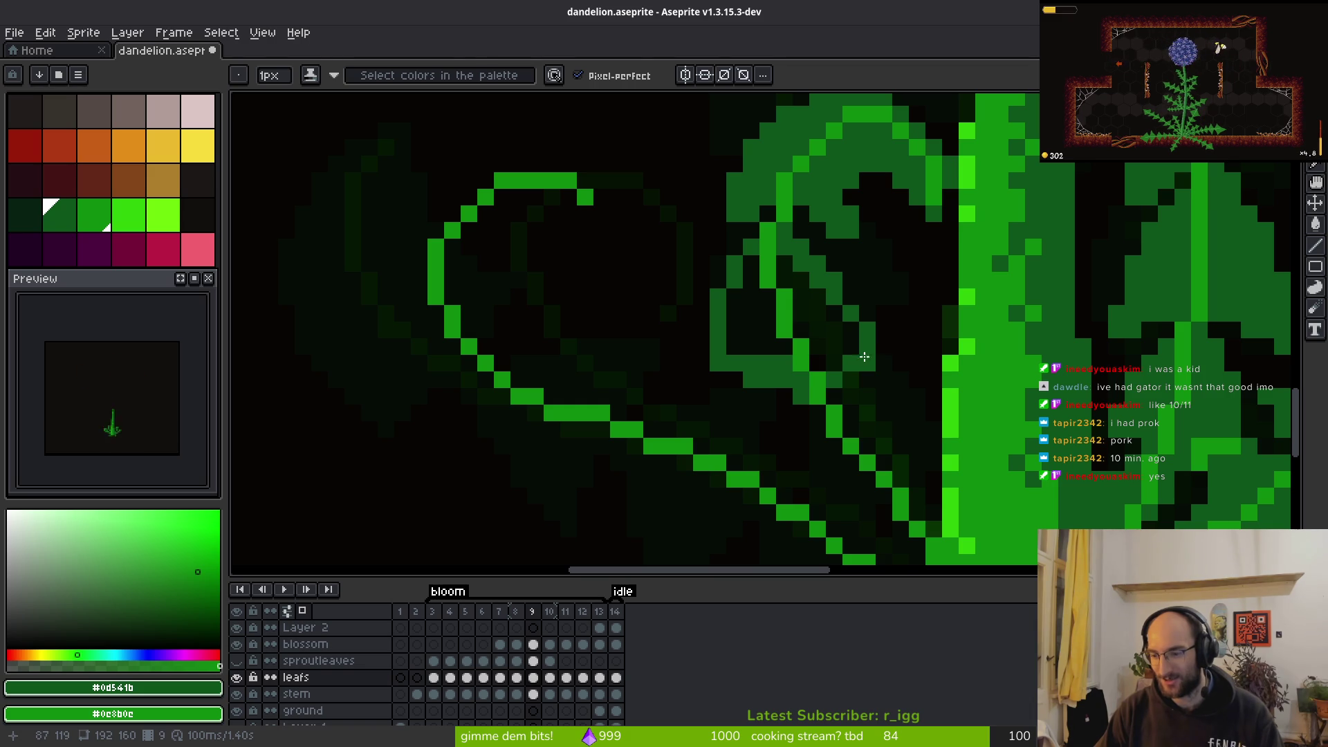
# Fill the three dark gaps inside the leaf with green
pyautogui.press('g')
pyautogui.click(834, 339)
pyautogui.click(820, 297)
pyautogui.click(753, 311)
pyautogui.press('f')
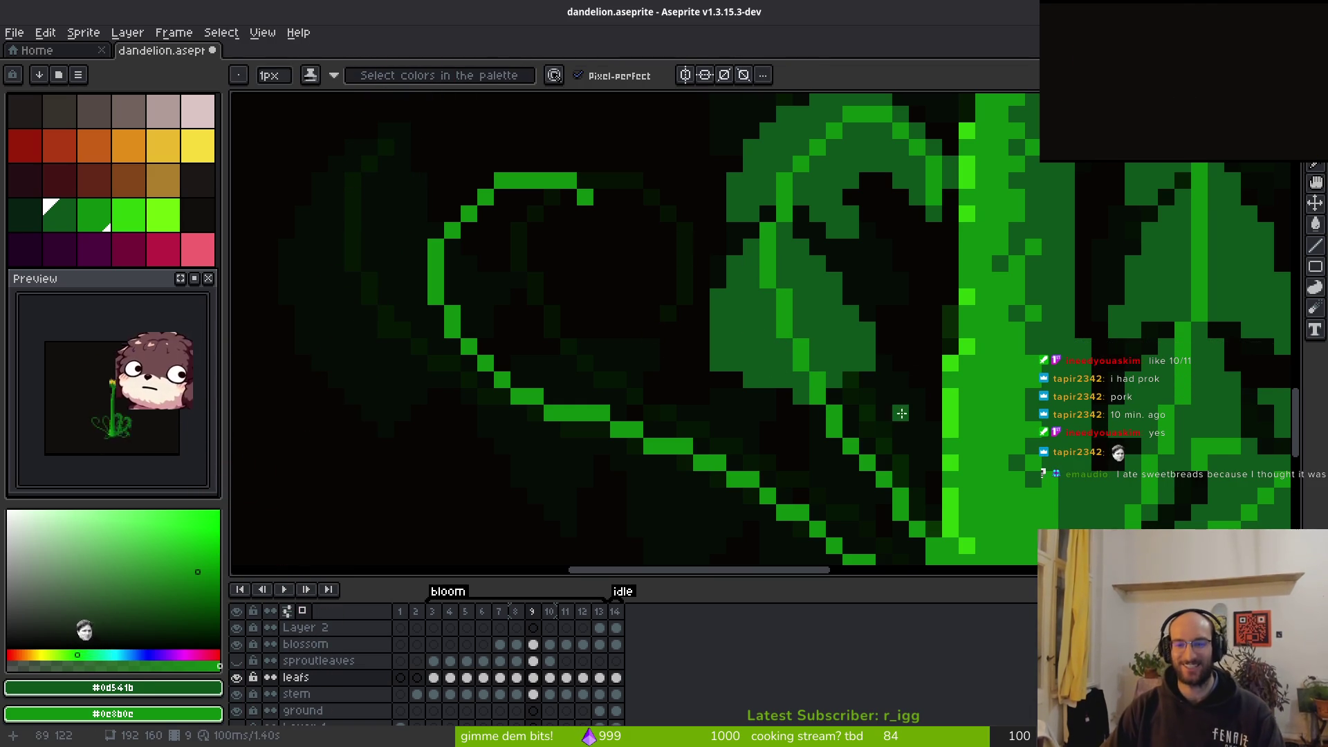
pyautogui.scroll(-3, 851, 356)
# Remove a stray pixel on the leaf edge and fill a gap pixel green
pyautogui.scroll(4, 779, 305)
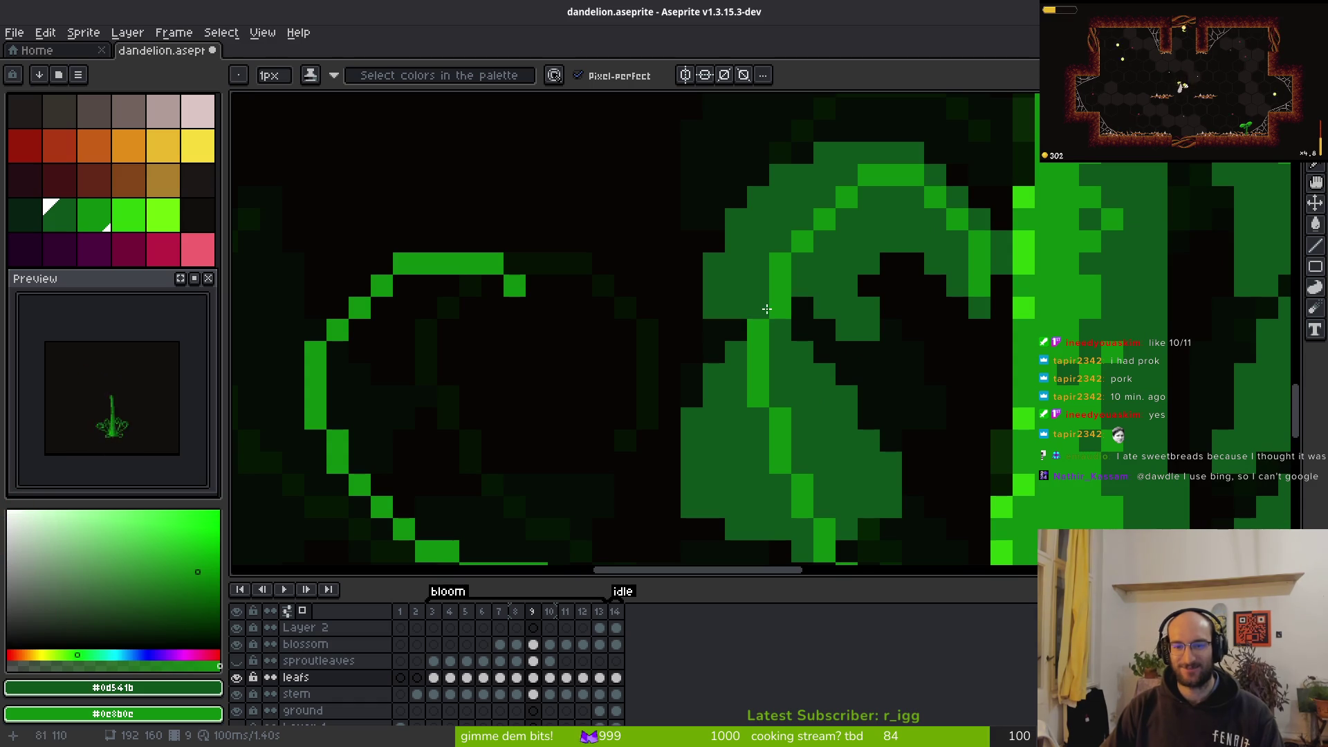
pyautogui.click(802, 309)
pyautogui.click(758, 308)
pyautogui.scroll(-4, 750, 314)
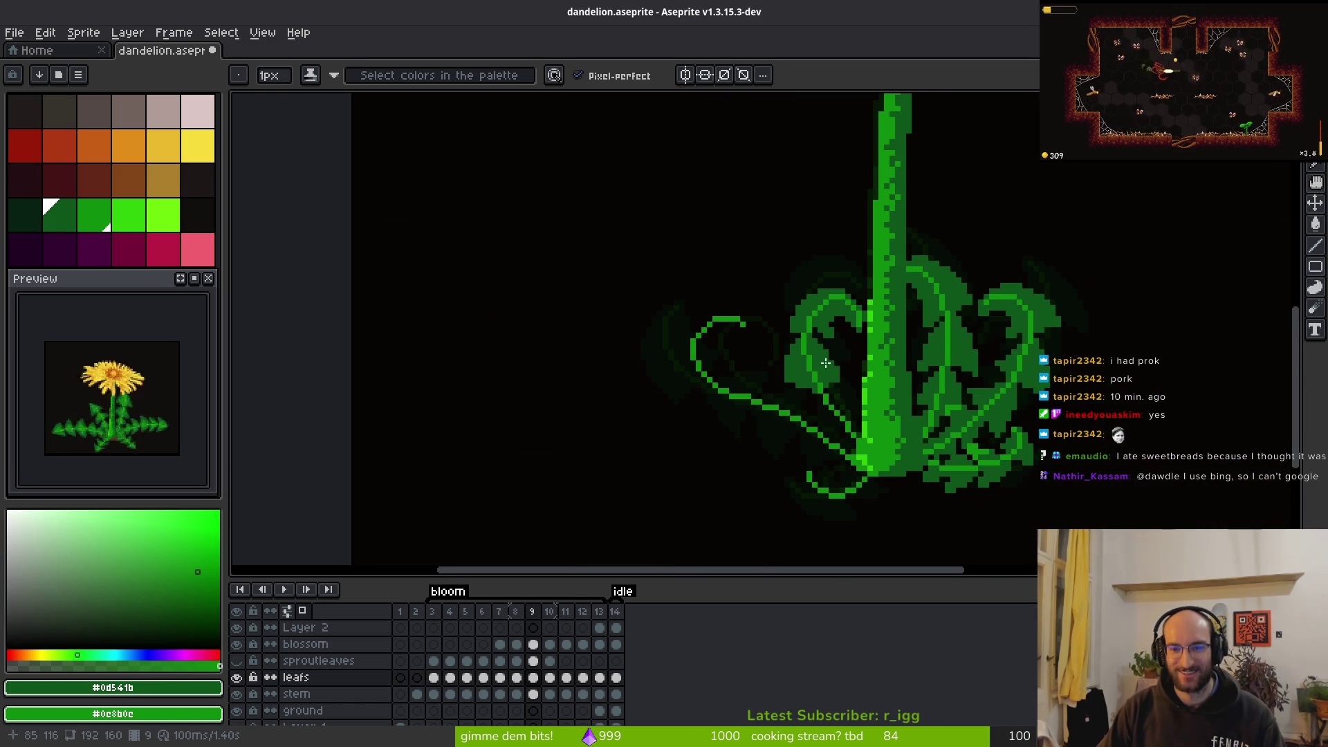
pyautogui.scroll(3, 812, 361)
pyautogui.scroll(-4, 865, 361)
# Pick the leaf colour, return to frame 9 and add green pixels on the leaf edge
pyautogui.press('i')
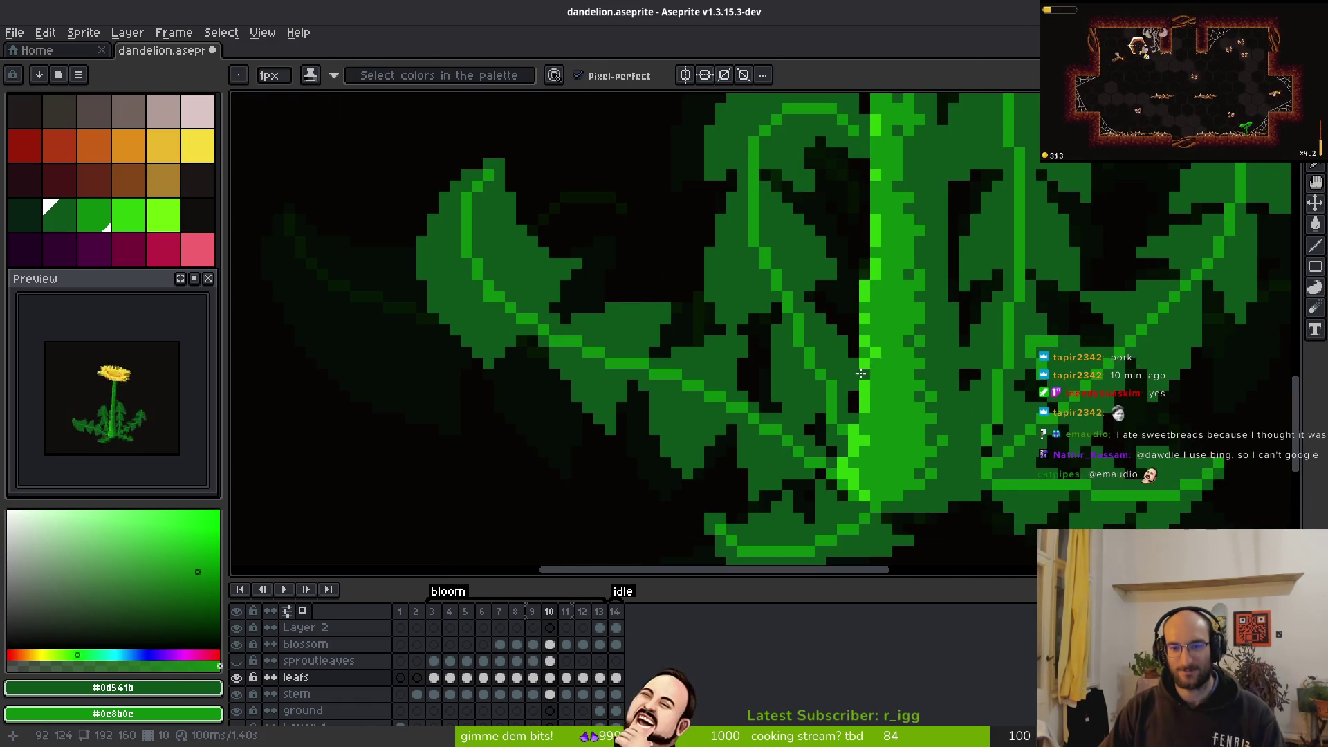
pyautogui.scroll(2, 878, 380)
pyautogui.press('Left')
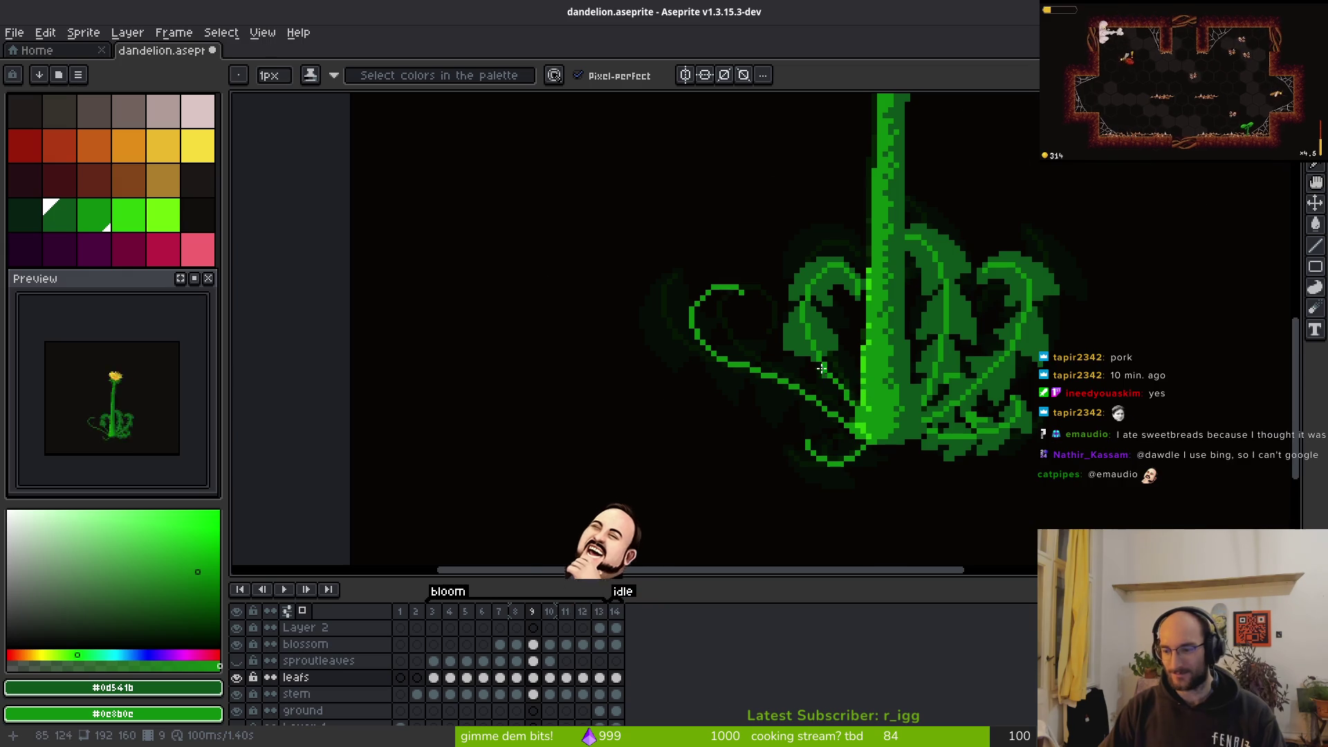
pyautogui.press('b')
pyautogui.scroll(4, 851, 387)
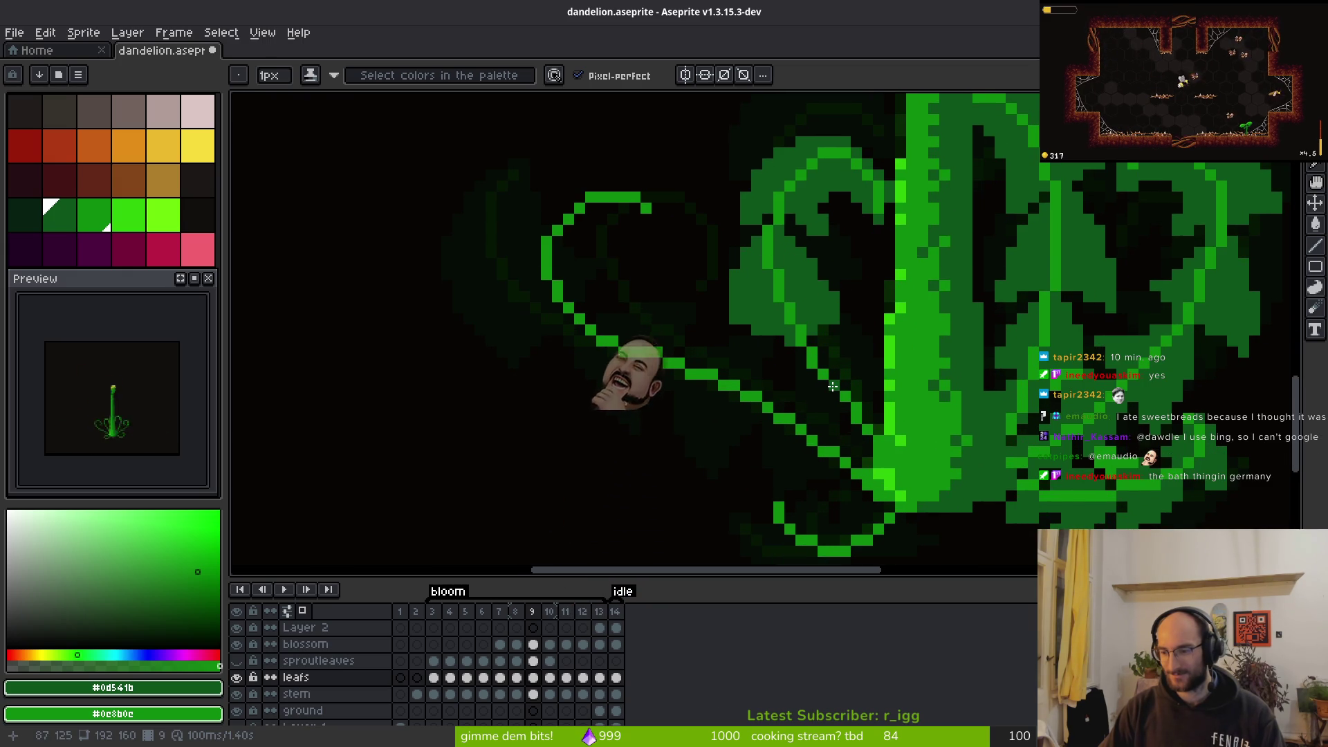
pyautogui.hotkey('ctrl', 'z')
pyautogui.hotkey('ctrl', 'z')
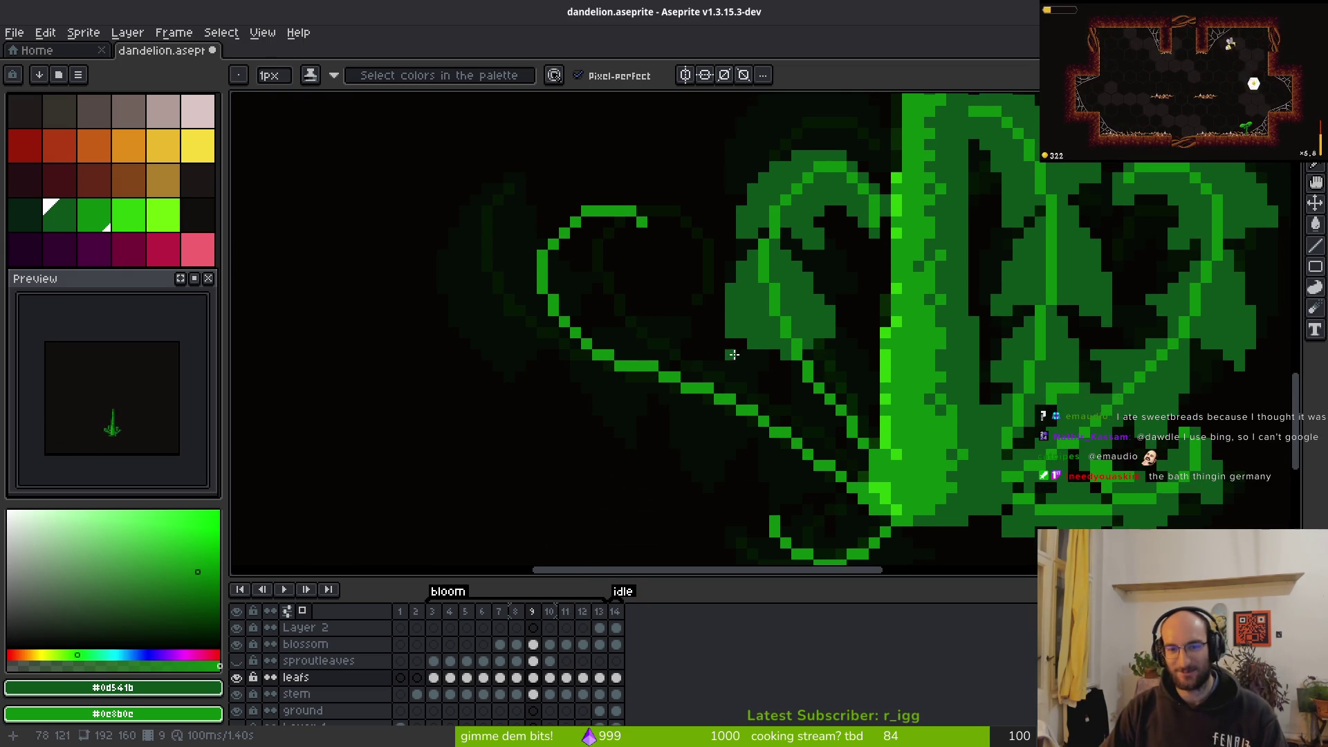
pyautogui.click(719, 339)
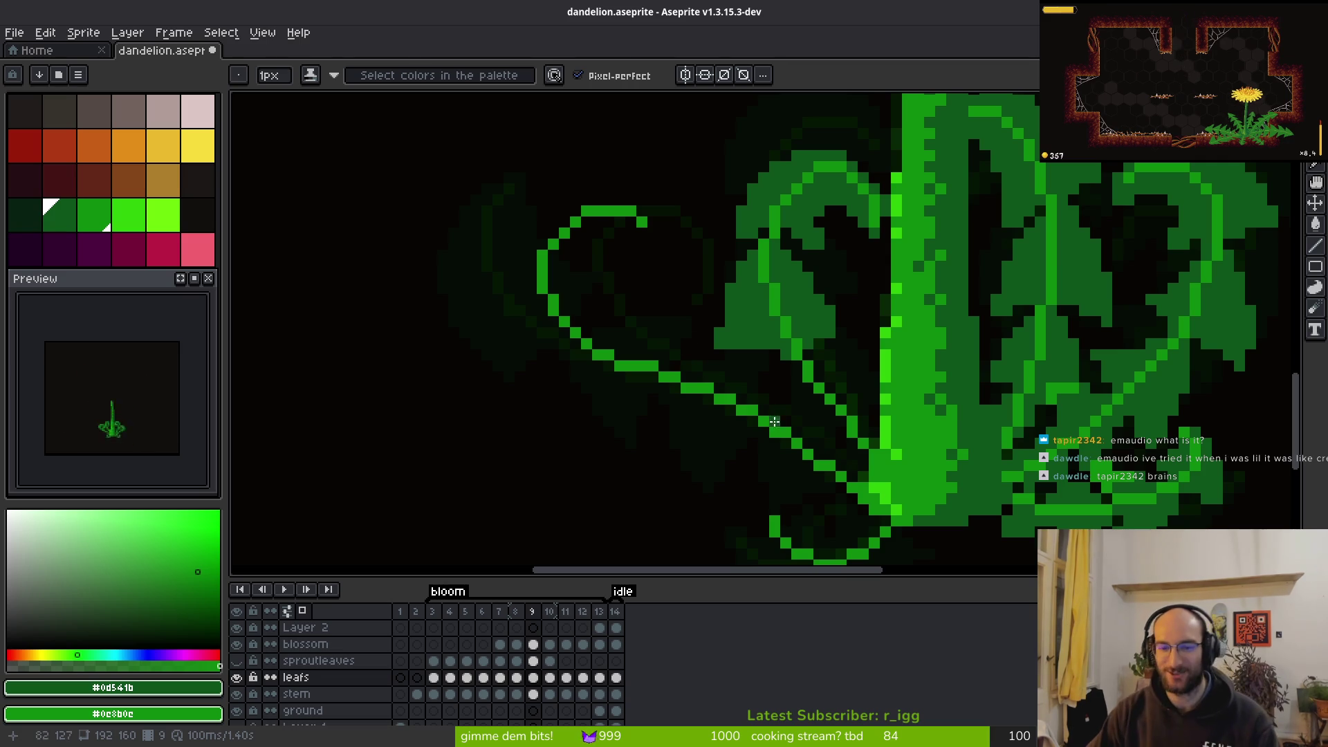
pyautogui.scroll(4, 717, 338)
# Erase three stray green pixels near the leaf and add one green pixel beside them
pyautogui.press('e')
pyautogui.click(877, 351)
pyautogui.click(920, 353)
pyautogui.scroll(-5, 954, 414)
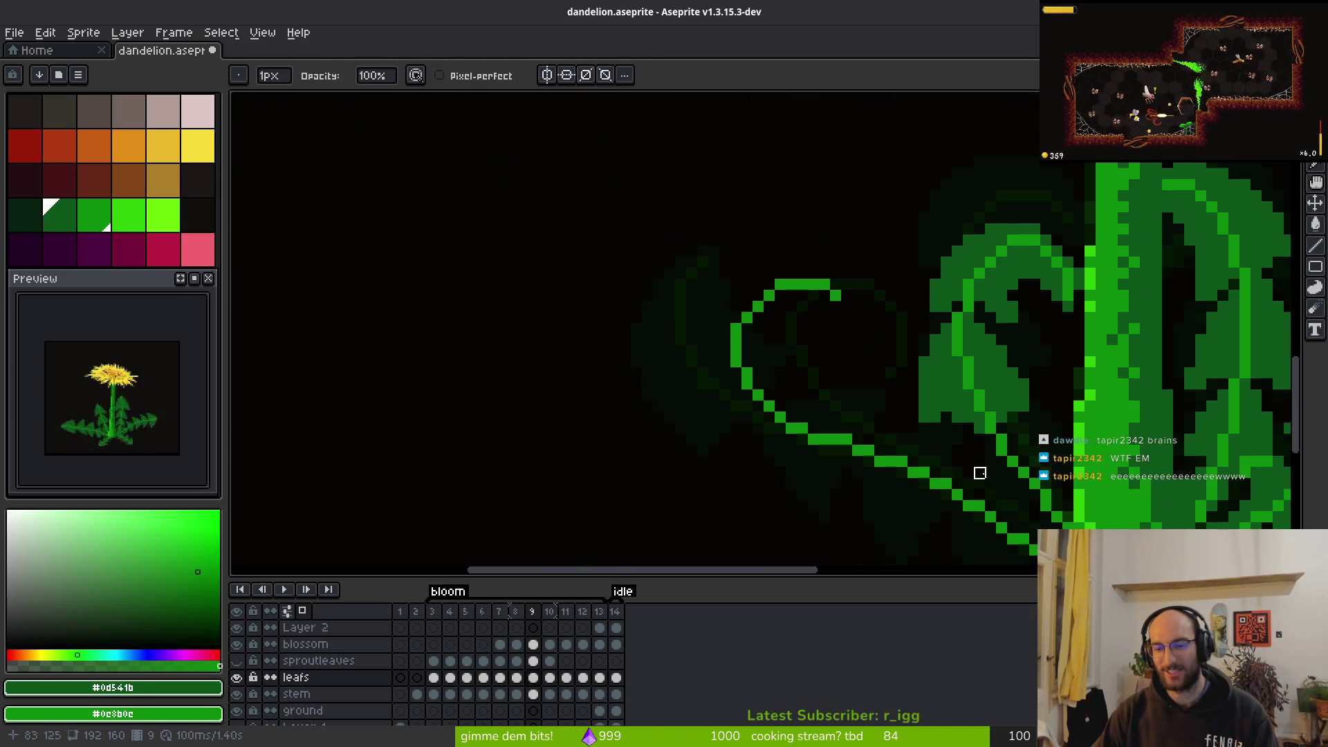
pyautogui.press('b')
pyautogui.scroll(4, 941, 423)
pyautogui.press('e')
pyautogui.click(934, 415)
pyautogui.press('b')
pyautogui.click(900, 415)
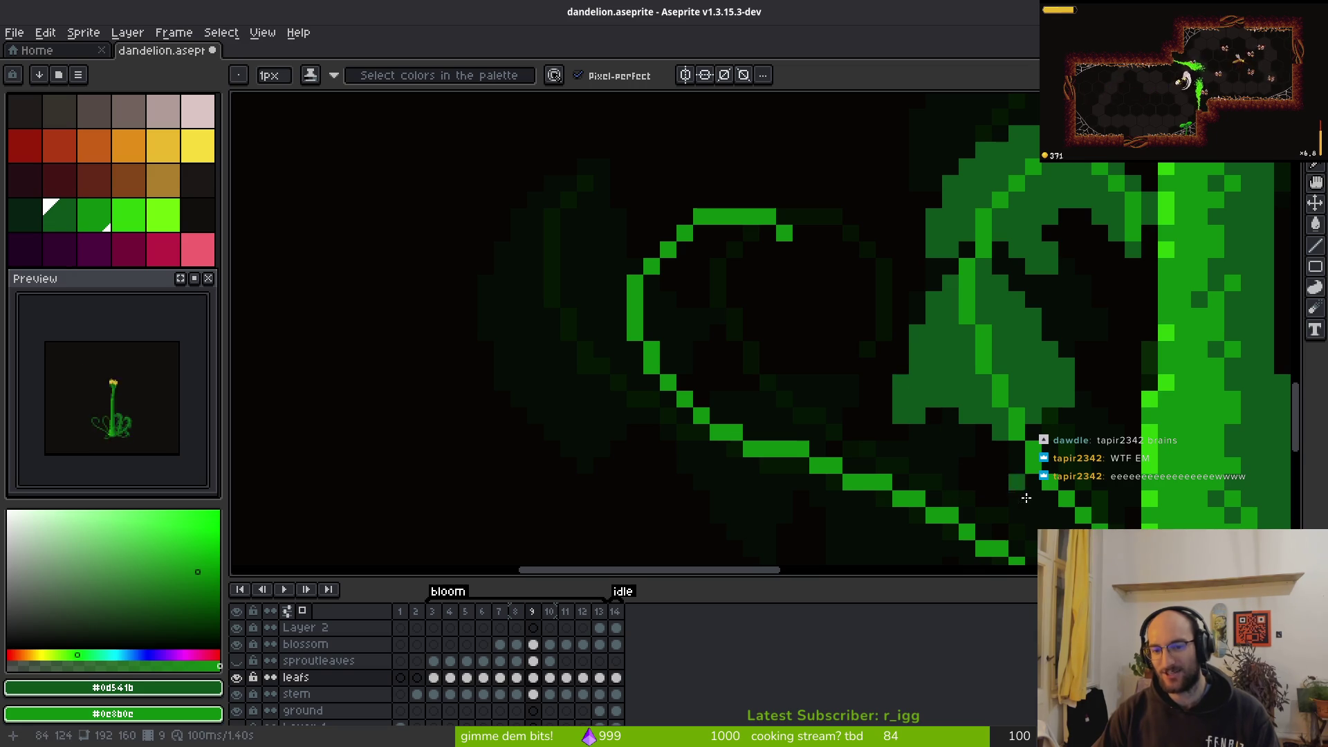
pyautogui.scroll(-3, 1020, 486)
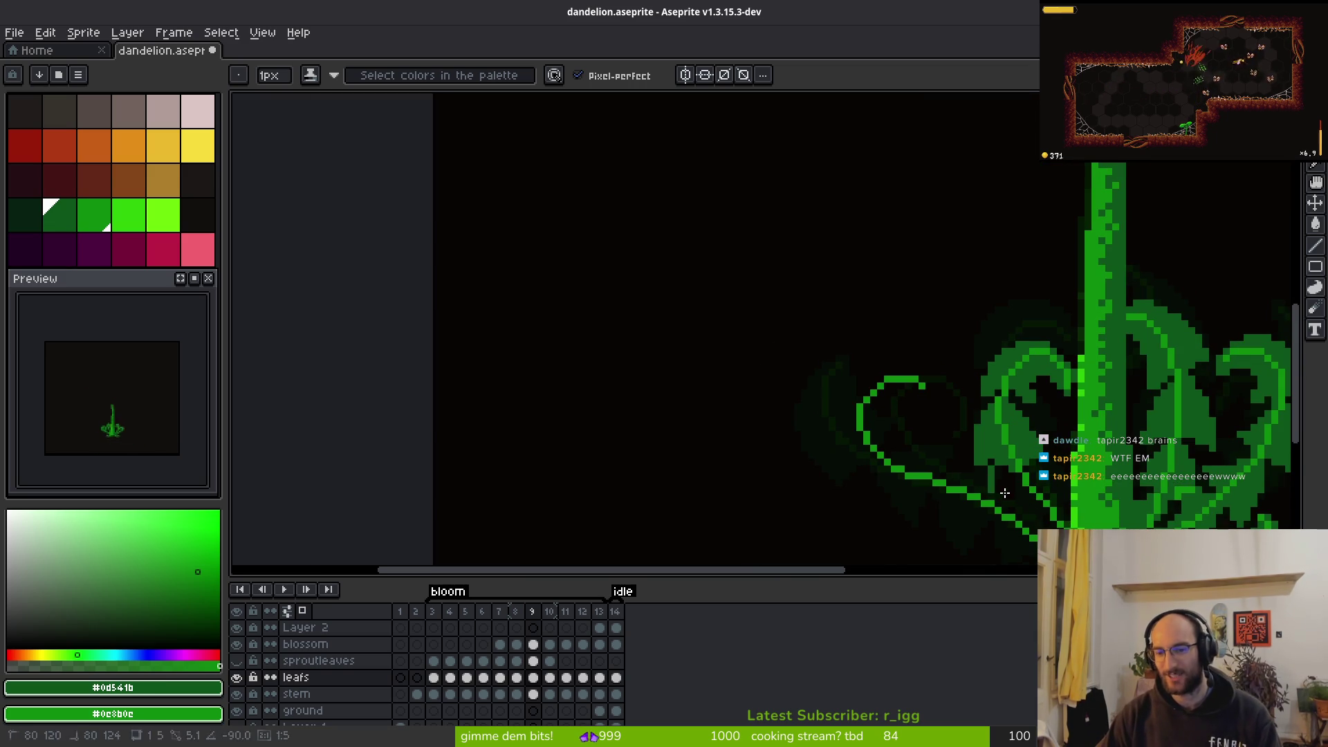
pyautogui.scroll(-2, 1003, 484)
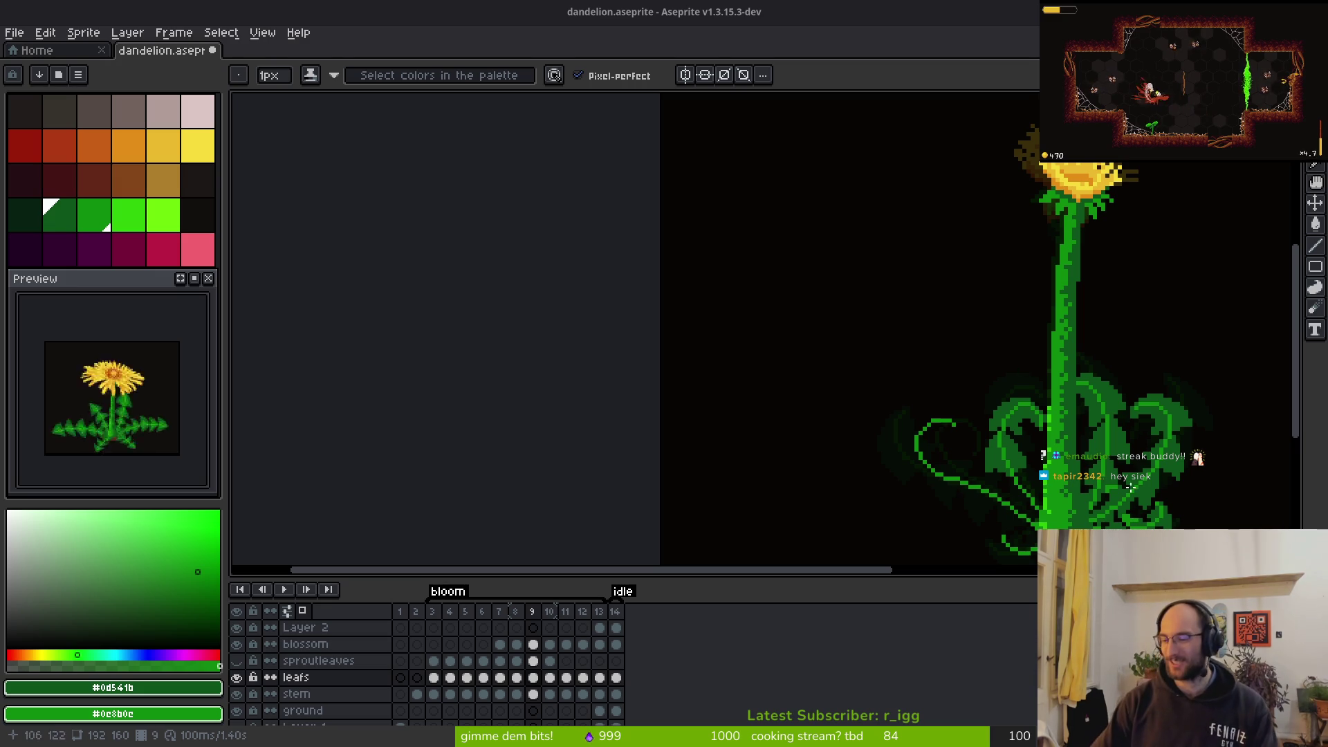
pyautogui.scroll(-1, 802, 411)
# Paint dark green into the leaf's inner gap and add a single dark-green pixel
pyautogui.scroll(6, 791, 330)
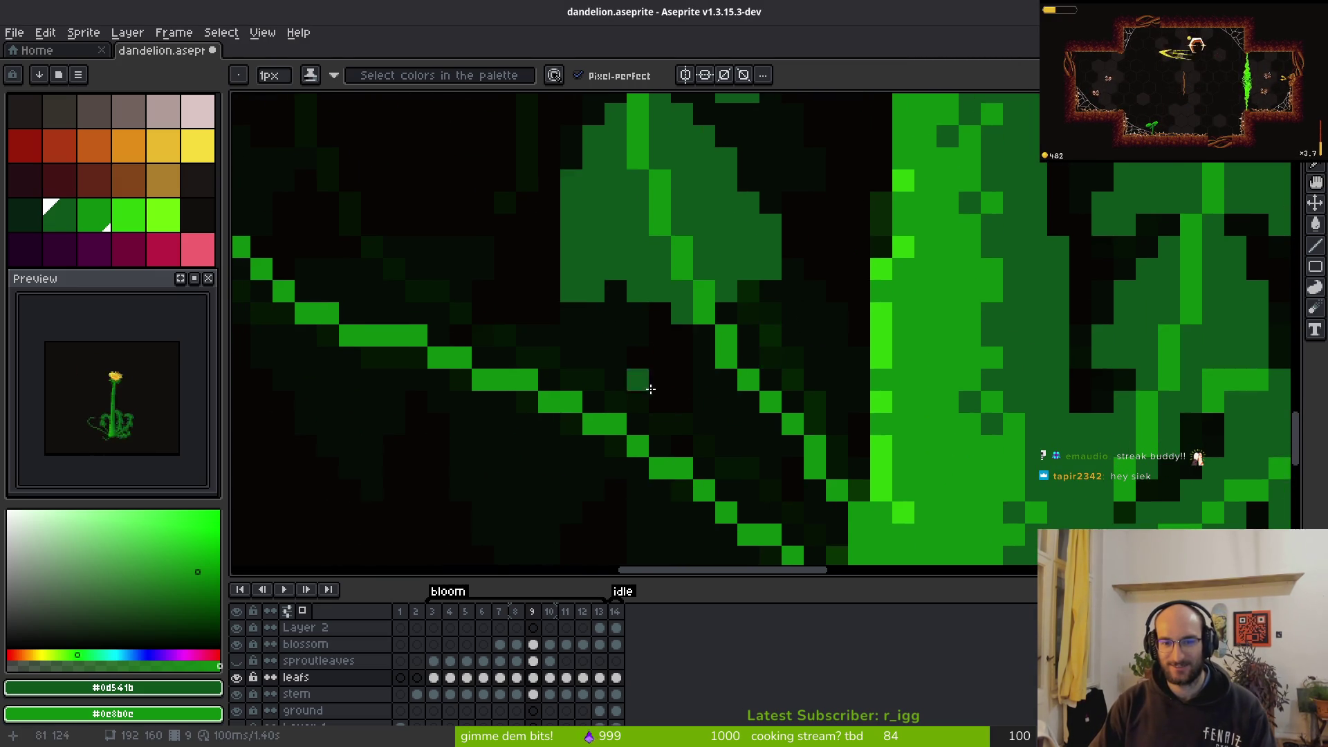
pyautogui.scroll(1, 650, 312)
pyautogui.moveTo(715, 173)
pyautogui.mouseDown()
pyautogui.moveTo(723, 332)
pyautogui.moveTo(702, 335)
pyautogui.moveTo(852, 352)
pyautogui.moveTo(800, 291)
pyautogui.moveTo(821, 293)
pyautogui.moveTo(818, 341)
pyautogui.mouseUp()
pyautogui.click(894, 227)
pyautogui.moveTo(893, 264); pyautogui.dragTo(880, 272)
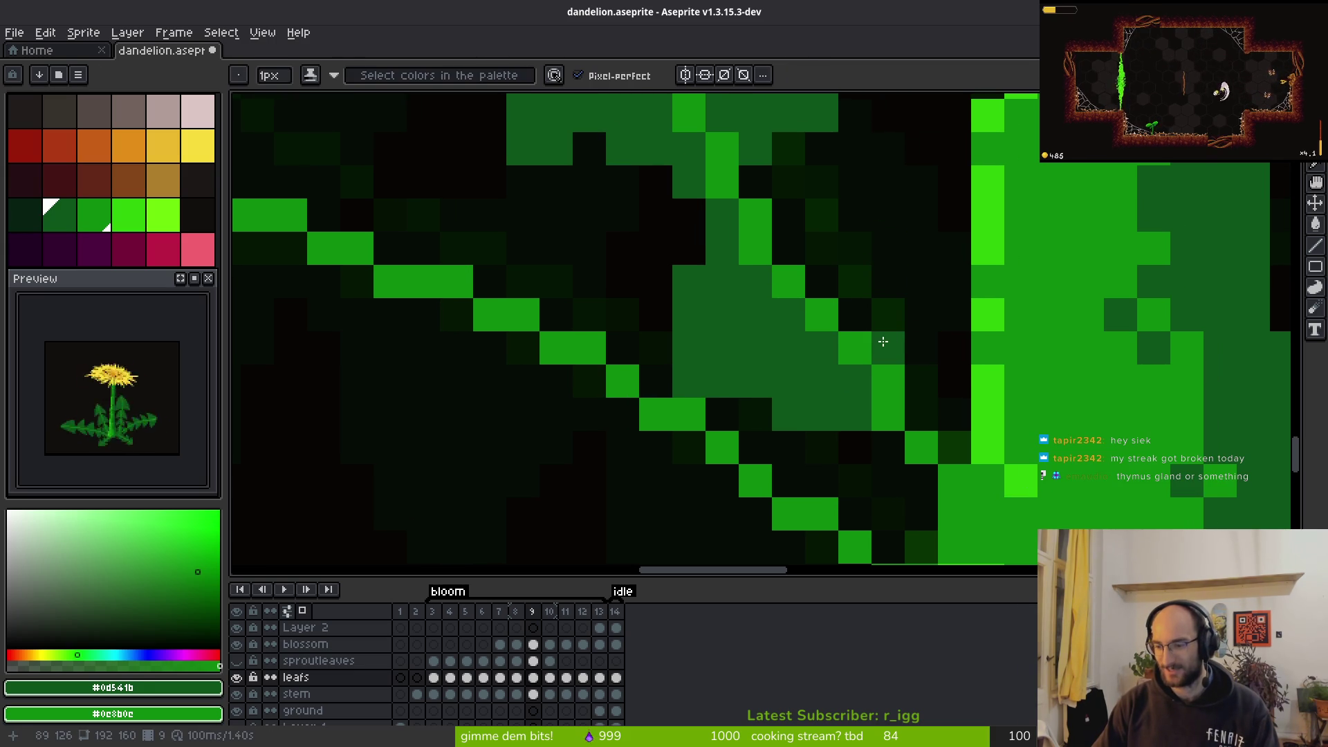
pyautogui.hscroll(2, 898, 325)
pyautogui.scroll(-1, 898, 325)
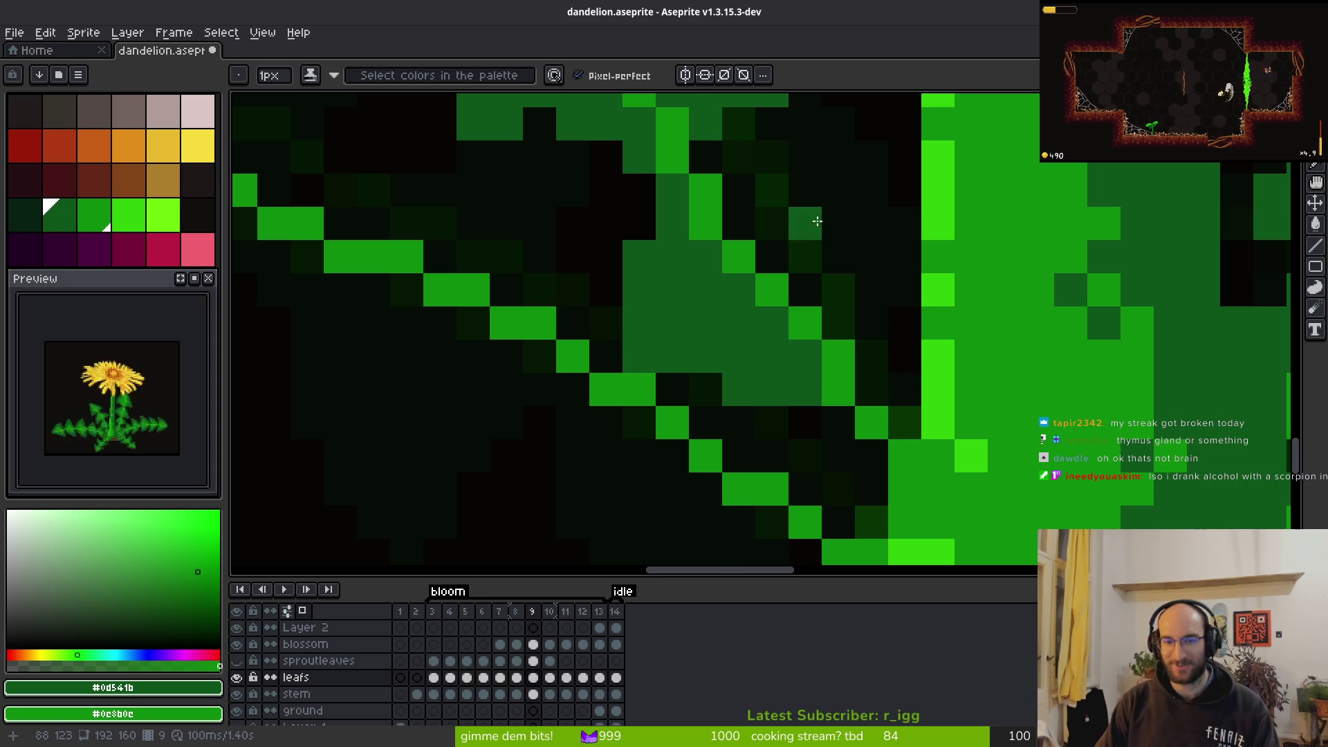
pyautogui.scroll(2, 803, 213)
# Paint more of the leaf's remaining dark cells green
pyautogui.moveTo(753, 254)
pyautogui.mouseDown()
pyautogui.moveTo(862, 317)
pyautogui.moveTo(759, 252)
pyautogui.moveTo(911, 324)
pyautogui.moveTo(881, 325)
pyautogui.moveTo(912, 358)
pyautogui.moveTo(863, 410)
pyautogui.moveTo(889, 356)
pyautogui.moveTo(830, 346)
pyautogui.moveTo(747, 295)
pyautogui.mouseUp()
pyautogui.press('g')
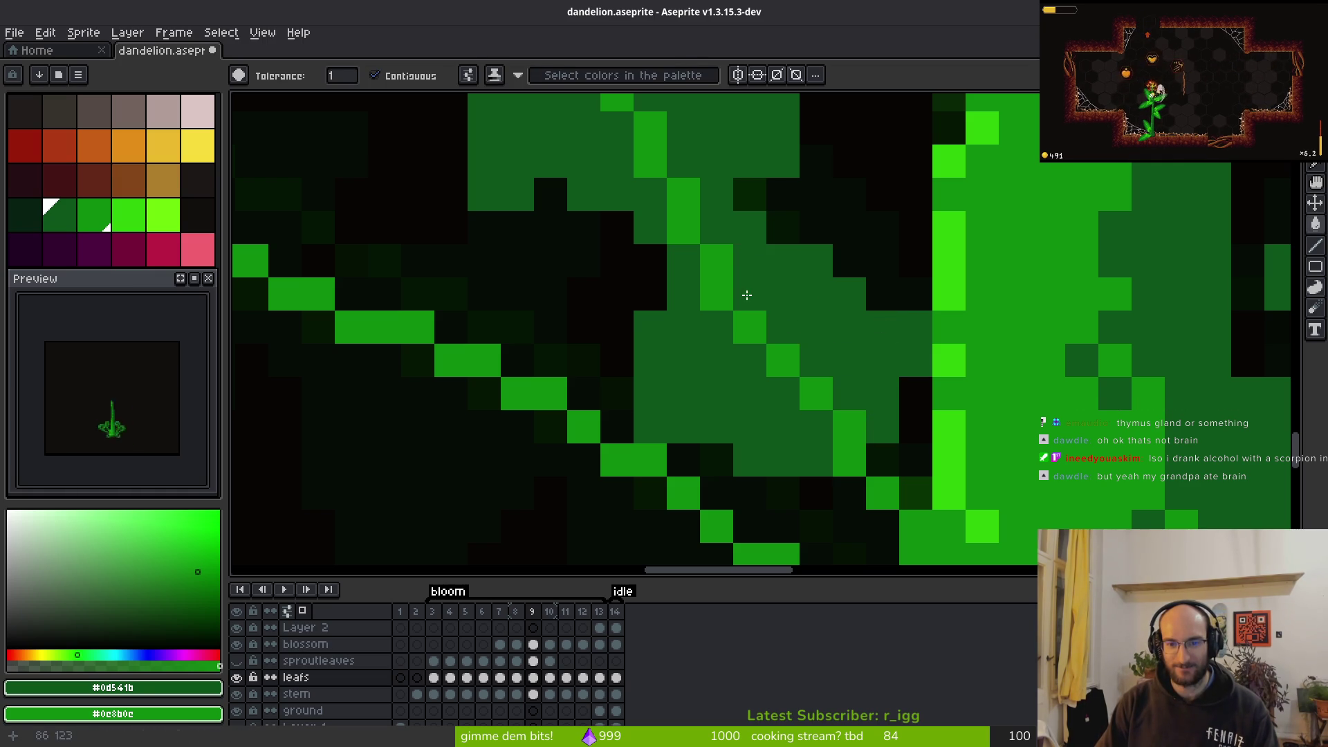
pyautogui.press('b')
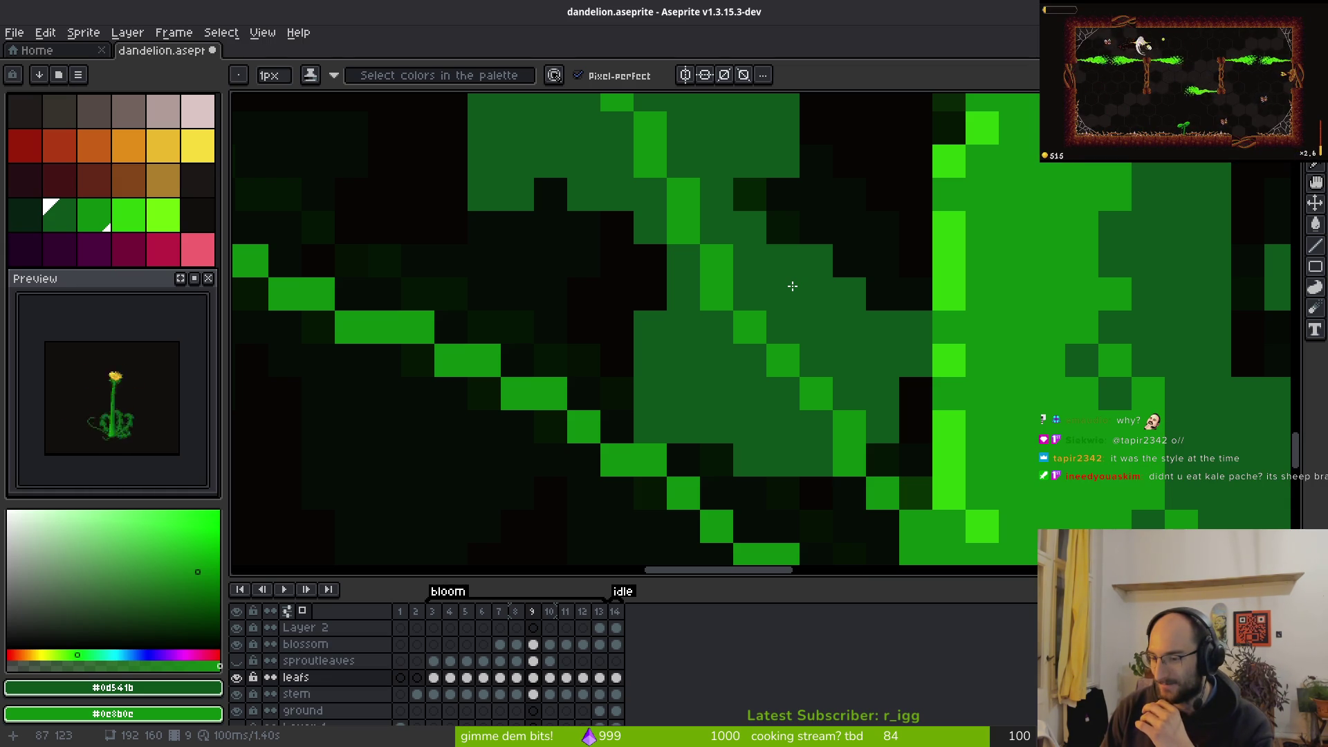
pyautogui.scroll(-2, 732, 314)
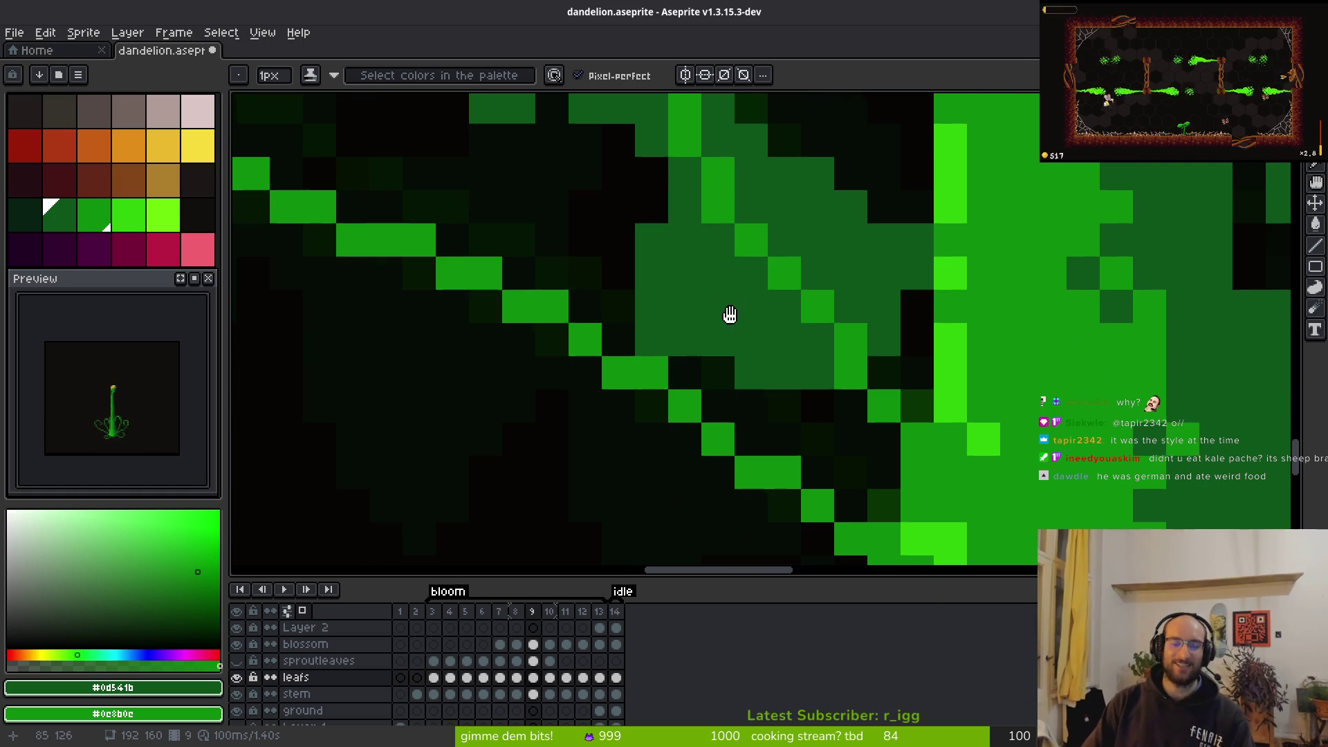
pyautogui.scroll(-3, 717, 309)
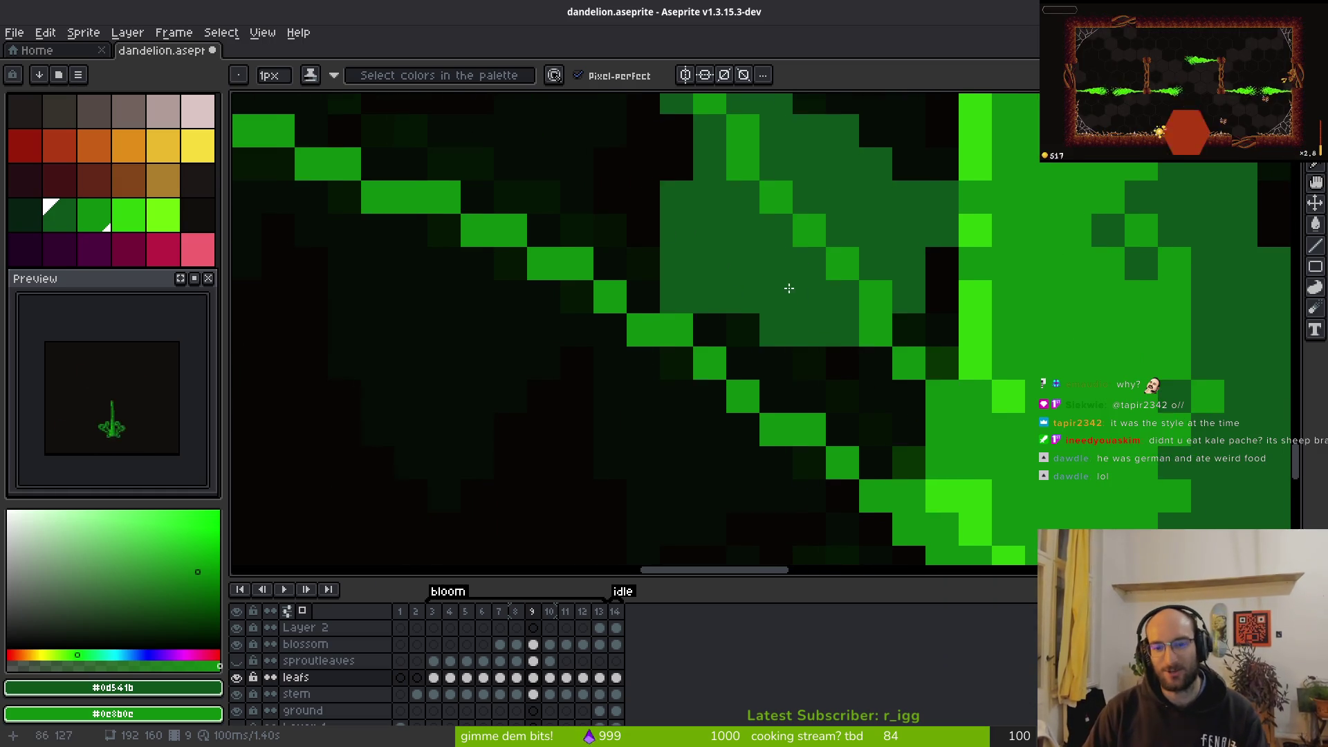
pyautogui.scroll(3, 809, 307)
pyautogui.hscroll(-3, 812, 322)
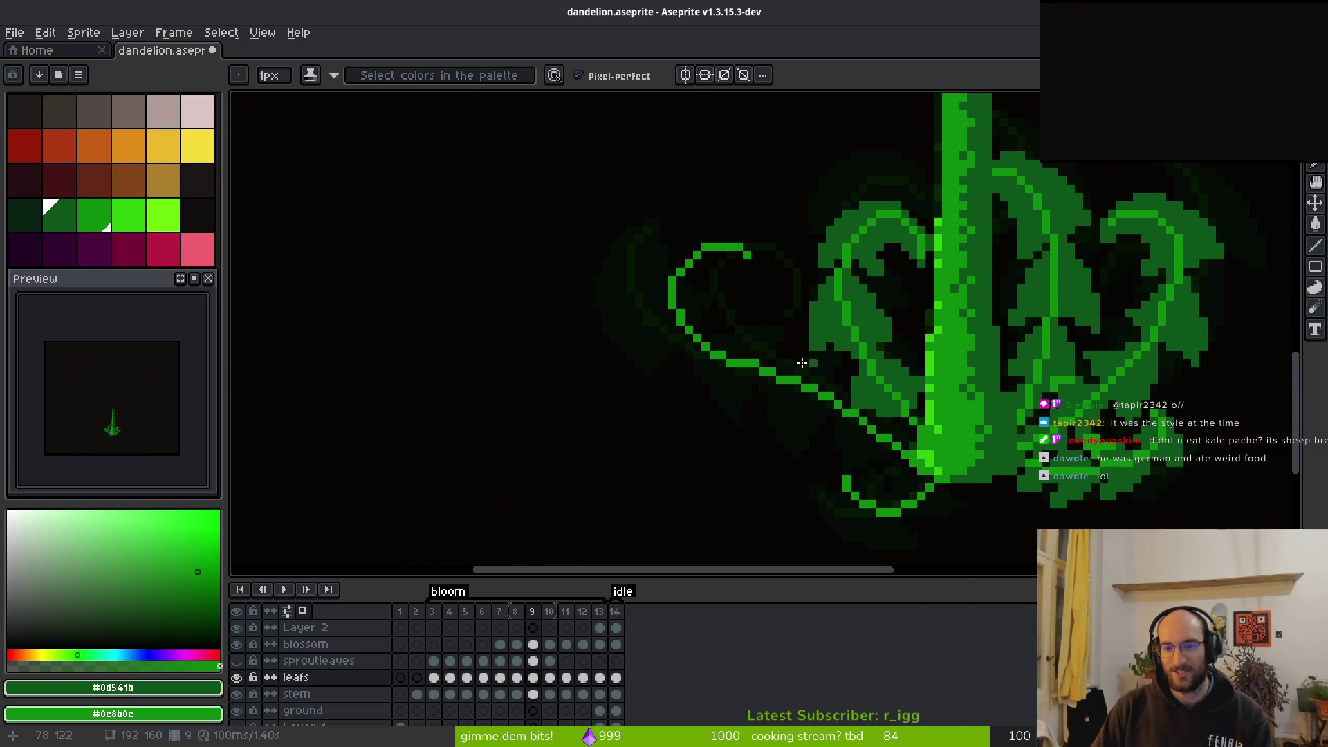
pyautogui.press('f')
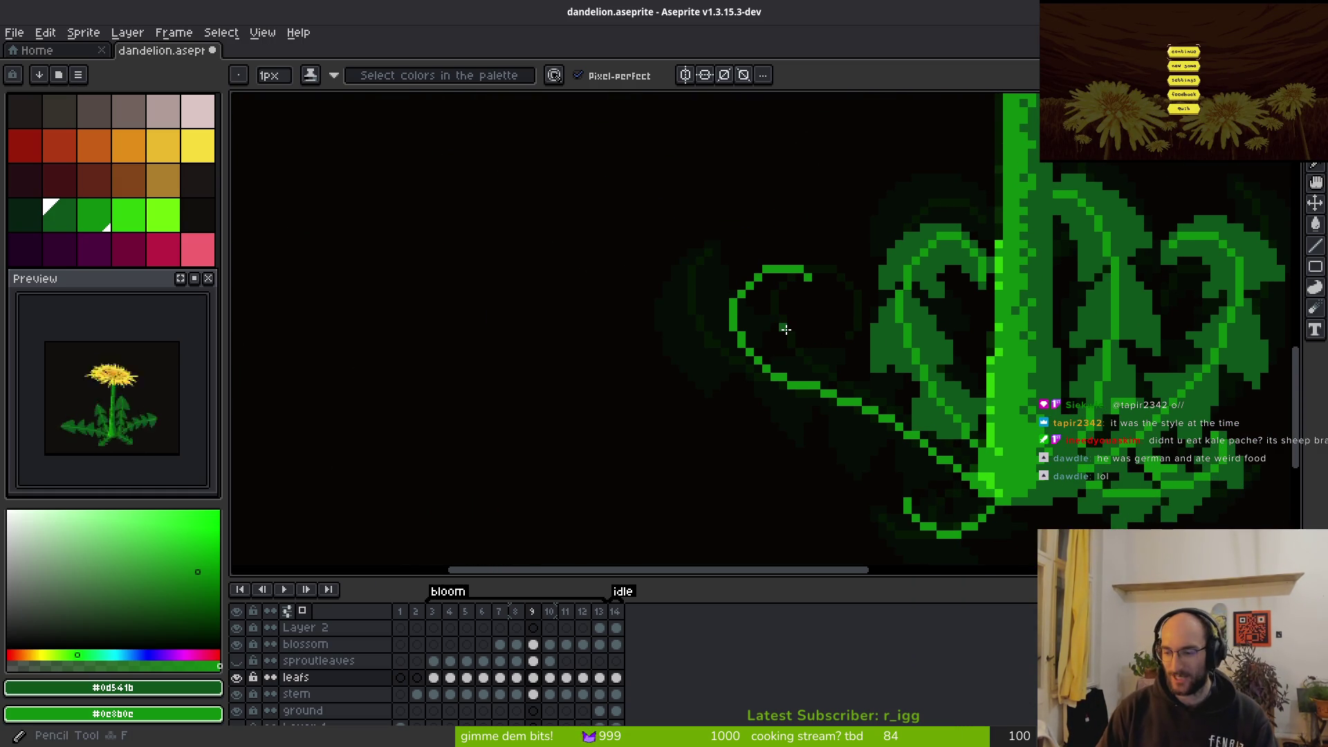
# Place green outline pixels along the curl's upper edge, undoing misplaced ones, plus one bright-green pixel
pyautogui.scroll(3, 785, 339)
pyautogui.moveTo(753, 295); pyautogui.dragTo(804, 425)
pyautogui.moveTo(704, 322); pyautogui.dragTo(726, 322)
pyautogui.click(726, 299)
pyautogui.click(748, 322)
pyautogui.hotkey('ctrl', 'z')
pyautogui.hotkey('ctrl', 'z')
pyautogui.click(748, 277)
pyautogui.moveTo(769, 318); pyautogui.dragTo(786, 335)
pyautogui.rightClick(764, 316)
pyautogui.hscroll(1, 868, 389)
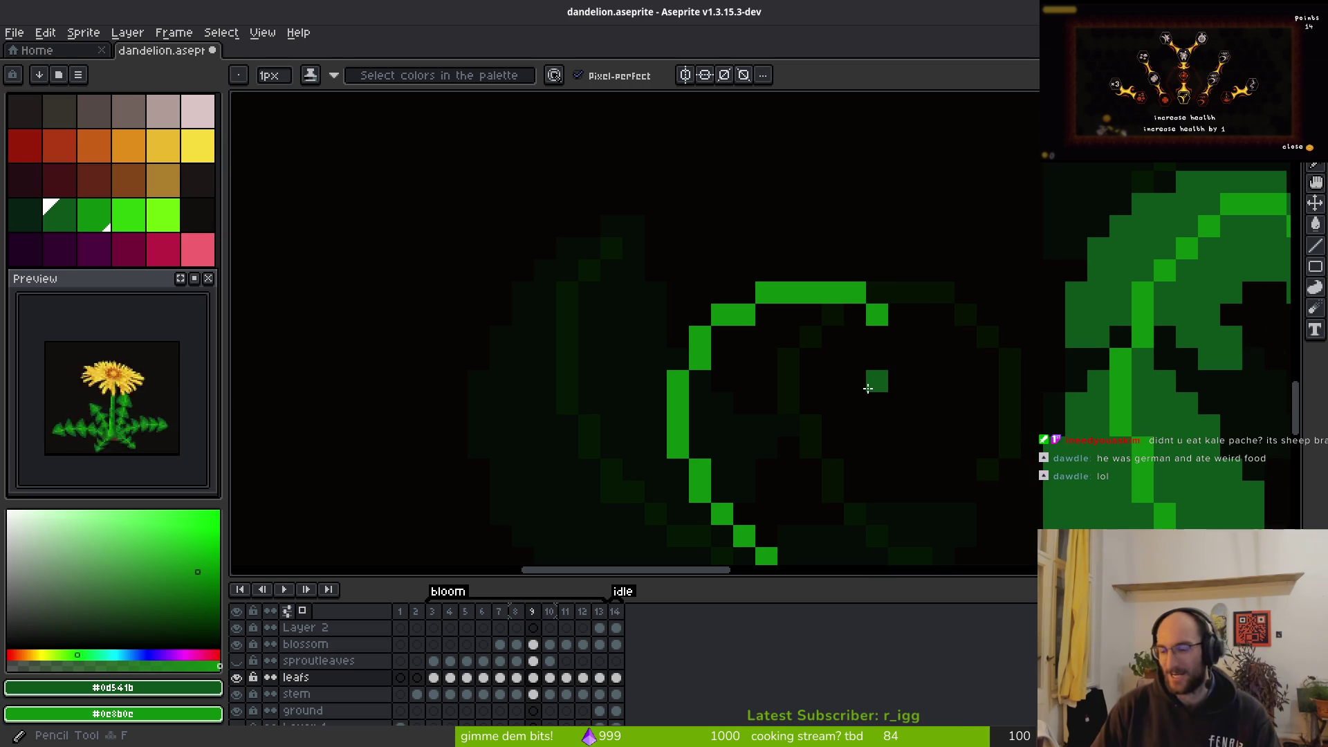
pyautogui.scroll(-5, 803, 450)
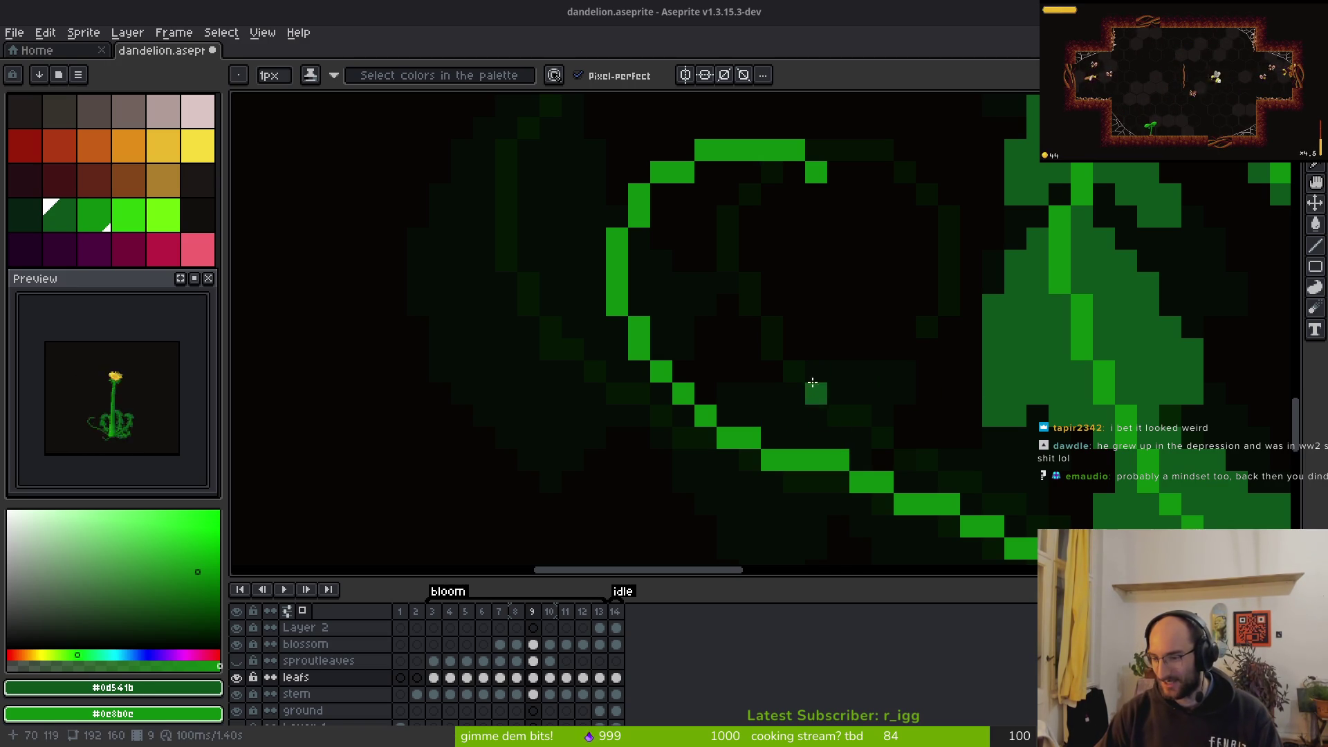
pyautogui.scroll(2, 765, 382)
# Try two extra pixels on the vine line, then erase them again
pyautogui.scroll(-3, 726, 376)
pyautogui.scroll(3, 673, 355)
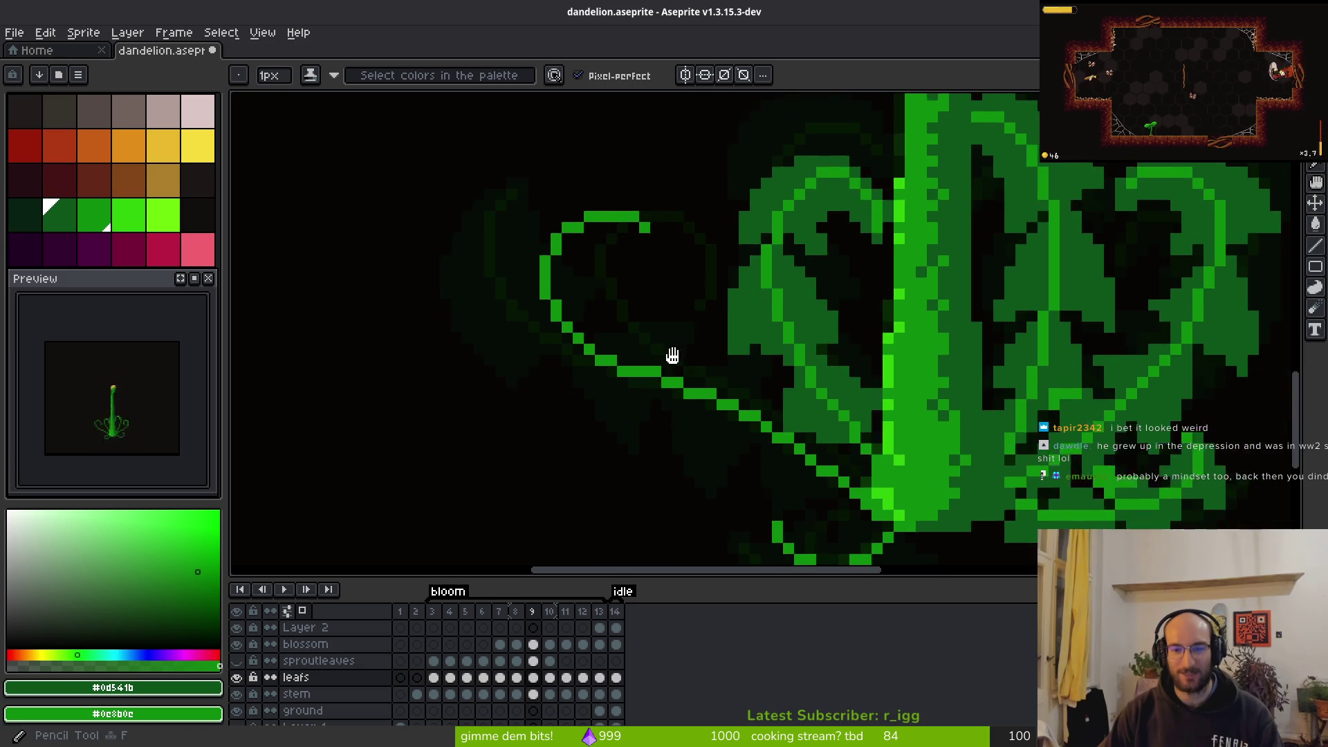
pyautogui.click(523, 341)
pyautogui.click(501, 319)
pyautogui.press('e')
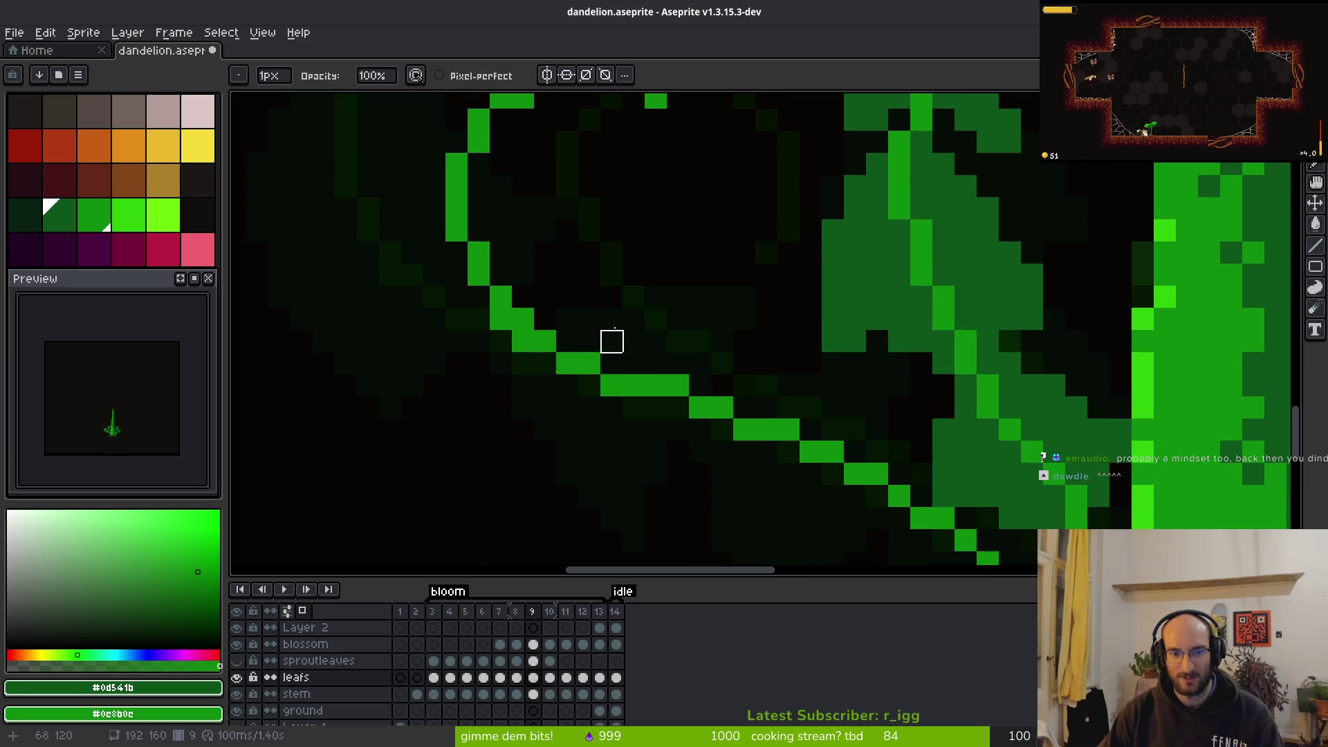
pyautogui.click(500, 319)
pyautogui.click(523, 341)
pyautogui.press('b')
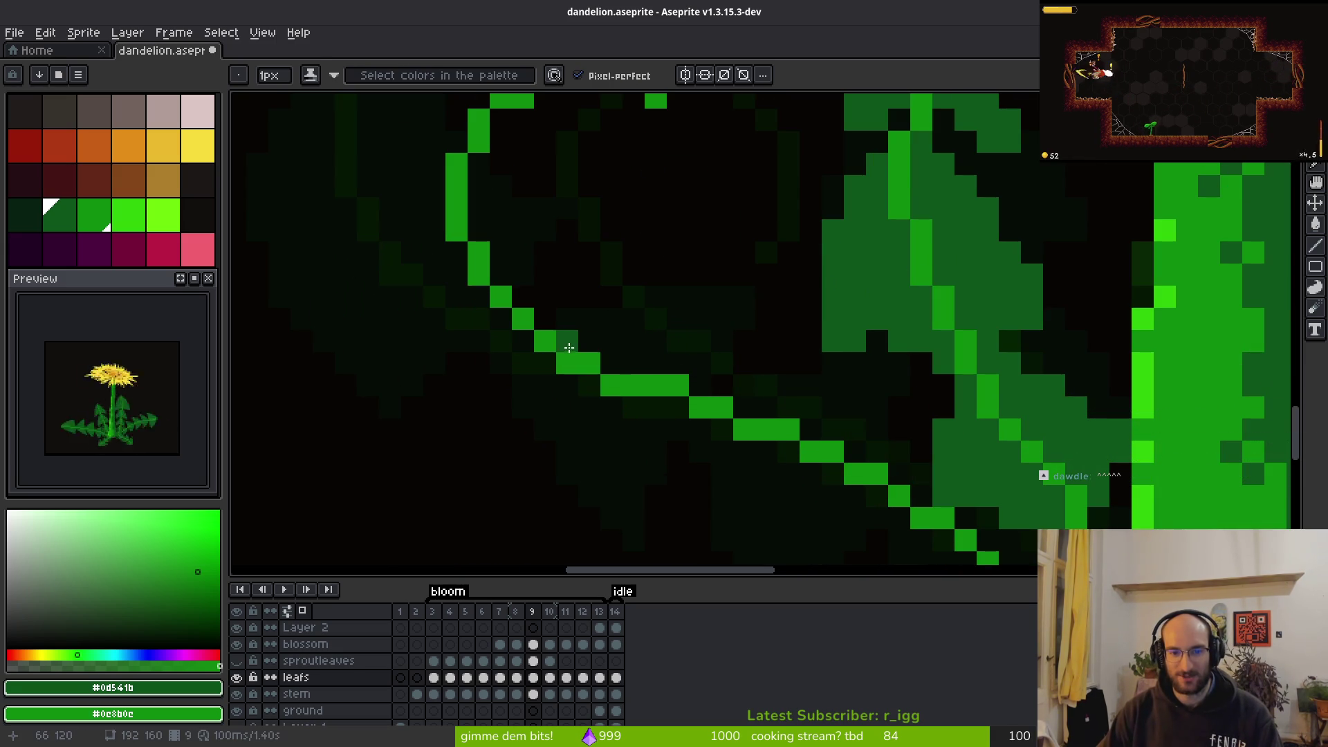
# Erase the stray pixel on the lower part of the vine line
pyautogui.moveTo(794, 394)
pyautogui.mouseDown()
pyautogui.moveTo(718, 338)
pyautogui.moveTo(666, 351)
pyautogui.mouseUp()
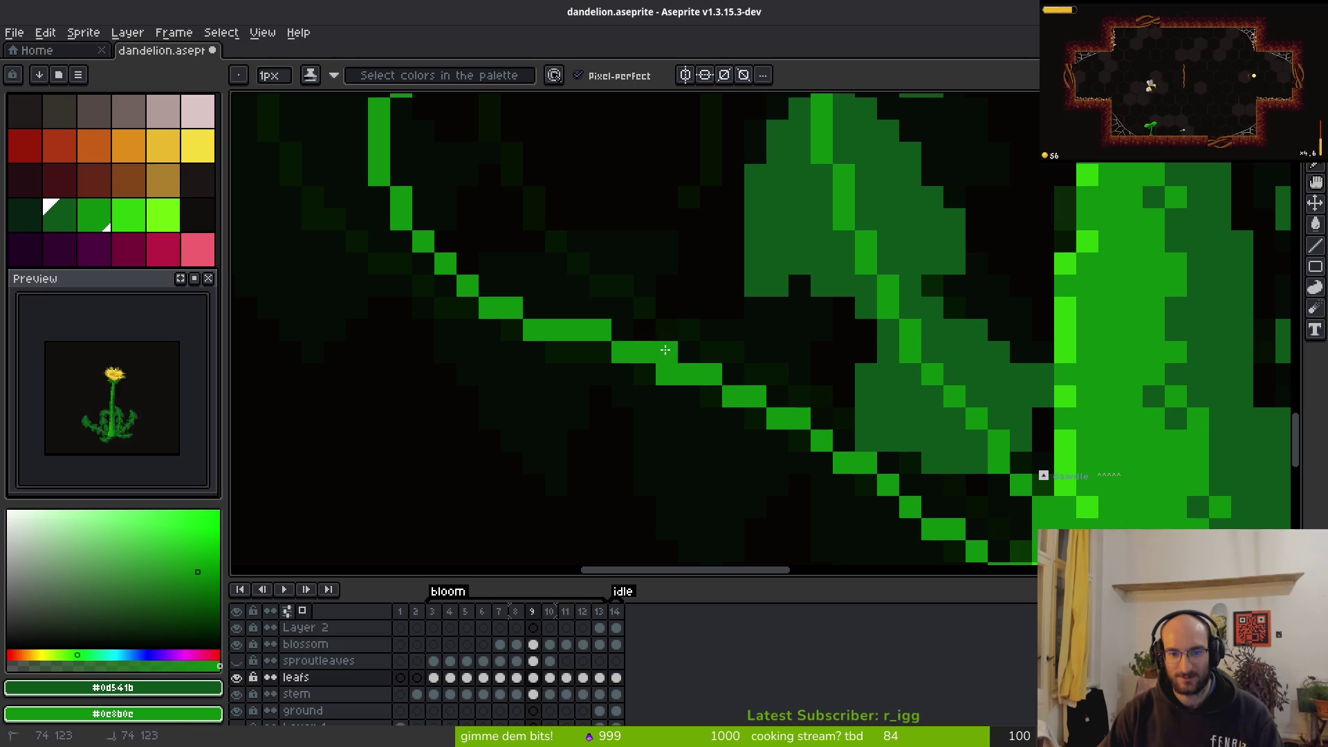
pyautogui.press('e')
pyautogui.click(666, 374)
pyautogui.press('b')
pyautogui.scroll(-3, 733, 440)
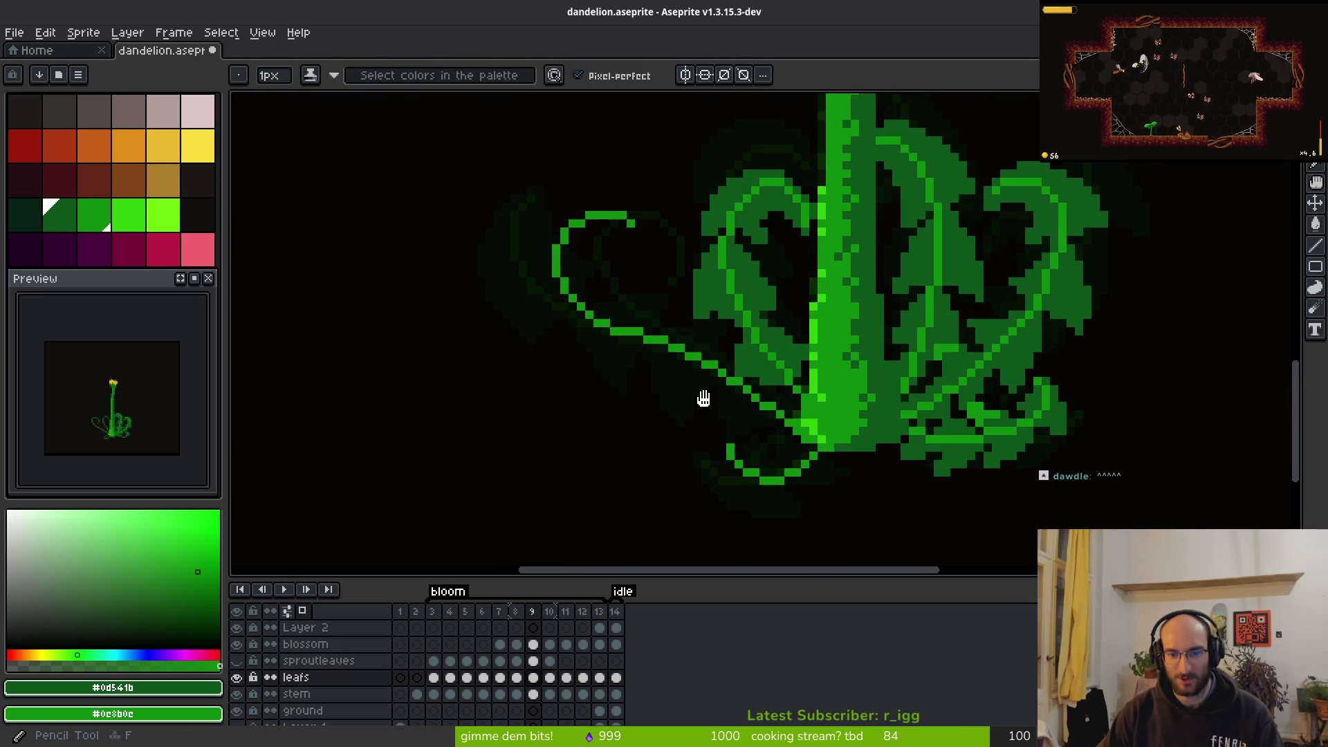
pyautogui.scroll(2, 787, 418)
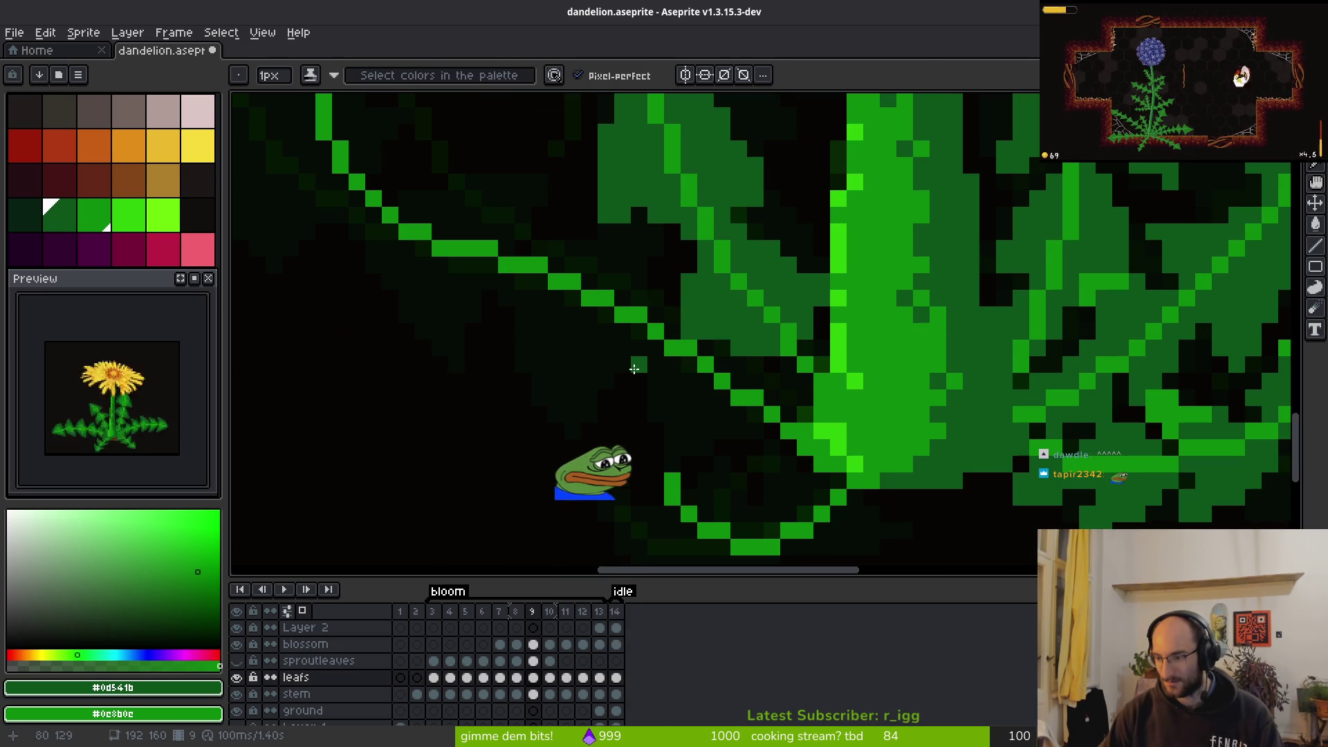
pyautogui.scroll(-1, 669, 334)
pyautogui.scroll(-2, 668, 334)
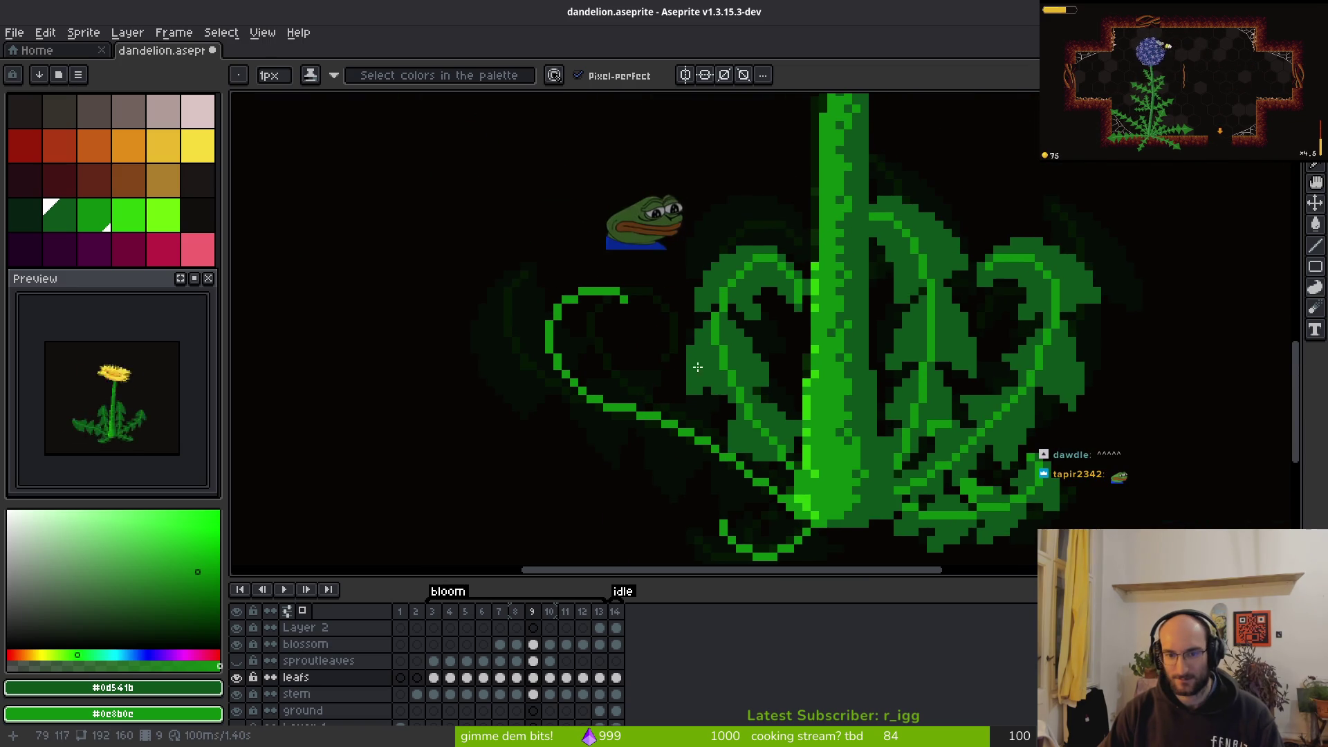
pyautogui.scroll(3, 721, 382)
pyautogui.press('e')
pyautogui.press('b')
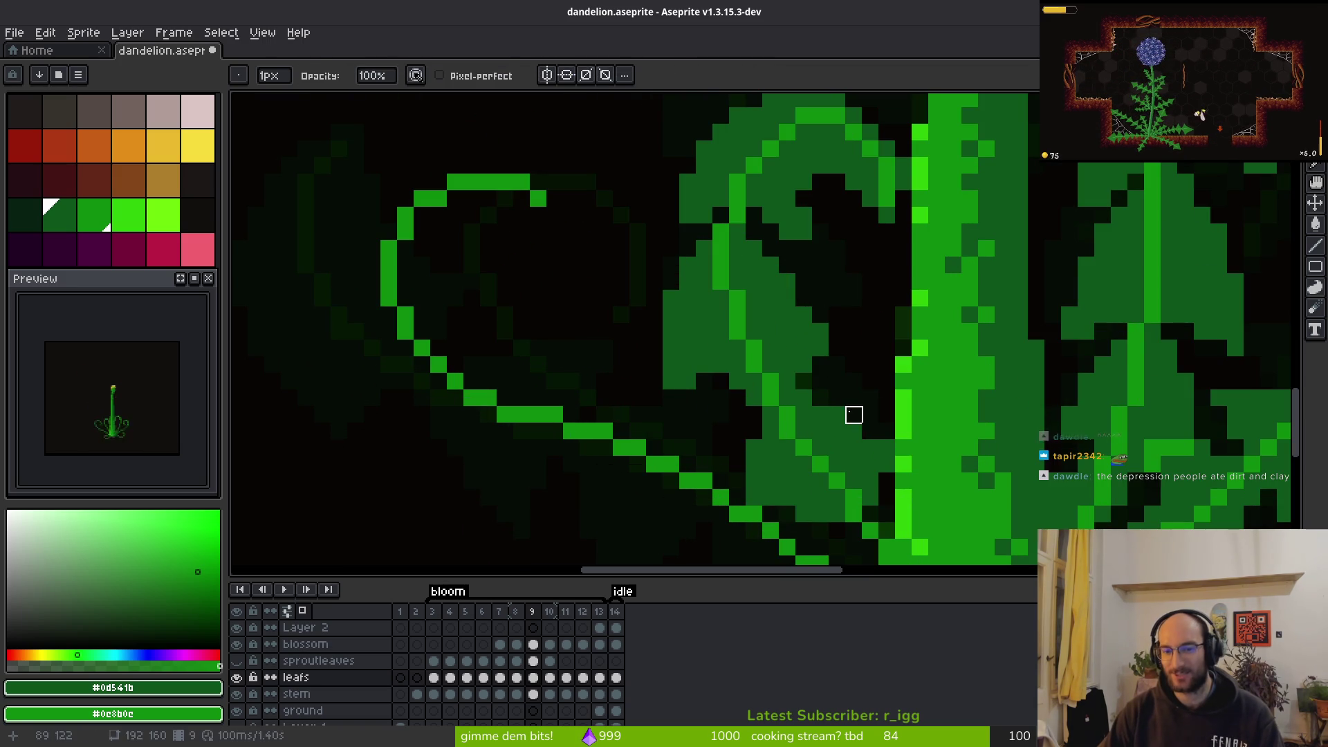
pyautogui.press('e')
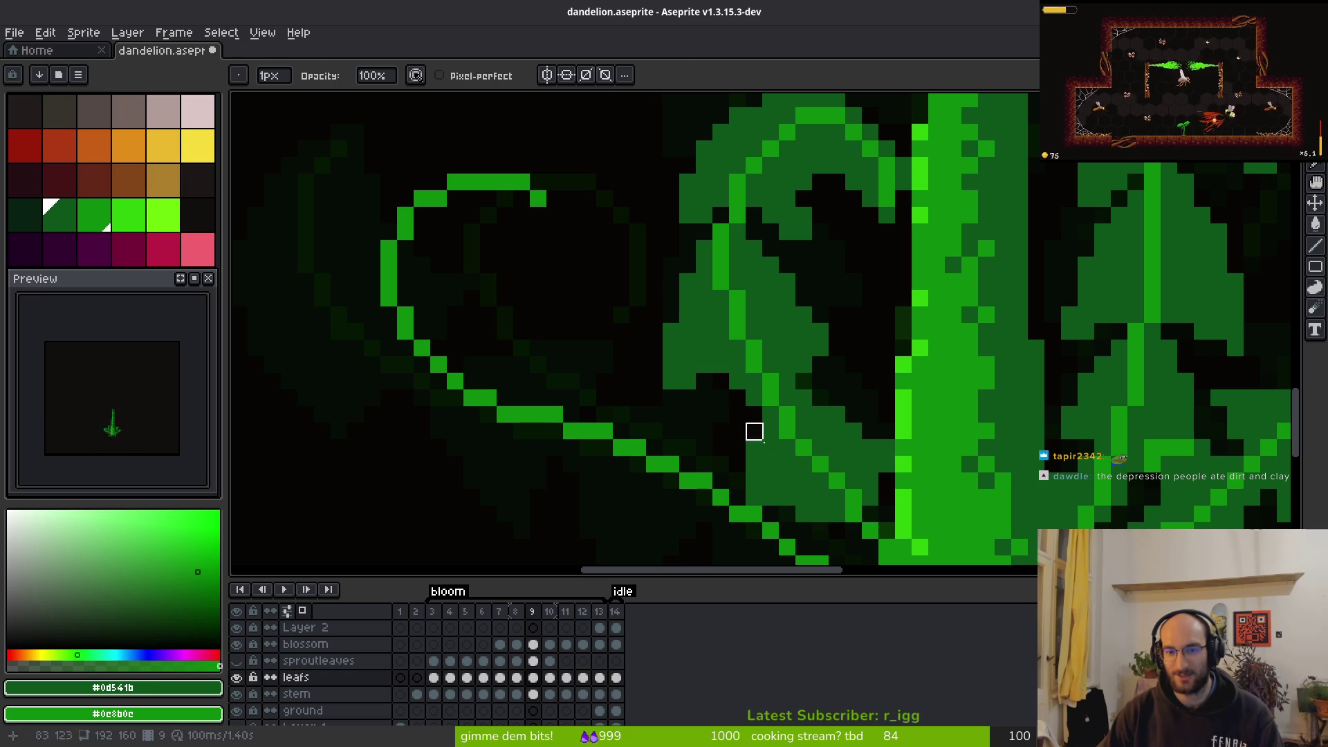
pyautogui.press('b')
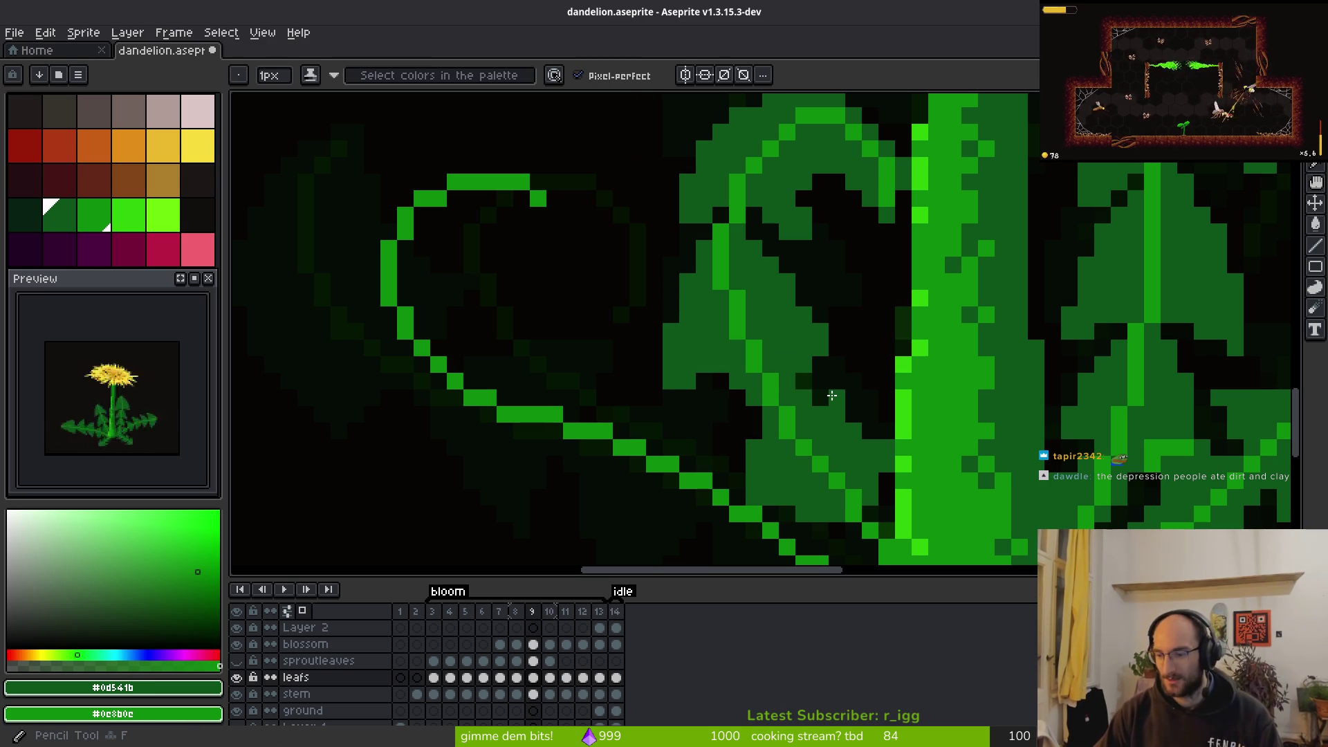
pyautogui.moveTo(658, 363); pyautogui.dragTo(776, 379)
# Draw a green line leftward along the top of the curl's arc
pyautogui.scroll(-1, 788, 376)
pyautogui.scroll(3, 744, 269)
pyautogui.scroll(-2, 795, 362)
pyautogui.scroll(-1, 785, 336)
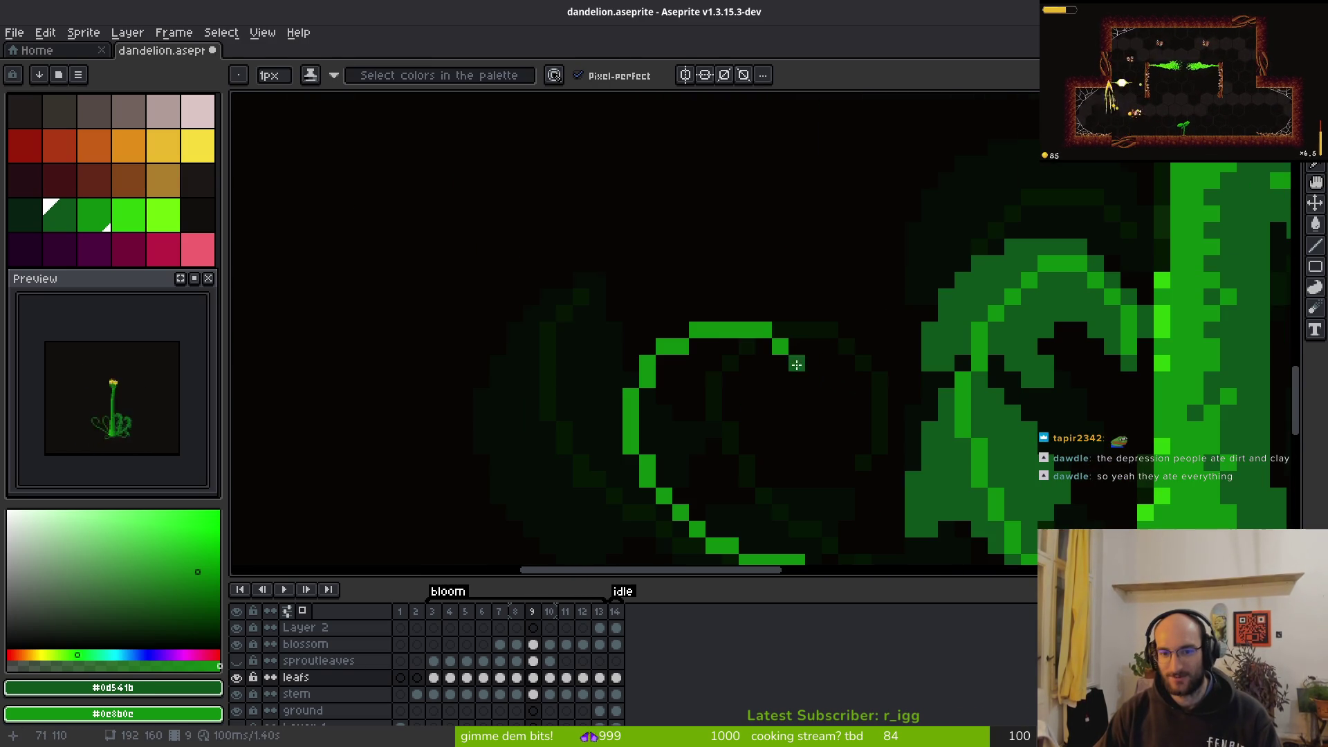
pyautogui.click(747, 313)
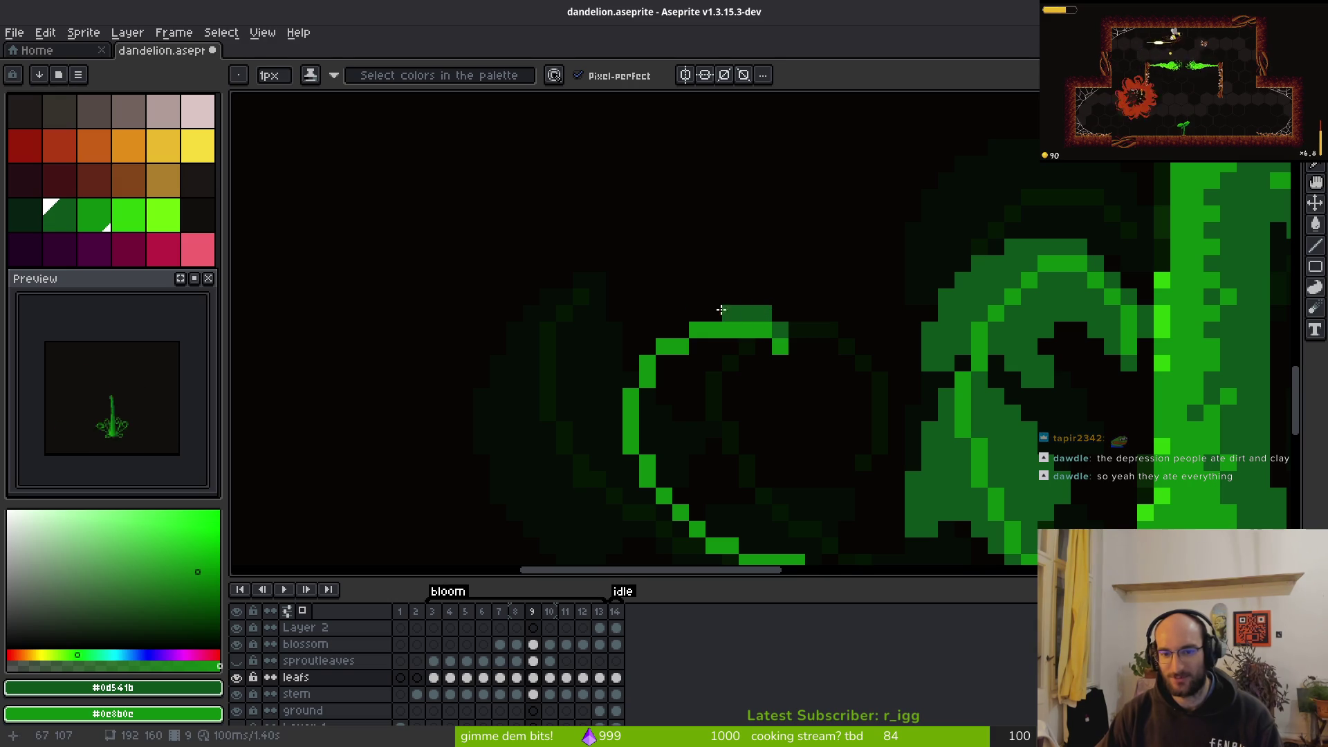
pyautogui.moveTo(726, 307); pyautogui.dragTo(646, 311)
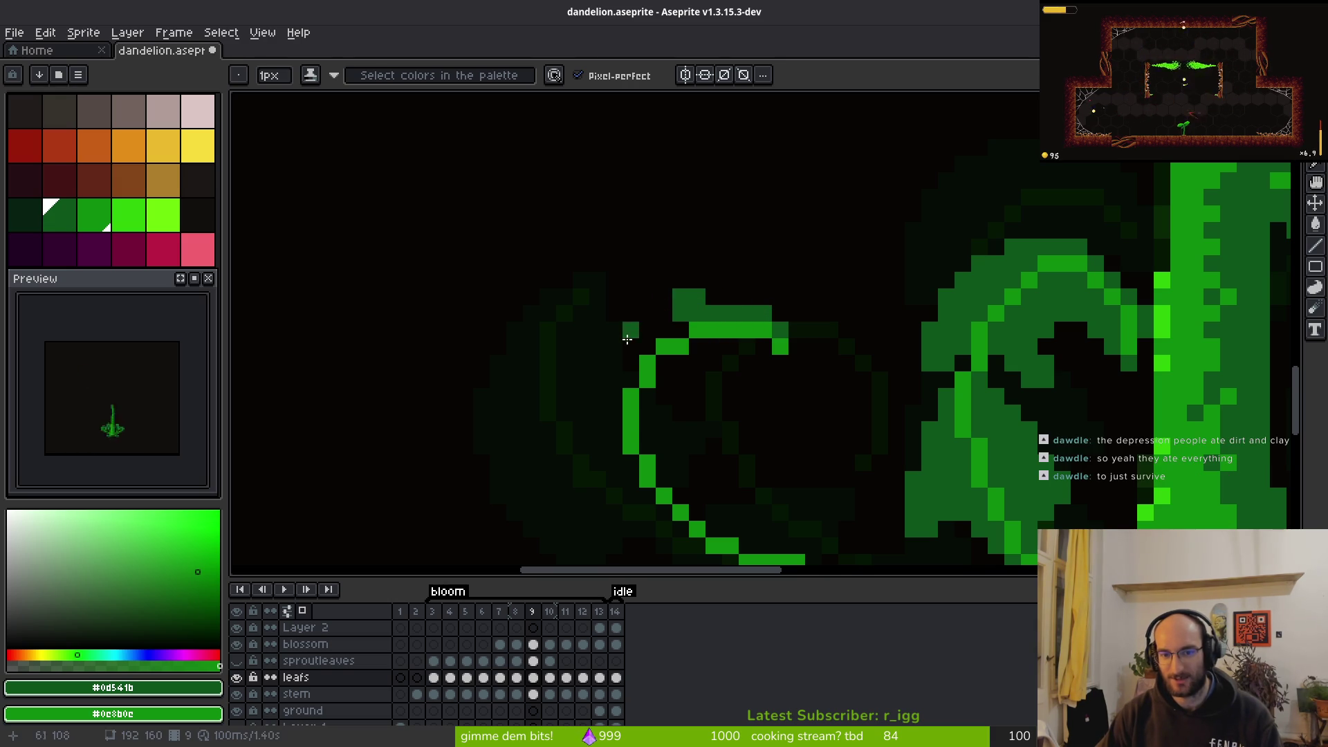
# Compare the leaf between frames 9 and 10, then return to frame 9
pyautogui.scroll(-3, 728, 392)
pyautogui.press('Right')
pyautogui.press('Left')
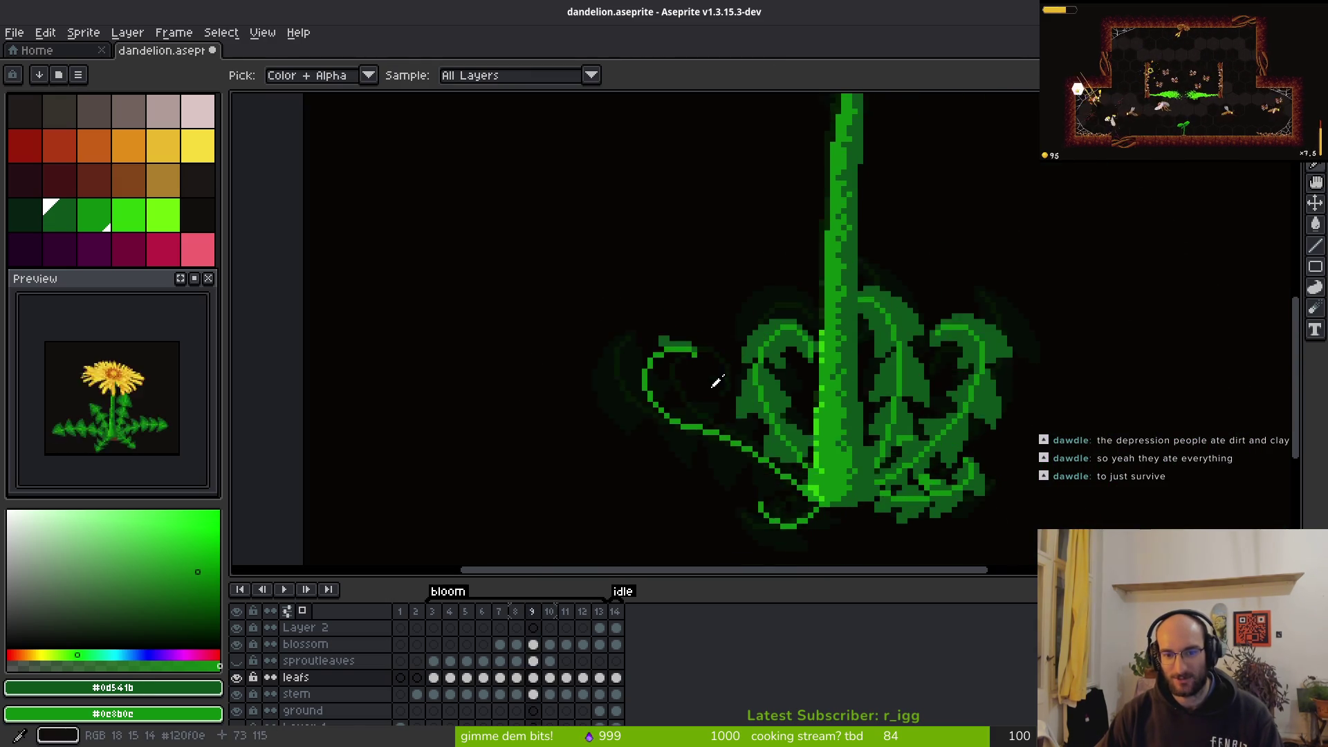
pyautogui.press('Right')
pyautogui.press('Left')
# Redraw the curl's left arc in green and add a dark-green inner curve through it
pyautogui.scroll(5, 664, 341)
pyautogui.moveTo(643, 334)
pyautogui.mouseDown()
pyautogui.moveTo(560, 380)
pyautogui.moveTo(632, 290)
pyautogui.moveTo(567, 392)
pyautogui.mouseUp()
pyautogui.hotkey('ctrl', 'z')
pyautogui.moveTo(635, 297)
pyautogui.mouseDown()
pyautogui.moveTo(592, 407)
pyautogui.moveTo(595, 462)
pyautogui.moveTo(626, 502)
pyautogui.mouseUp()
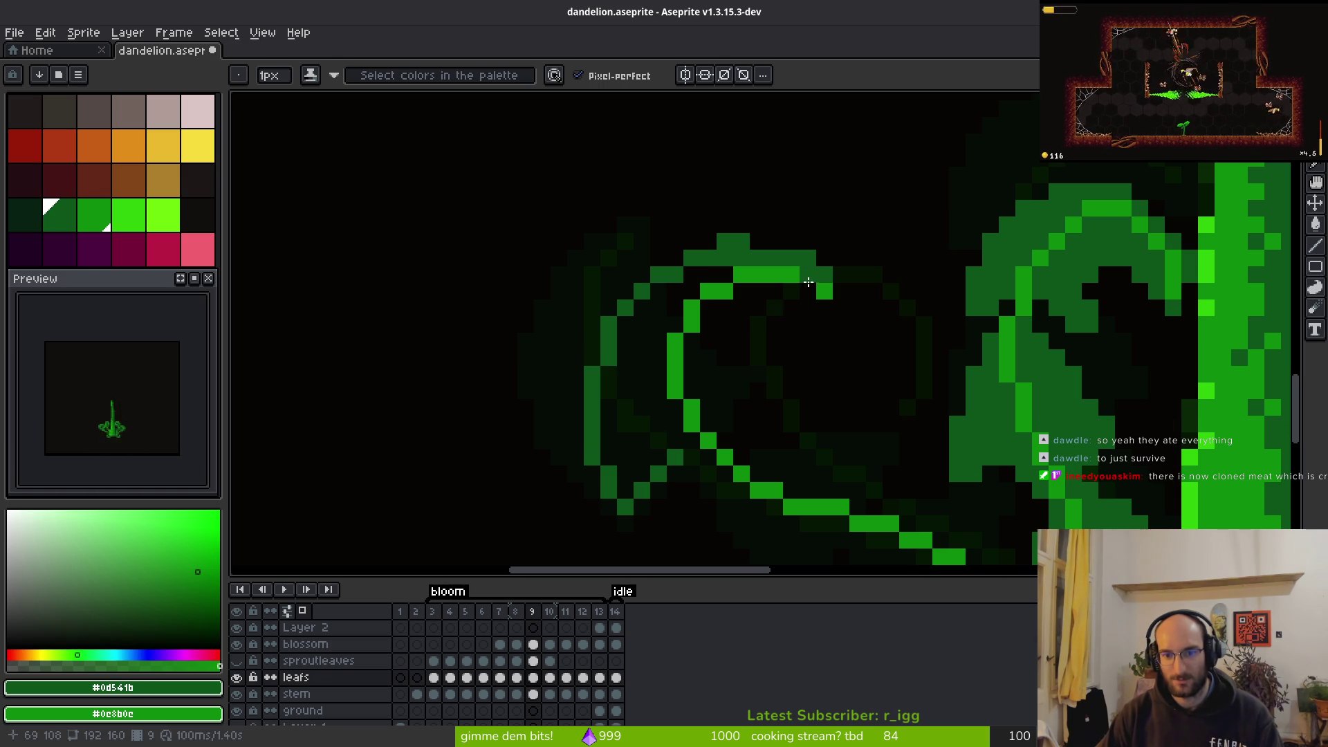
pyautogui.moveTo(753, 303); pyautogui.dragTo(735, 394)
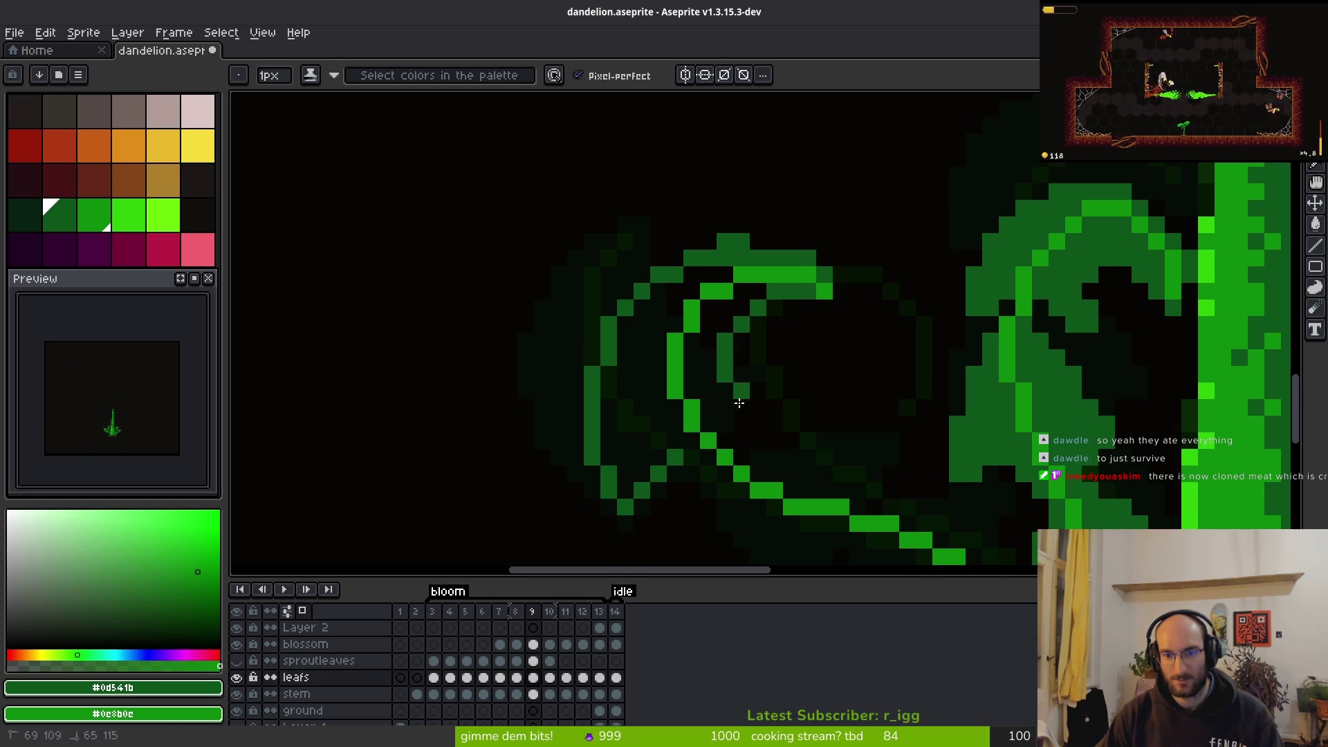
pyautogui.moveTo(757, 304)
pyautogui.mouseDown()
pyautogui.moveTo(742, 380)
pyautogui.moveTo(755, 415)
pyautogui.mouseUp()
# Attempt to bucket-fill the curl's interior, undoing the fills that leaked out
pyautogui.press('g')
pyautogui.click(692, 341)
pyautogui.hotkey('ctrl', 'z')
pyautogui.click(669, 444)
pyautogui.hotkey('ctrl', 'z')
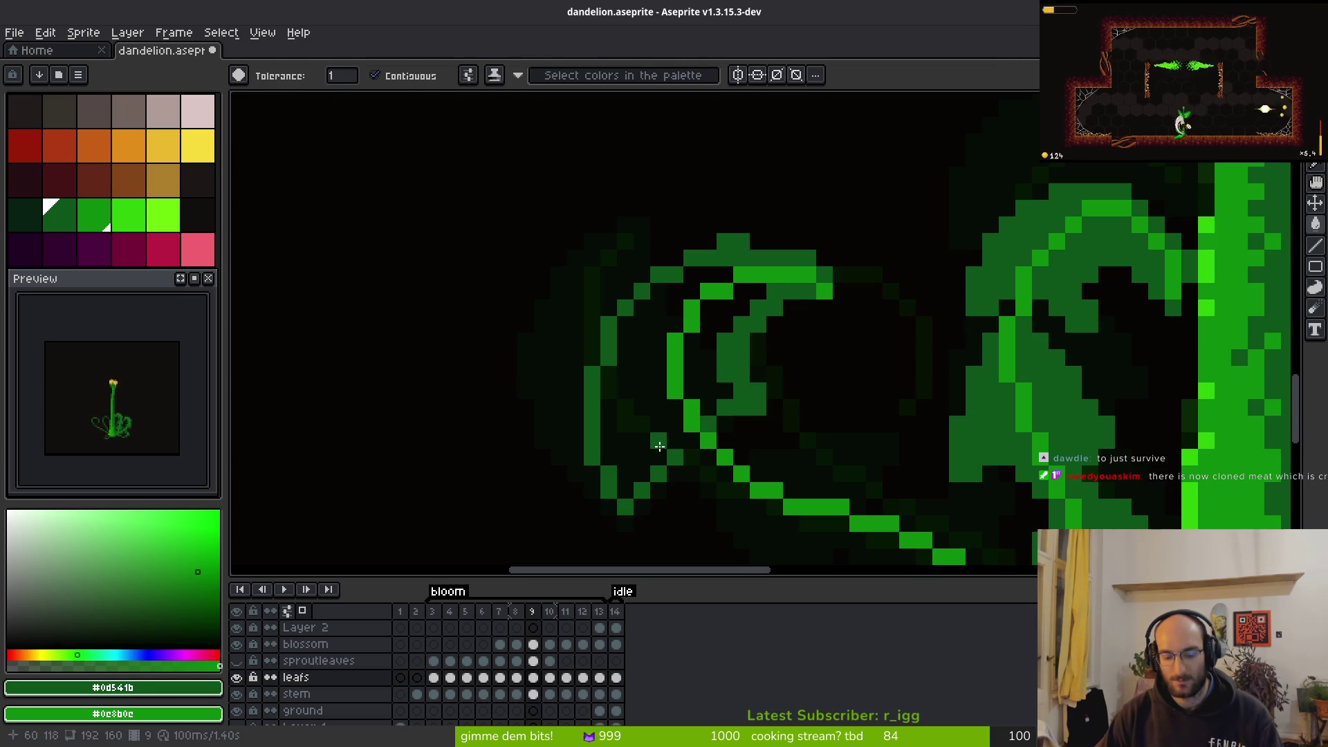
# Plug the gap in the curl's outline, then fill its outer band and inner area dark green
pyautogui.press('b')
pyautogui.click(674, 442)
pyautogui.press('g')
pyautogui.click(690, 443)
pyautogui.click(733, 353)
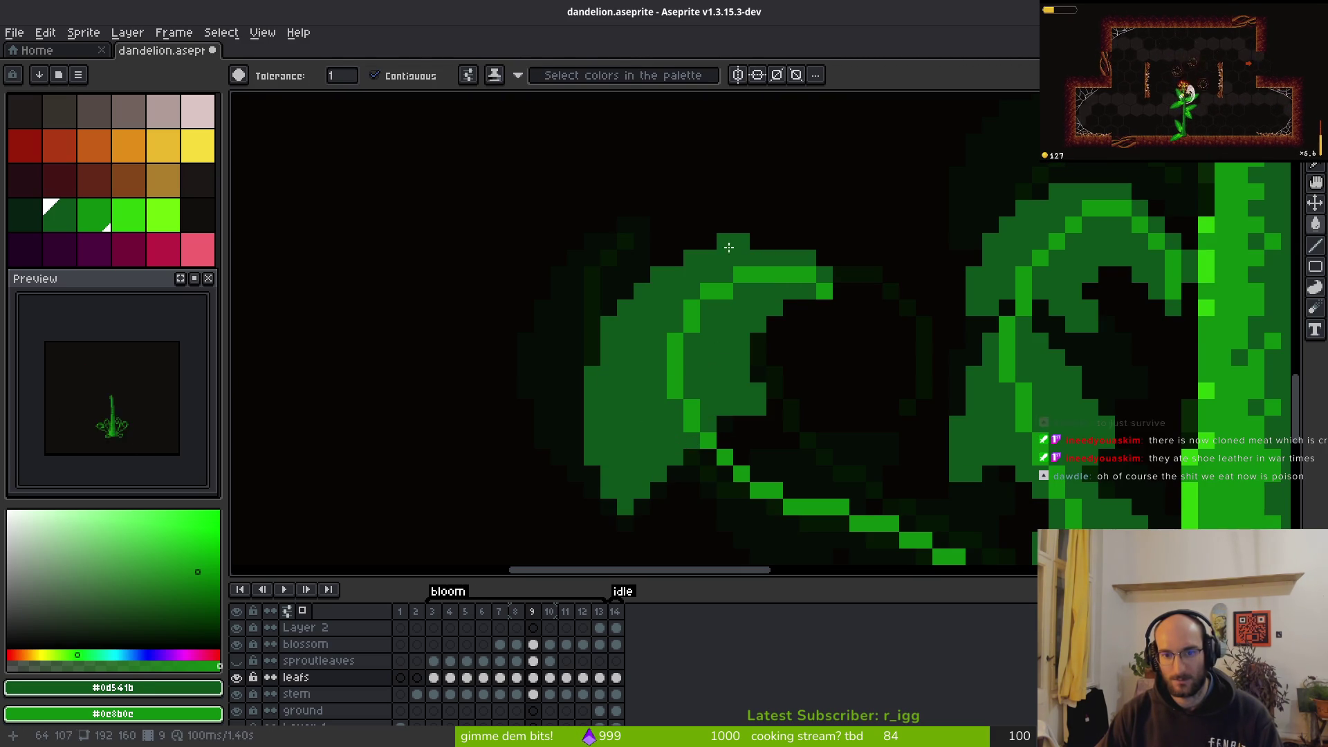
pyautogui.press('b')
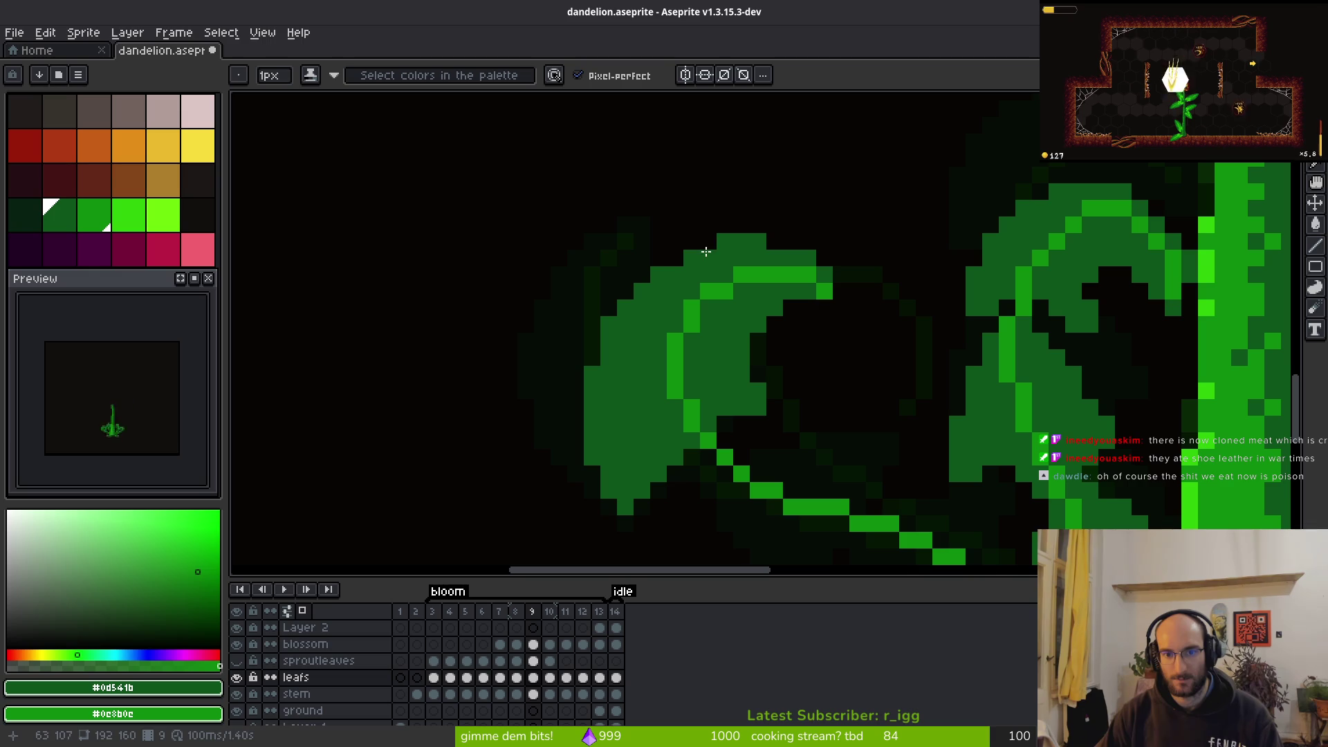
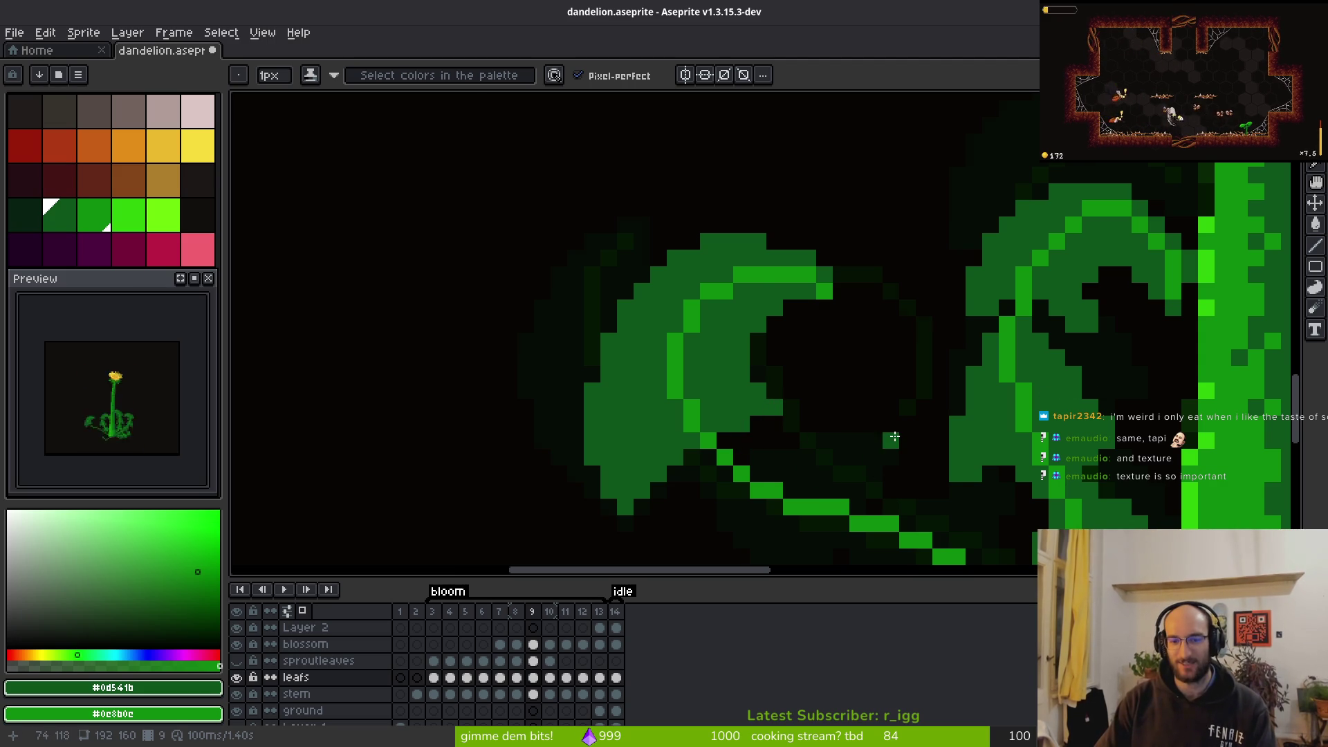
# Undo the stray pencil stroke on the left curled leaf, then redo the undone pixel
pyautogui.scroll(-3, 874, 459)
pyautogui.scroll(1, 847, 403)
pyautogui.scroll(1, 809, 339)
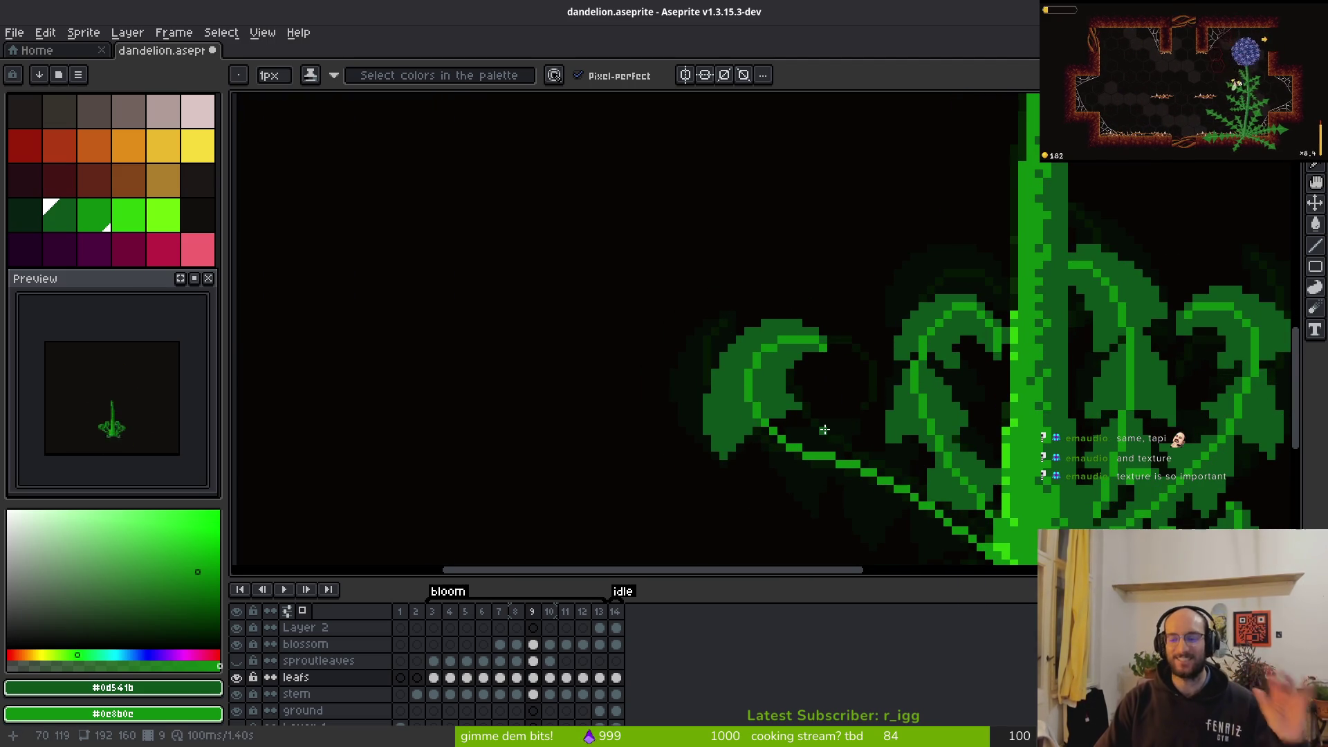
pyautogui.scroll(2, 810, 379)
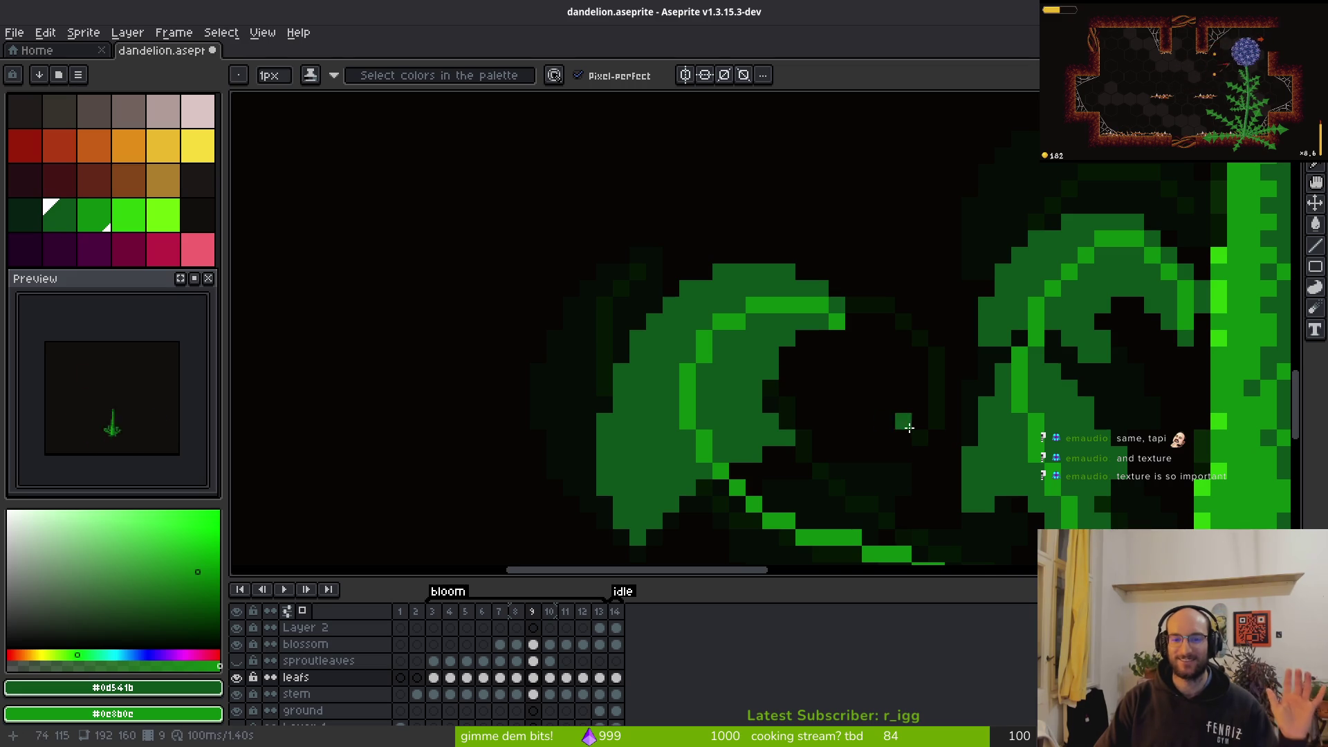
pyautogui.scroll(-2, 960, 412)
pyautogui.hotkey('ctrl', 'z')
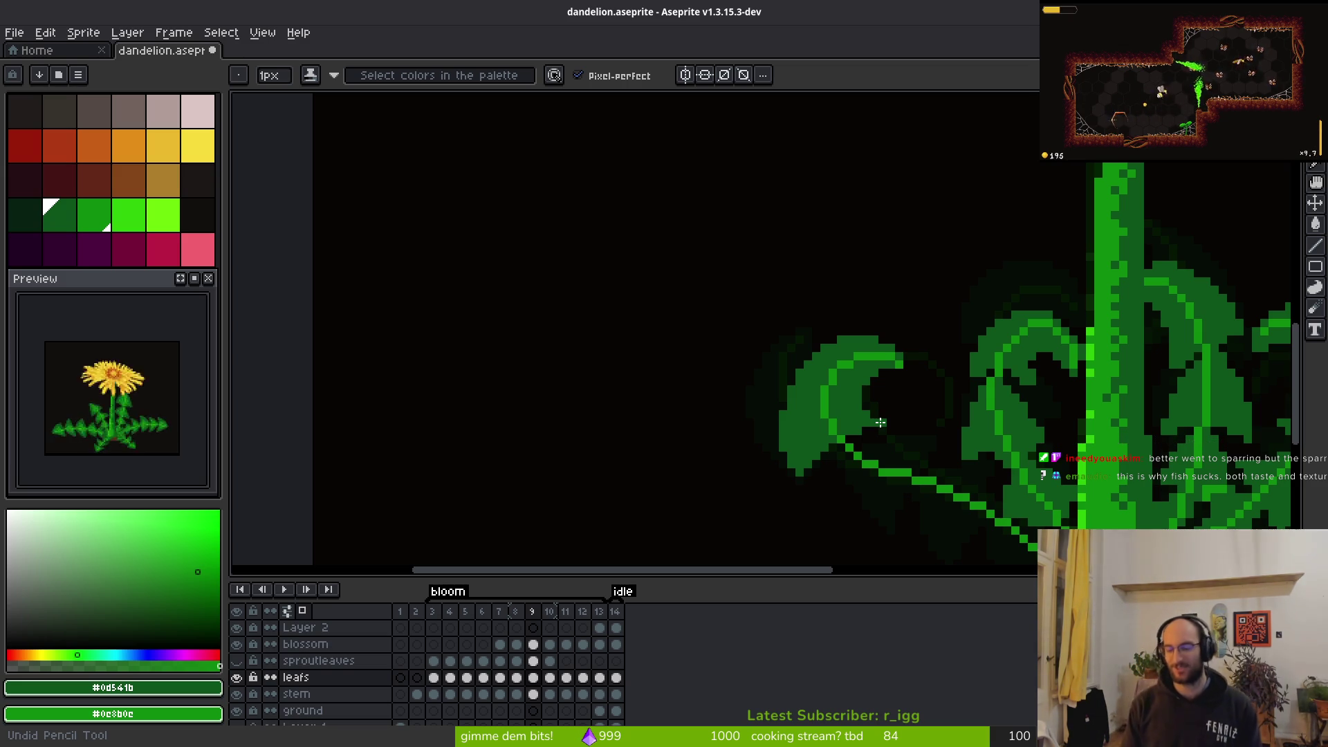
pyautogui.hotkey('ctrl', 'y')
# Sample the leaf green and add two pixels along the left curled leaf's edge
pyautogui.scroll(-2, 918, 392)
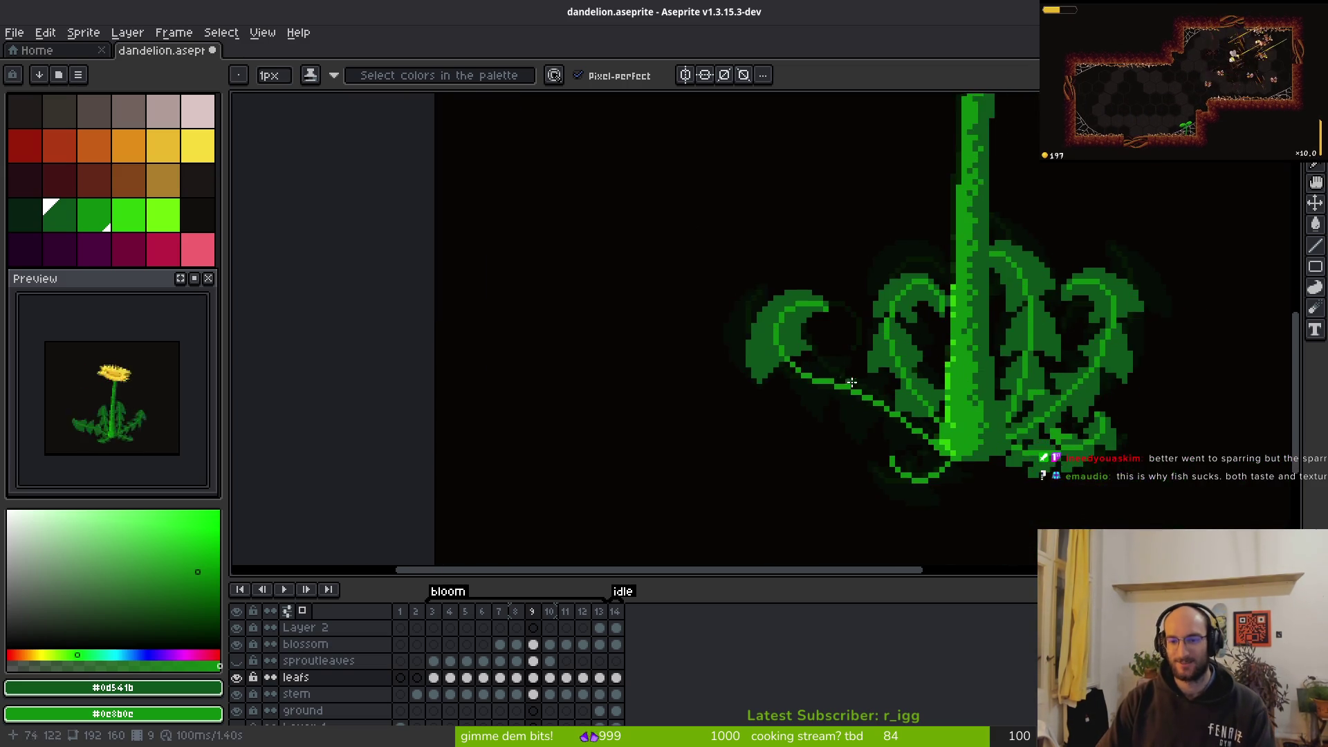
pyautogui.scroll(2, 845, 371)
pyautogui.scroll(-1, 845, 371)
pyautogui.press('alt')
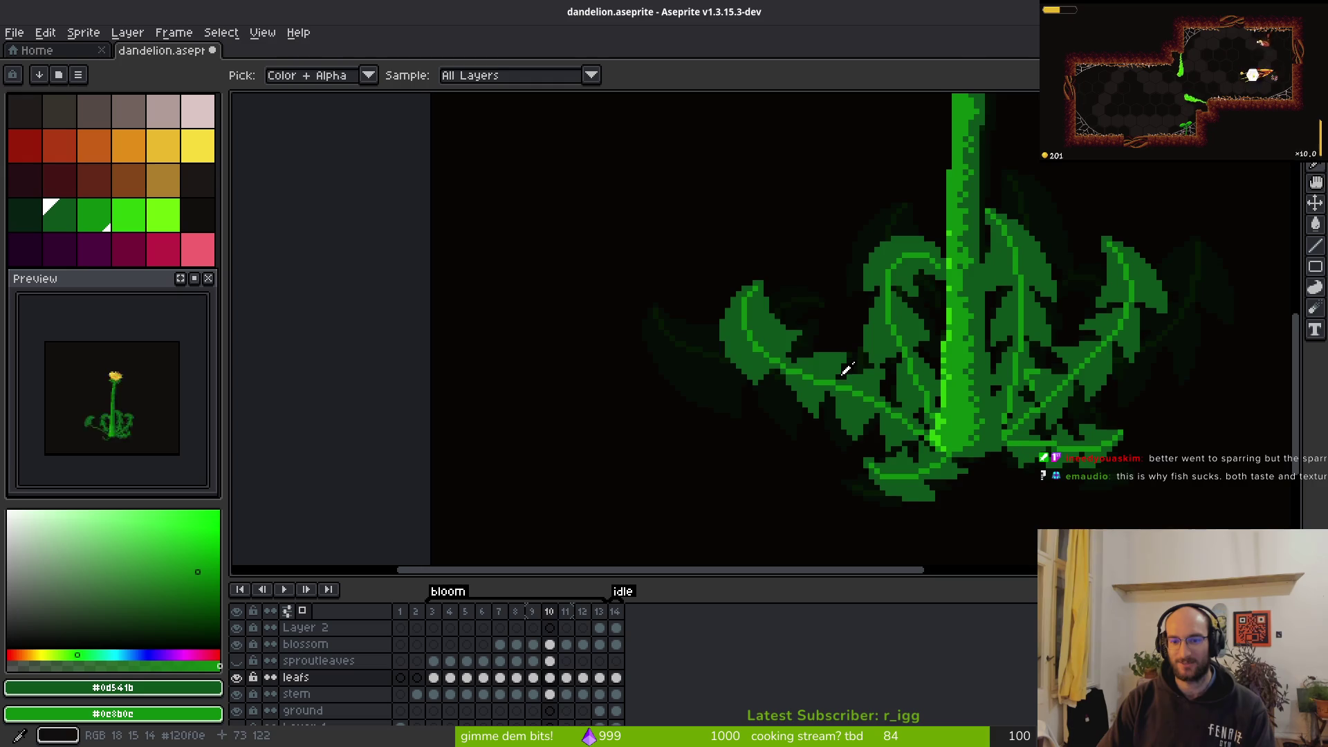
pyautogui.scroll(3, 749, 402)
pyautogui.scroll(1, 750, 403)
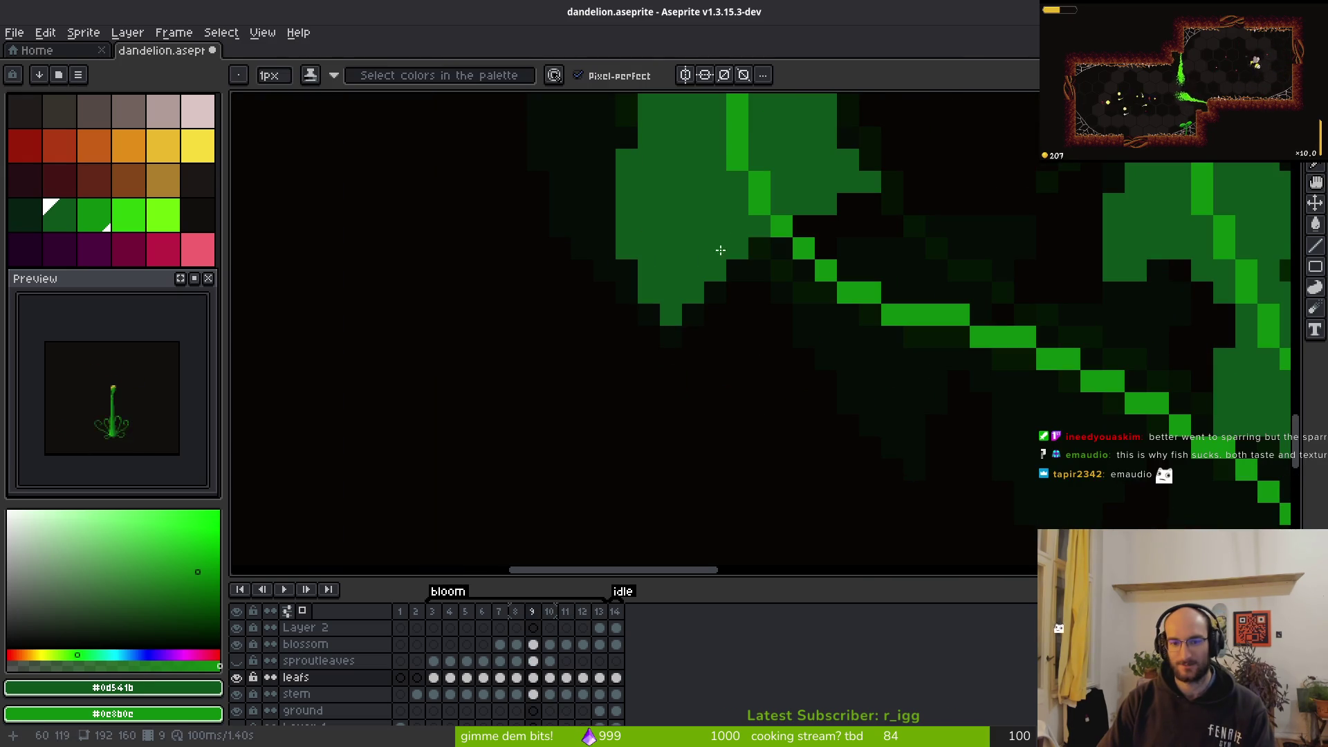
pyautogui.click(705, 294)
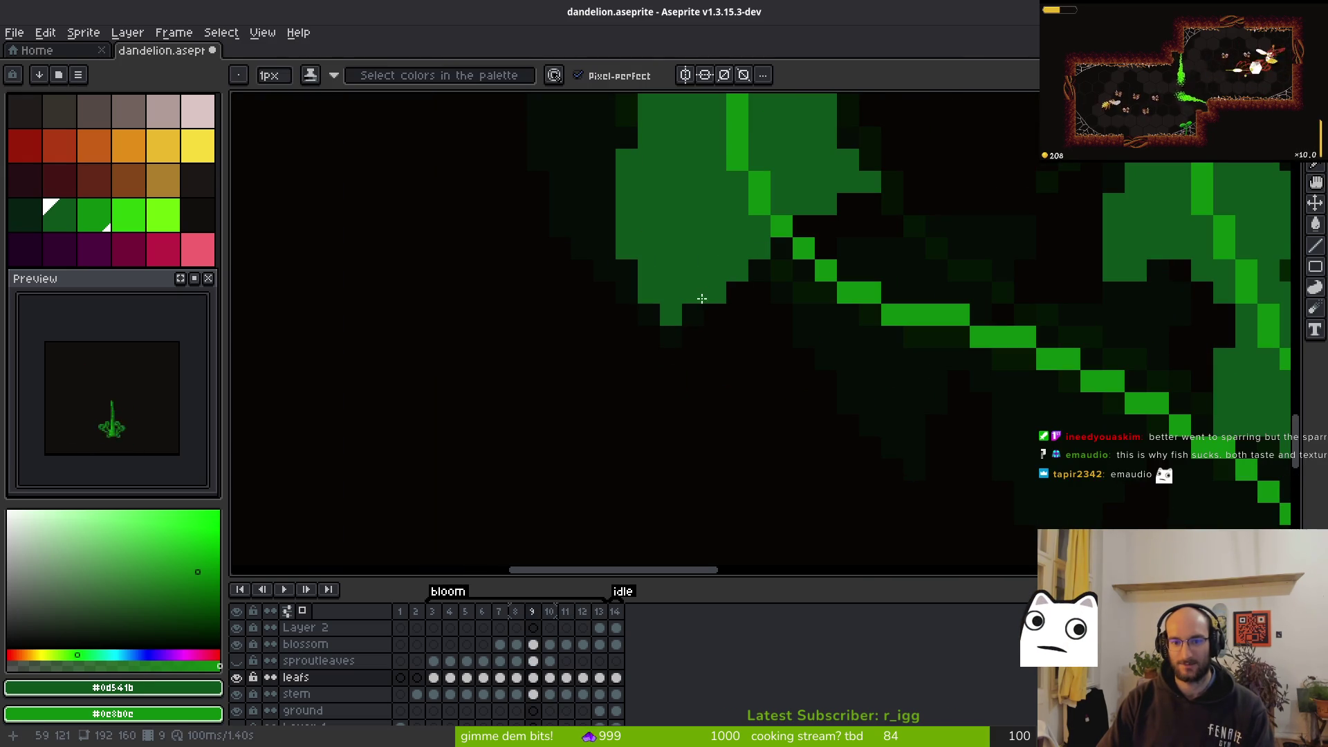
pyautogui.click(803, 313)
pyautogui.scroll(-2, 804, 313)
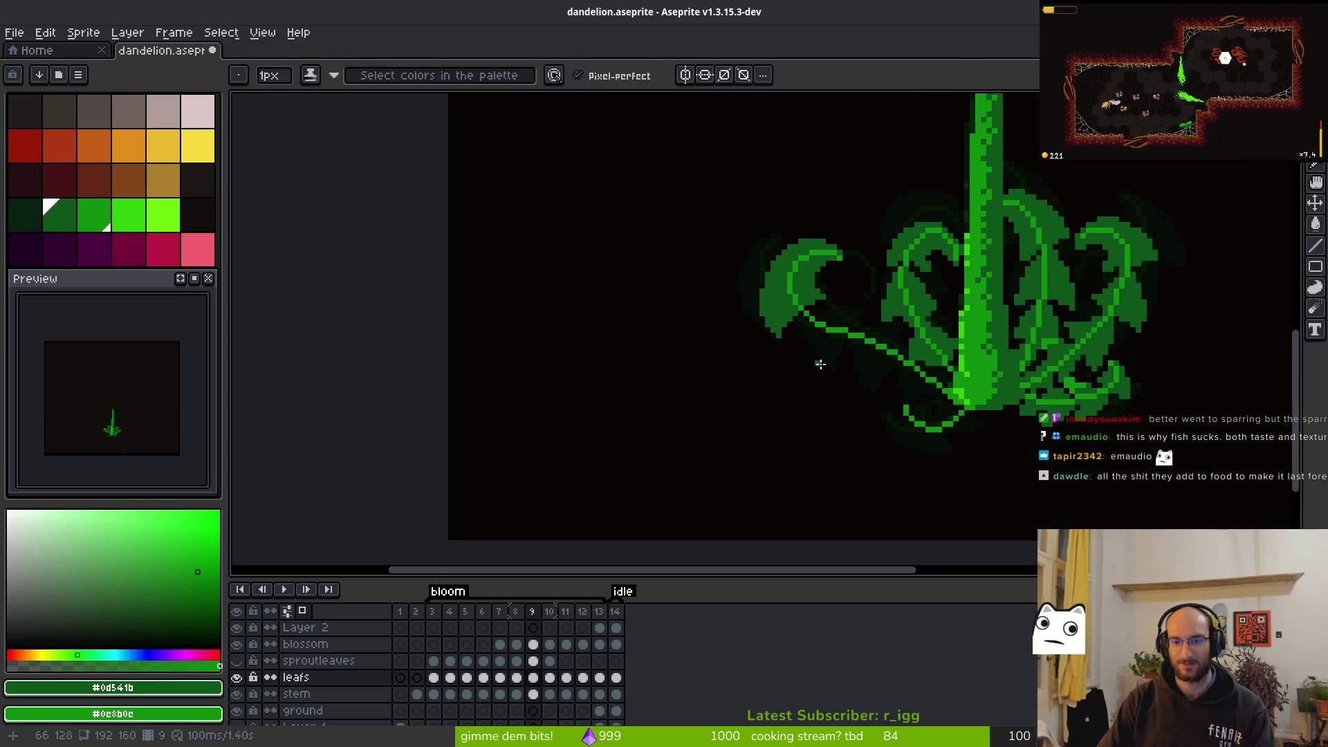
pyautogui.scroll(-1, 765, 355)
pyautogui.scroll(9, 723, 258)
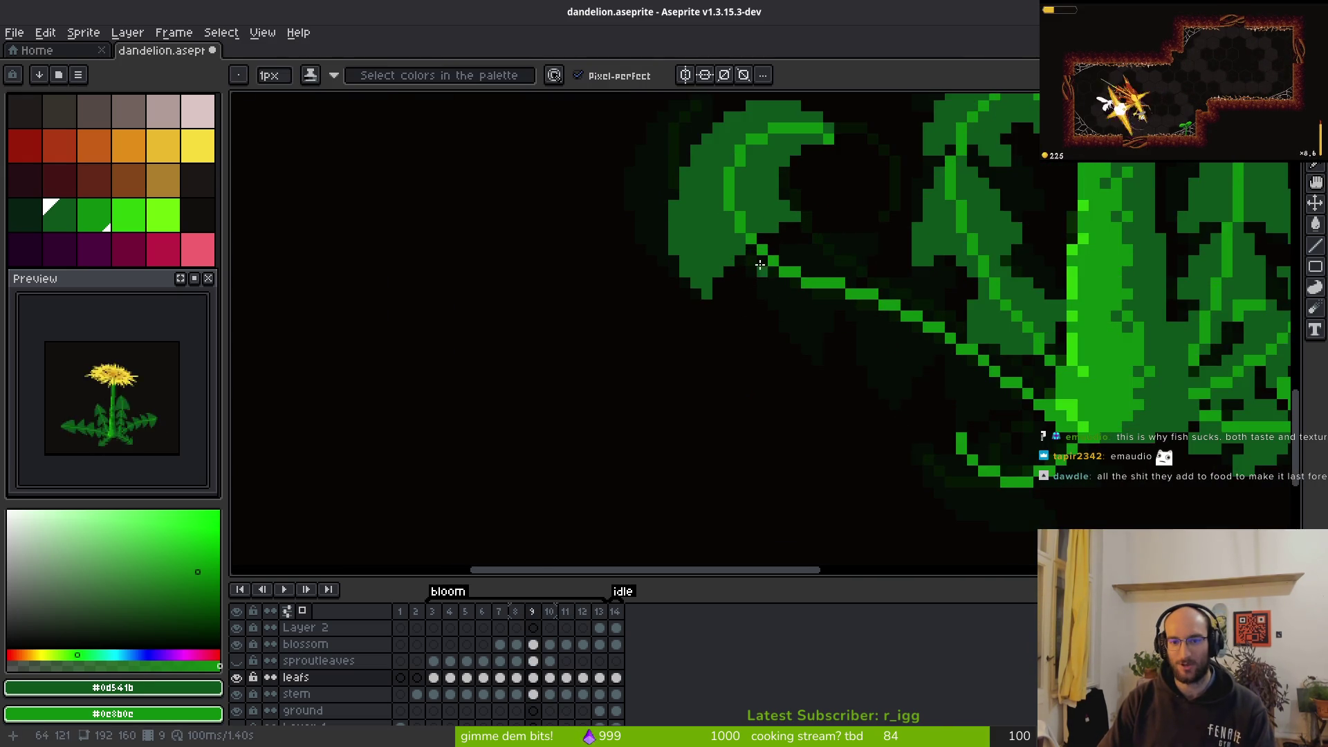
# Touch up the curled leaf and draw a dark-green diagonal line below its vein
pyautogui.click(715, 278)
pyautogui.moveTo(796, 319)
pyautogui.mouseDown()
pyautogui.moveTo(712, 169)
pyautogui.moveTo(848, 433)
pyautogui.mouseUp()
pyautogui.scroll(-3, 894, 348)
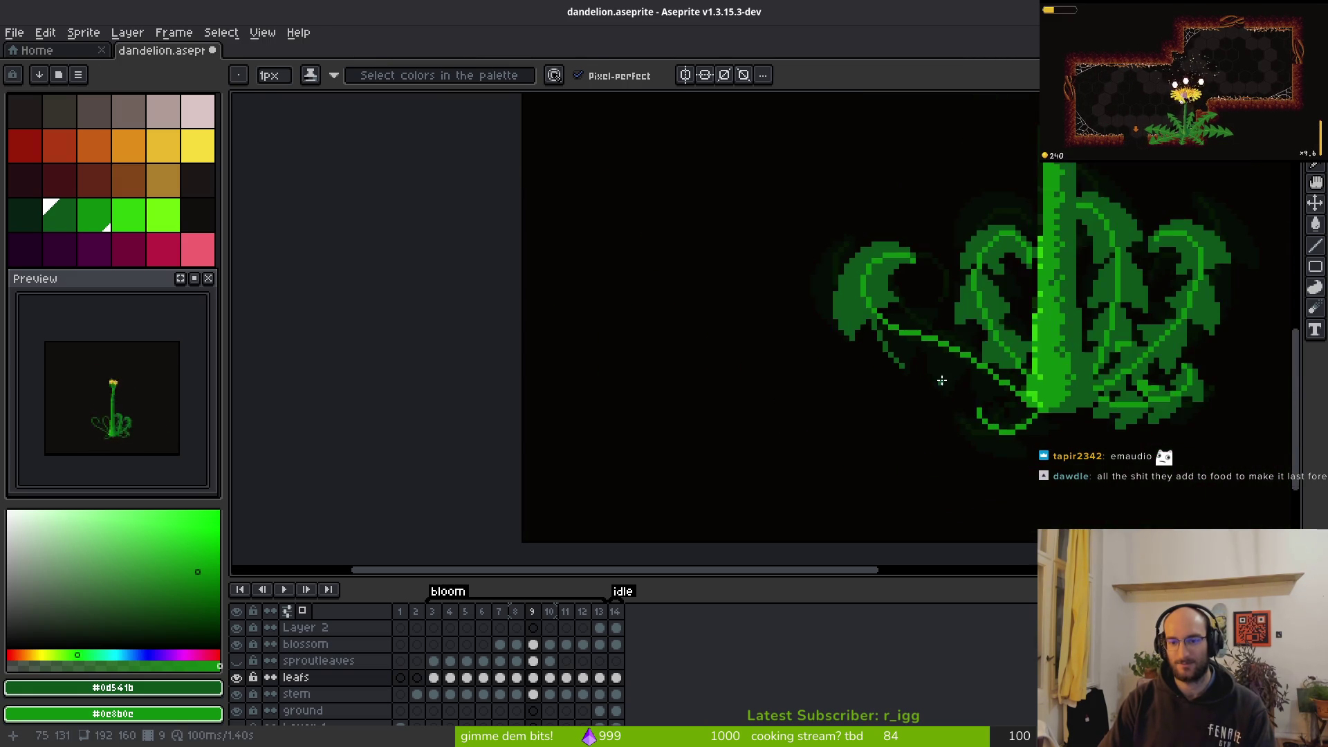
pyautogui.press('i')
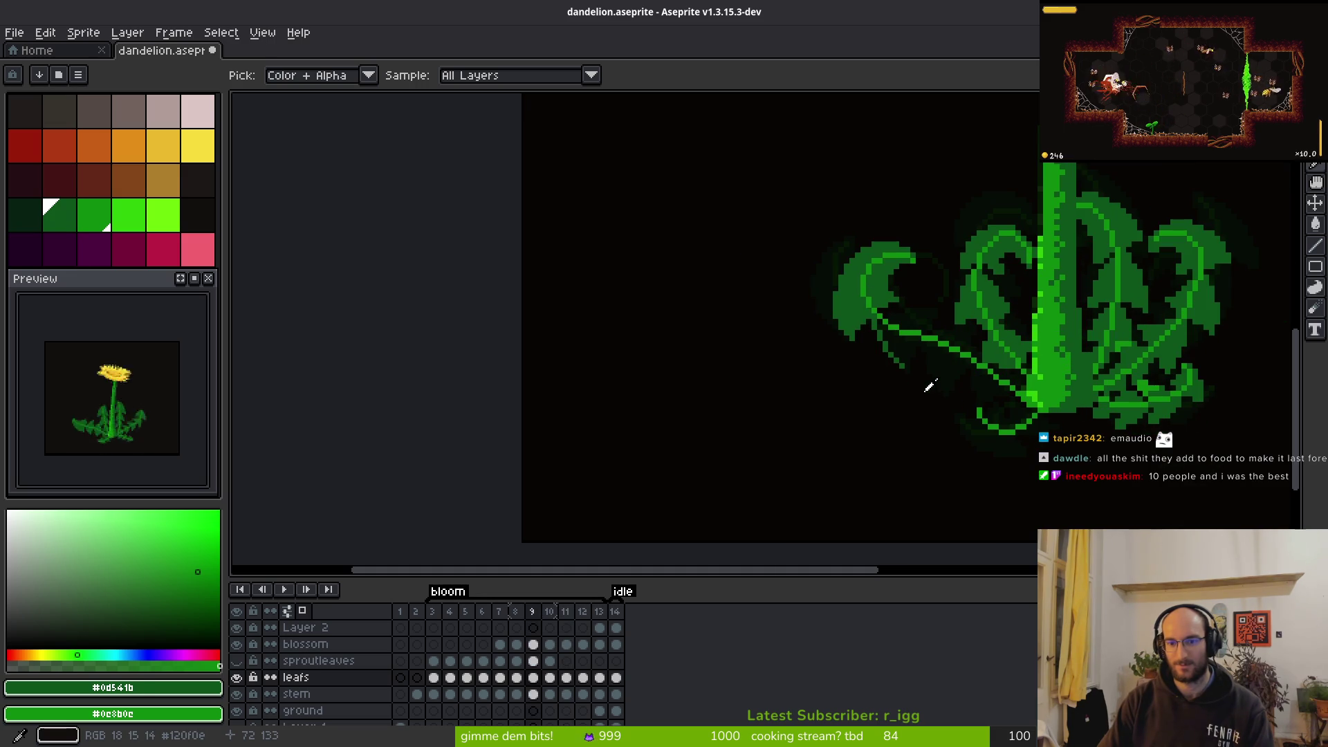
pyautogui.scroll(2, 930, 385)
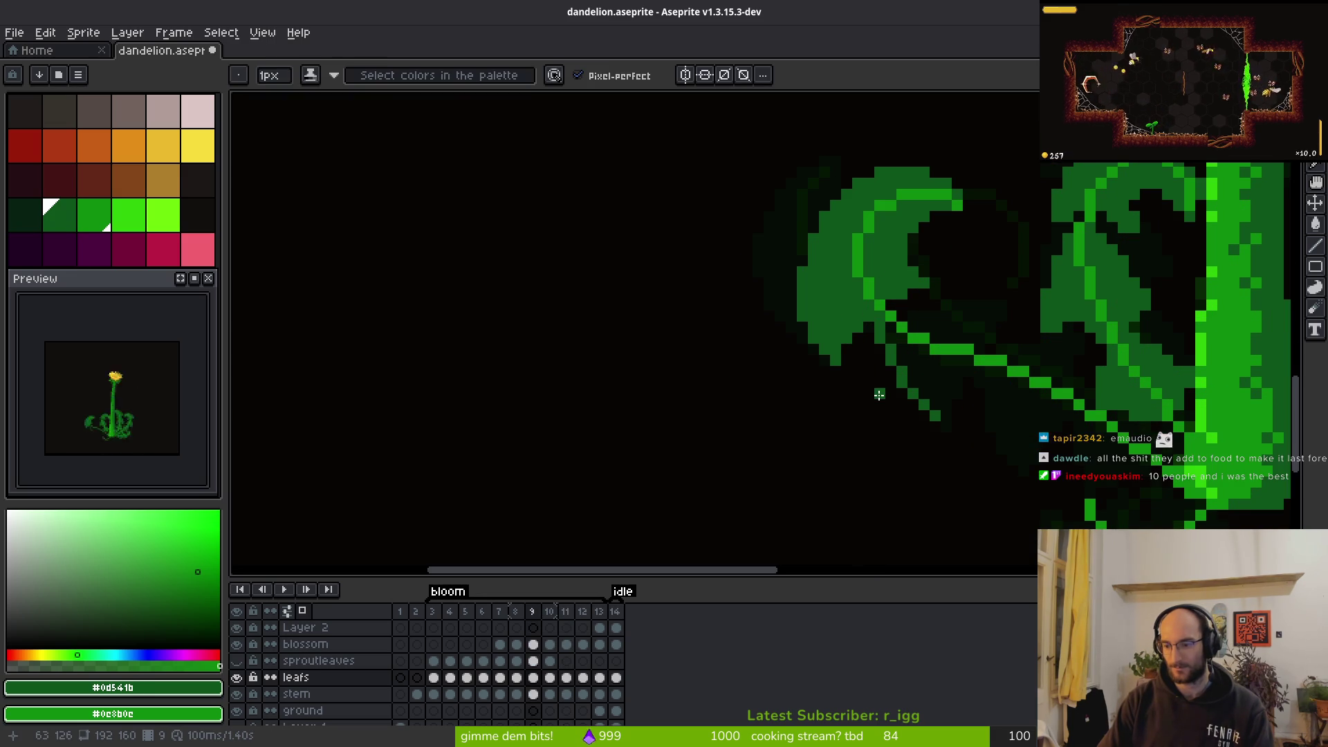
pyautogui.moveTo(884, 421); pyautogui.dragTo(716, 280)
pyautogui.scroll(5, 716, 279)
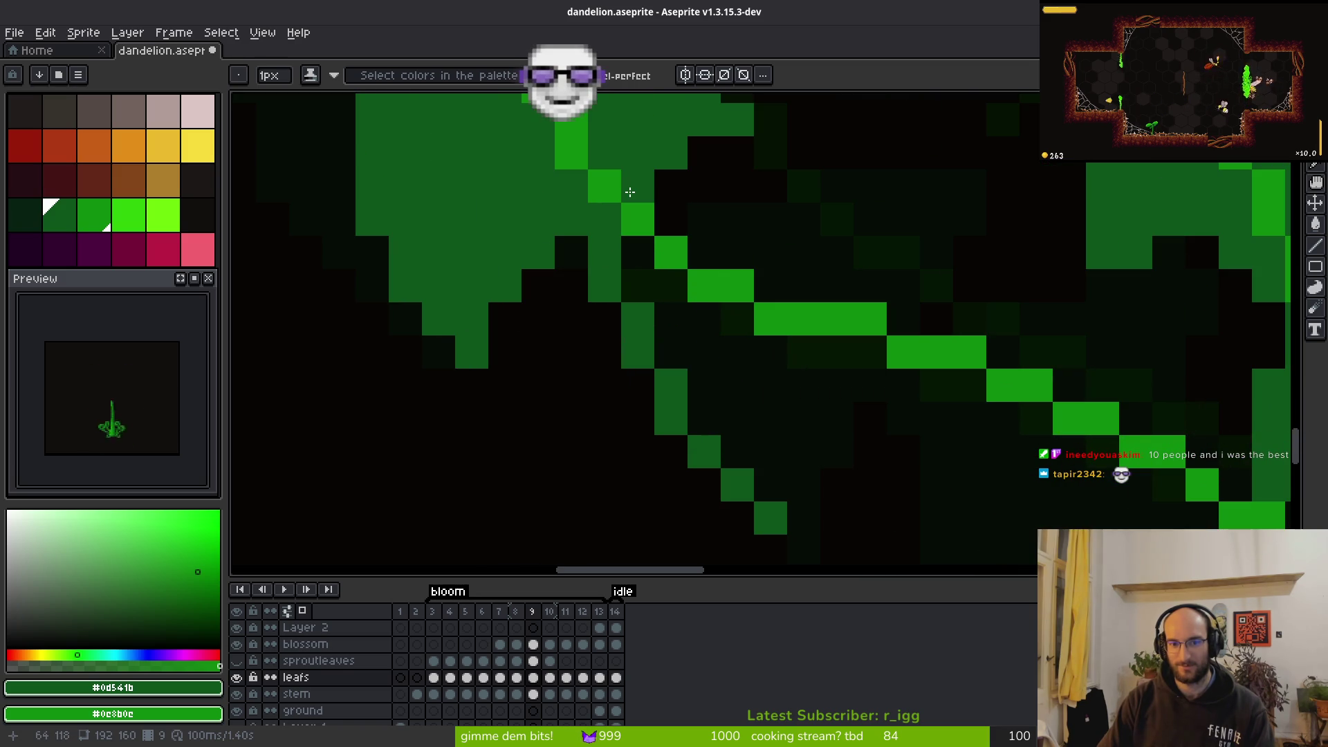
# Outline a pointed dark-green lobe from the leaf edge down to its tip, then fill it
pyautogui.click(661, 213)
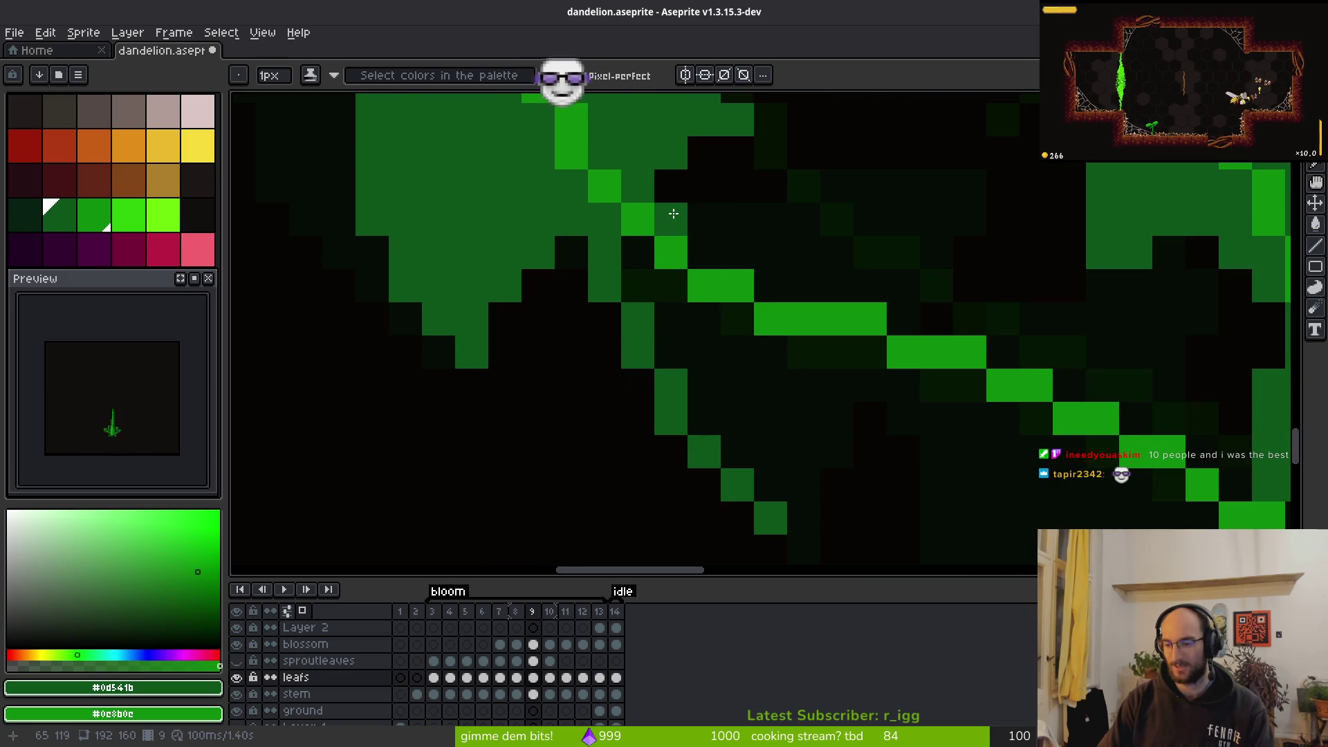
pyautogui.moveTo(674, 216)
pyautogui.mouseDown()
pyautogui.moveTo(899, 249)
pyautogui.moveTo(978, 218)
pyautogui.moveTo(1003, 226)
pyautogui.moveTo(963, 311)
pyautogui.moveTo(942, 276)
pyautogui.moveTo(809, 380)
pyautogui.moveTo(816, 425)
pyautogui.mouseUp()
pyautogui.click(1003, 252)
pyautogui.scroll(-3, 940, 235)
pyautogui.click(906, 285)
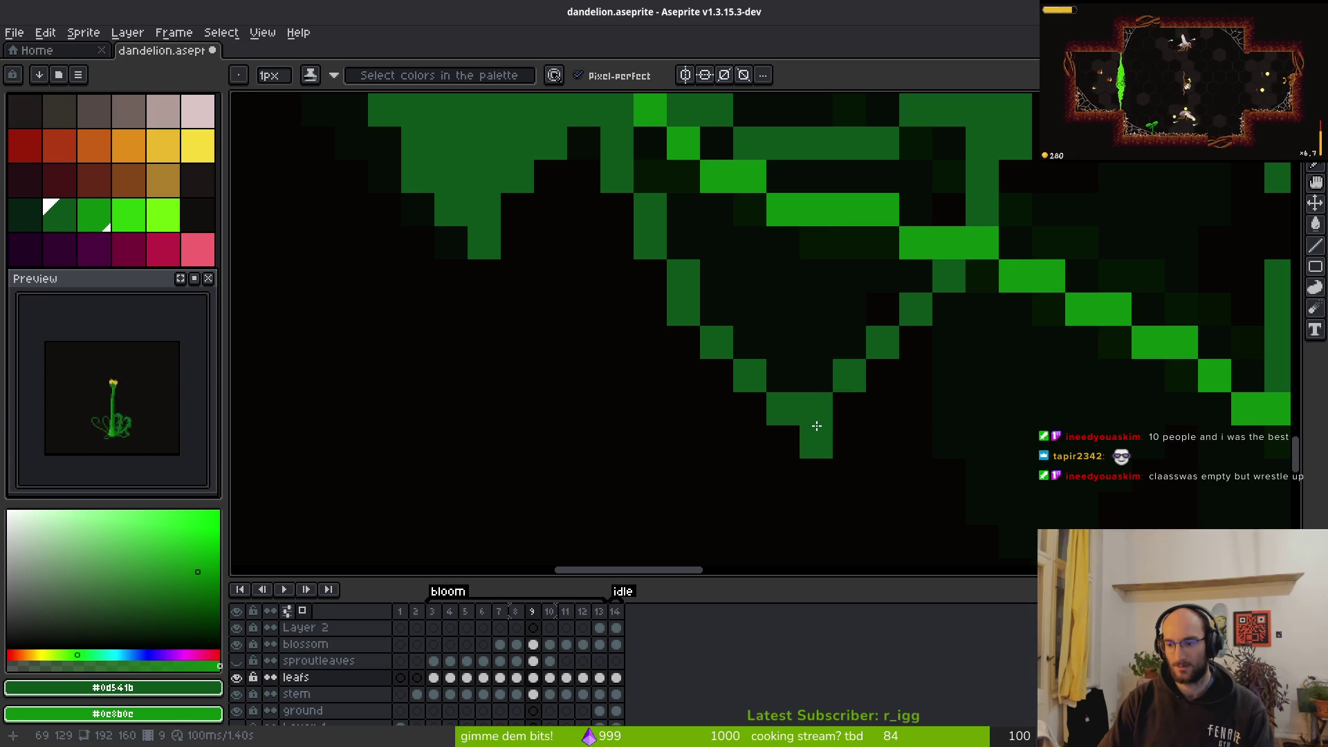
pyautogui.press('g')
pyautogui.click(818, 296)
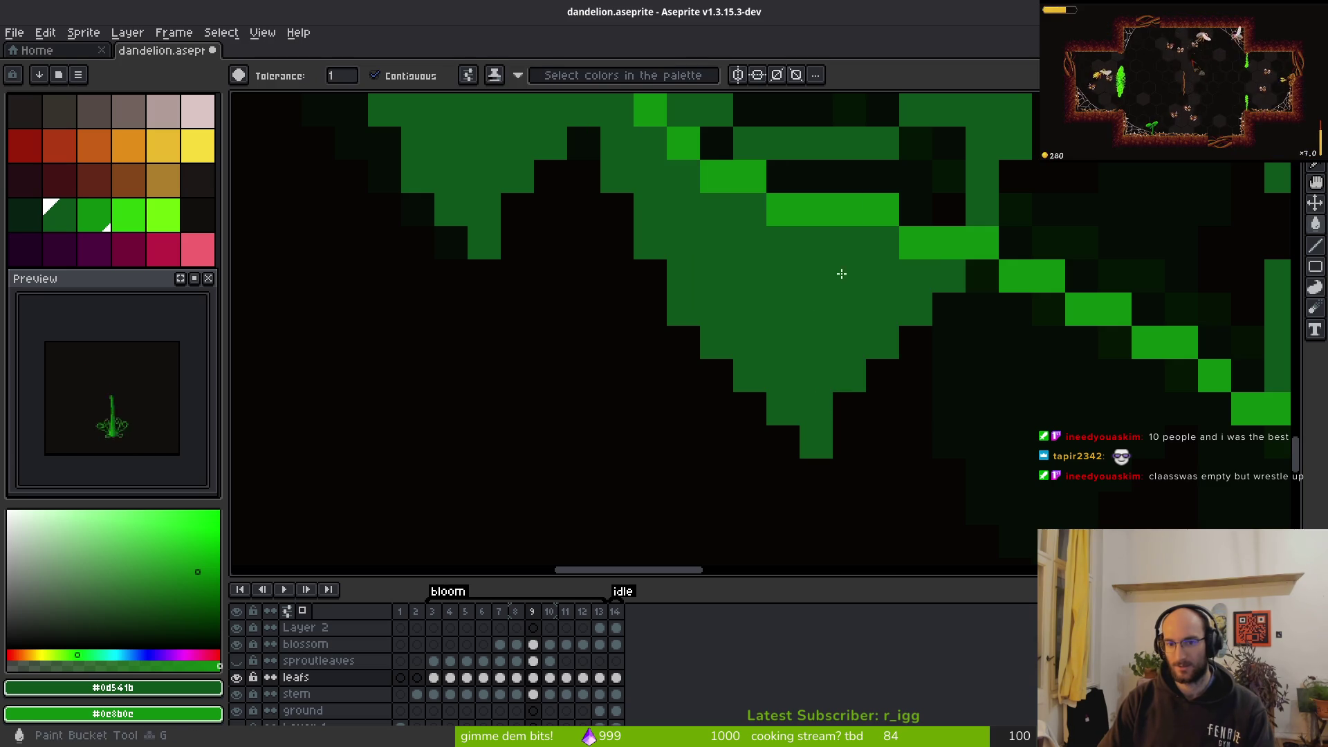
# Fill the remaining dark gaps in the new lobe with green
pyautogui.click(835, 178)
pyautogui.click(717, 143)
pyautogui.click(761, 192)
pyautogui.press('b')
pyautogui.scroll(3, 718, 288)
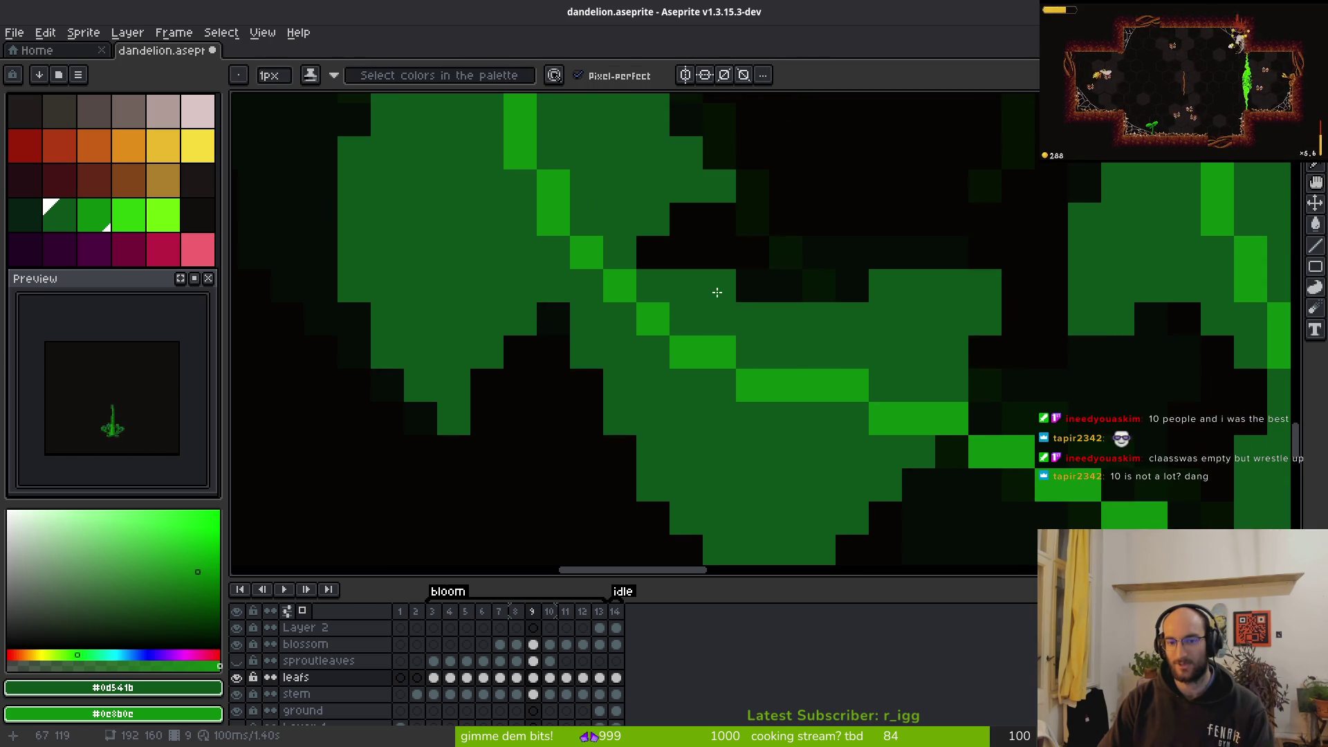
pyautogui.hscroll(2, 899, 388)
pyautogui.scroll(-3, 883, 415)
pyautogui.hscroll(2, 813, 352)
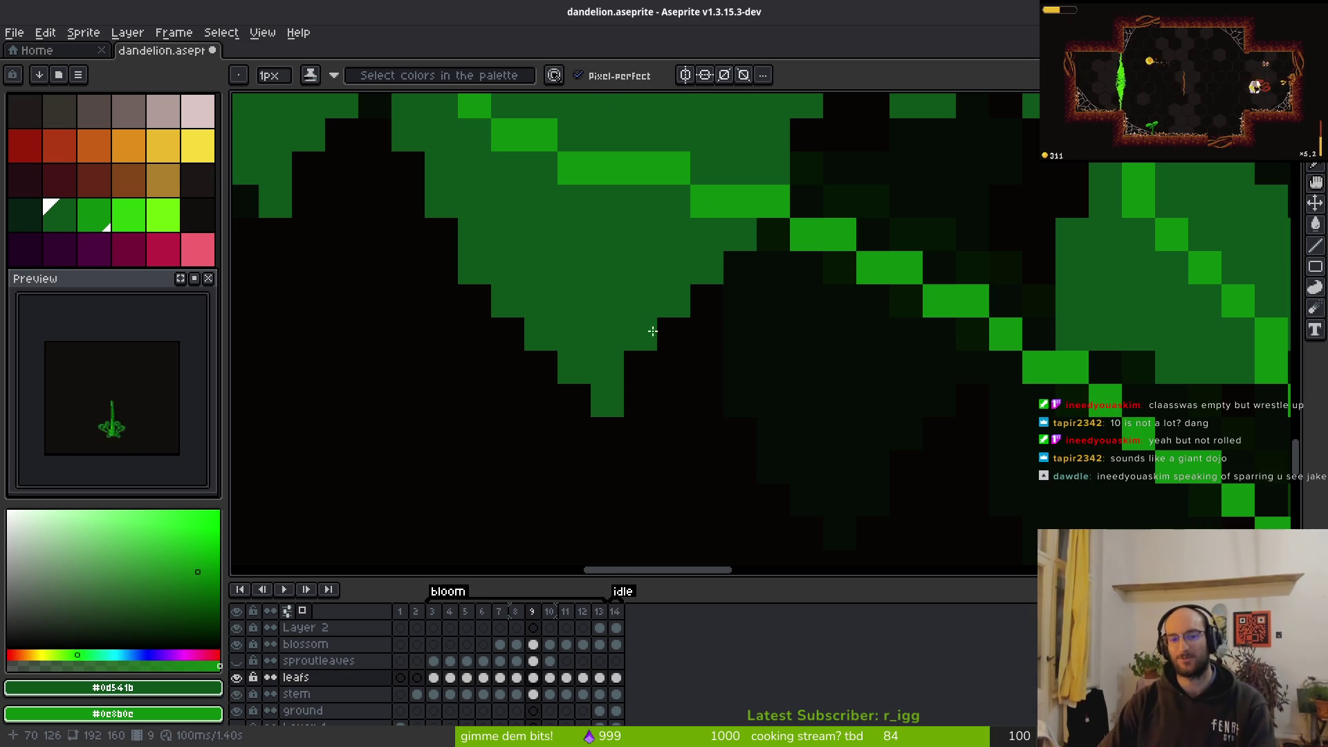
pyautogui.scroll(-1, 772, 268)
pyautogui.moveTo(643, 263); pyautogui.dragTo(658, 292)
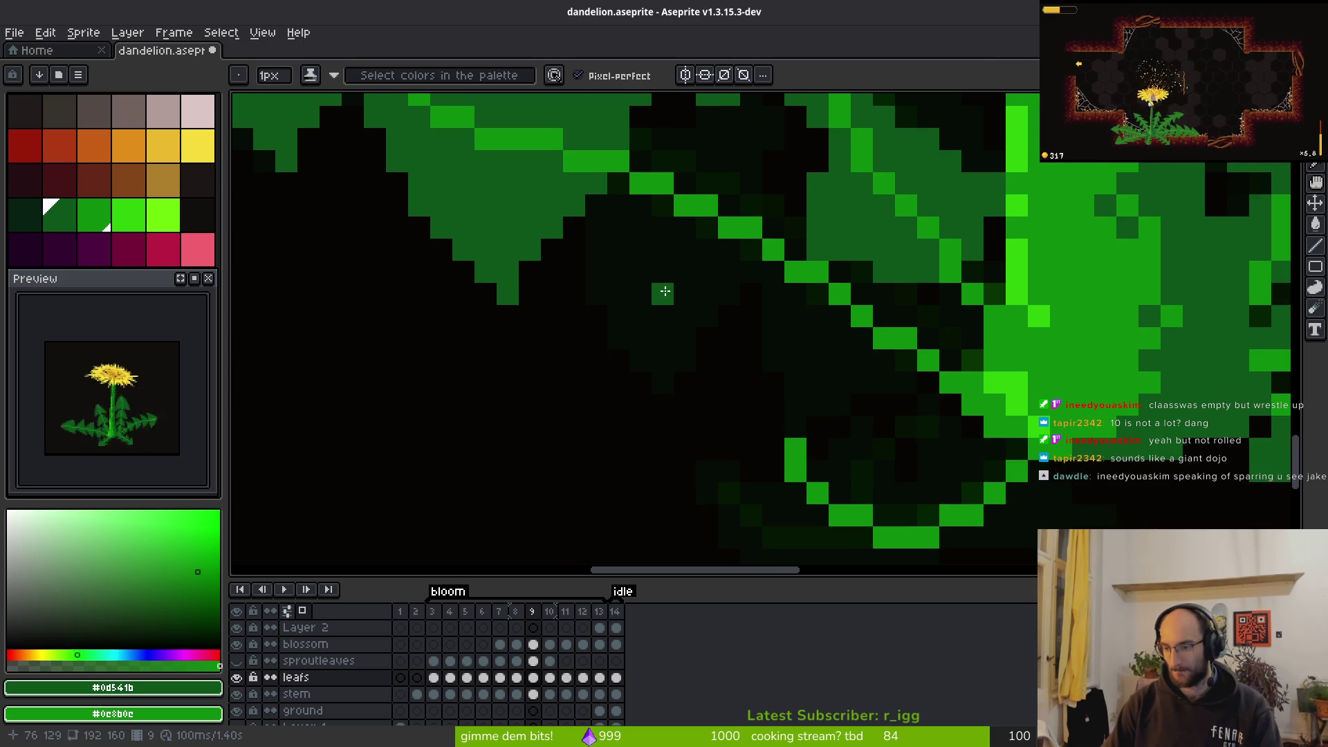
pyautogui.moveTo(684, 293); pyautogui.dragTo(712, 402)
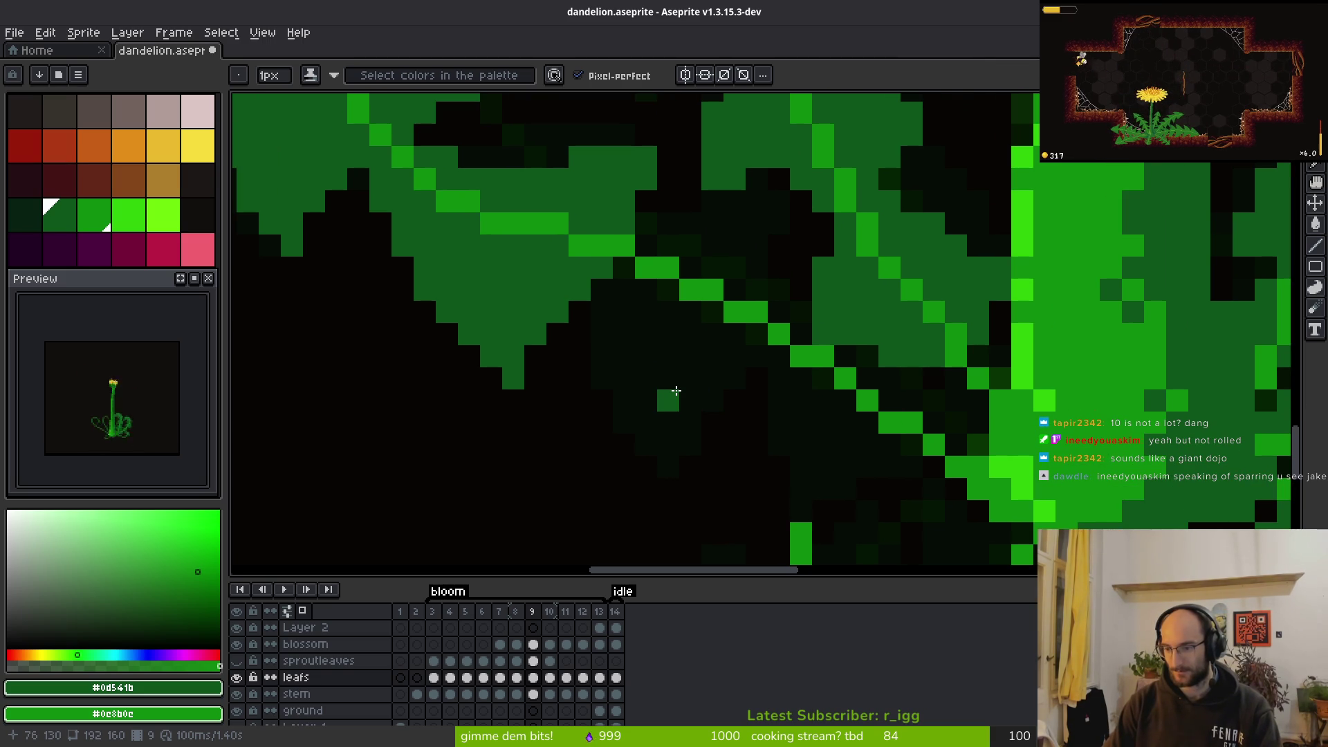
pyautogui.moveTo(650, 258)
pyautogui.mouseDown()
pyautogui.moveTo(676, 310)
pyautogui.moveTo(634, 299)
pyautogui.moveTo(622, 279)
pyautogui.moveTo(669, 376)
pyautogui.moveTo(655, 359)
pyautogui.moveTo(639, 318)
pyautogui.moveTo(705, 422)
pyautogui.mouseUp()
# Draw a second green lobe along the row below the vein and fill its dark pockets
pyautogui.click(800, 335)
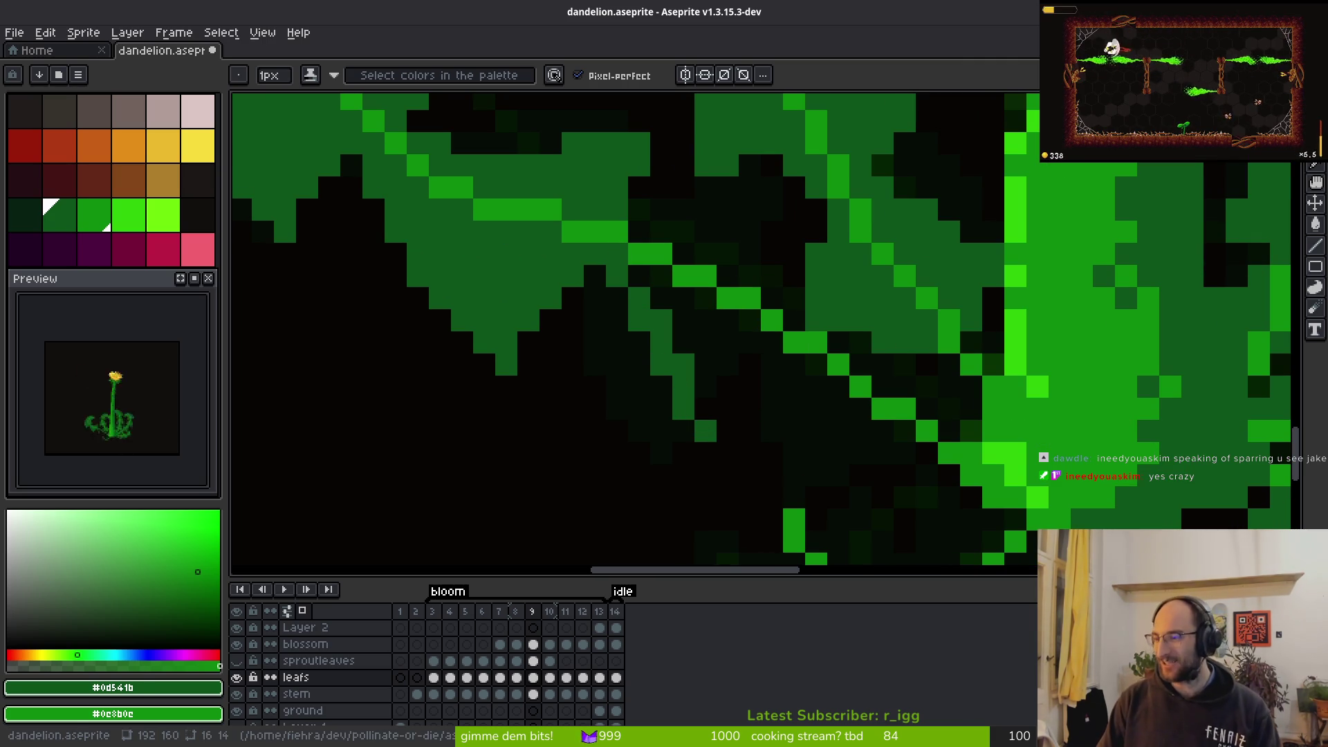
pyautogui.moveTo(633, 217)
pyautogui.mouseDown()
pyautogui.moveTo(791, 211)
pyautogui.moveTo(773, 304)
pyautogui.mouseUp()
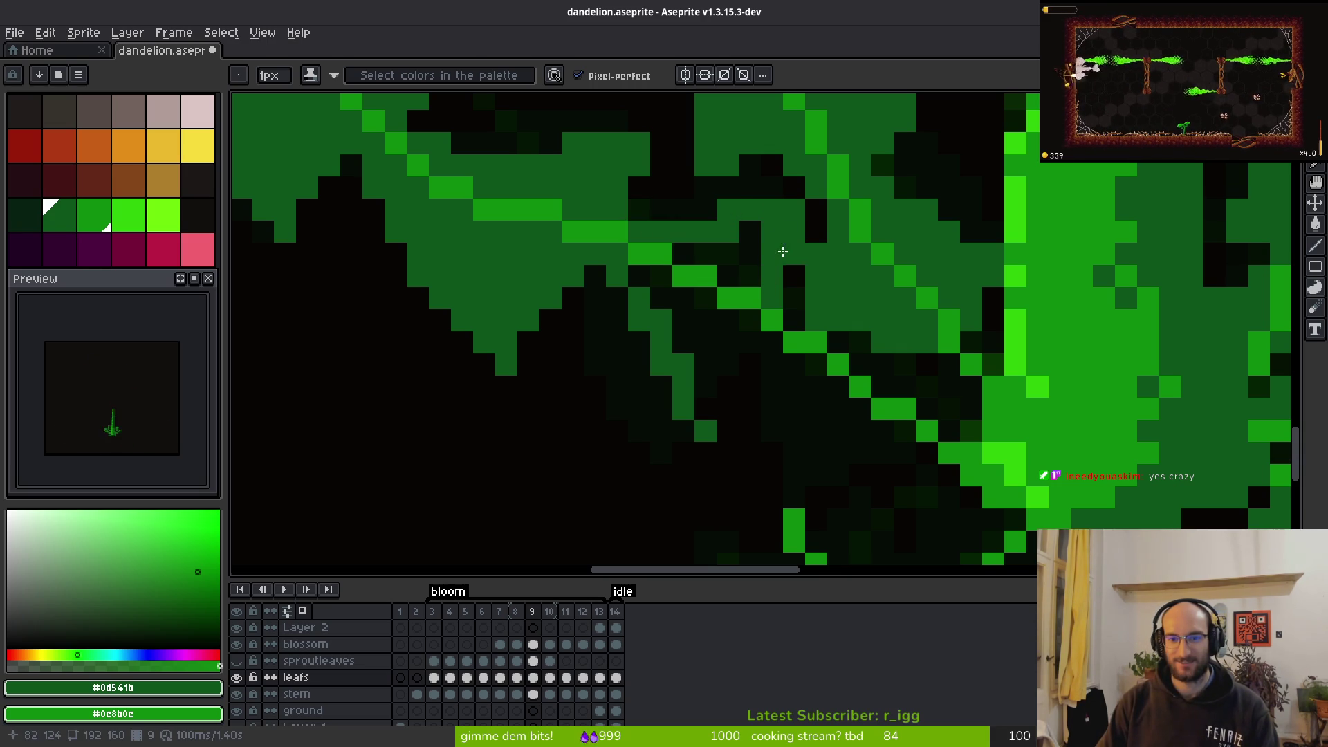
pyautogui.press('g')
pyautogui.click(742, 264)
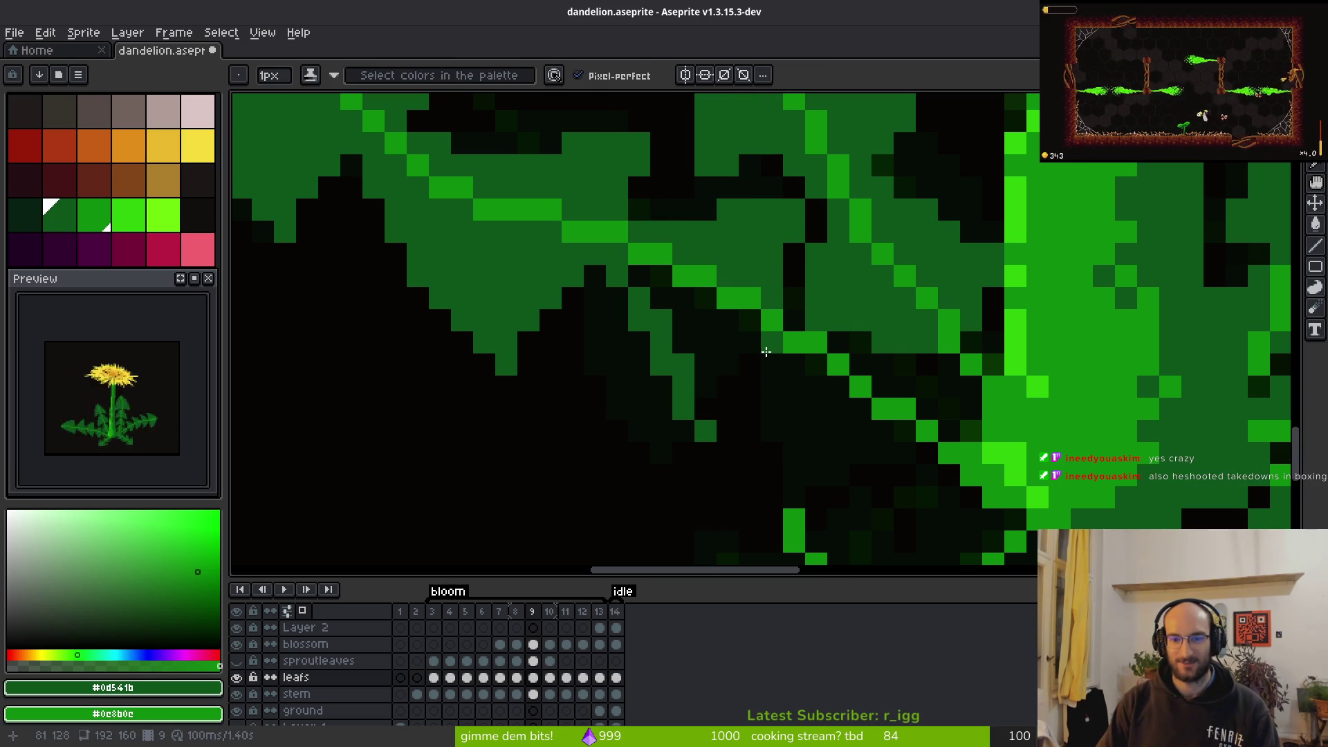
pyautogui.click(750, 363)
pyautogui.click(726, 397)
pyautogui.click(723, 342)
# Play the animation to review the redrawn leaves
pyautogui.scroll(-5, 722, 341)
pyautogui.press('i')
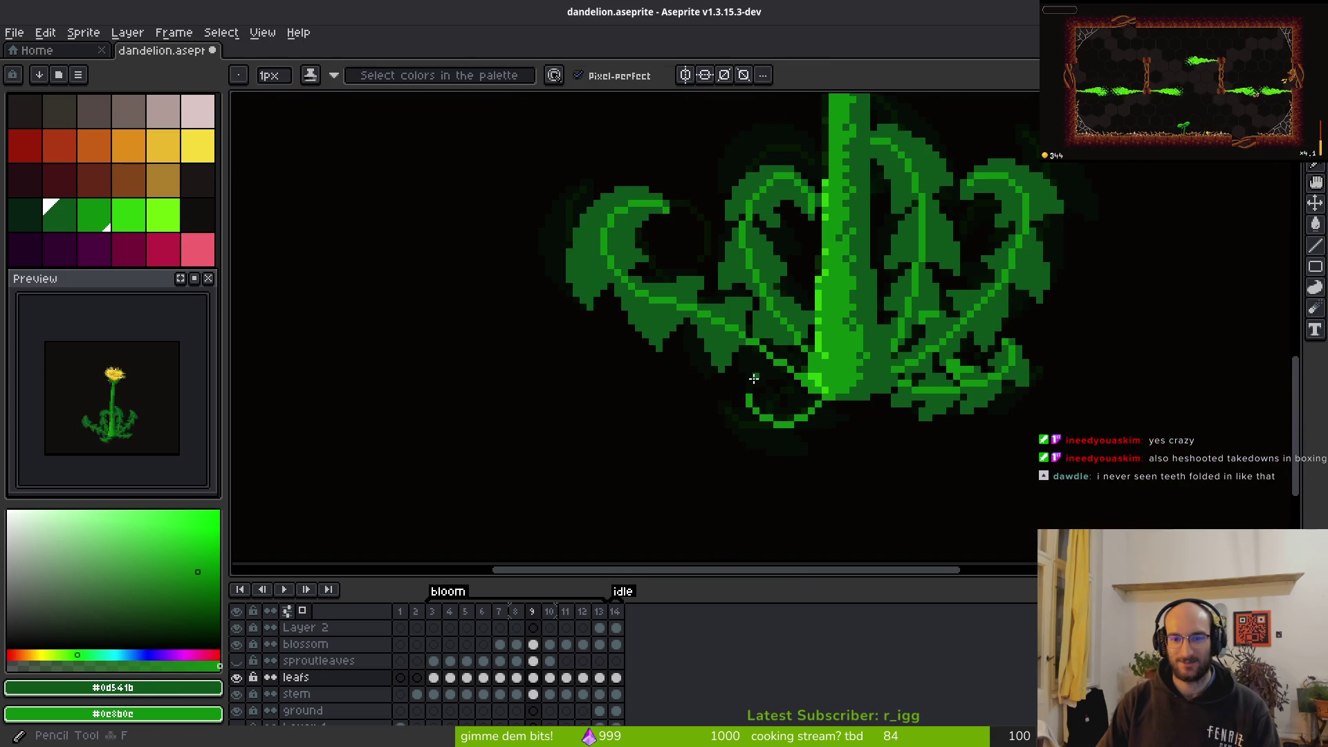
pyautogui.press('Return')
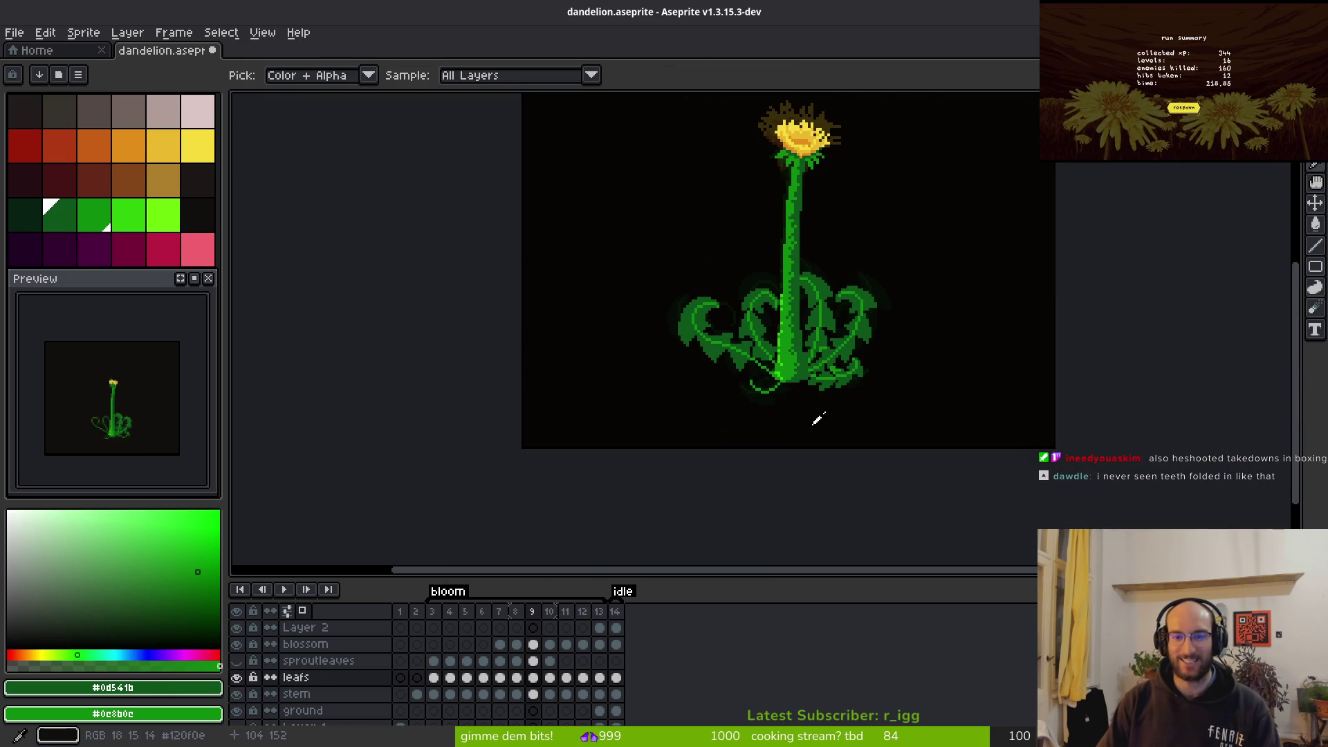
pyautogui.press('b')
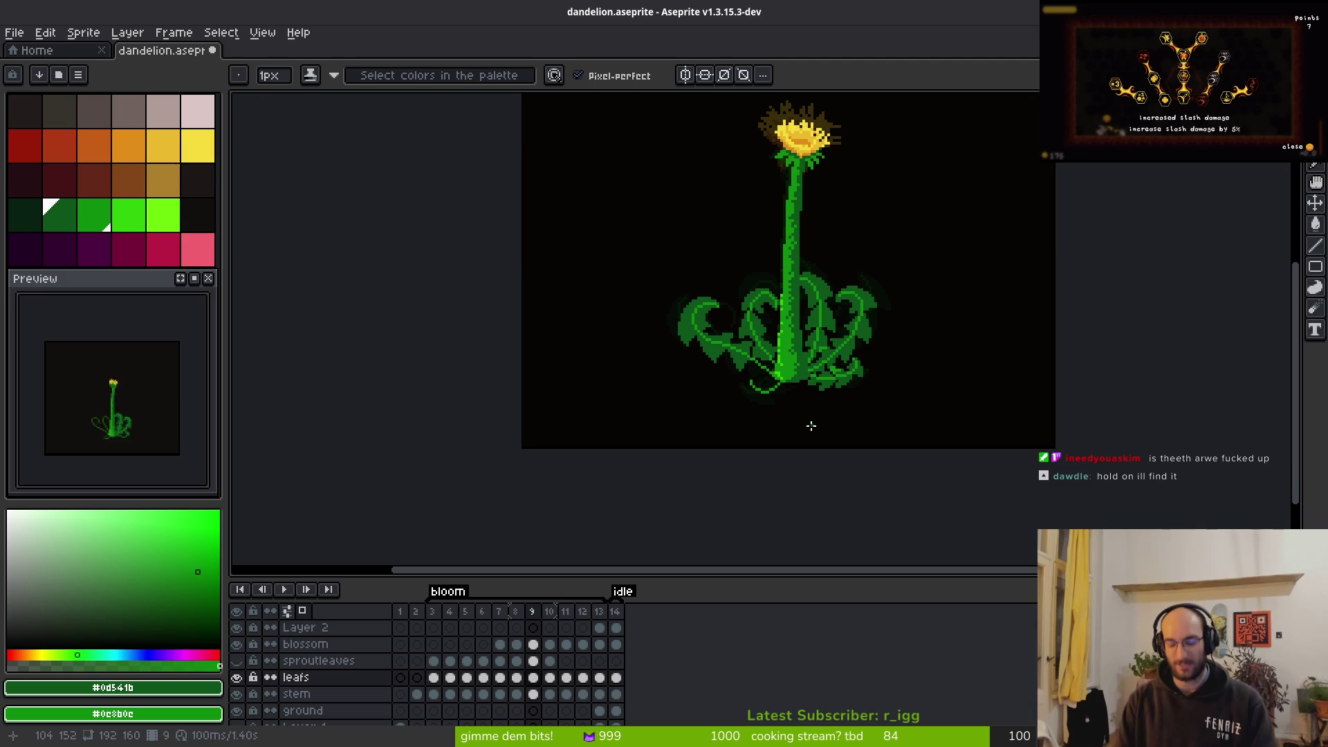
pyautogui.scroll(1, 729, 371)
pyautogui.scroll(-4, 729, 371)
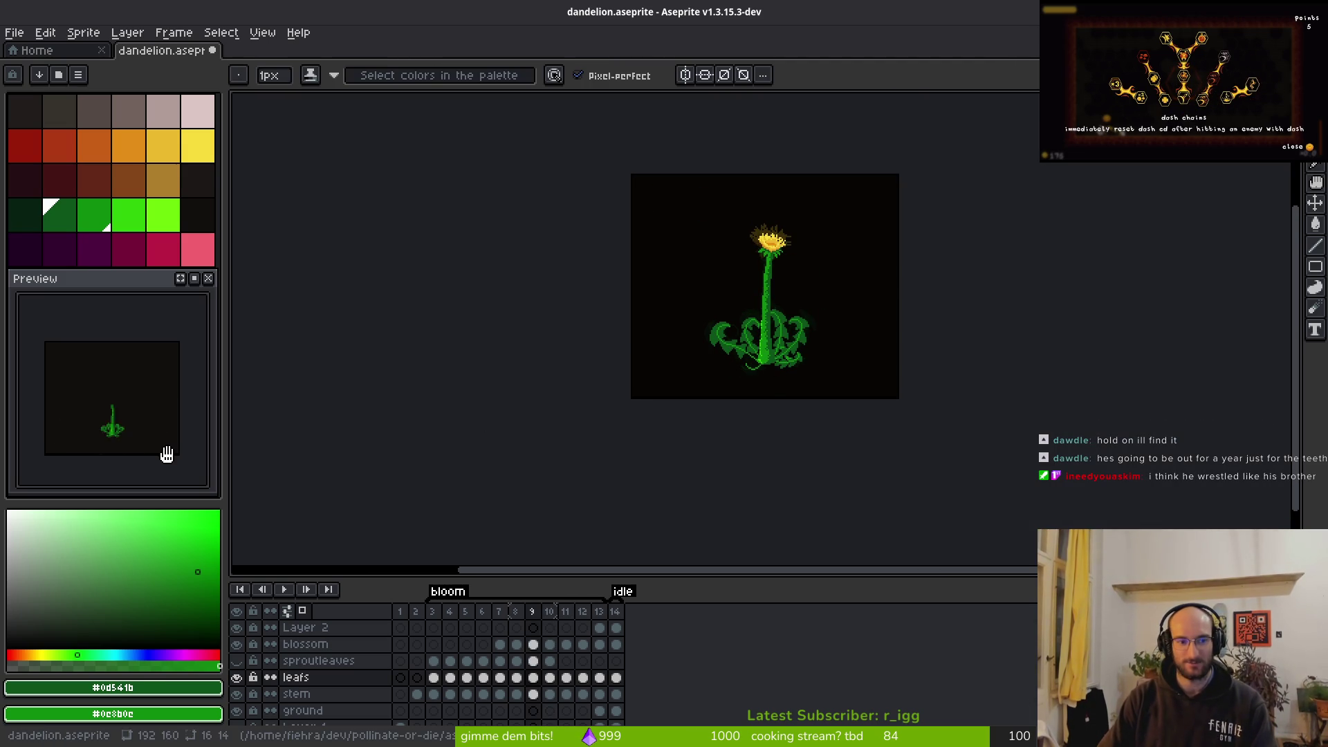
pyautogui.scroll(4, 701, 329)
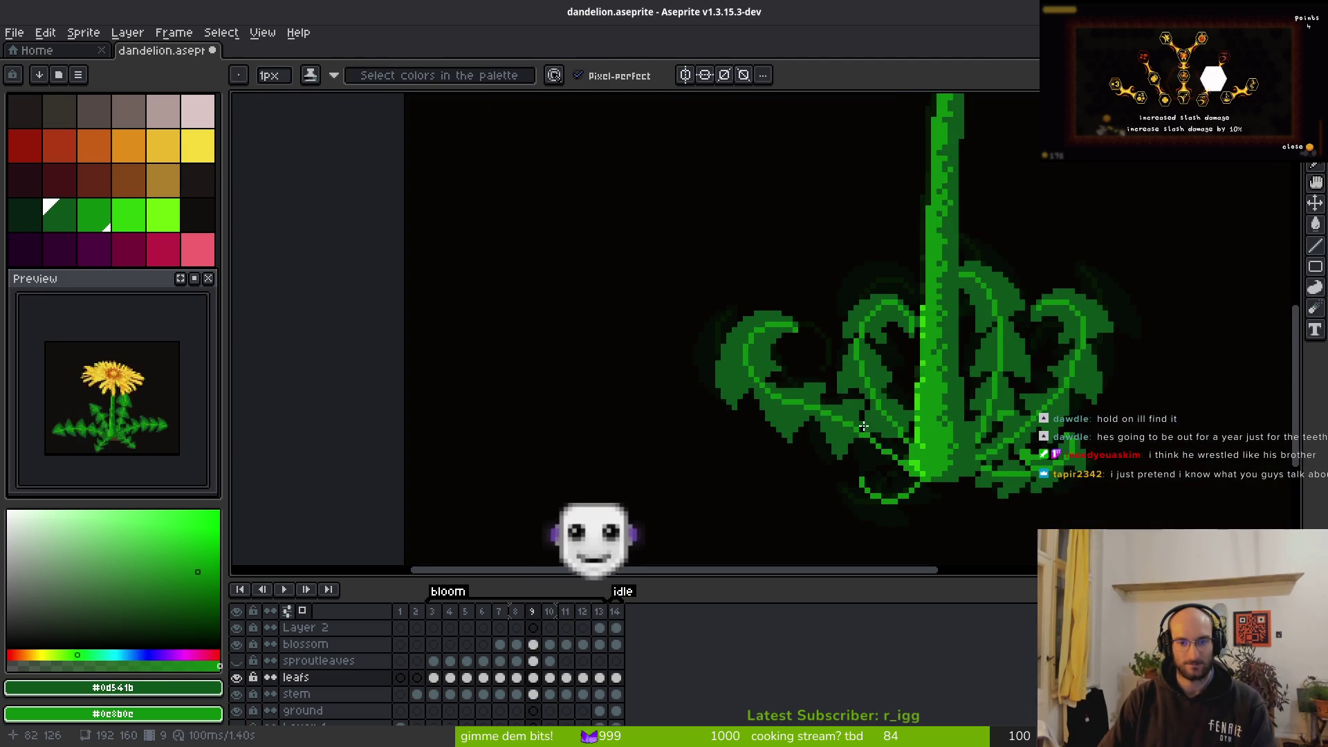
# Paint green pixels and a diagonal run into the lower curled leaf on frame 9
pyautogui.scroll(4, 863, 426)
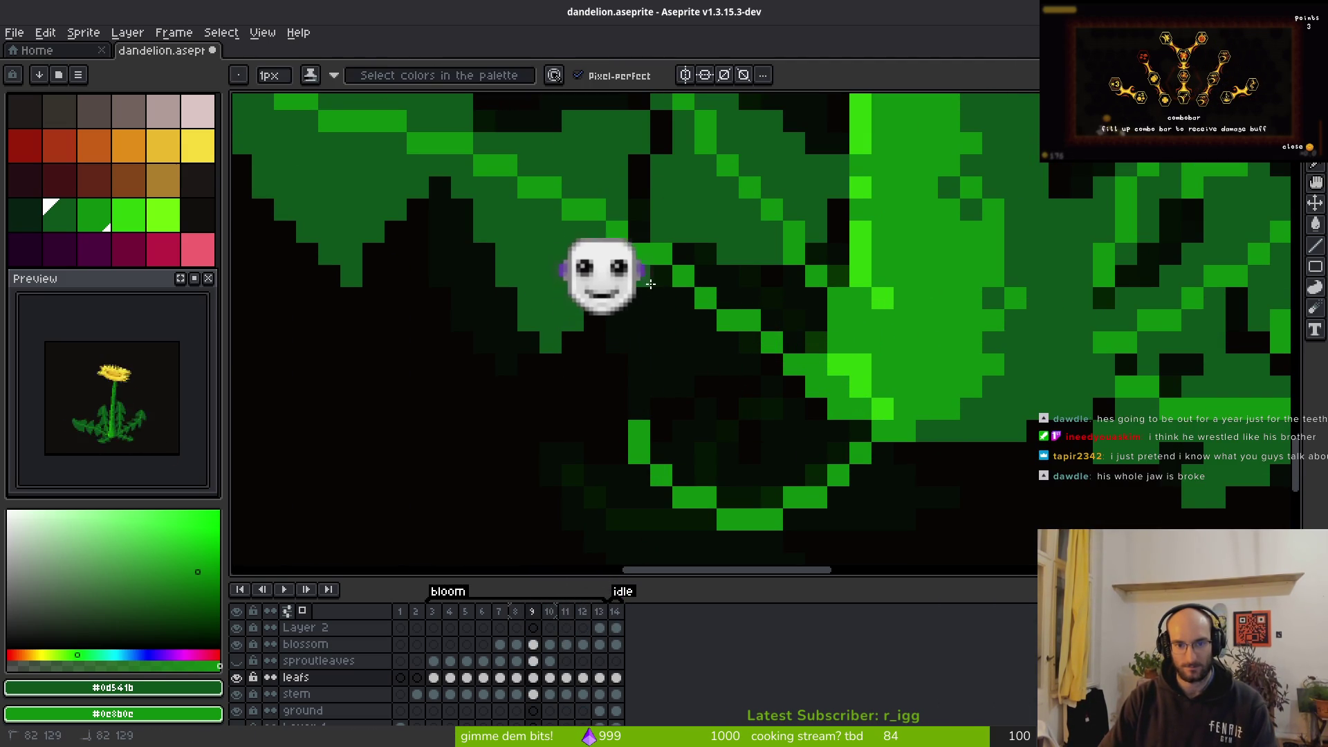
pyautogui.press('g')
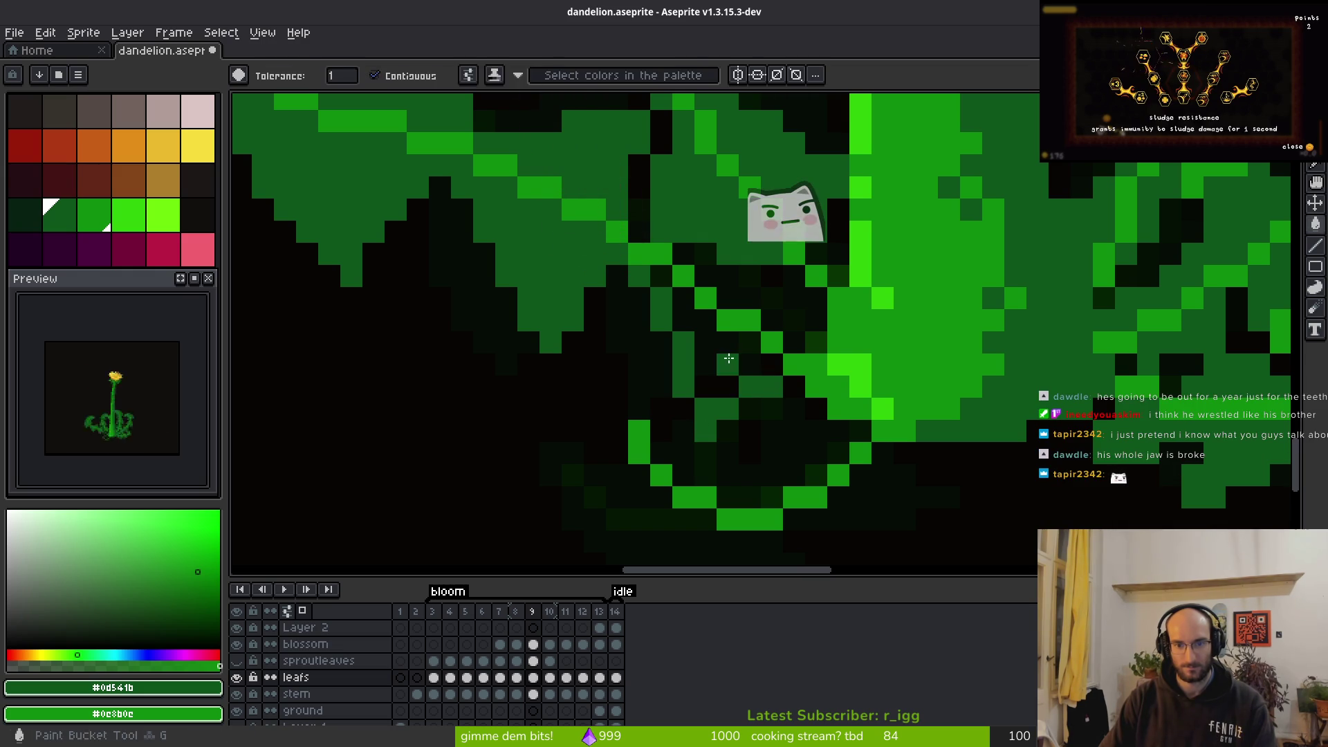
pyautogui.press('f')
pyautogui.moveTo(712, 279)
pyautogui.mouseDown()
pyautogui.moveTo(788, 297)
pyautogui.moveTo(794, 342)
pyautogui.moveTo(772, 321)
pyautogui.moveTo(782, 301)
pyautogui.mouseUp()
pyautogui.moveTo(816, 254)
pyautogui.mouseDown()
pyautogui.moveTo(827, 266)
pyautogui.moveTo(813, 300)
pyautogui.mouseUp()
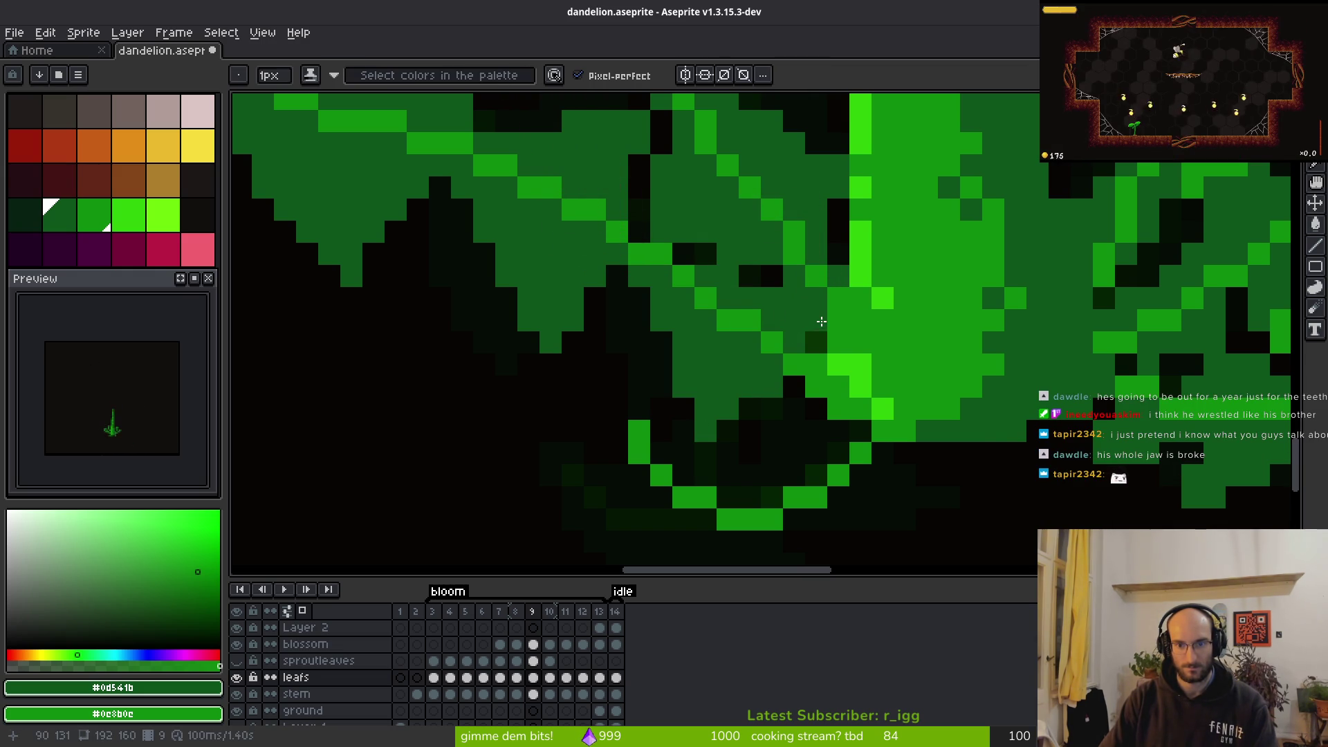
pyautogui.scroll(-3, 927, 418)
# Compare the leaf against frames 8 and 10, then return to frame 9
pyautogui.press('Left')
pyautogui.scroll(-2, 927, 418)
pyautogui.scroll(3, 750, 332)
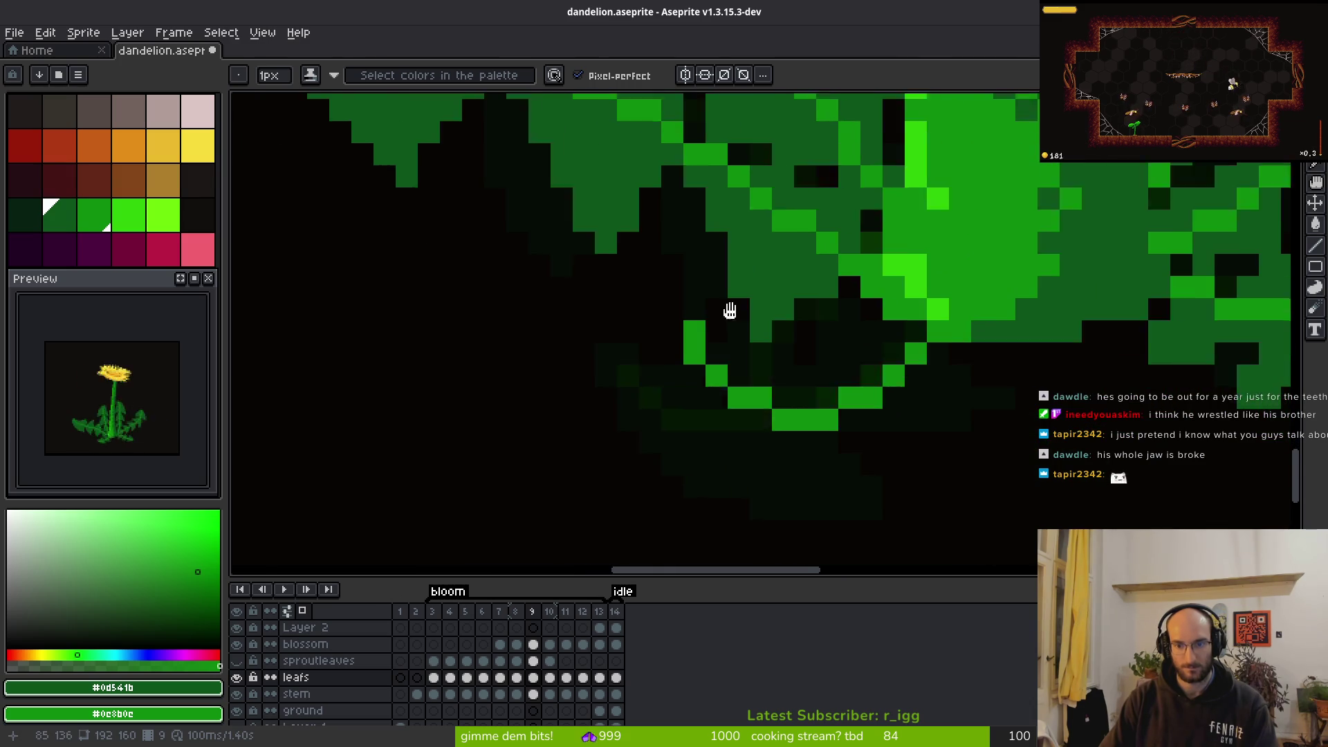
pyautogui.scroll(-2, 933, 346)
pyautogui.scroll(1, 963, 353)
pyautogui.press('i')
pyautogui.press('Right')
pyautogui.press('Right')
pyautogui.press('Left')
pyautogui.press('Right')
pyautogui.scroll(2, 924, 361)
pyautogui.press('Left')
pyautogui.press('b')
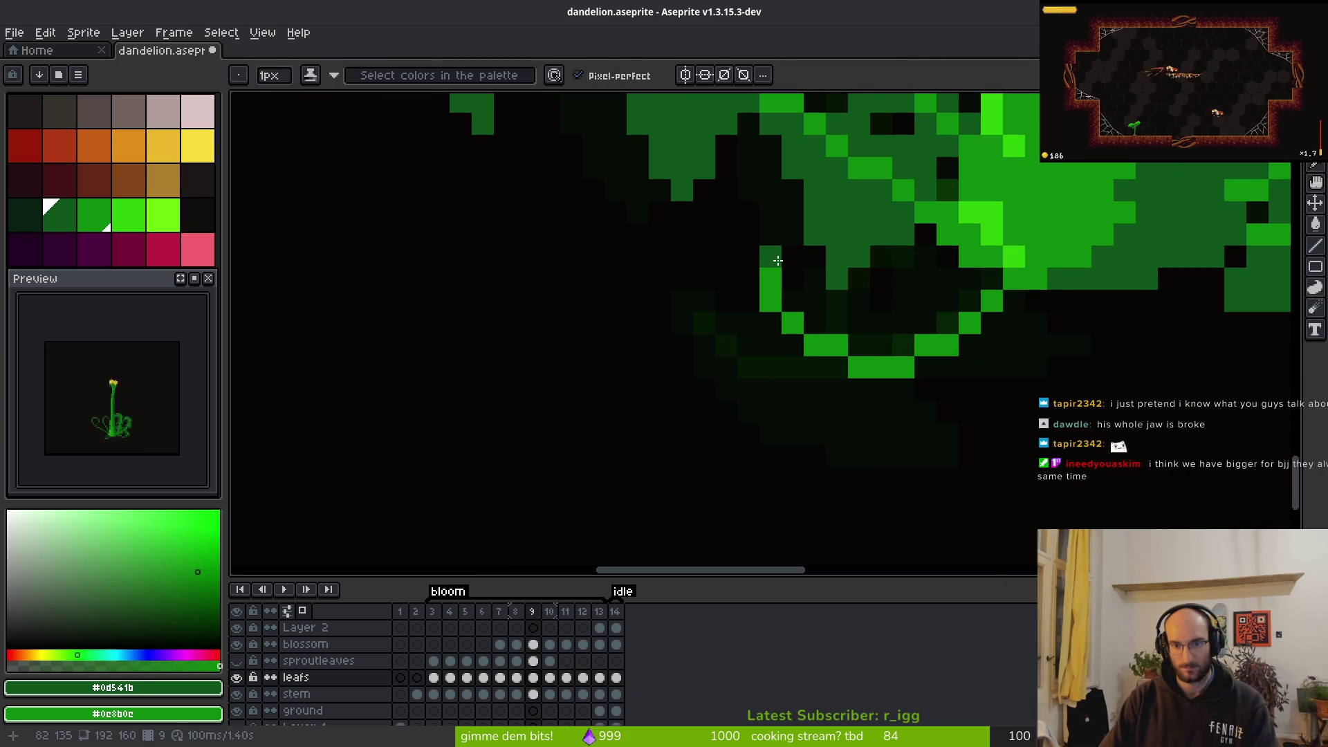
# Redraw the leaf's dark-green edge down-right and erase the stray green pixels
pyautogui.moveTo(890, 303); pyautogui.dragTo(825, 349)
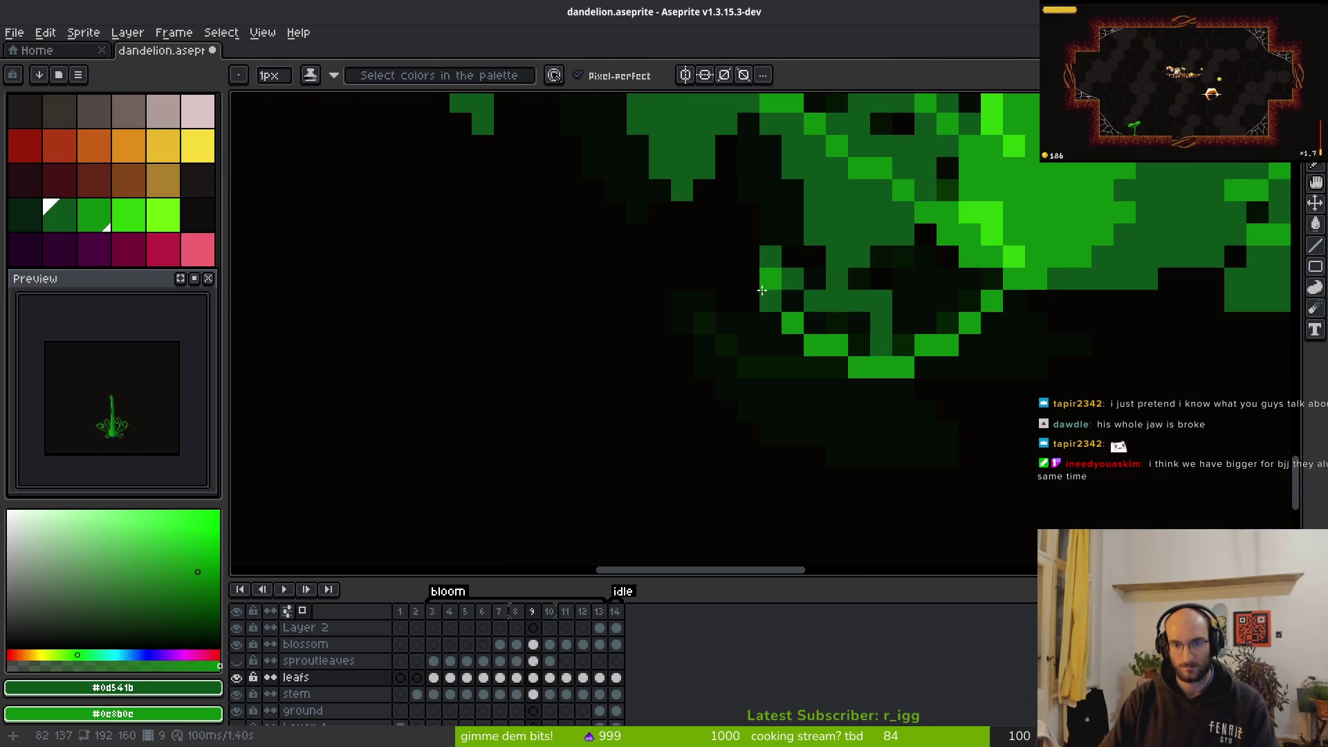
pyautogui.moveTo(754, 312)
pyautogui.mouseDown()
pyautogui.moveTo(806, 377)
pyautogui.moveTo(903, 413)
pyautogui.moveTo(861, 434)
pyautogui.moveTo(923, 432)
pyautogui.moveTo(864, 388)
pyautogui.moveTo(857, 345)
pyautogui.moveTo(813, 321)
pyautogui.moveTo(768, 331)
pyautogui.moveTo(854, 399)
pyautogui.moveTo(813, 322)
pyautogui.moveTo(927, 380)
pyautogui.moveTo(890, 287)
pyautogui.mouseUp()
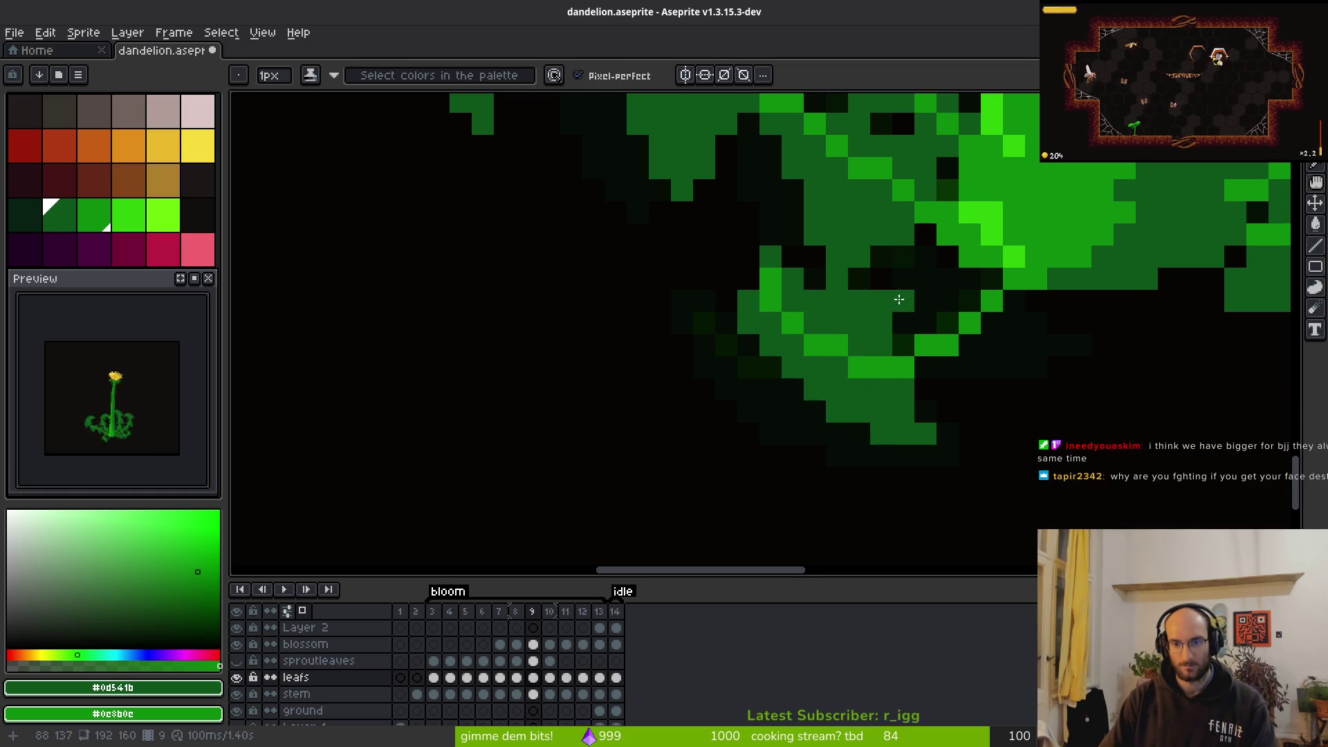
pyautogui.press('e')
pyautogui.click(881, 299)
pyautogui.press('b')
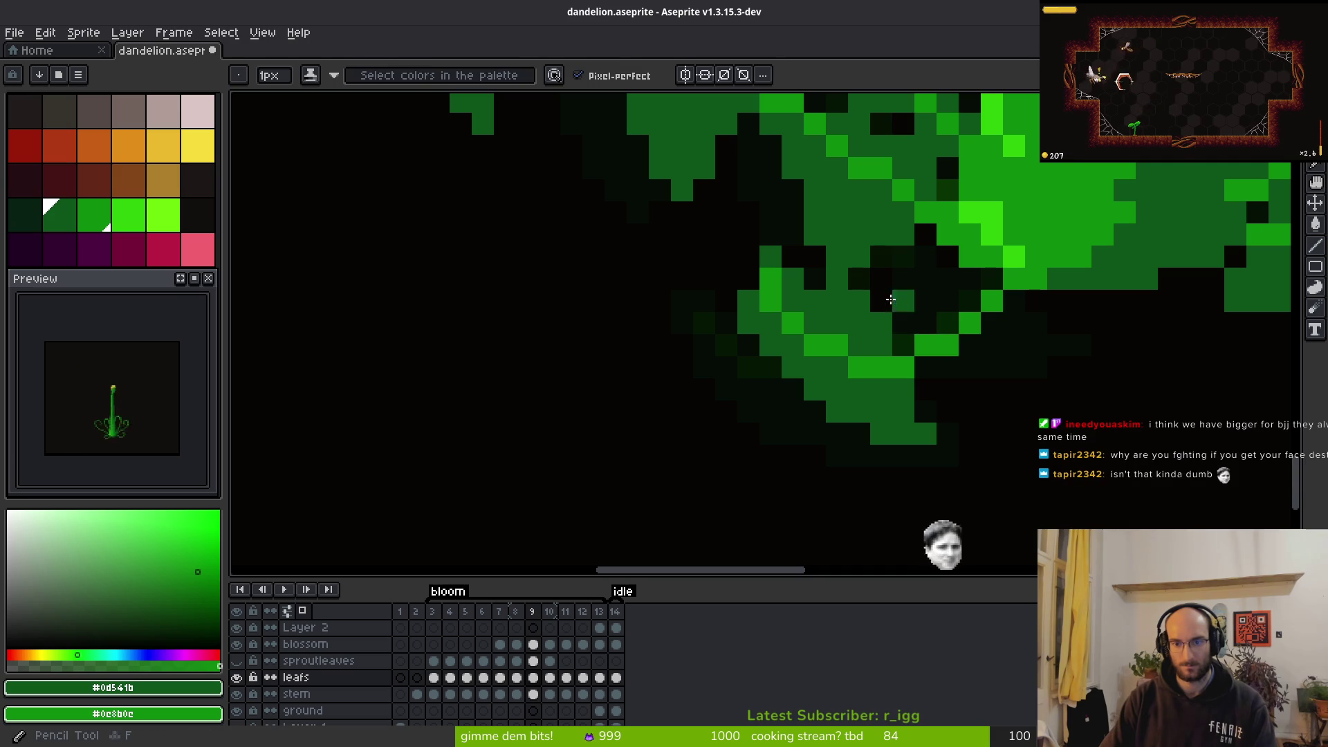
pyautogui.moveTo(881, 301); pyautogui.dragTo(903, 301)
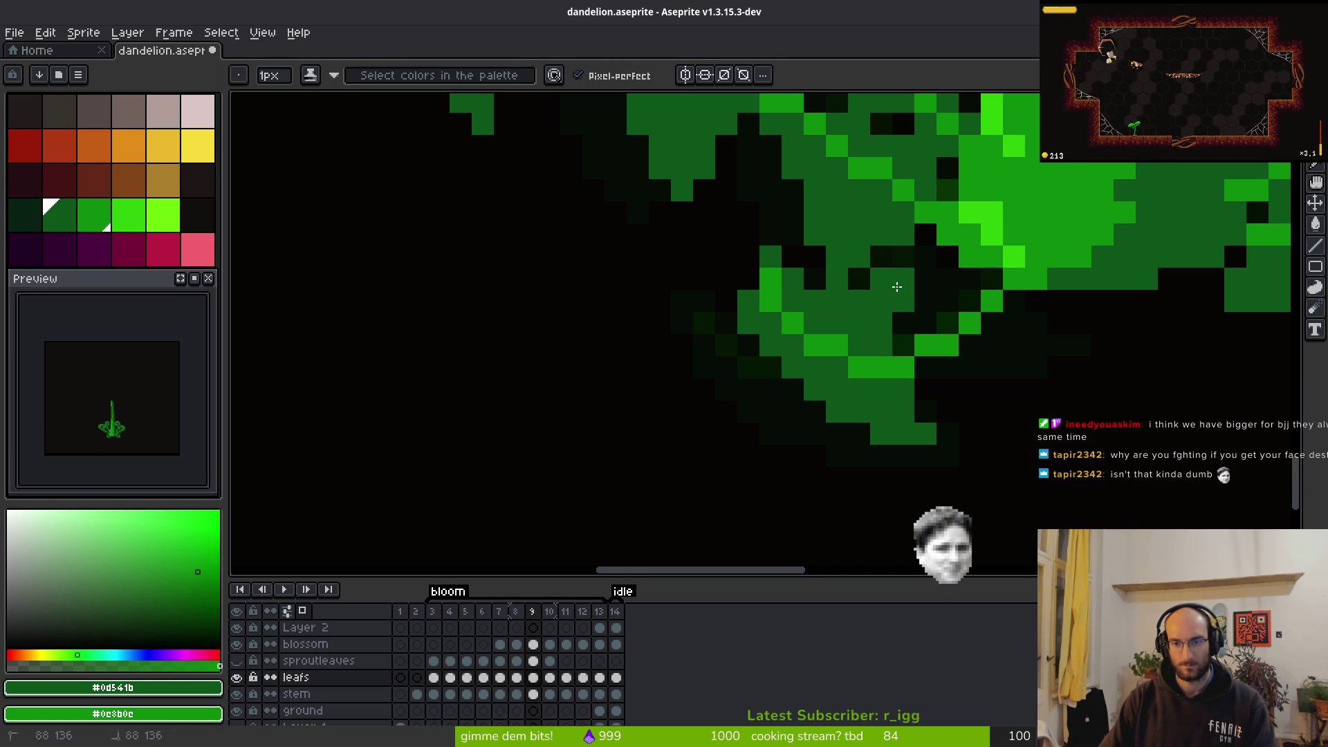
pyautogui.press('e')
pyautogui.click(903, 300)
pyautogui.press('b')
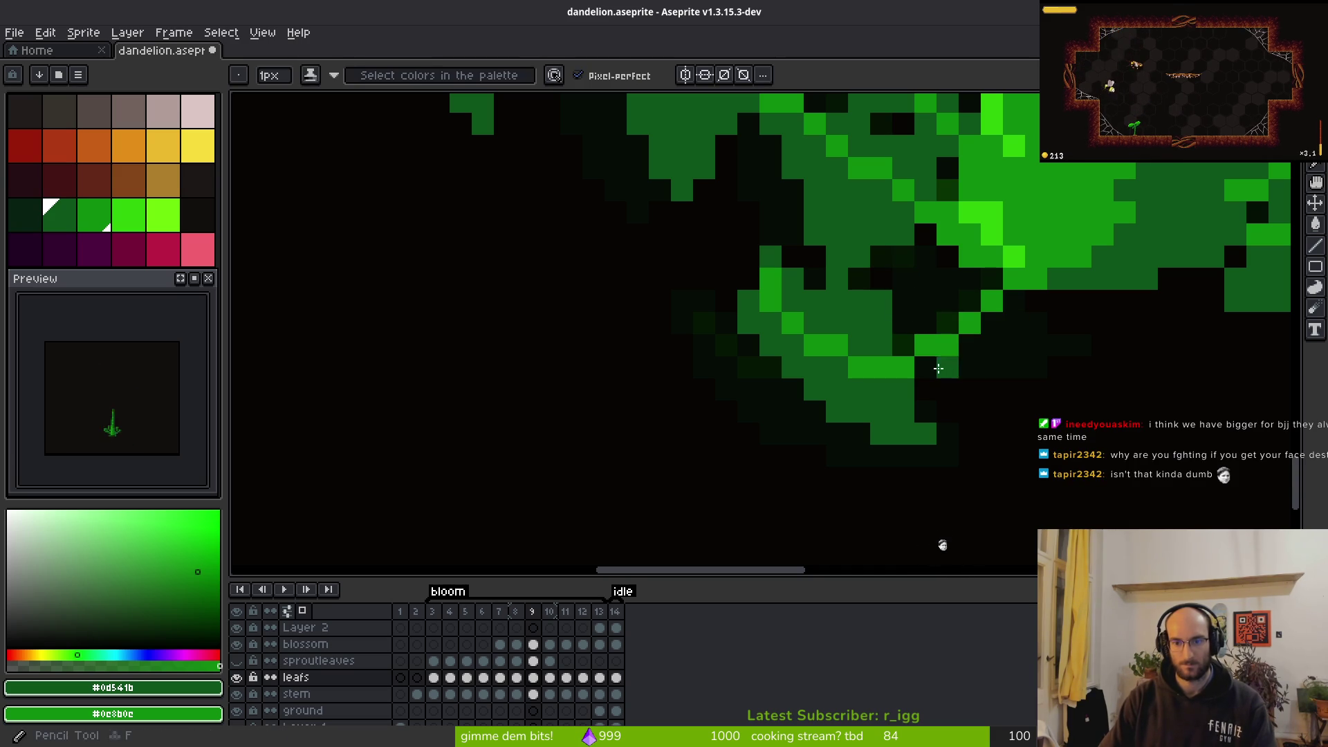
# Extend the leaf's lower edge and tip rightward, then fill its remaining dark pixels green
pyautogui.moveTo(946, 368); pyautogui.dragTo(1083, 346)
pyautogui.moveTo(946, 305)
pyautogui.mouseDown()
pyautogui.moveTo(902, 345)
pyautogui.moveTo(925, 256)
pyautogui.moveTo(968, 301)
pyautogui.moveTo(948, 258)
pyautogui.moveTo(966, 299)
pyautogui.moveTo(937, 321)
pyautogui.moveTo(979, 368)
pyautogui.mouseUp()
pyautogui.click(926, 265)
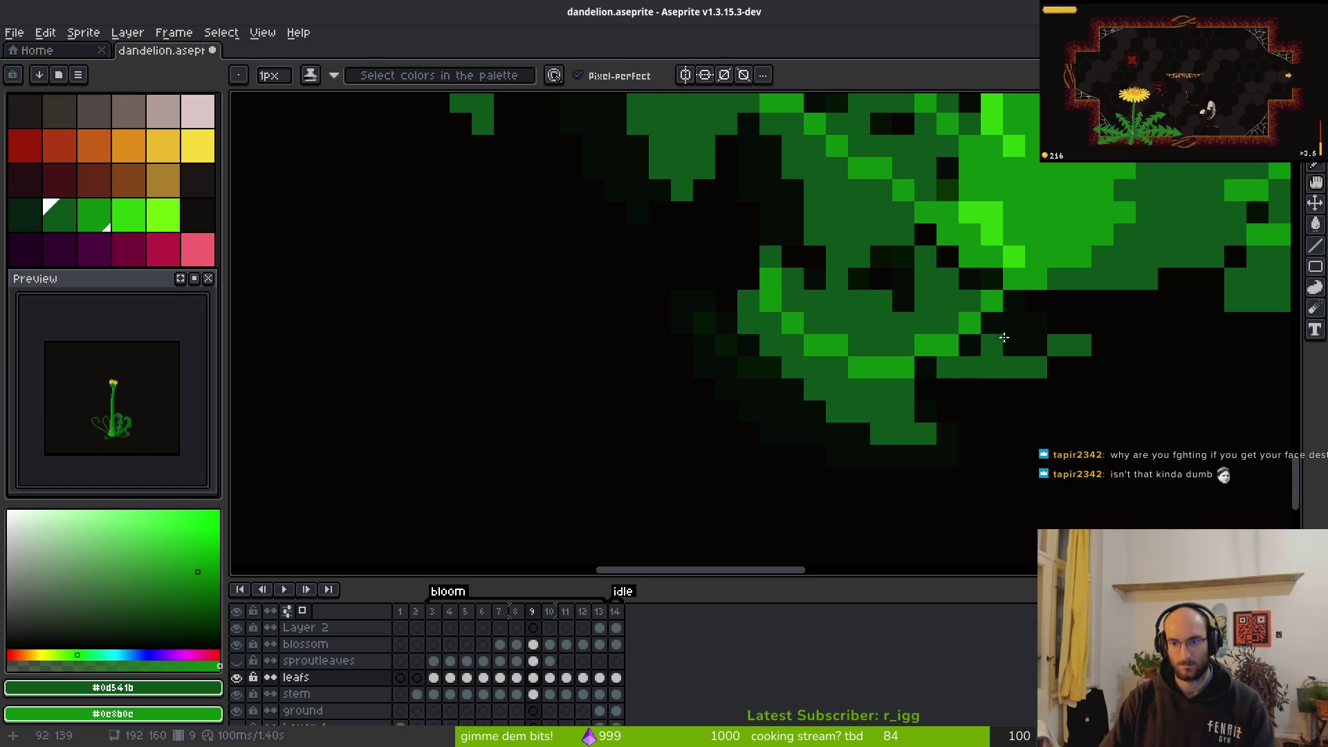
pyautogui.moveTo(1011, 313); pyautogui.dragTo(1009, 305)
pyautogui.press('g')
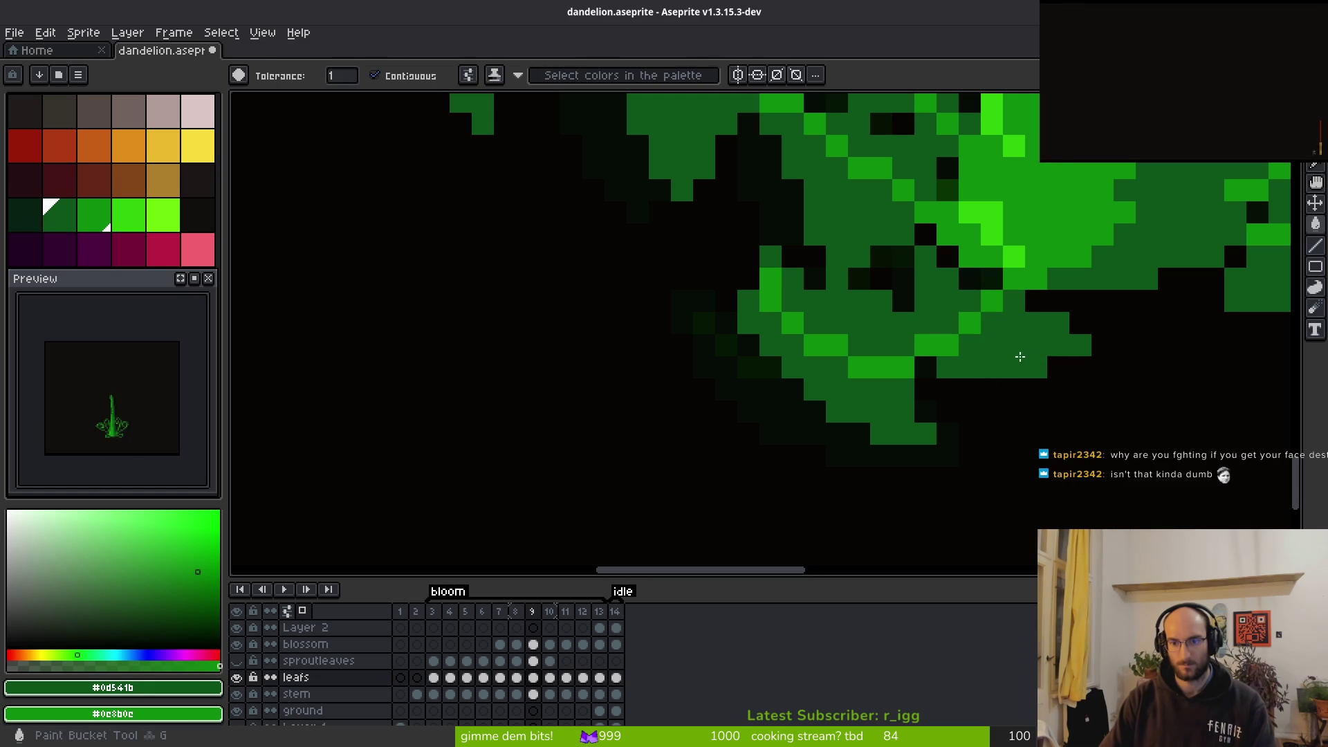
pyautogui.click(991, 345)
pyautogui.press('b')
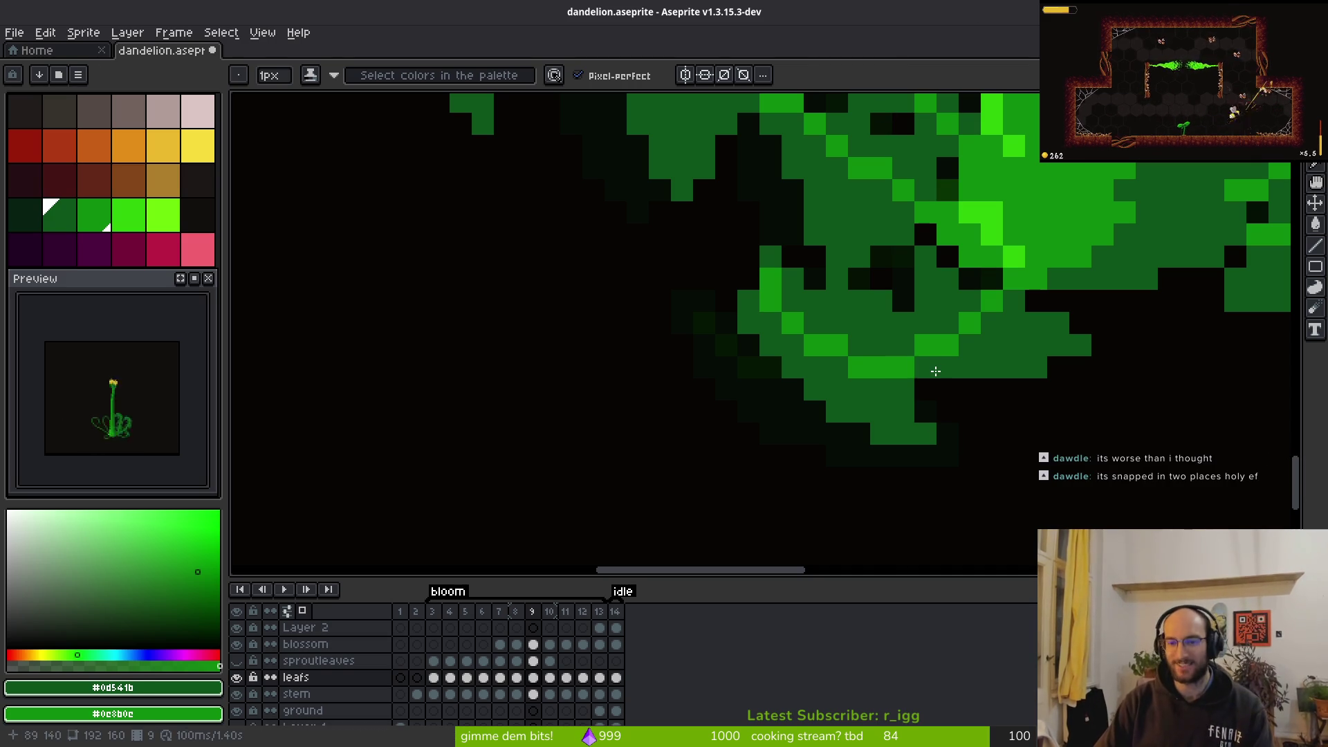
# Zoom out and step back from frame 9 to frames 8 and 7 to compare the leaves
pyautogui.scroll(-1, 1128, 413)
pyautogui.scroll(1, 943, 415)
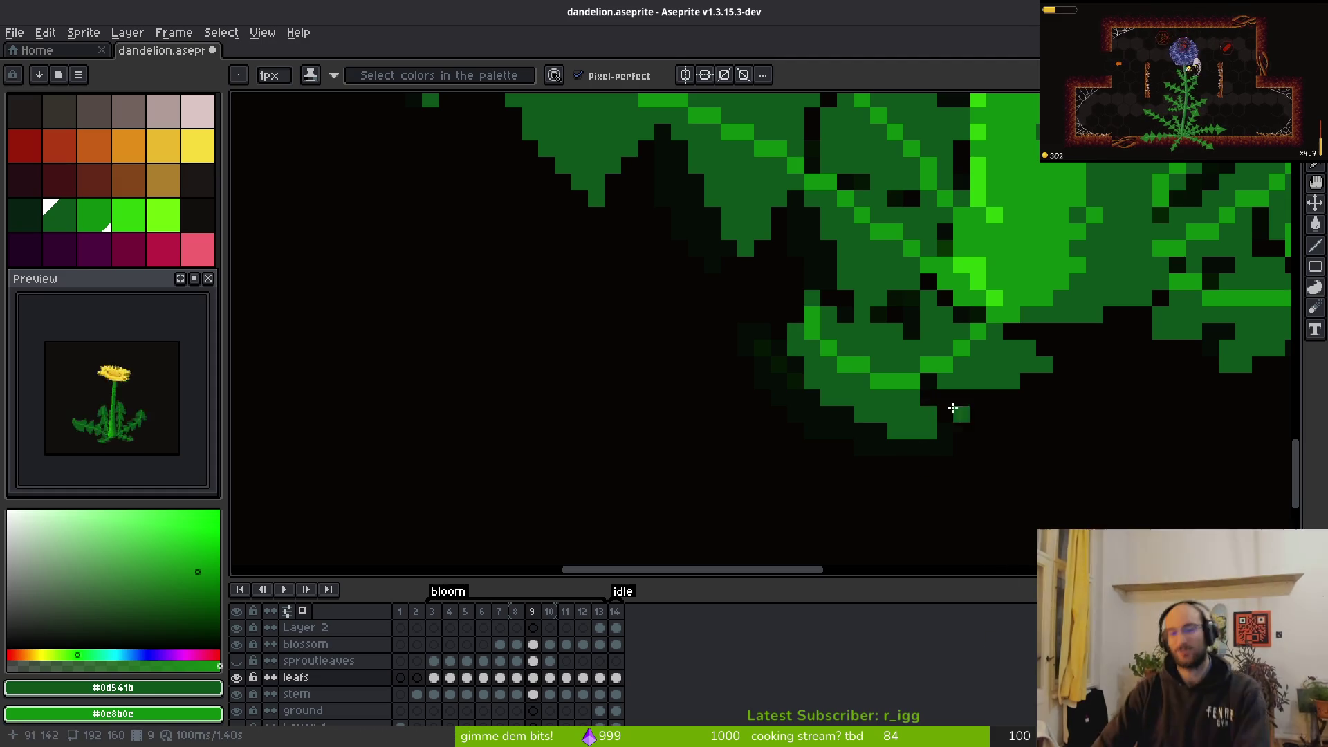
pyautogui.scroll(-8, 979, 392)
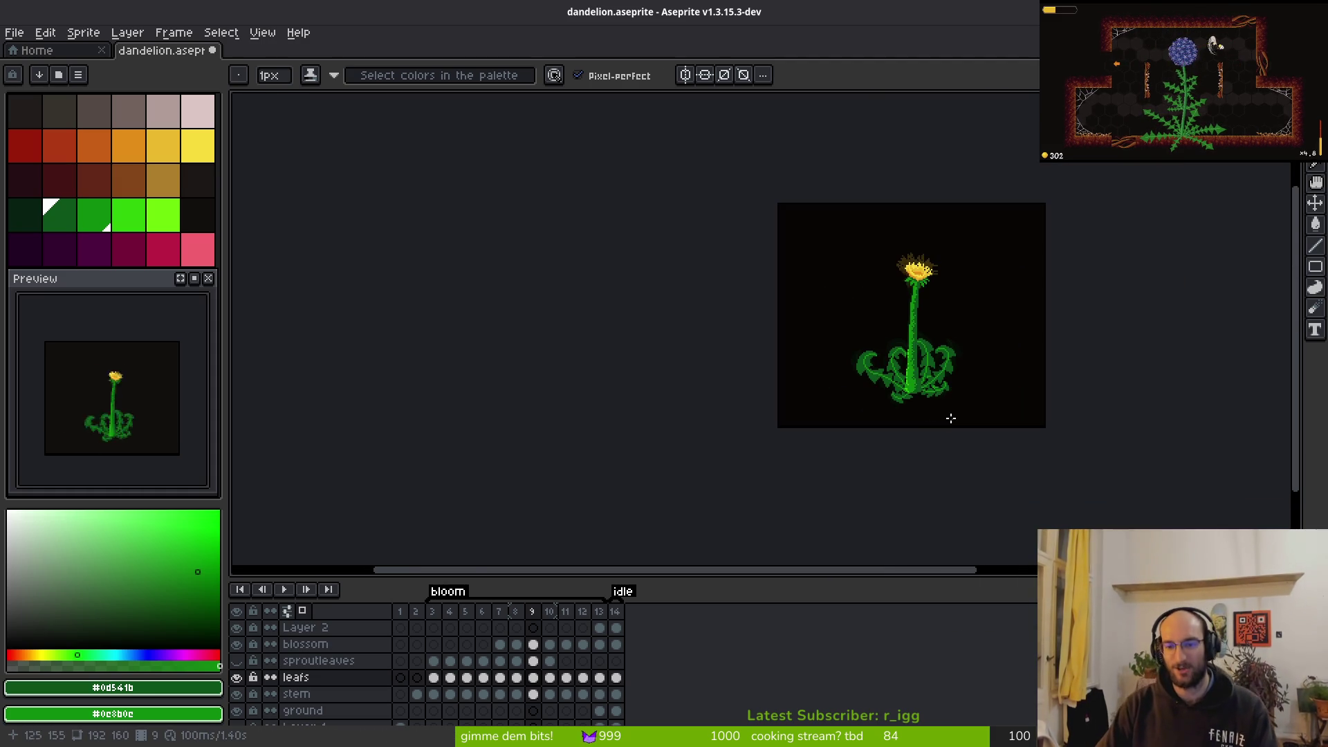
pyautogui.scroll(4, 892, 389)
pyautogui.press('alt')
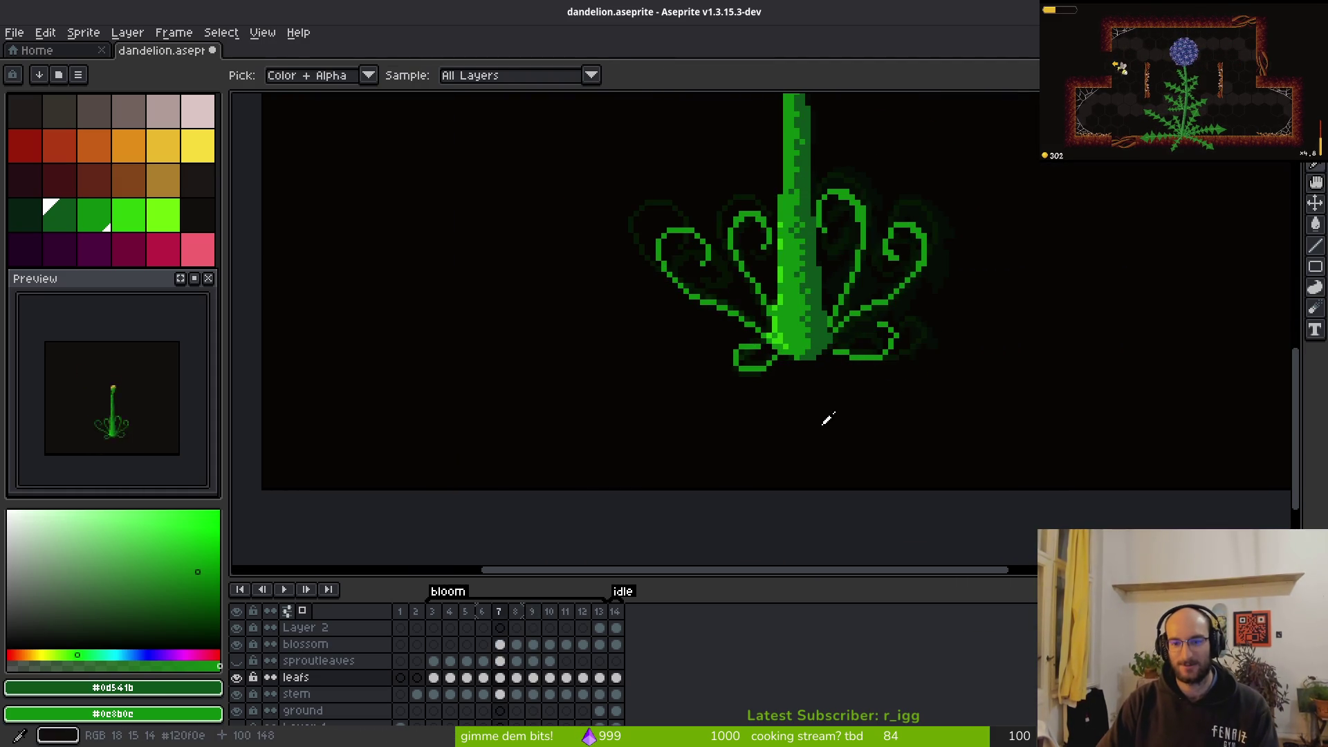
pyautogui.press('Left')
pyautogui.scroll(-1, 832, 341)
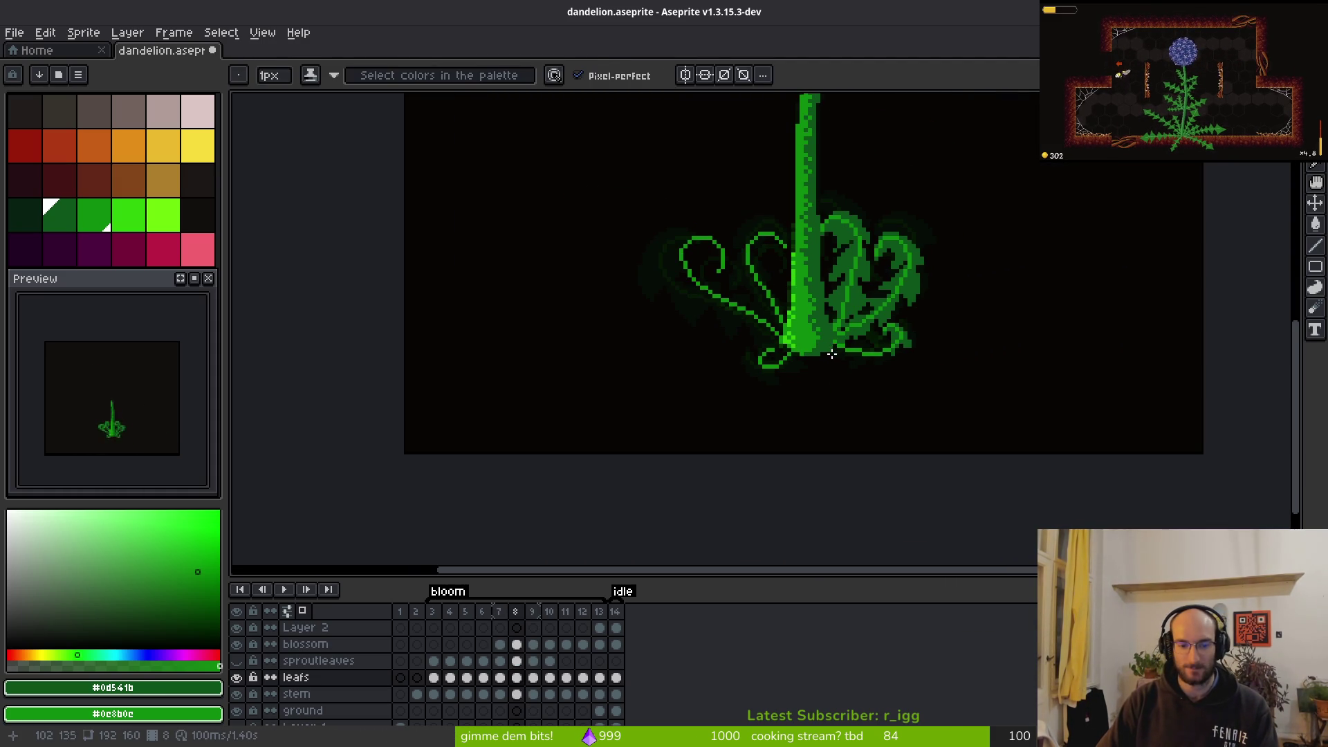
pyautogui.press('Left')
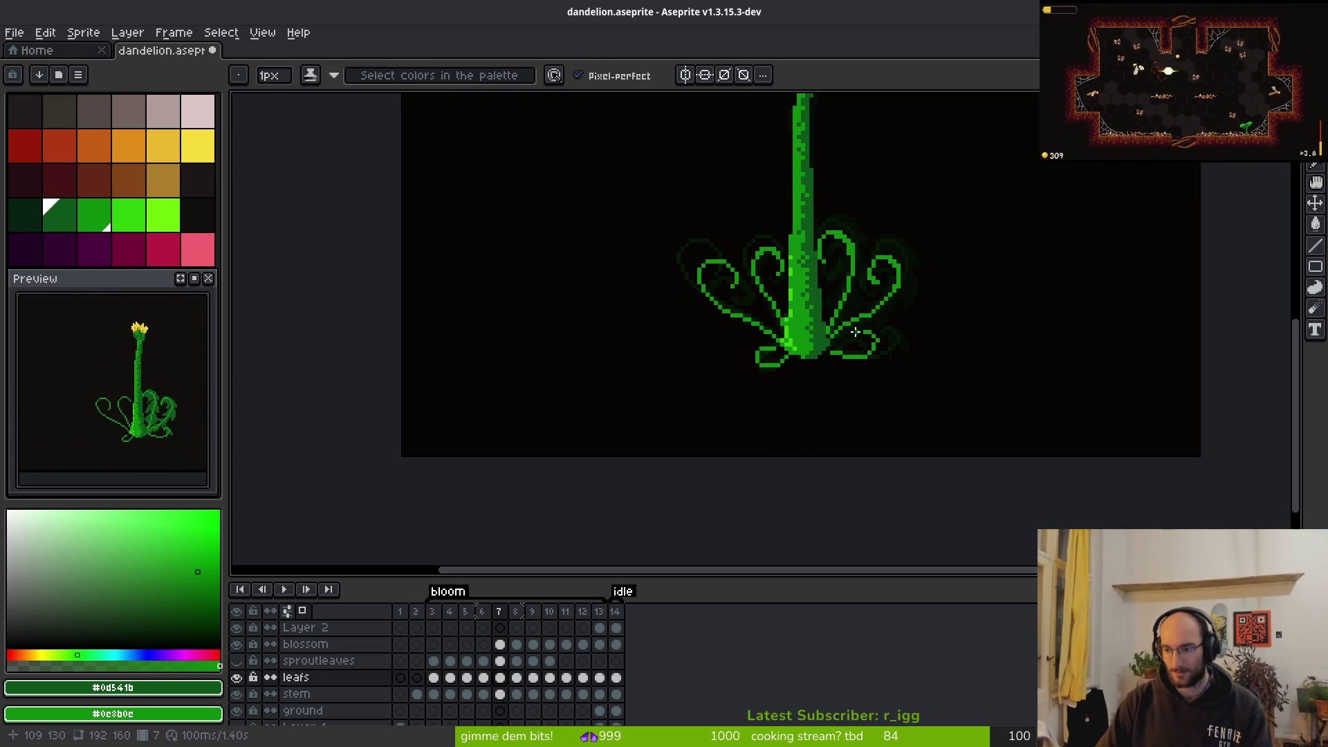
# Step forward from frame 7 and flip between frames 8 and 9 to compare the curls
pyautogui.press('Right')
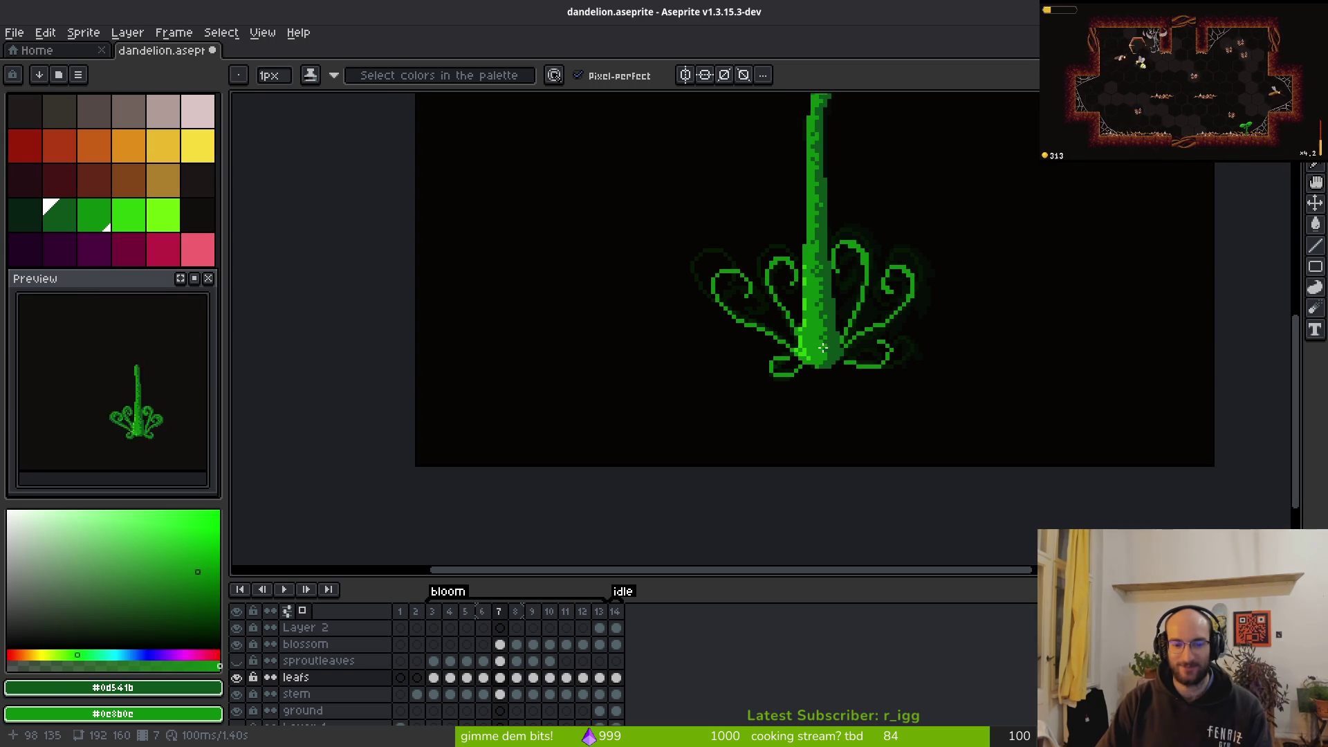
pyautogui.press('Right')
pyautogui.press('Left')
pyautogui.press('Right')
pyautogui.press('Left')
pyautogui.press('Right')
pyautogui.press('Left')
pyautogui.press('b')
# Flip between frames 8 and 9 once more, then settle on frame 8 zoomed into the leaves
pyautogui.scroll(3, 753, 311)
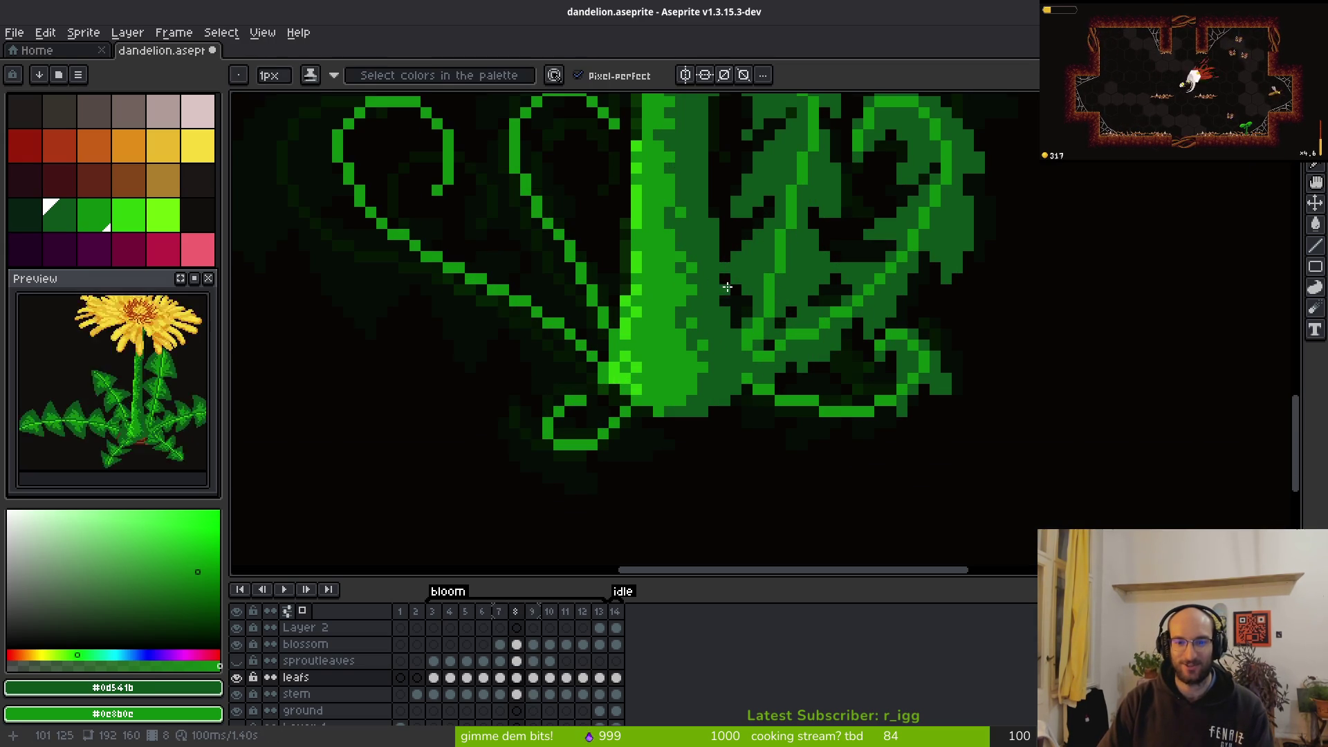
pyautogui.scroll(-2, 791, 288)
pyautogui.press('i')
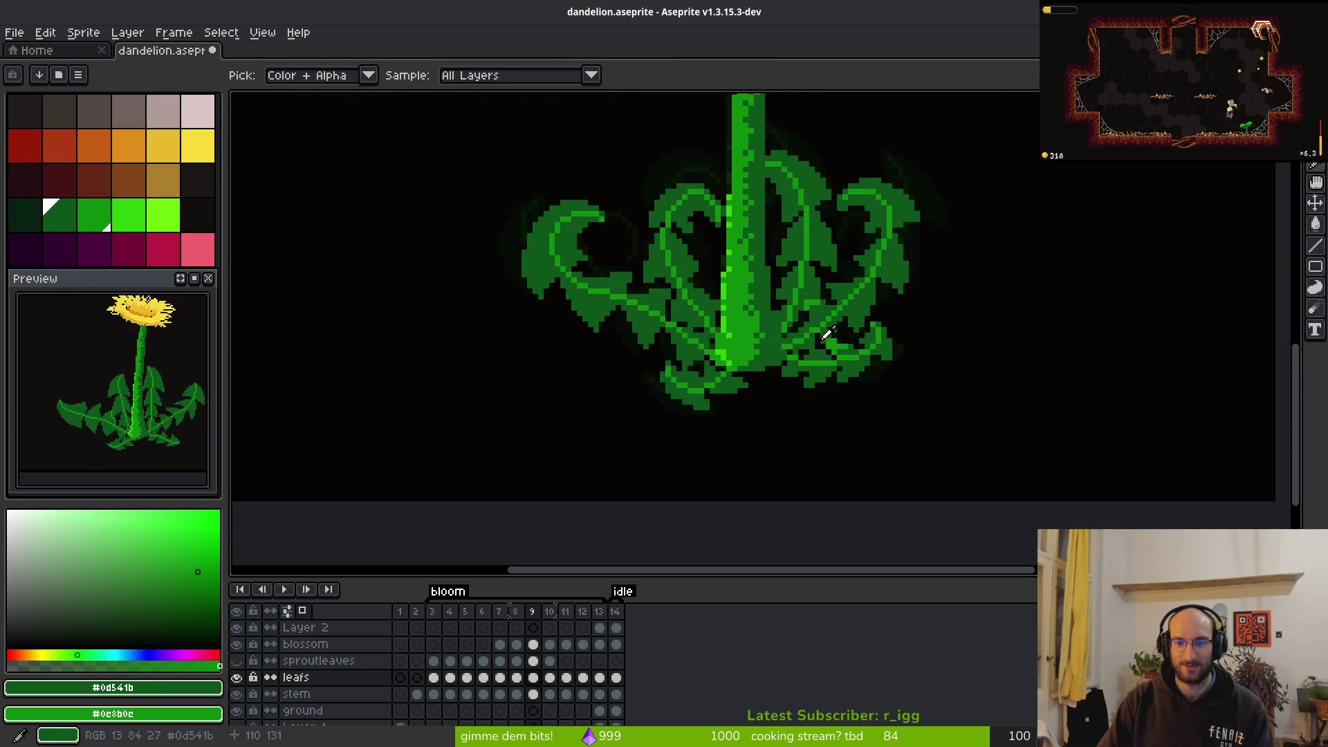
pyautogui.press('b')
pyautogui.scroll(1, 804, 303)
pyautogui.press('Right')
pyautogui.press('Left')
pyautogui.press('i')
pyautogui.press('b')
pyautogui.press('Right')
pyautogui.press('Left')
pyautogui.scroll(1, 955, 390)
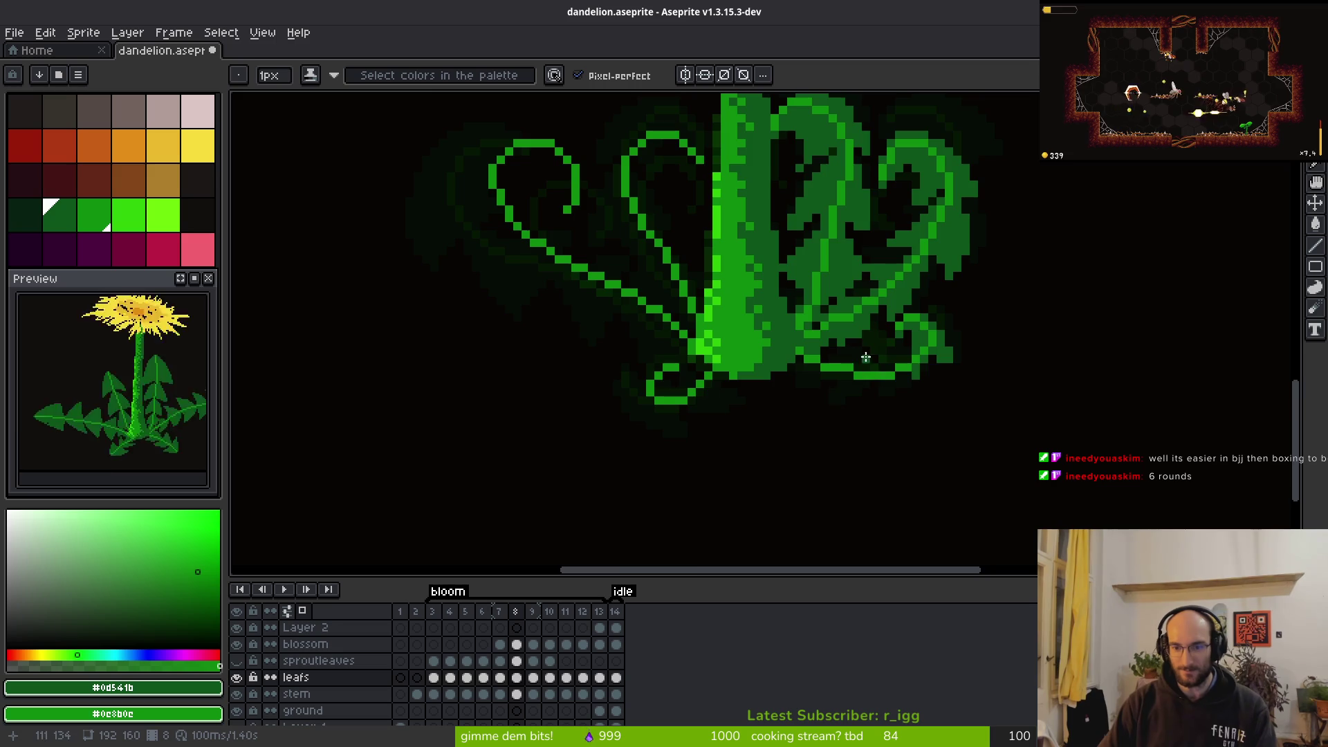
pyautogui.scroll(2, 866, 357)
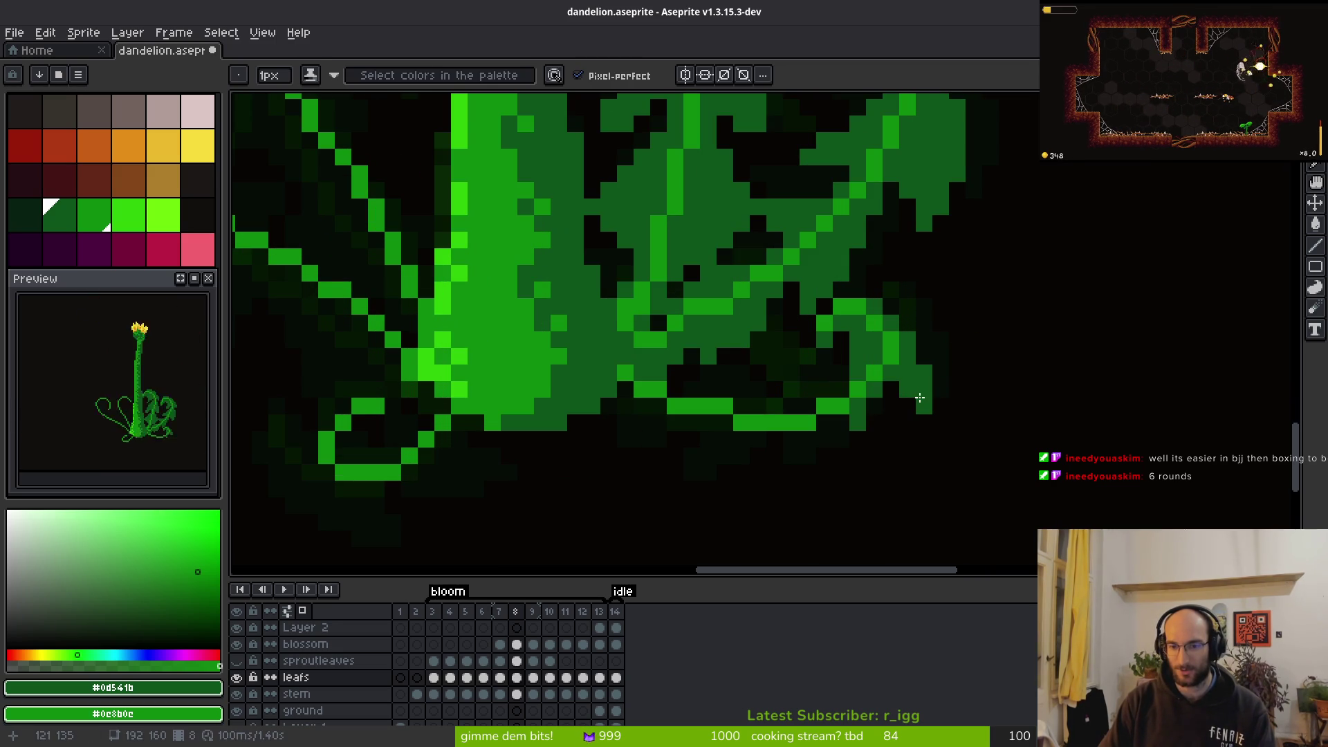
# Draw a diagonal green line down-left across the curled leaf on frame 8
pyautogui.press('e')
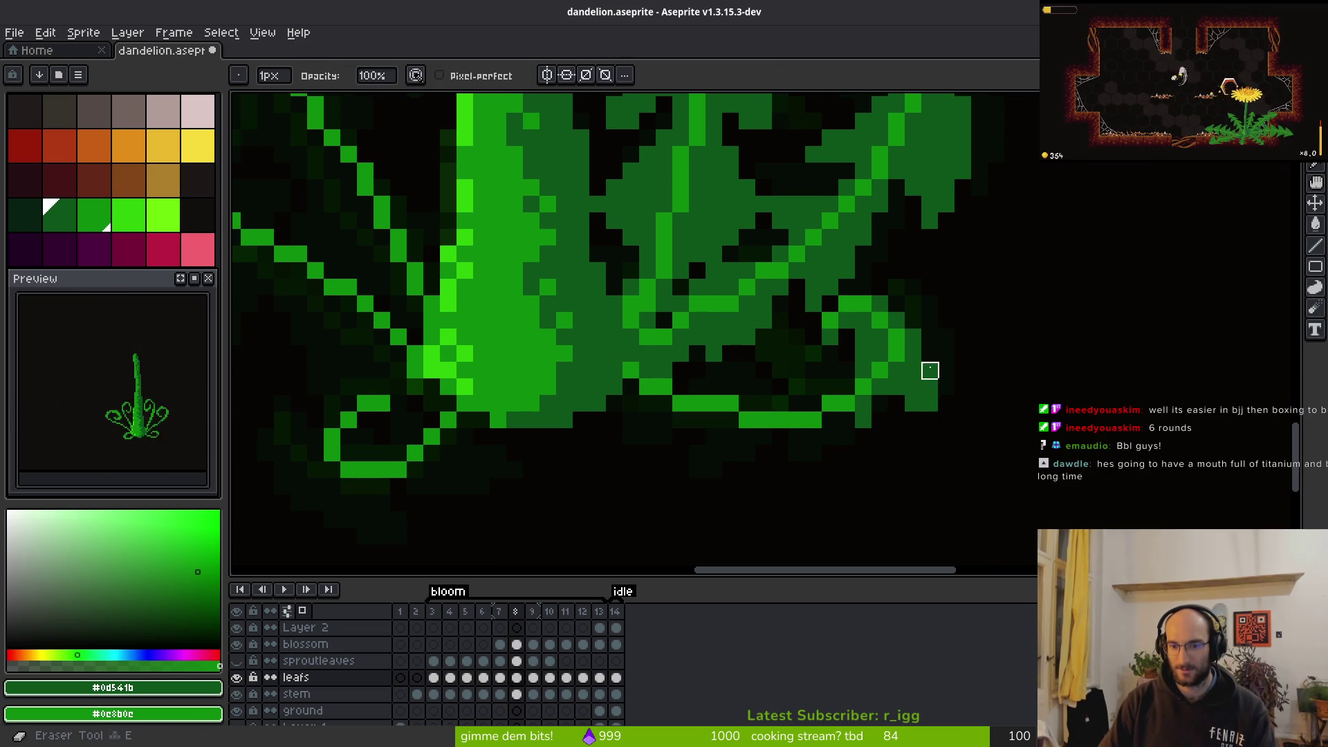
pyautogui.scroll(-2, 961, 433)
pyautogui.press('i')
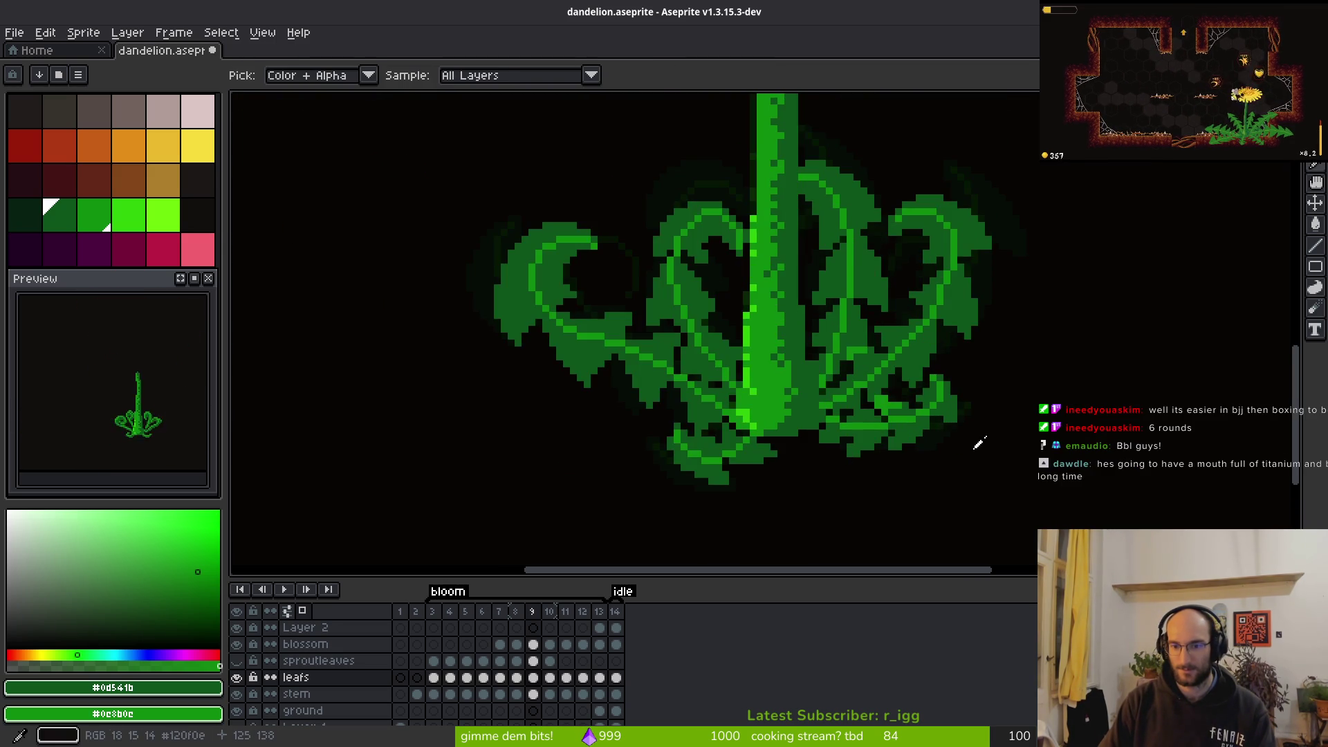
pyautogui.press('b')
pyautogui.scroll(3, 927, 446)
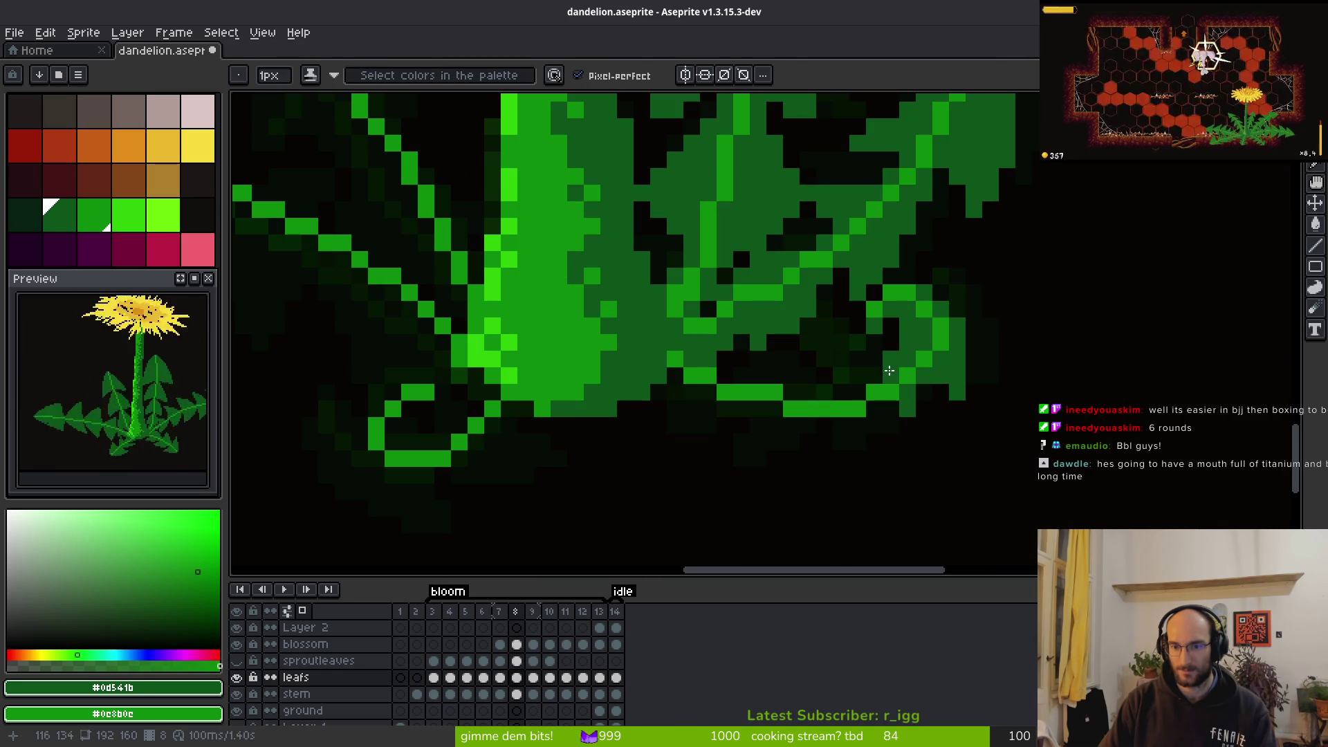
pyautogui.moveTo(899, 420); pyautogui.dragTo(818, 460)
# Flip between frames 8 and 9 to compare the curled leaves, ending back on frame 8
pyautogui.press('.')
pyautogui.press('i')
pyautogui.press(',')
pyautogui.press('b')
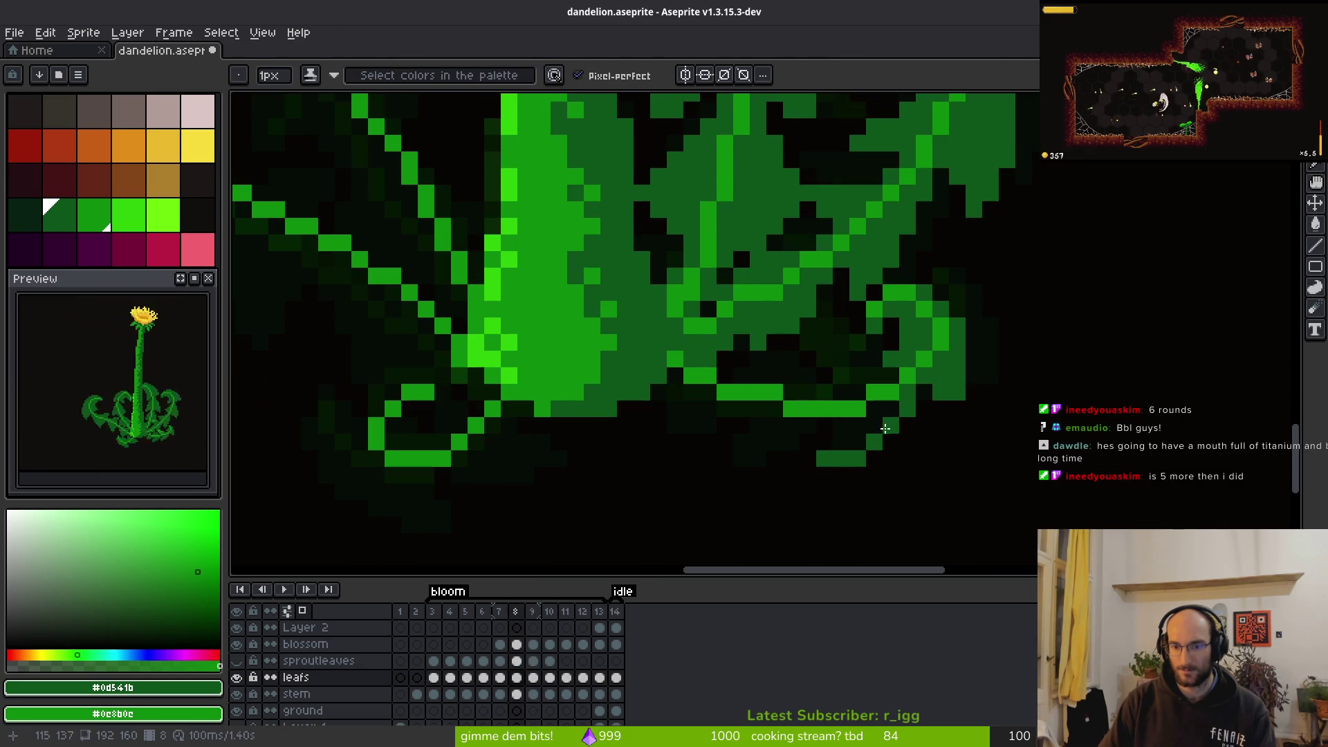
pyautogui.press('i')
pyautogui.scroll(-3, 927, 443)
pyautogui.press('.')
pyautogui.press(',')
pyautogui.press('.')
pyautogui.press(',')
pyautogui.press('.')
pyautogui.press(',')
pyautogui.press('.')
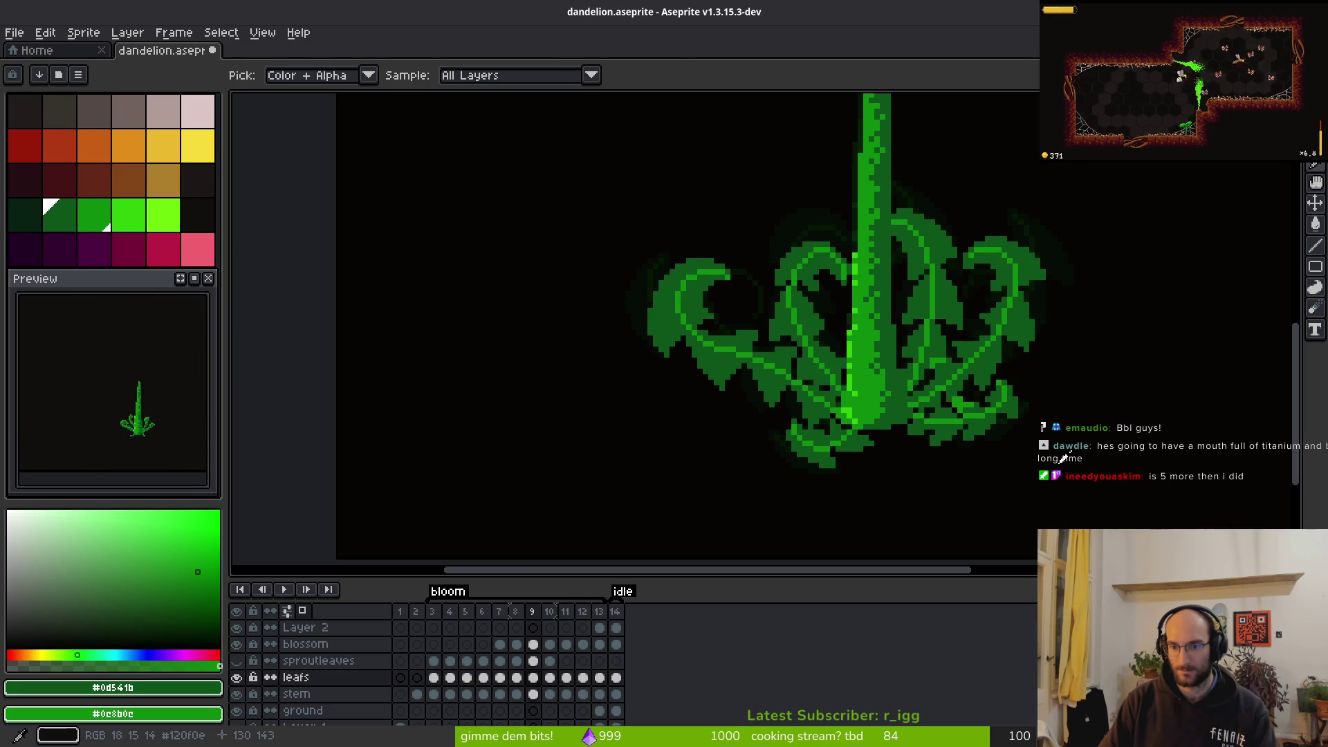
pyautogui.scroll(1, 1041, 465)
pyautogui.press(',')
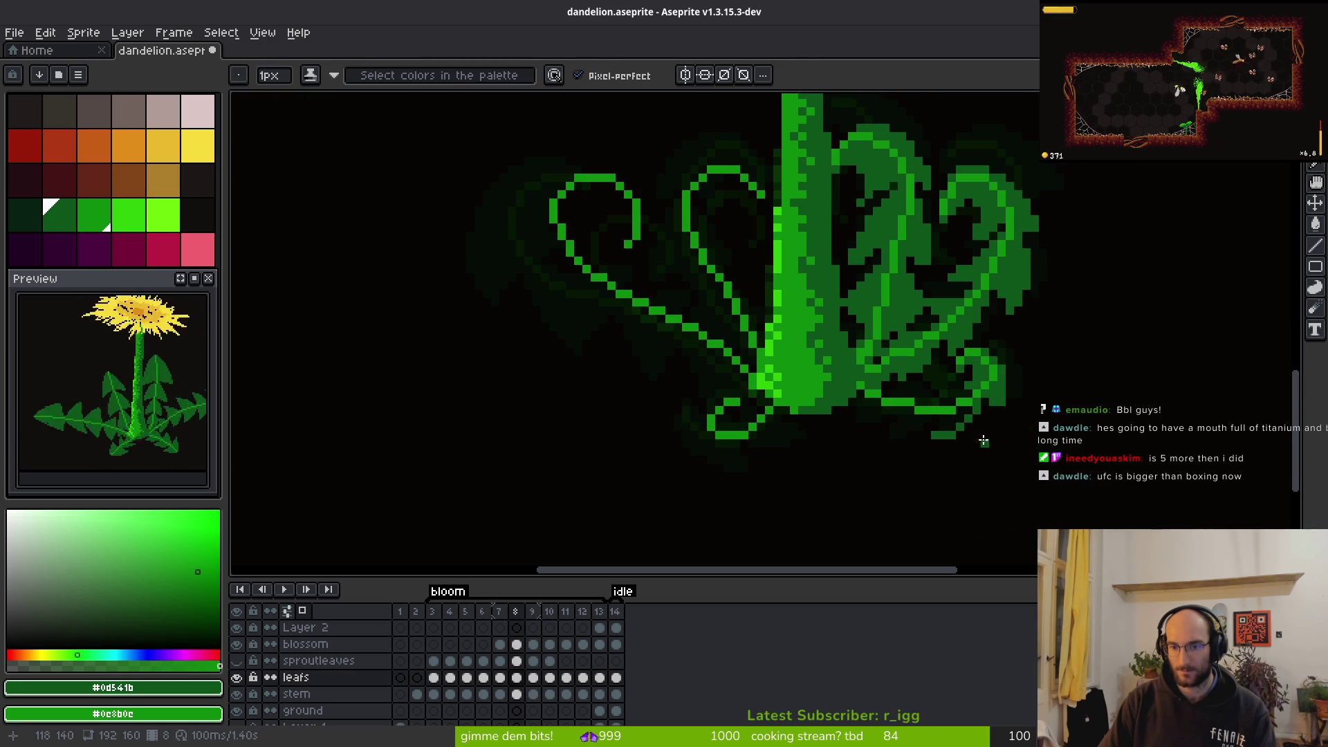
# Draw two green strokes along the leaf and bucket-fill three dark gaps inside it
pyautogui.scroll(2, 976, 433)
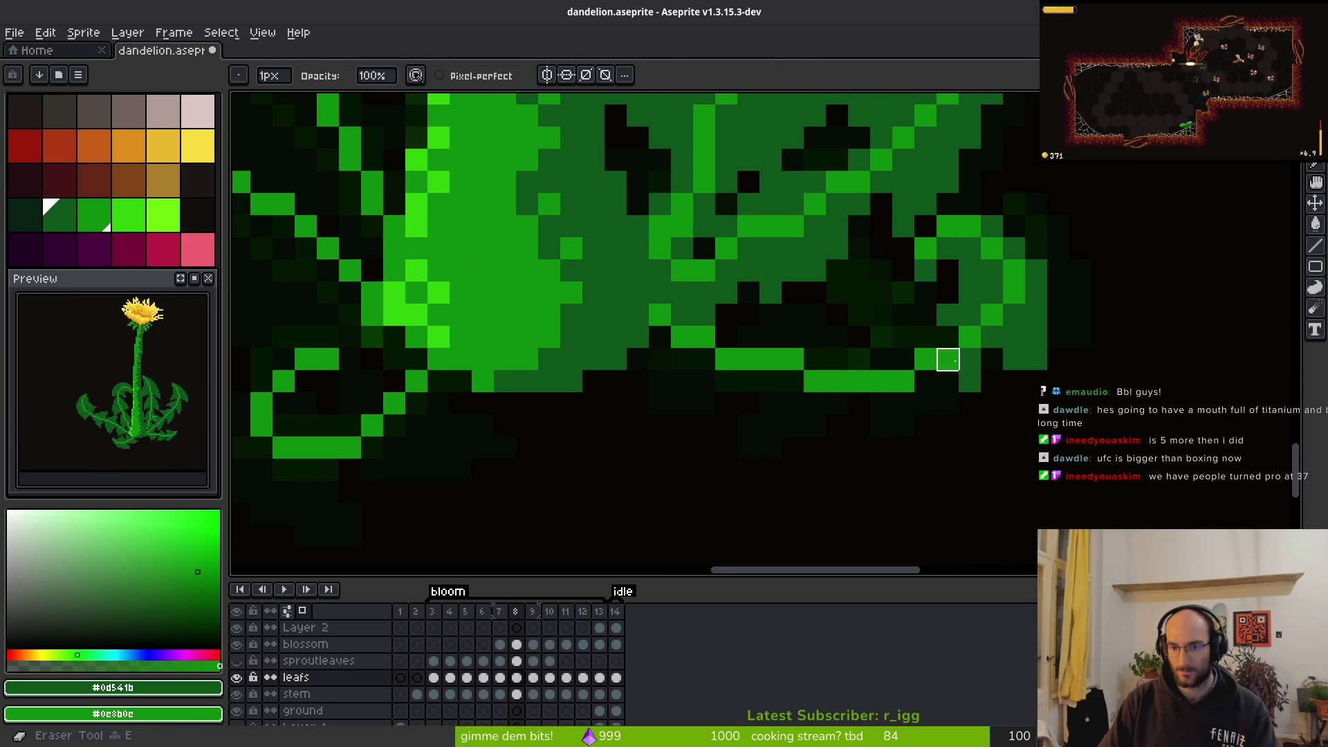
pyautogui.moveTo(942, 383)
pyautogui.mouseDown()
pyautogui.moveTo(833, 445)
pyautogui.moveTo(791, 445)
pyautogui.moveTo(795, 401)
pyautogui.moveTo(770, 436)
pyautogui.mouseUp()
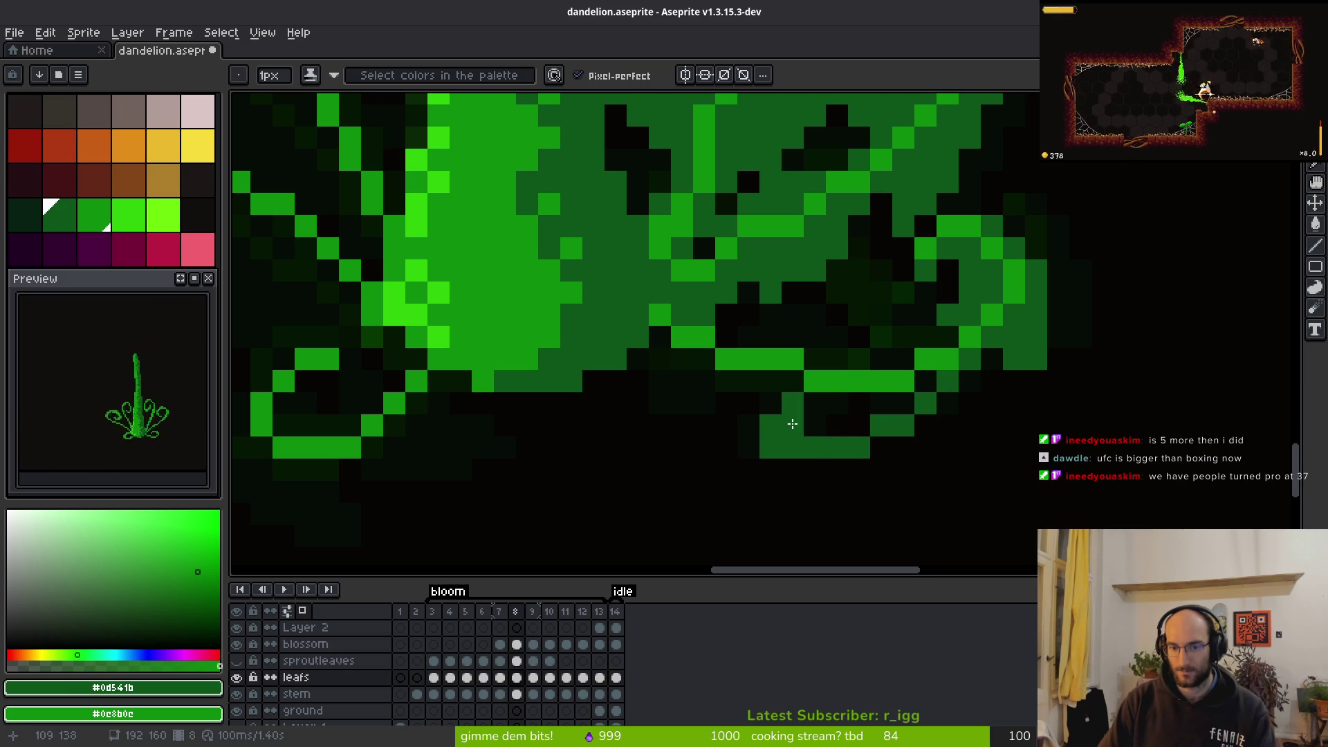
pyautogui.moveTo(820, 313); pyautogui.dragTo(930, 335)
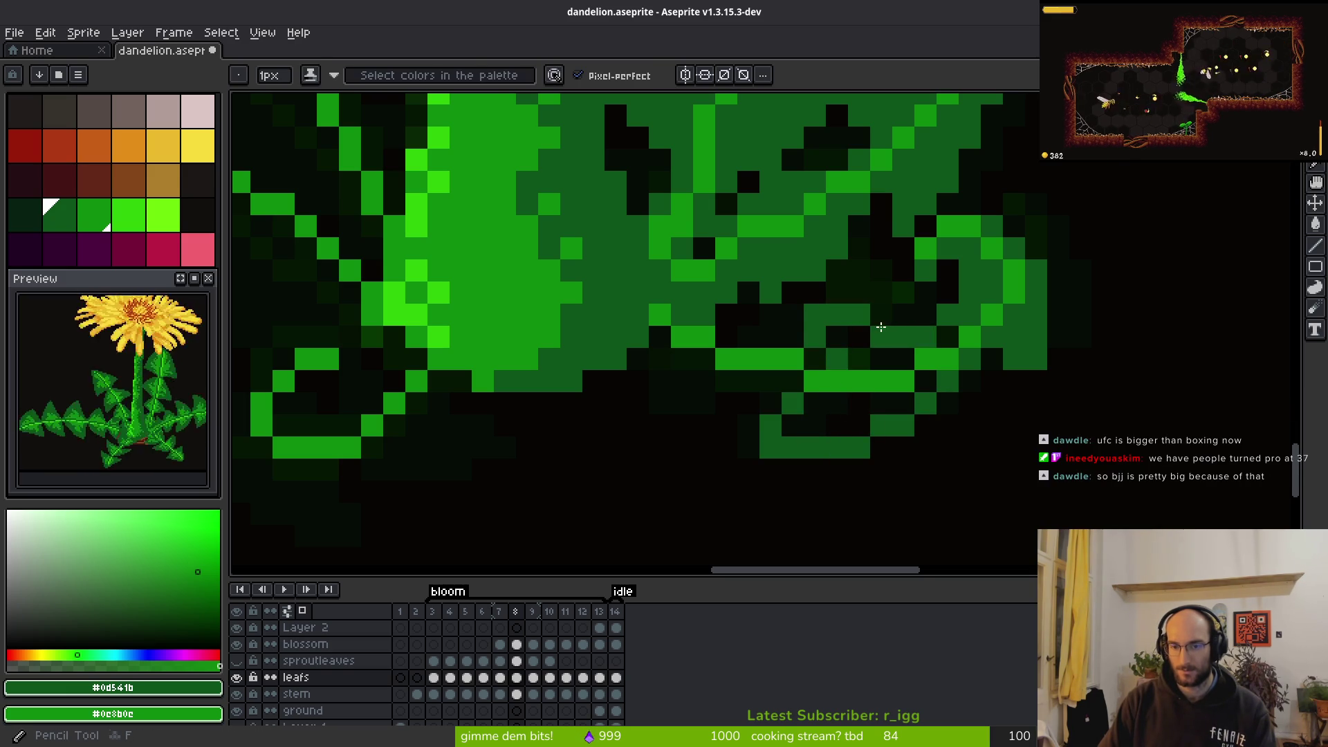
pyautogui.press('g')
pyautogui.click(944, 347)
pyautogui.click(925, 381)
pyautogui.click(880, 405)
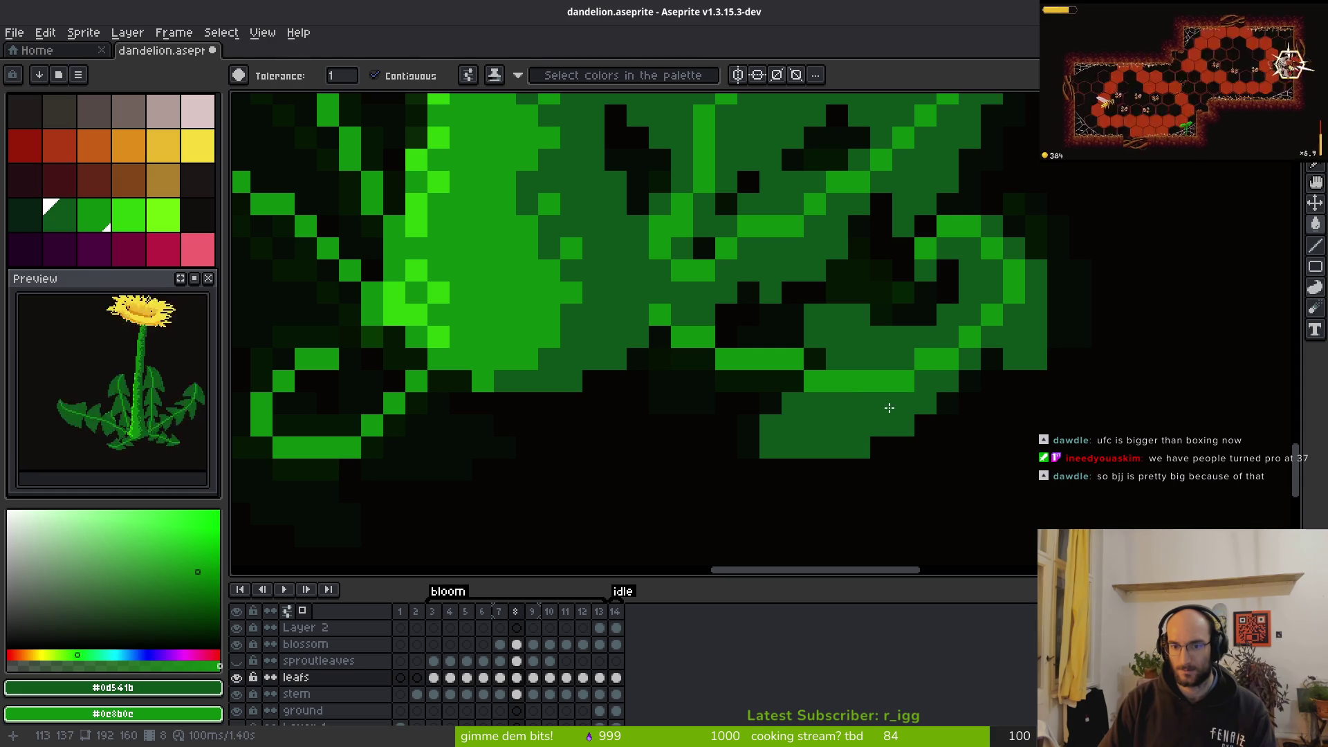
# Paint green pixels along the leaf's lower edge and into its dark inner cells
pyautogui.press('e')
pyautogui.click(770, 426)
pyautogui.press('b')
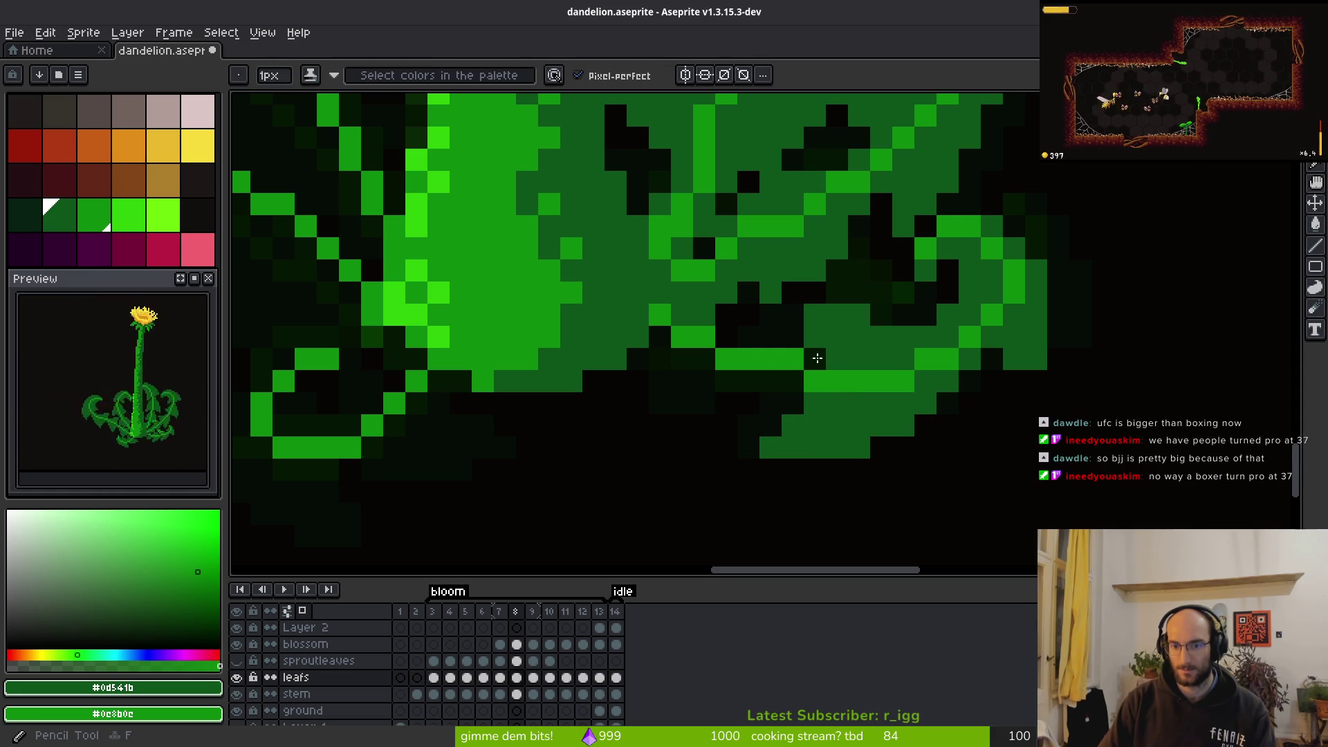
pyautogui.moveTo(781, 405); pyautogui.dragTo(633, 404)
pyautogui.click(681, 380)
pyautogui.moveTo(681, 358); pyautogui.dragTo(661, 380)
pyautogui.moveTo(726, 335); pyautogui.dragTo(726, 315)
pyautogui.click(734, 325)
pyautogui.click(726, 336)
# Undo one stray pixel, then paint and fill the last dark leaf patches green
pyautogui.hotkey('ctrl', 'z')
pyautogui.moveTo(726, 337); pyautogui.dragTo(704, 381)
pyautogui.press('g')
pyautogui.click(691, 380)
pyautogui.click(792, 403)
pyautogui.press('b')
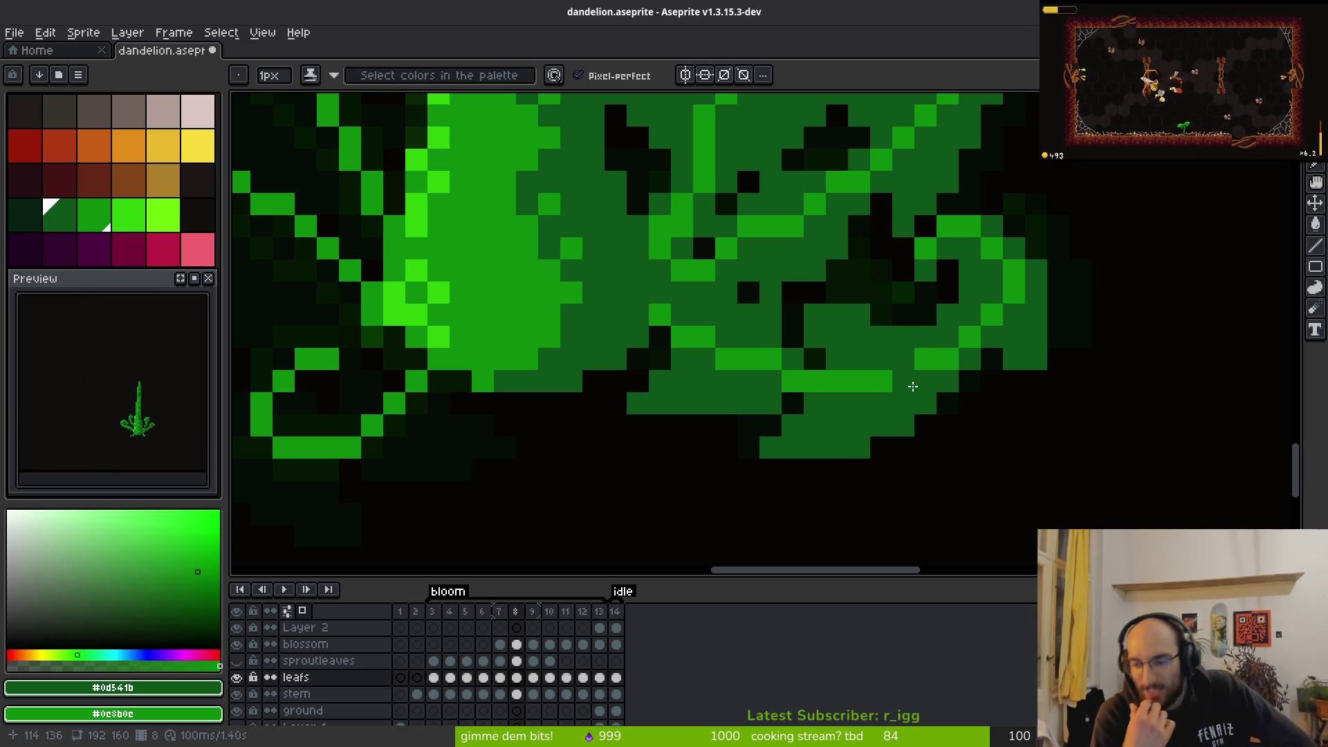
# Add a single dark green pixel to the curled leaf's edge
pyautogui.click(903, 293)
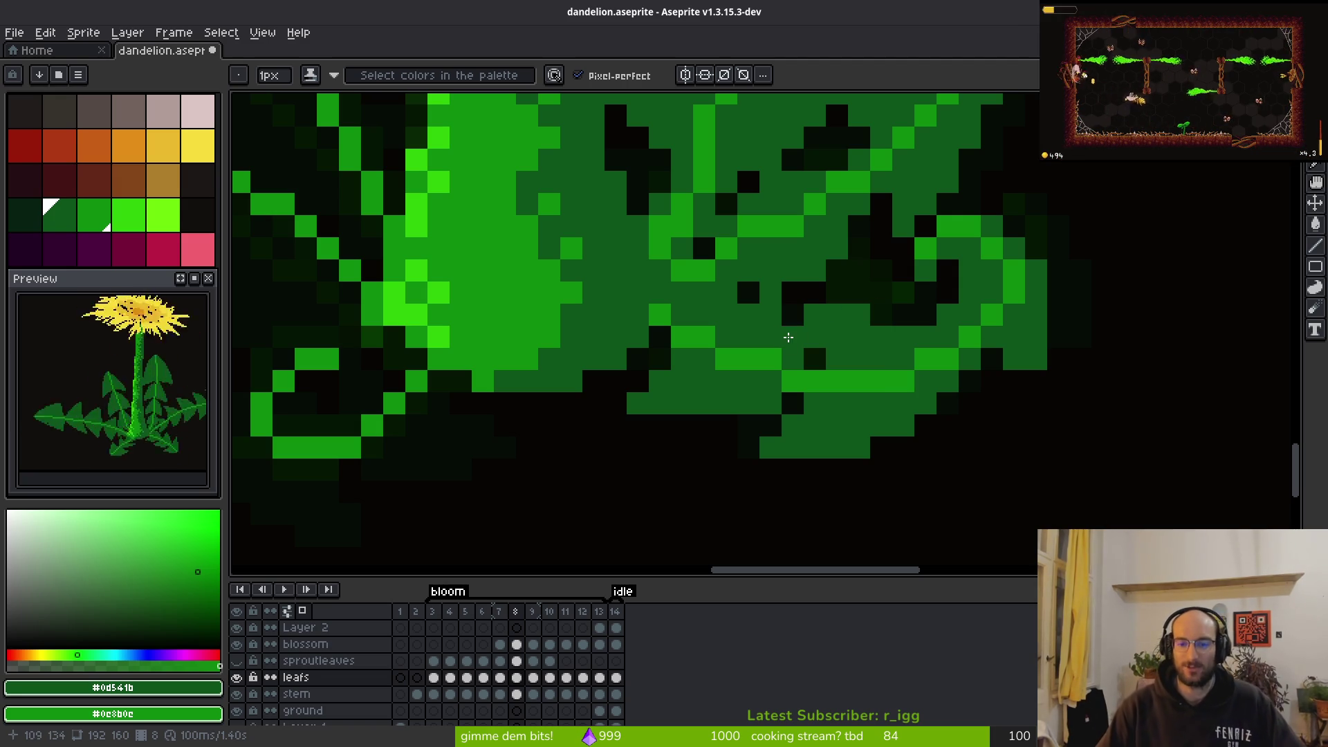
pyautogui.press('e')
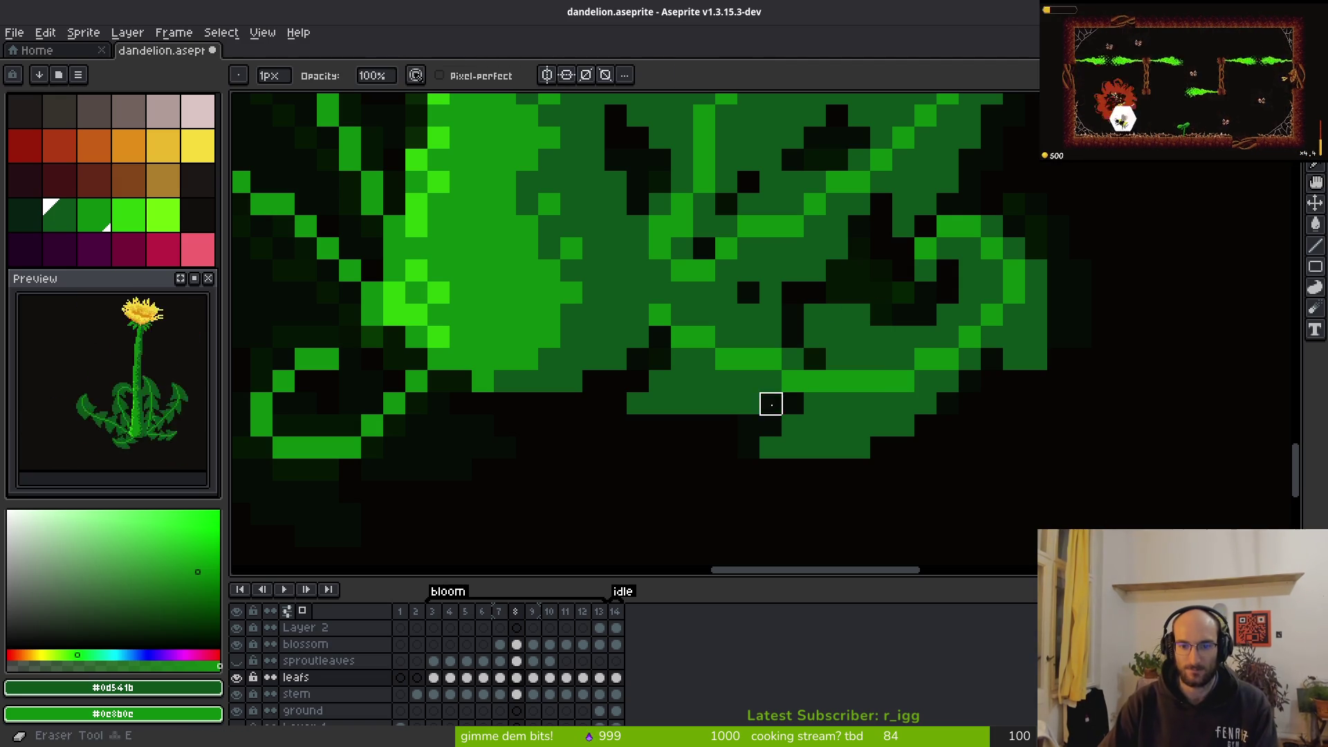
pyautogui.scroll(-3, 760, 456)
pyautogui.press('b')
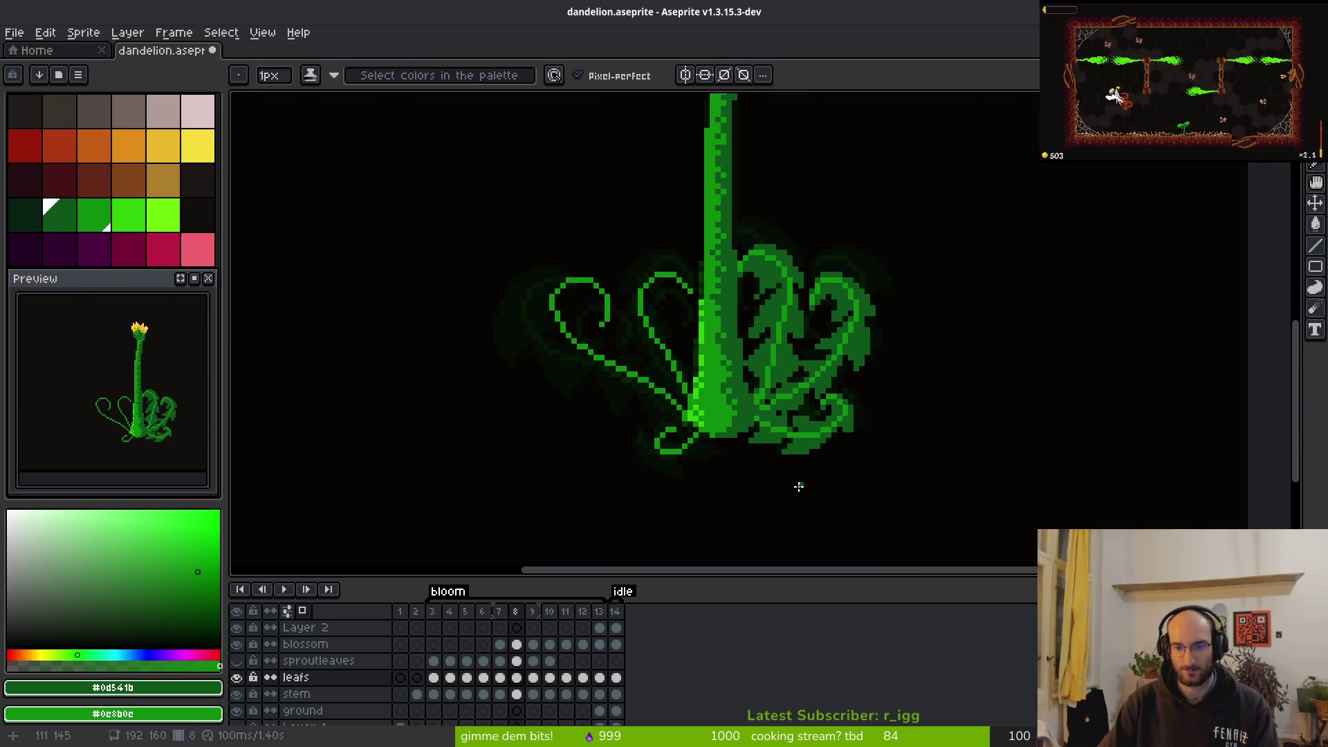
pyautogui.scroll(3, 795, 484)
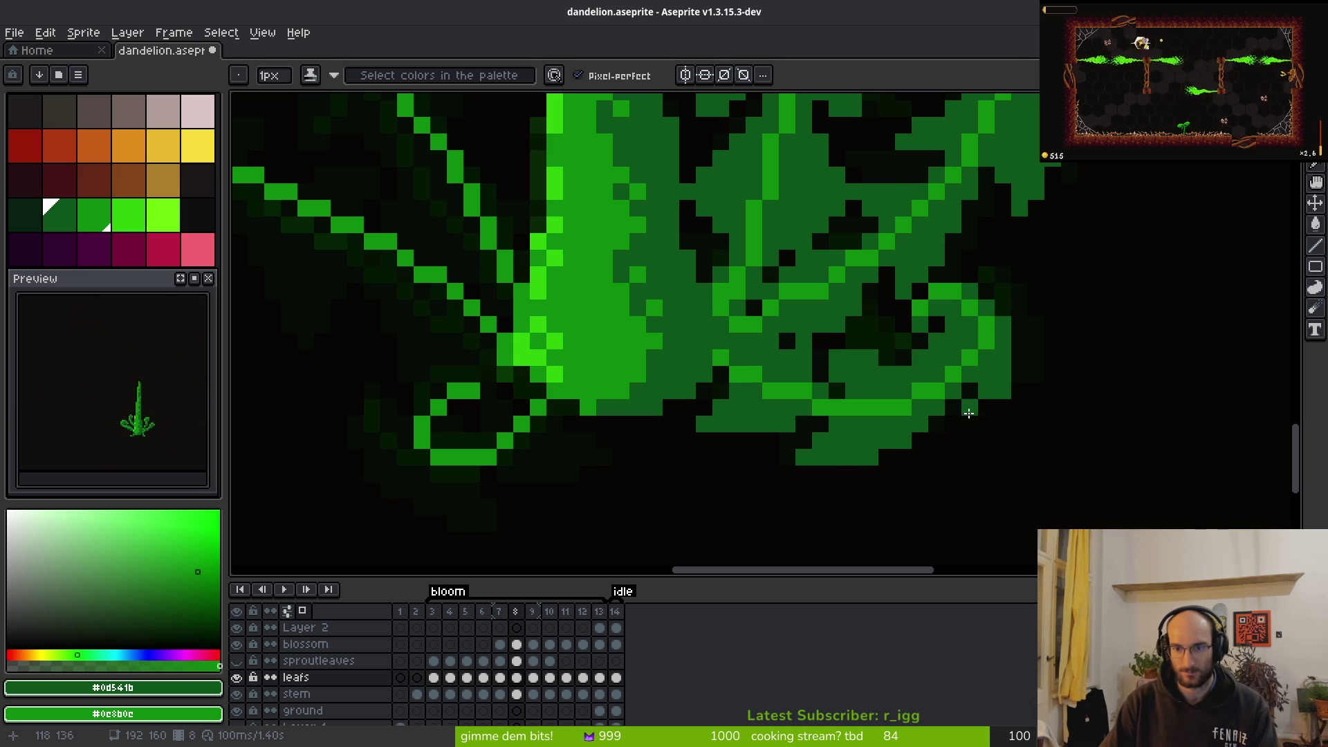
# Zoom in and out to bring the left curl beside the stem base into view
pyautogui.scroll(-3, 975, 415)
pyautogui.scroll(3, 925, 422)
pyautogui.scroll(-2, 1035, 359)
pyautogui.press('e')
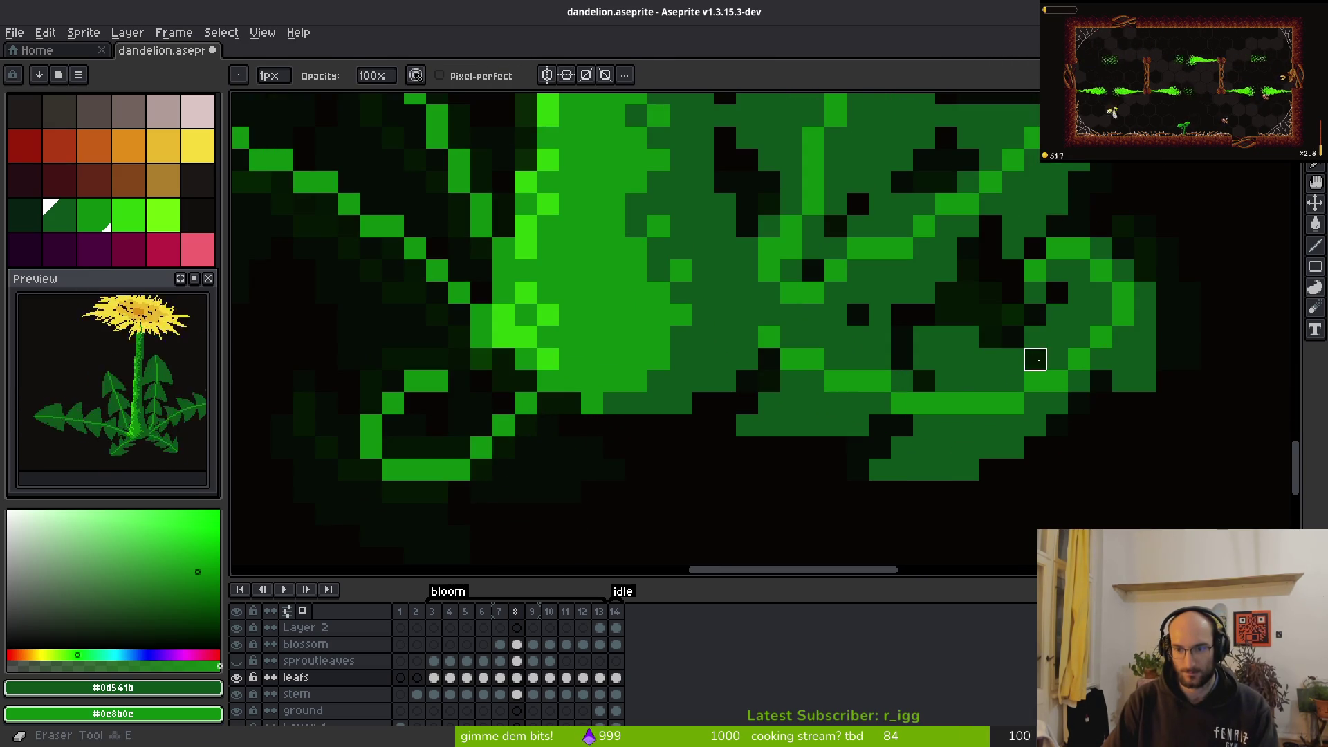
pyautogui.scroll(-1, 1107, 443)
pyautogui.press('b')
pyautogui.scroll(-1, 984, 466)
pyautogui.scroll(2, 996, 450)
pyautogui.scroll(-1, 1017, 427)
pyautogui.scroll(-1, 1017, 427)
pyautogui.scroll(2, 993, 399)
pyautogui.scroll(-2, 1062, 475)
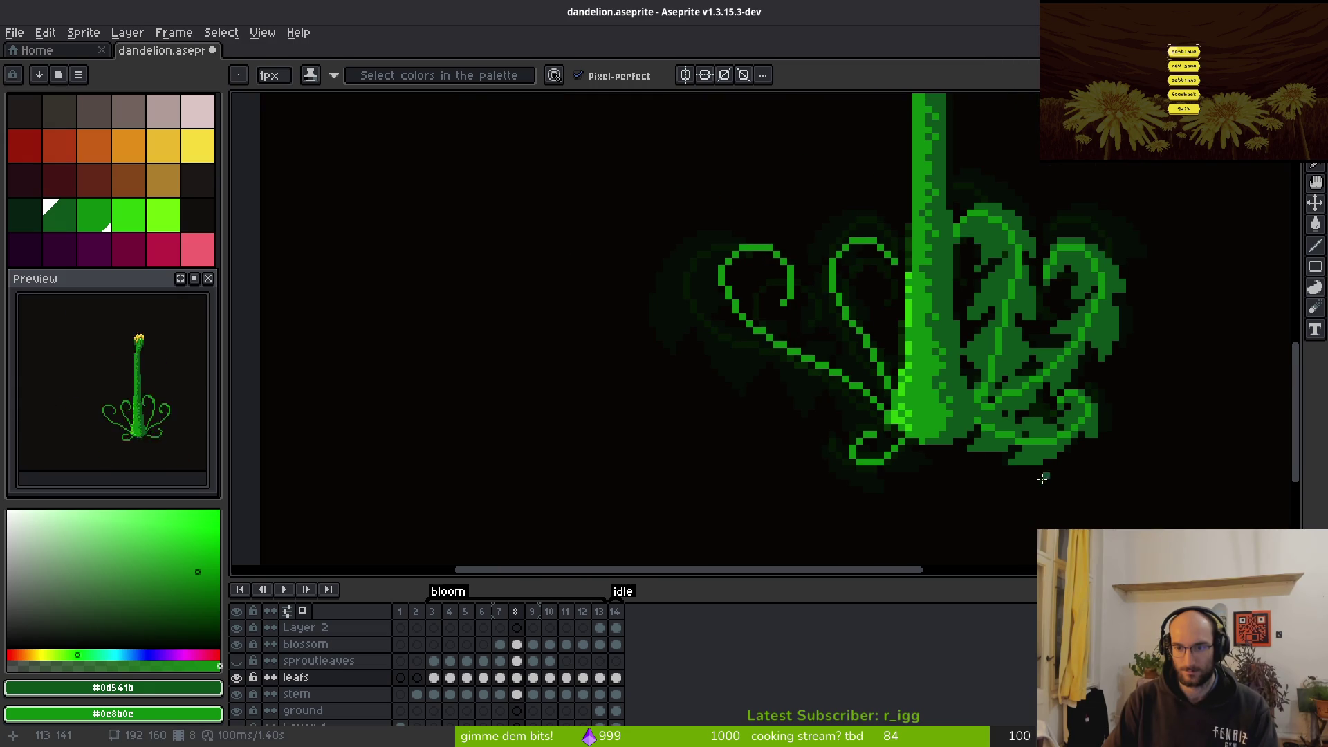
pyautogui.scroll(2, 1023, 468)
pyautogui.scroll(-2, 971, 445)
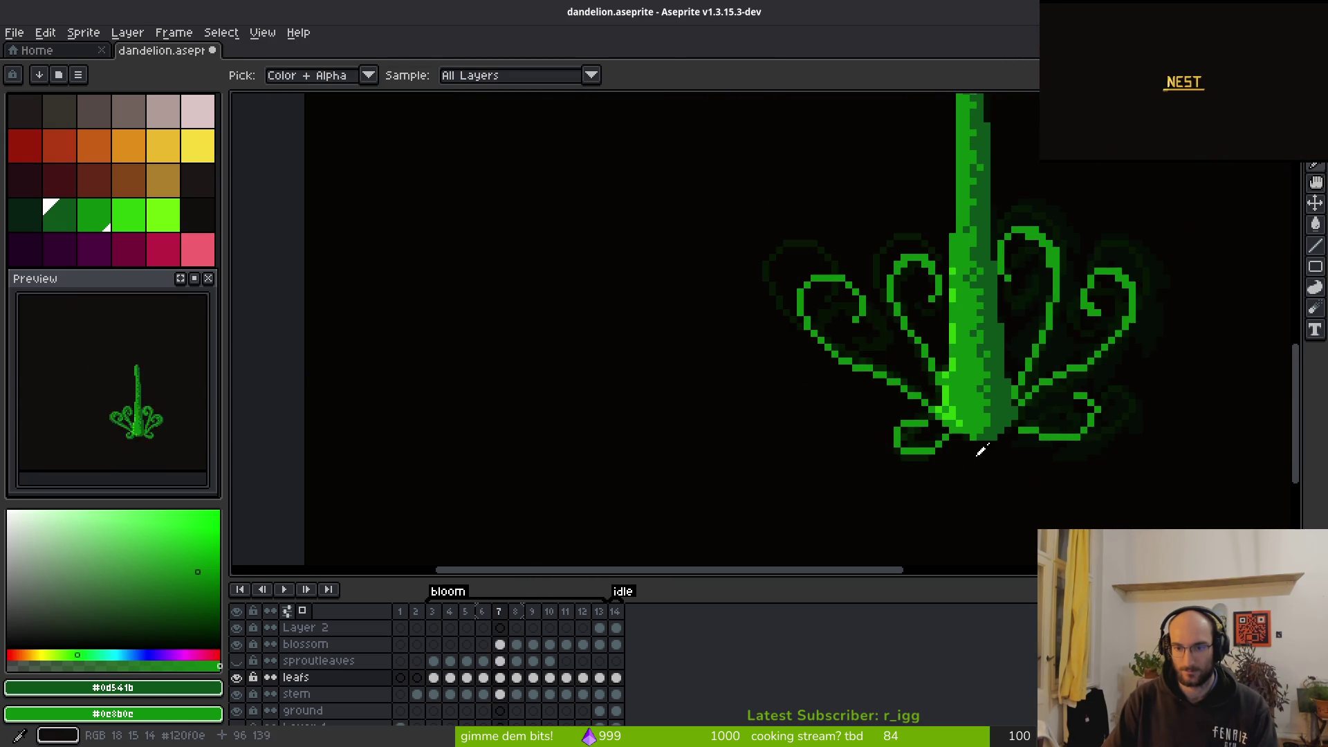
pyautogui.scroll(3, 952, 449)
pyautogui.scroll(2, 953, 450)
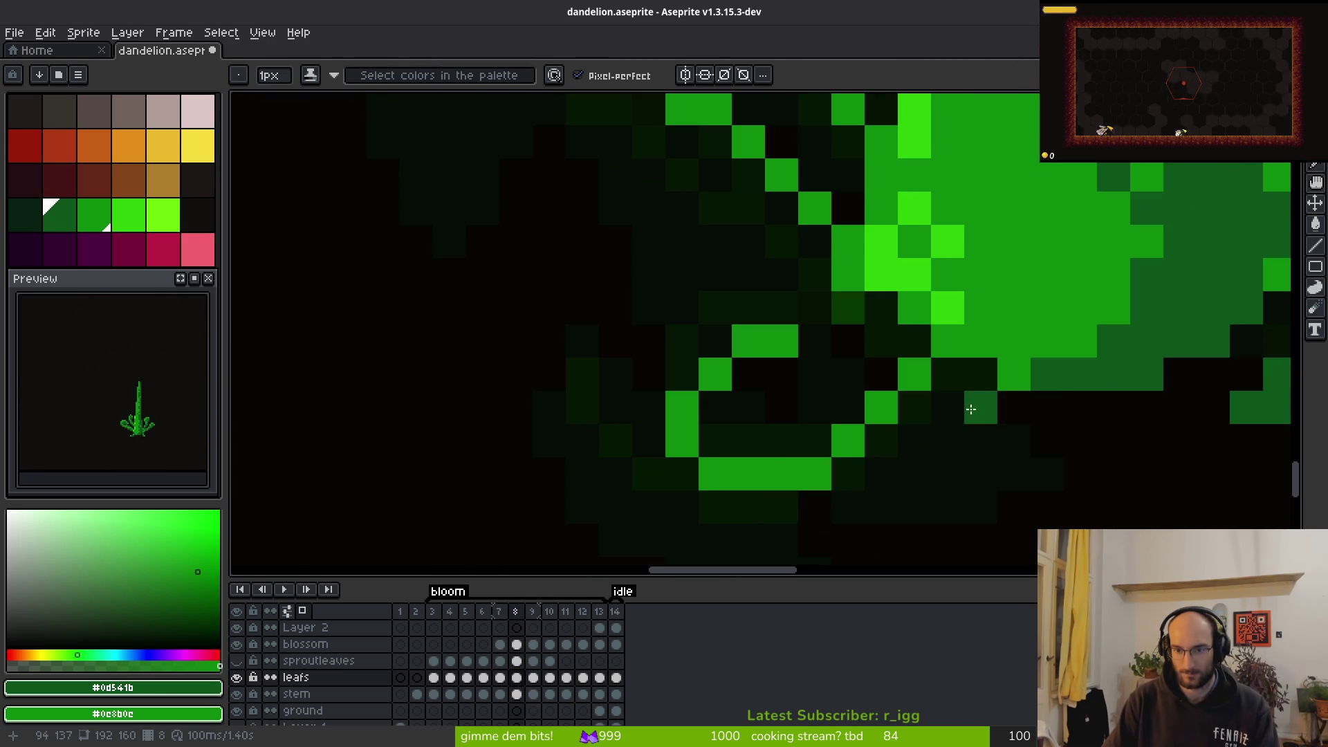
# Paint a dark green row along the leaf's bottom and green over dark cells inside the curl
pyautogui.moveTo(992, 473); pyautogui.dragTo(880, 477)
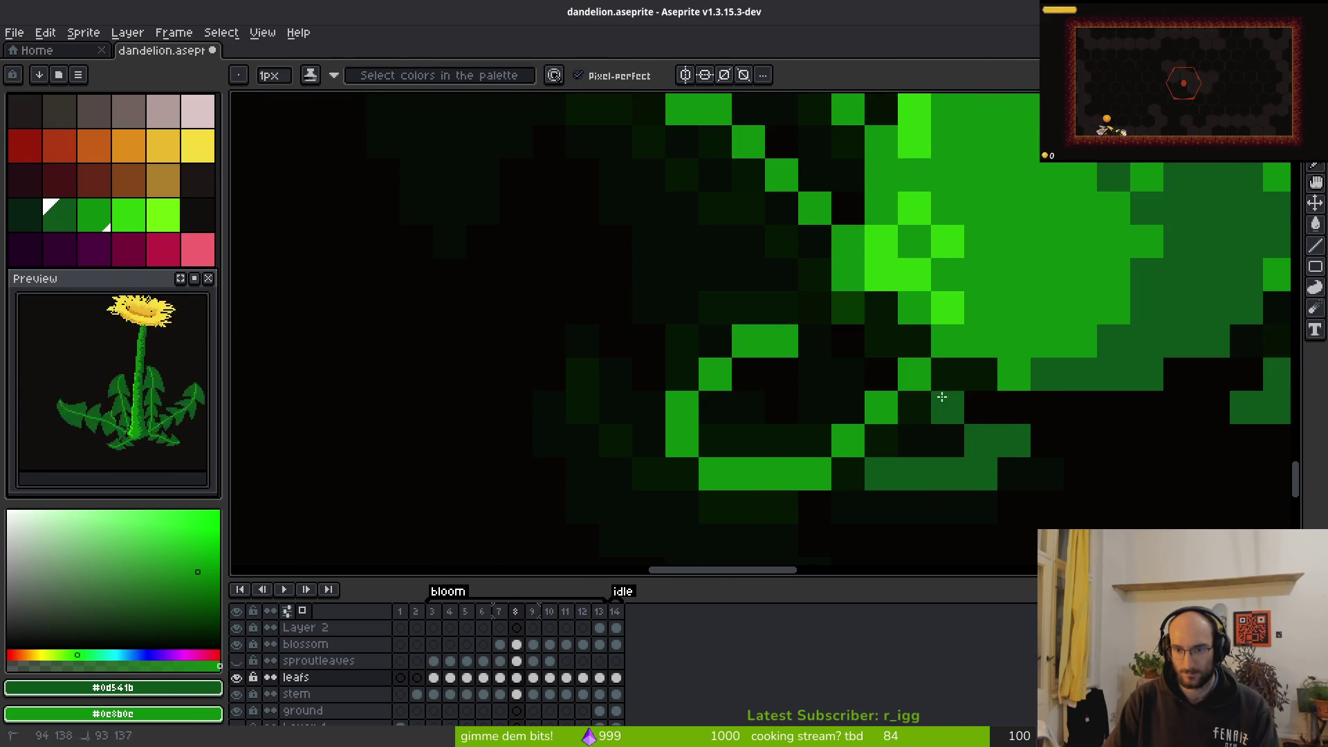
pyautogui.moveTo(948, 408); pyautogui.dragTo(975, 424)
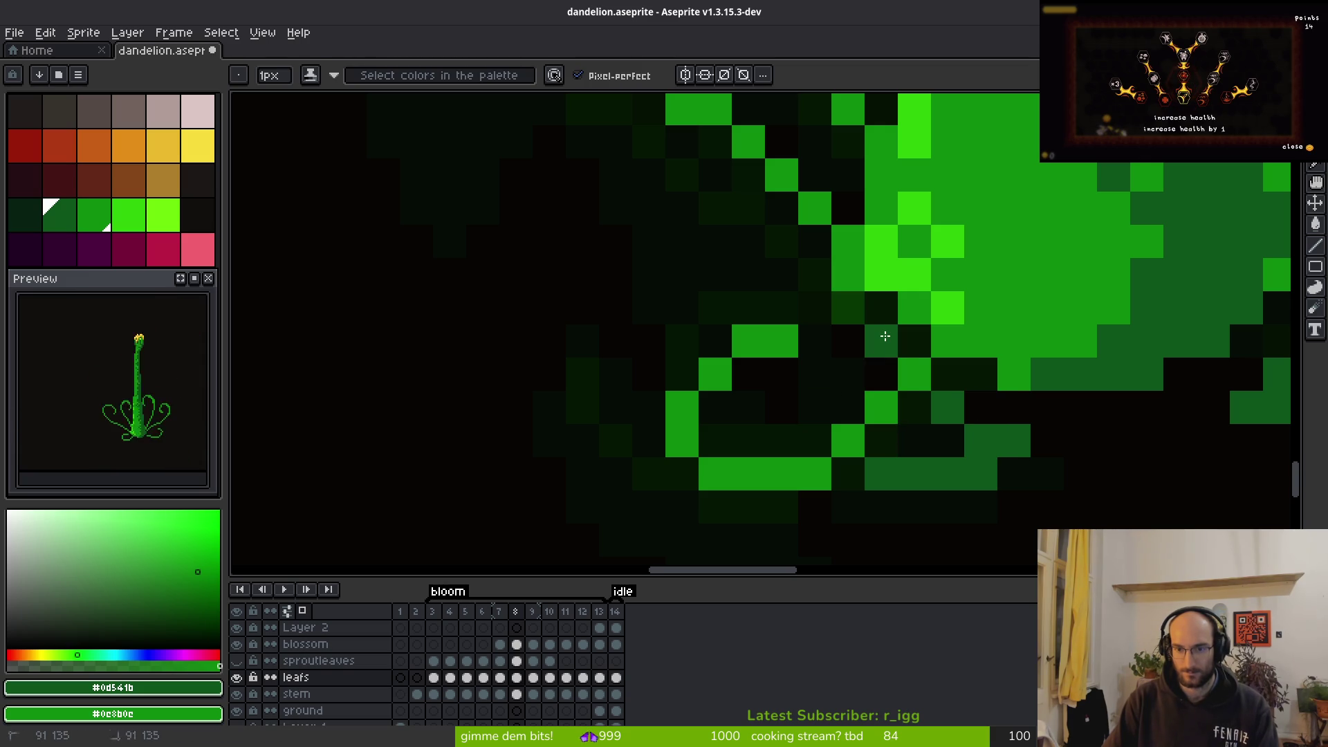
pyautogui.moveTo(848, 377)
pyautogui.mouseDown()
pyautogui.moveTo(815, 440)
pyautogui.moveTo(874, 369)
pyautogui.mouseUp()
pyautogui.moveTo(884, 446); pyautogui.dragTo(922, 439)
pyautogui.scroll(-2, 922, 438)
pyautogui.hscroll(-3, 922, 438)
# Paint green along the leaf's diagonal run and lower outline, filling the remaining curl cell
pyautogui.moveTo(932, 245)
pyautogui.mouseDown()
pyautogui.moveTo(902, 267)
pyautogui.moveTo(899, 328)
pyautogui.moveTo(878, 330)
pyautogui.mouseUp()
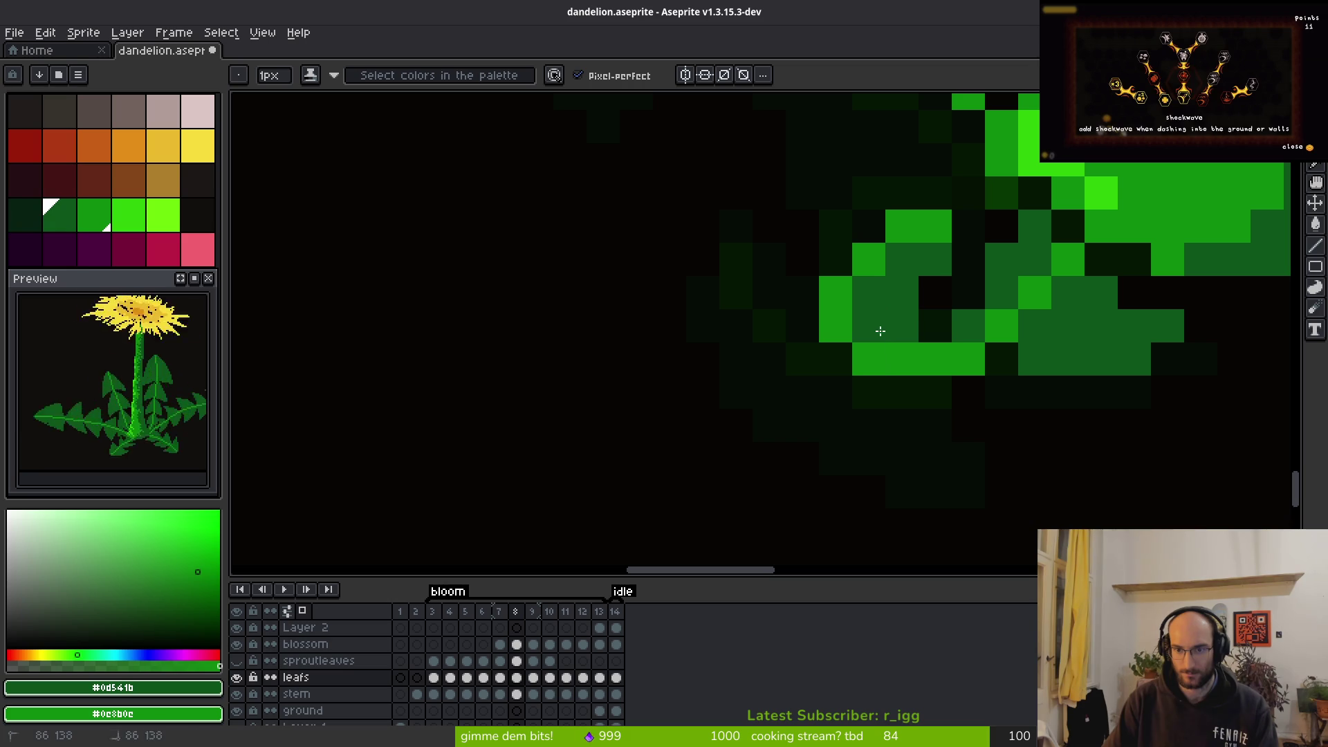
pyautogui.moveTo(820, 271)
pyautogui.mouseDown()
pyautogui.moveTo(804, 359)
pyautogui.moveTo(922, 432)
pyautogui.moveTo(991, 446)
pyautogui.moveTo(974, 390)
pyautogui.moveTo(948, 415)
pyautogui.moveTo(832, 372)
pyautogui.mouseUp()
pyautogui.moveTo(966, 430); pyautogui.dragTo(884, 323)
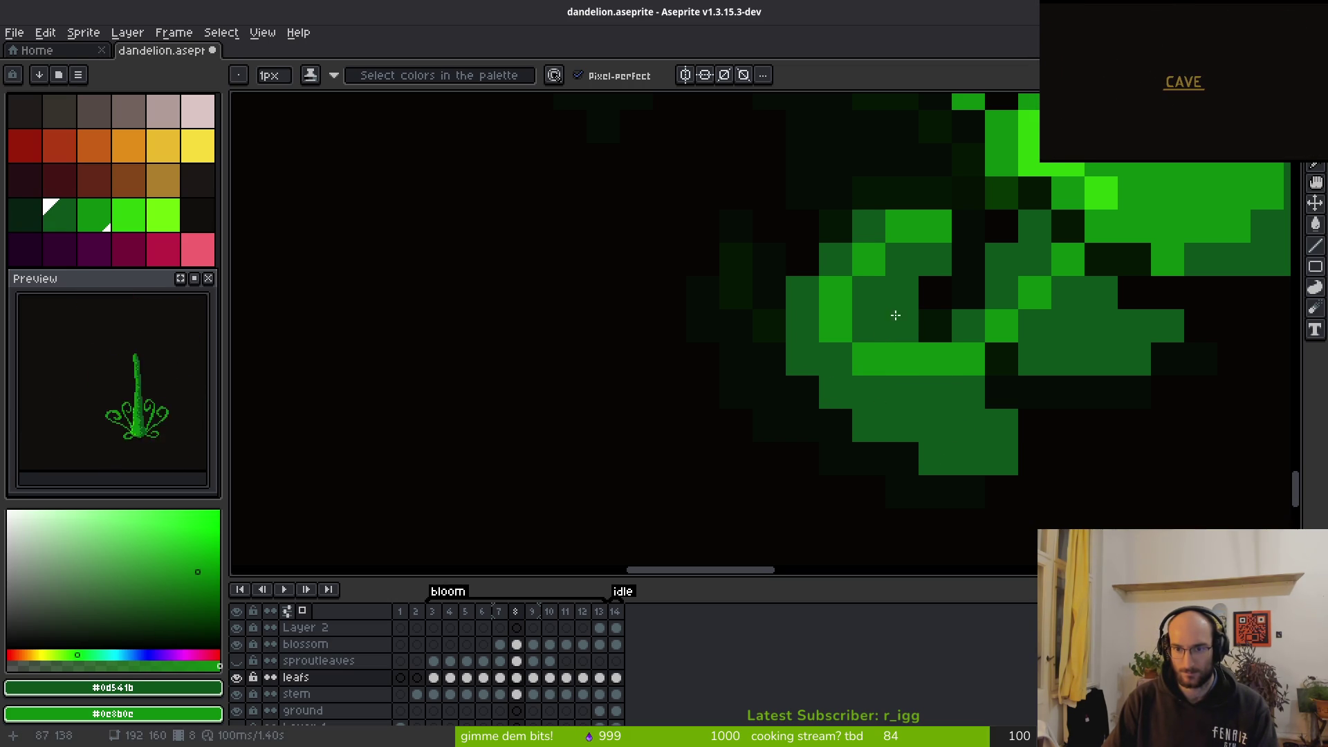
pyautogui.scroll(-5, 971, 475)
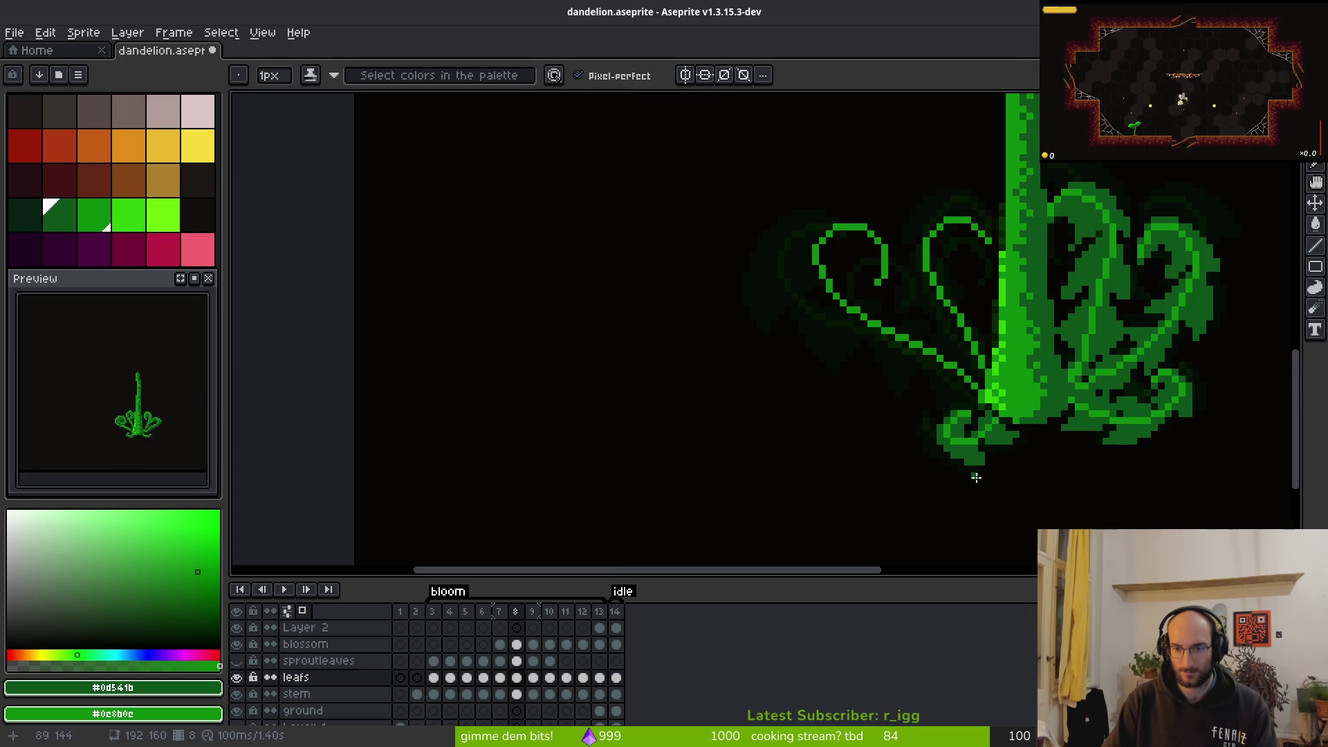
pyautogui.scroll(5, 928, 273)
pyautogui.scroll(-3, 949, 290)
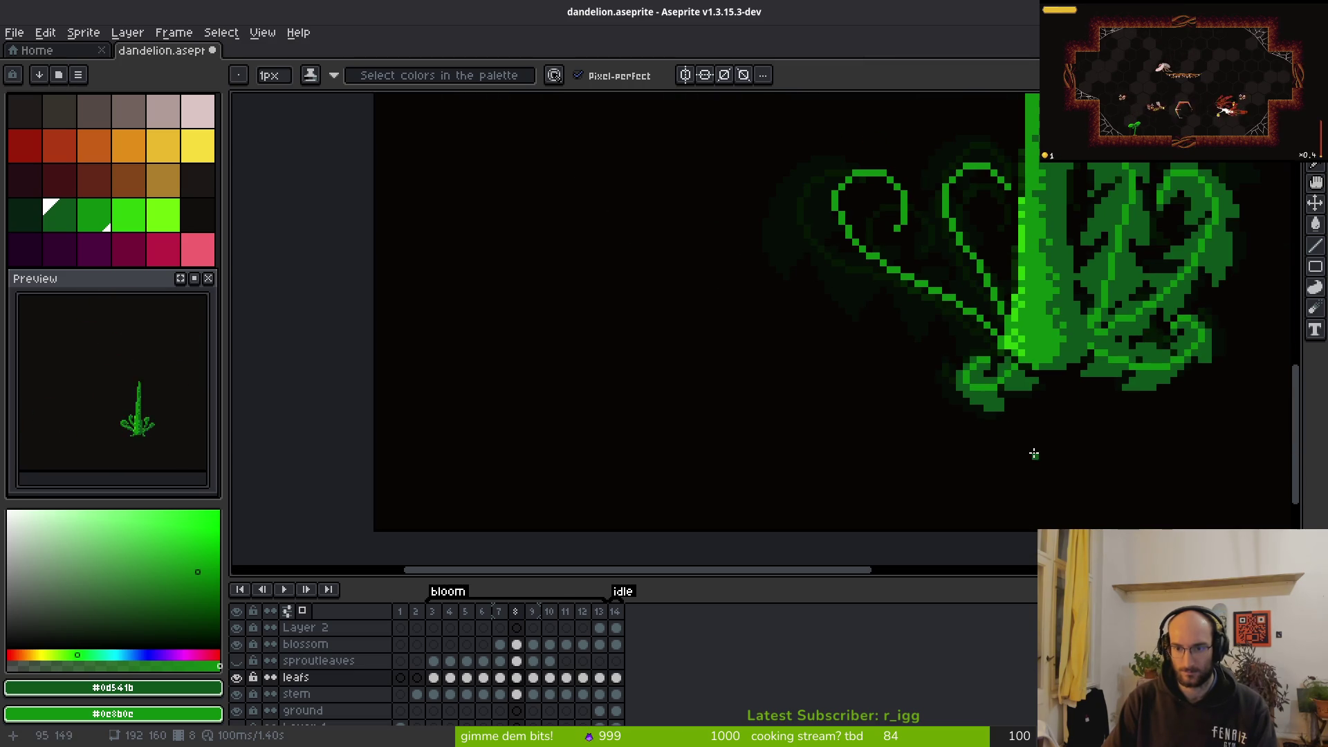
pyautogui.scroll(-3, 1002, 422)
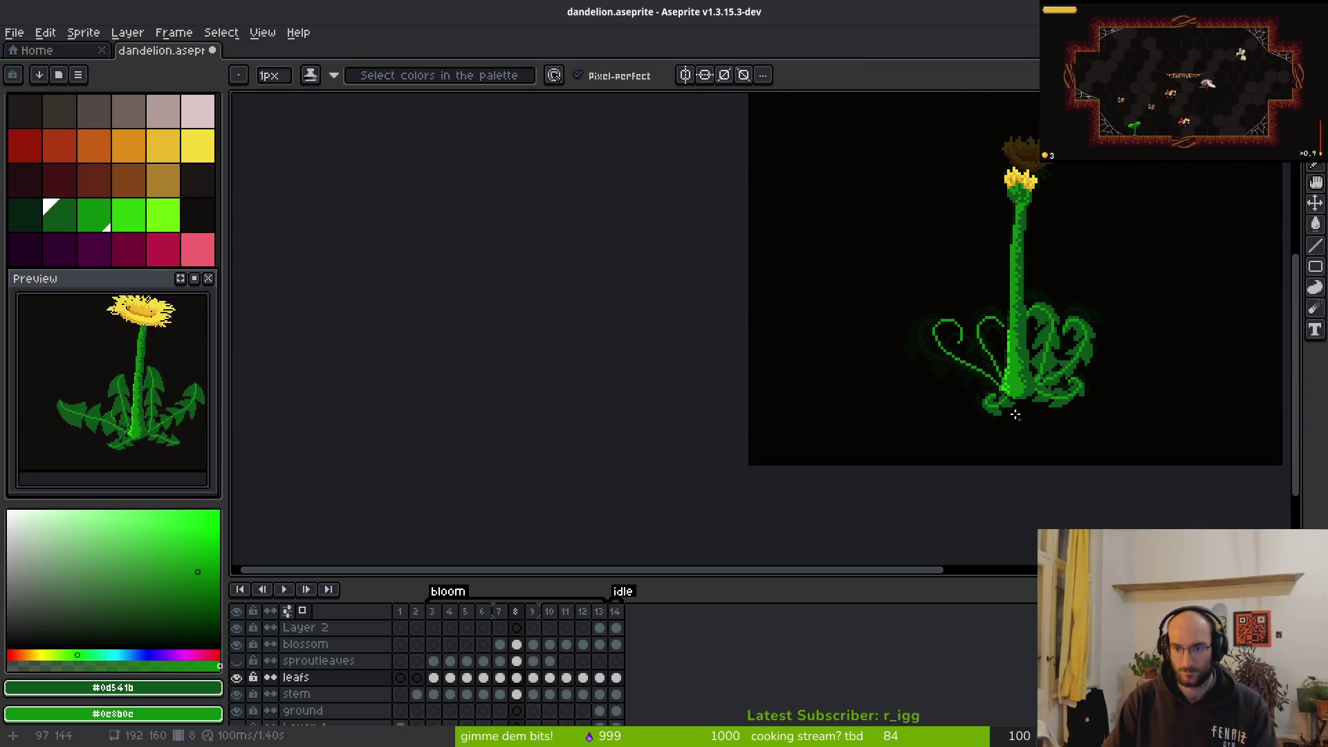
pyautogui.scroll(5, 1018, 419)
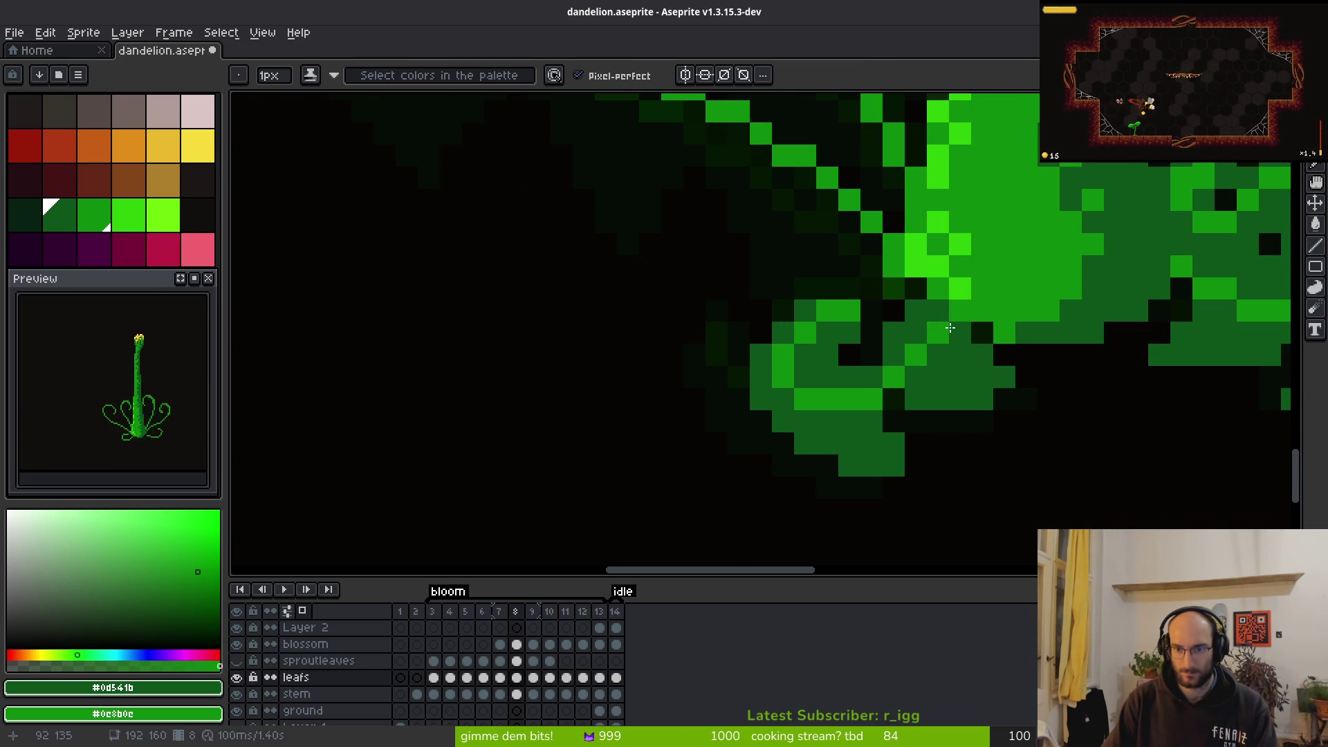
# Darken a few pixels of the leaf curl, settling back on the Pencil
pyautogui.press('e')
pyautogui.moveTo(981, 397); pyautogui.dragTo(938, 421)
pyautogui.press('b')
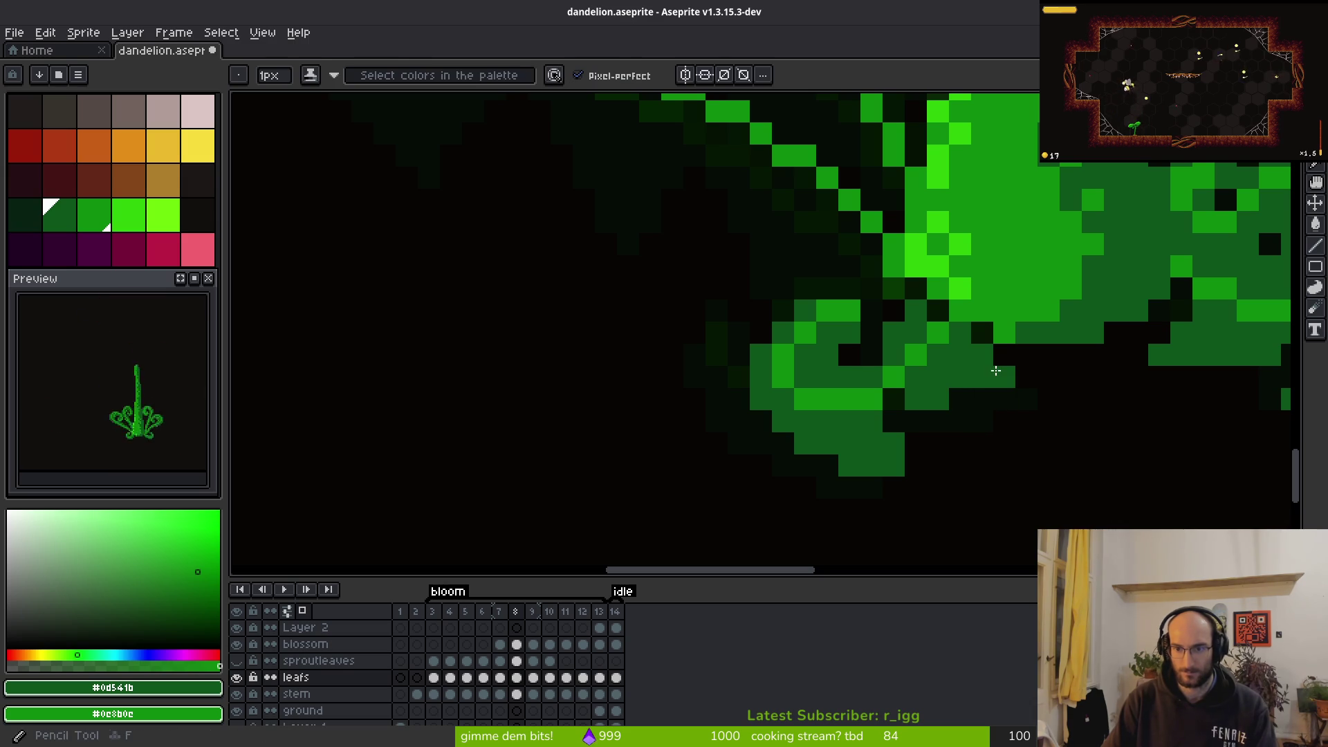
pyautogui.press('e')
pyautogui.press('b')
pyautogui.press('e')
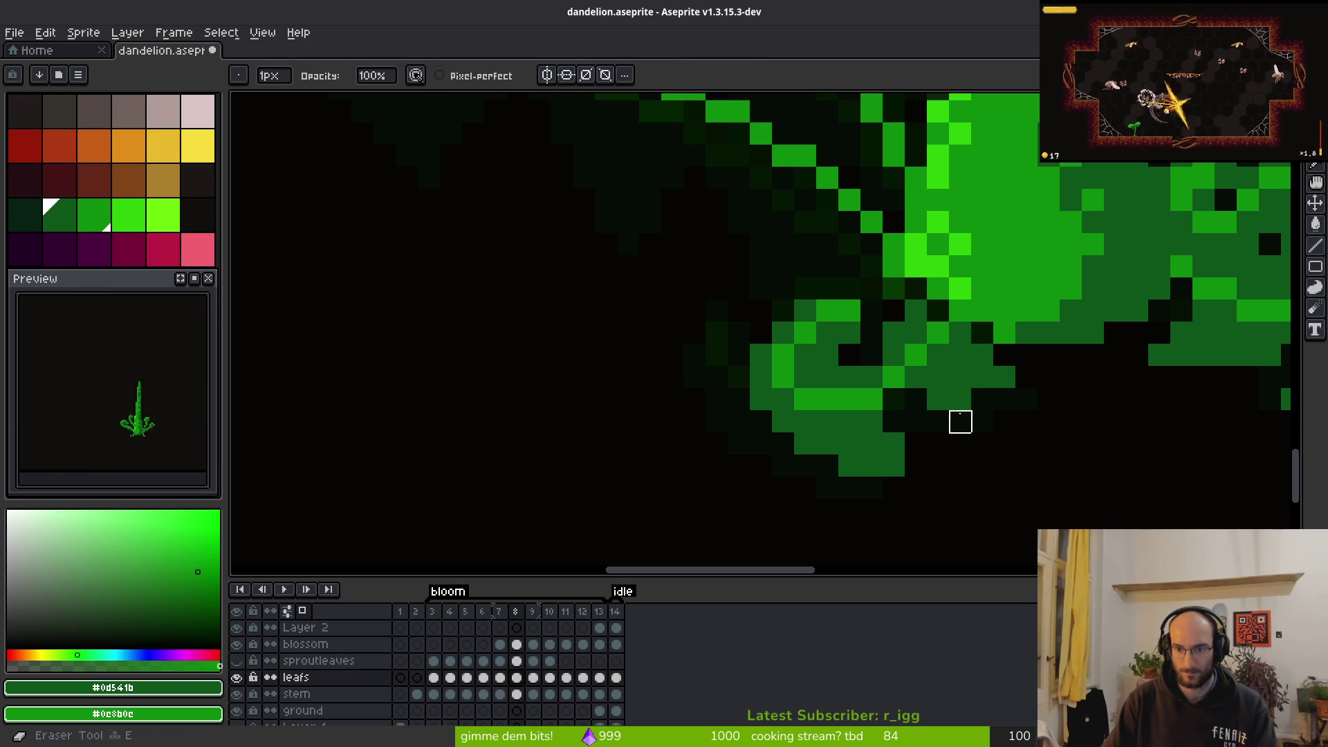
pyautogui.press('b')
pyautogui.press('e')
pyautogui.press('b')
pyautogui.press('e')
pyautogui.press('b')
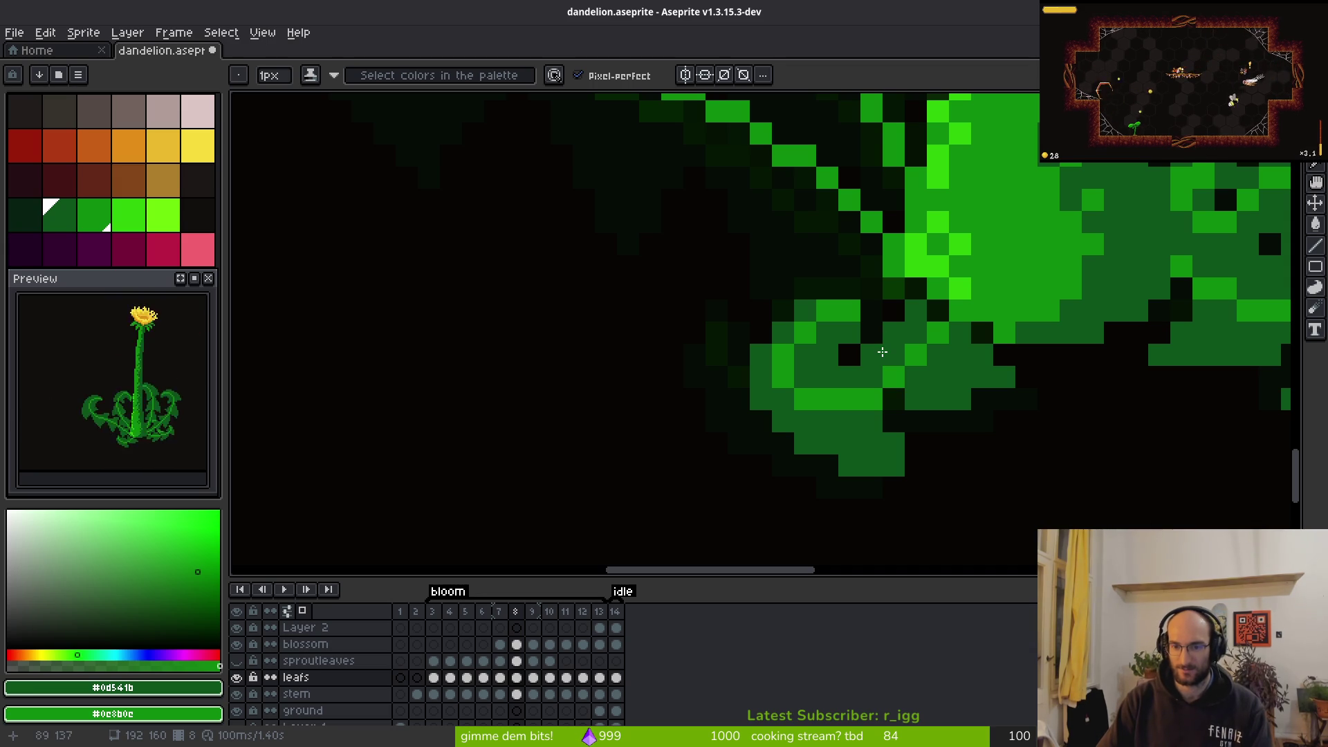
# Zoom out and flip between frames to show frame 9's filled leaves
pyautogui.scroll(-2, 883, 352)
pyautogui.scroll(1, 899, 291)
pyautogui.scroll(-1, 916, 294)
pyautogui.scroll(-1, 916, 294)
pyautogui.press('Right')
pyautogui.press('Left')
pyautogui.press('Right')
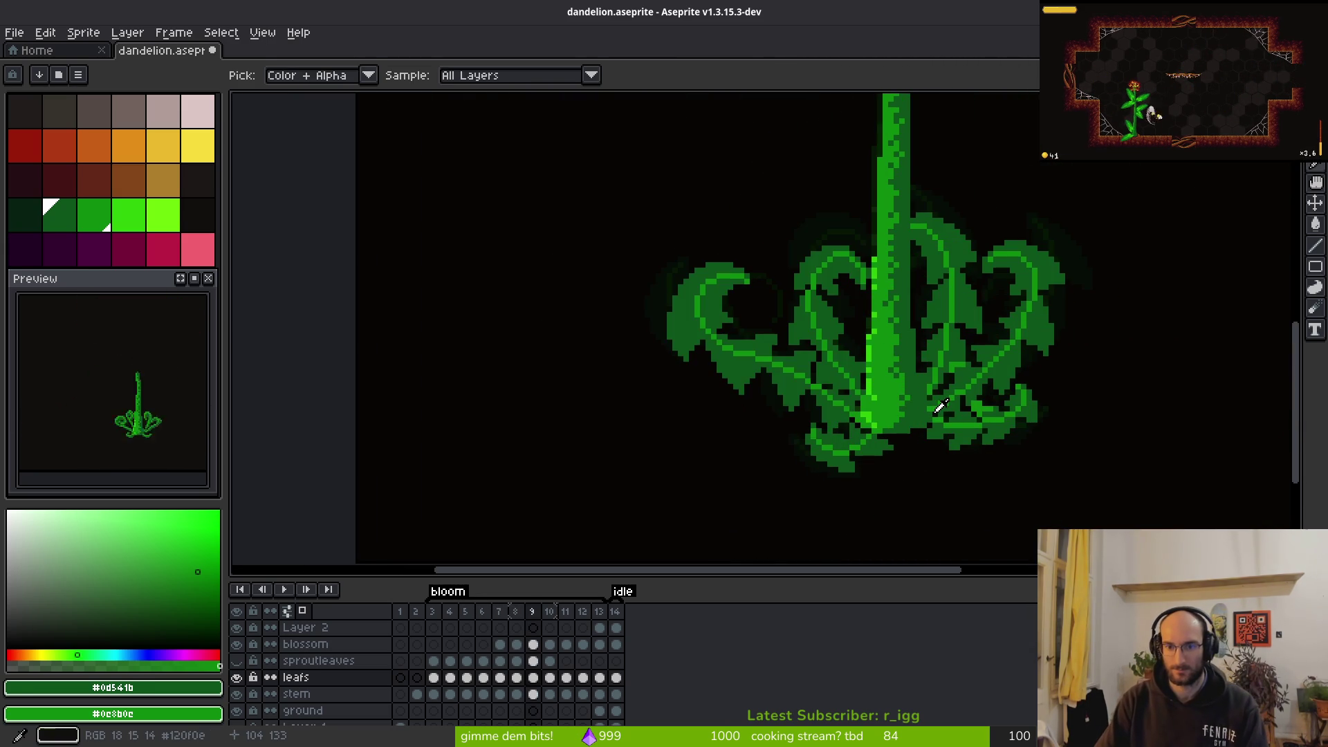
# Return to frame 8, select the thin leaf's curl, and save the file
pyautogui.press('Left')
pyautogui.press('Right')
pyautogui.press('Left')
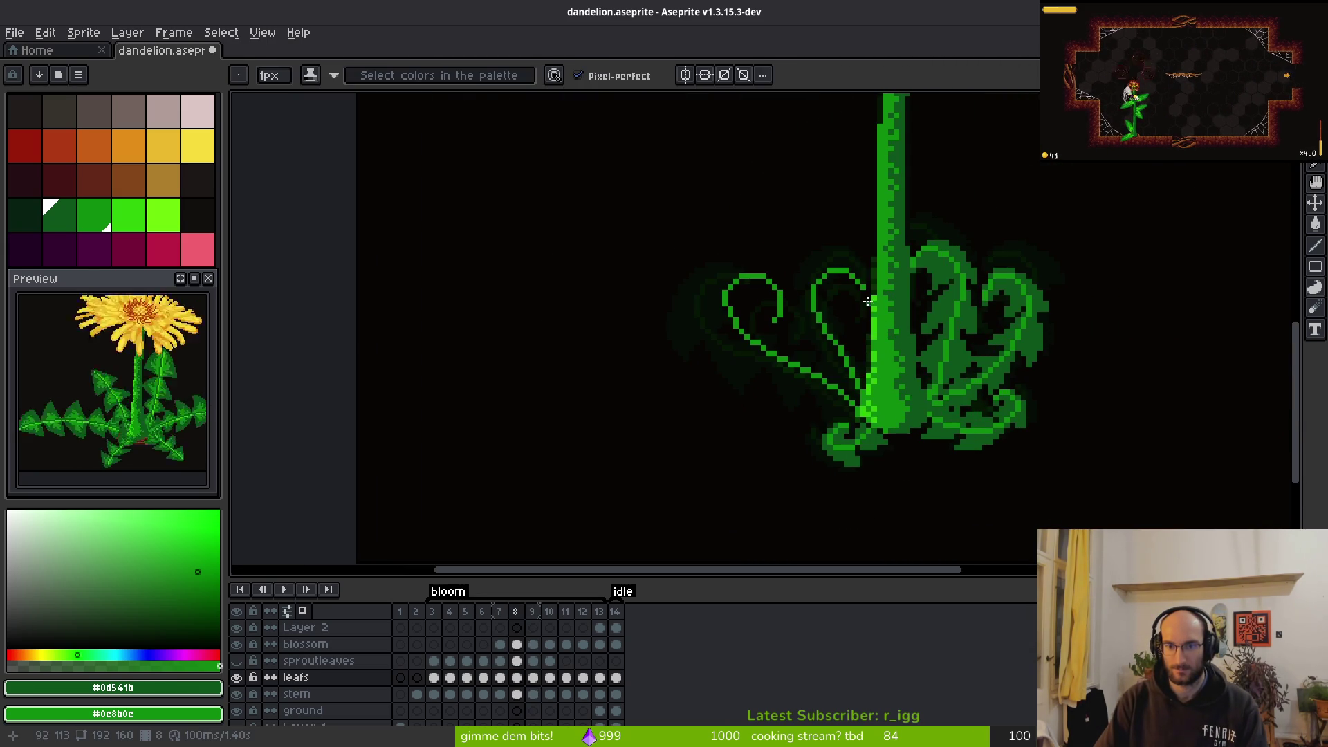
pyautogui.scroll(2, 860, 346)
pyautogui.press('m')
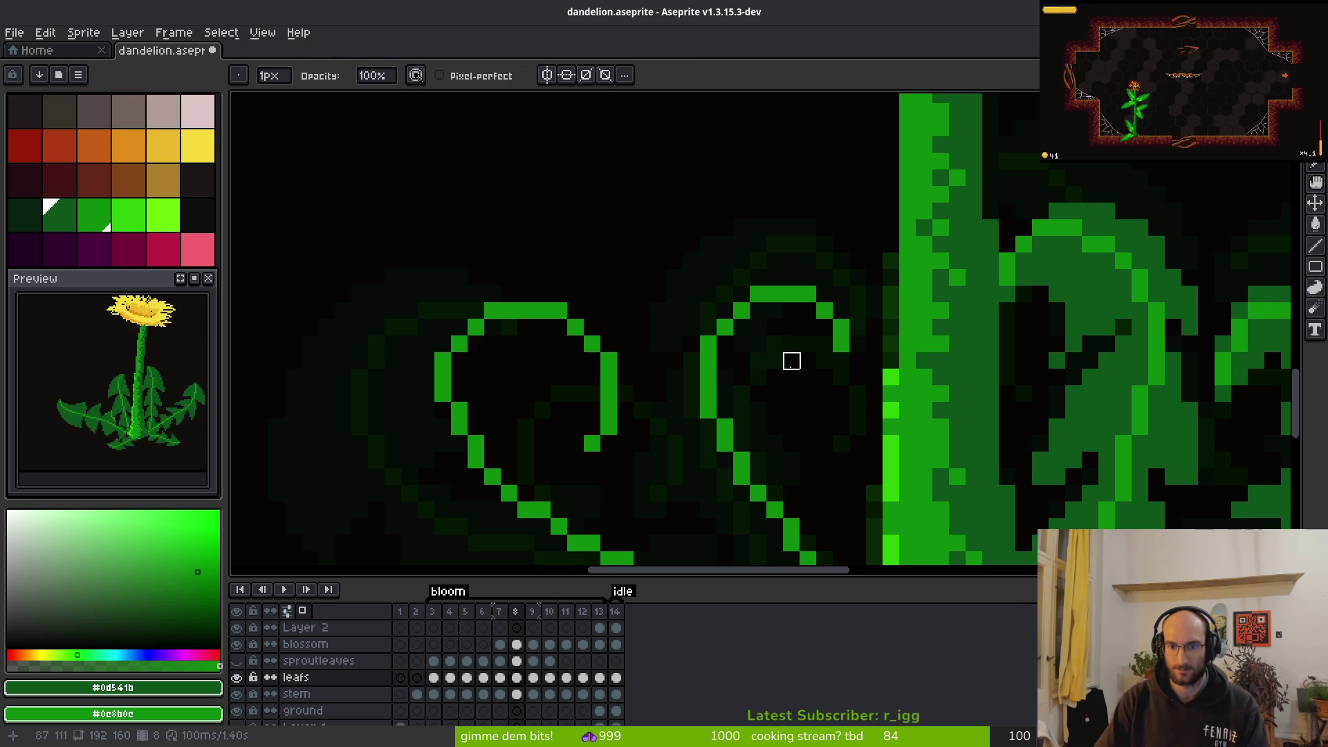
pyautogui.moveTo(619, 237)
pyautogui.mouseDown()
pyautogui.moveTo(846, 360)
pyautogui.moveTo(830, 350)
pyautogui.mouseUp()
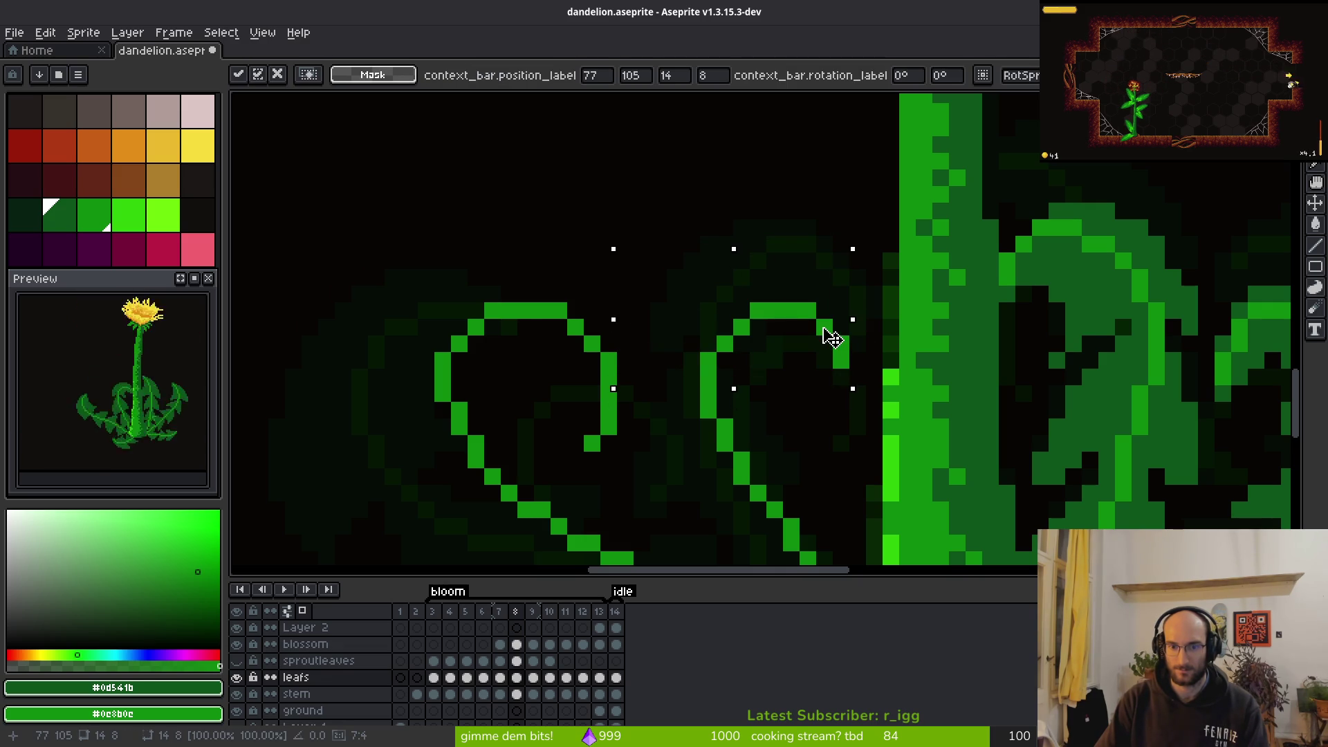
pyautogui.hotkey('ctrl', 's')
# Try nudging a taller selection around the curl, then undo the nudge
pyautogui.moveTo(663, 170); pyautogui.dragTo(863, 420)
pyautogui.press('Right')
pyautogui.press('Down')
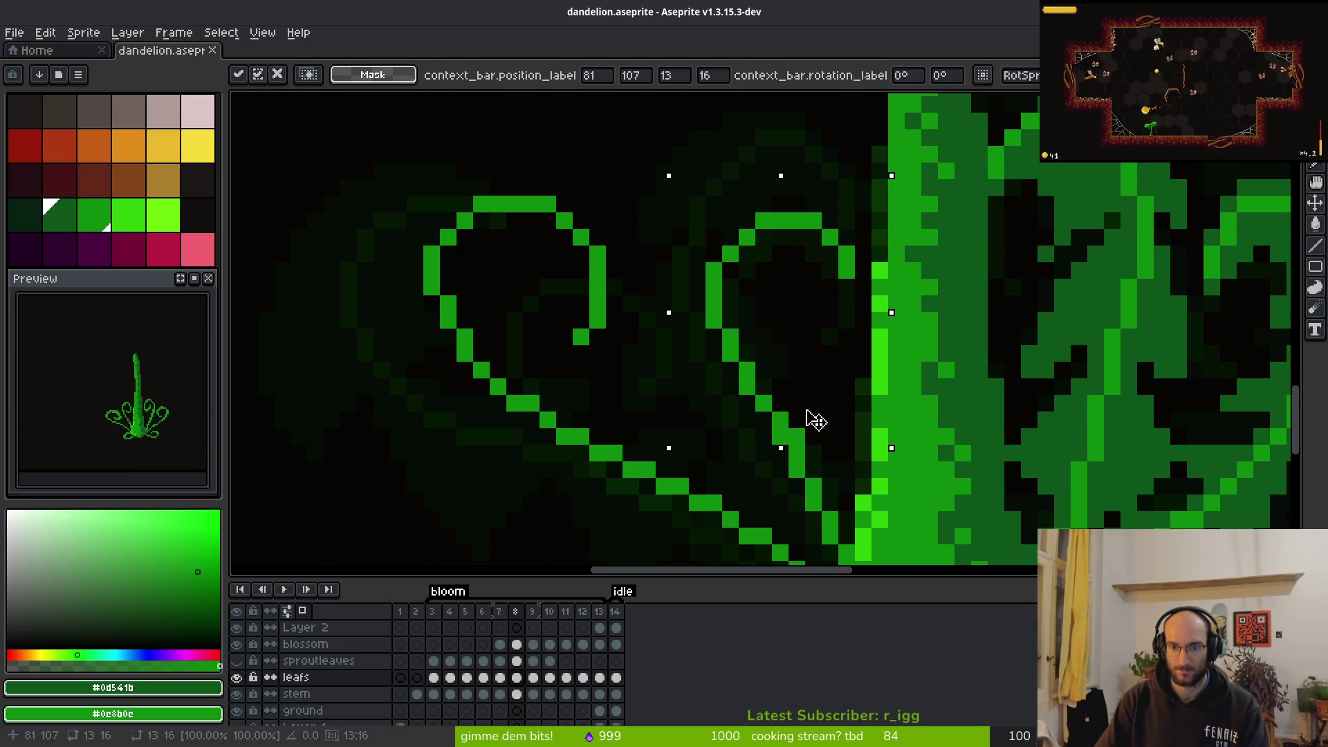
pyautogui.press('Escape')
pyautogui.press('Tab')
pyautogui.hotkey('ctrl', 'd')
pyautogui.hotkey('ctrl', 'z')
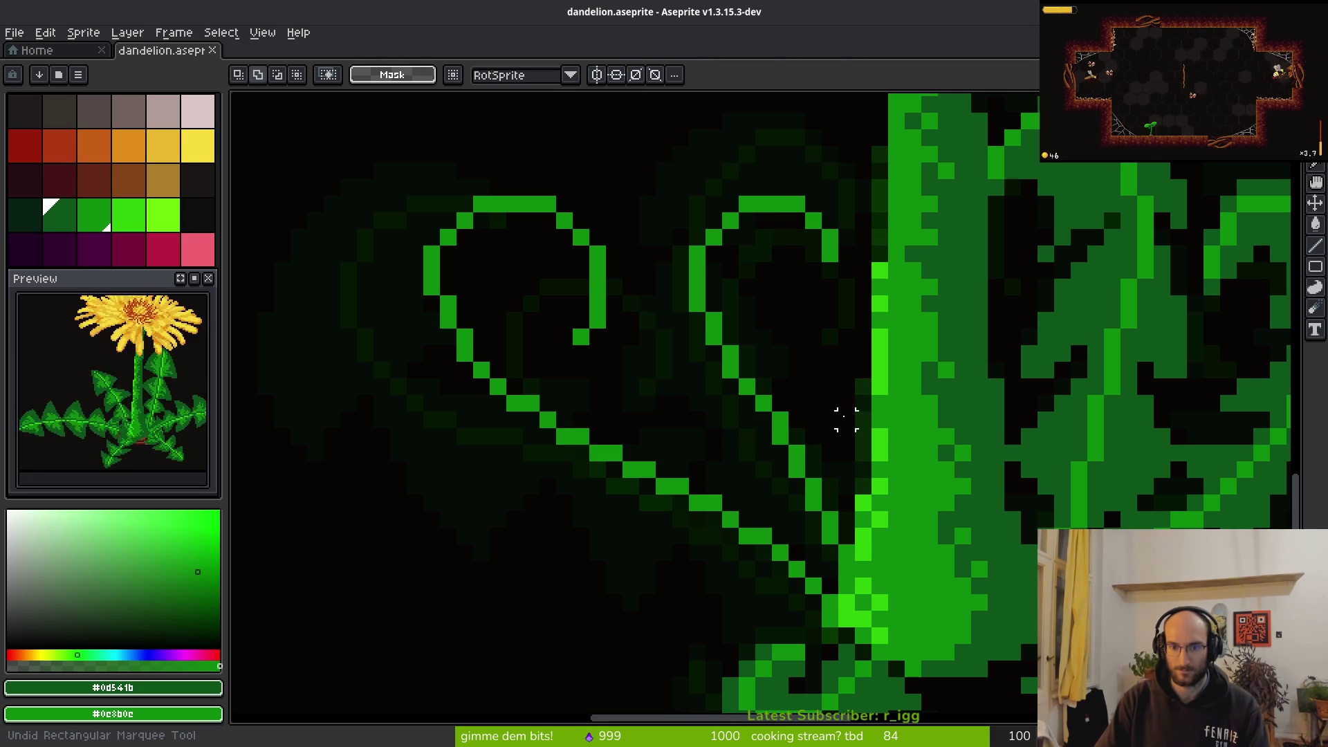
pyautogui.hotkey('ctrl', 'z')
pyautogui.hotkey('ctrl', 'z')
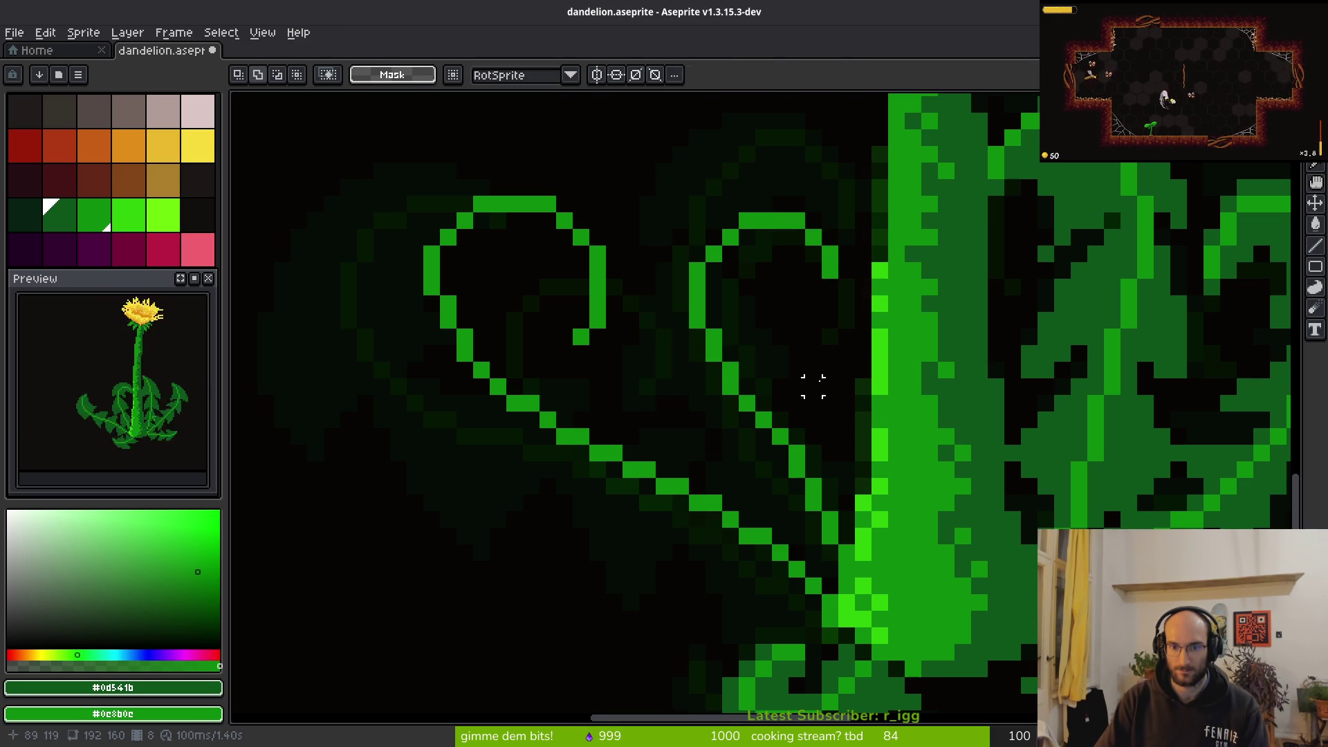
# Compare the curl against the neighbouring animation frame, back on frame 8
pyautogui.scroll(-6, 823, 393)
pyautogui.scroll(3, 824, 394)
pyautogui.press('b')
pyautogui.scroll(-3, 830, 391)
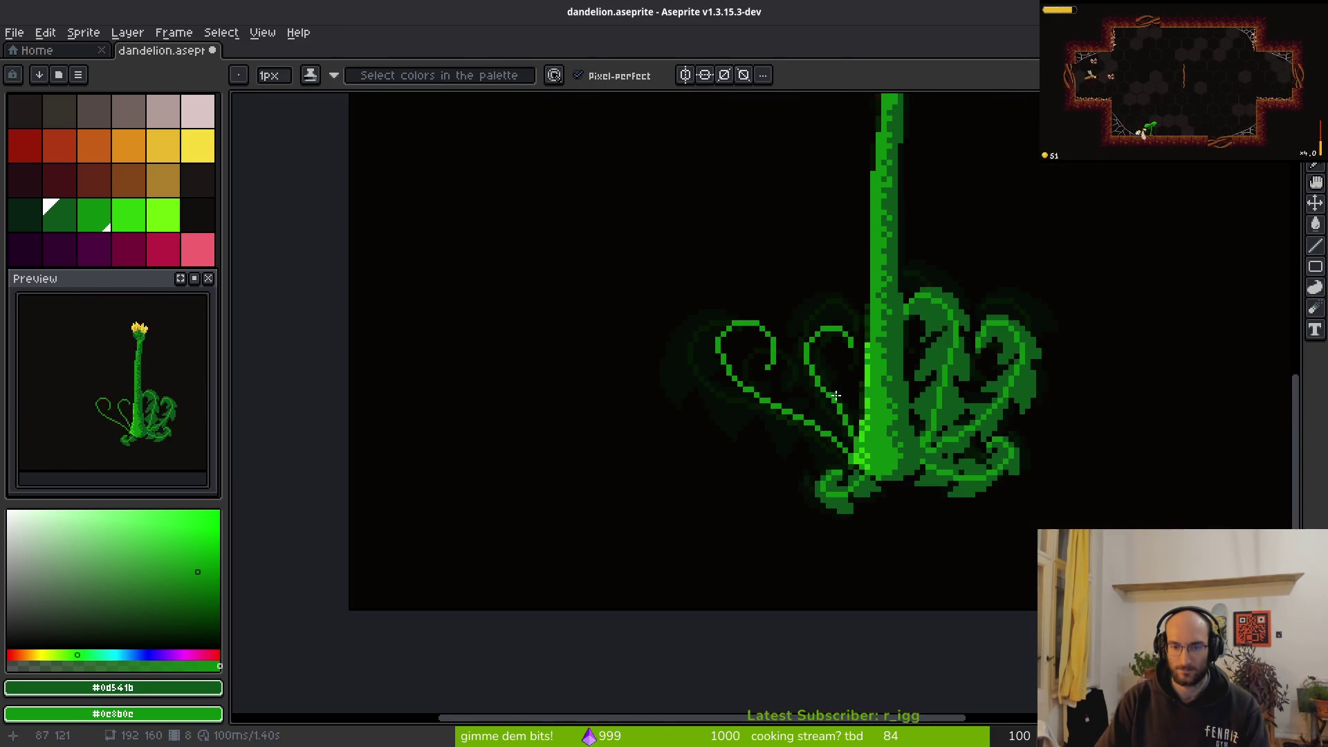
pyautogui.press('Right')
pyautogui.press('Right')
pyautogui.press('Left')
pyautogui.press('Left')
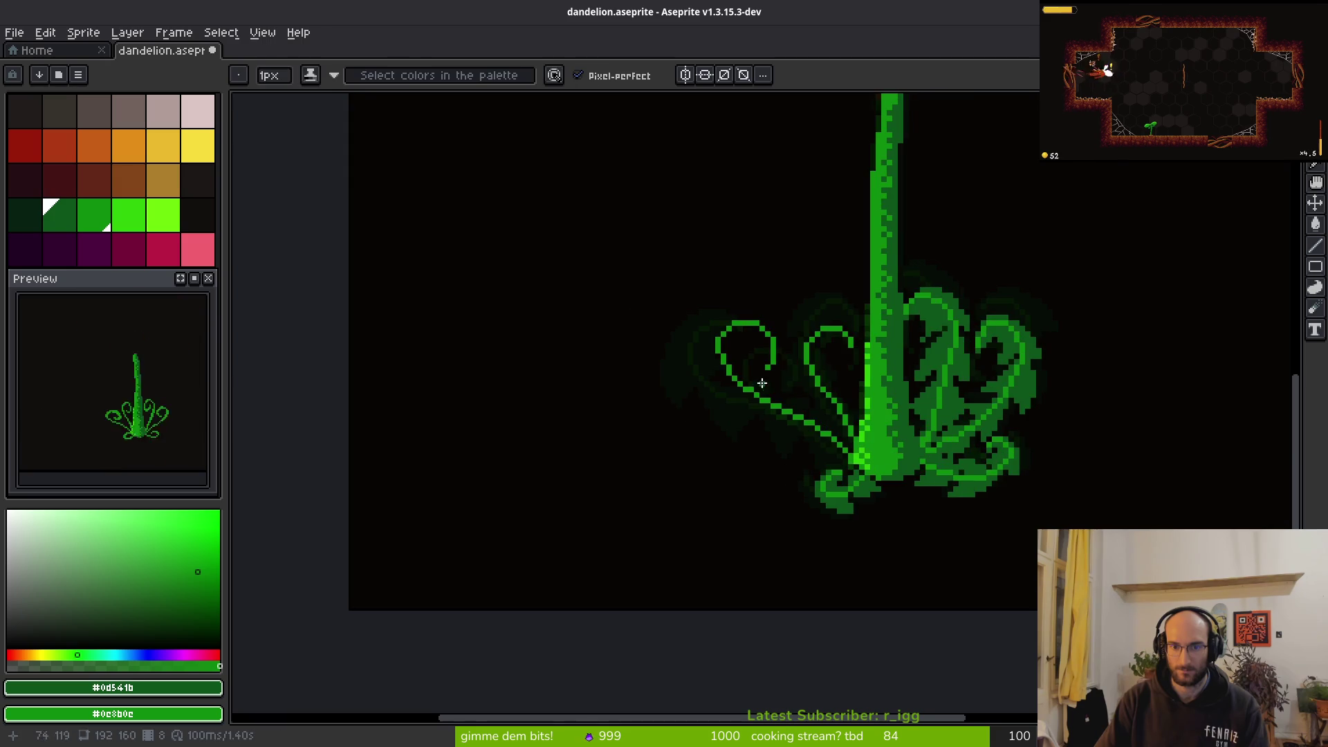
pyautogui.scroll(3, 763, 385)
# Select the area around the left leaf curl and move it up slightly
pyautogui.press('m')
pyautogui.moveTo(613, 205); pyautogui.dragTo(818, 471)
pyautogui.moveTo(794, 421); pyautogui.dragTo(801, 415)
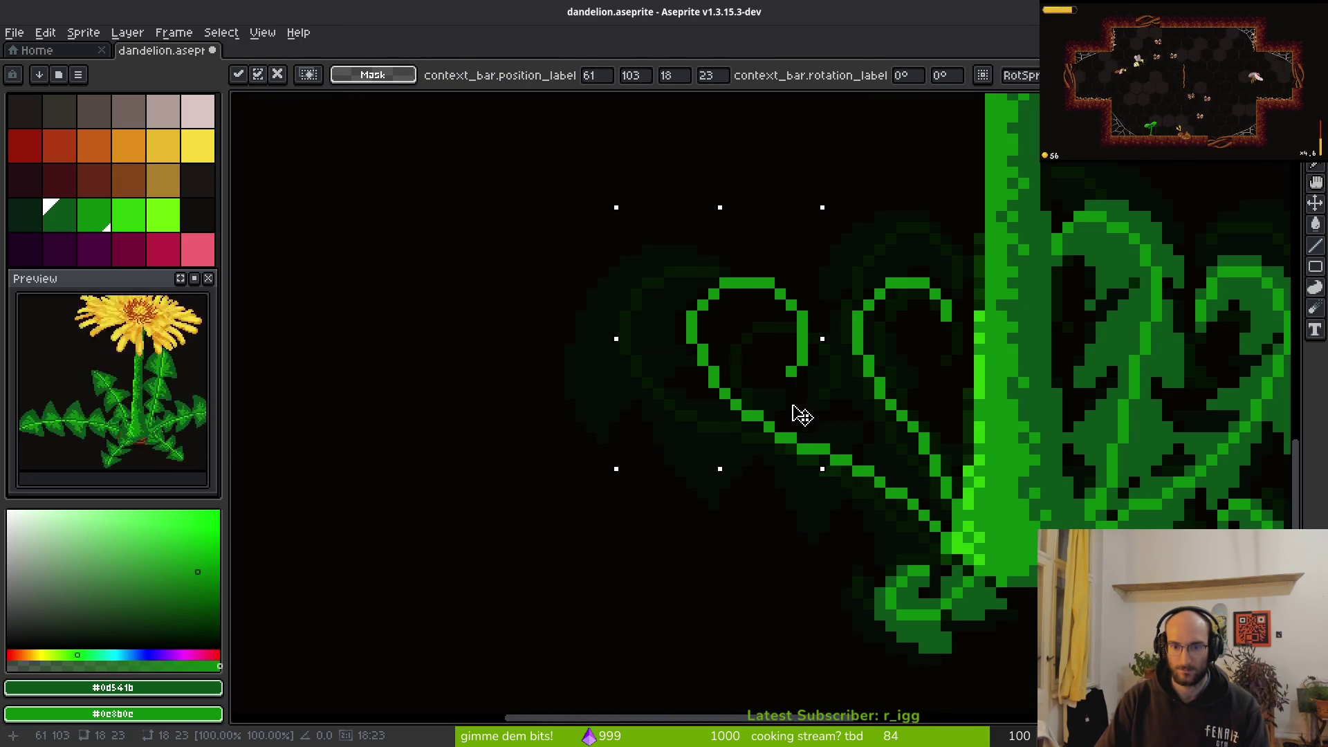
pyautogui.press('b')
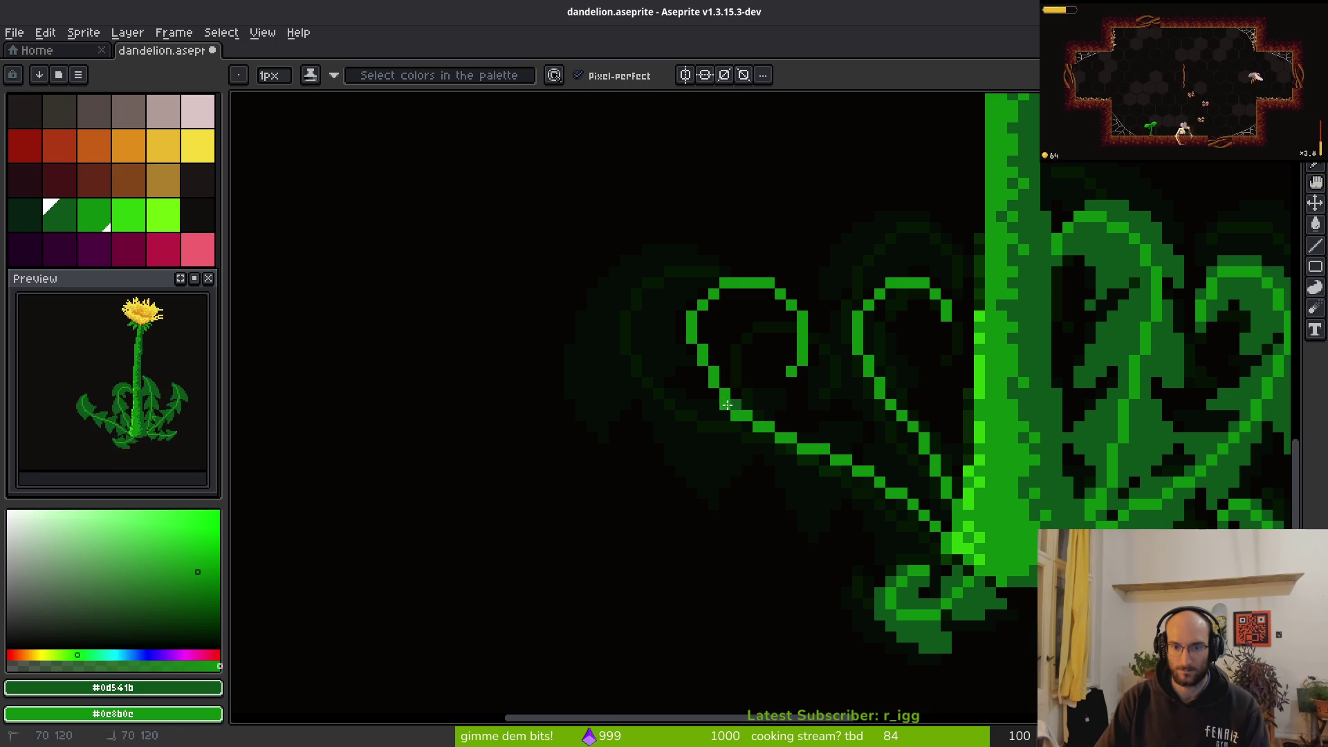
# Check the moved curl, save the dandelion file, and bring up the browser
pyautogui.scroll(3, 824, 393)
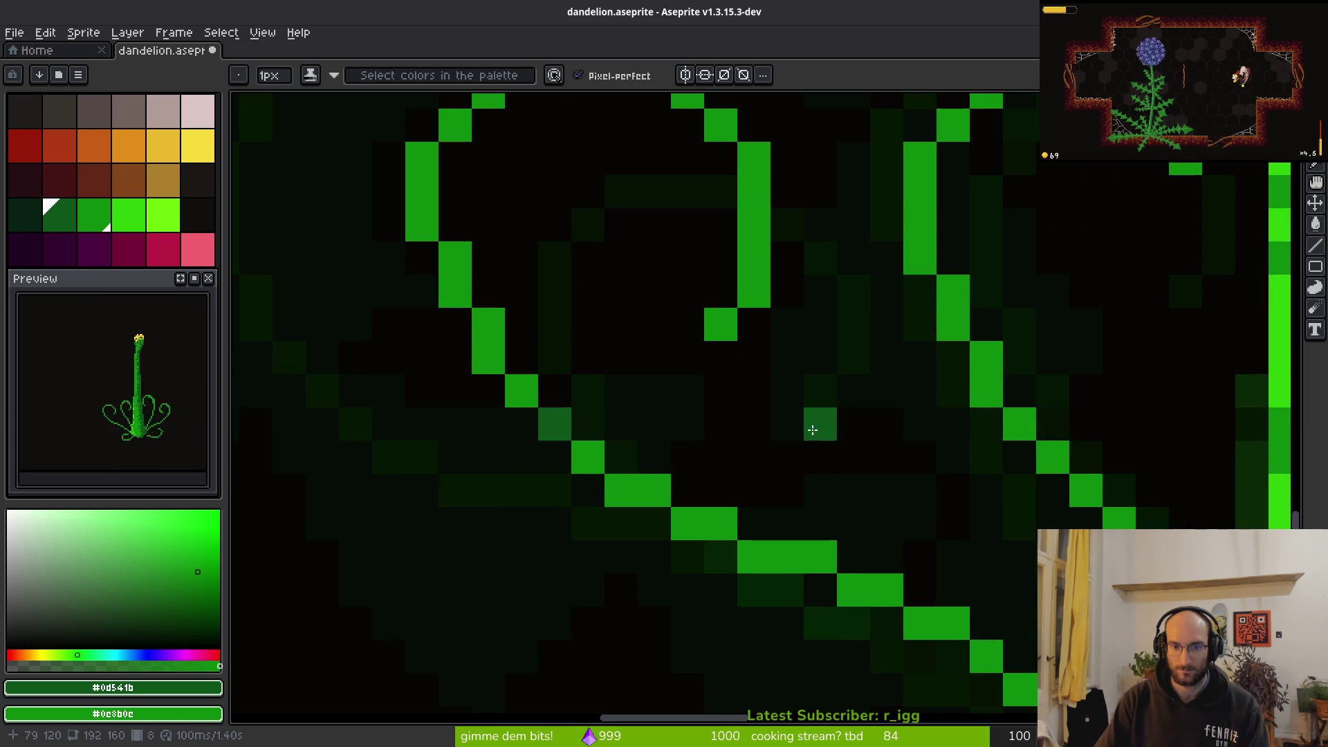
pyautogui.scroll(-6, 811, 424)
pyautogui.scroll(6, 683, 415)
pyautogui.scroll(-4, 776, 417)
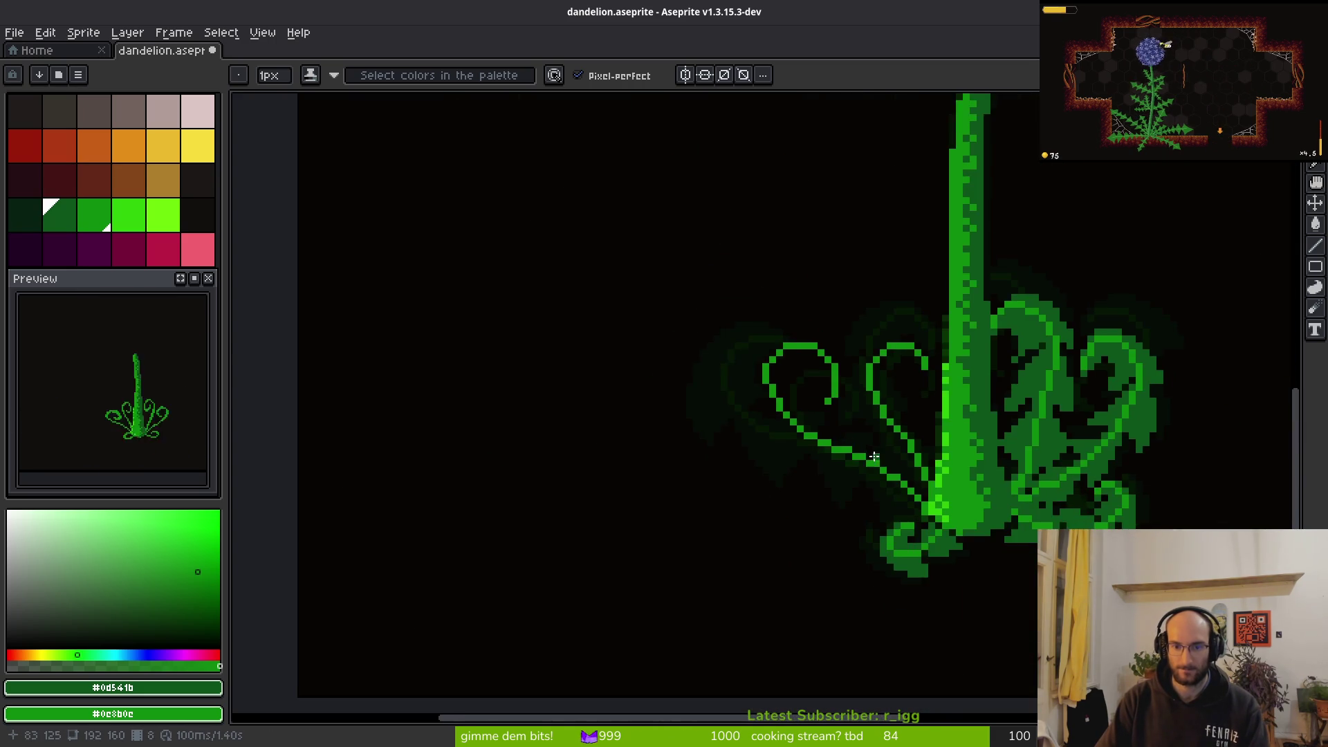
pyautogui.scroll(3, 784, 394)
pyautogui.scroll(1, 744, 416)
pyautogui.scroll(1, 745, 416)
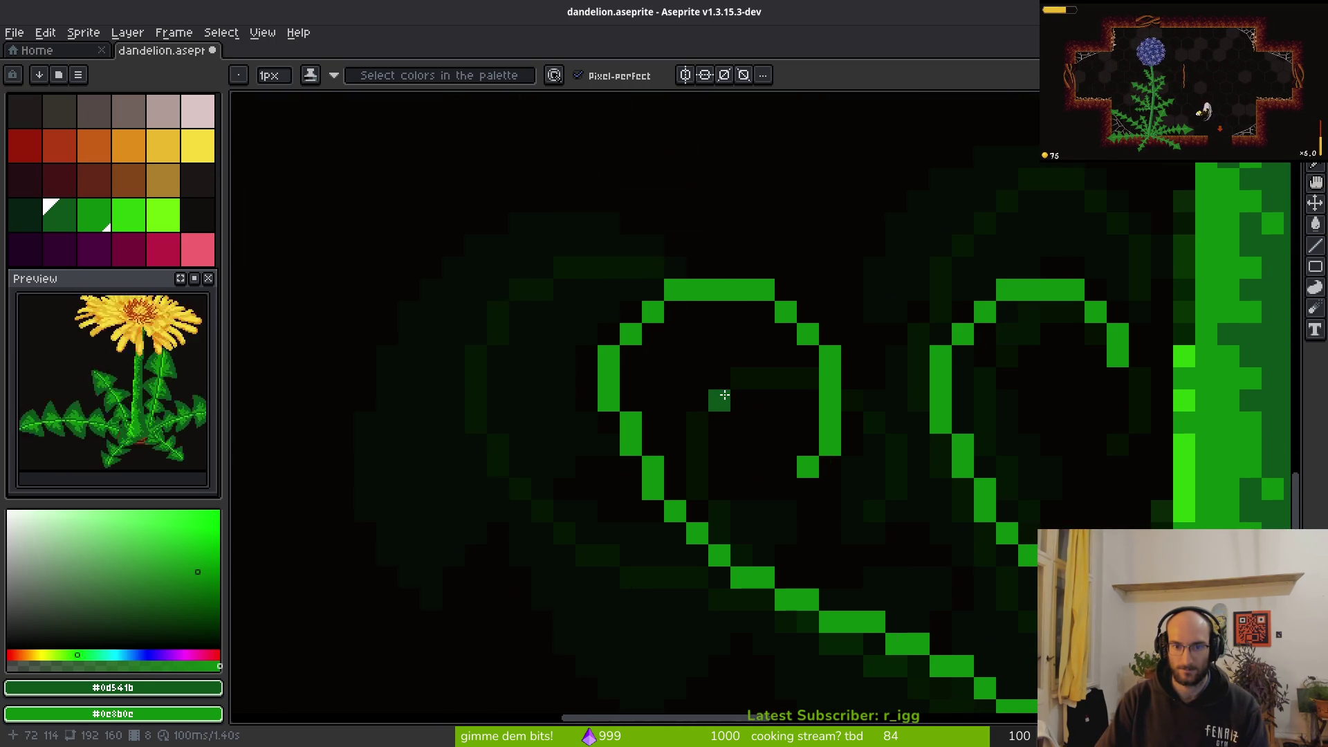
pyautogui.scroll(-1, 724, 395)
pyautogui.scroll(-2, 650, 418)
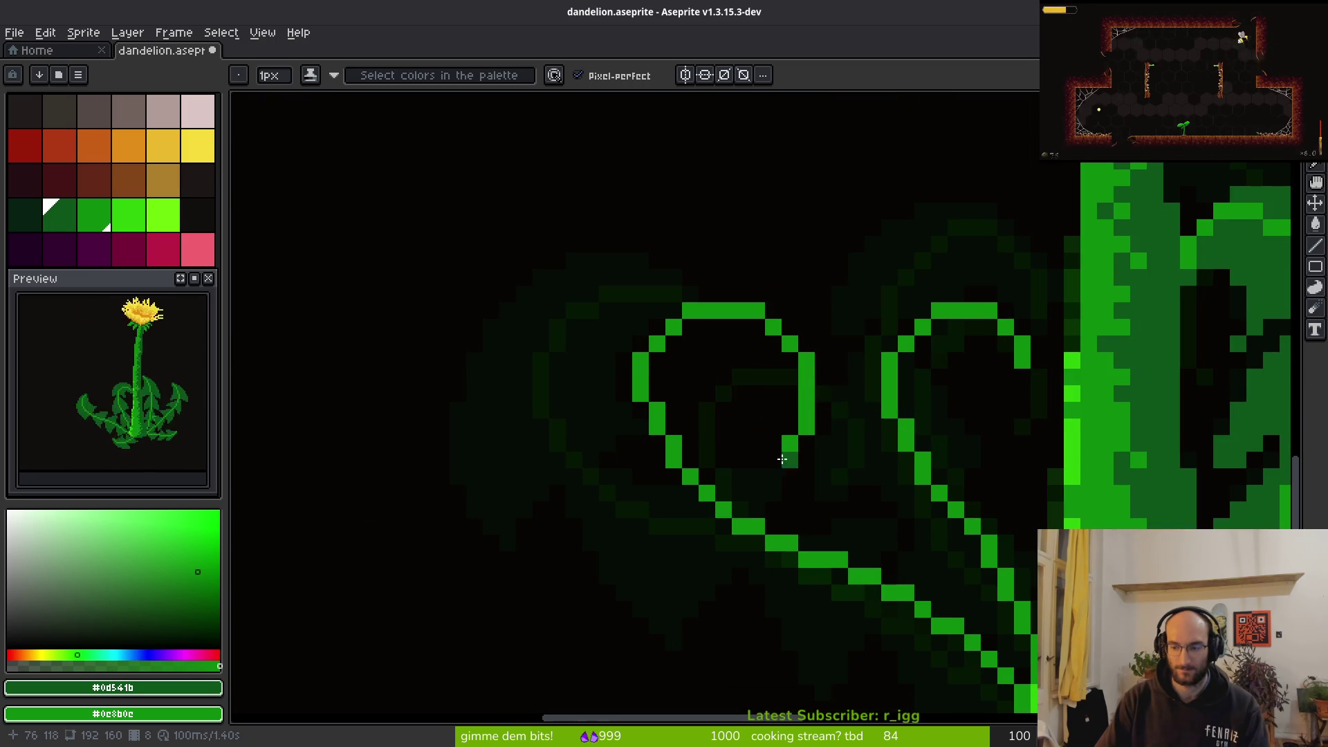
pyautogui.scroll(-2, 739, 440)
pyautogui.scroll(-1, 779, 477)
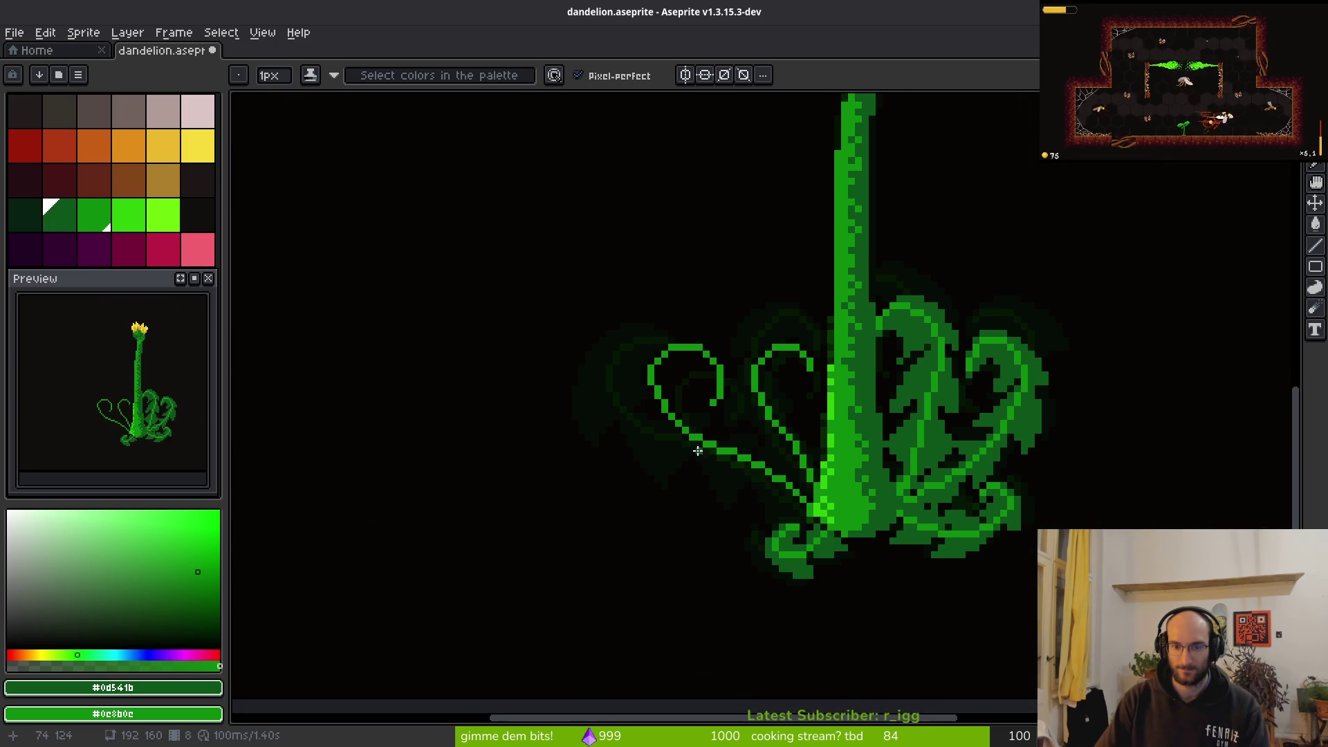
pyautogui.scroll(3, 697, 453)
pyautogui.hotkey('ctrl', 's')
pyautogui.hotkey('alt', 'Tab')
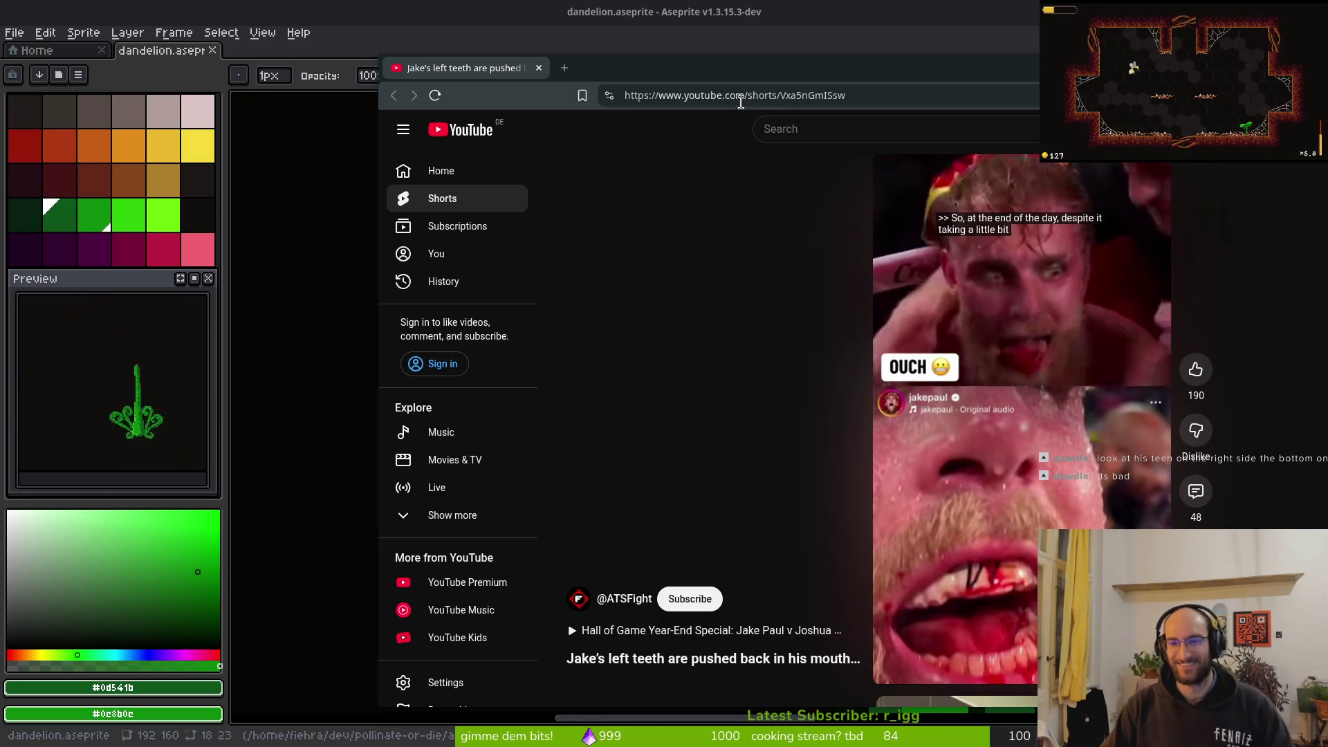
# Close the browser window playing the YouTube Short to return to Aseprite
pyautogui.click(539, 68)
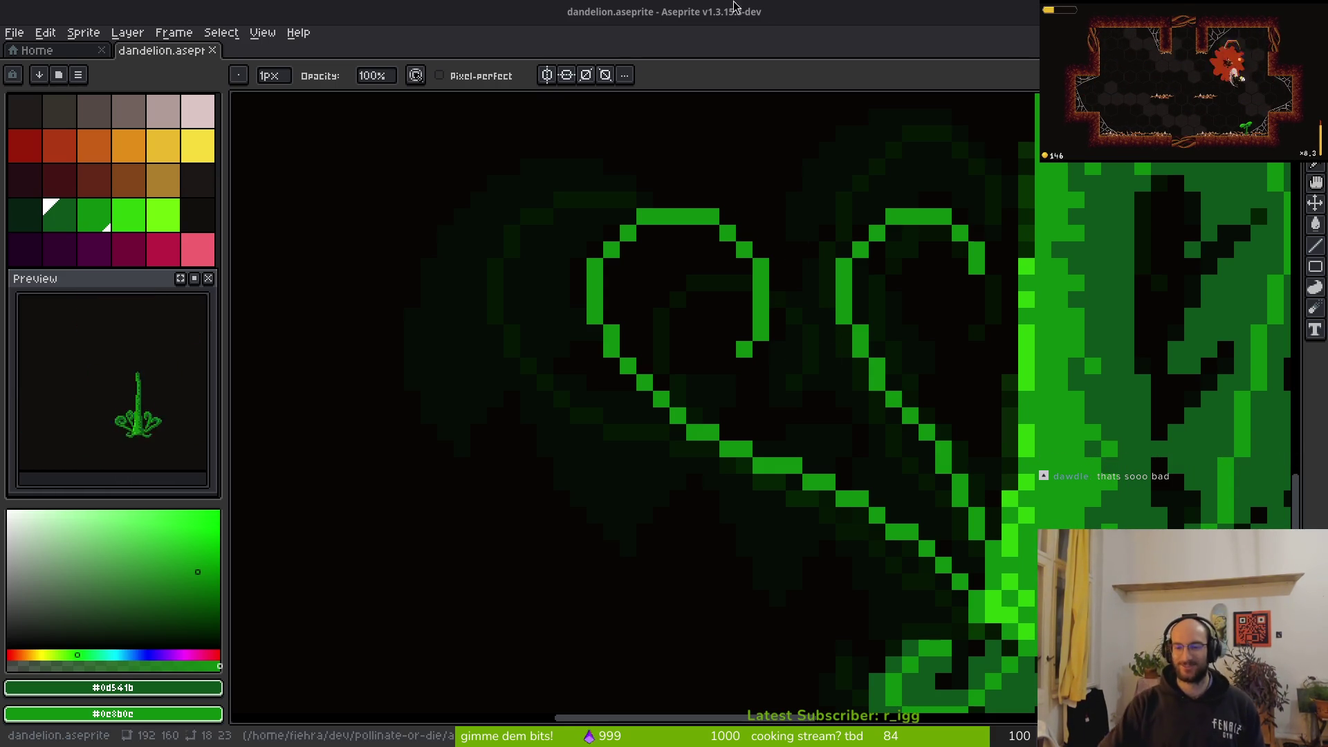
# Show the timeline and settle on frame 8 of the leafs layer with the Pencil
pyautogui.press('b')
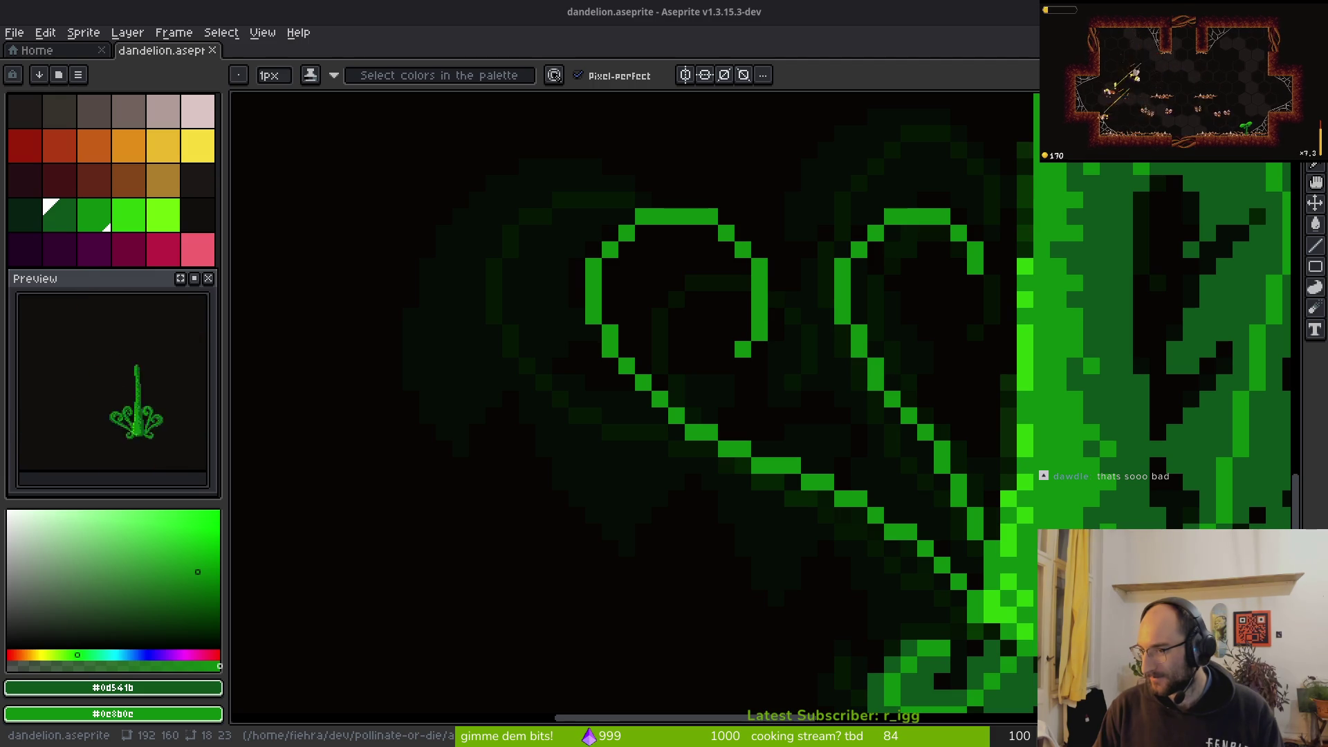
pyautogui.scroll(-2, 838, 351)
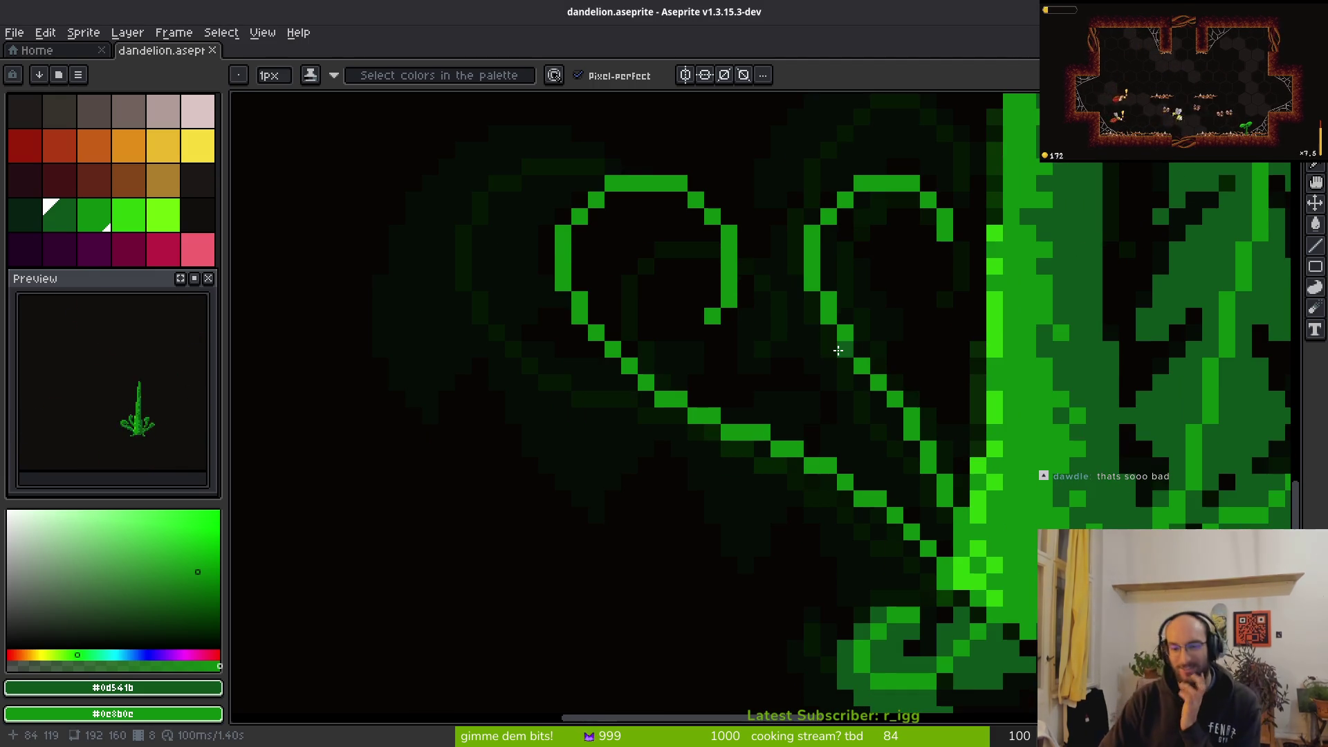
pyautogui.scroll(-3, 800, 312)
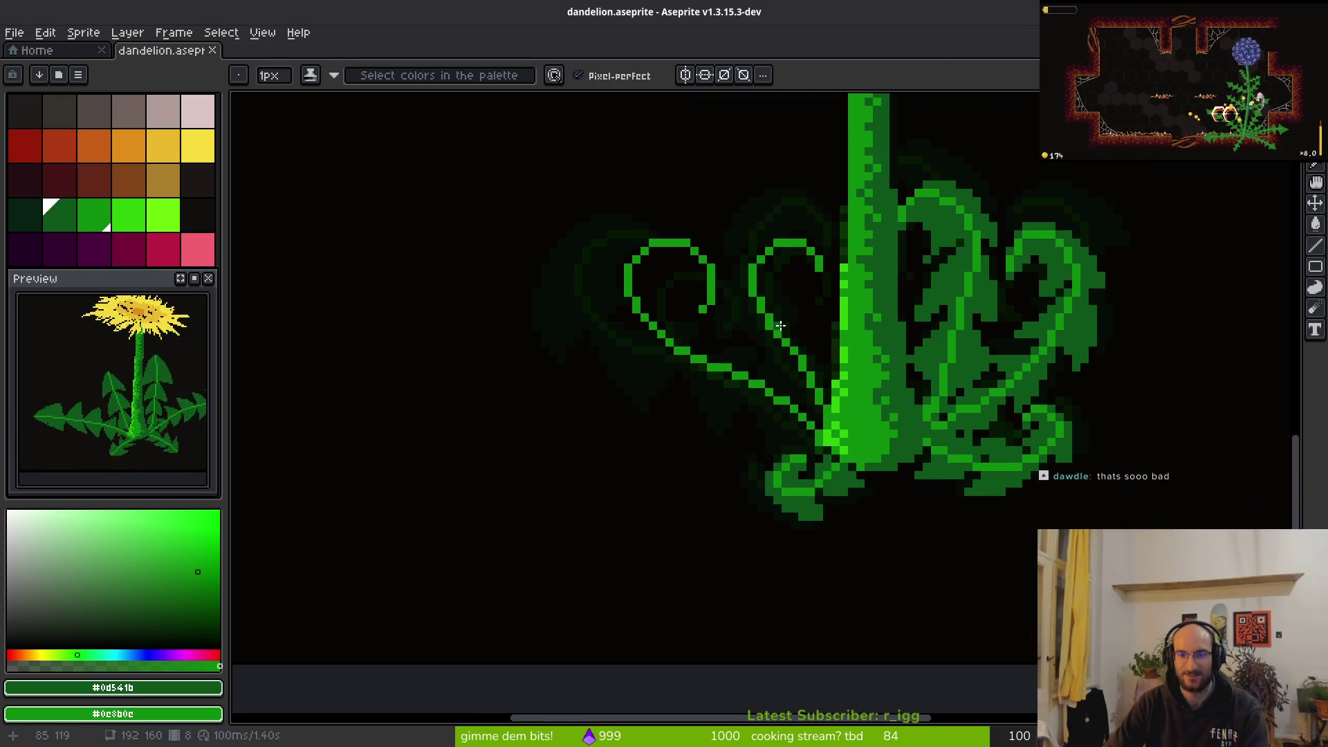
pyautogui.scroll(-2, 780, 325)
pyautogui.press('Tab')
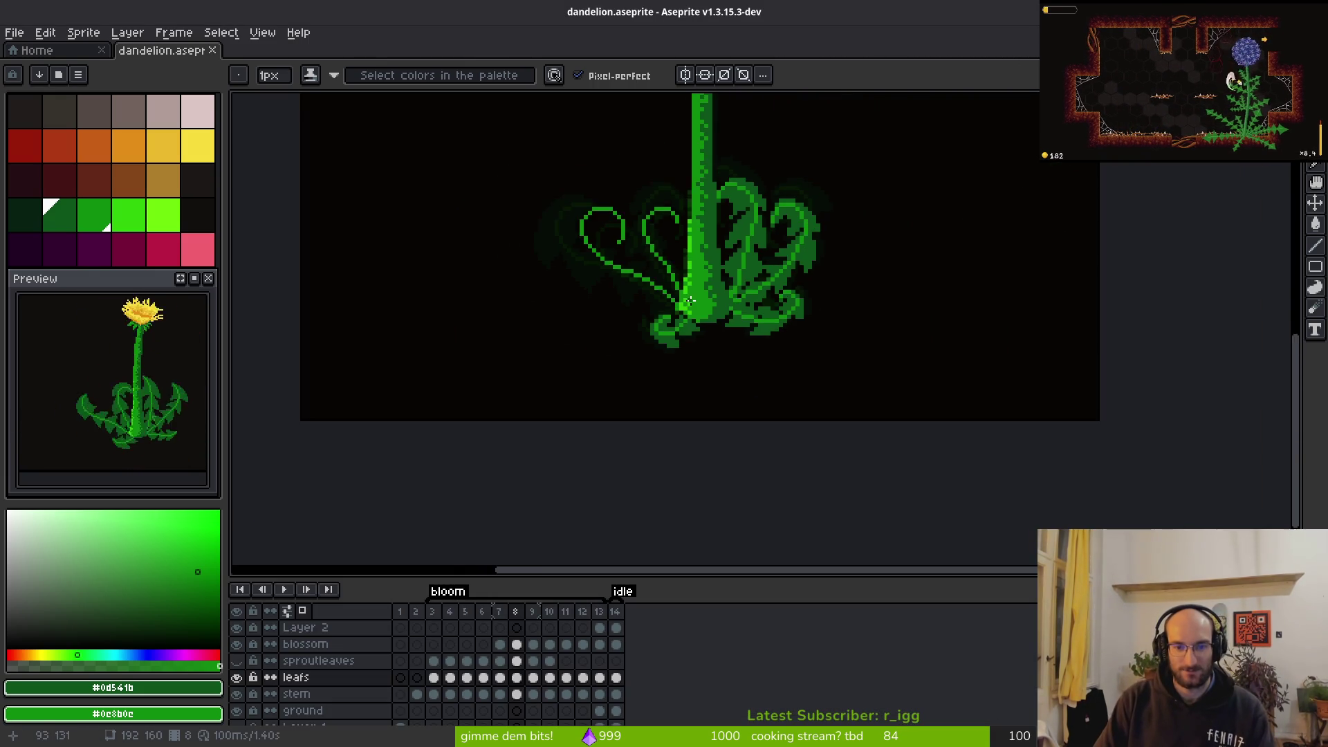
pyautogui.scroll(2, 689, 301)
pyautogui.press('Right')
pyautogui.press('Left')
pyautogui.press('Right')
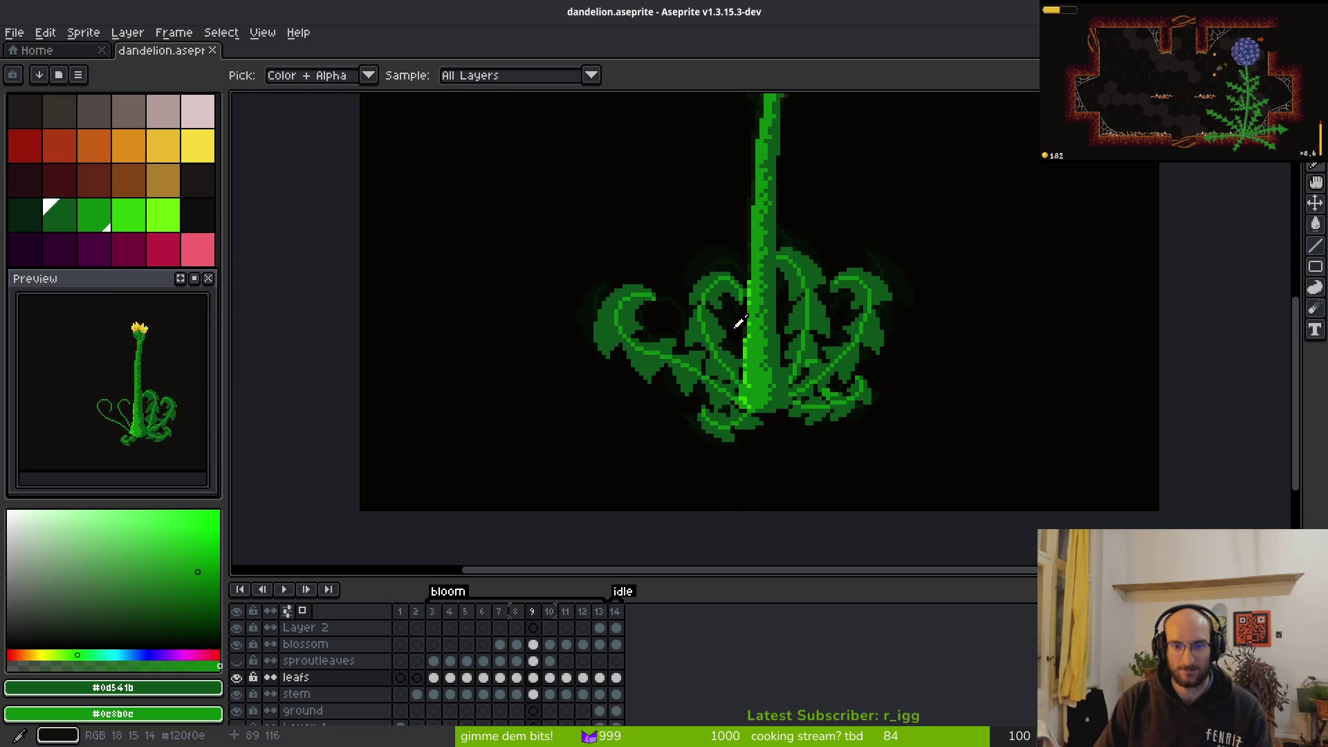
pyautogui.press('Left')
pyautogui.press('Left')
pyautogui.press('Left')
pyautogui.scroll(4, 754, 307)
pyautogui.press('Right')
pyautogui.press('Right')
pyautogui.press('Right')
pyautogui.press('Right')
pyautogui.press('Right')
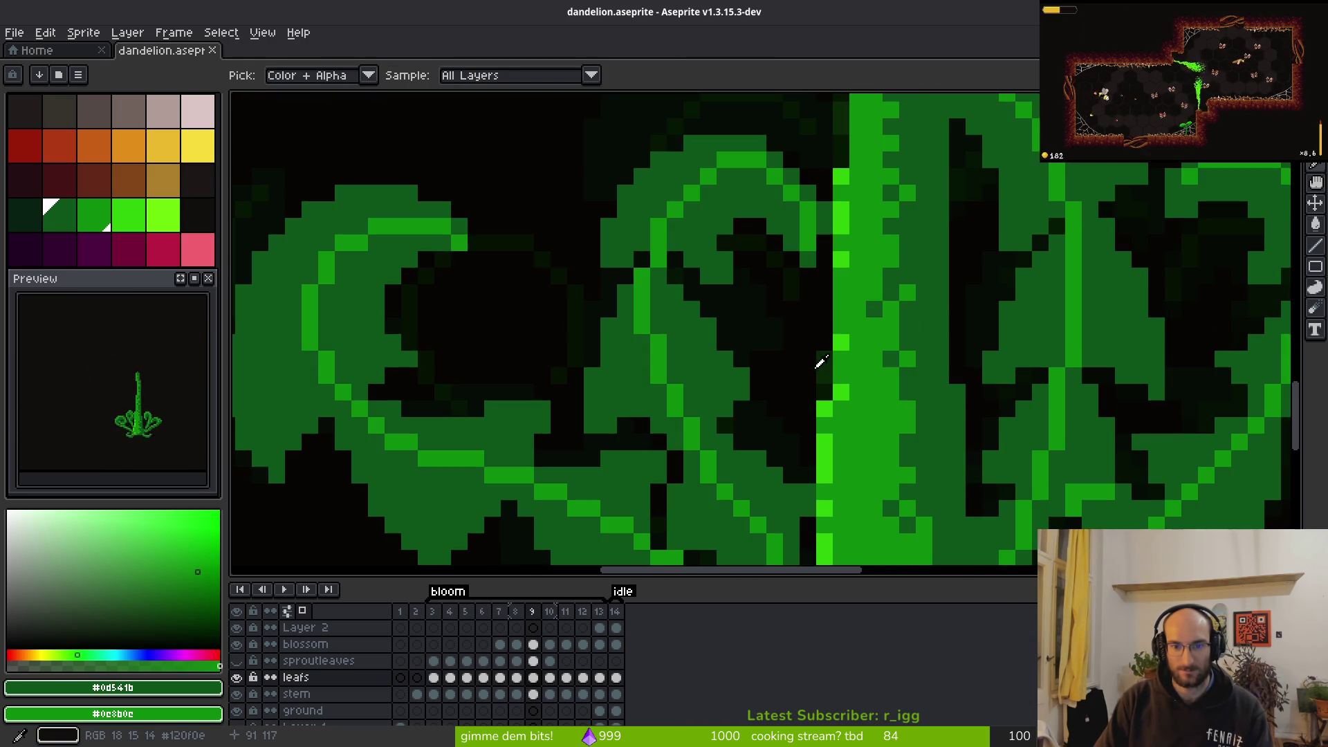
pyautogui.press('Left')
pyautogui.press('b')
pyautogui.scroll(2, 777, 341)
# Paint dark-green strokes into the second curled leaf's gaps so it reads as one solid shape
pyautogui.moveTo(891, 380)
pyautogui.mouseDown()
pyautogui.moveTo(812, 237)
pyautogui.moveTo(561, 291)
pyautogui.moveTo(559, 346)
pyautogui.mouseUp()
pyautogui.moveTo(813, 255)
pyautogui.mouseDown()
pyautogui.moveTo(833, 363)
pyautogui.moveTo(726, 309)
pyautogui.moveTo(744, 344)
pyautogui.mouseUp()
pyautogui.scroll(-3, 744, 343)
pyautogui.moveTo(719, 276)
pyautogui.mouseDown()
pyautogui.moveTo(717, 374)
pyautogui.moveTo(762, 388)
pyautogui.moveTo(749, 417)
pyautogui.moveTo(779, 415)
pyautogui.moveTo(640, 361)
pyautogui.moveTo(555, 277)
pyautogui.moveTo(553, 394)
pyautogui.moveTo(520, 370)
pyautogui.moveTo(546, 443)
pyautogui.moveTo(585, 417)
pyautogui.mouseUp()
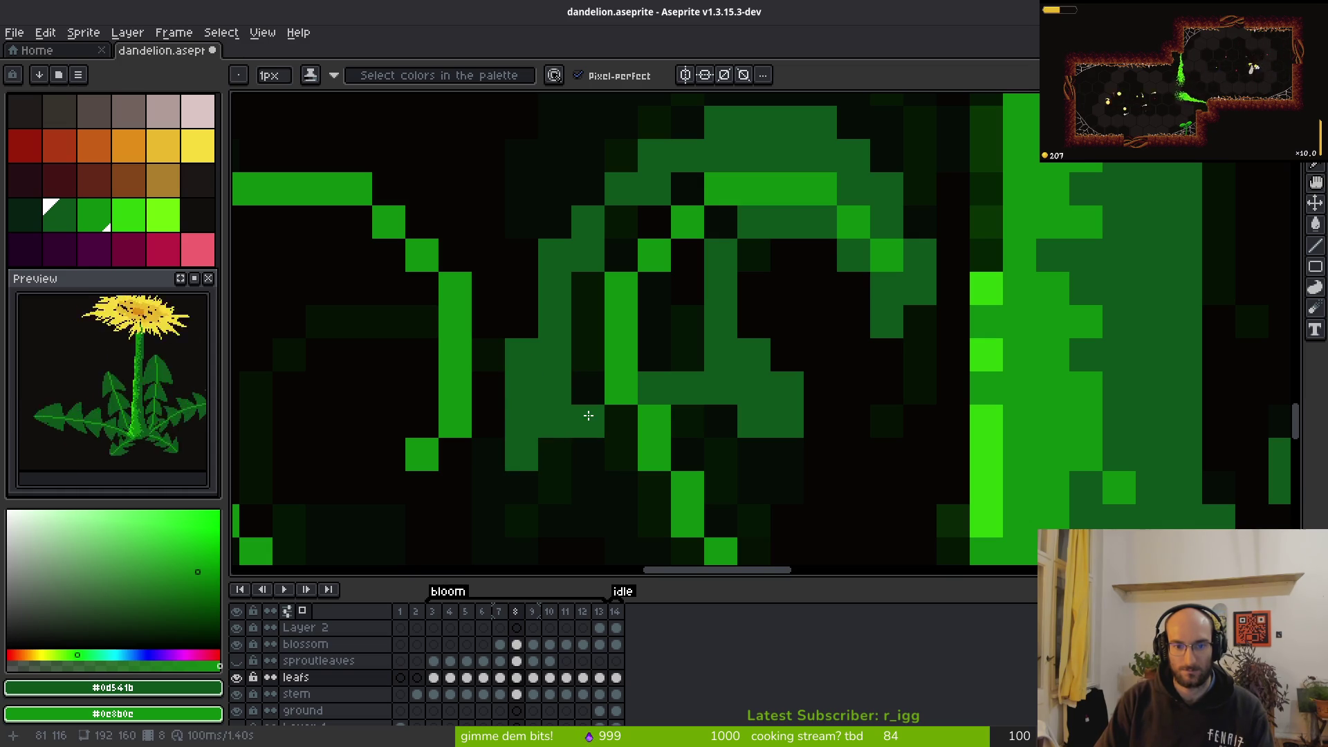
pyautogui.moveTo(698, 326)
pyautogui.mouseDown()
pyautogui.moveTo(581, 314)
pyautogui.moveTo(719, 214)
pyautogui.moveTo(685, 184)
pyautogui.moveTo(756, 329)
pyautogui.mouseUp()
pyautogui.scroll(-5, 850, 402)
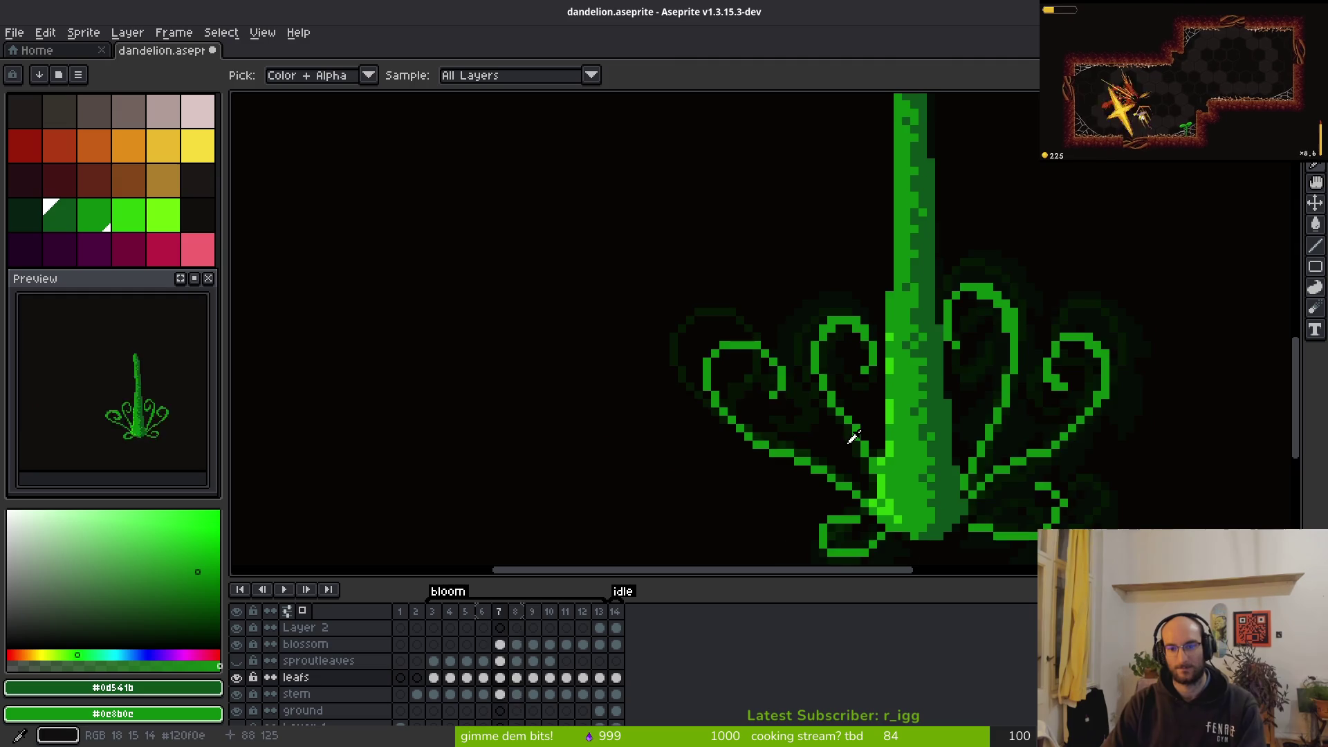
# Flip between frames 7, 8 and 9 to compare the filled leaf
pyautogui.press('.')
pyautogui.scroll(-2, 802, 432)
pyautogui.press(',')
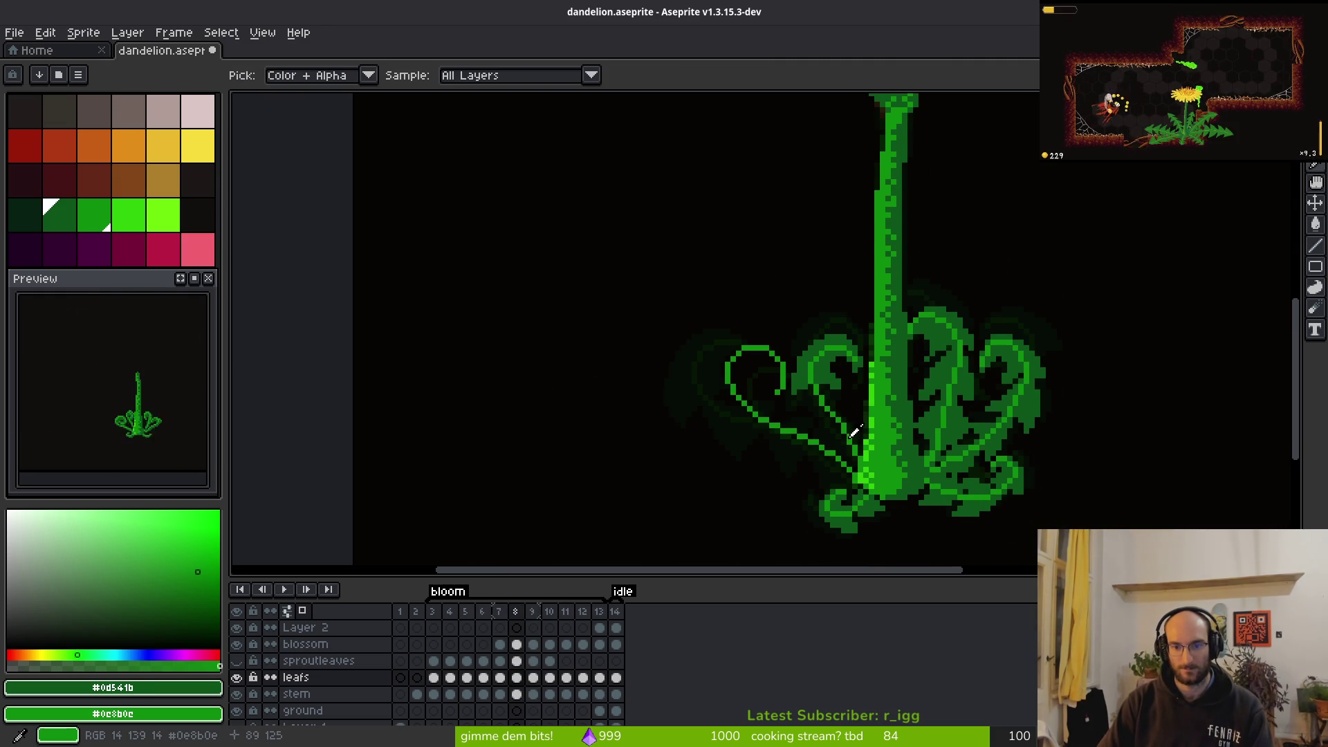
pyautogui.press('.')
pyautogui.press(',')
pyautogui.press(',')
pyautogui.scroll(-4, 857, 443)
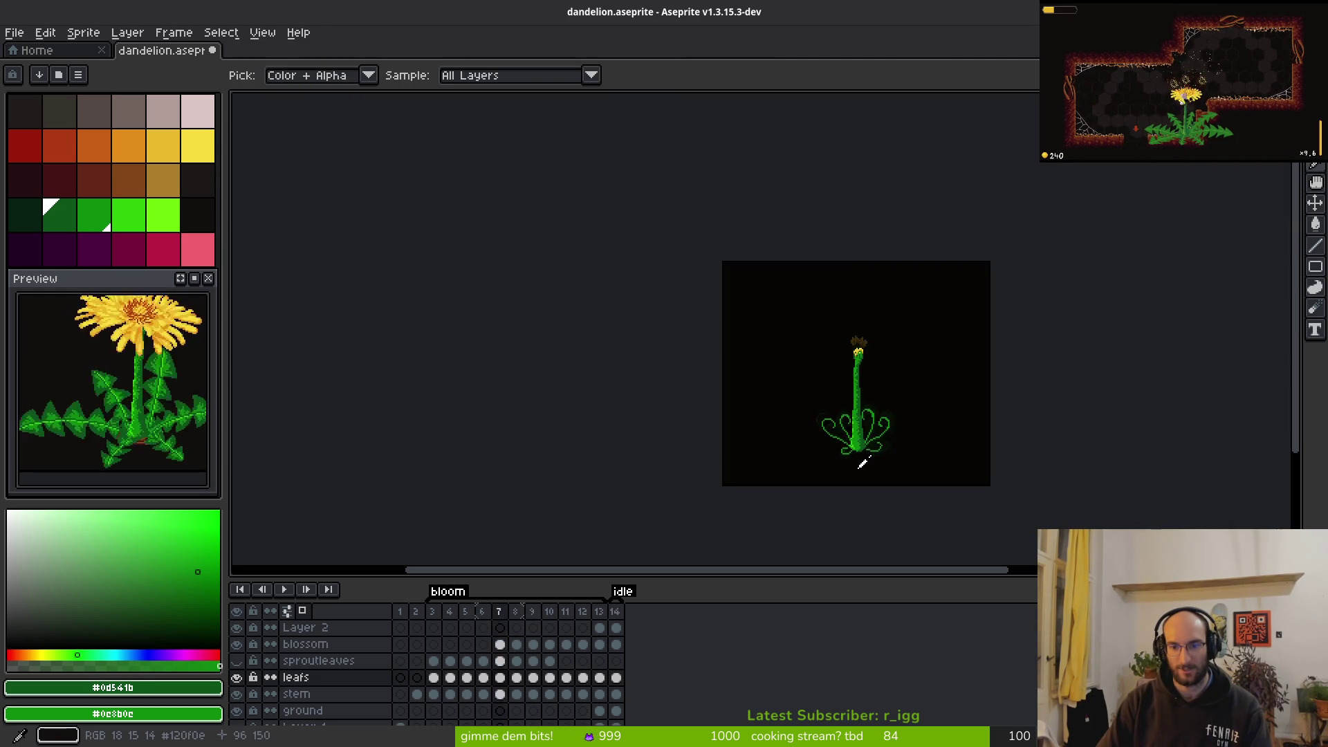
pyautogui.press('.')
pyautogui.press('.')
pyautogui.press(',')
pyautogui.scroll(5, 899, 437)
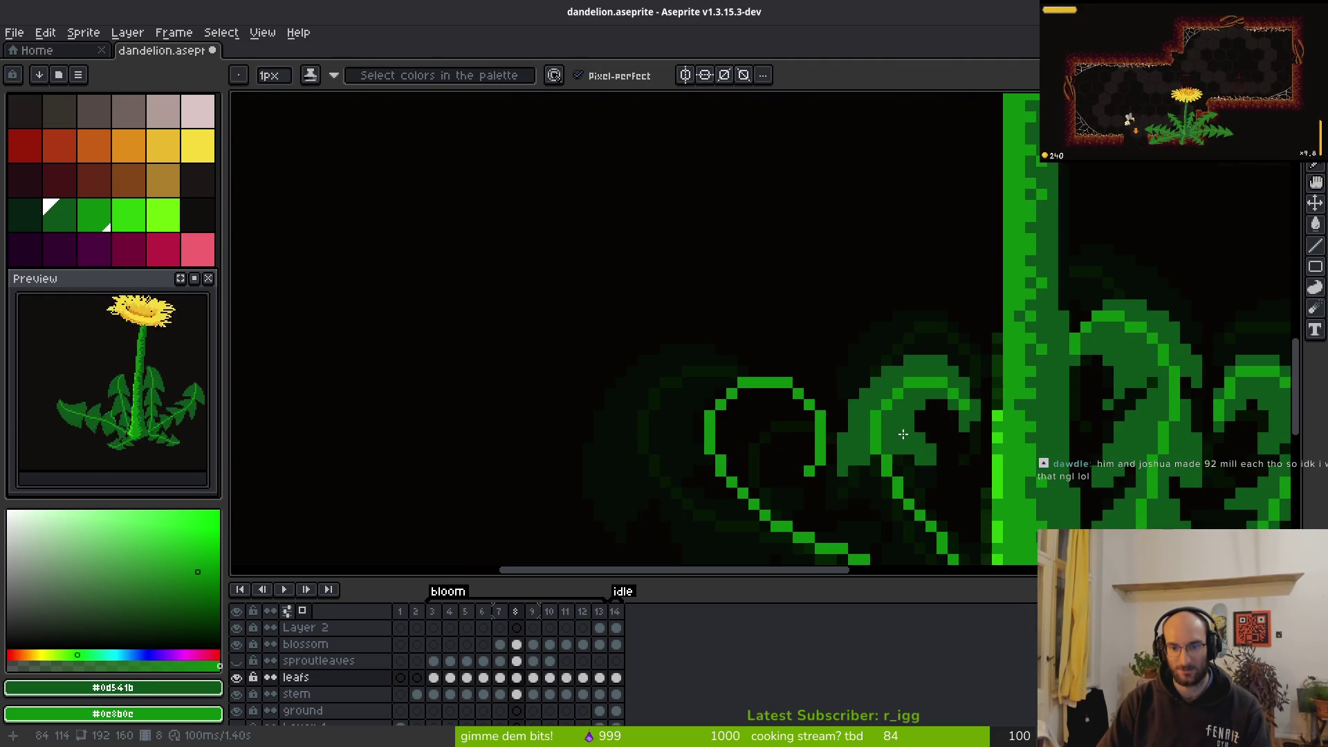
# Erase stray green pixels from the leaves on frame 8
pyautogui.scroll(4, 904, 435)
pyautogui.press('e')
pyautogui.moveTo(718, 429)
pyautogui.mouseDown()
pyautogui.moveTo(851, 427)
pyautogui.moveTo(884, 395)
pyautogui.mouseUp()
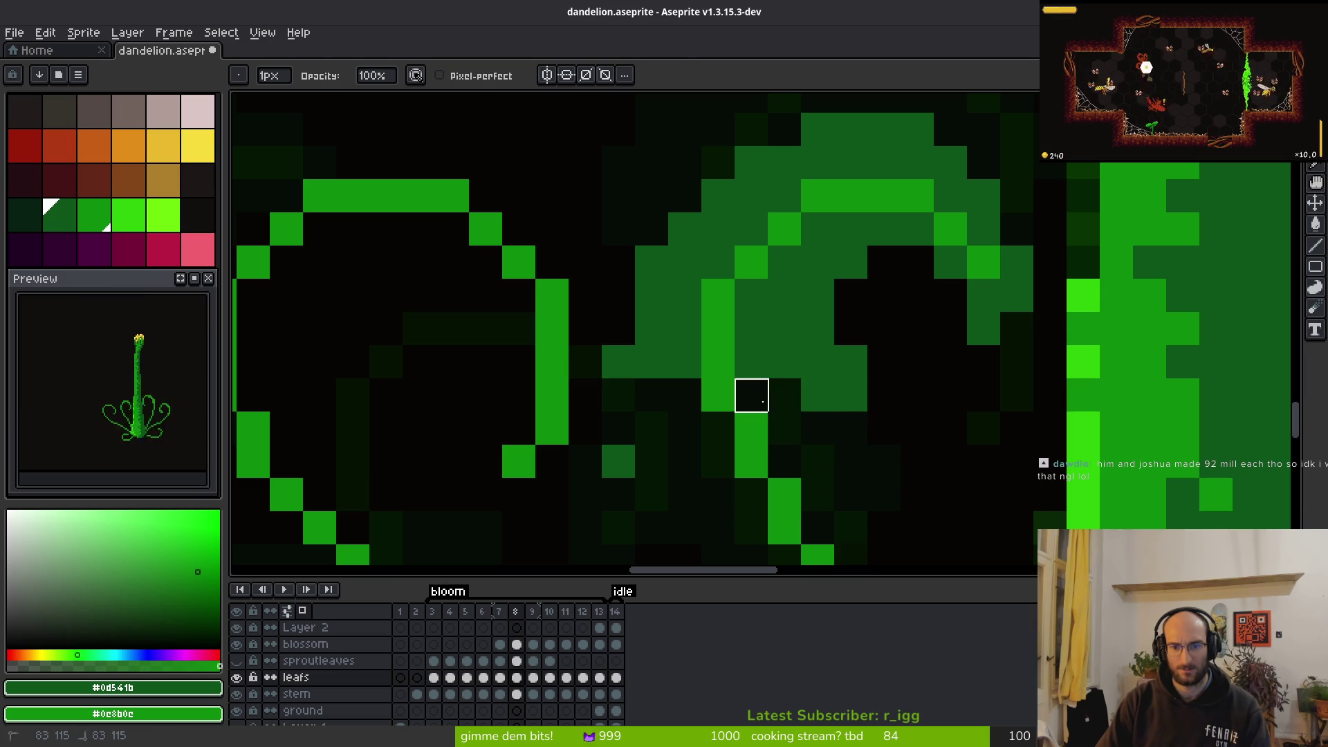
pyautogui.press('b')
pyautogui.scroll(-4, 788, 438)
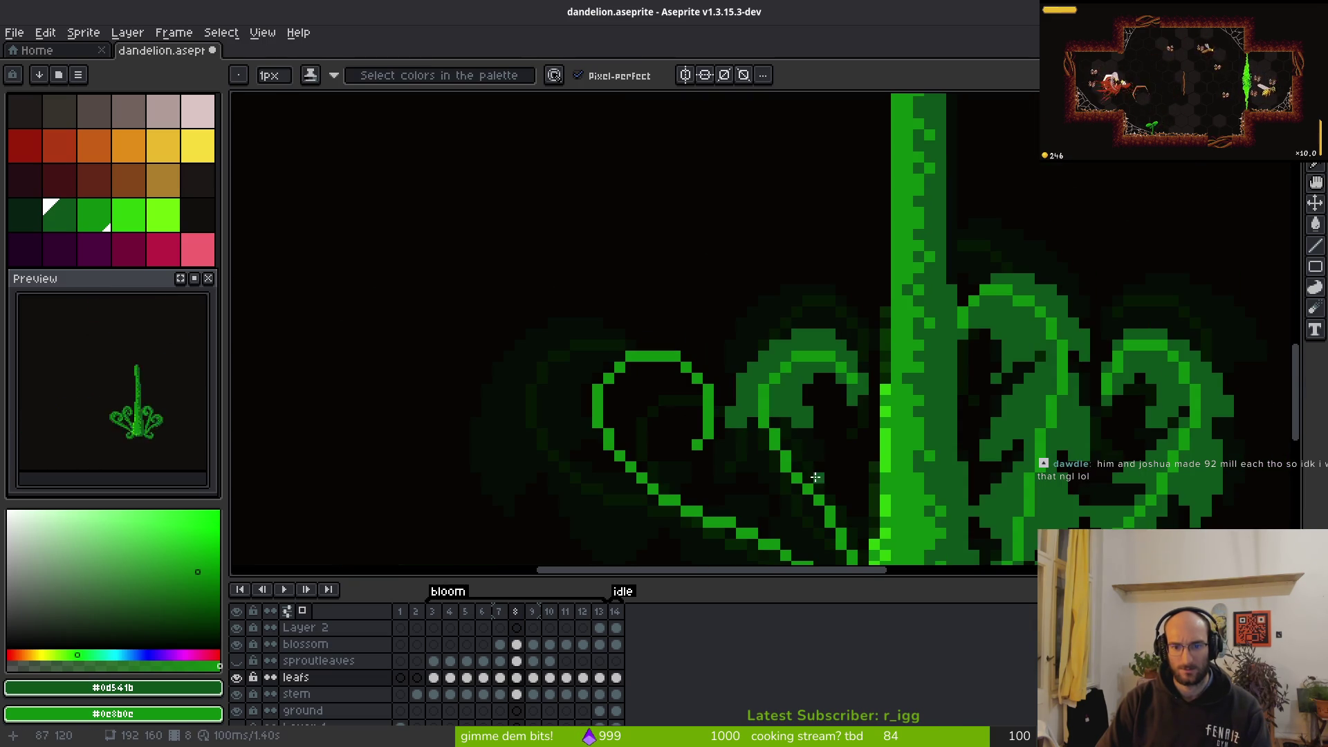
pyautogui.scroll(2, 741, 435)
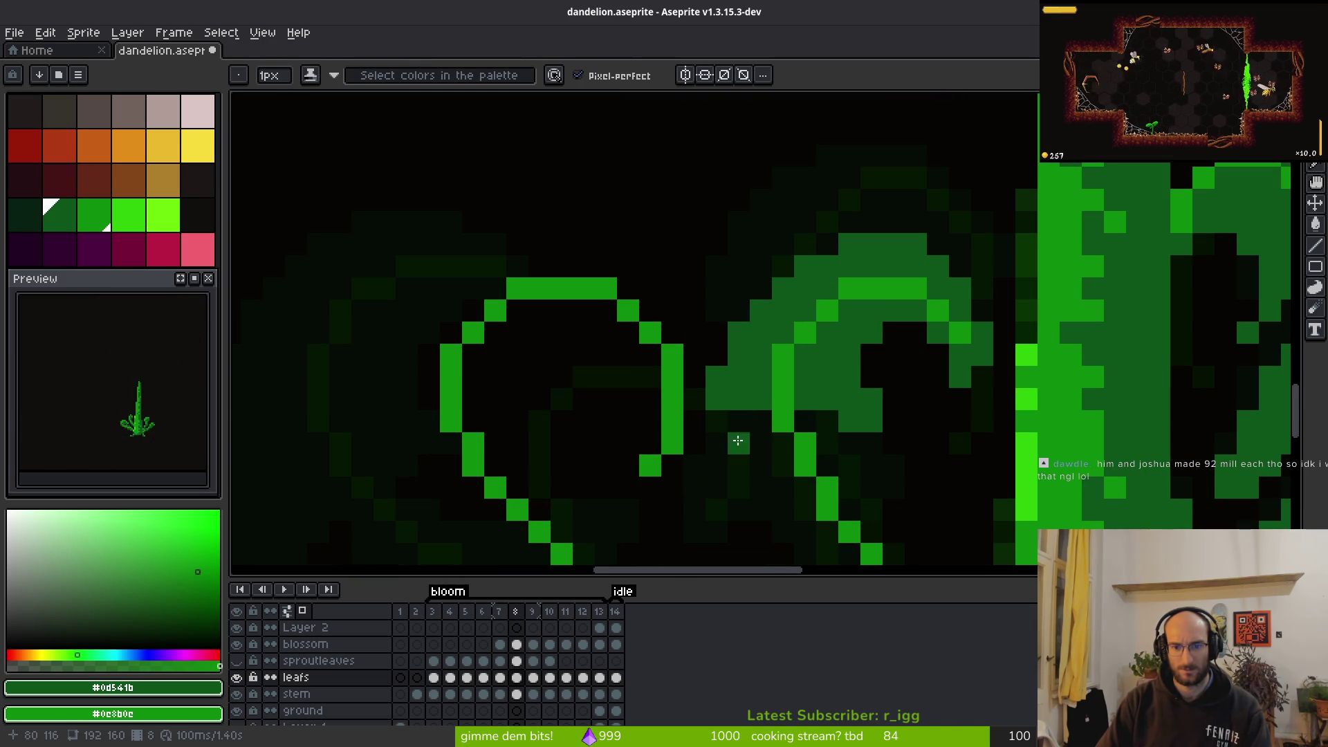
pyautogui.press('e')
pyautogui.scroll(-2, 787, 478)
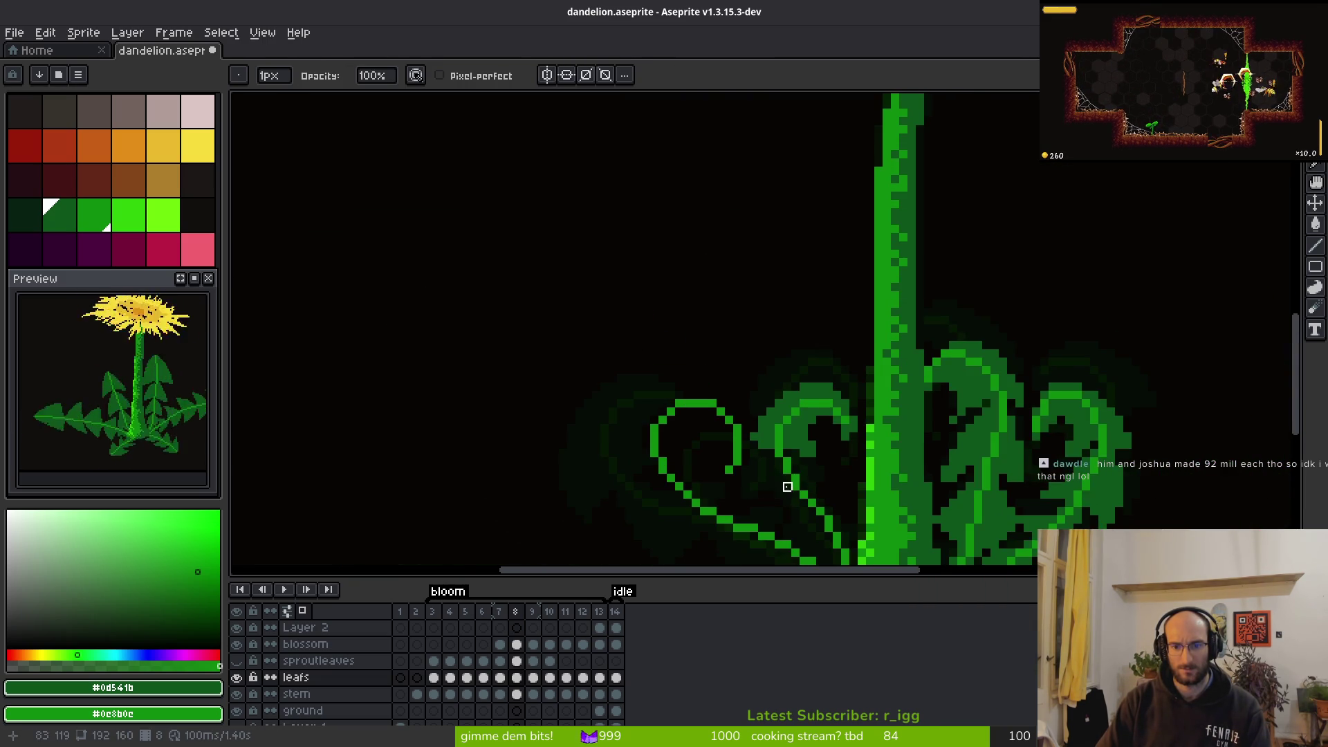
pyautogui.scroll(4, 787, 487)
pyautogui.press('b')
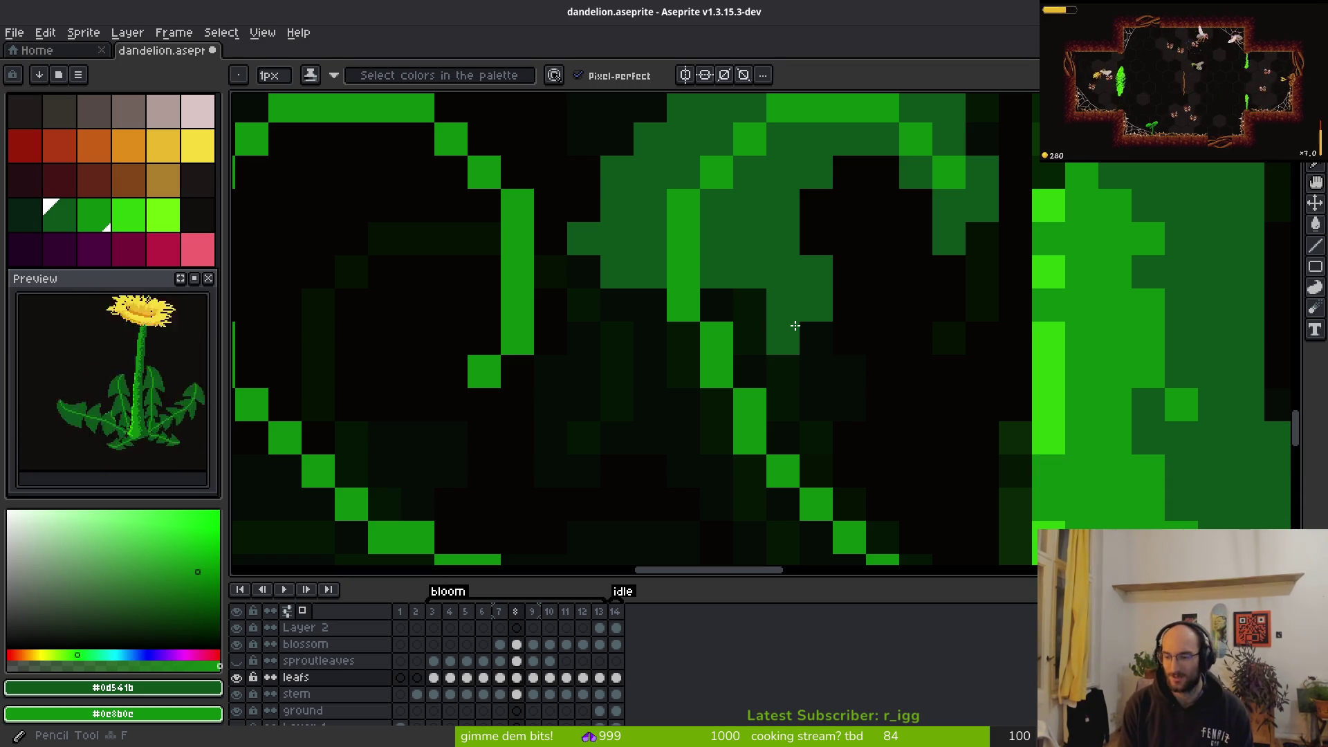
pyautogui.hotkey('ctrl', 'z')
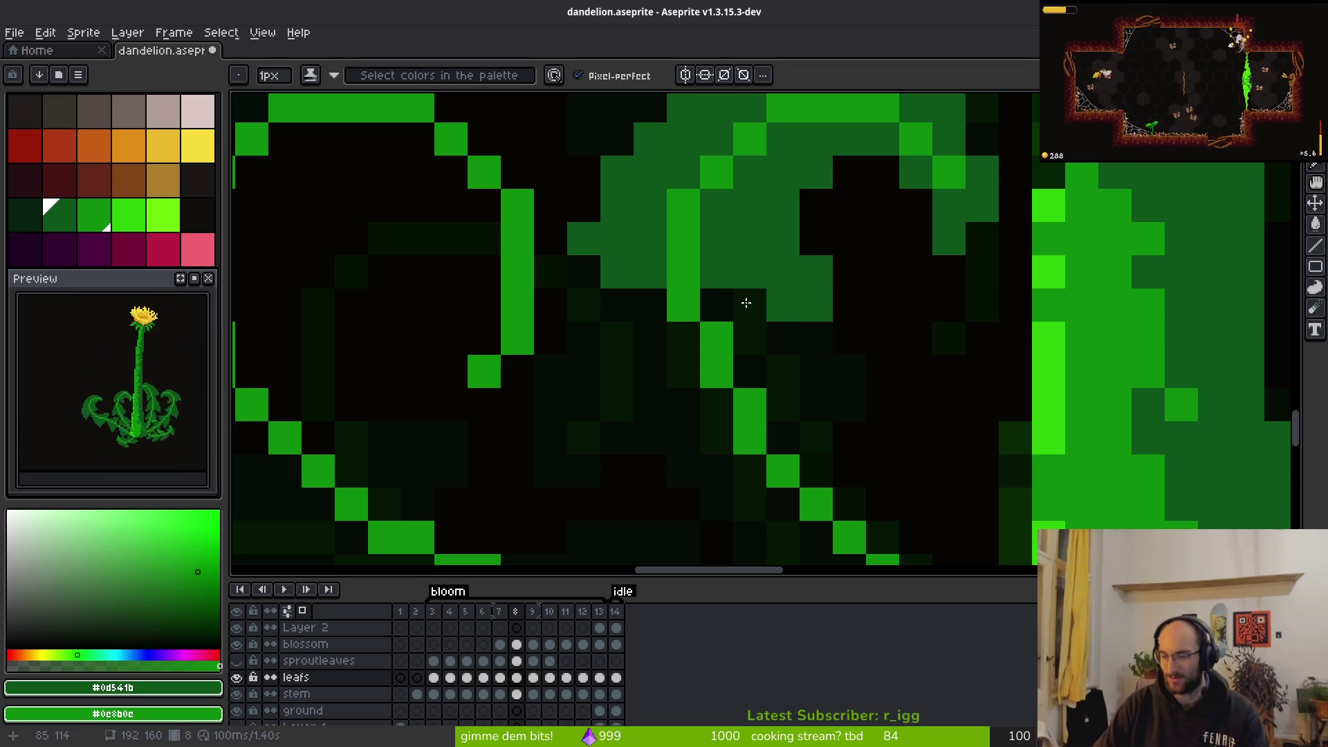
pyautogui.hotkey('ctrl', 'y')
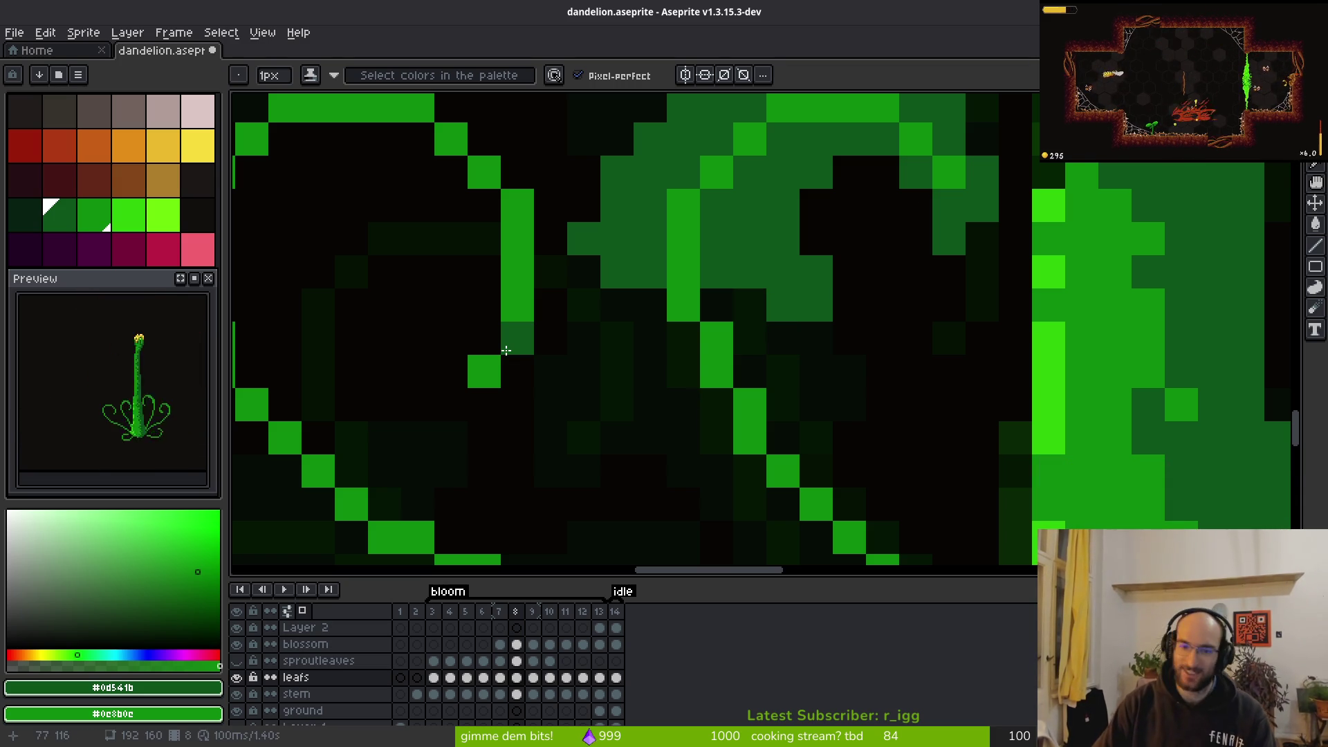
# Draw mid-green pixel runs in the curled leaf and bucket-fill its dark interior mid-green
pyautogui.scroll(-1, 692, 330)
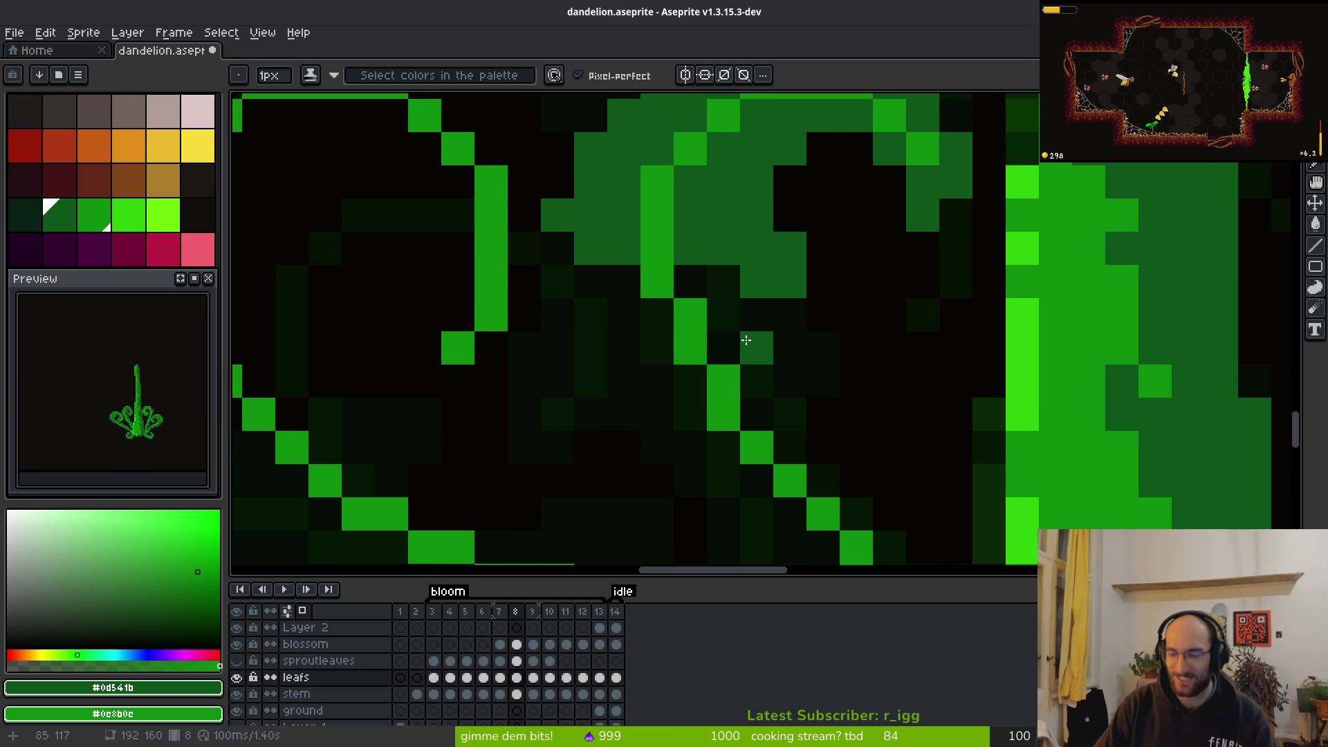
pyautogui.scroll(-2, 626, 362)
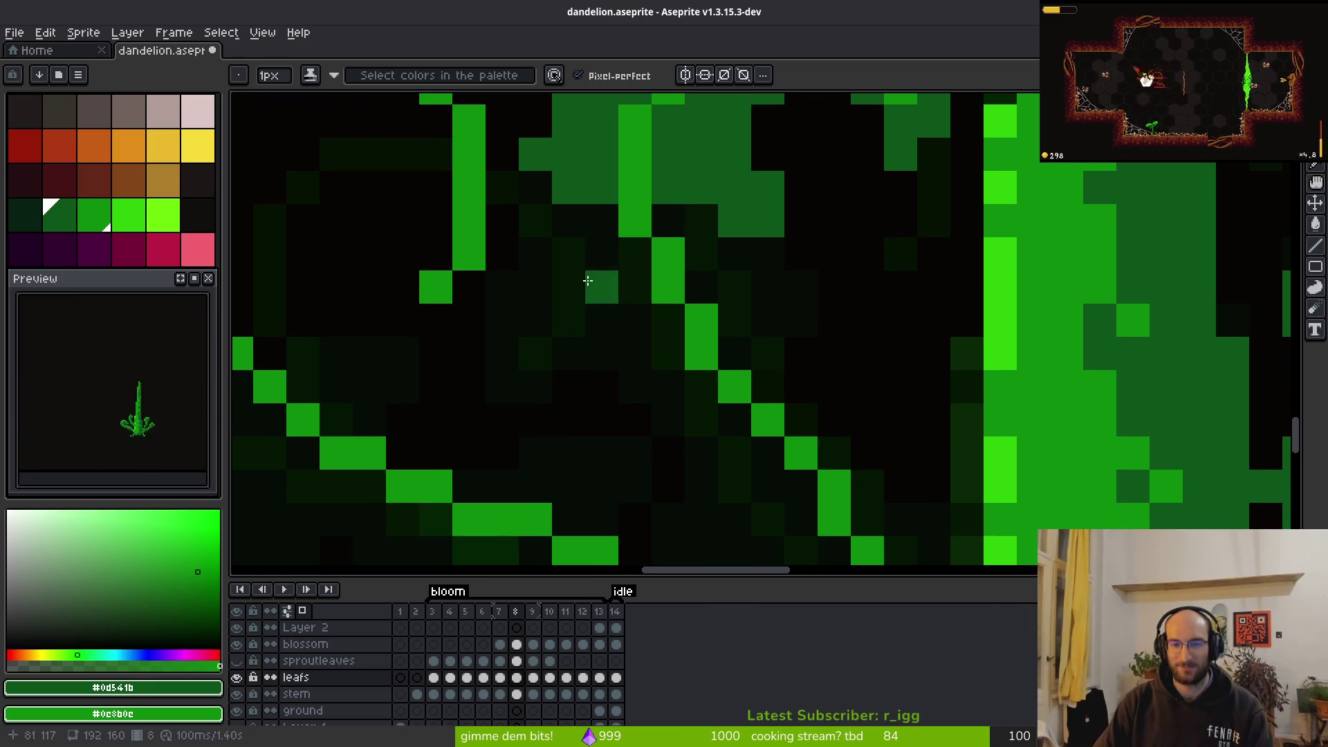
pyautogui.scroll(-1, 643, 217)
pyautogui.hscroll(-1, 643, 217)
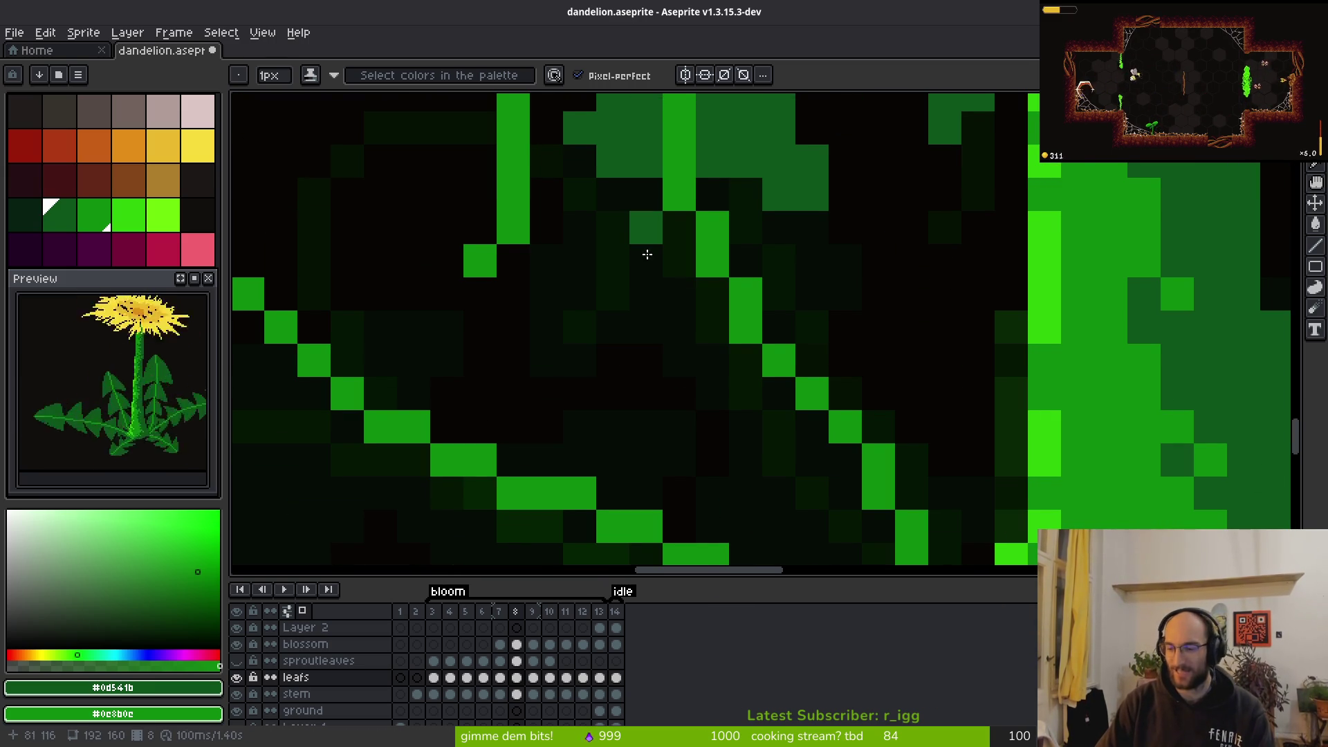
pyautogui.hscroll(-2, 636, 225)
pyautogui.scroll(-1, 636, 224)
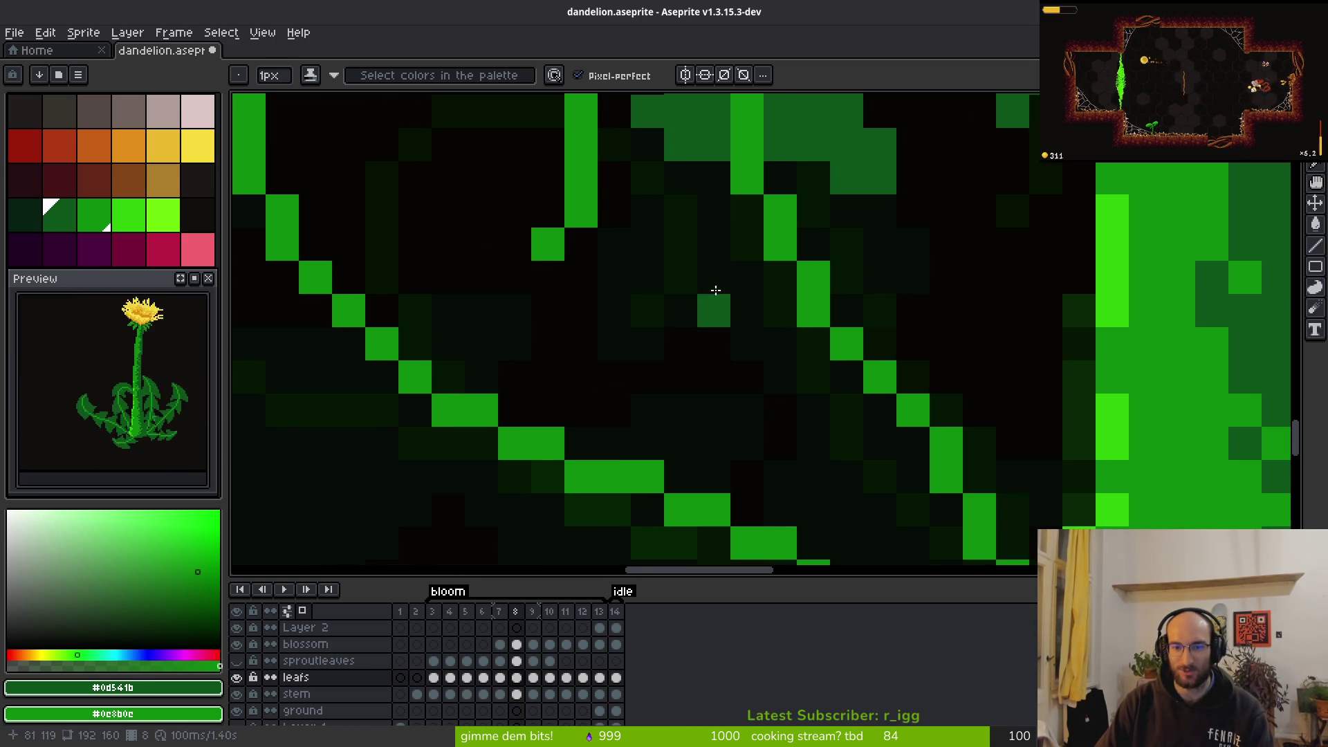
pyautogui.moveTo(681, 208); pyautogui.dragTo(717, 435)
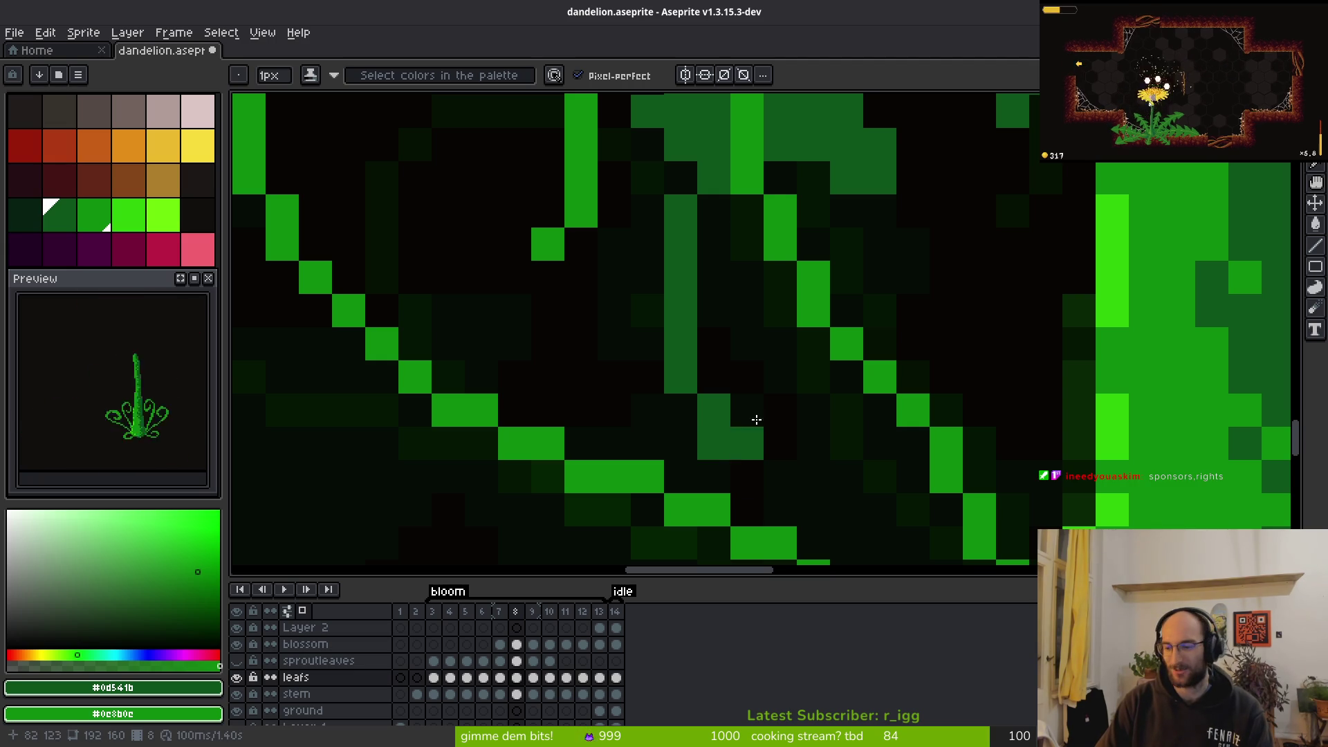
pyautogui.moveTo(745, 408); pyautogui.dragTo(829, 363)
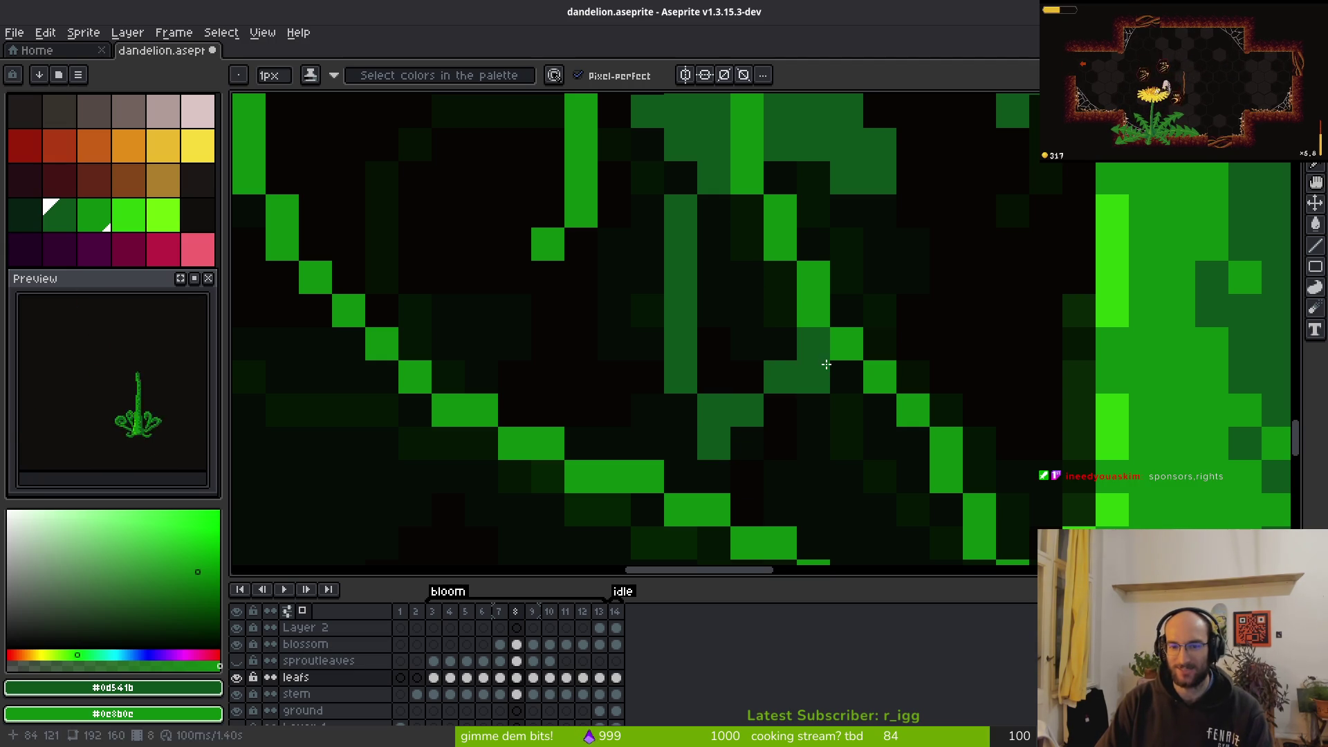
pyautogui.press('g')
pyautogui.click(726, 276)
pyautogui.scroll(-3, 726, 276)
pyautogui.scroll(3, 770, 272)
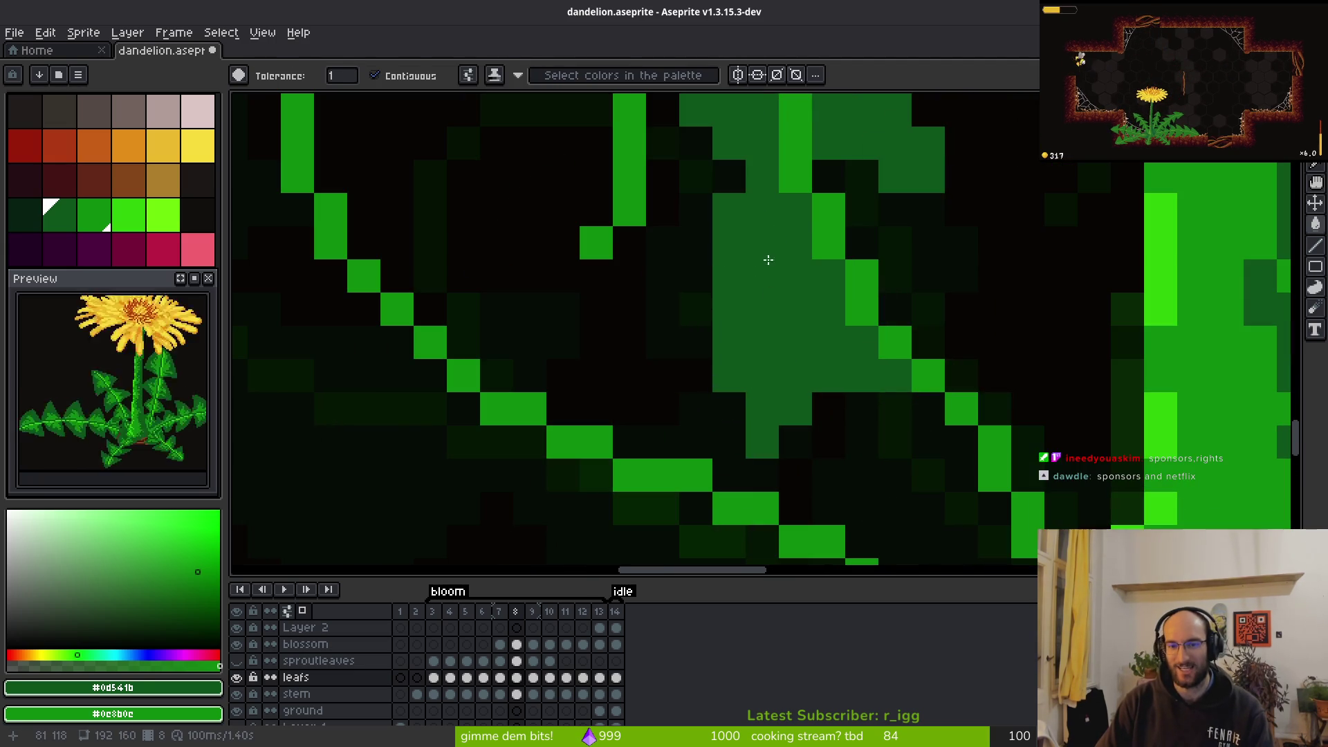
# Add a short run and a single pixel of green into the curled leaf's fill
pyautogui.press('e')
pyautogui.scroll(-3, 729, 210)
pyautogui.press('w')
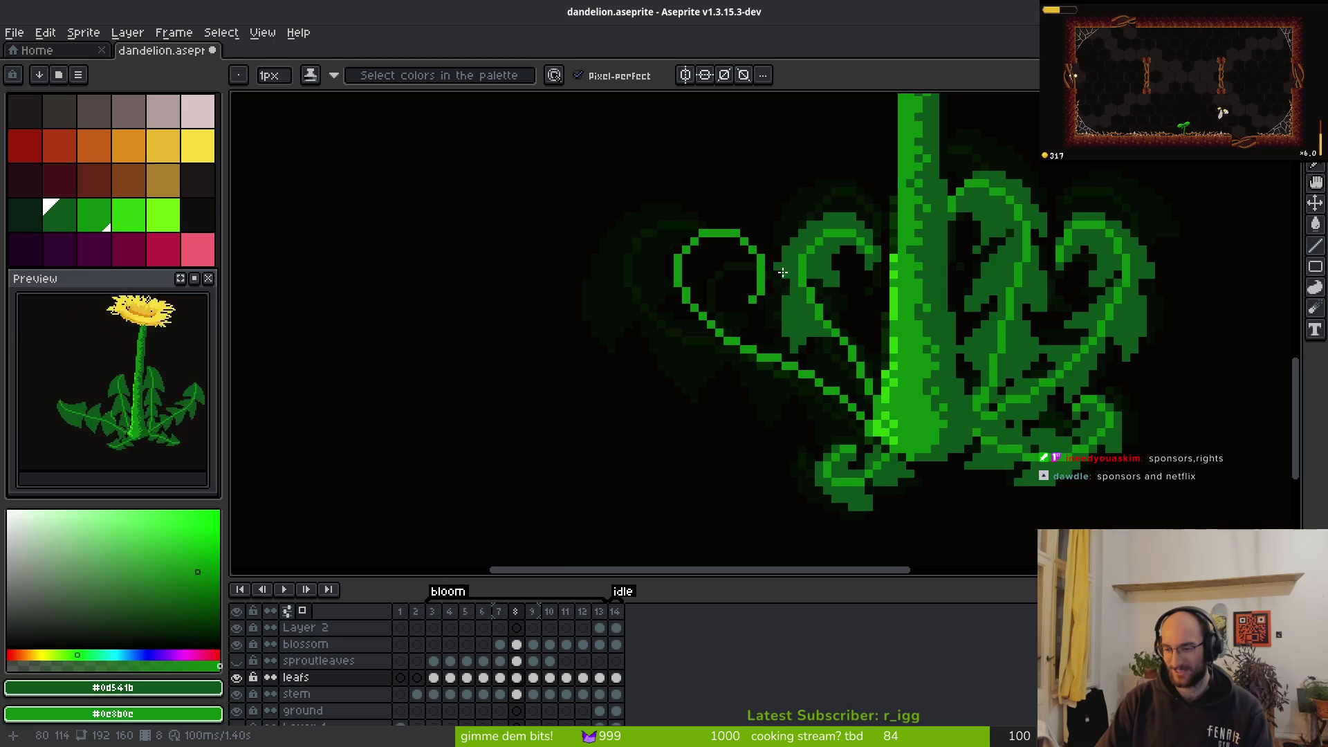
pyautogui.scroll(2, 771, 274)
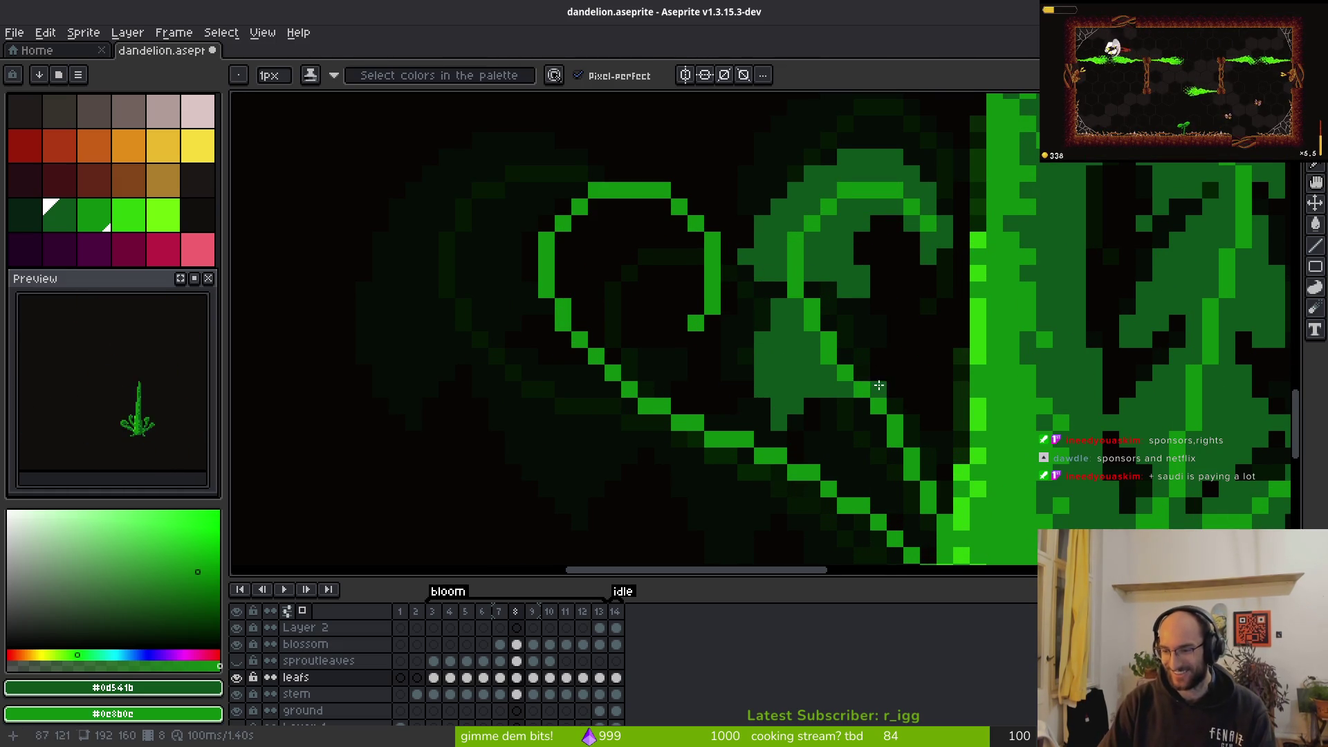
pyautogui.hscroll(1, 747, 291)
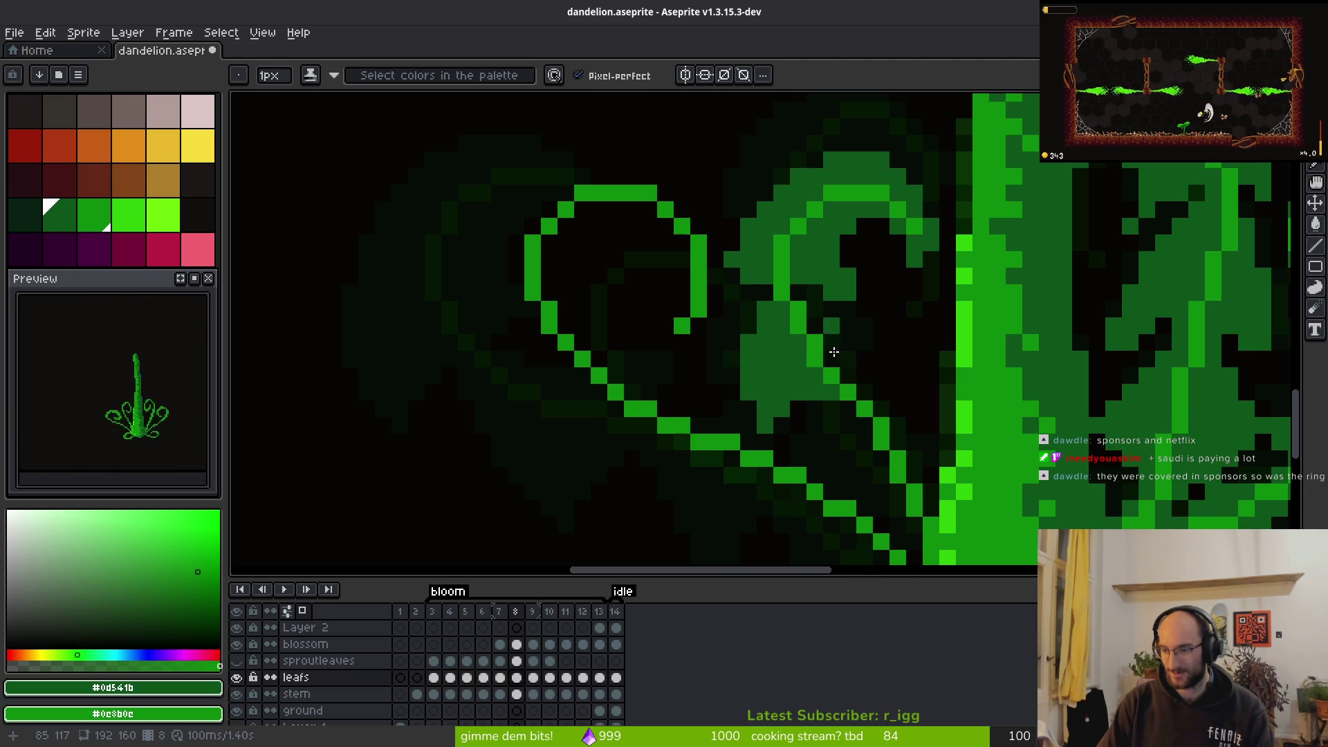
pyautogui.scroll(1, 796, 341)
pyautogui.moveTo(726, 315); pyautogui.dragTo(744, 315)
pyautogui.click(871, 339)
pyautogui.scroll(-3, 867, 331)
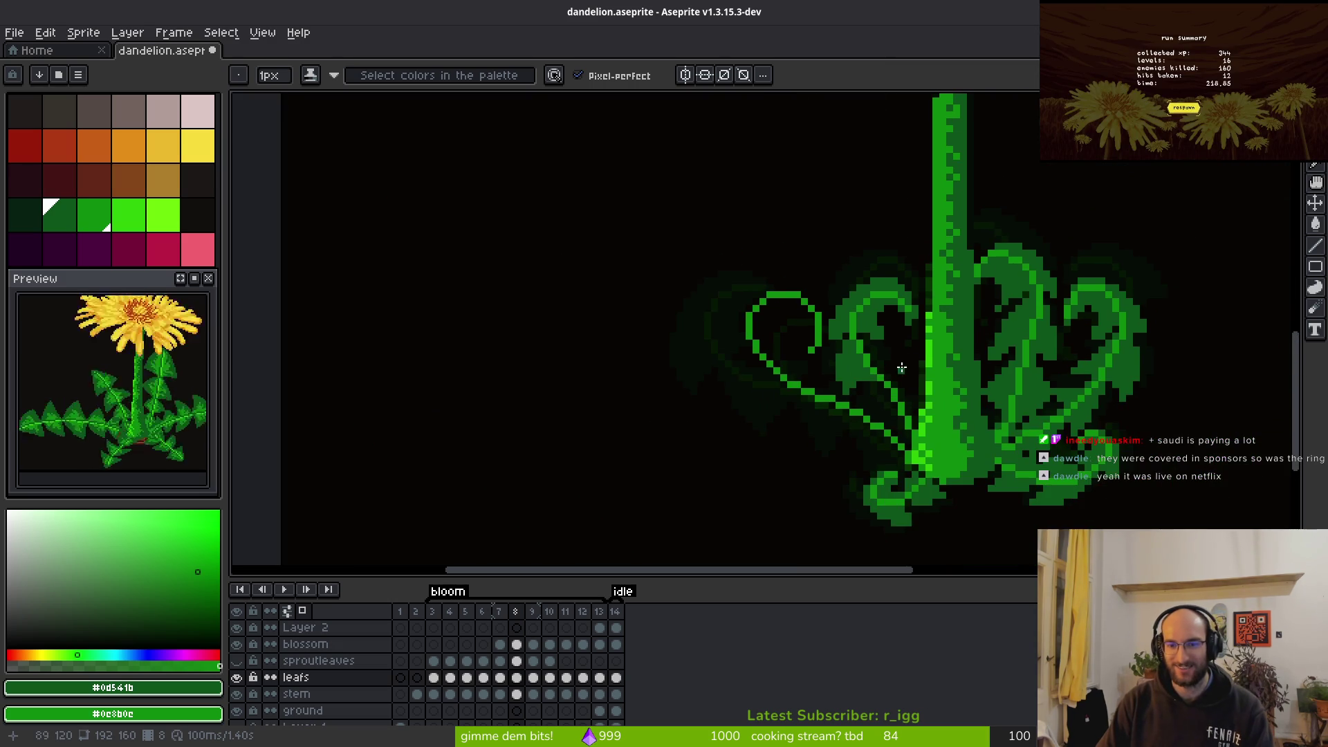
pyautogui.scroll(1, 877, 346)
pyautogui.scroll(2, 876, 346)
# Clear a small block of stray leaf pixels with a rectangular selection, then save the sprite
pyautogui.press('m')
pyautogui.moveTo(858, 276); pyautogui.dragTo(927, 333)
pyautogui.press('Delete')
pyautogui.hotkey('ctrl', 'd')
pyautogui.hotkey('ctrl', 's')
# Erase two stray green pixels and add one pixel at the leaf's edge
pyautogui.press('e')
pyautogui.scroll(1, 897, 295)
pyautogui.click(863, 227)
pyautogui.click(830, 260)
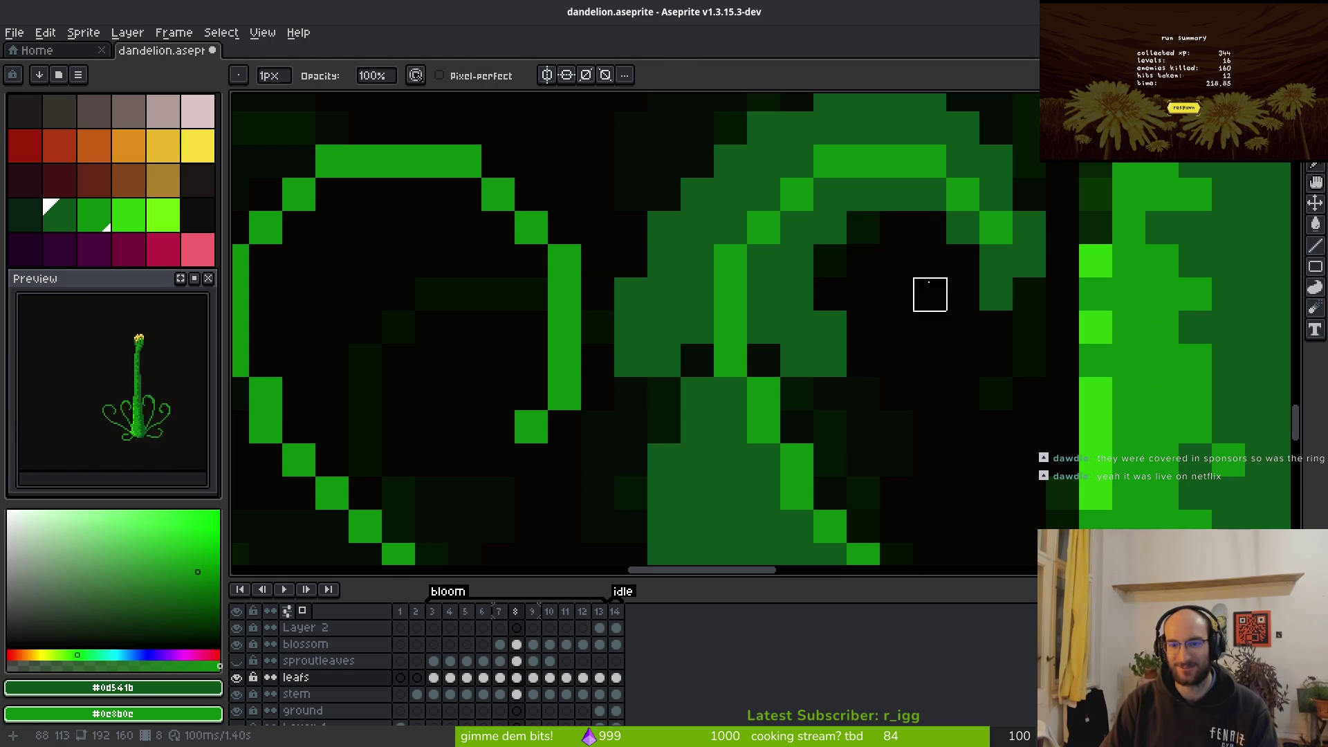
pyautogui.press('b')
pyautogui.click(928, 226)
pyautogui.click(943, 226)
pyautogui.hotkey('ctrl', 'z')
pyautogui.hotkey('ctrl', 'z')
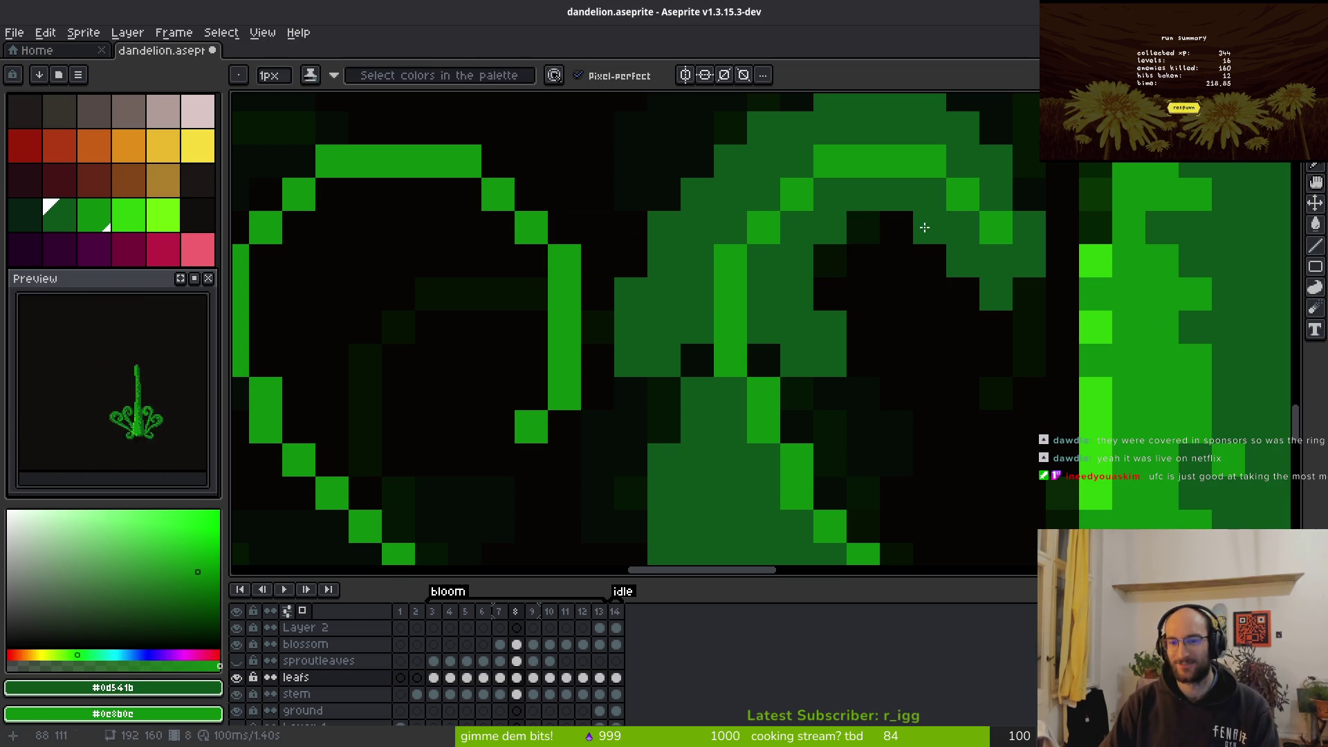
# Draw more green pixels into the leaf's inner fill
pyautogui.scroll(-5, 957, 390)
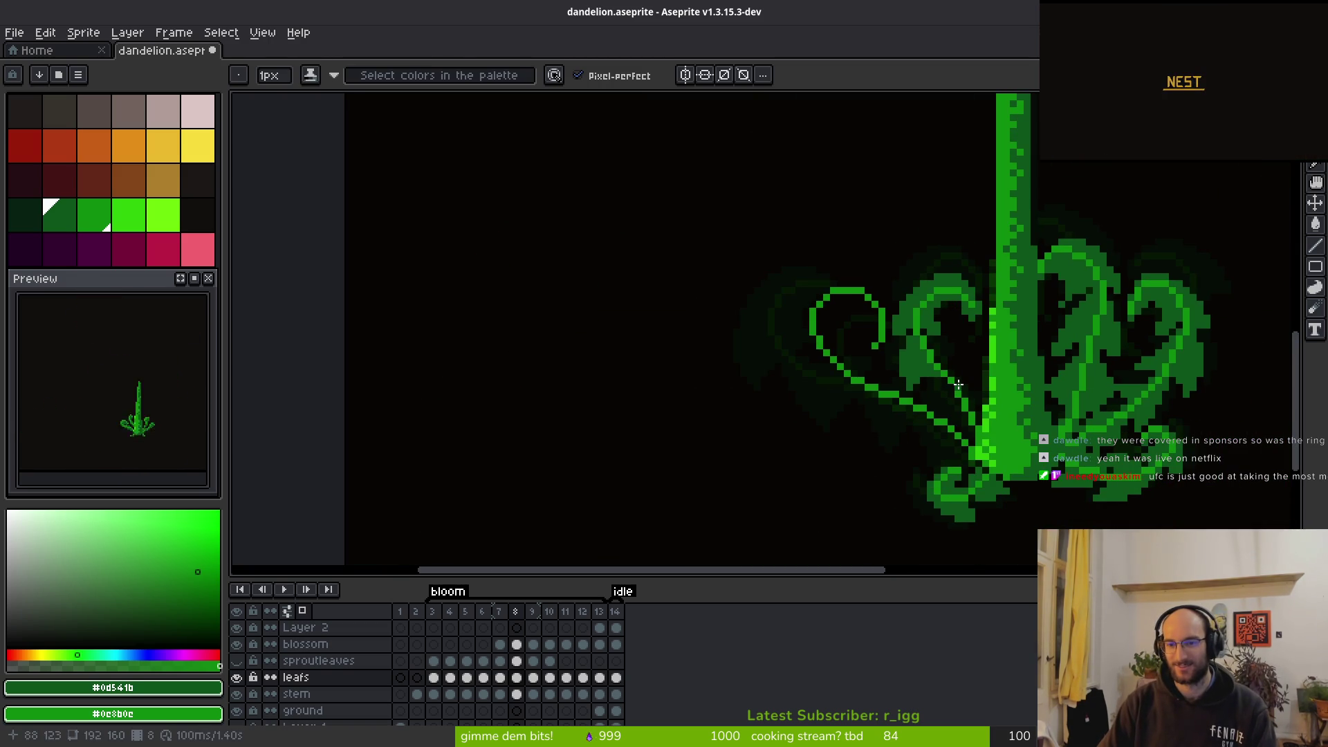
pyautogui.scroll(2, 948, 304)
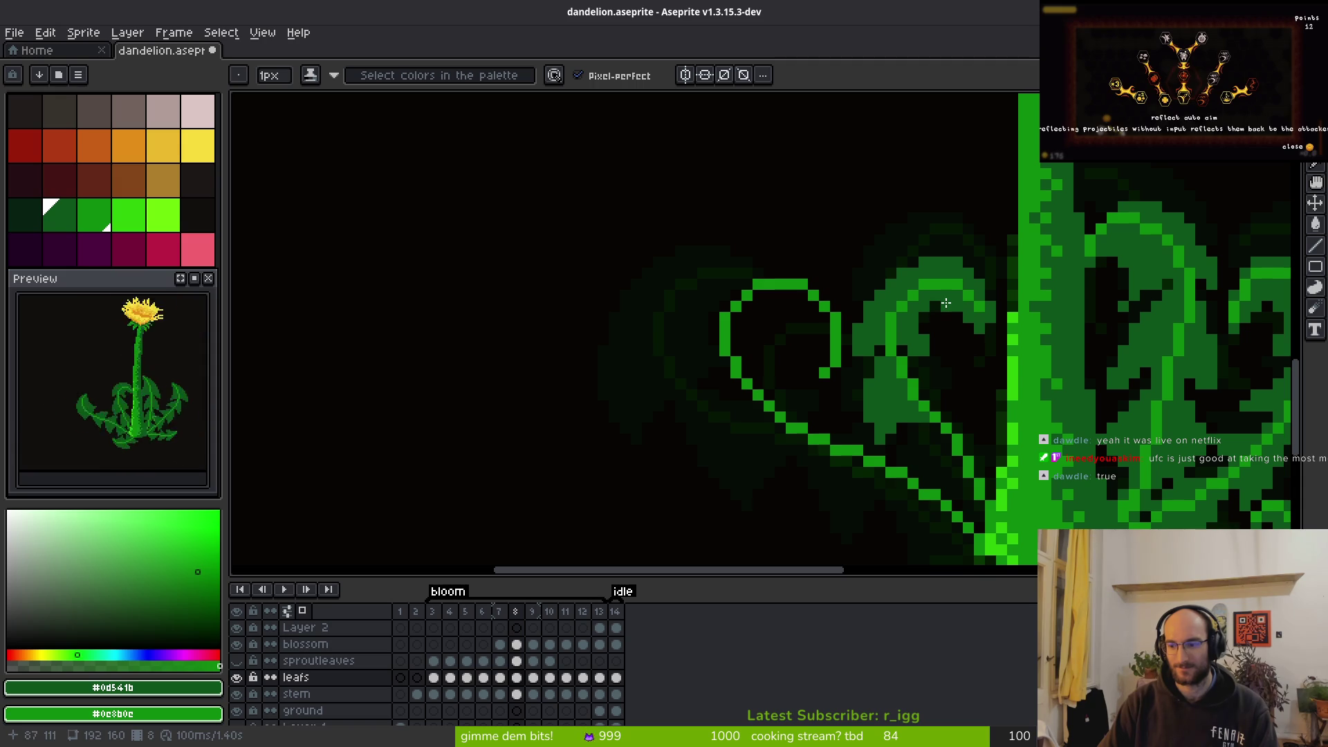
pyautogui.scroll(-1, 969, 373)
pyautogui.scroll(1, 836, 339)
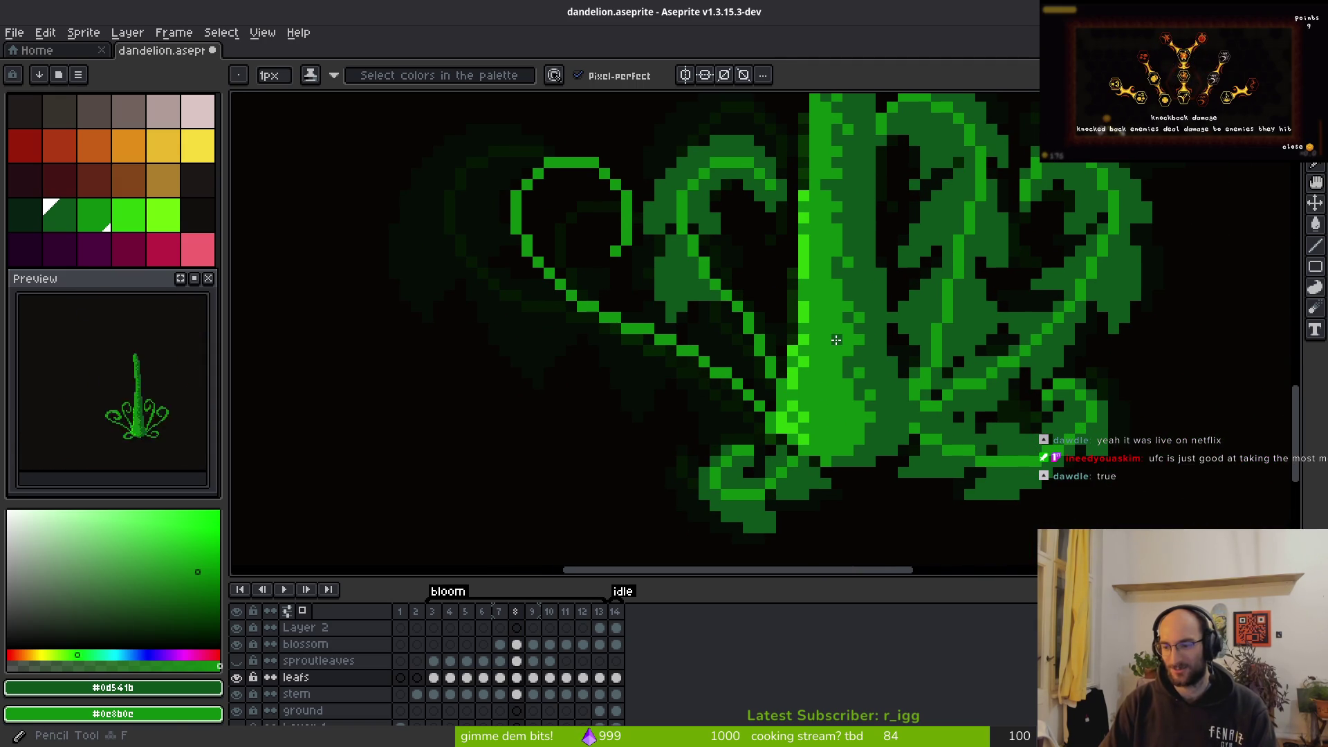
pyautogui.hscroll(1, 735, 350)
pyautogui.scroll(3, 777, 343)
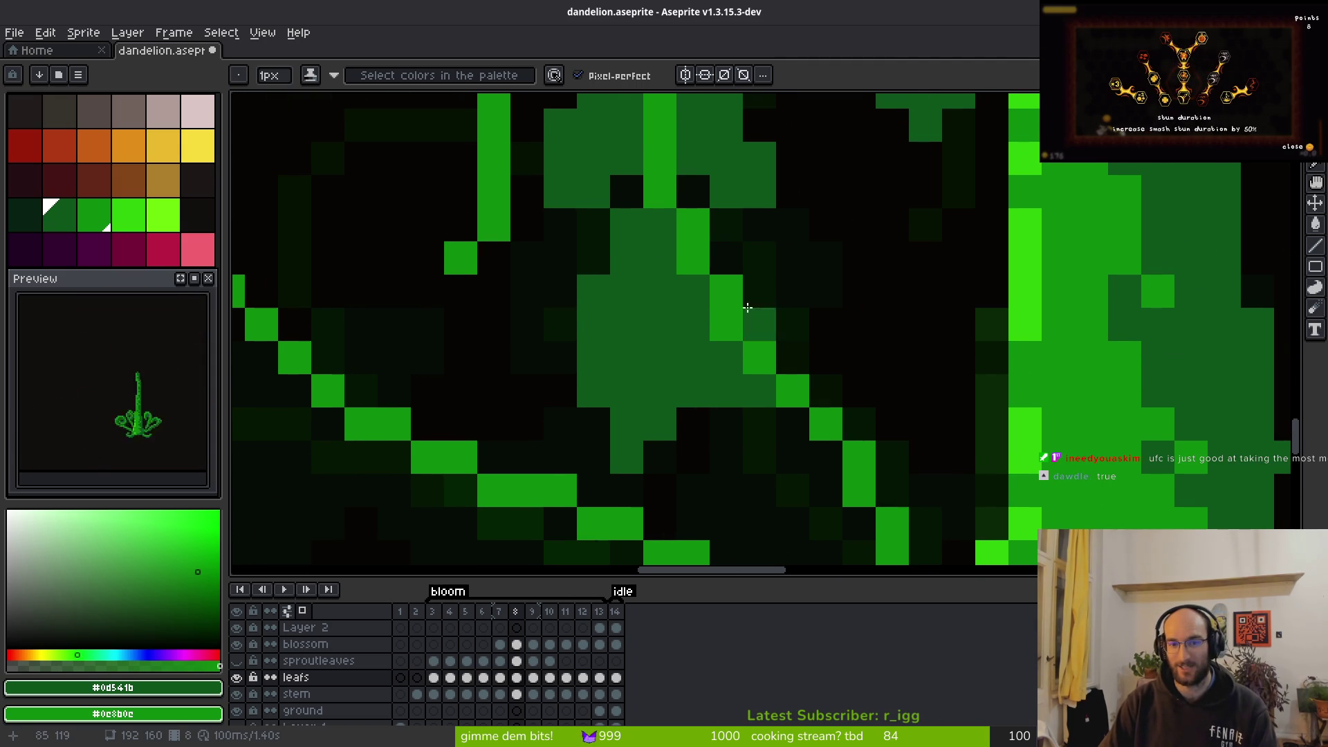
pyautogui.moveTo(720, 255)
pyautogui.mouseDown()
pyautogui.moveTo(803, 261)
pyautogui.moveTo(790, 284)
pyautogui.moveTo(856, 314)
pyautogui.moveTo(793, 357)
pyautogui.moveTo(759, 304)
pyautogui.mouseUp()
# Erase the stray and surplus green cells around the leaf
pyautogui.press('e')
pyautogui.click(791, 257)
pyautogui.press('b')
pyautogui.press('e')
pyautogui.moveTo(892, 290); pyautogui.dragTo(825, 357)
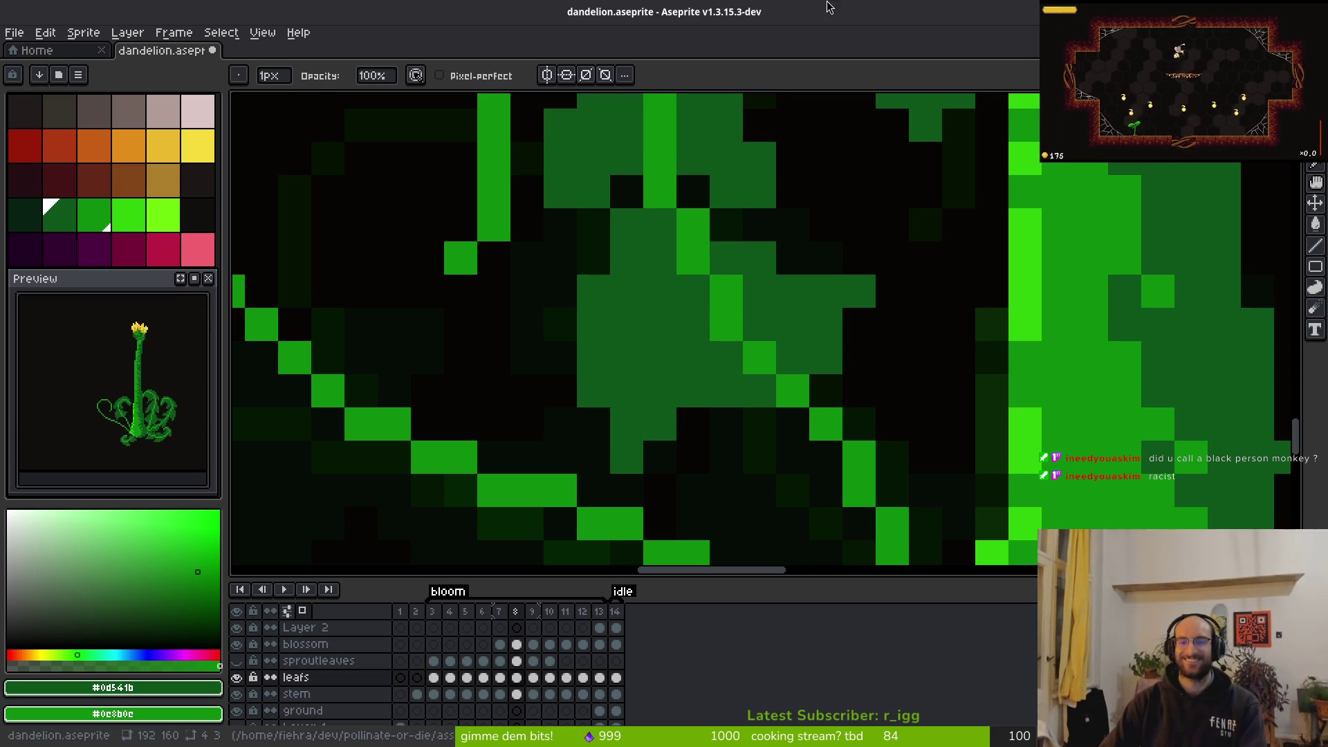
pyautogui.moveTo(850, 291); pyautogui.dragTo(824, 291)
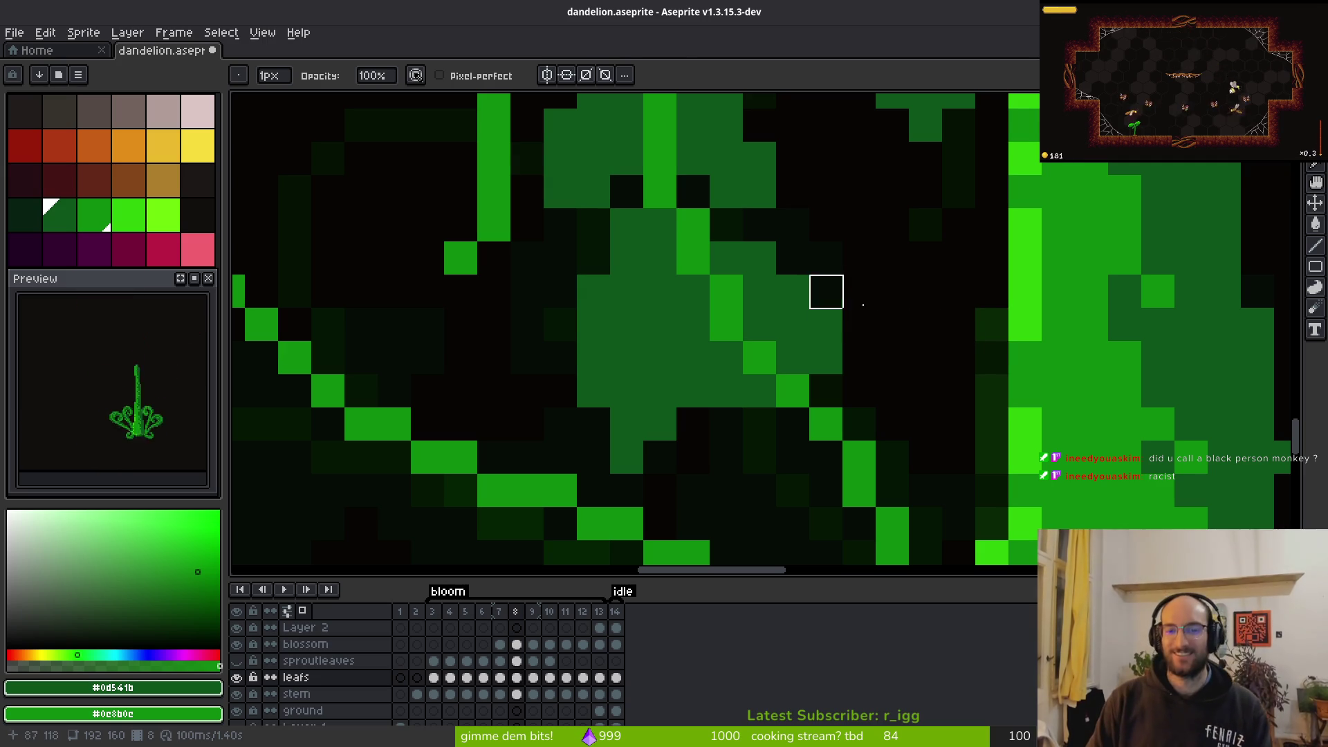
# Recolour pixels near the leaf tip and lower edge green
pyautogui.press('b')
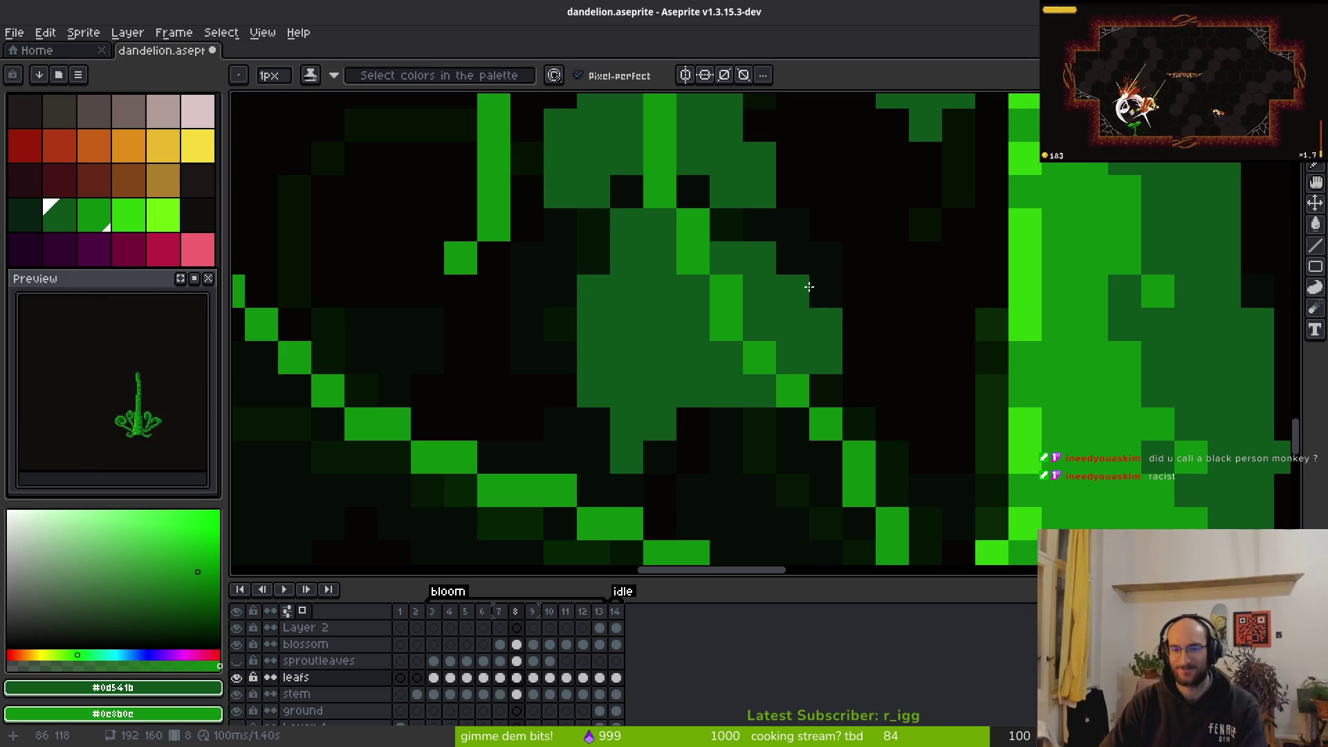
pyautogui.moveTo(857, 360); pyautogui.dragTo(865, 320)
pyautogui.click(819, 299)
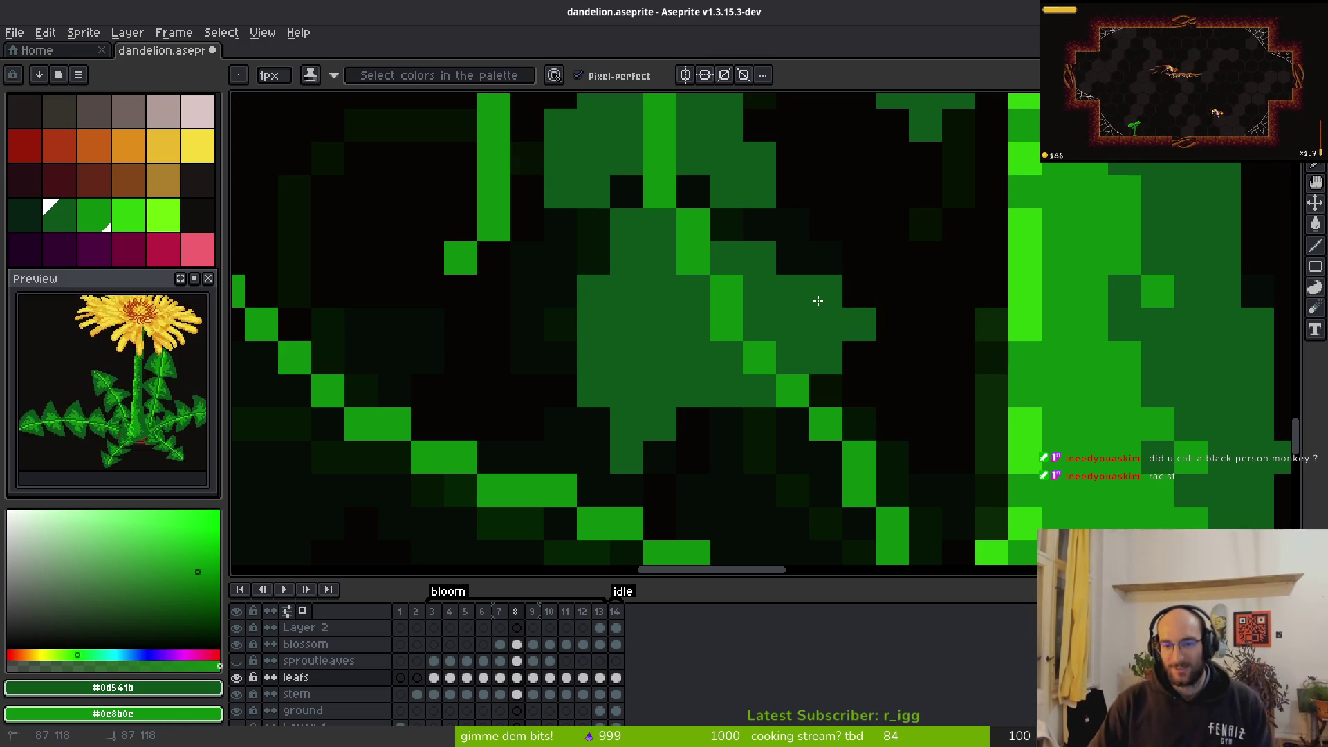
pyautogui.click(695, 430)
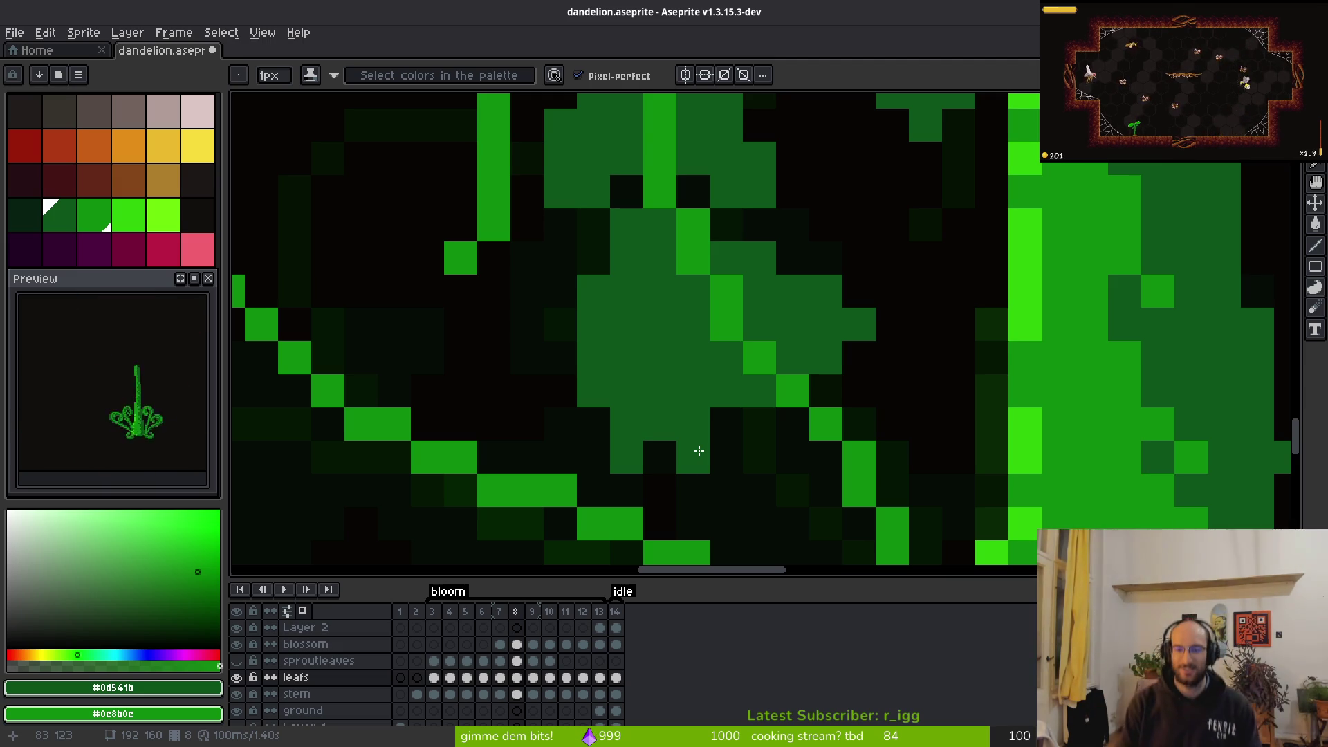
# Paint mid-green columns beside the stem to widen the leaf's fill
pyautogui.press('f')
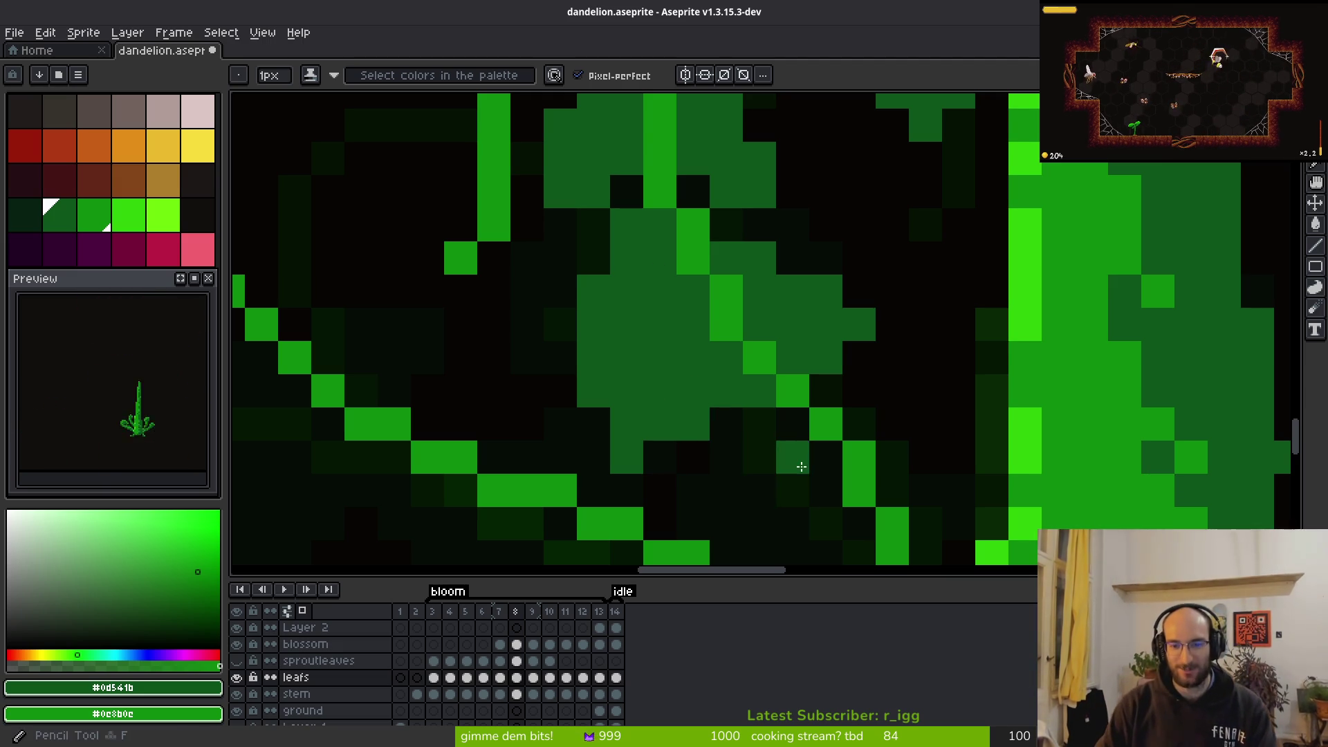
pyautogui.scroll(-2, 685, 296)
pyautogui.scroll(2, 690, 222)
pyautogui.moveTo(684, 236)
pyautogui.mouseDown()
pyautogui.moveTo(720, 423)
pyautogui.moveTo(755, 391)
pyautogui.moveTo(788, 387)
pyautogui.mouseUp()
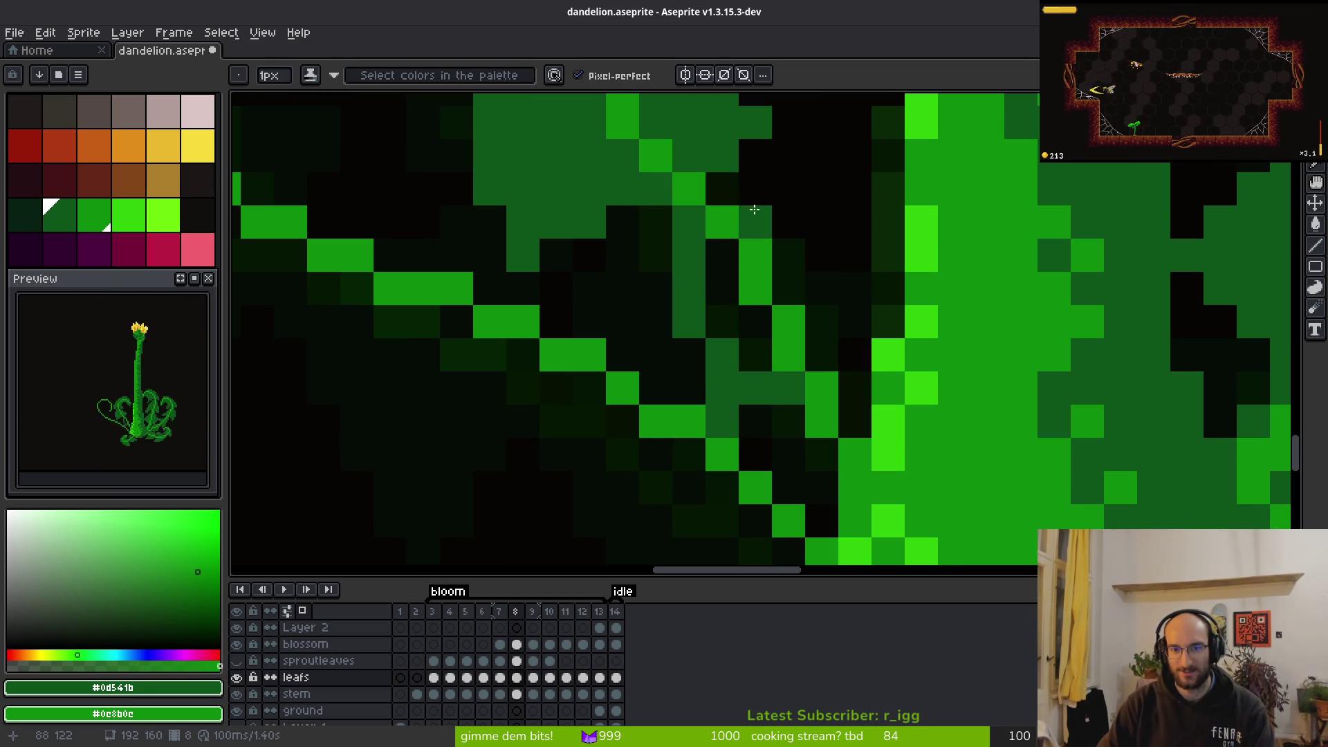
pyautogui.moveTo(789, 255)
pyautogui.mouseDown()
pyautogui.moveTo(838, 289)
pyautogui.moveTo(821, 346)
pyautogui.moveTo(792, 288)
pyautogui.moveTo(815, 263)
pyautogui.mouseUp()
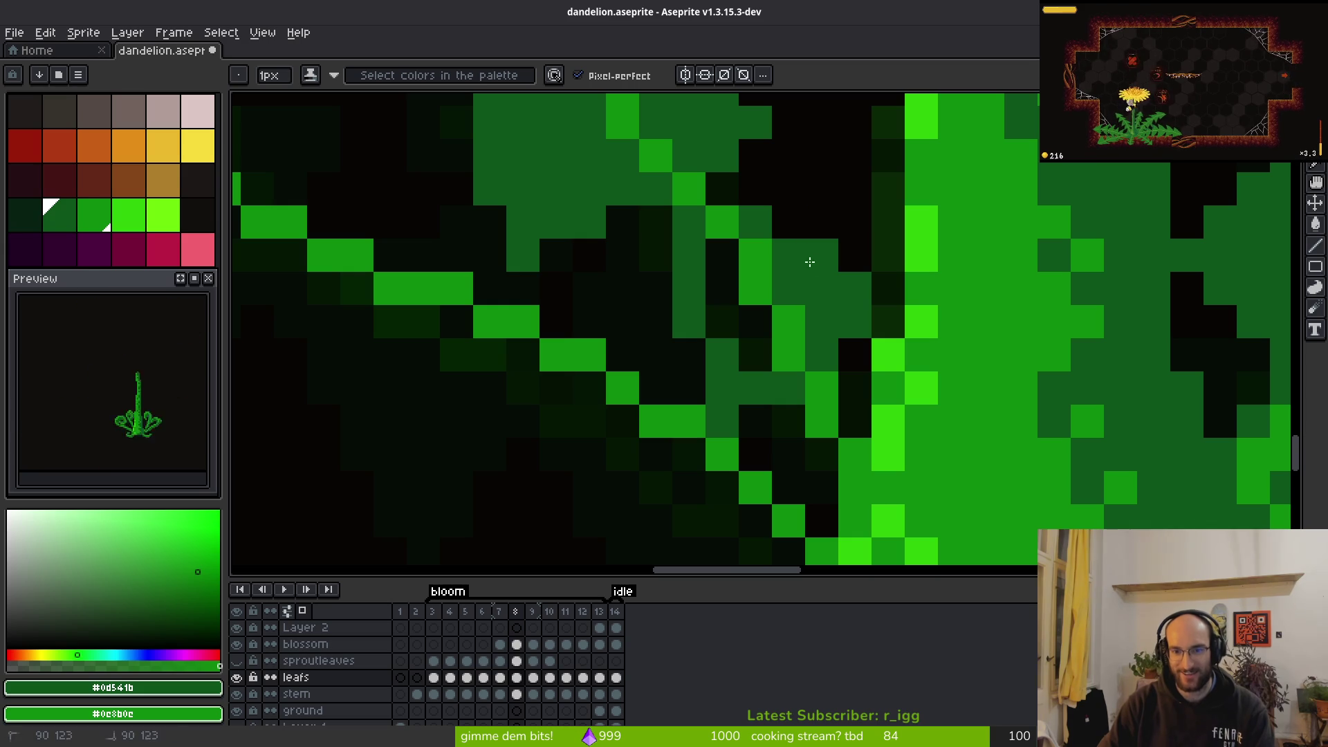
pyautogui.moveTo(732, 189)
pyautogui.mouseDown()
pyautogui.moveTo(765, 231)
pyautogui.moveTo(723, 320)
pyautogui.moveTo(820, 367)
pyautogui.mouseUp()
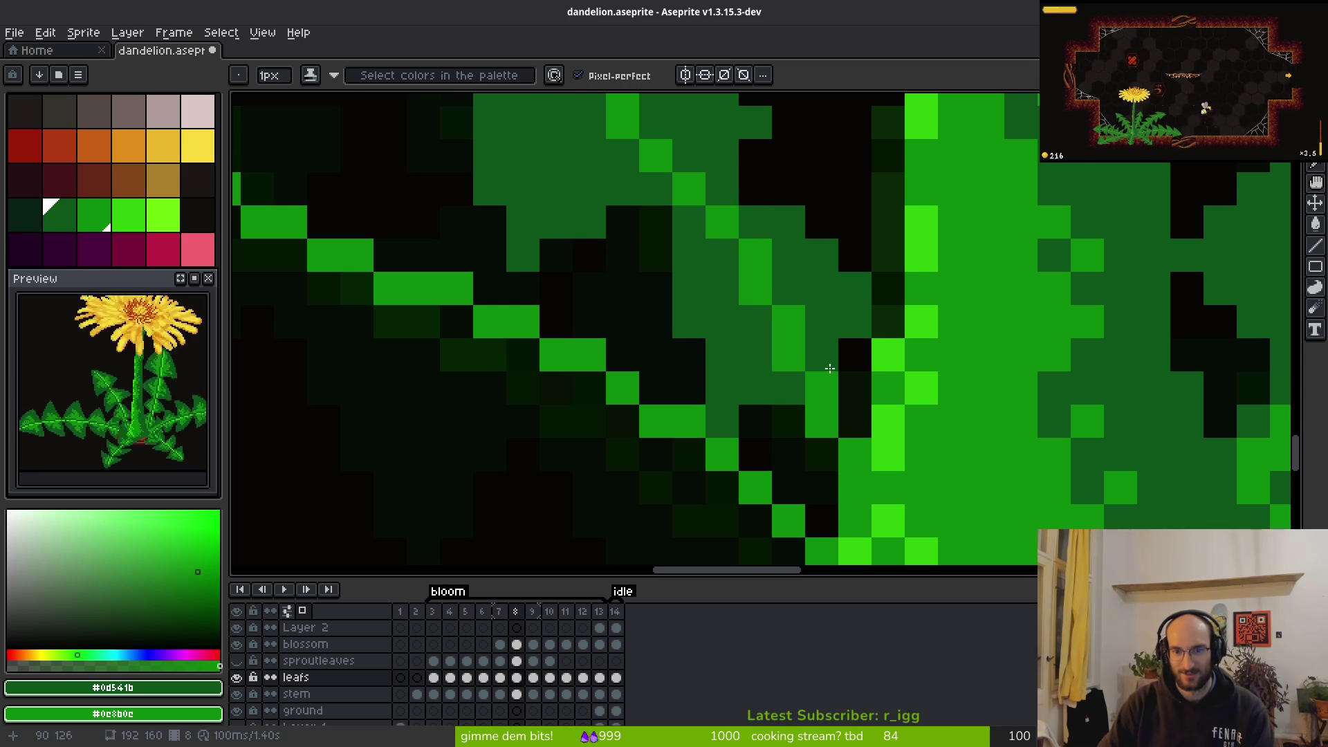
pyautogui.scroll(-2, 819, 367)
# Try erasing part of the leaf, undo it, and add one more pencil stroke
pyautogui.press('e')
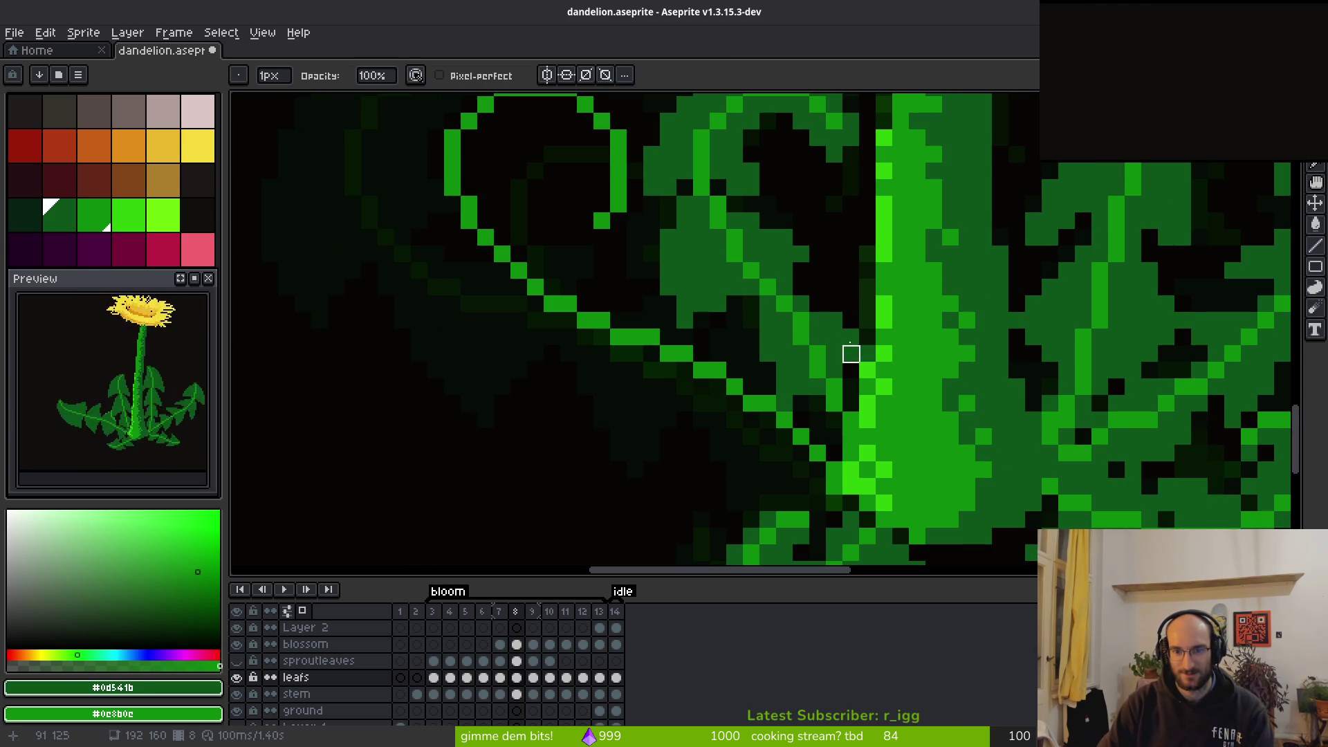
pyautogui.scroll(-3, 851, 311)
pyautogui.scroll(3, 846, 334)
pyautogui.press('b')
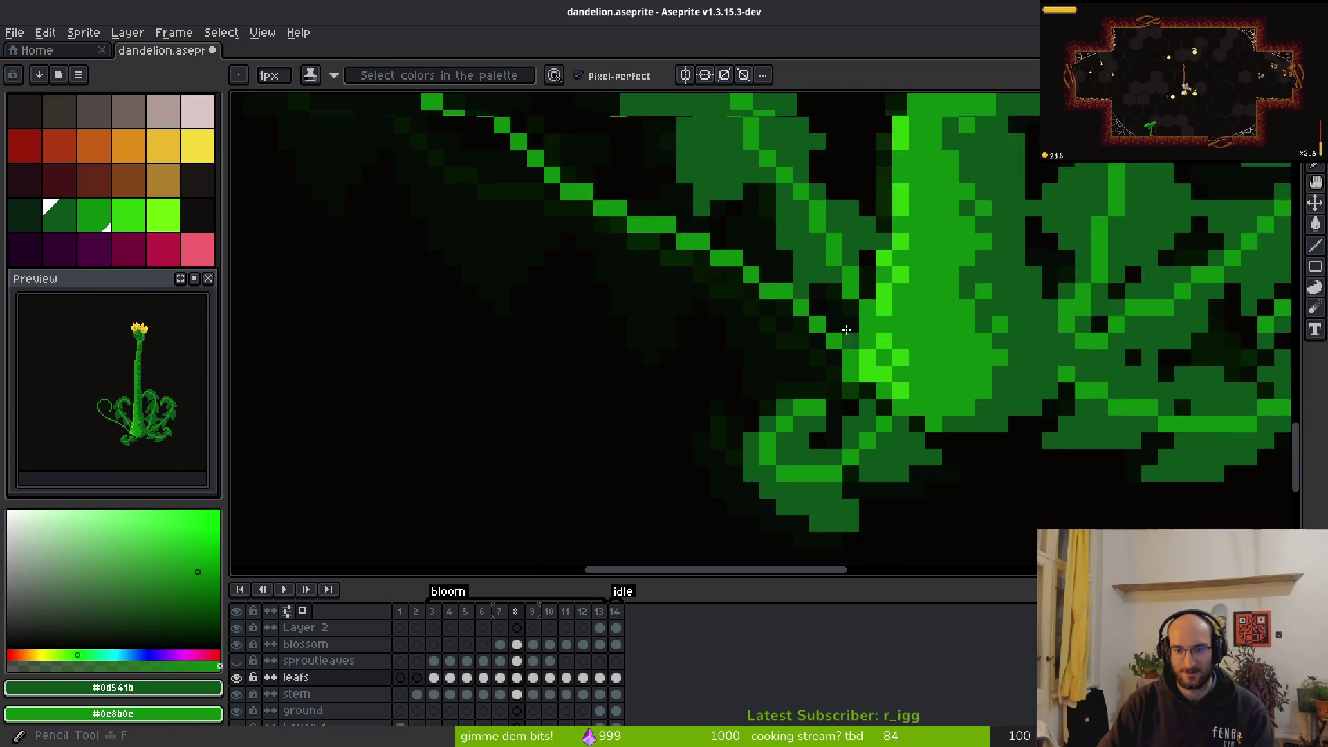
pyautogui.scroll(1, 847, 334)
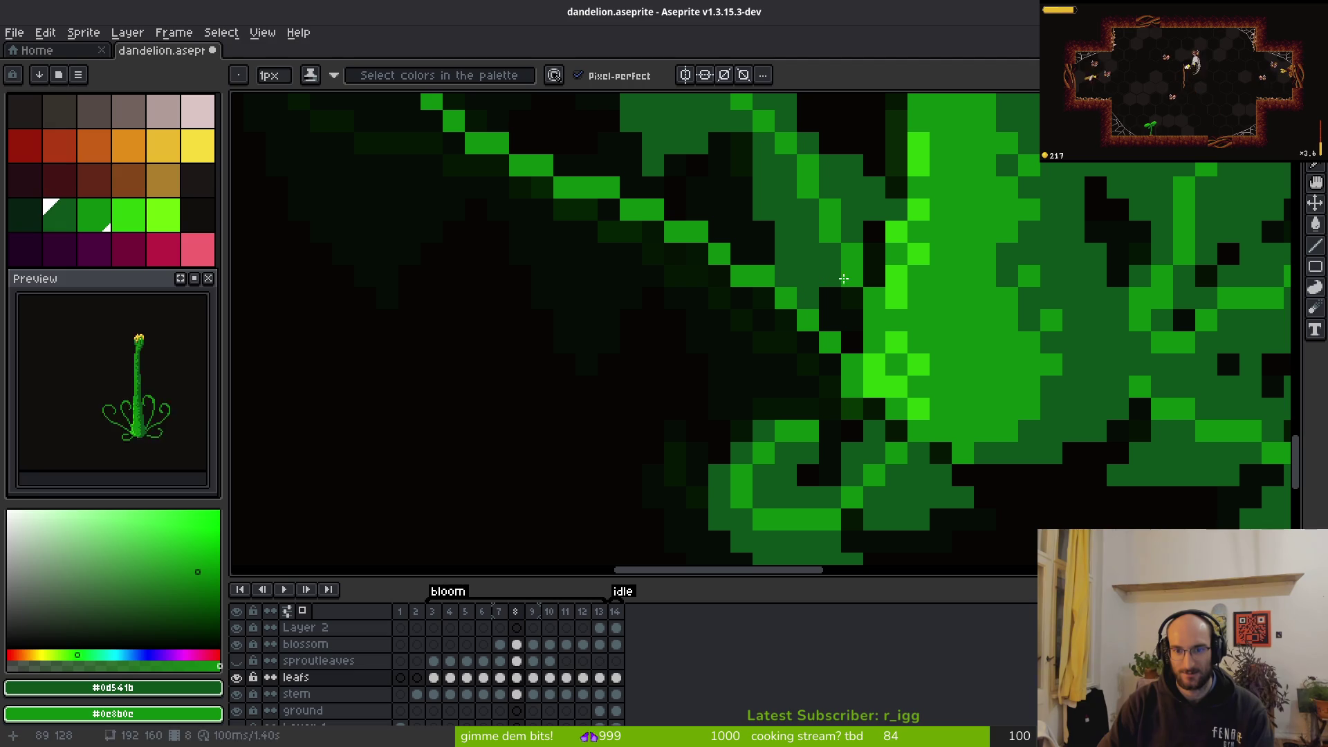
pyautogui.scroll(-4, 933, 379)
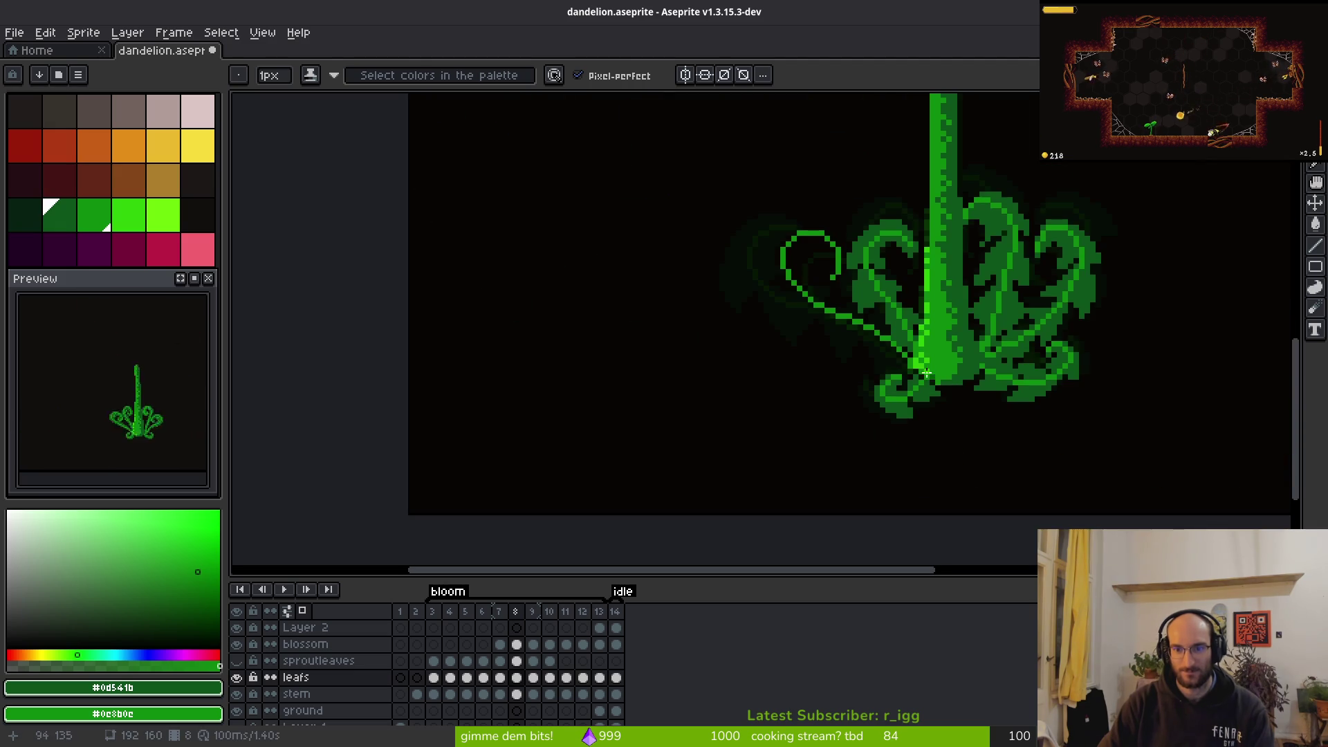
pyautogui.scroll(3, 933, 379)
pyautogui.press('e')
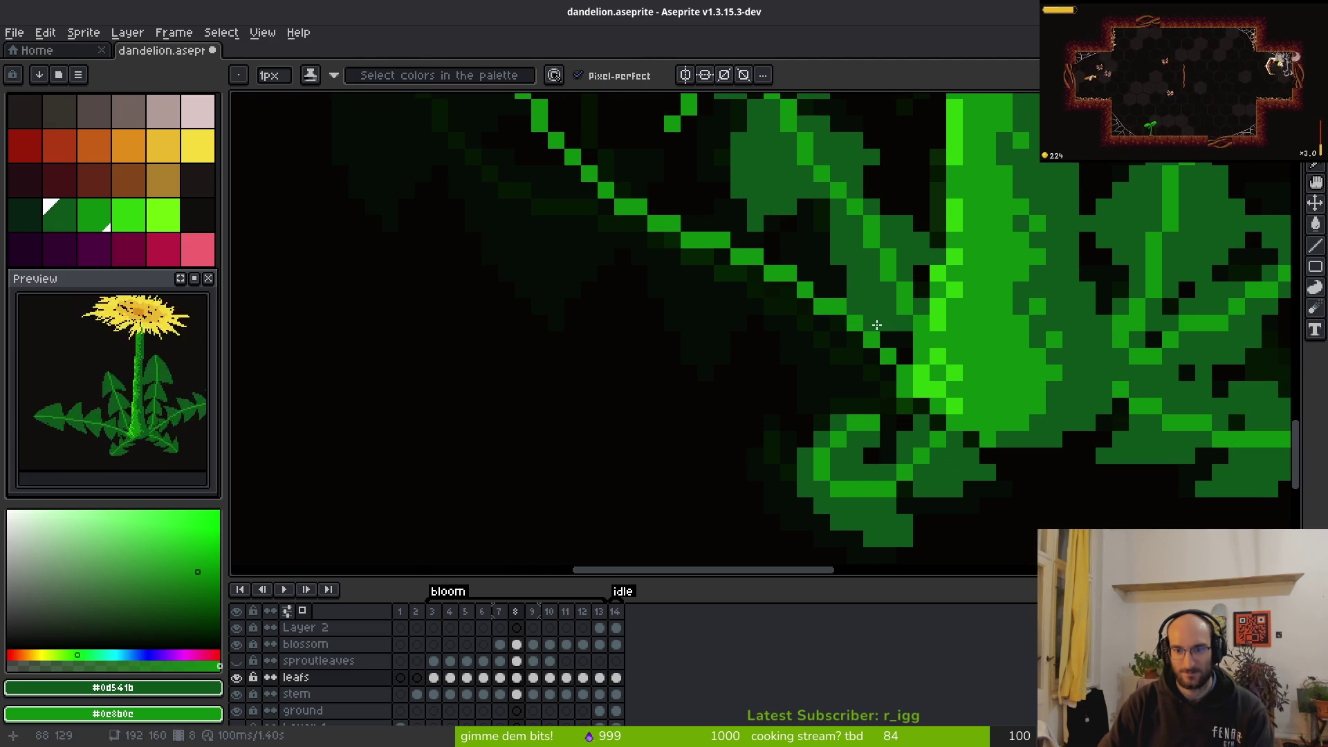
pyautogui.hotkey('ctrl', 'z')
pyautogui.press('b')
pyautogui.scroll(-4, 992, 394)
pyautogui.moveTo(926, 399); pyautogui.dragTo(861, 388)
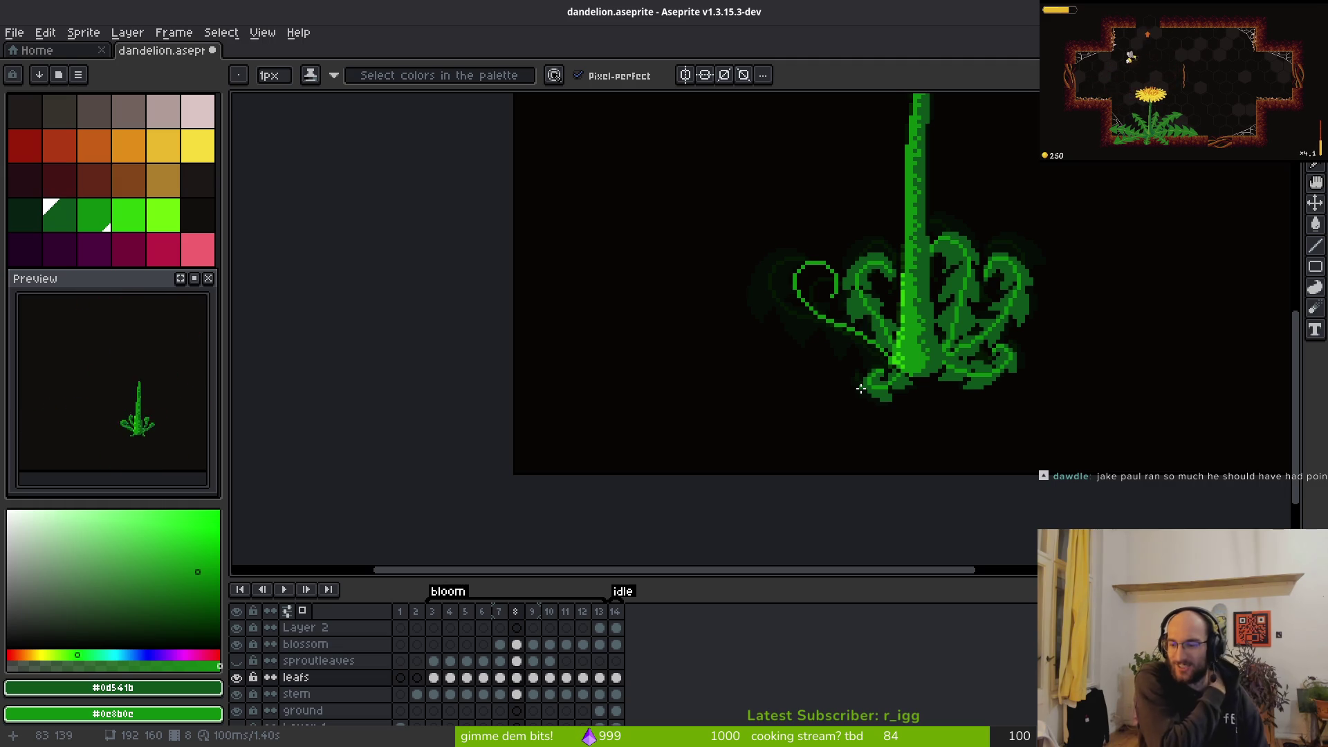
pyautogui.scroll(5, 845, 348)
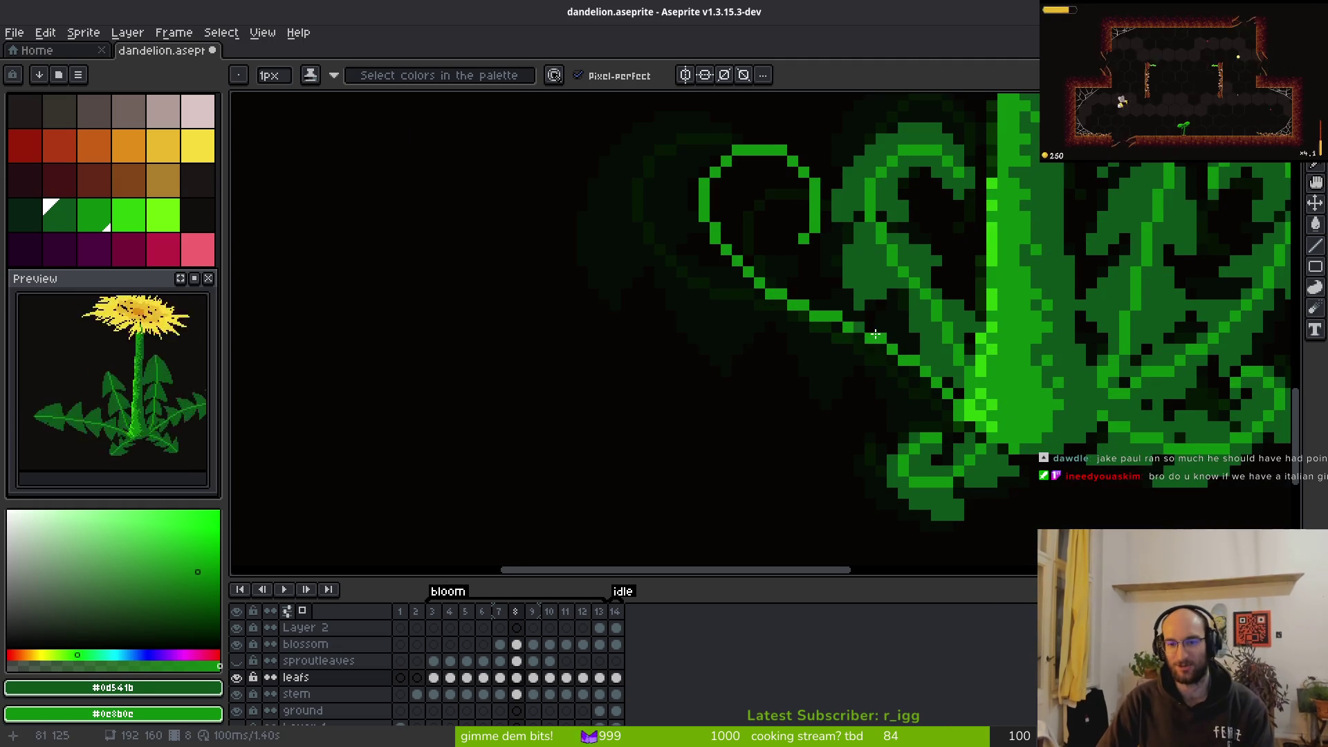
pyautogui.scroll(2, 837, 354)
pyautogui.hscroll(-1, 788, 339)
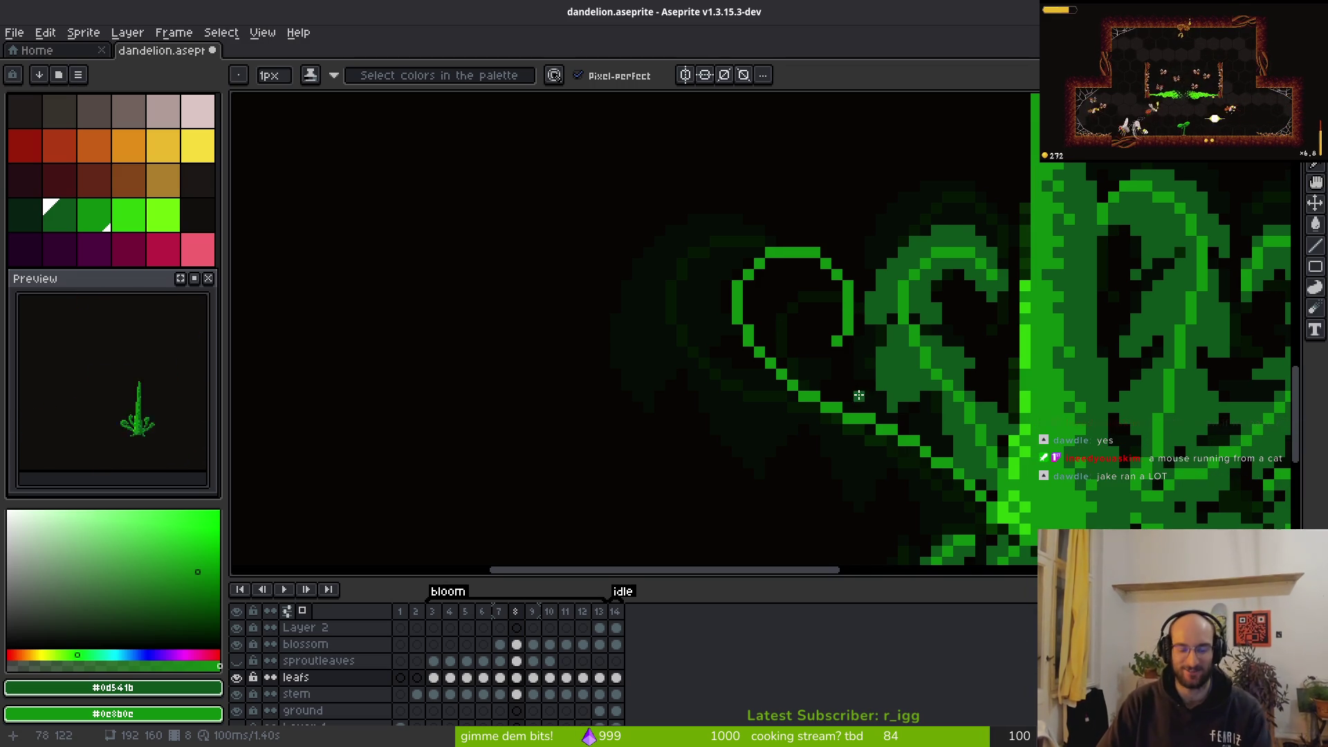
pyautogui.hscroll(1, 833, 397)
pyautogui.scroll(3, 849, 332)
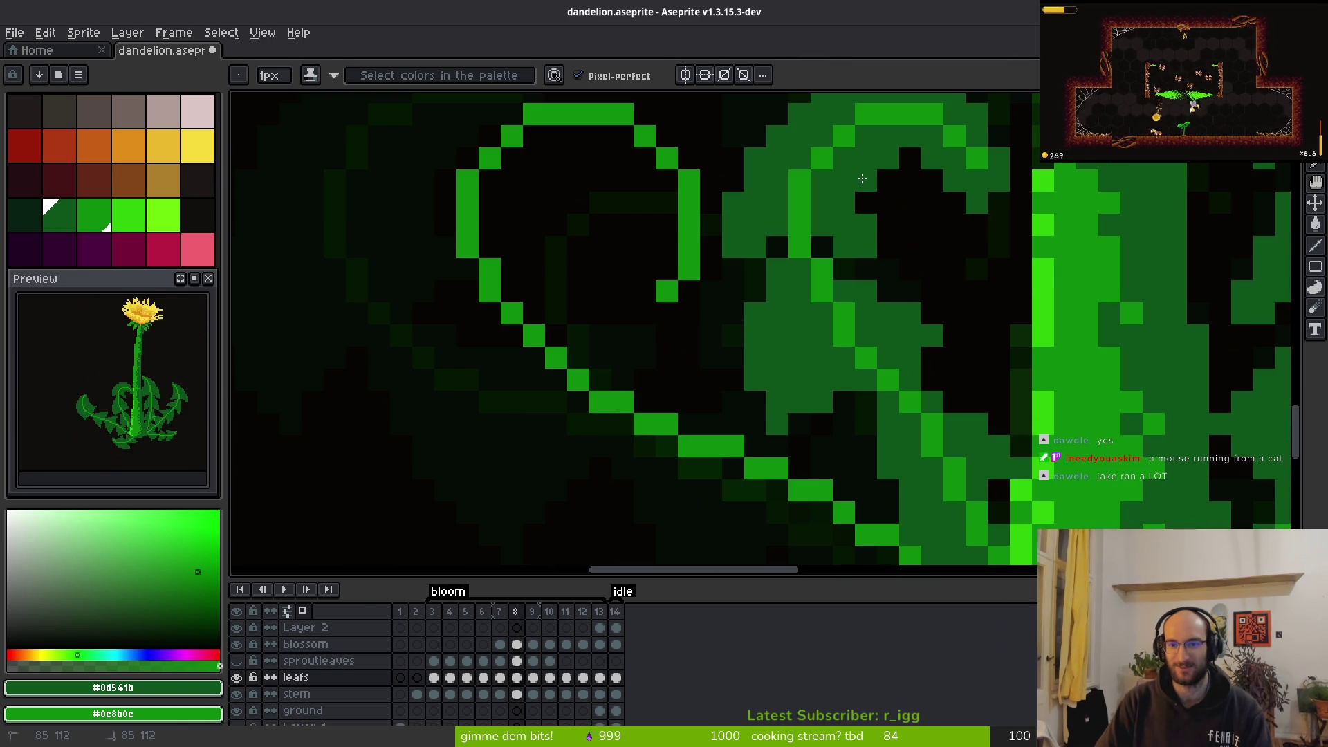
pyautogui.scroll(-5, 889, 173)
pyautogui.scroll(3, 904, 208)
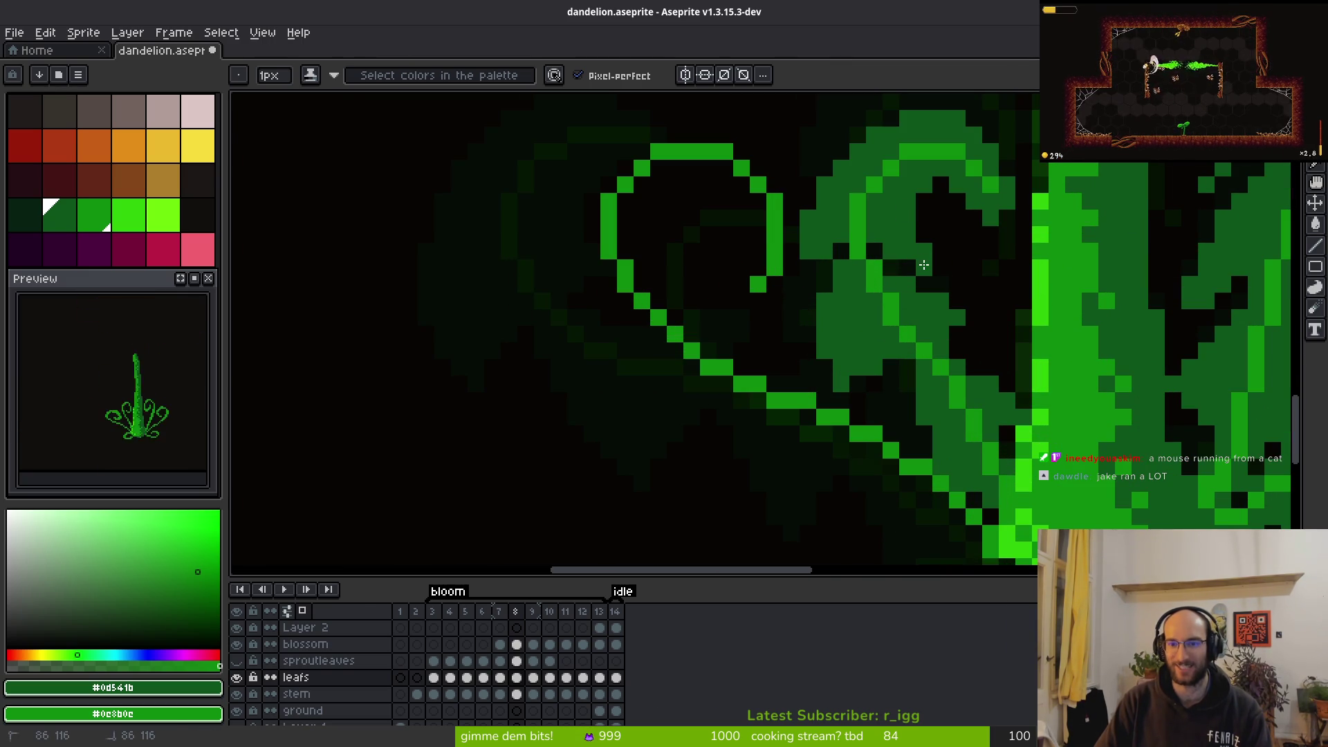
pyautogui.scroll(-4, 972, 267)
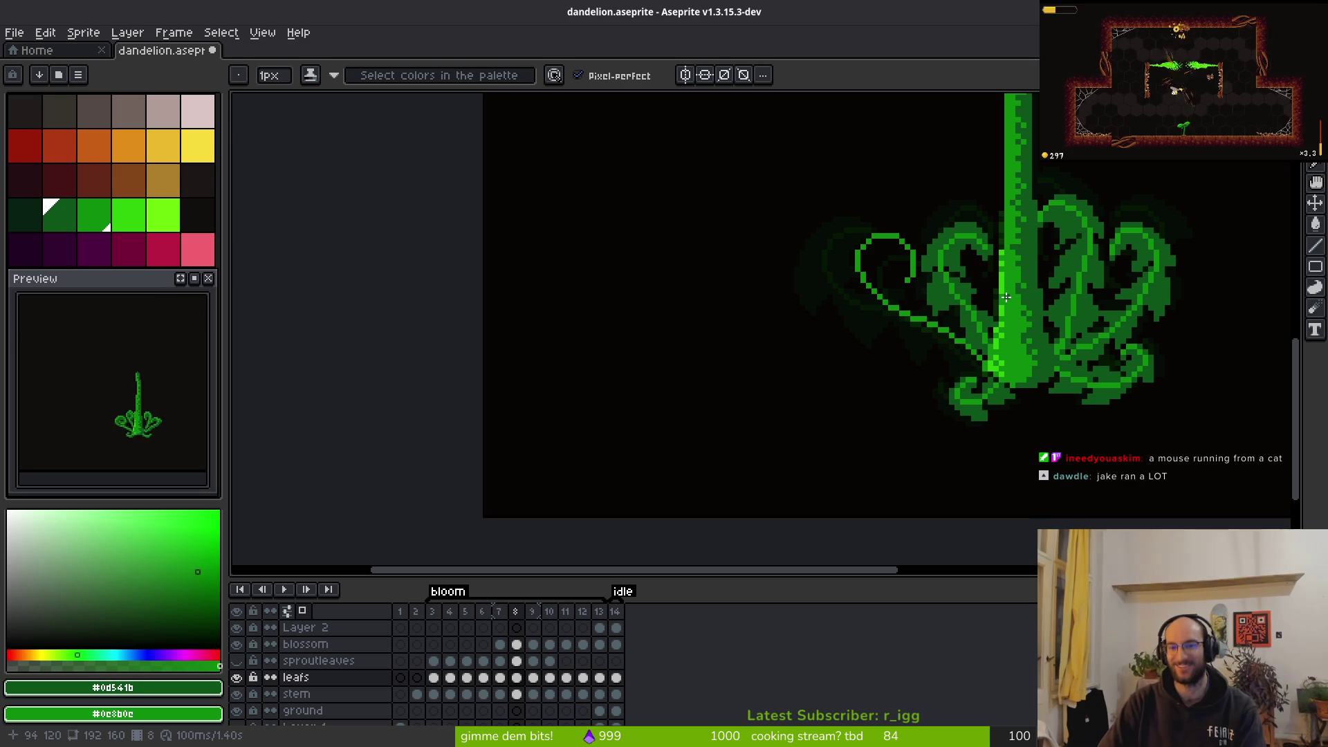
pyautogui.scroll(-1, 984, 296)
pyautogui.scroll(1, 872, 330)
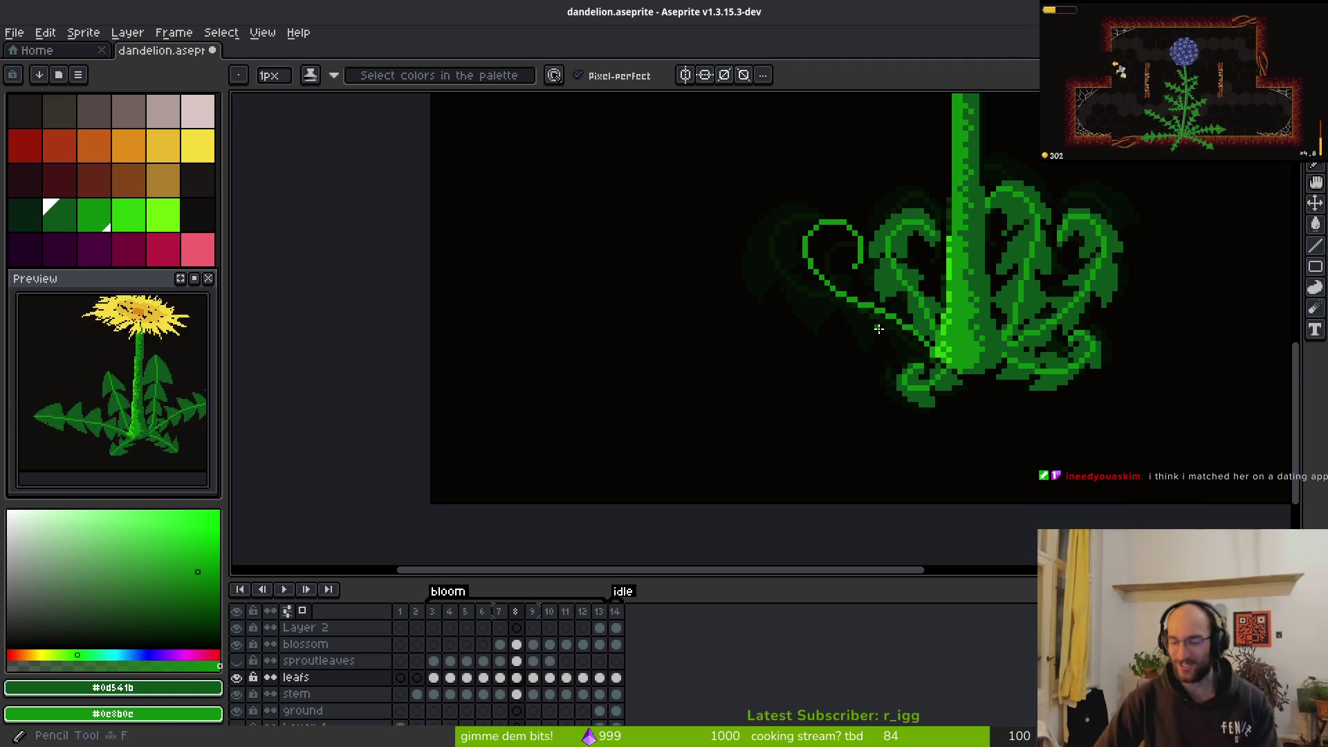
pyautogui.moveTo(881, 292); pyautogui.dragTo(893, 339)
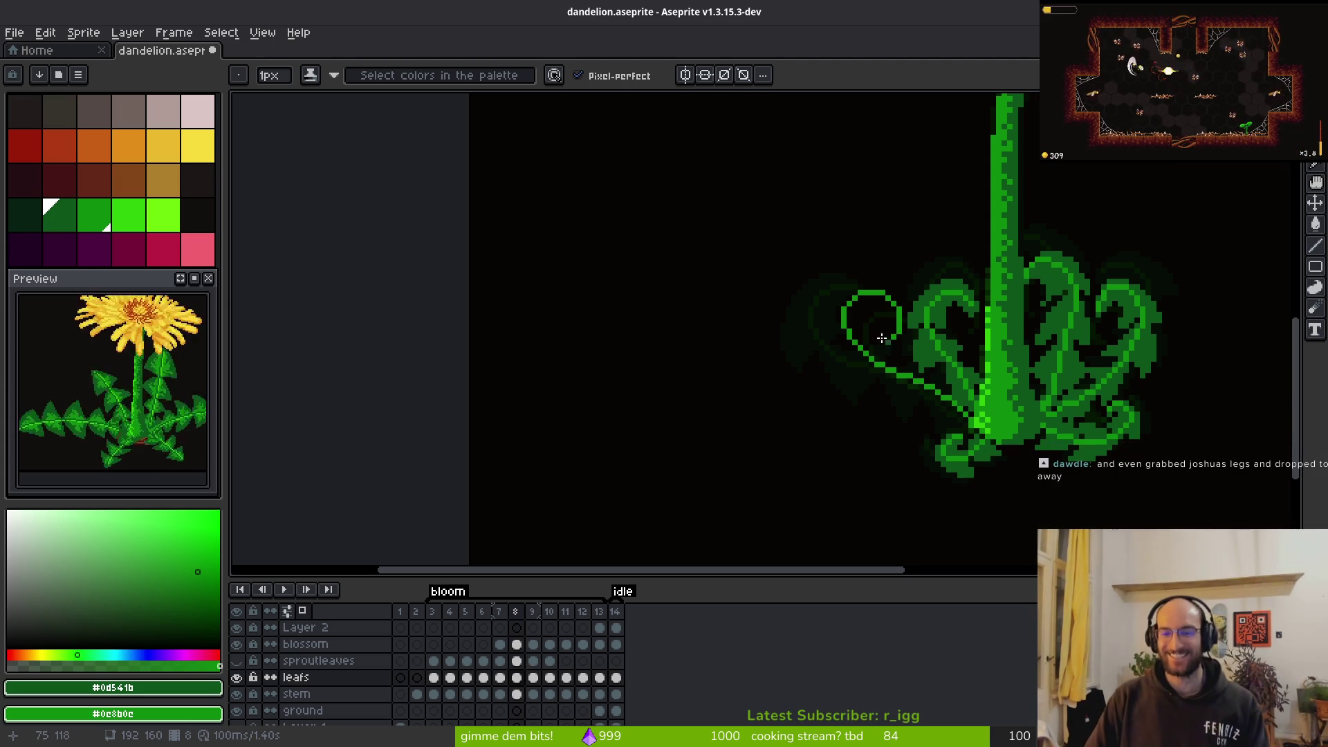
pyautogui.scroll(1, 887, 348)
pyautogui.press('Left')
# On frame 8, pencil an inner spiral curl into the left leaf's loop and thicken its top
pyautogui.scroll(-1, 1041, 390)
pyautogui.press('Right')
pyautogui.press('b')
pyautogui.scroll(3, 883, 409)
pyautogui.moveTo(883, 409)
pyautogui.mouseDown()
pyautogui.moveTo(844, 344)
pyautogui.moveTo(807, 363)
pyautogui.moveTo(791, 404)
pyautogui.moveTo(821, 417)
pyautogui.mouseUp()
pyautogui.click(838, 424)
pyautogui.click(774, 409)
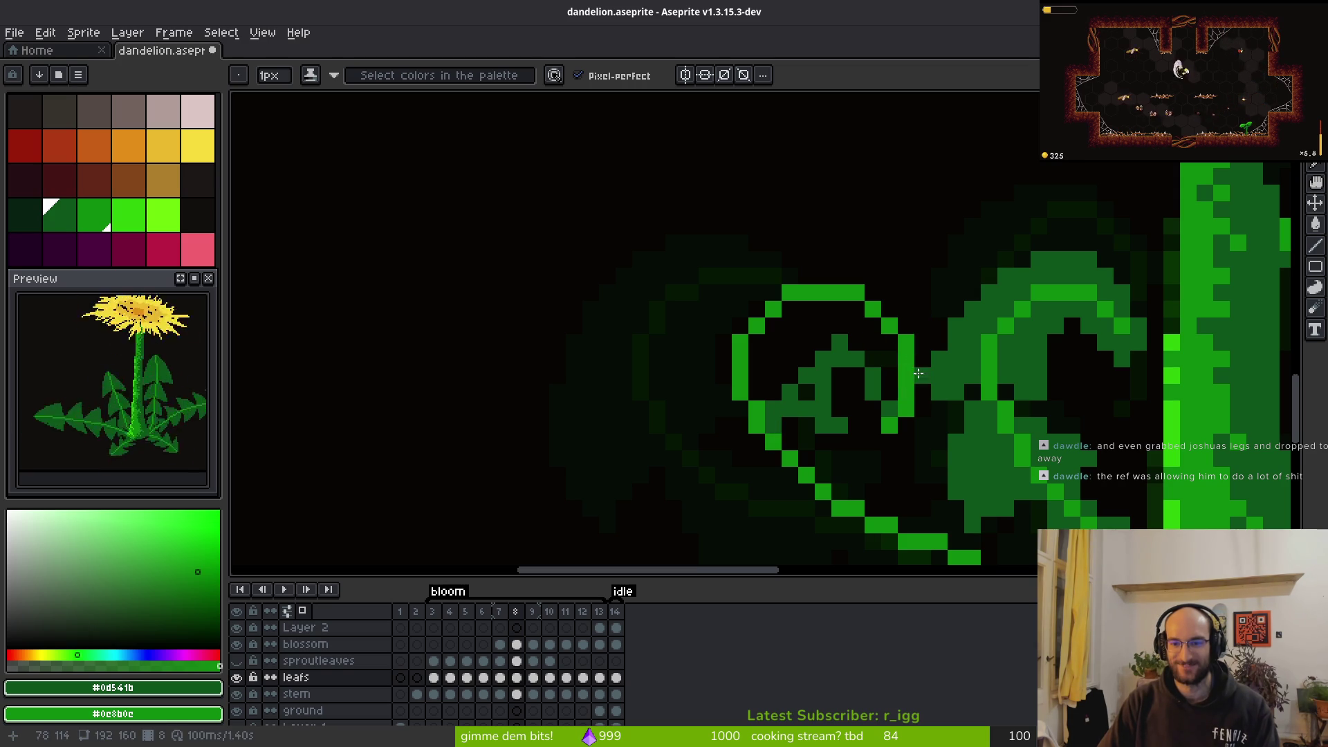
pyautogui.moveTo(913, 363); pyautogui.dragTo(889, 332)
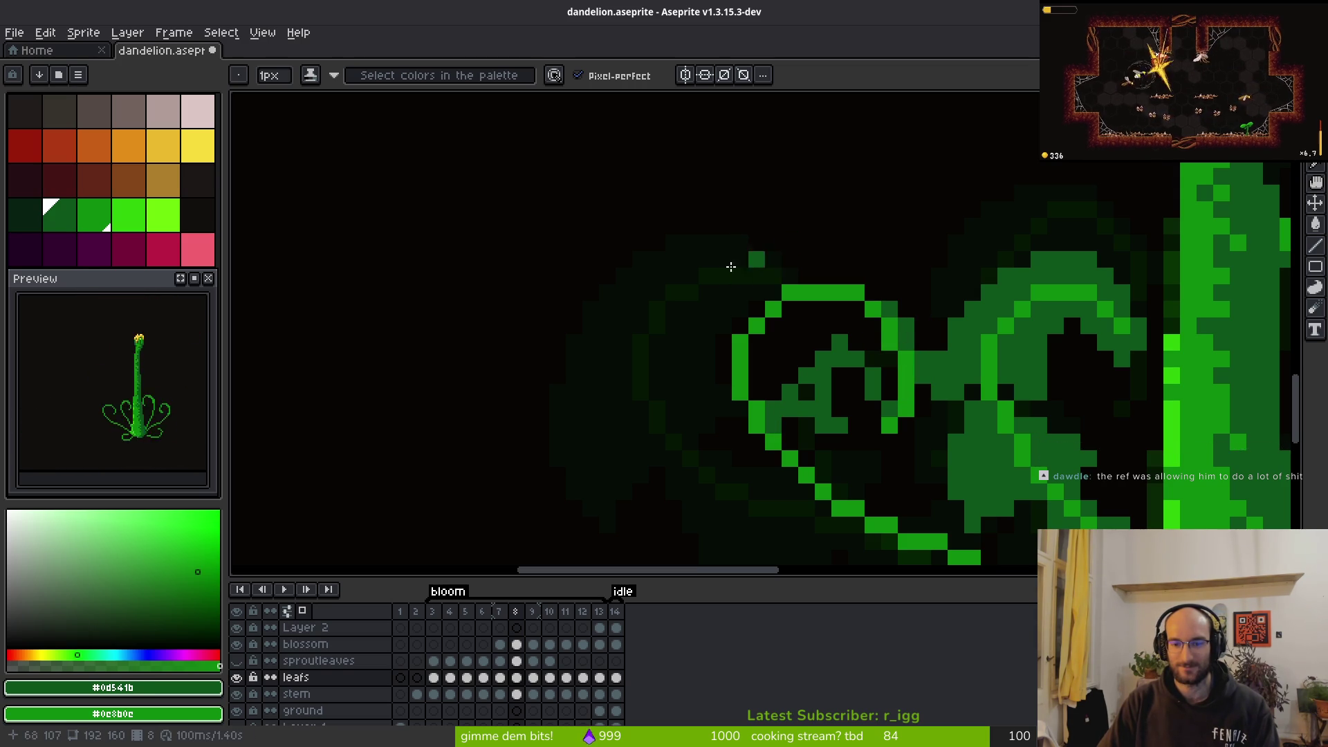
pyautogui.moveTo(869, 292)
pyautogui.mouseDown()
pyautogui.moveTo(809, 276)
pyautogui.moveTo(740, 292)
pyautogui.moveTo(755, 276)
pyautogui.moveTo(689, 367)
pyautogui.mouseUp()
pyautogui.moveTo(743, 421)
pyautogui.mouseDown()
pyautogui.moveTo(712, 409)
pyautogui.moveTo(733, 402)
pyautogui.mouseUp()
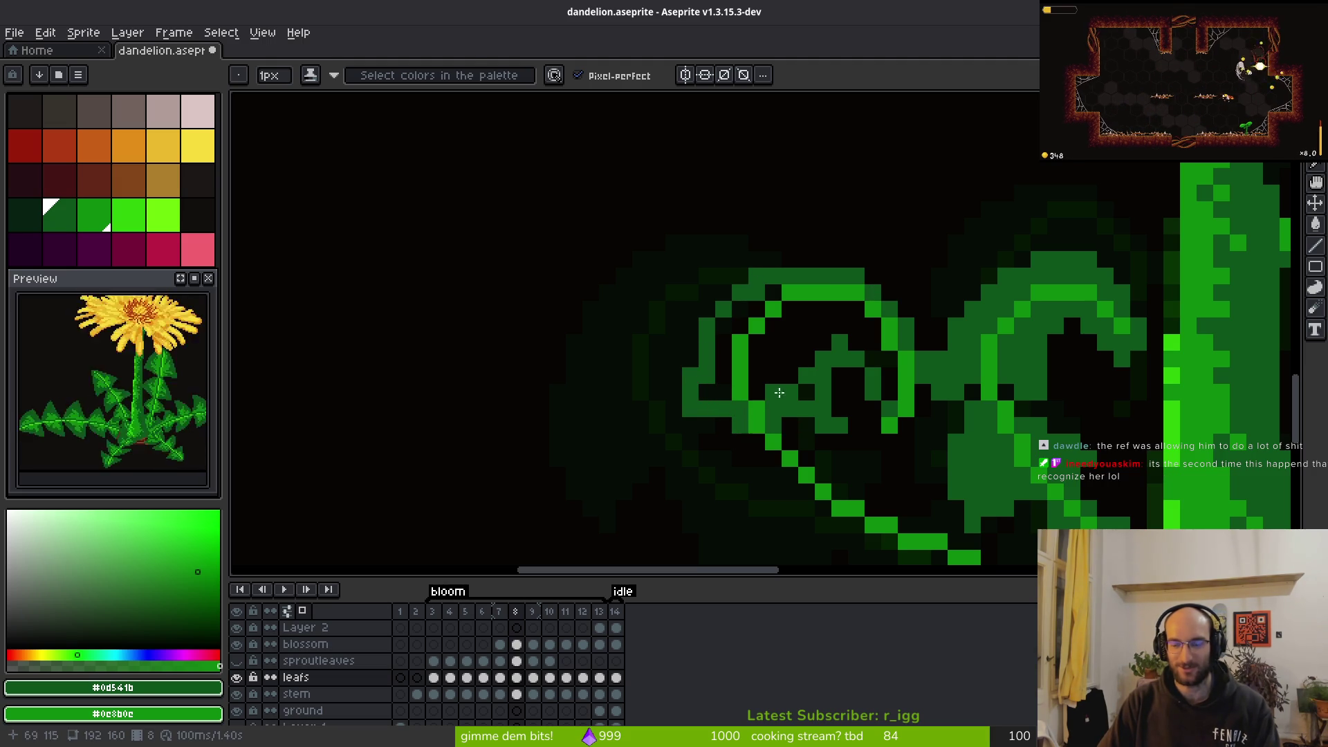
# Fill the spiral's dark interior and gaps with green, adding a dark pixel at the curl's bottom
pyautogui.press('g')
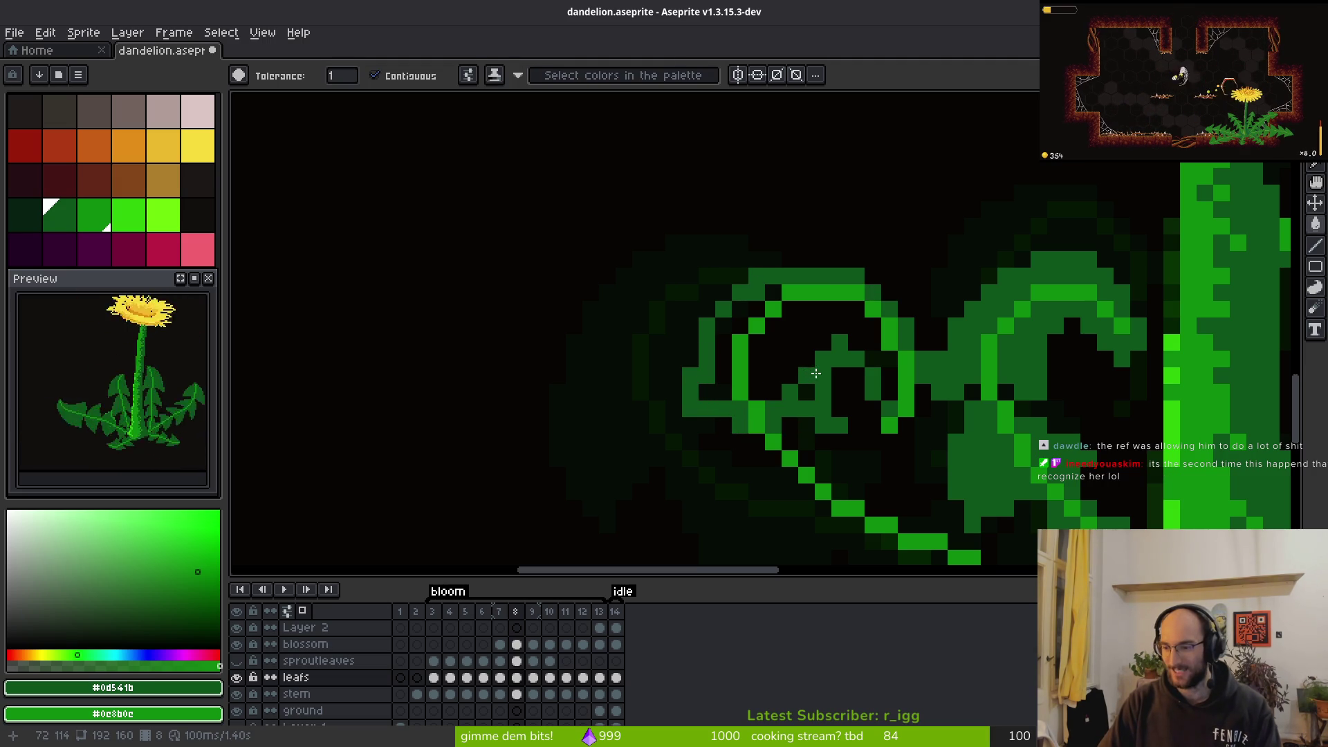
pyautogui.click(795, 332)
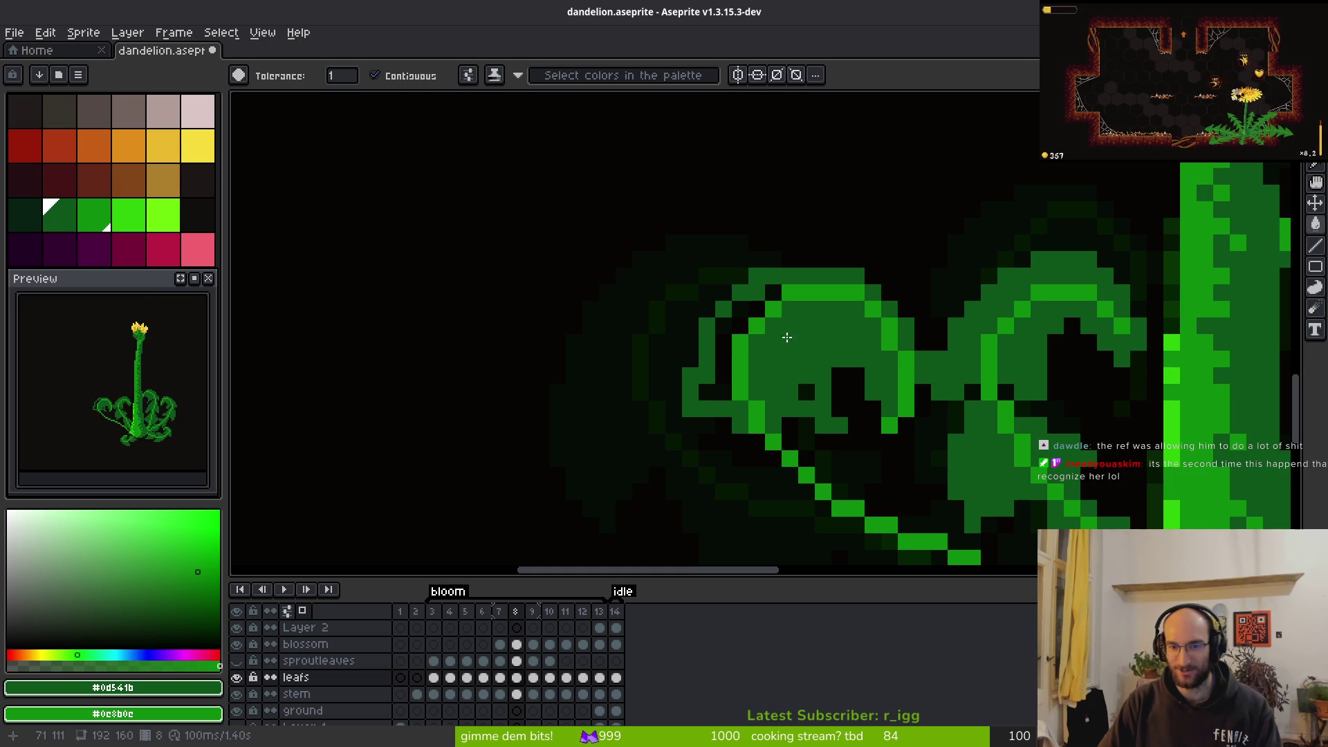
pyautogui.click(725, 329)
pyautogui.click(806, 392)
pyautogui.press('b')
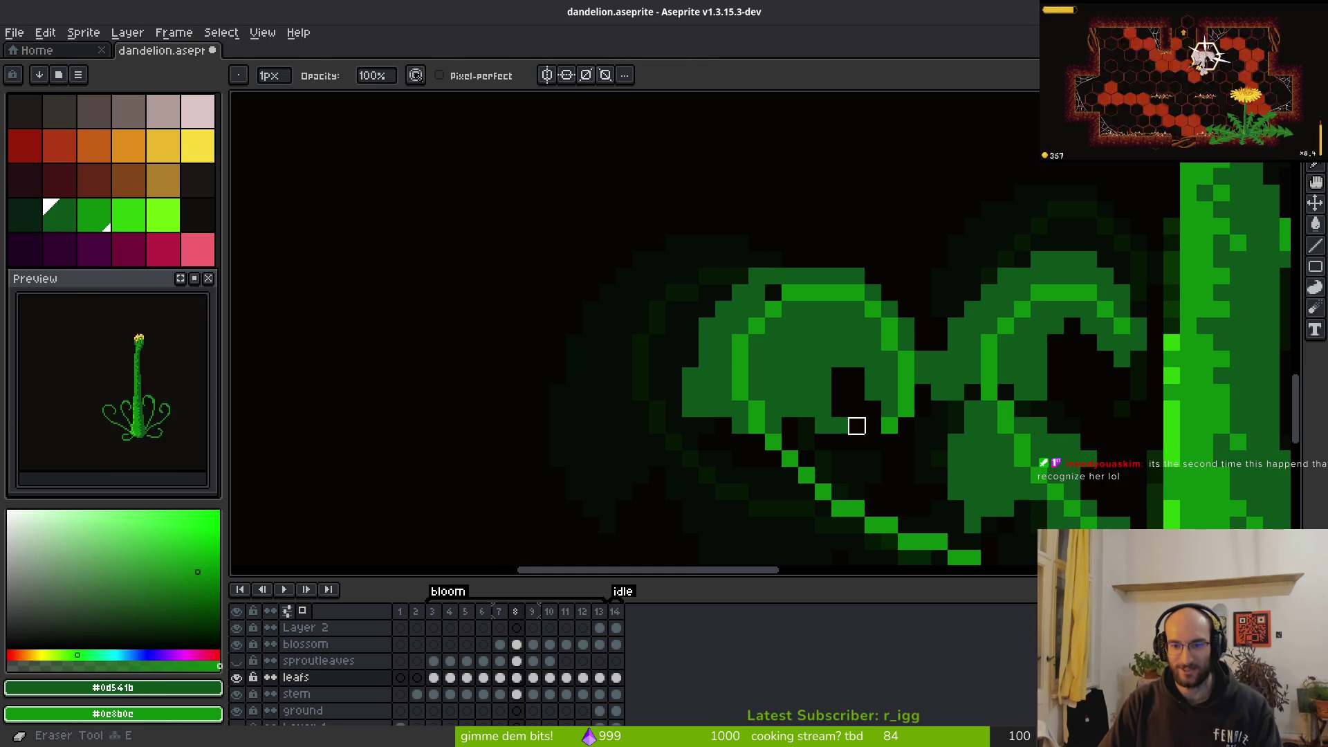
pyautogui.click(840, 425)
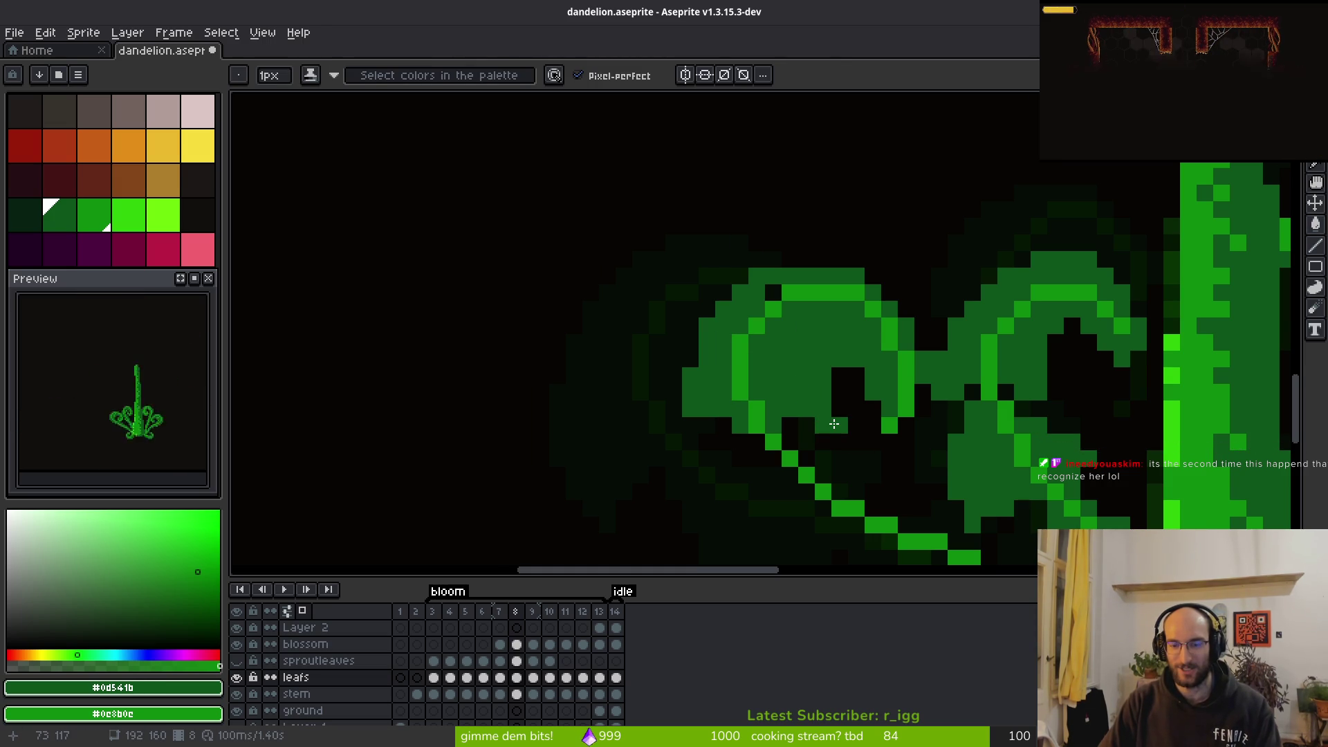
# Erase the stray green pixels below the curl and inside its hook
pyautogui.press('e')
pyautogui.click(823, 393)
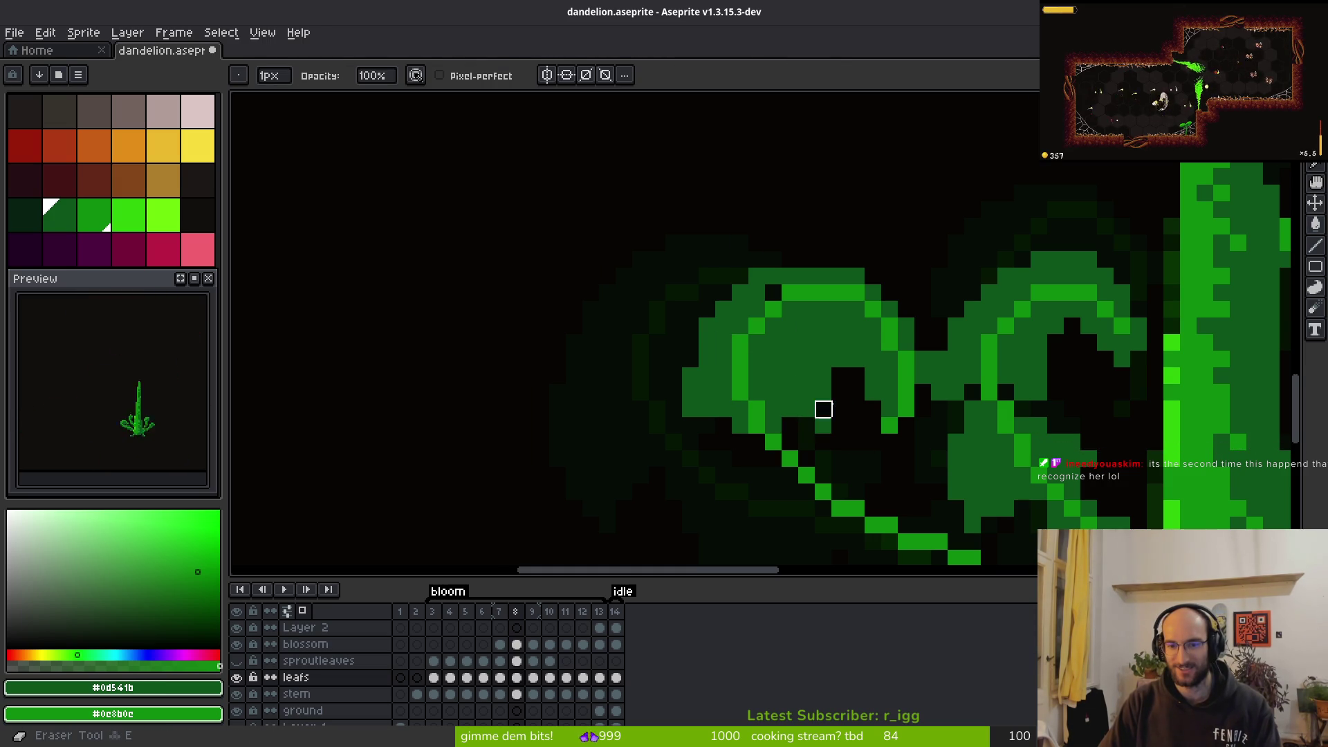
pyautogui.press('b')
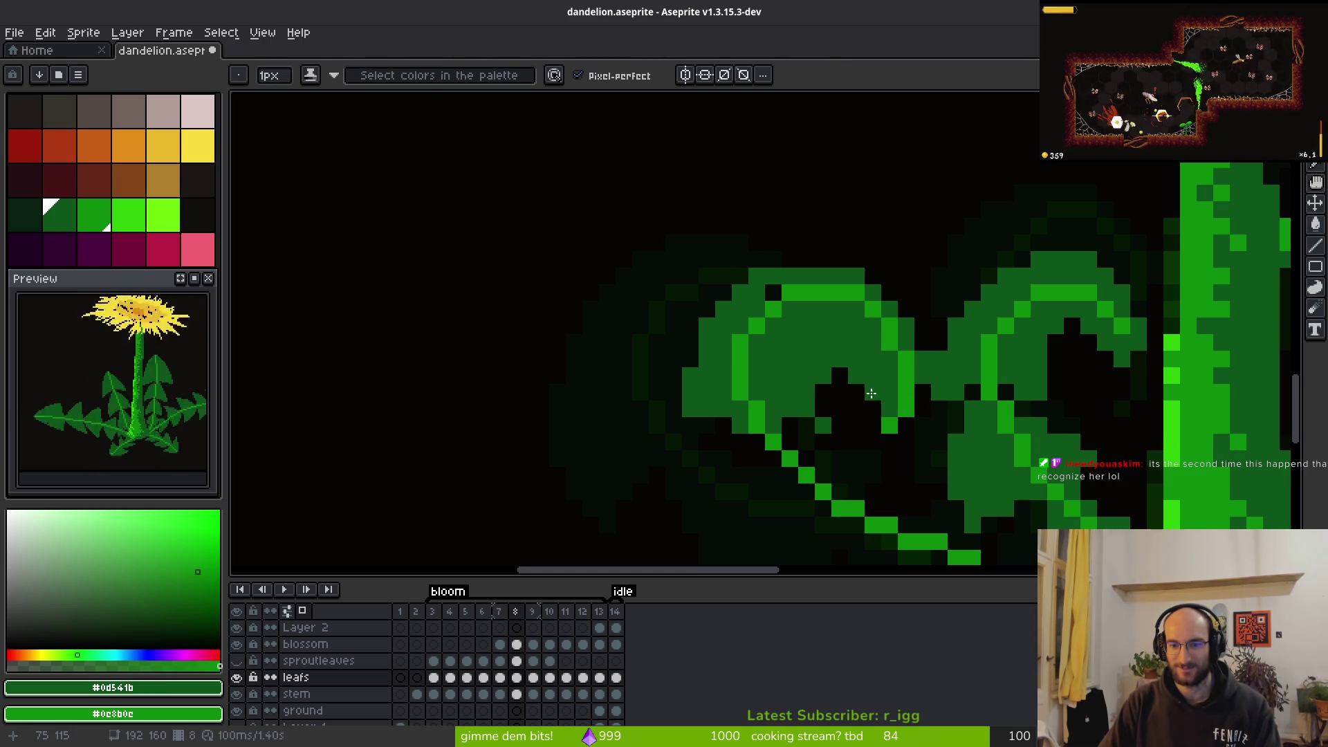
pyautogui.press('e')
pyautogui.scroll(-3, 906, 426)
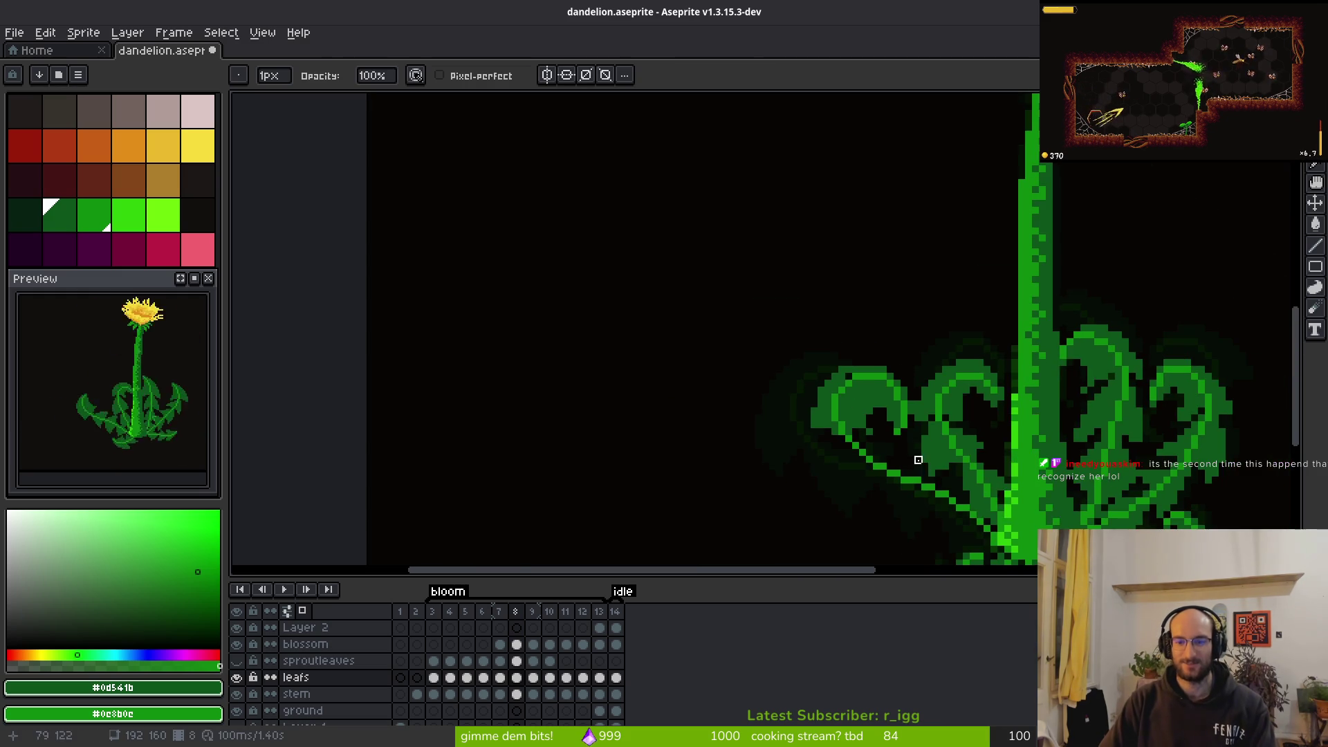
pyautogui.scroll(3, 887, 445)
pyautogui.moveTo(837, 362); pyautogui.dragTo(852, 362)
pyautogui.click(837, 378)
pyautogui.click(820, 378)
pyautogui.press('f')
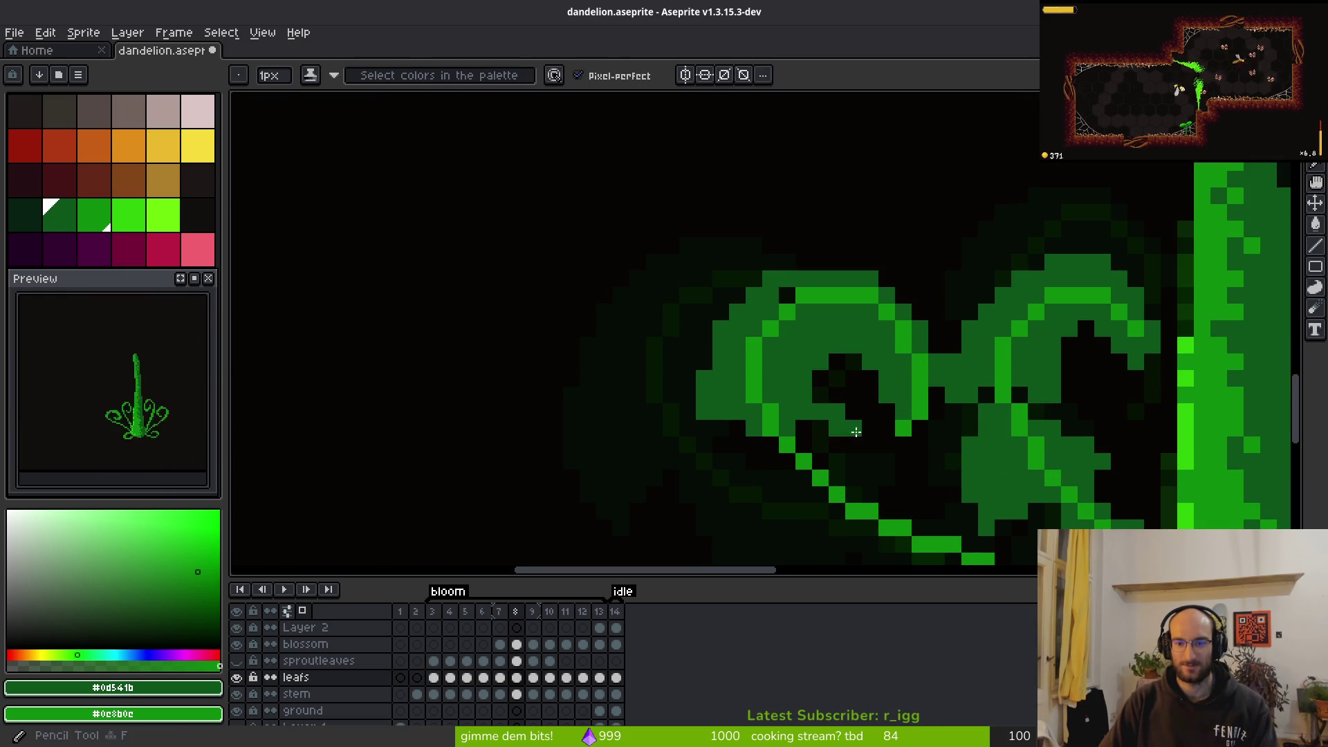
pyautogui.press('e')
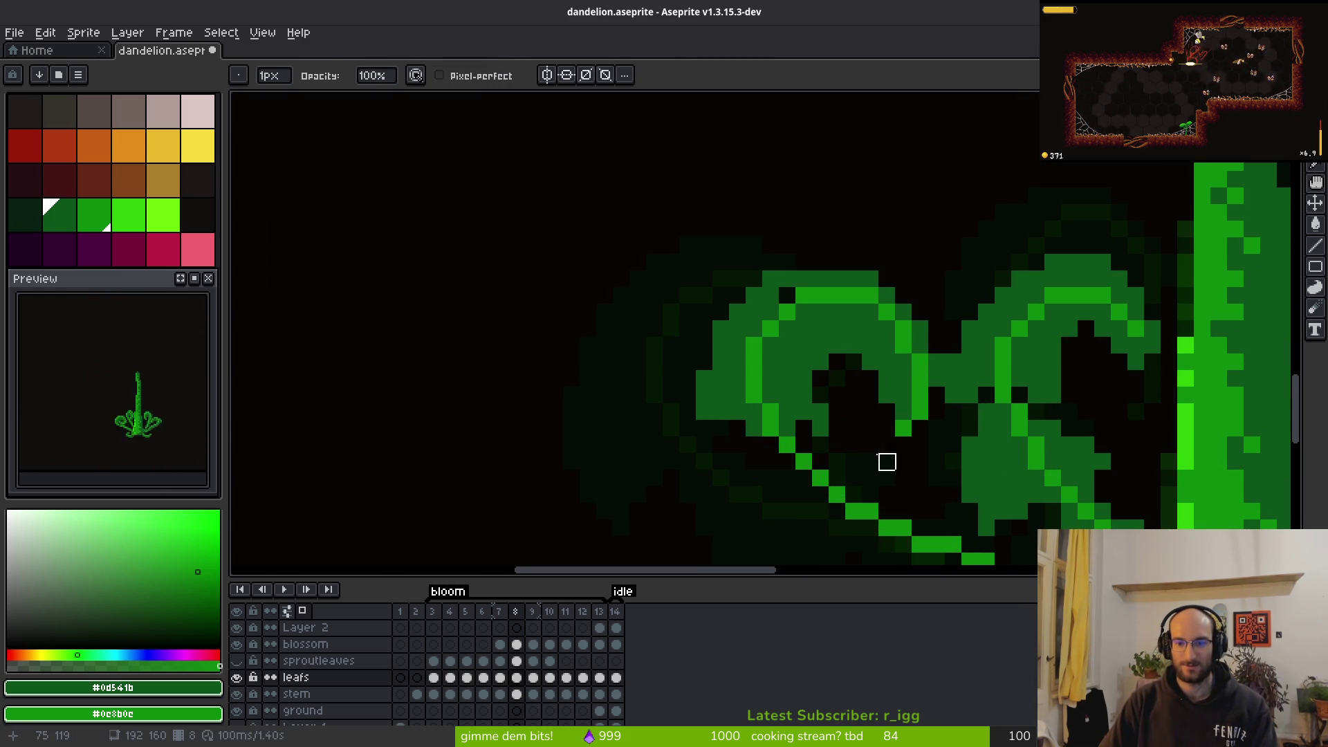
pyautogui.press('f')
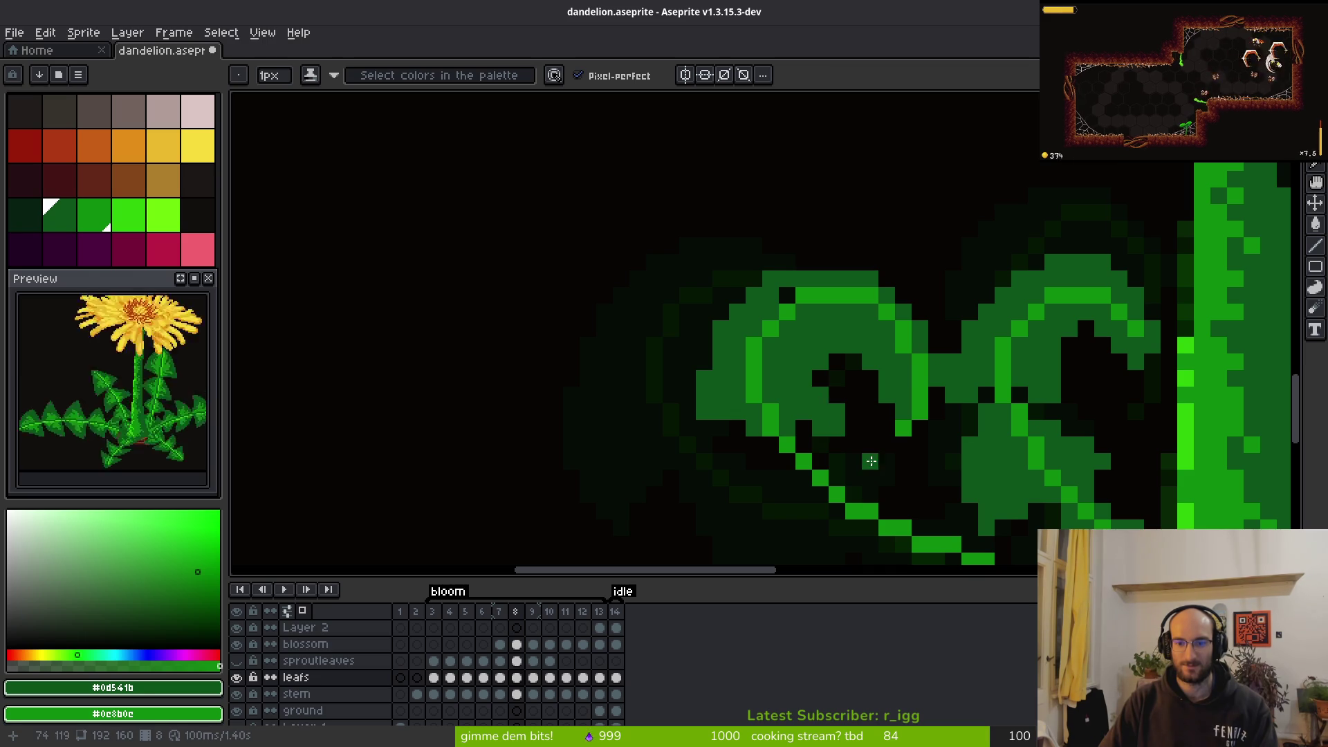
pyautogui.scroll(-4, 870, 462)
pyautogui.scroll(3, 875, 471)
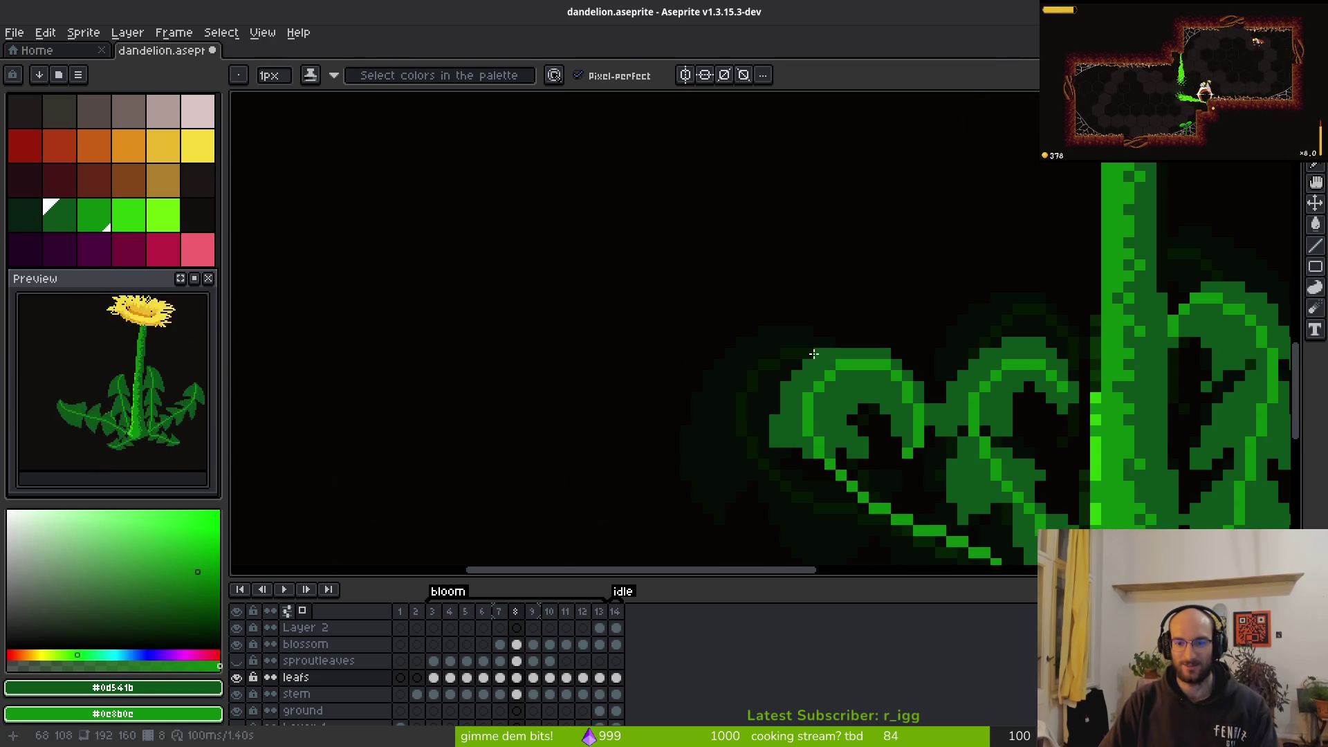
pyautogui.scroll(-2, 874, 438)
pyautogui.press('alt')
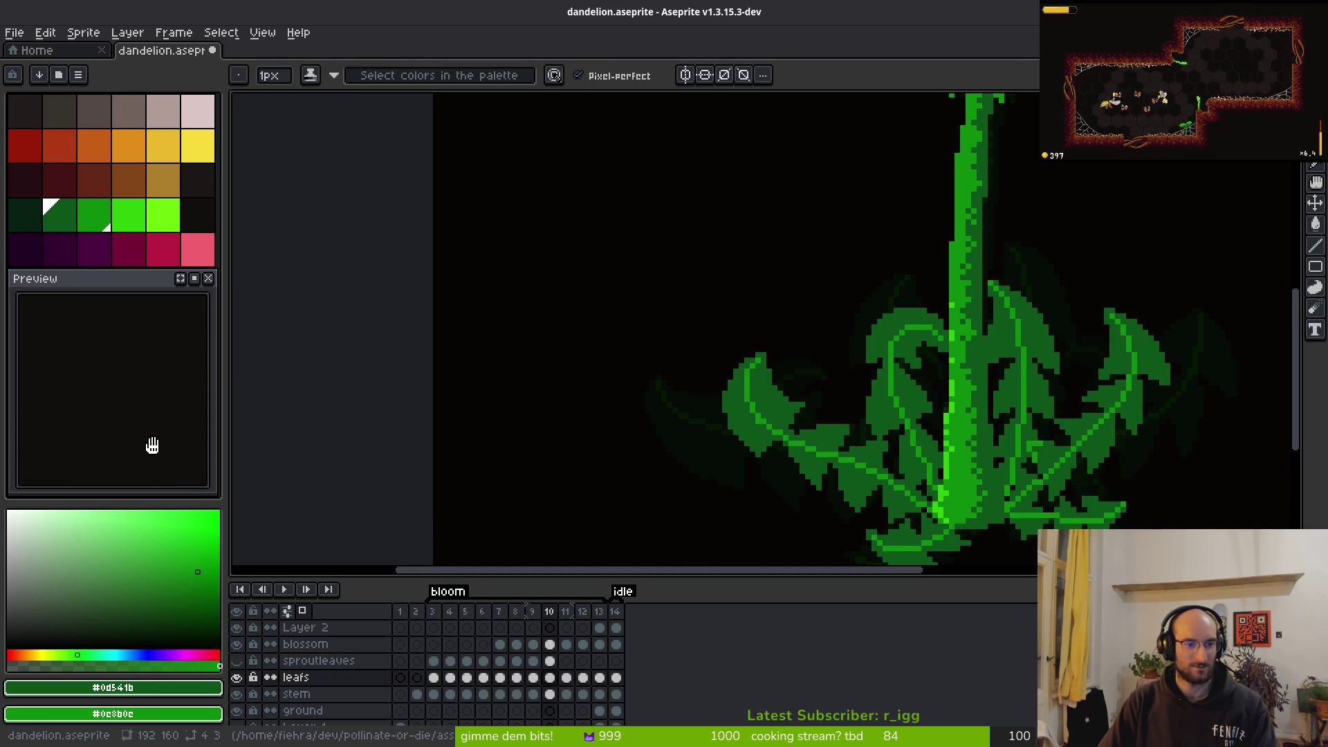
# Fit the whole dandelion in the preview and set its playback speed to 1x
pyautogui.moveTo(139, 434); pyautogui.dragTo(144, 445)
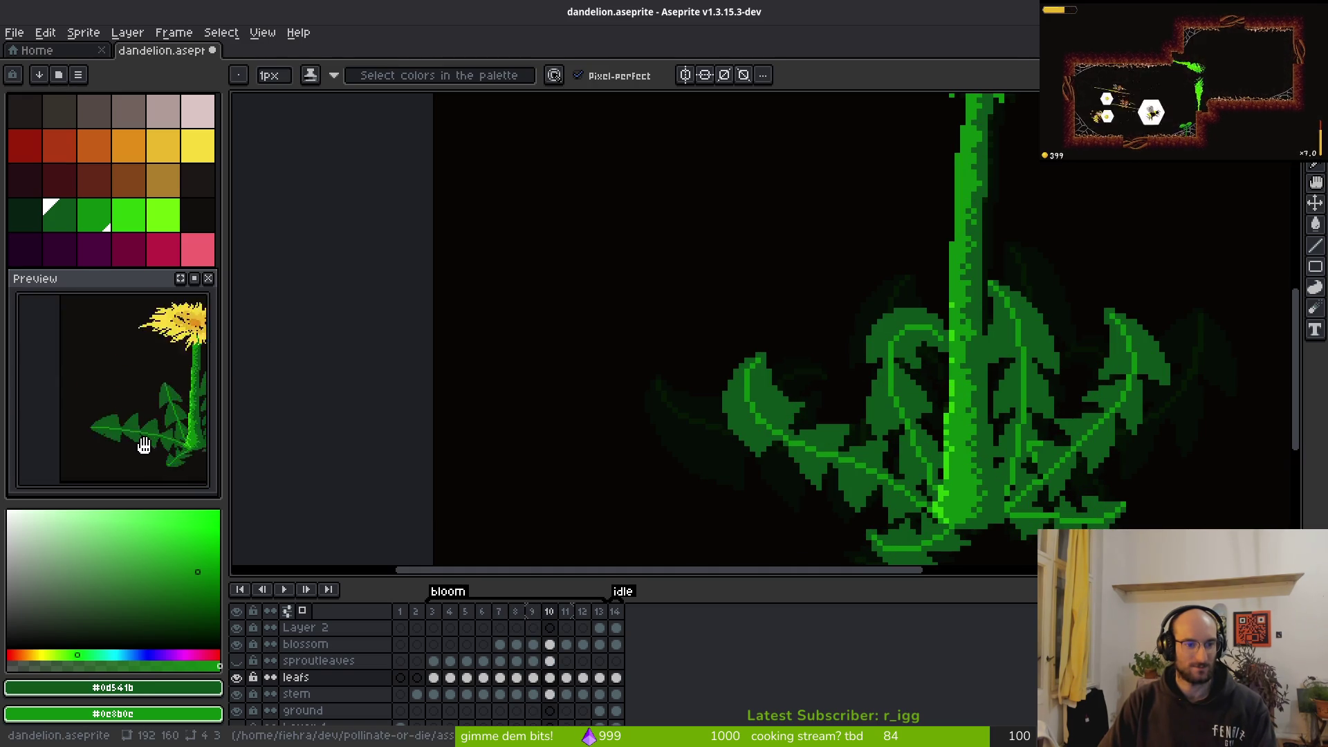
pyautogui.rightClick(194, 279)
pyautogui.click(346, 359)
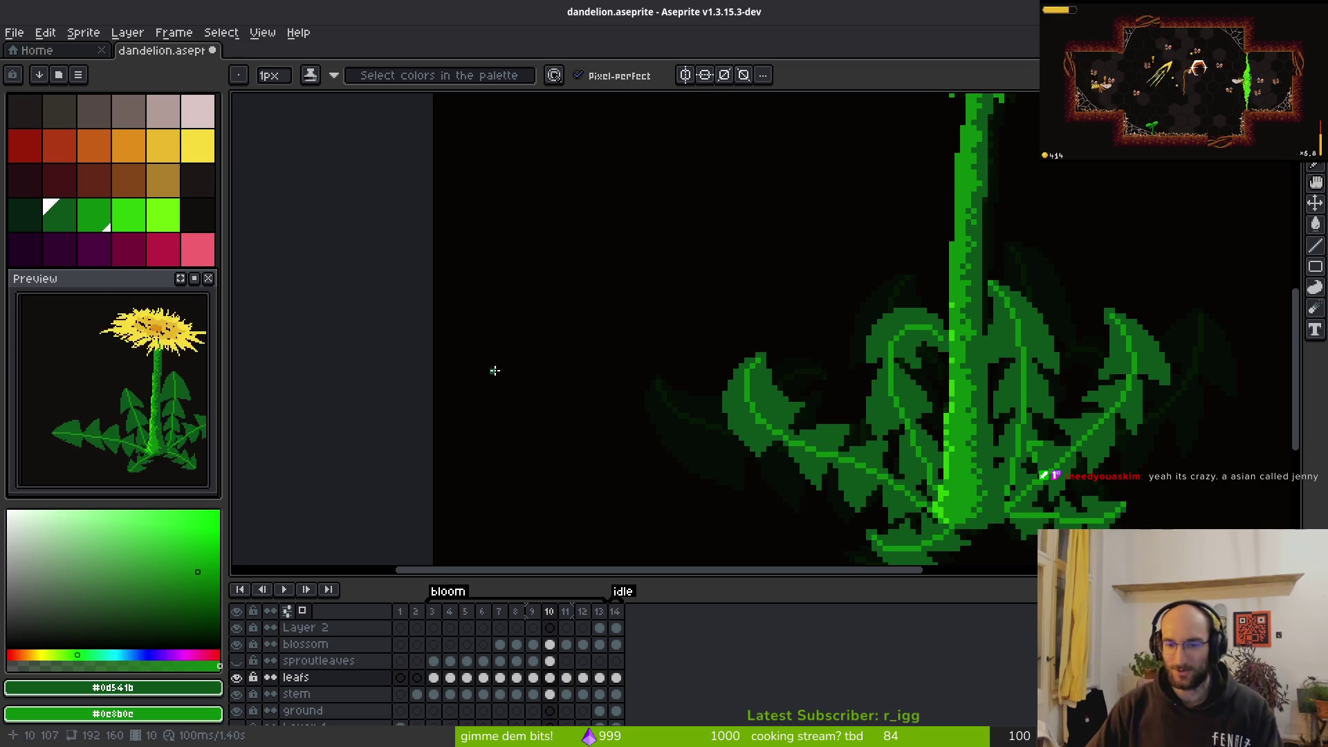
# Flip between frames 9 and 10 to compare, then return to frame 8 and zoom in
pyautogui.moveTo(872, 446); pyautogui.dragTo(818, 404)
pyautogui.press('Left')
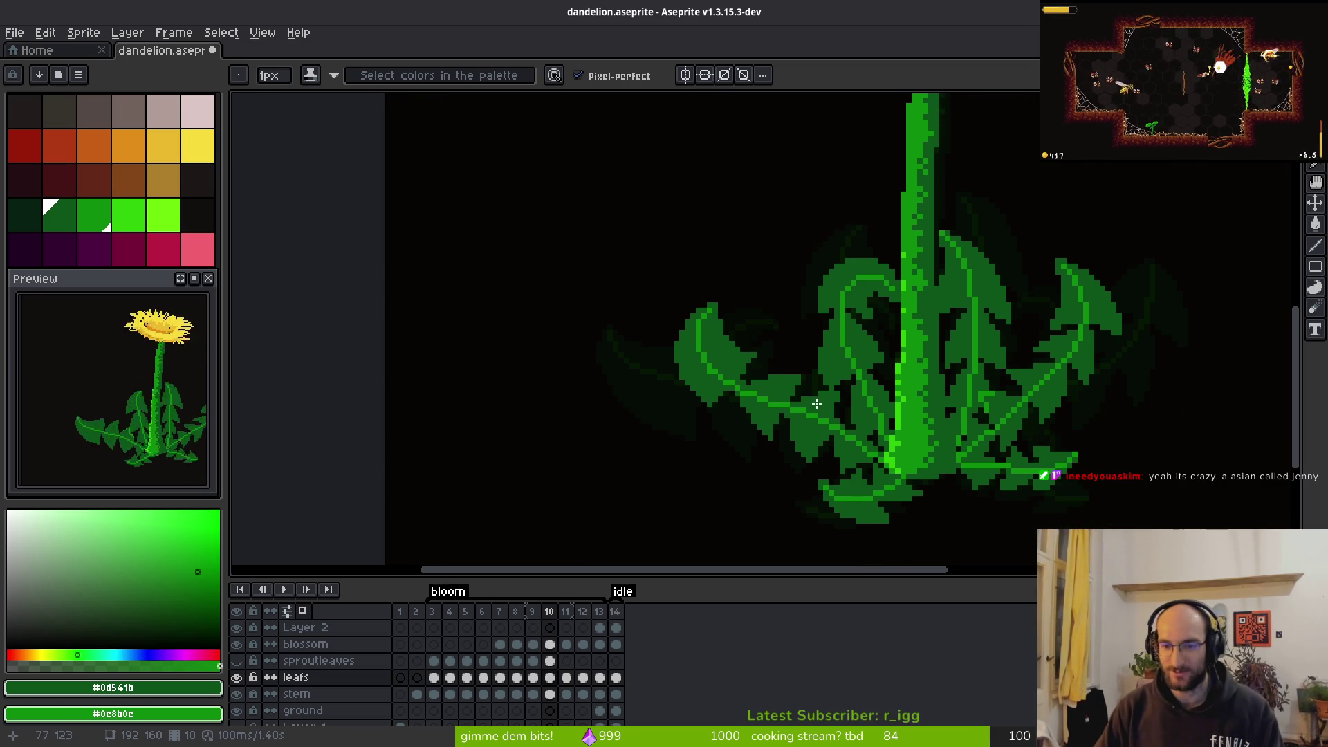
pyautogui.press('alt')
pyautogui.press('Right')
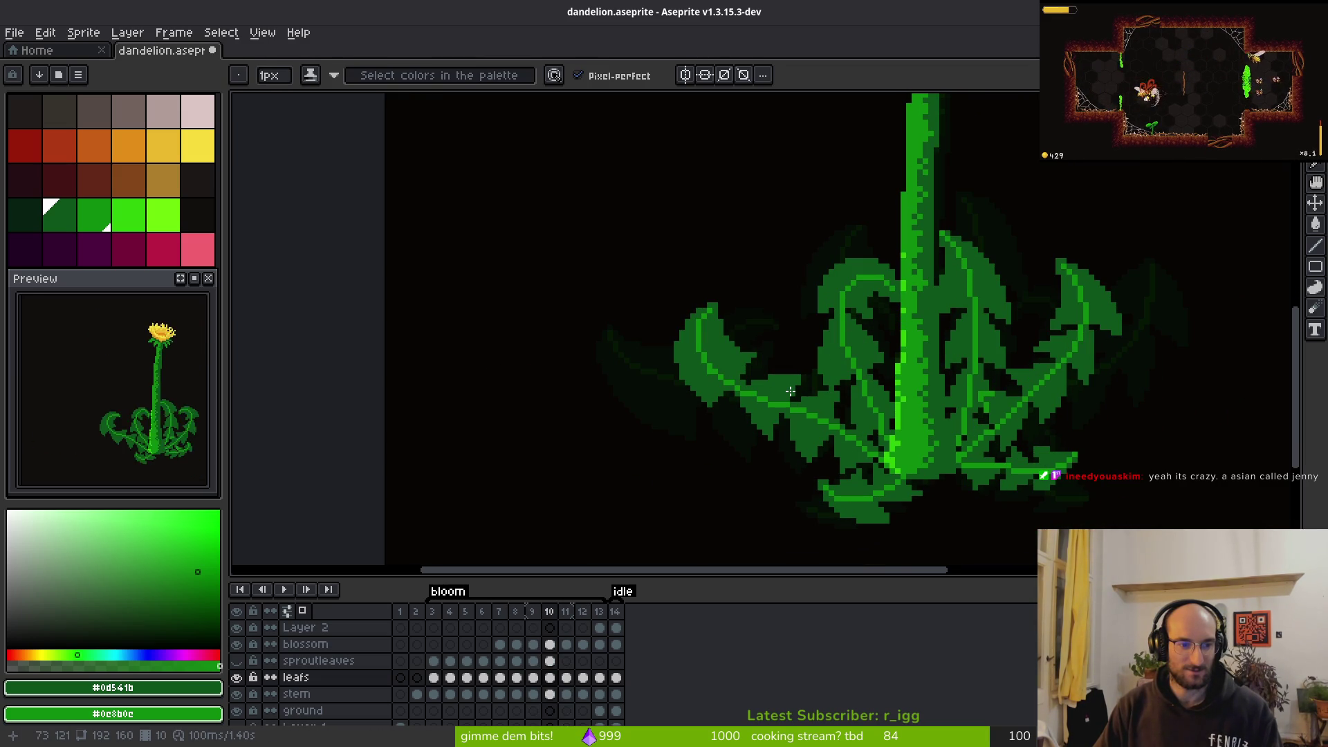
pyautogui.press('Left')
pyautogui.press('Right')
pyautogui.press('Left')
pyautogui.press('Left')
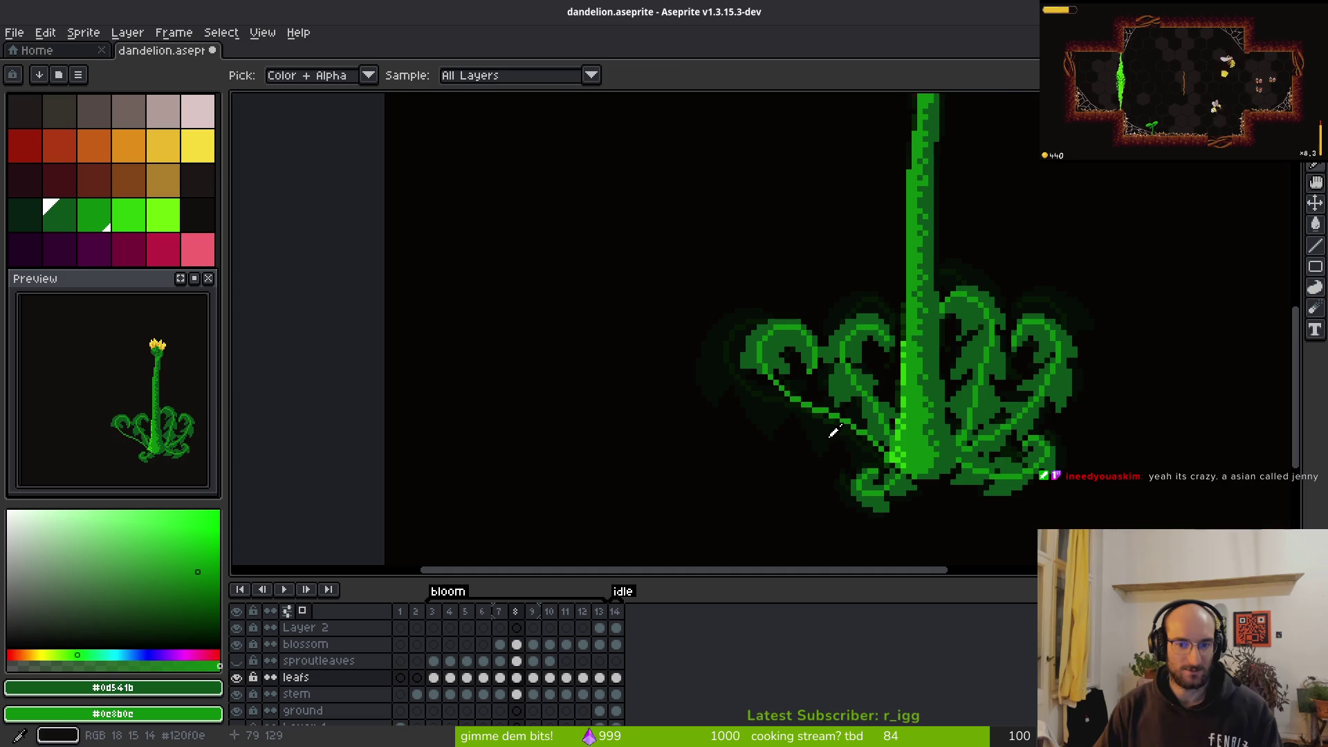
pyautogui.scroll(1, 805, 393)
pyautogui.scroll(1, 698, 365)
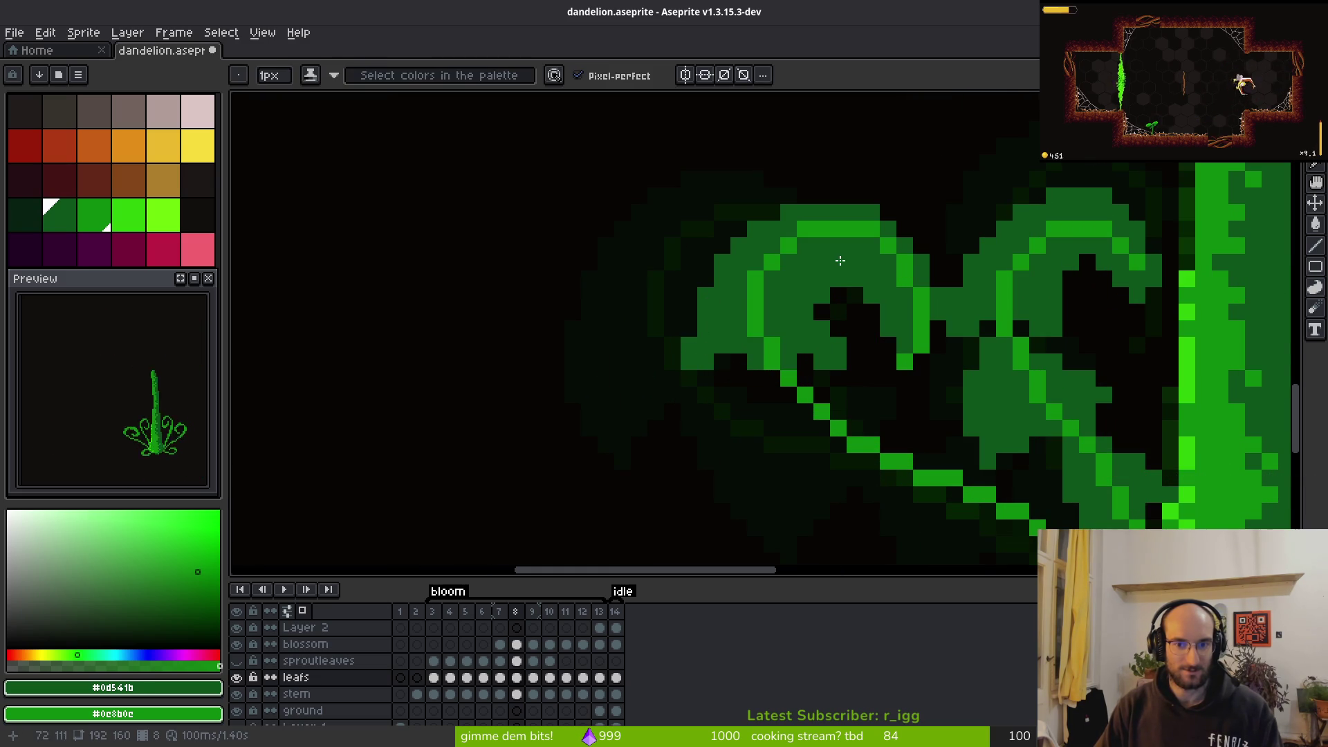
pyautogui.scroll(-4, 859, 415)
pyautogui.scroll(2, 833, 409)
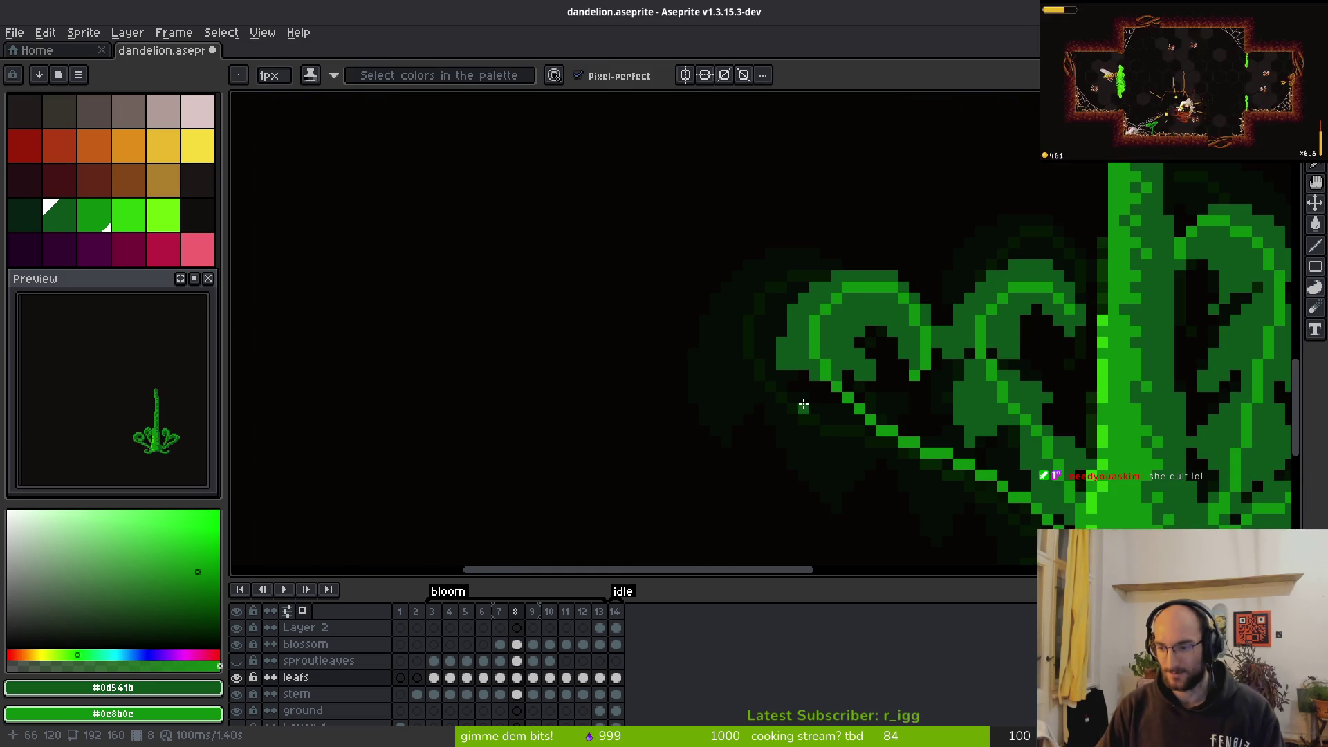
pyautogui.scroll(2, 773, 397)
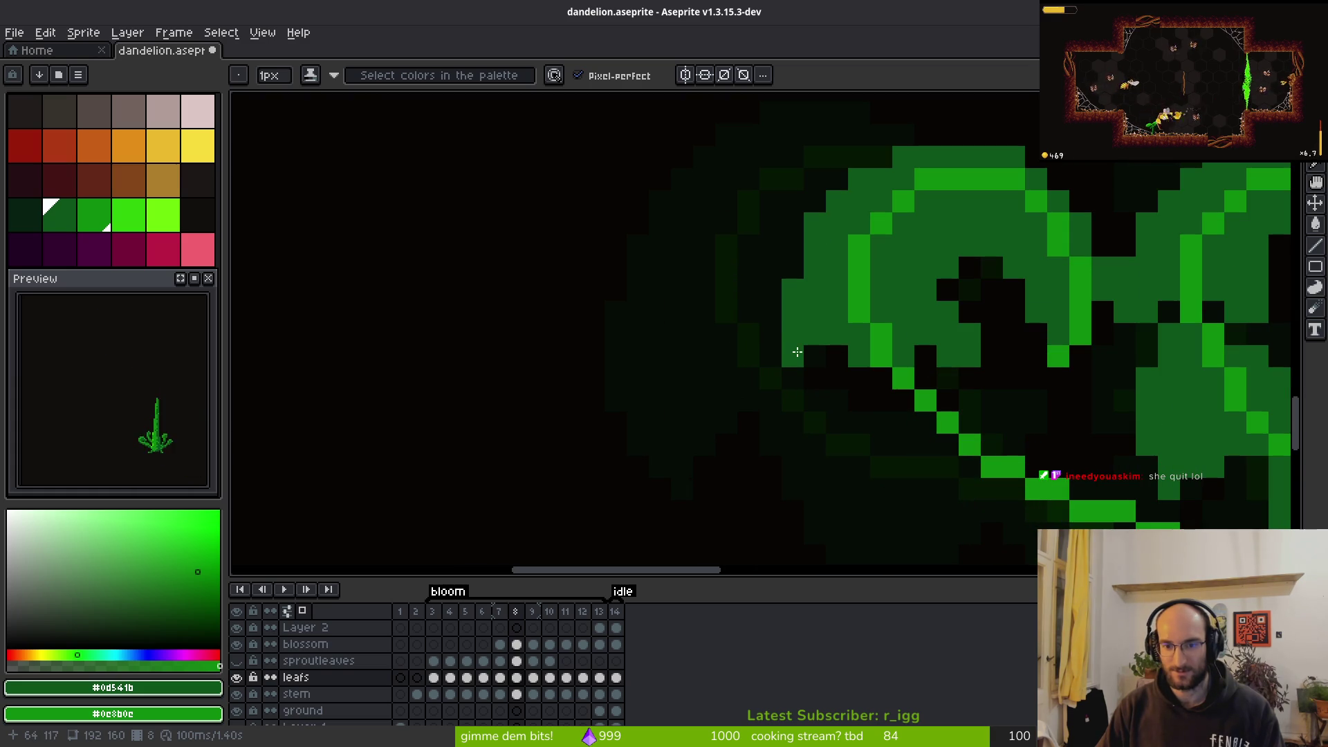
# Pick a dark green from the canvas and draw a dark-green line down the left leaf's edge
pyautogui.press('e')
pyautogui.scroll(-4, 864, 415)
pyautogui.scroll(-1, 877, 446)
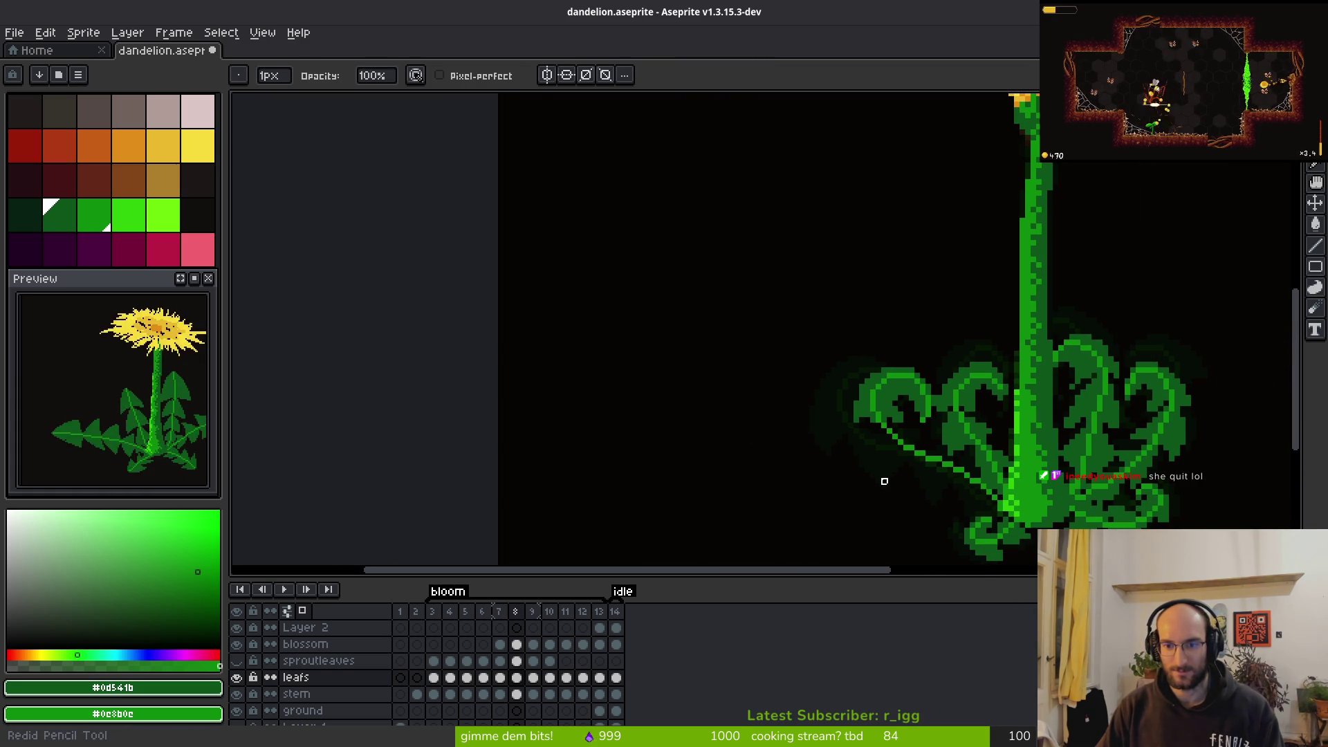
pyautogui.press('b')
pyautogui.scroll(3, 864, 450)
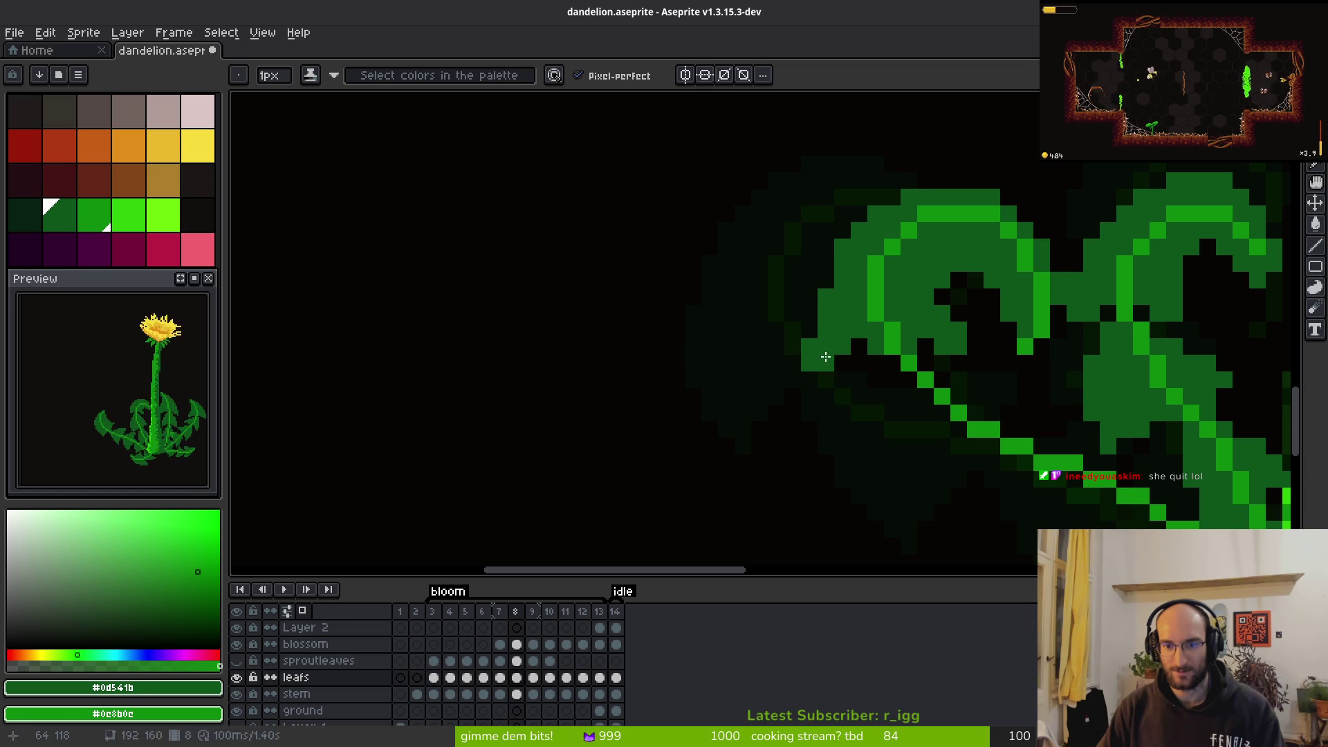
pyautogui.scroll(-2, 928, 448)
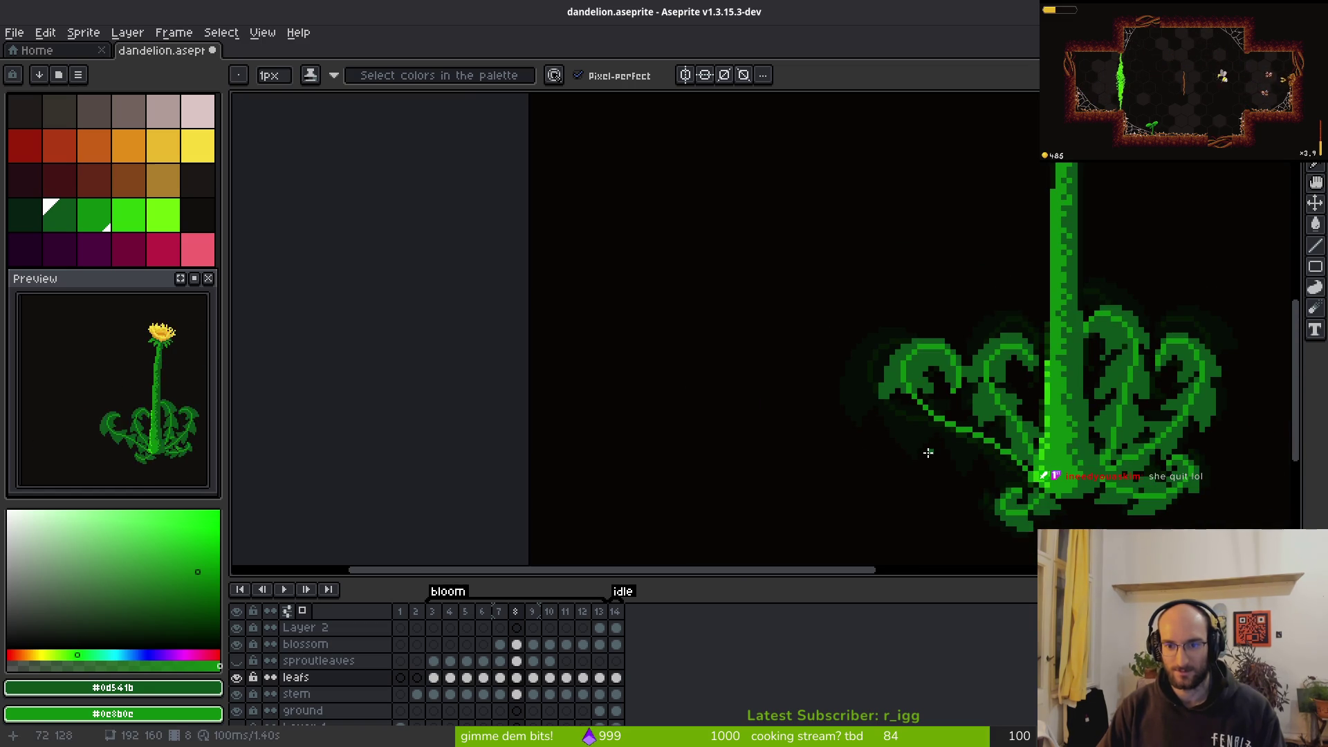
pyautogui.scroll(-2, 932, 460)
pyautogui.press('alt')
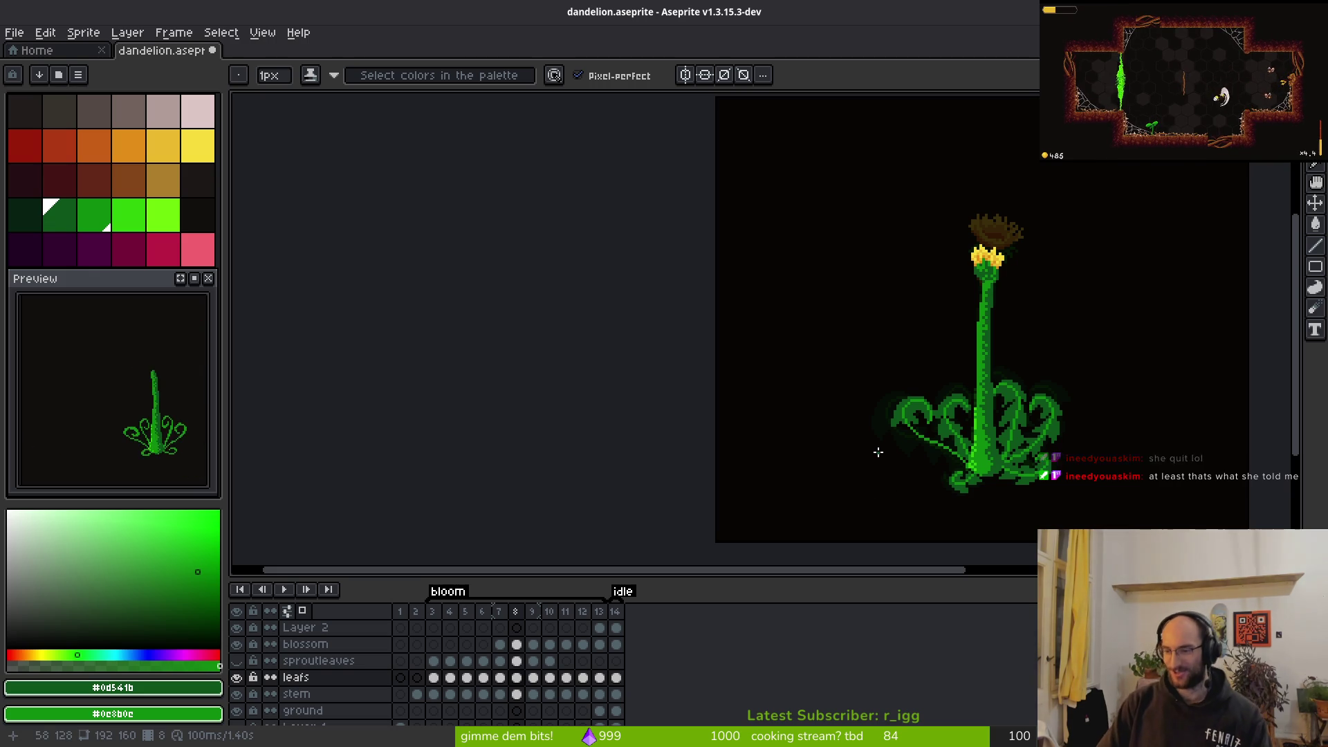
pyautogui.scroll(3, 888, 434)
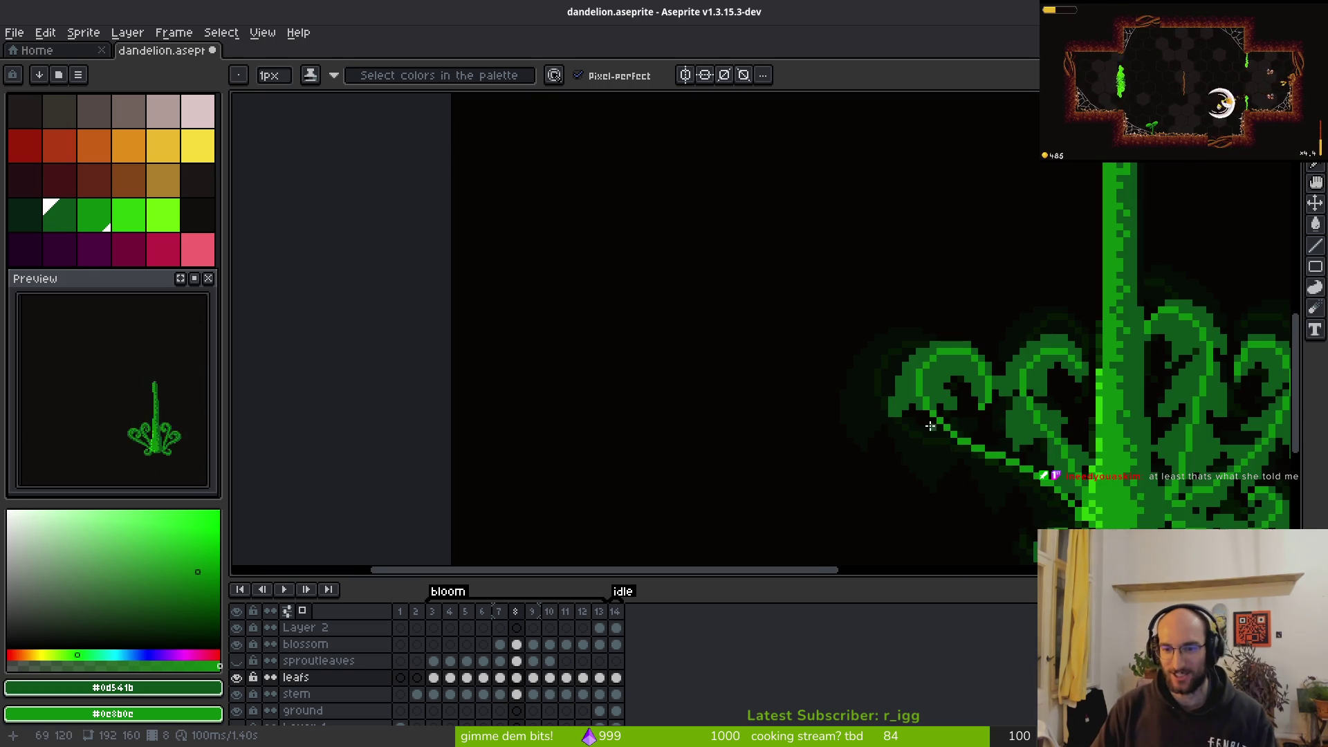
pyautogui.moveTo(961, 372); pyautogui.dragTo(767, 198)
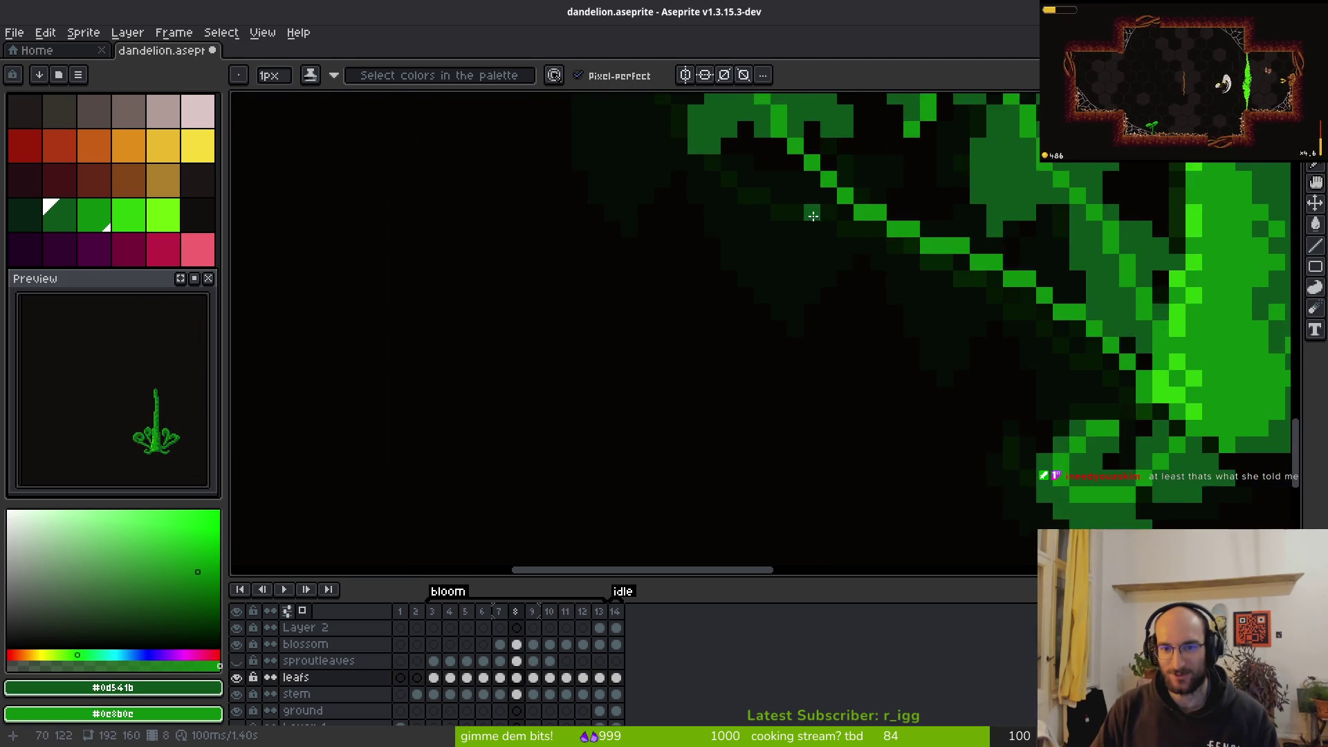
pyautogui.scroll(2, 767, 208)
pyautogui.scroll(-1, 771, 242)
pyautogui.scroll(1, 774, 282)
pyautogui.moveTo(773, 281); pyautogui.dragTo(810, 437)
pyautogui.hotkey('ctrl', 'z')
pyautogui.moveTo(788, 249)
pyautogui.mouseDown()
pyautogui.moveTo(769, 277)
pyautogui.moveTo(788, 408)
pyautogui.moveTo(816, 432)
pyautogui.mouseUp()
# Play the animation and flip between frames 7 and 8 to compare the leaf
pyautogui.press('Return')
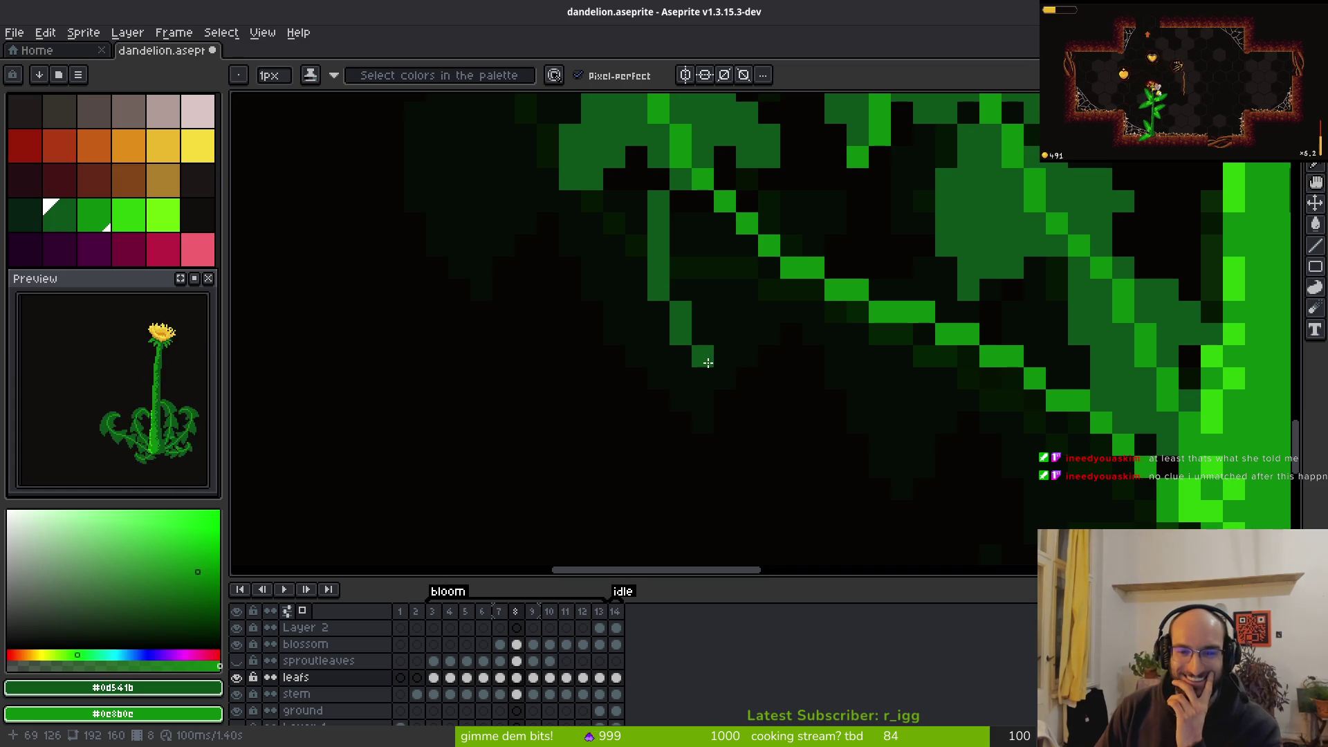
pyautogui.moveTo(725, 356); pyautogui.dragTo(823, 491)
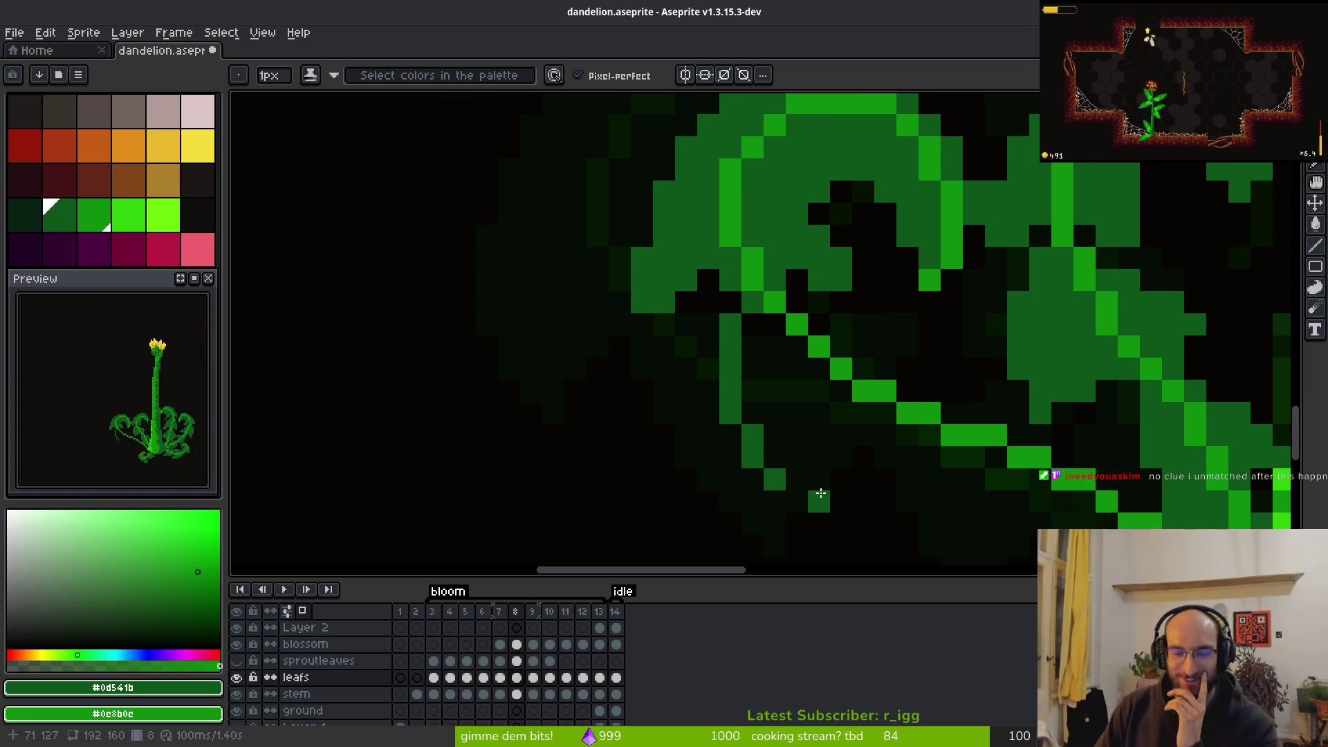
pyautogui.press(',')
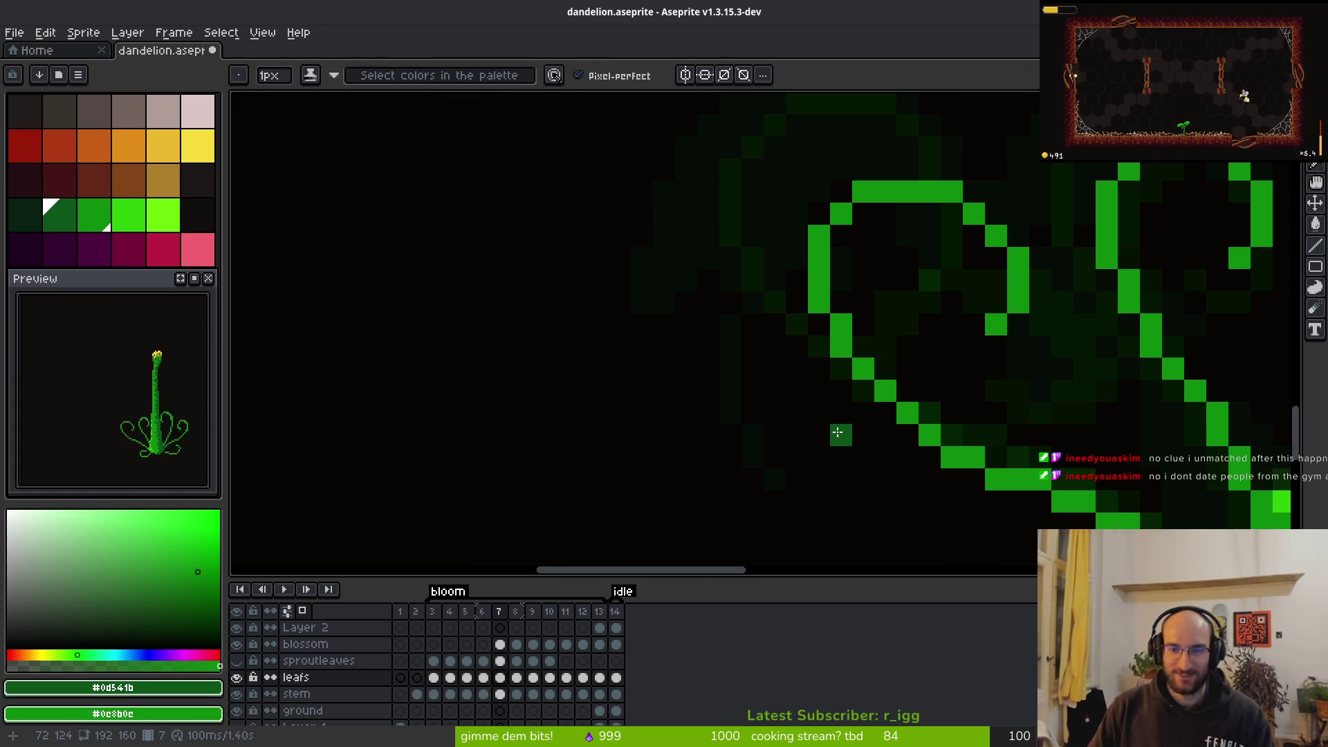
pyautogui.moveTo(839, 432); pyautogui.dragTo(706, 388)
pyautogui.press('.')
pyautogui.press(',')
pyautogui.press('.')
# Draw a mid-green outline along the curled leaf's underside
pyautogui.scroll(-2, 771, 395)
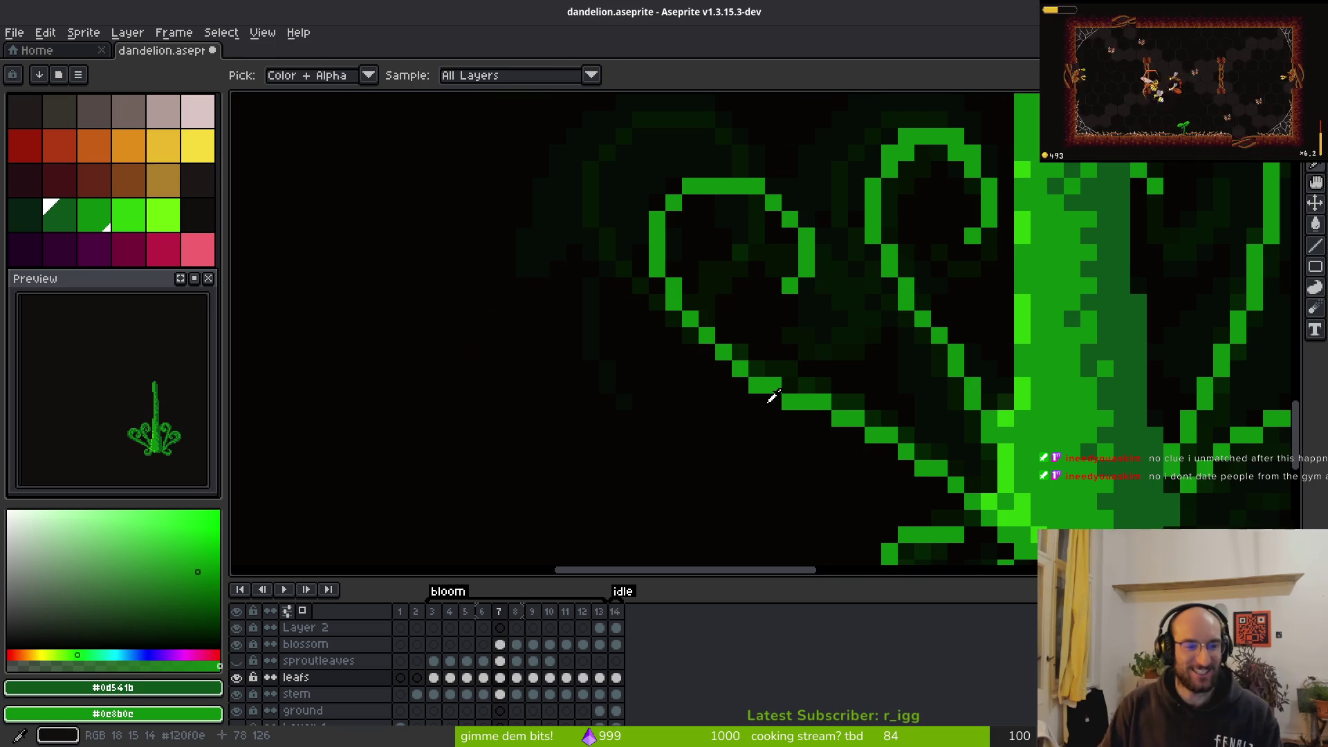
pyautogui.scroll(-1, 704, 363)
pyautogui.scroll(4, 706, 358)
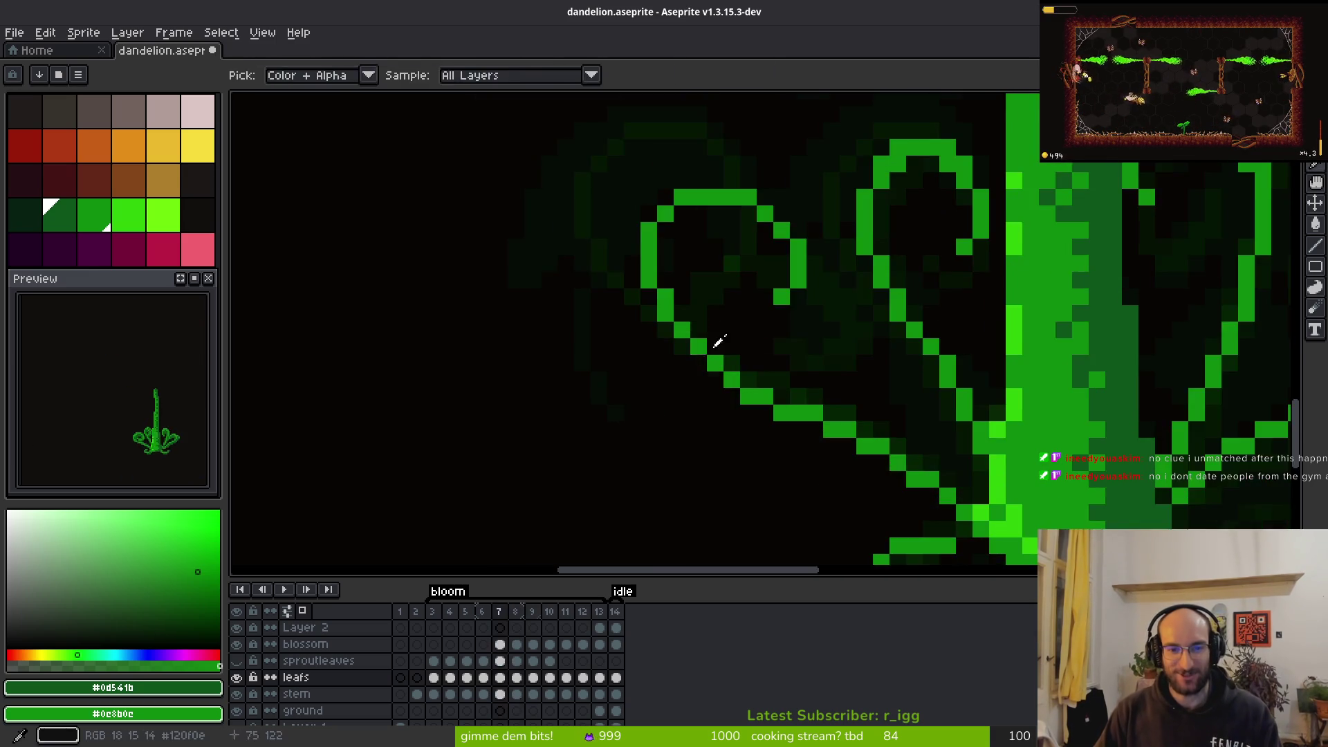
pyautogui.moveTo(587, 247)
pyautogui.mouseDown()
pyautogui.moveTo(779, 276)
pyautogui.moveTo(770, 302)
pyautogui.moveTo(848, 306)
pyautogui.moveTo(820, 385)
pyautogui.moveTo(892, 297)
pyautogui.moveTo(829, 275)
pyautogui.moveTo(910, 267)
pyautogui.mouseUp()
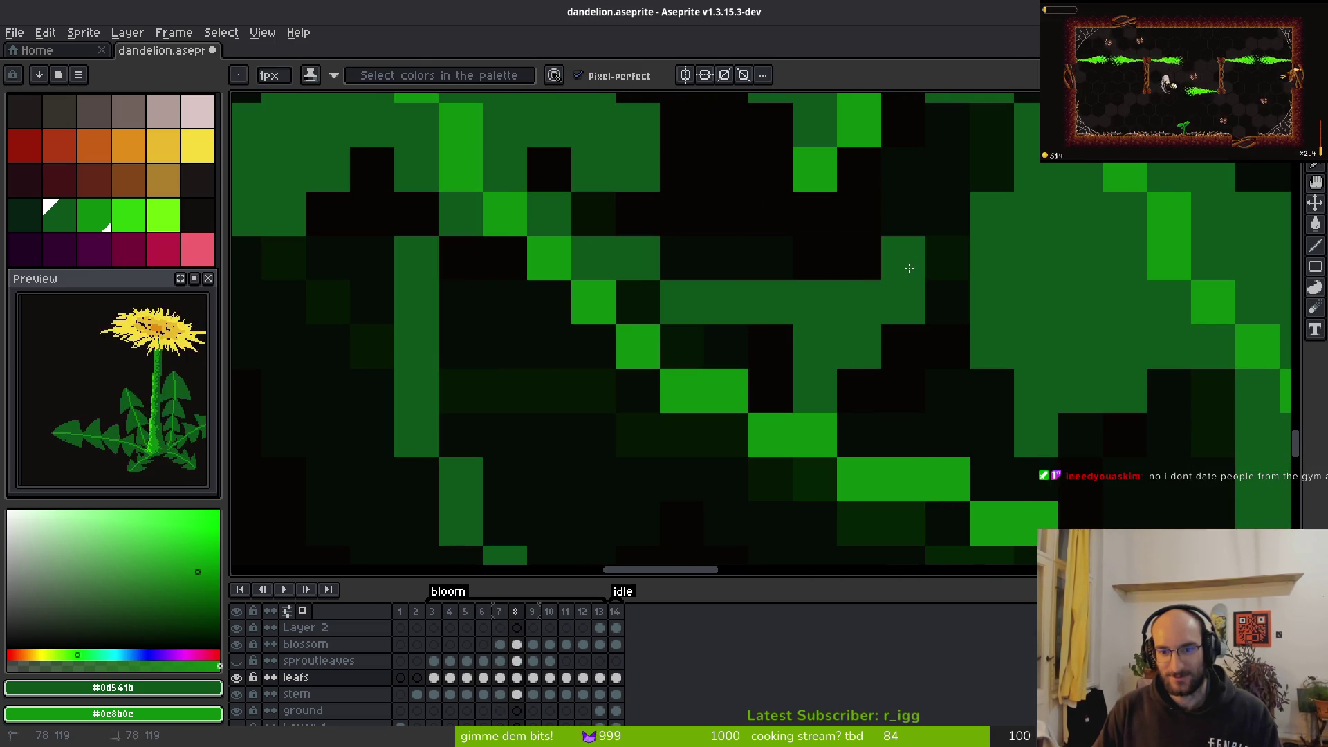
# Seal the gaps in the leaf outline with two pixels and bucket-fill the enclosed areas dark green
pyautogui.scroll(-5, 888, 446)
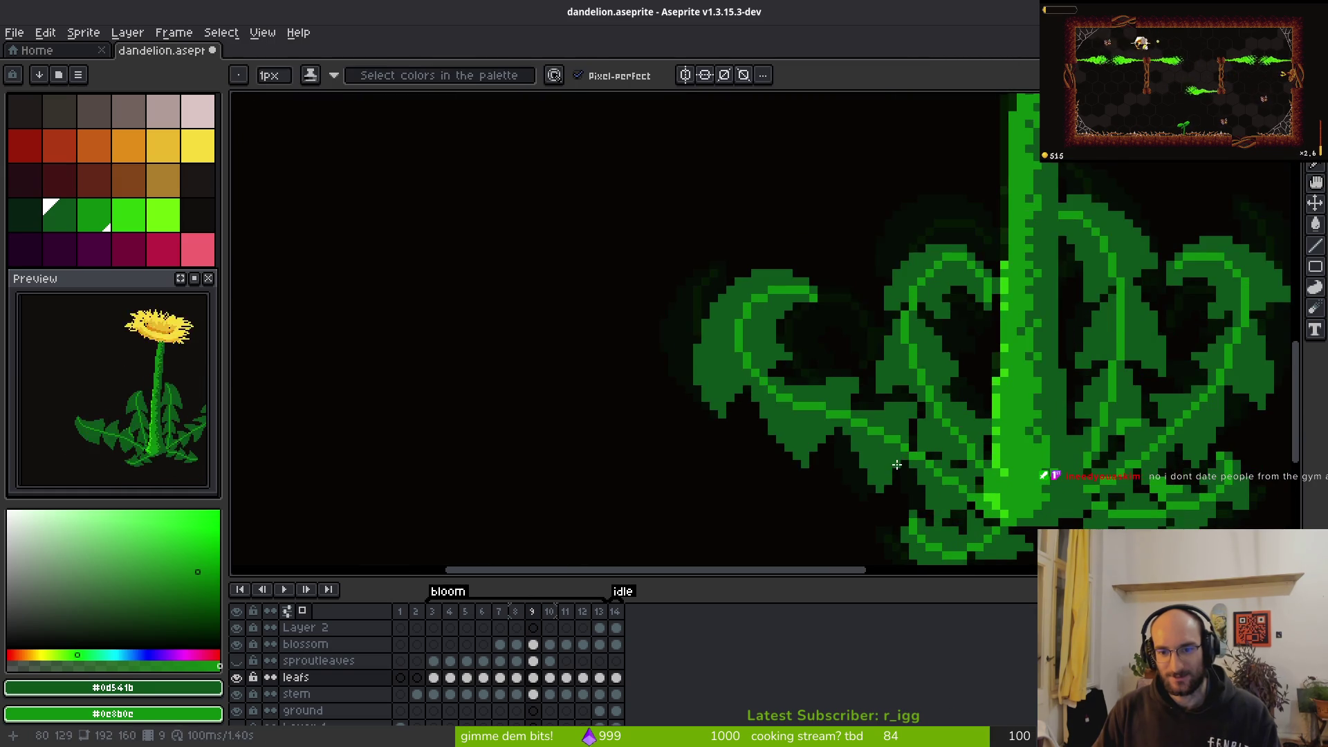
pyautogui.scroll(-3, 906, 476)
pyautogui.scroll(4, 869, 406)
pyautogui.scroll(2, 870, 406)
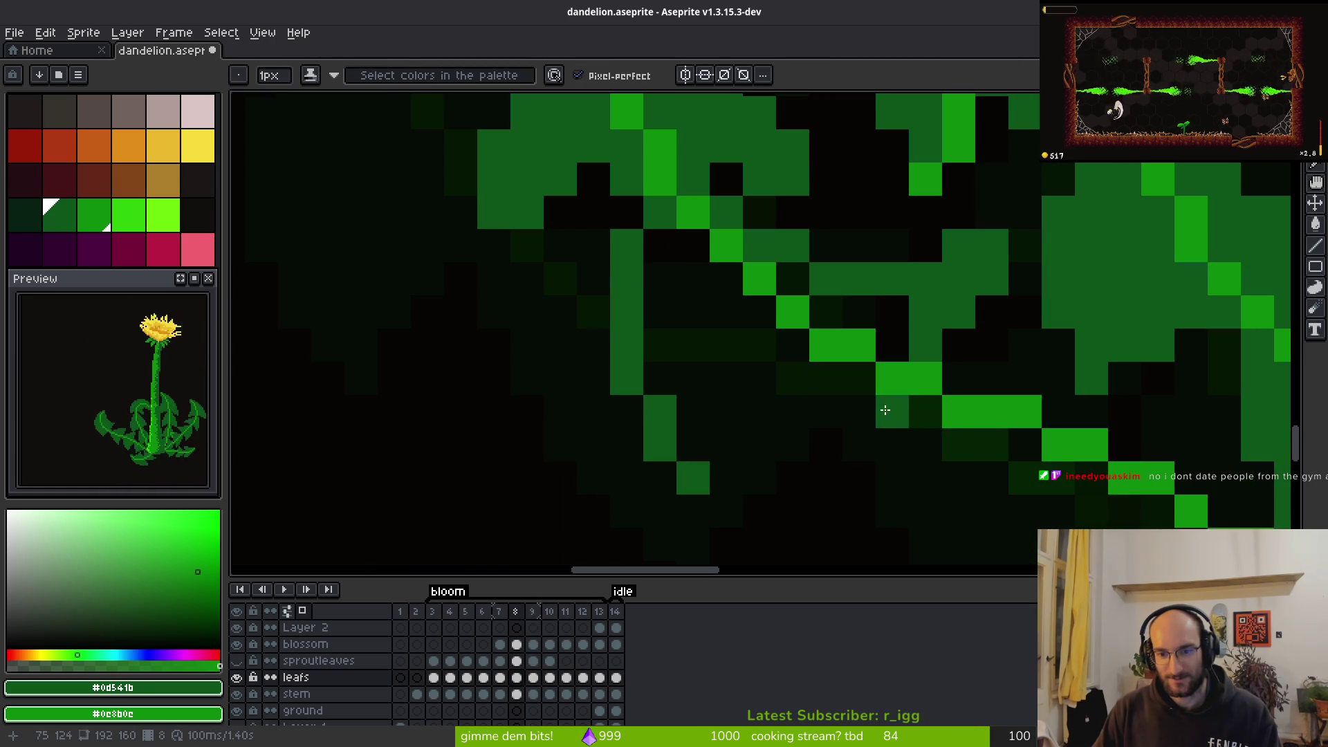
pyautogui.click(726, 510)
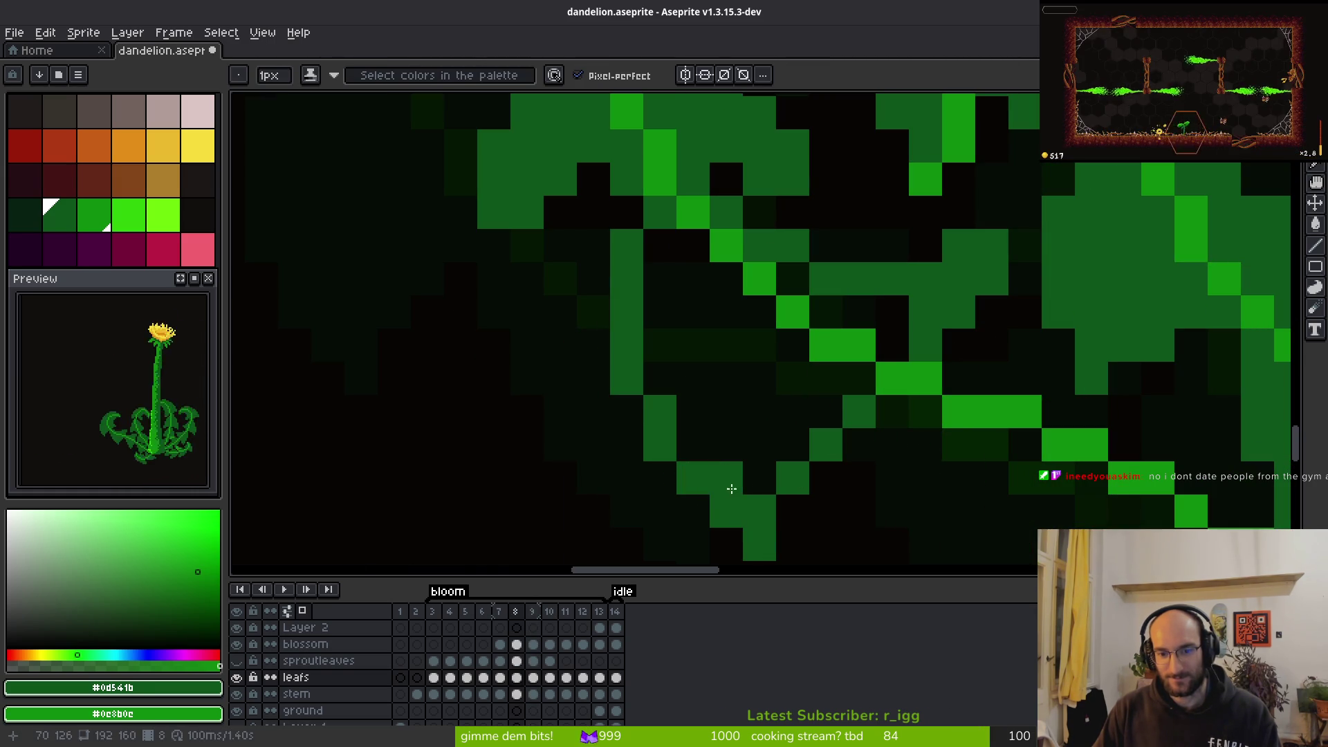
pyautogui.press('g')
pyautogui.click(715, 380)
pyautogui.click(853, 309)
# Touch up the leaf with Pencil, shading and Eraser, then move the view up over it
pyautogui.scroll(-1, 792, 198)
pyautogui.press('b')
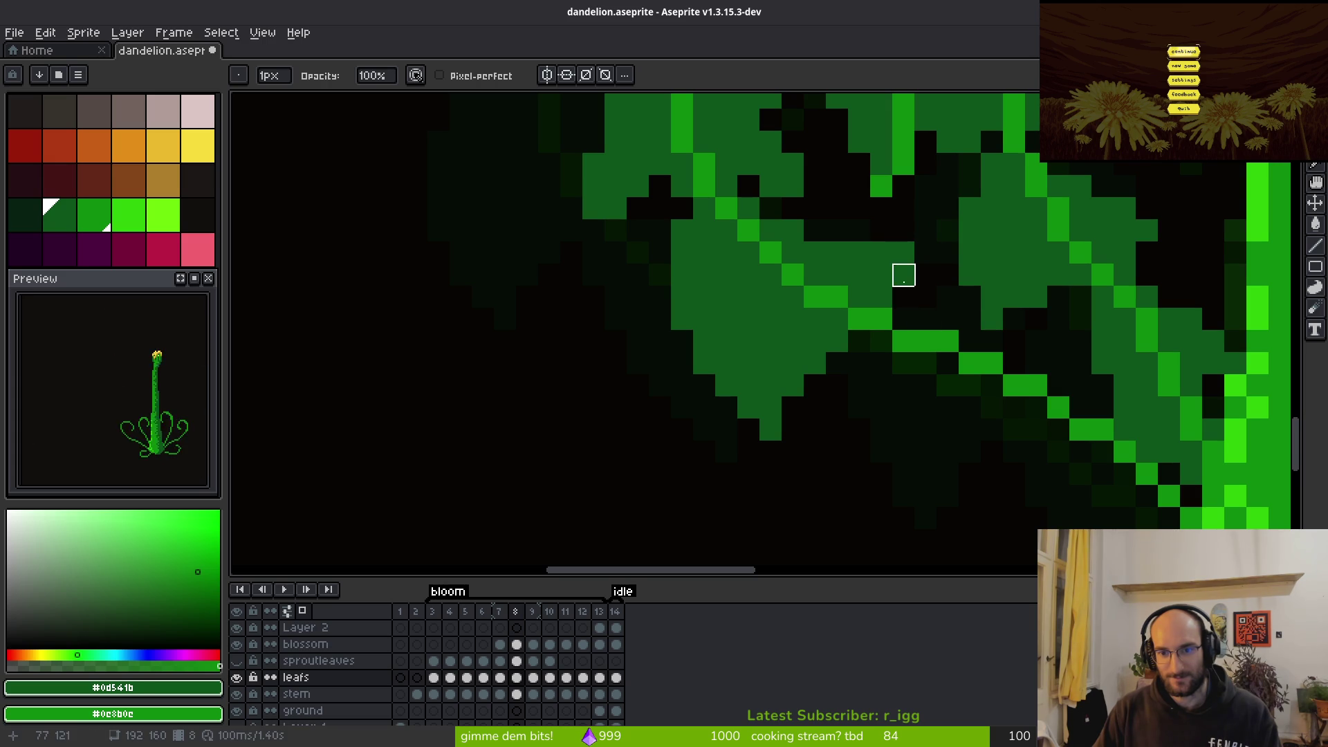
pyautogui.scroll(-1, 904, 340)
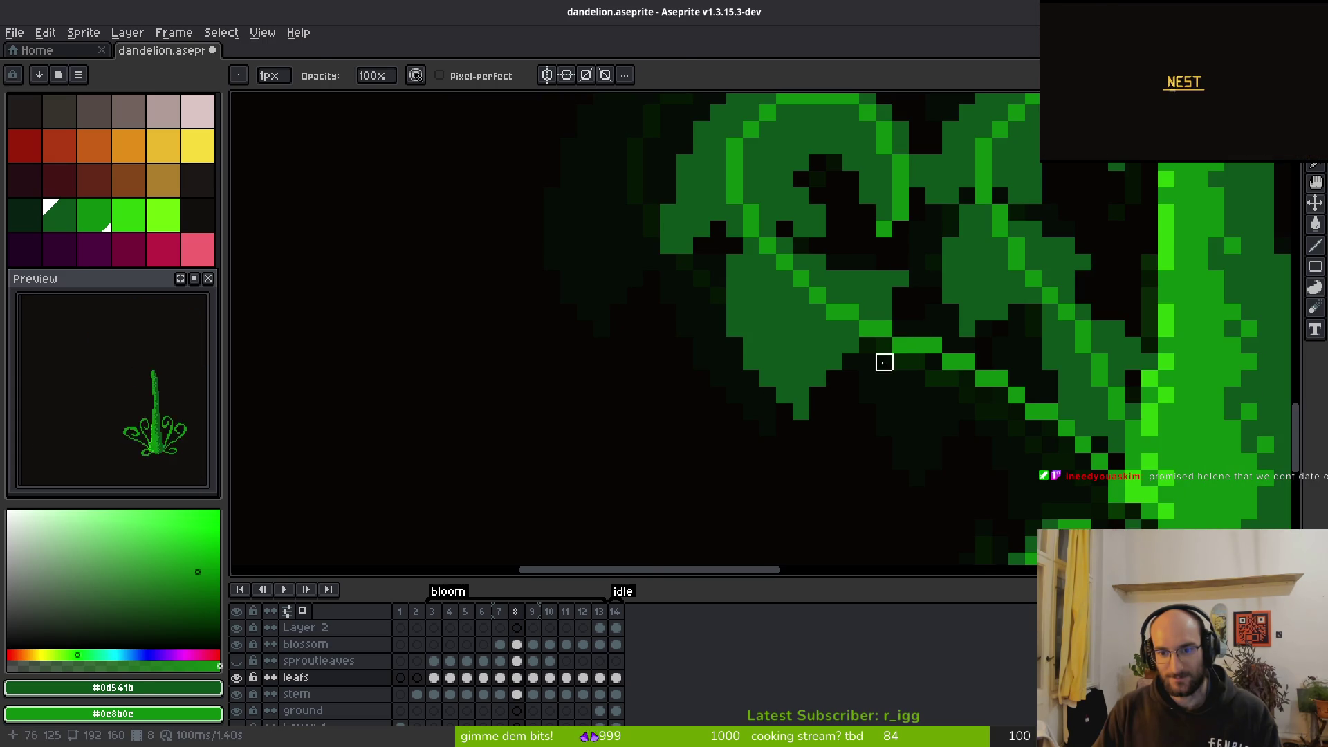
pyautogui.press('f')
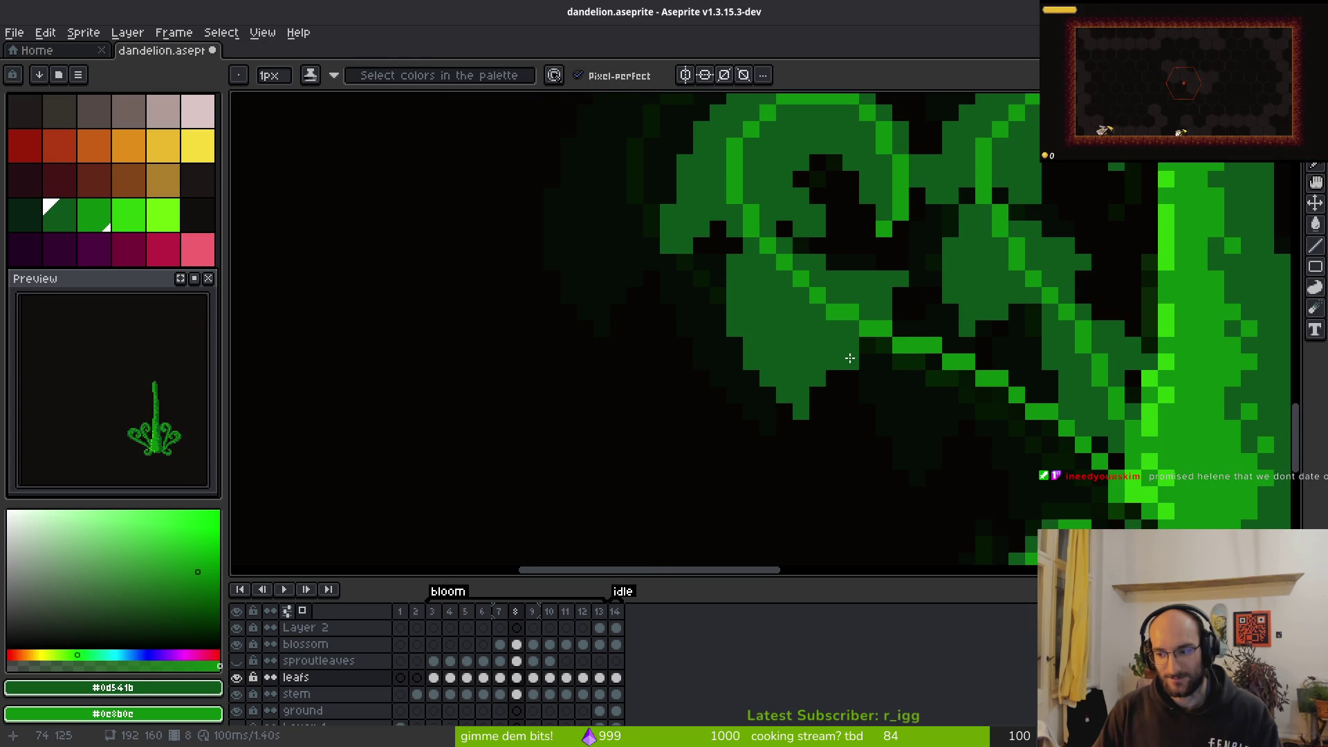
pyautogui.scroll(1, 850, 358)
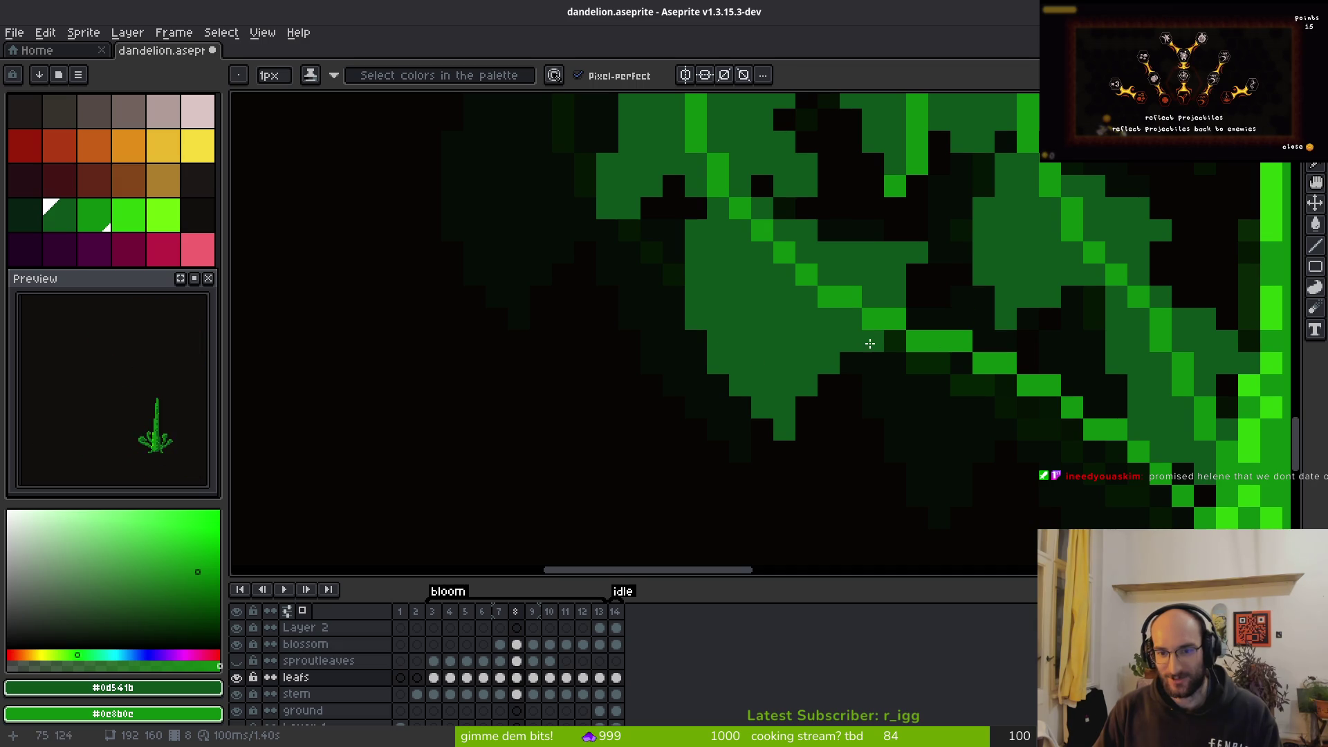
pyautogui.press('e')
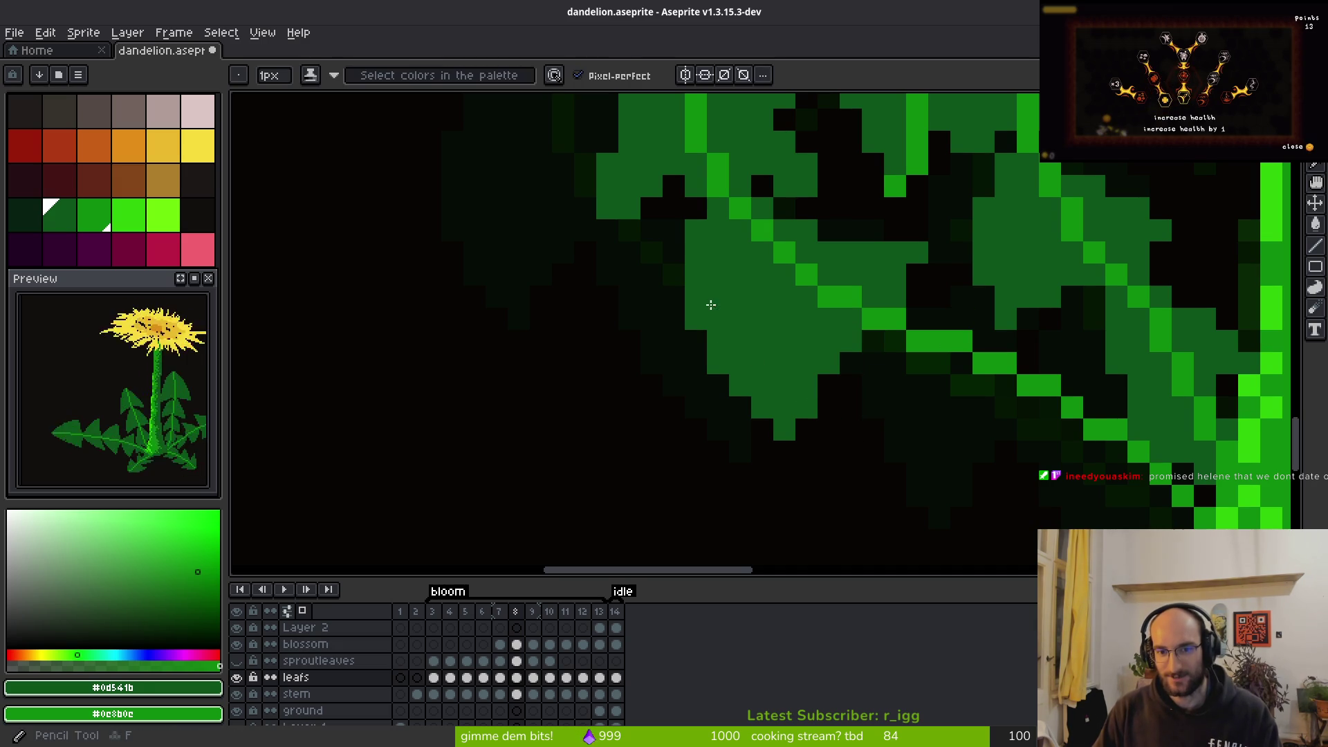
pyautogui.scroll(-3, 762, 296)
pyautogui.scroll(2, 800, 314)
pyautogui.hscroll(1, 830, 370)
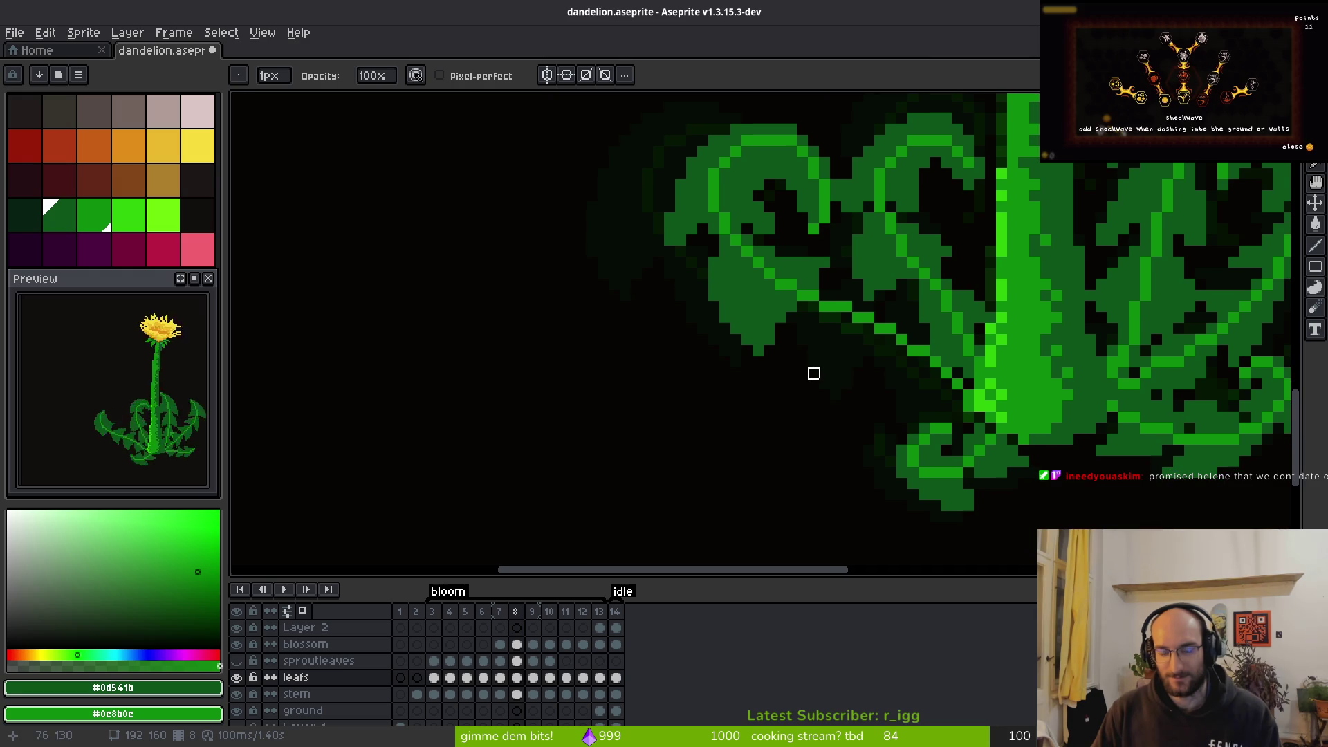
pyautogui.press('b')
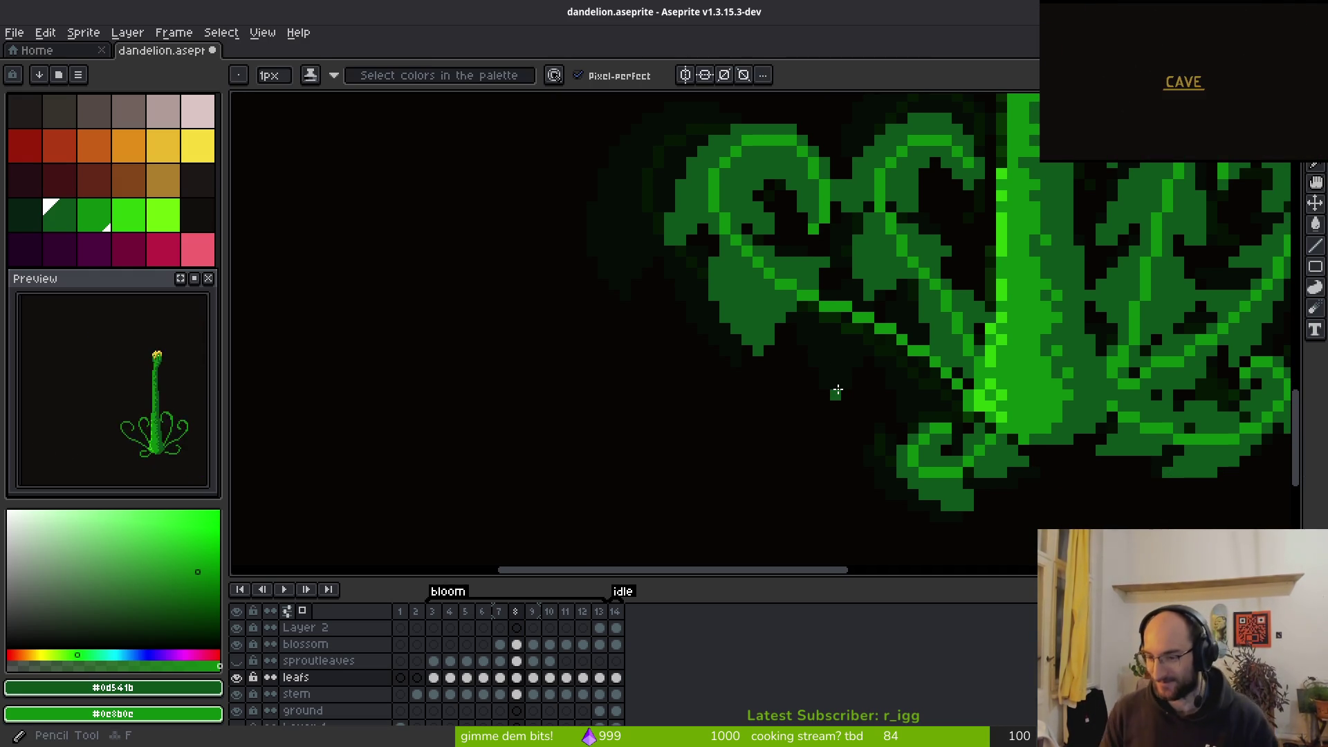
pyautogui.scroll(2, 823, 353)
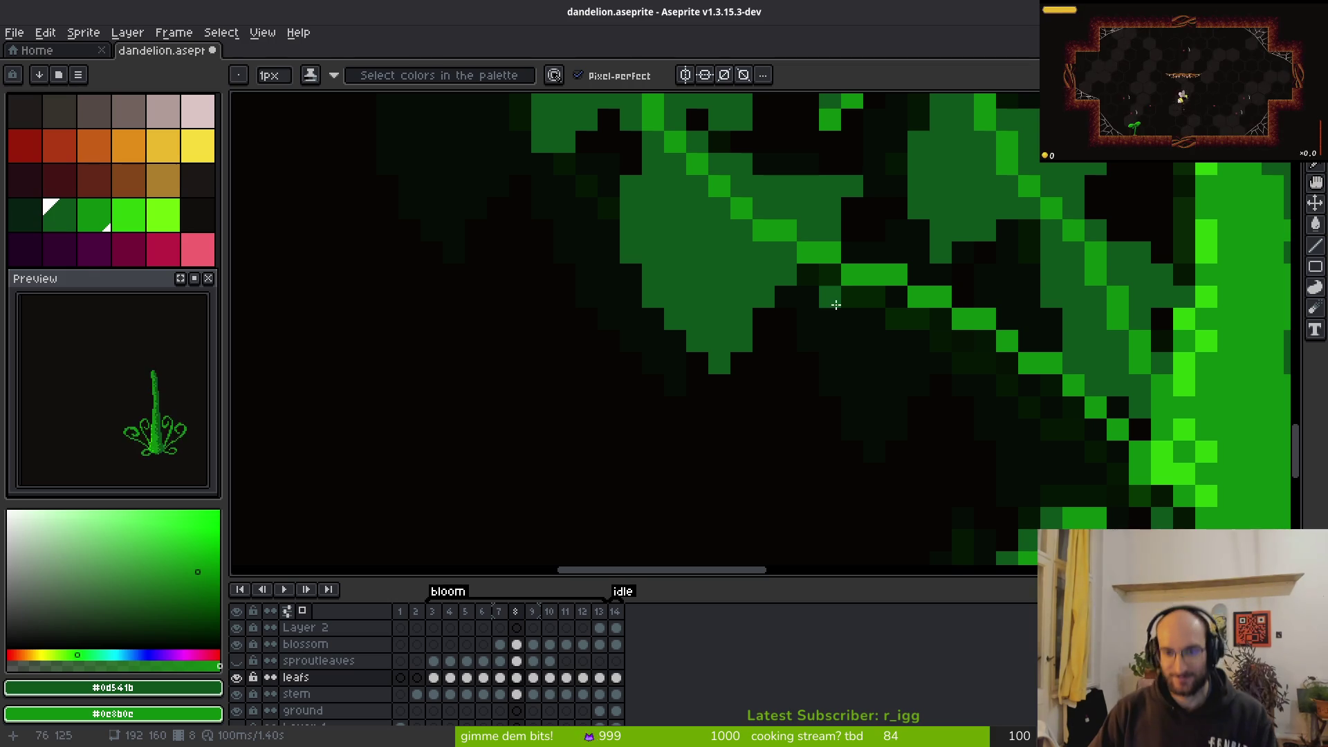
pyautogui.scroll(-2, 871, 311)
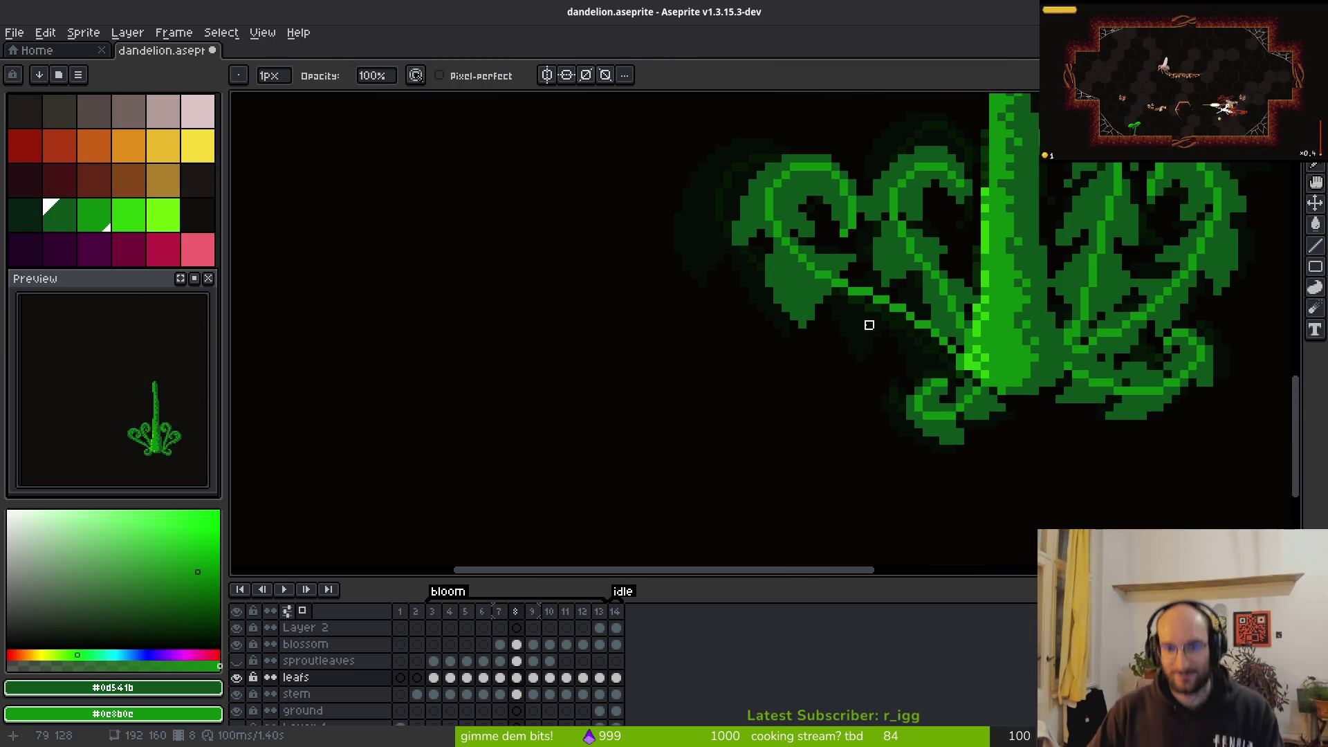
pyautogui.scroll(2, 839, 359)
pyautogui.scroll(-2, 795, 335)
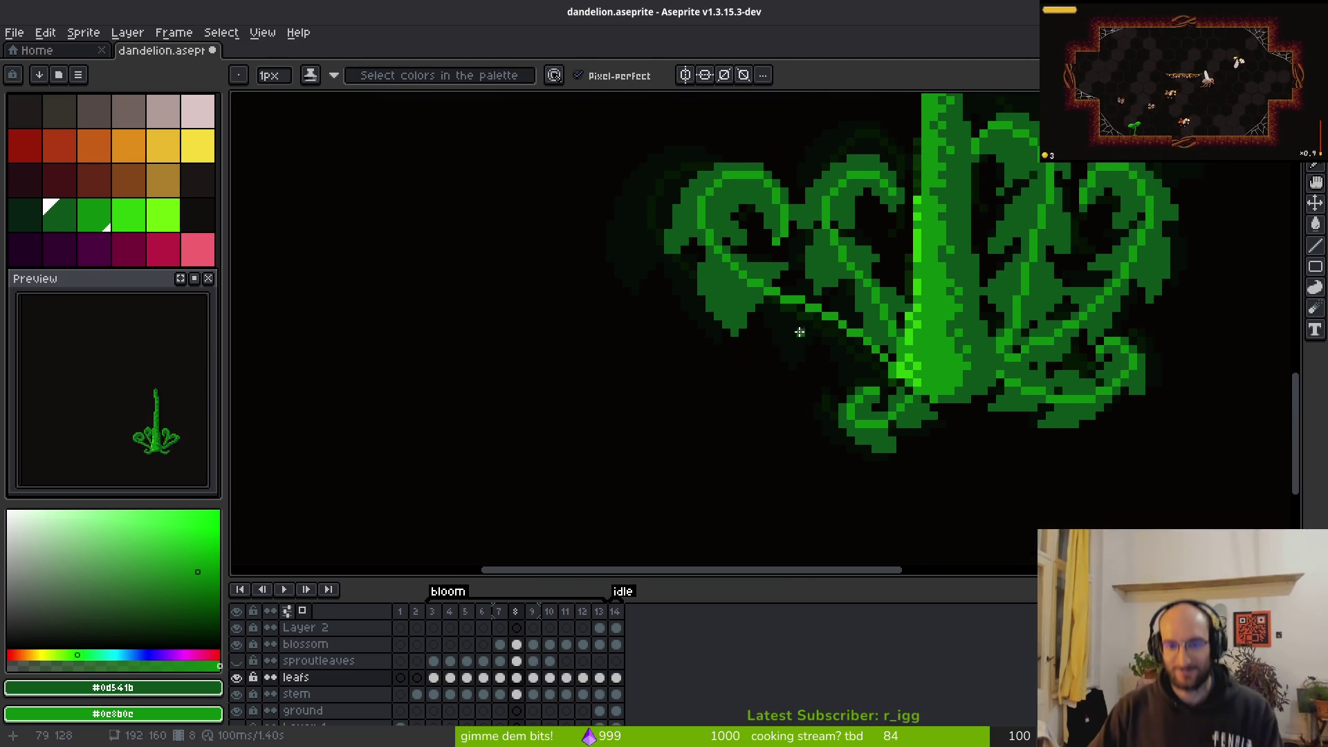
pyautogui.scroll(1, 802, 415)
pyautogui.scroll(3, 756, 296)
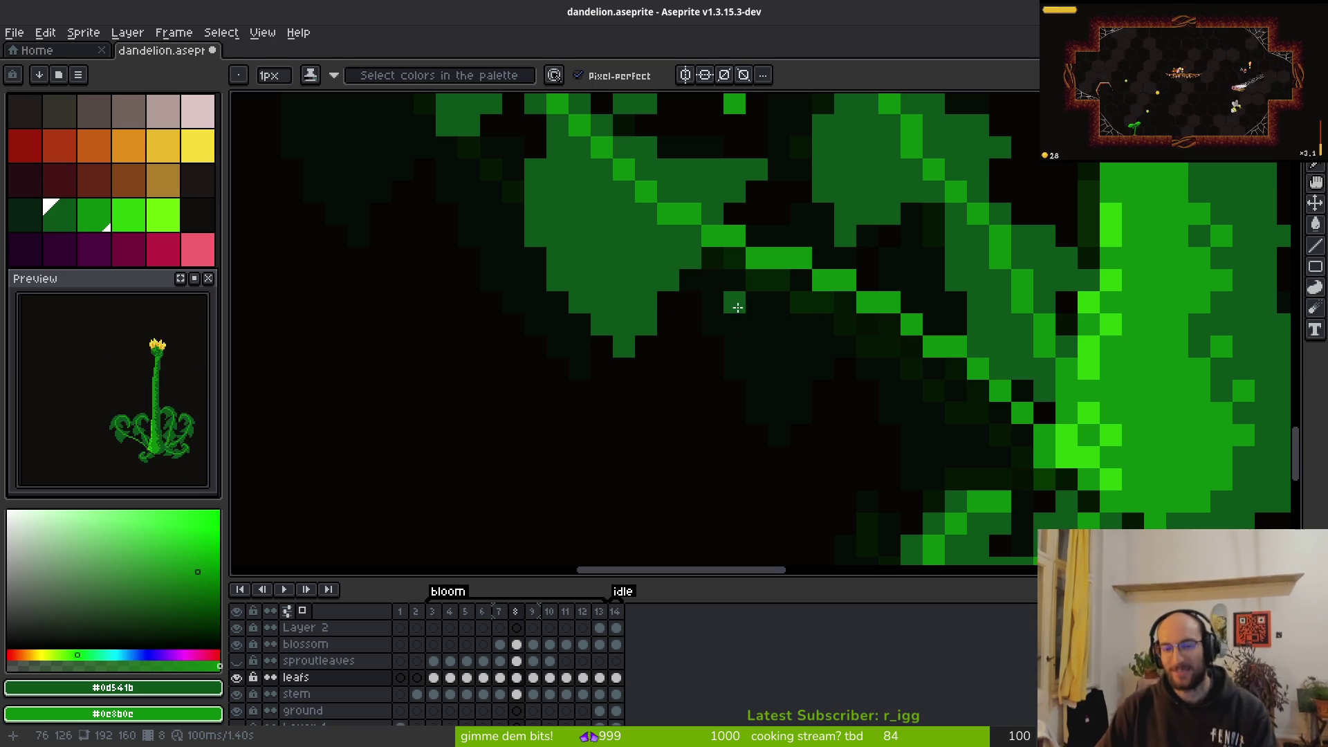
pyautogui.scroll(2, 795, 288)
pyautogui.moveTo(688, 409)
pyautogui.mouseDown()
pyautogui.moveTo(722, 247)
pyautogui.moveTo(709, 190)
pyautogui.moveTo(741, 403)
pyautogui.moveTo(788, 406)
pyautogui.moveTo(780, 455)
pyautogui.moveTo(777, 418)
pyautogui.moveTo(874, 299)
pyautogui.mouseUp()
# Paint a leaf-edge pixel green and bucket-fill the enclosed dark area green
pyautogui.click(783, 324)
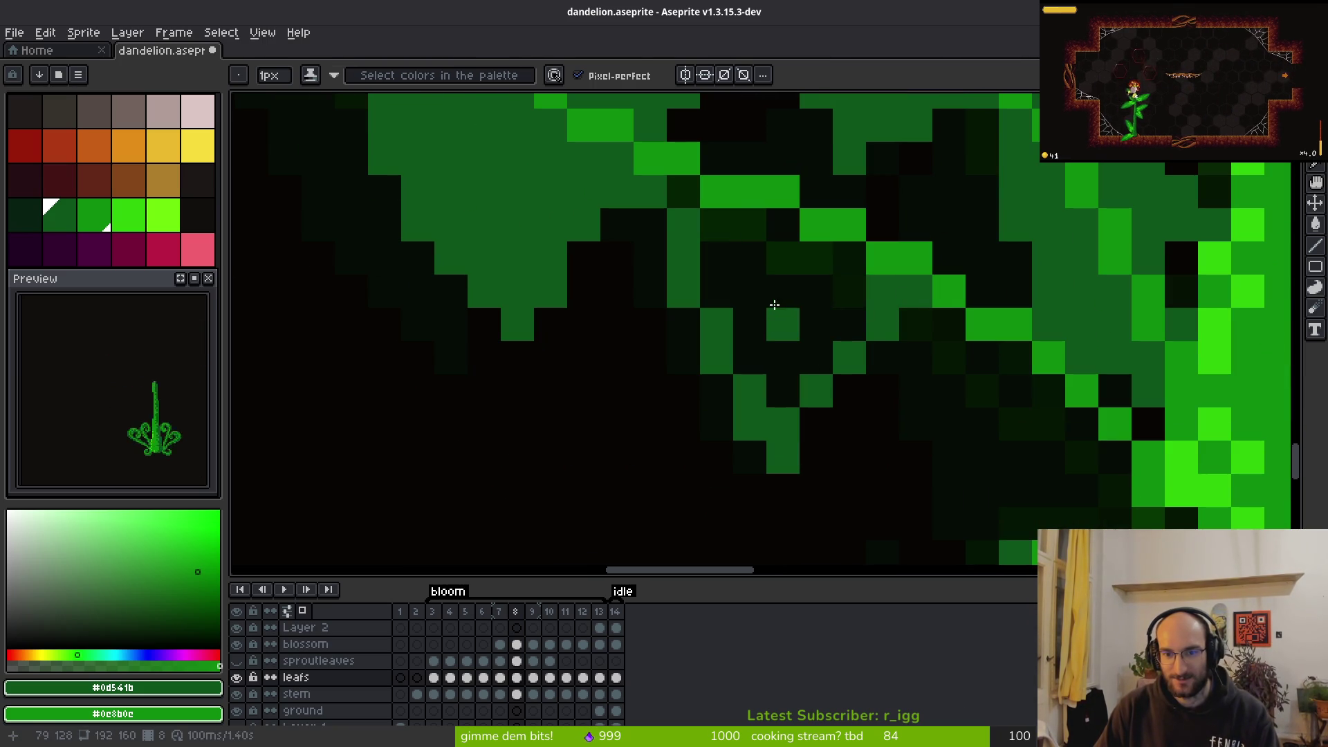
pyautogui.press('g')
pyautogui.click(786, 290)
pyautogui.press('b')
pyautogui.moveTo(693, 196); pyautogui.dragTo(670, 335)
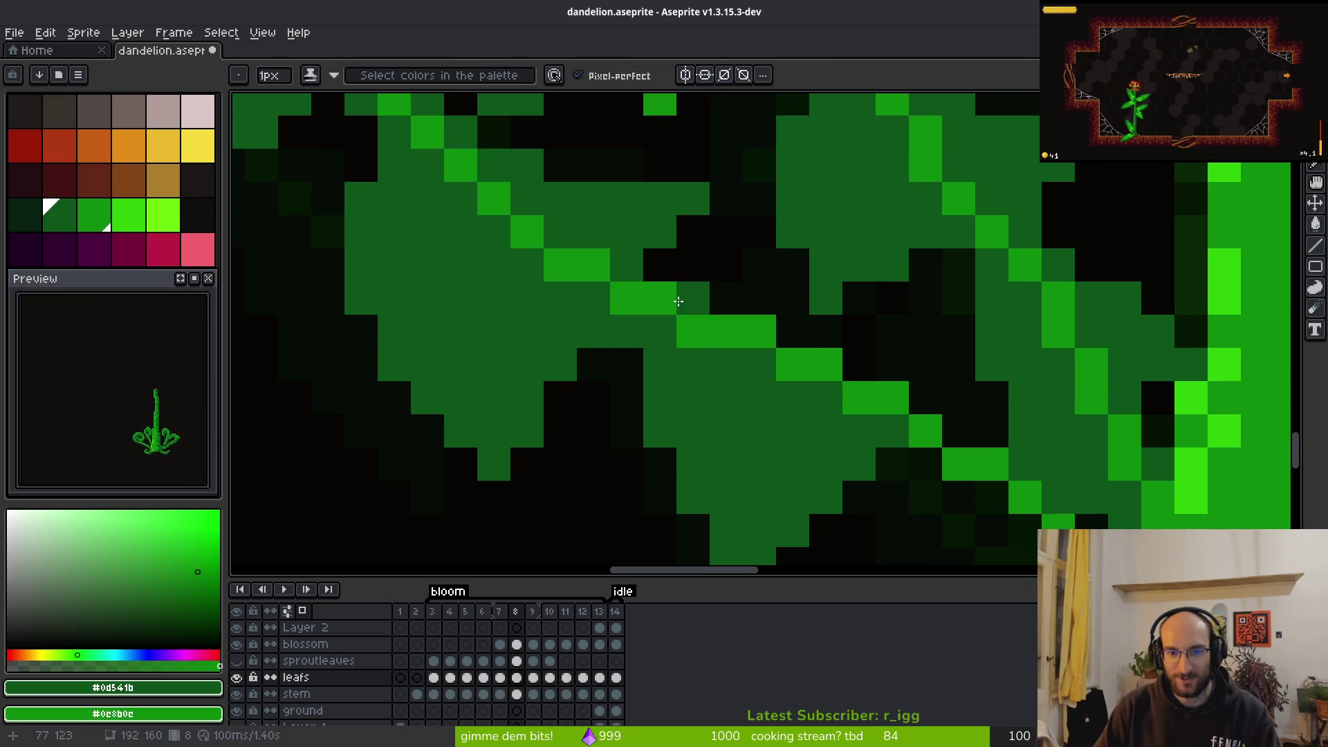
# Repaint a run of leaf-edge pixels green, extending the edge rightward
pyautogui.click(792, 330)
pyautogui.click(788, 296)
pyautogui.click(816, 332)
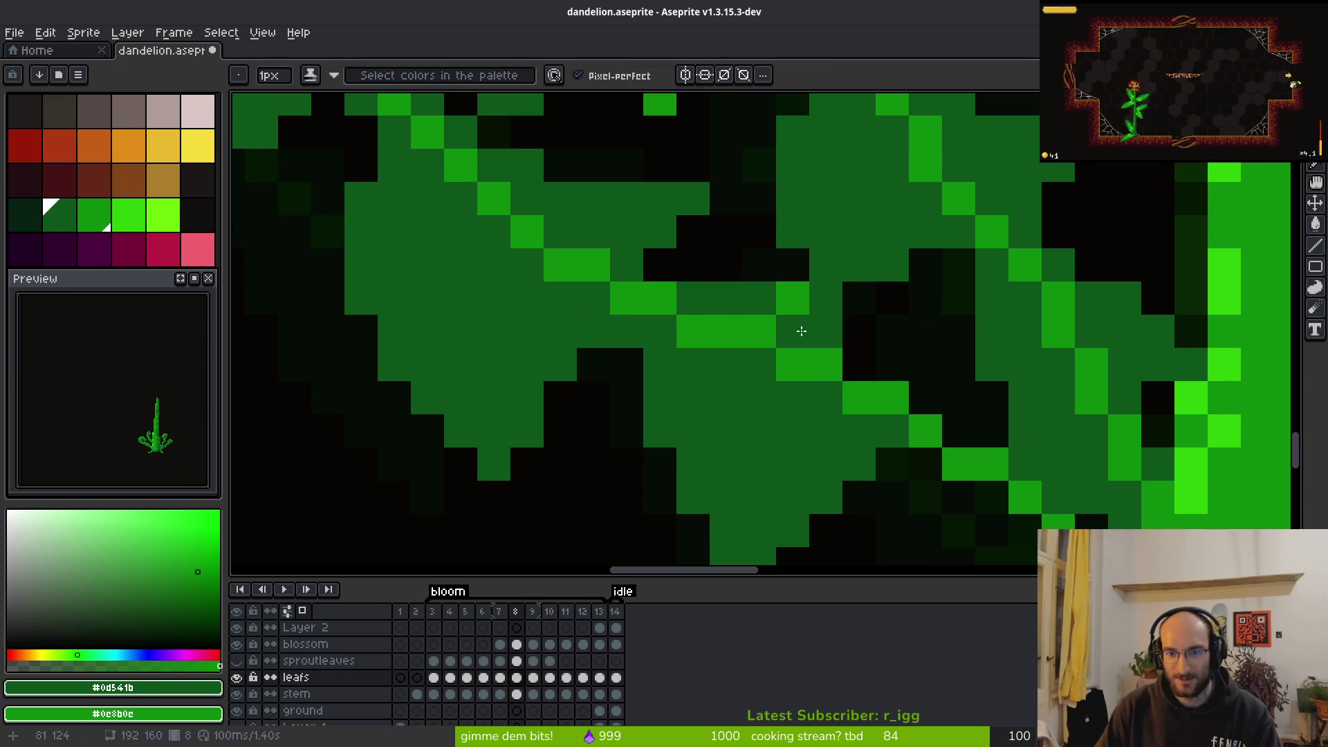
pyautogui.click(757, 297)
pyautogui.click(878, 328)
pyautogui.click(859, 328)
pyautogui.click(898, 335)
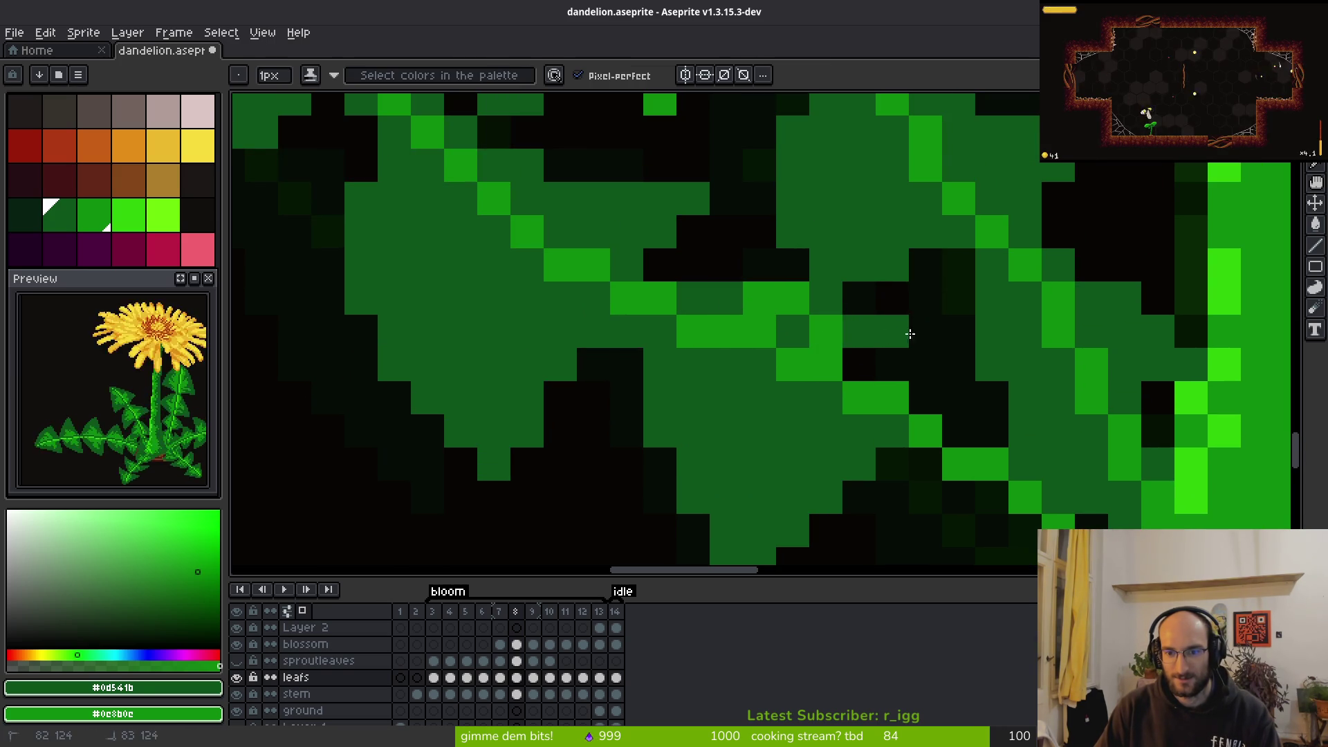
pyautogui.click(927, 338)
# Compare recent strokes with undo/redo, repaint the last two edge pixels, and sample a leaf colour
pyautogui.hotkey('ctrl', 'z')
pyautogui.hotkey('ctrl', 'z')
pyautogui.hotkey('ctrl', 'y')
pyautogui.hotkey('ctrl', 'z')
pyautogui.hotkey('ctrl', 'y')
pyautogui.hotkey('ctrl', 'y')
pyautogui.hotkey('ctrl', 'y')
pyautogui.hotkey('ctrl', 'y')
pyautogui.click(942, 334)
pyautogui.hotkey('ctrl', 'z')
pyautogui.click(945, 312)
pyautogui.scroll(-5, 948, 447)
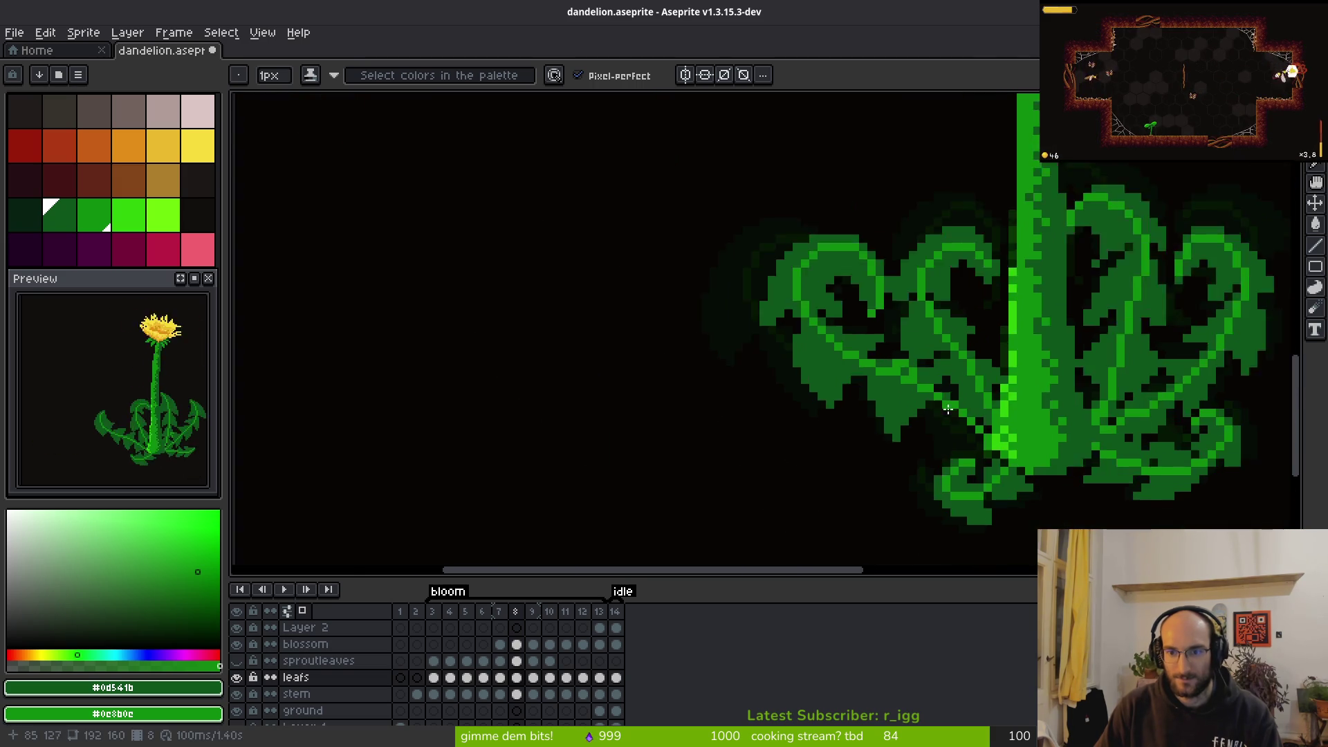
pyautogui.scroll(4, 938, 405)
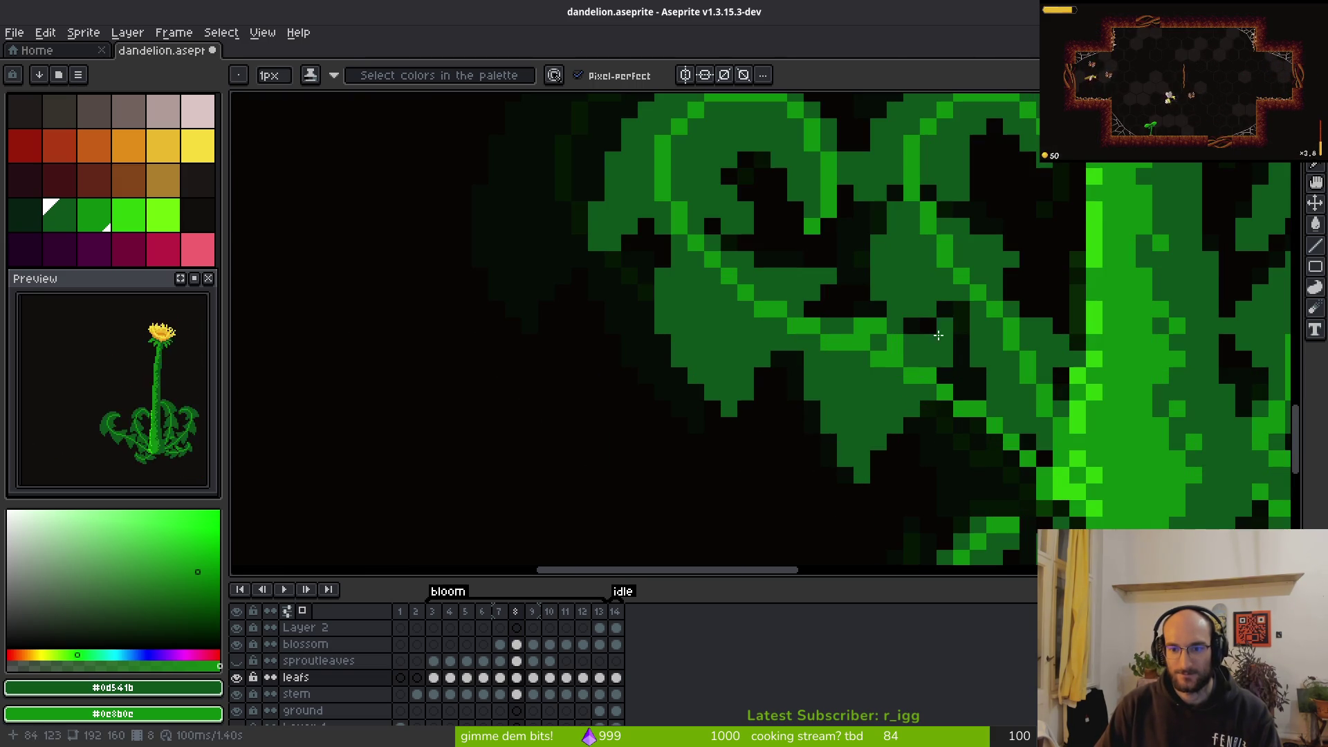
pyautogui.scroll(-3, 913, 366)
pyautogui.scroll(4, 513, 332)
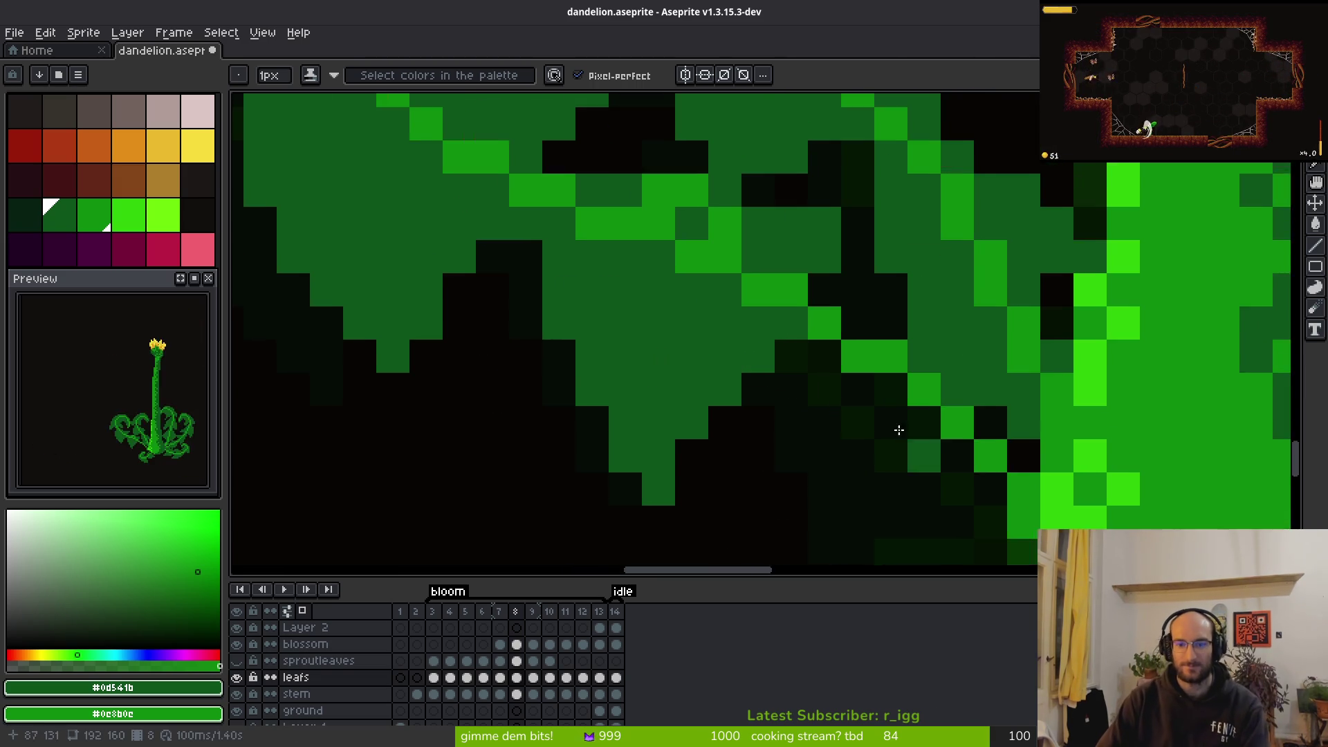
pyautogui.scroll(-4, 514, 332)
pyautogui.press('i')
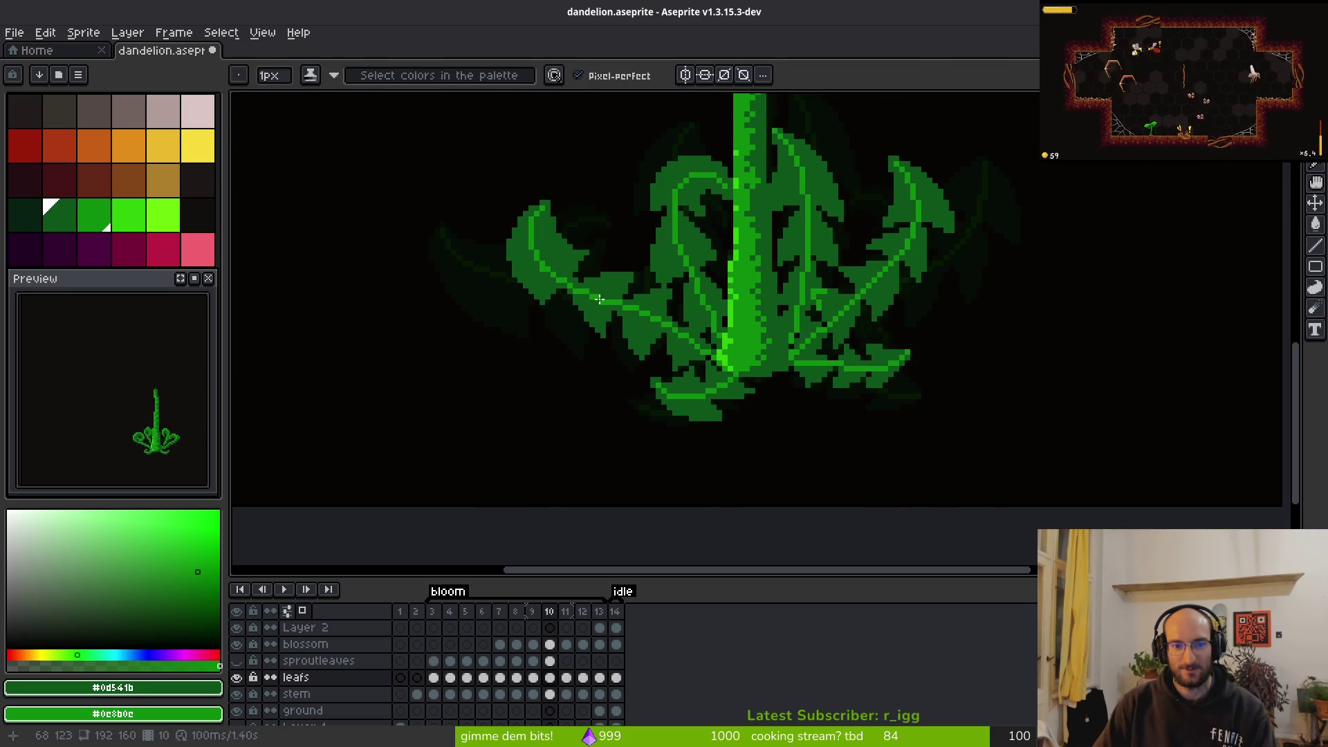
# Sample leaf greens and draw a diagonal green leaf edge on frame 9
pyautogui.press('b')
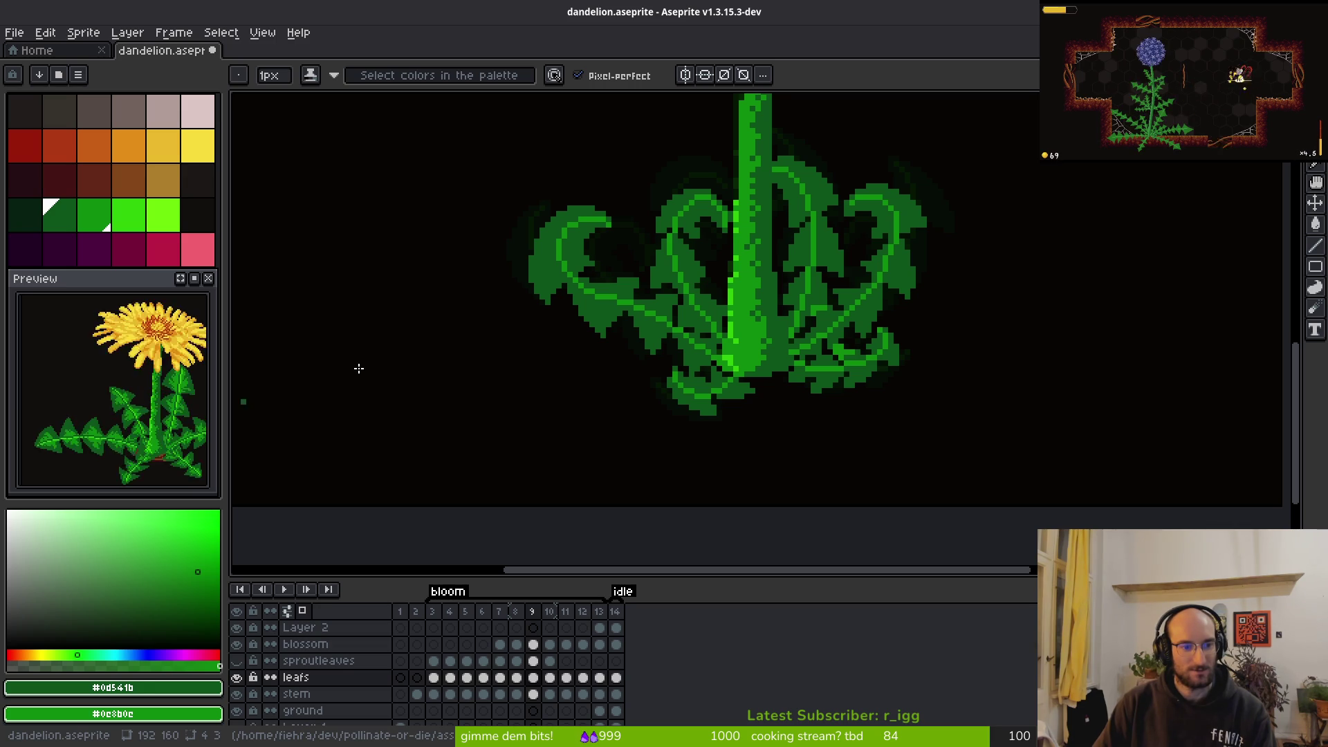
pyautogui.press('i')
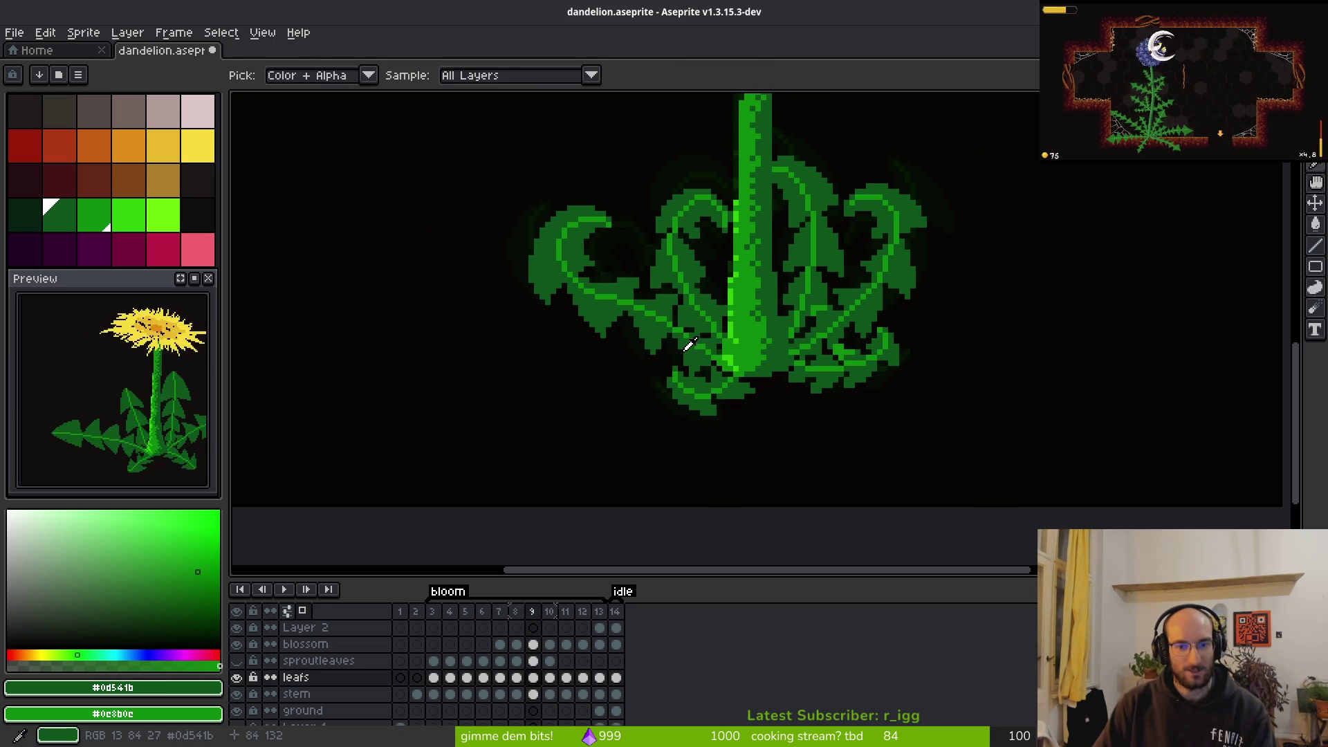
pyautogui.scroll(5, 616, 335)
pyautogui.press('b')
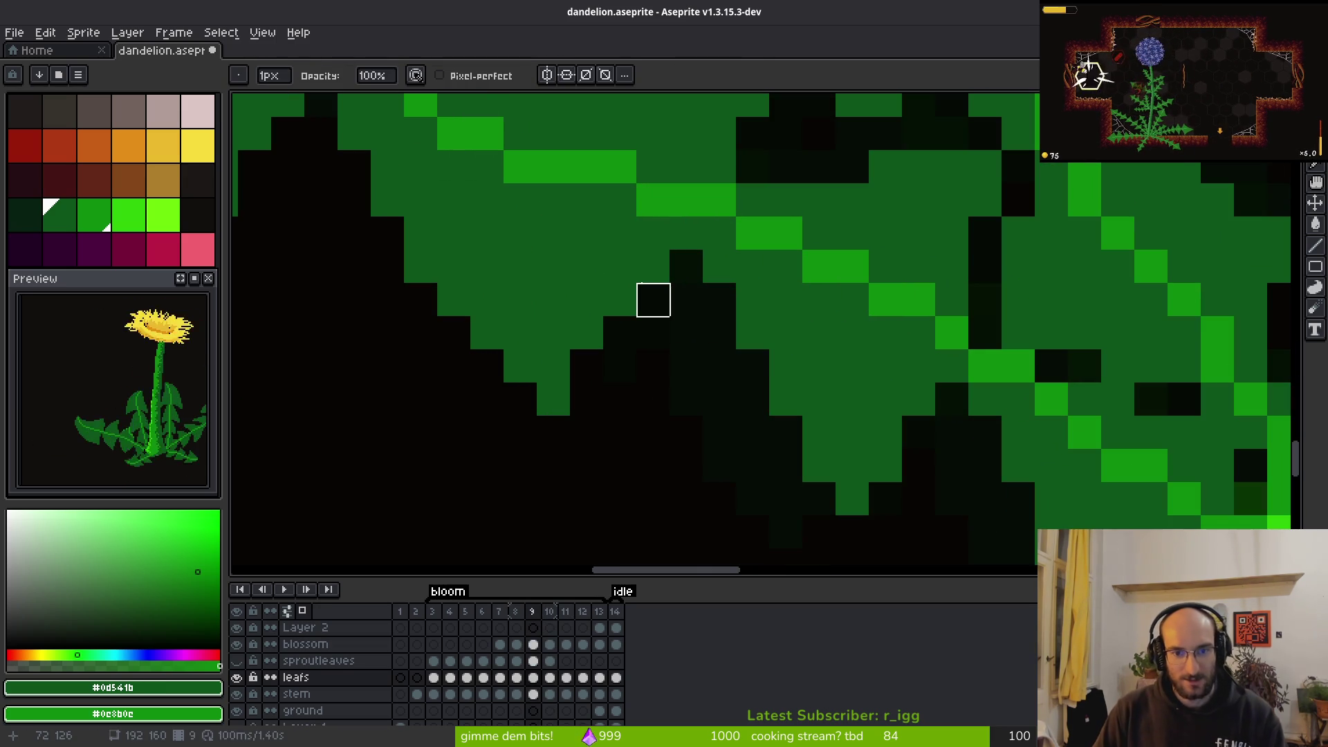
pyautogui.press('i')
pyautogui.scroll(-4, 735, 353)
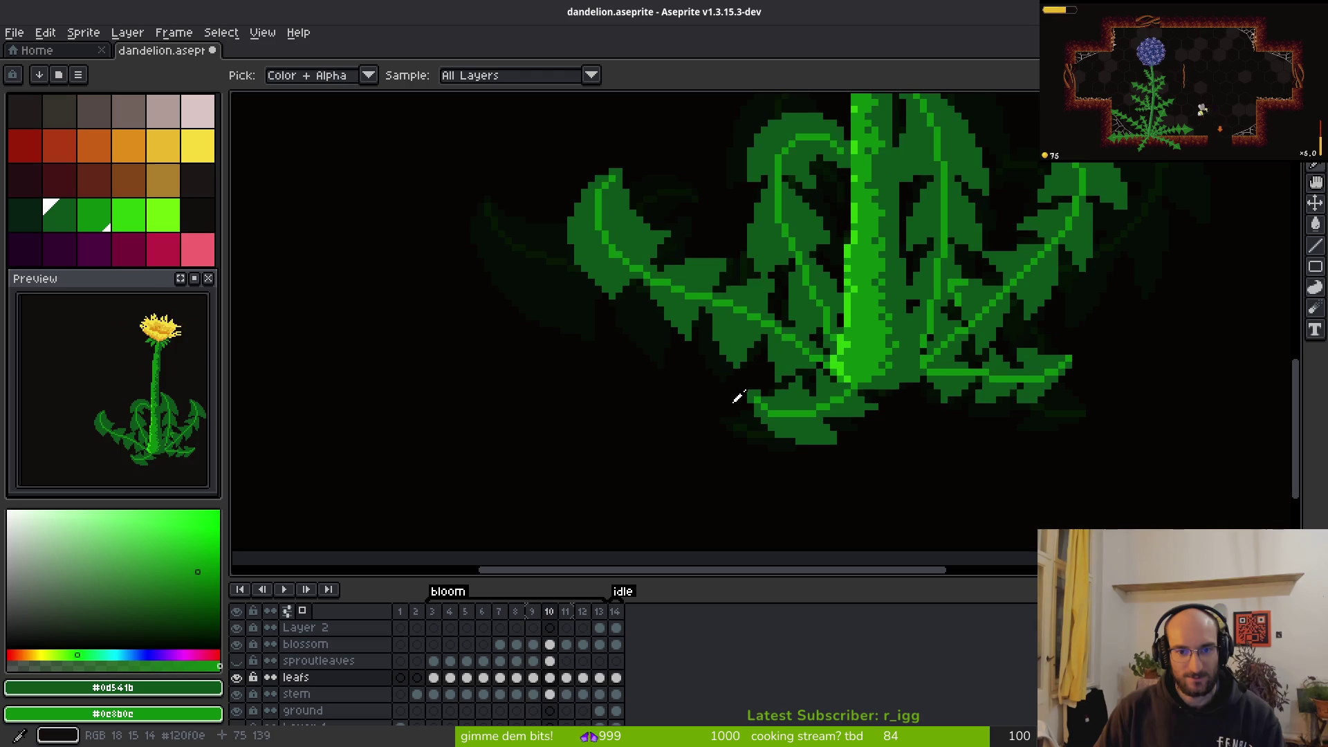
pyautogui.press('b')
pyautogui.scroll(4, 726, 405)
pyautogui.moveTo(655, 328); pyautogui.dragTo(684, 361)
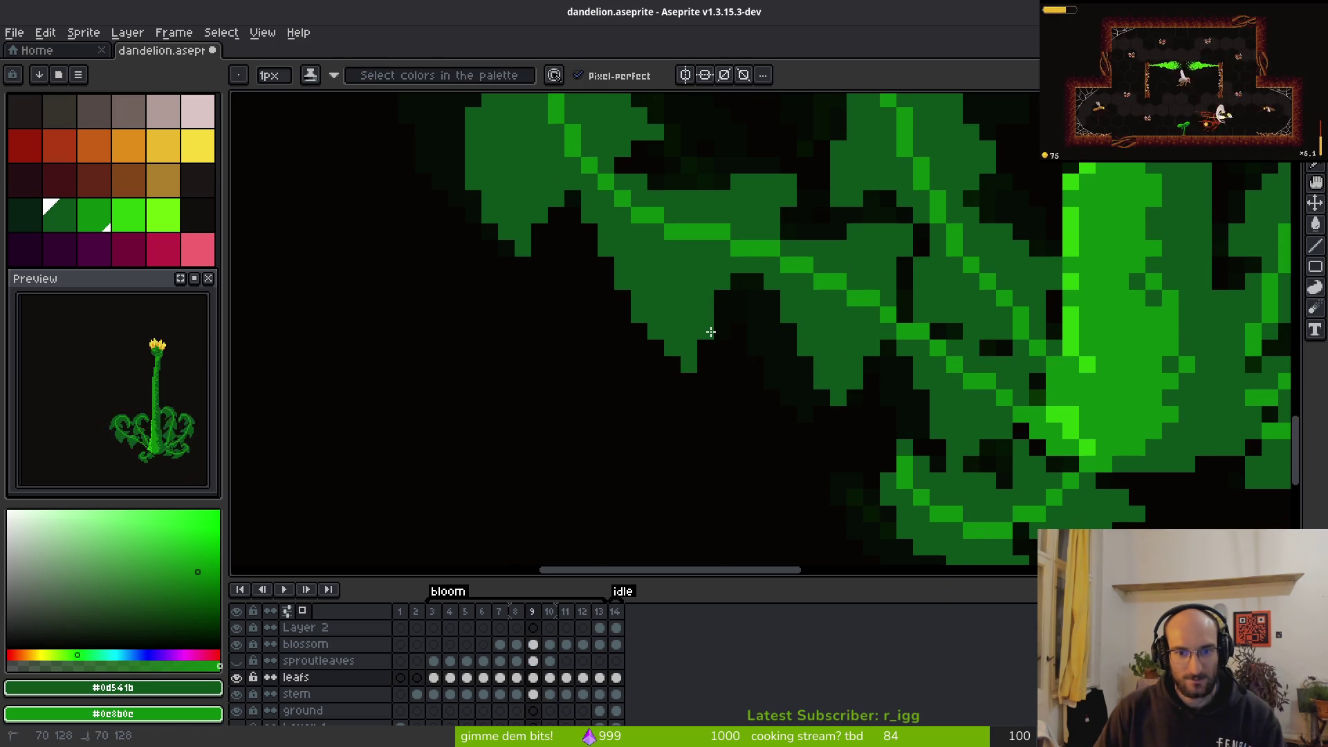
pyautogui.scroll(-3, 788, 377)
pyautogui.press('i')
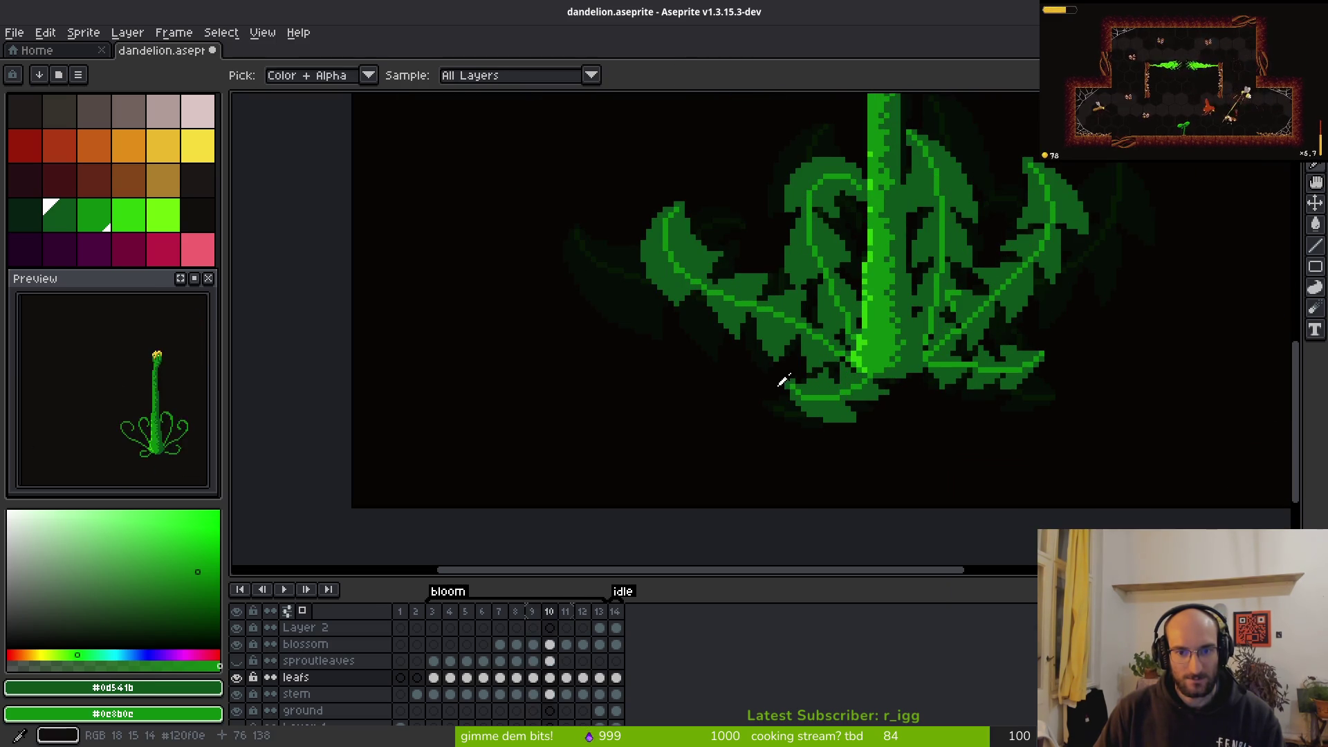
pyautogui.press('b')
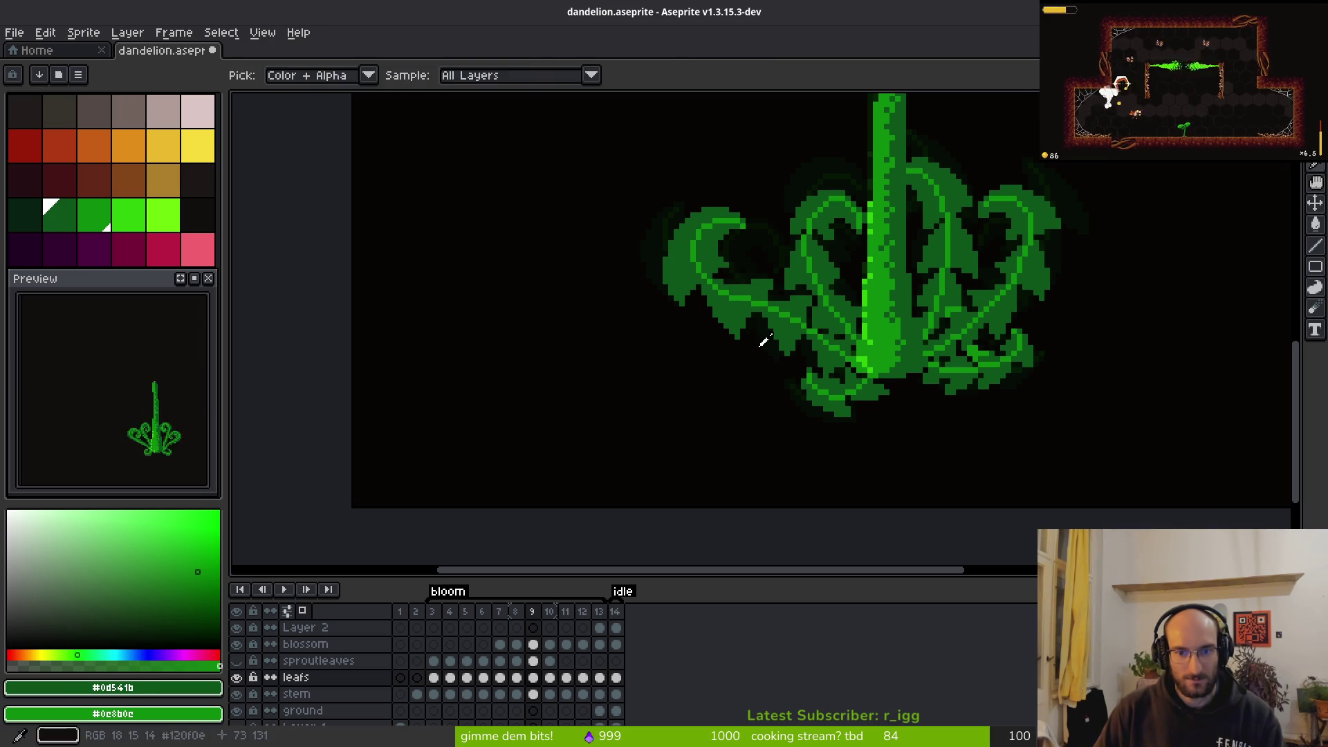
# On the next frame, draw a one-pixel green line down the leaf and fill the dark gap green
pyautogui.press('Right')
pyautogui.scroll(3, 687, 295)
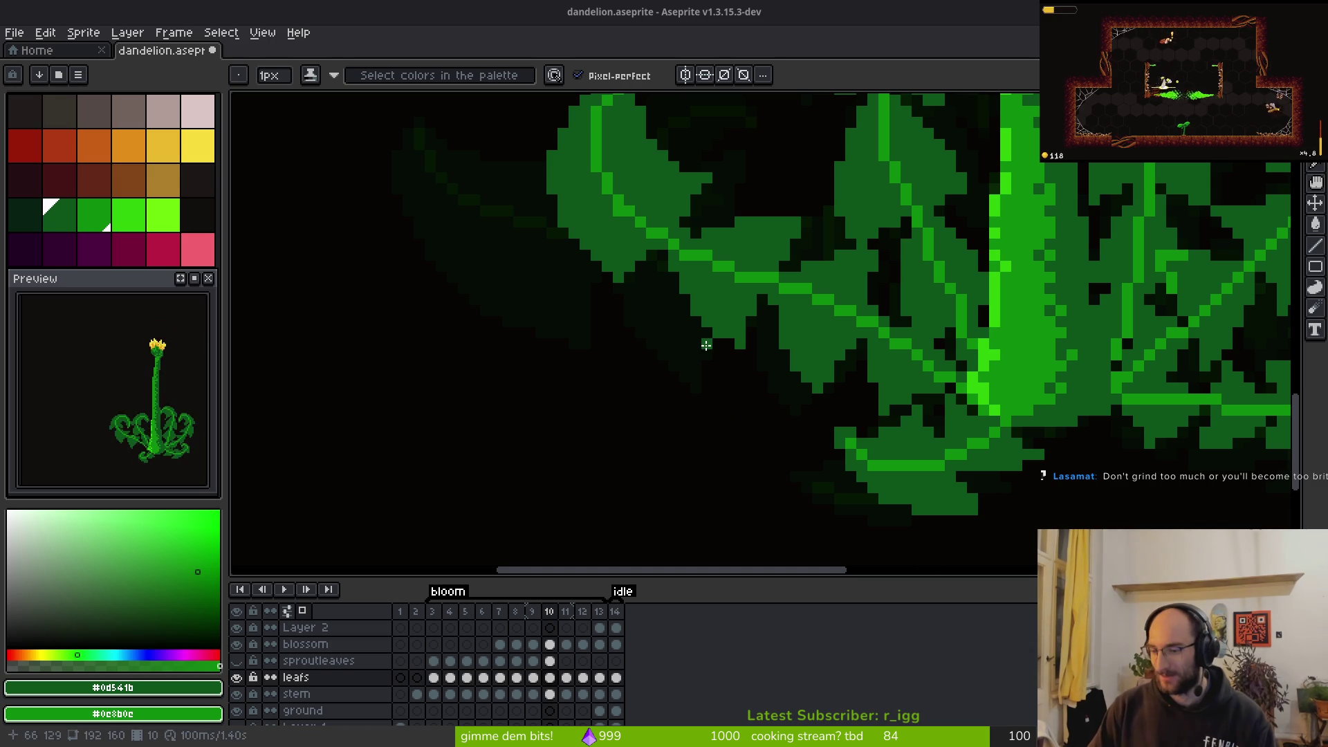
pyautogui.scroll(-3, 646, 357)
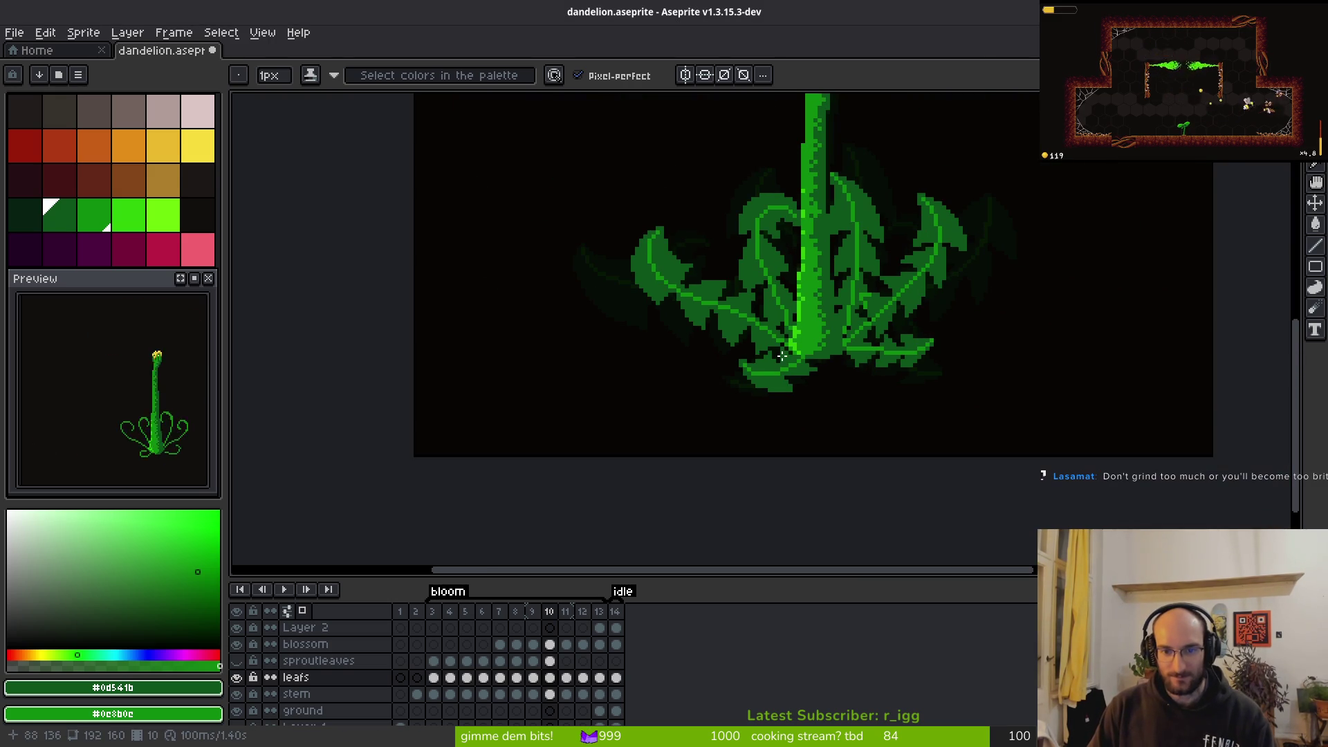
pyautogui.scroll(3, 757, 325)
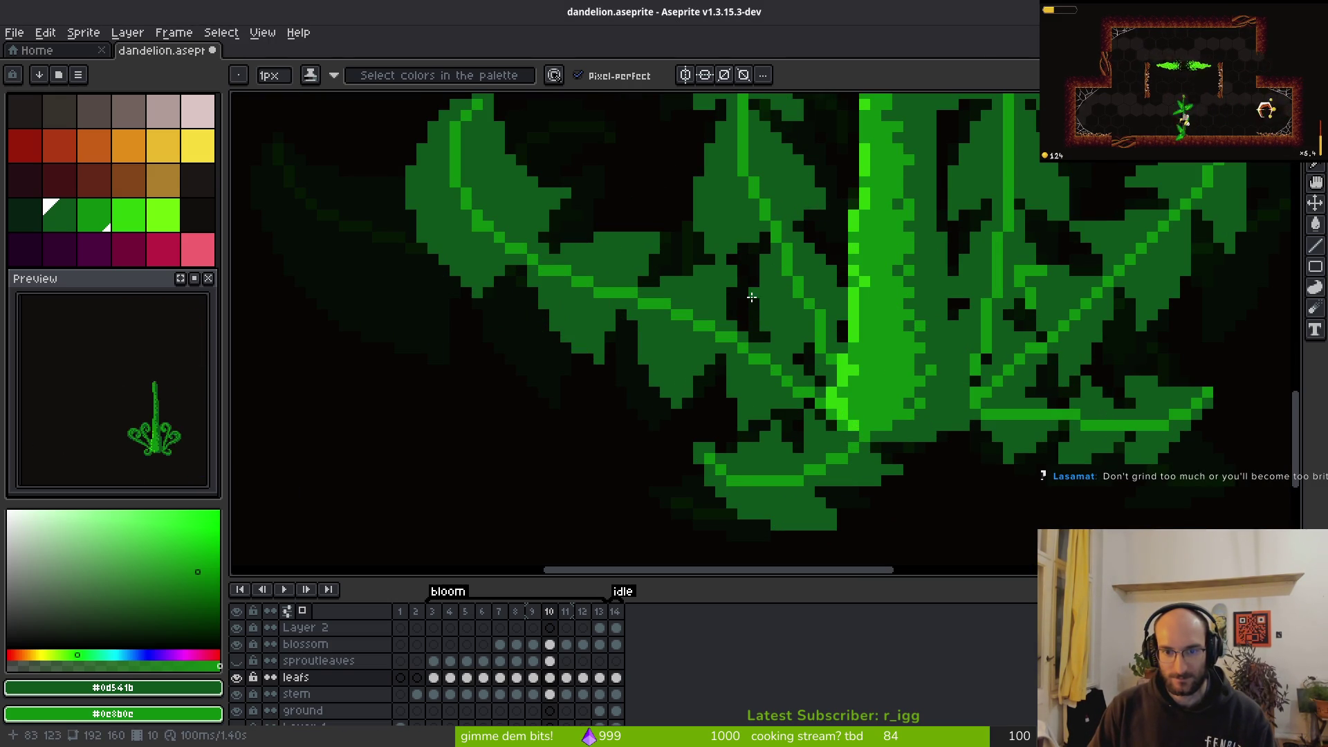
pyautogui.scroll(-3, 753, 302)
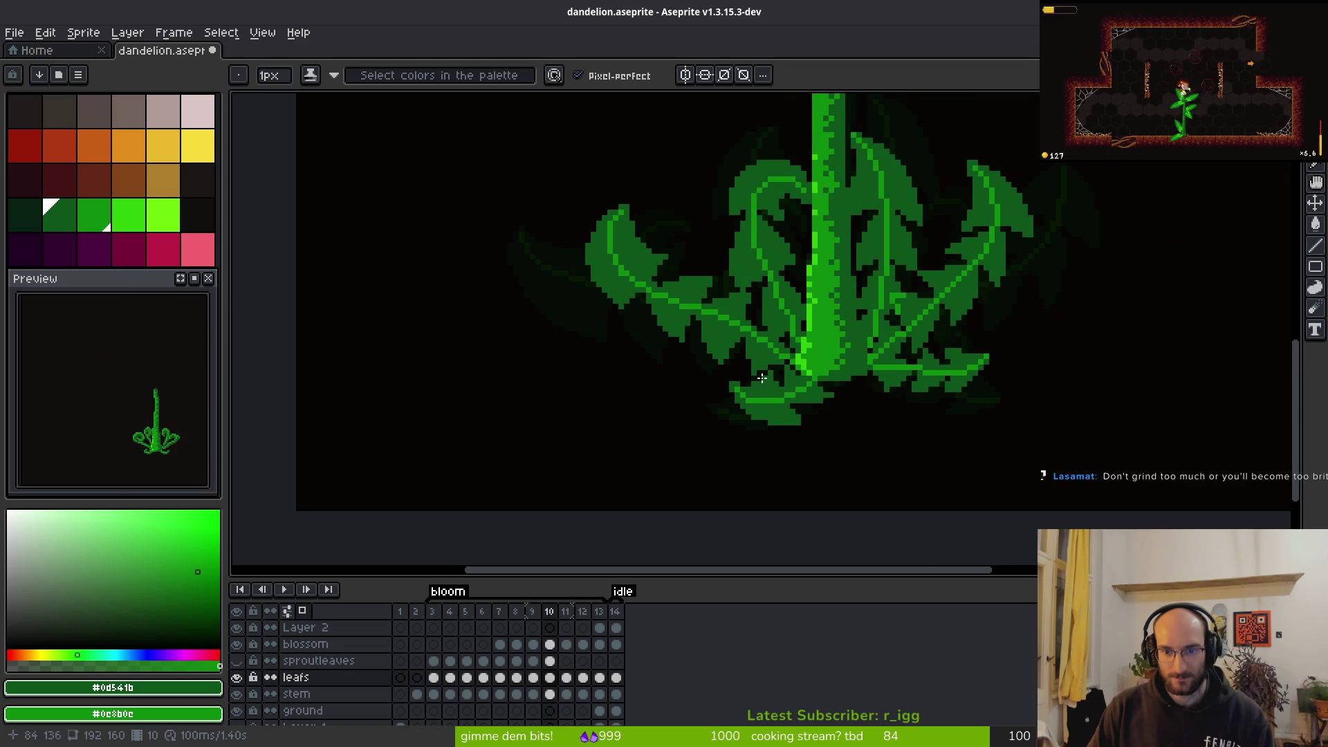
pyautogui.hscroll(1, 761, 377)
pyautogui.scroll(-1, 759, 391)
pyautogui.scroll(1, 776, 383)
pyautogui.scroll(-1, 789, 387)
pyautogui.scroll(1, 792, 395)
pyautogui.scroll(-1, 791, 388)
pyautogui.scroll(1, 791, 388)
pyautogui.scroll(-1, 782, 388)
pyautogui.scroll(1, 761, 384)
pyautogui.scroll(-1, 712, 376)
pyautogui.scroll(1, 705, 353)
pyautogui.scroll(-1, 761, 360)
pyautogui.scroll(3, 761, 359)
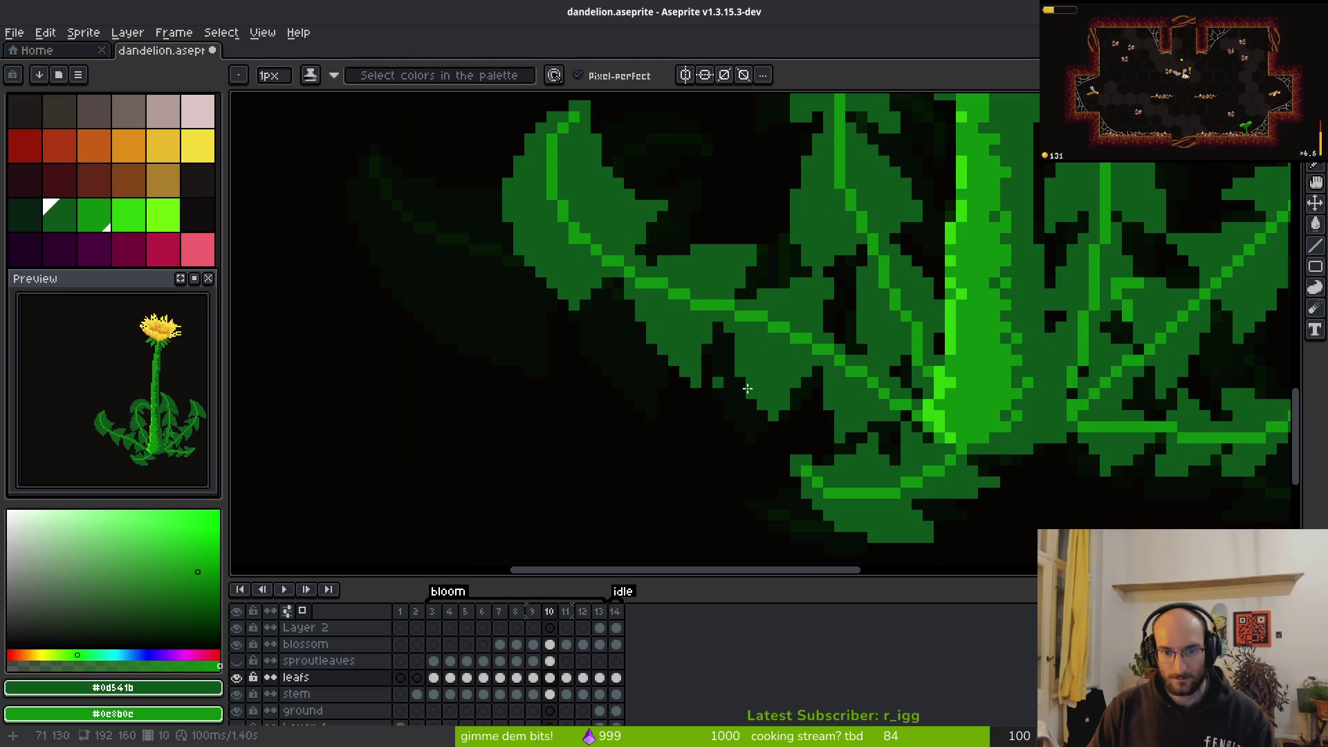
pyautogui.scroll(-3, 826, 425)
pyautogui.scroll(-1, 826, 425)
pyautogui.scroll(1, 828, 426)
pyautogui.scroll(-2, 816, 418)
pyautogui.scroll(2, 805, 432)
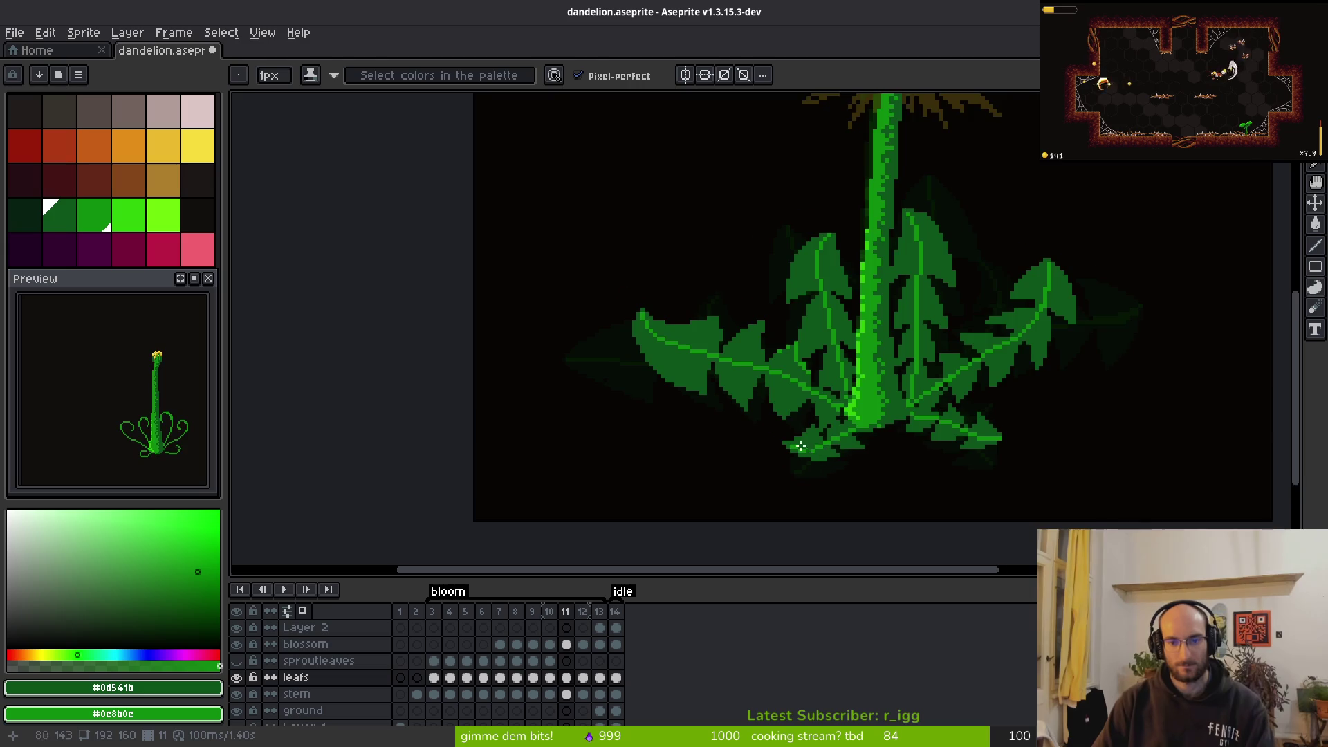
pyautogui.scroll(-4, 813, 450)
pyautogui.scroll(-2, 800, 391)
pyautogui.scroll(3, 801, 391)
pyautogui.scroll(7, 775, 386)
pyautogui.scroll(-2, 788, 382)
pyautogui.scroll(5, 809, 358)
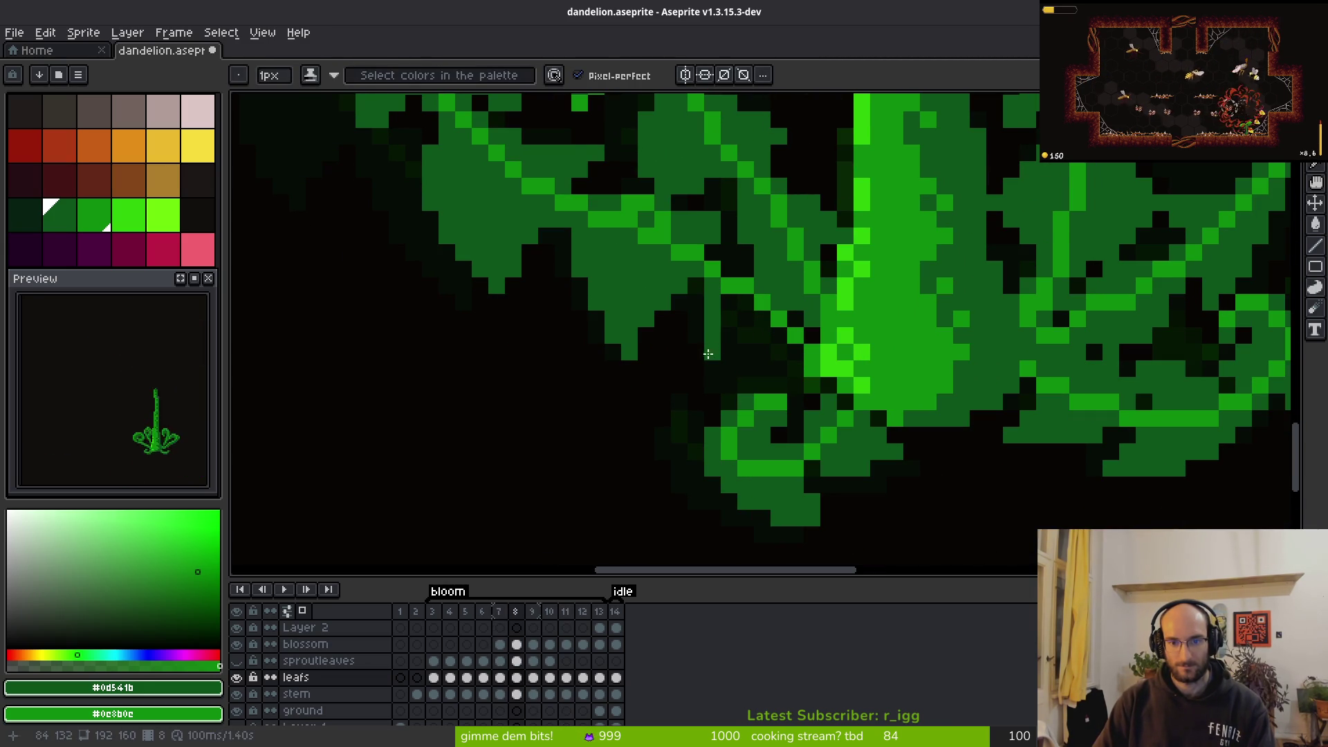
pyautogui.moveTo(729, 375)
pyautogui.mouseDown()
pyautogui.moveTo(727, 339)
pyautogui.moveTo(808, 359)
pyautogui.moveTo(743, 366)
pyautogui.moveTo(750, 346)
pyautogui.mouseUp()
pyautogui.press('g')
pyautogui.click(767, 325)
# Sample leaf colours and jump ahead through the frames to frame 13
pyautogui.scroll(-5, 739, 392)
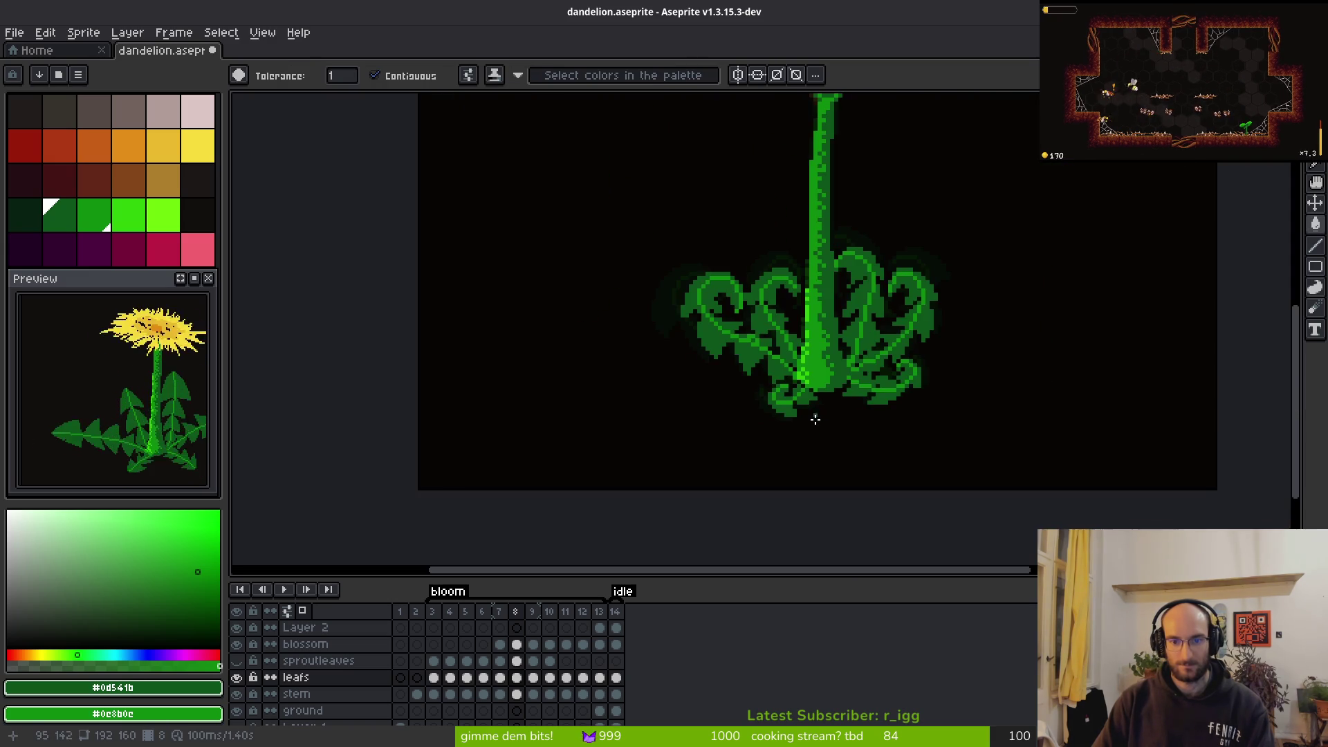
pyautogui.scroll(4, 808, 421)
pyautogui.scroll(2, 802, 359)
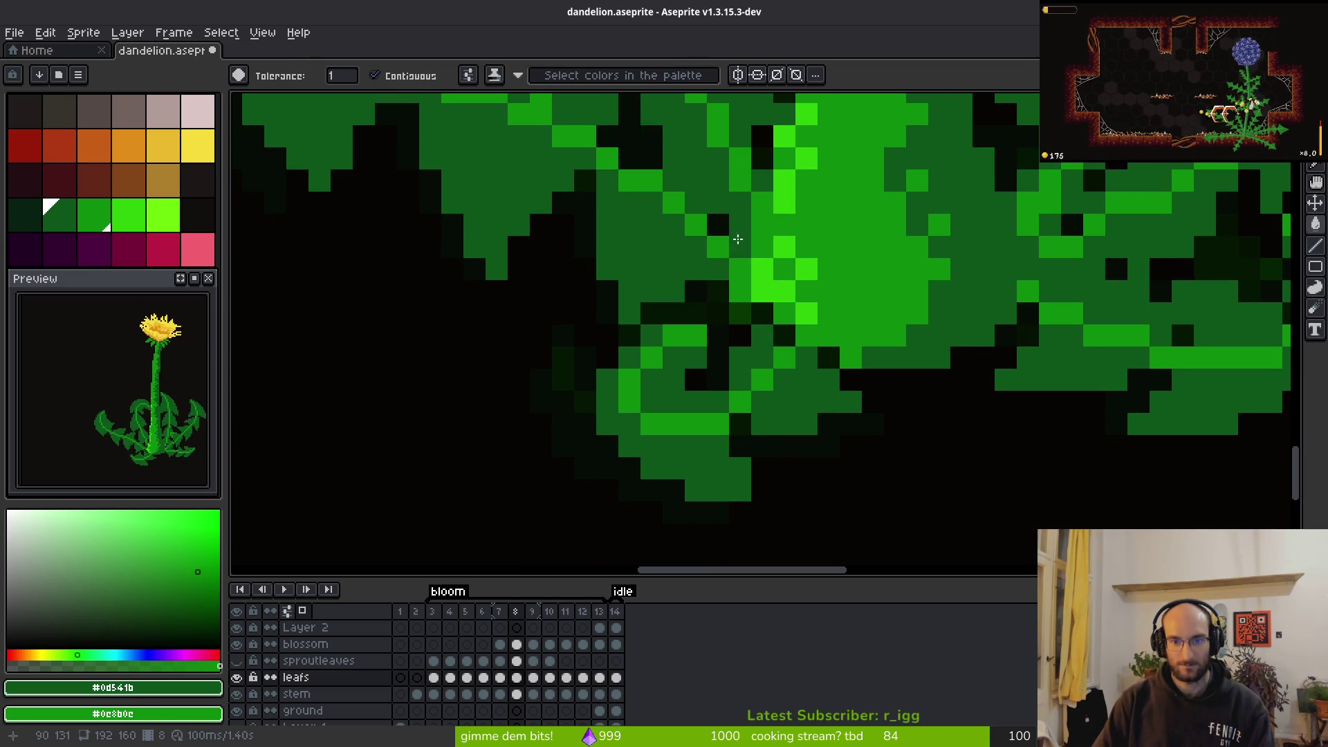
pyautogui.scroll(-6, 719, 227)
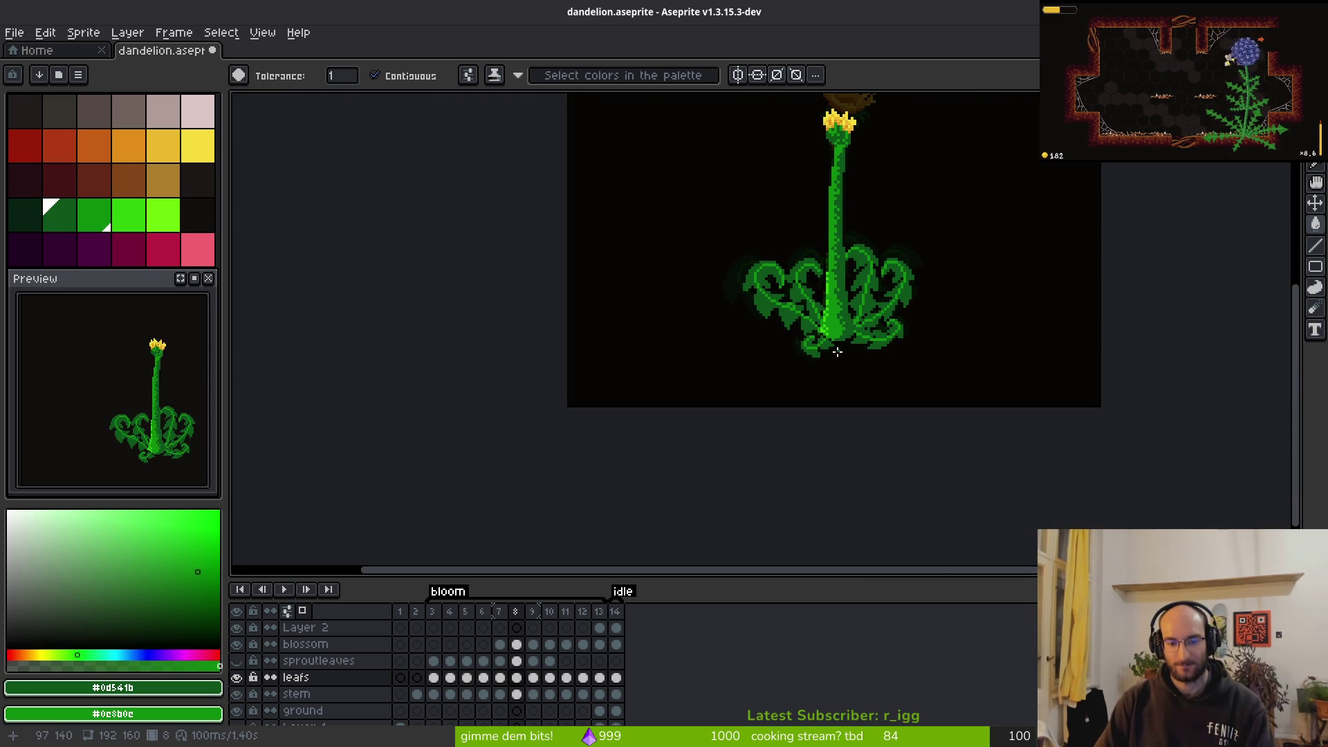
pyautogui.scroll(2, 858, 363)
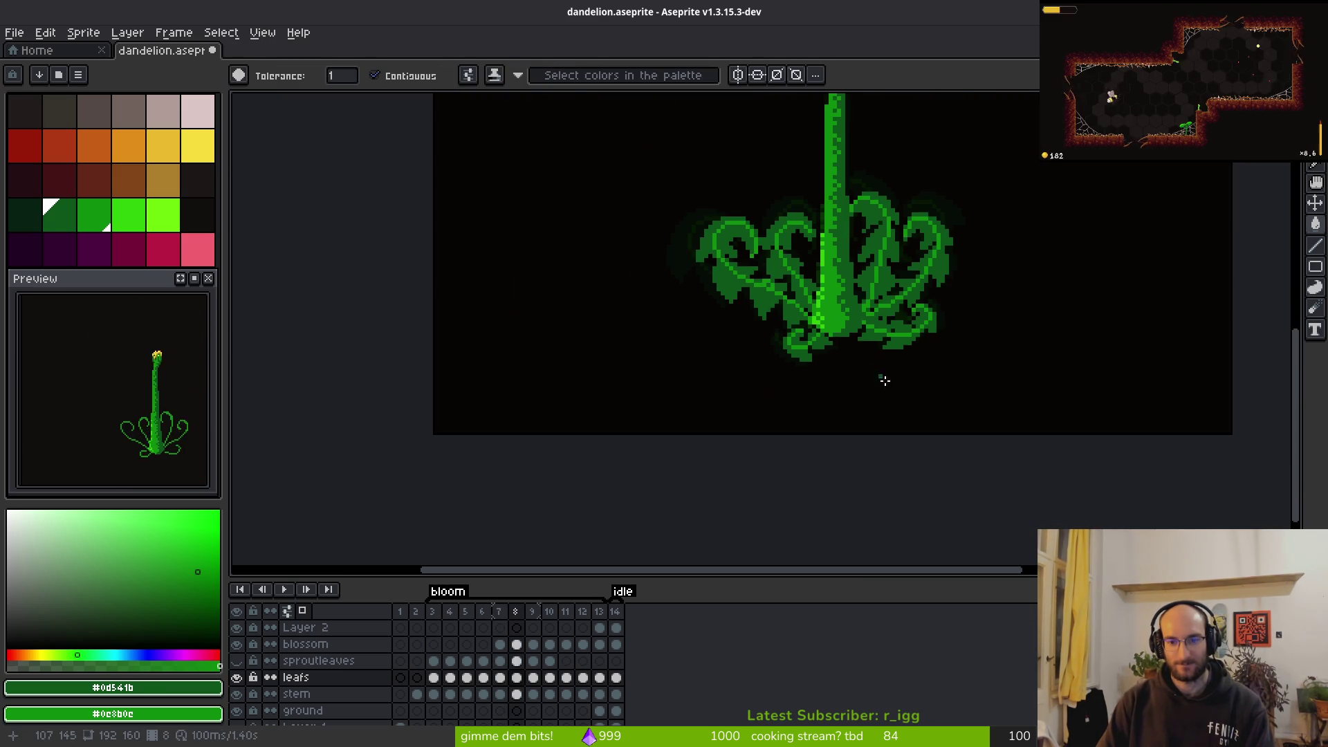
pyautogui.press('alt')
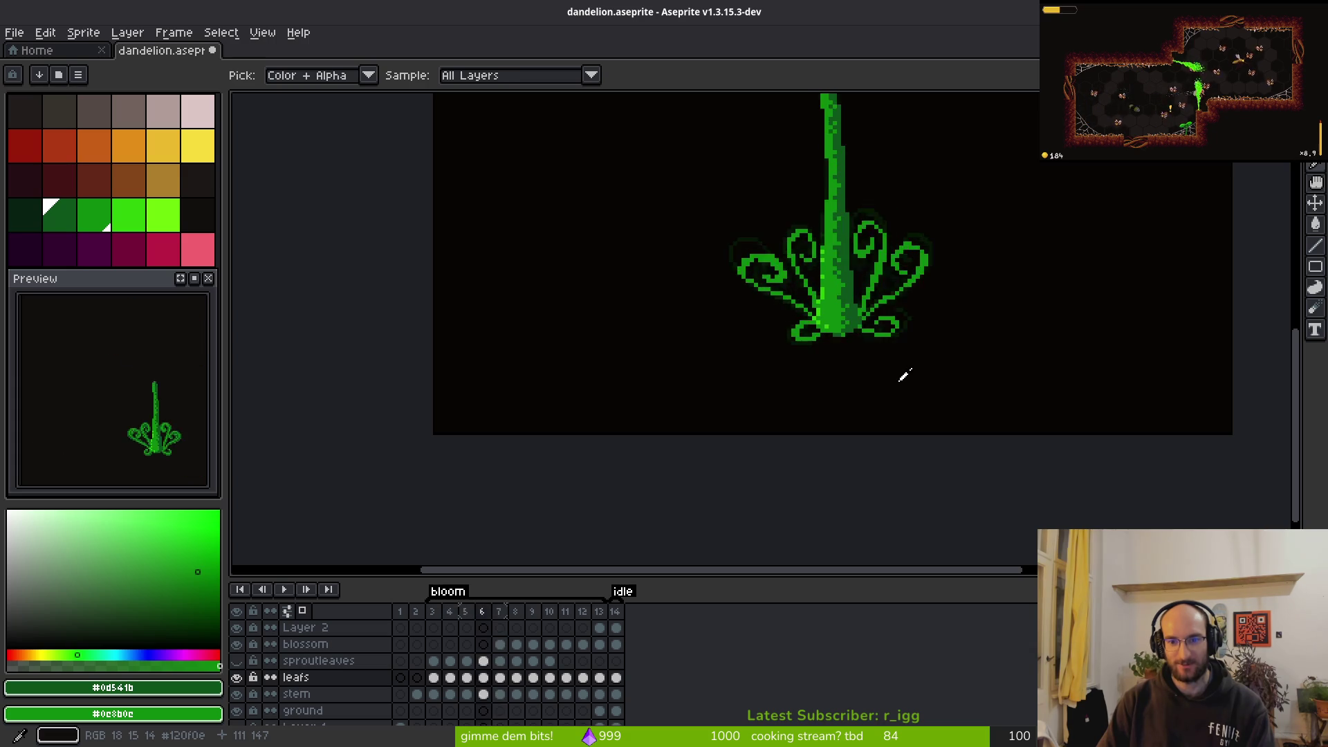
pyautogui.scroll(-2, 892, 374)
pyautogui.scroll(5, 871, 367)
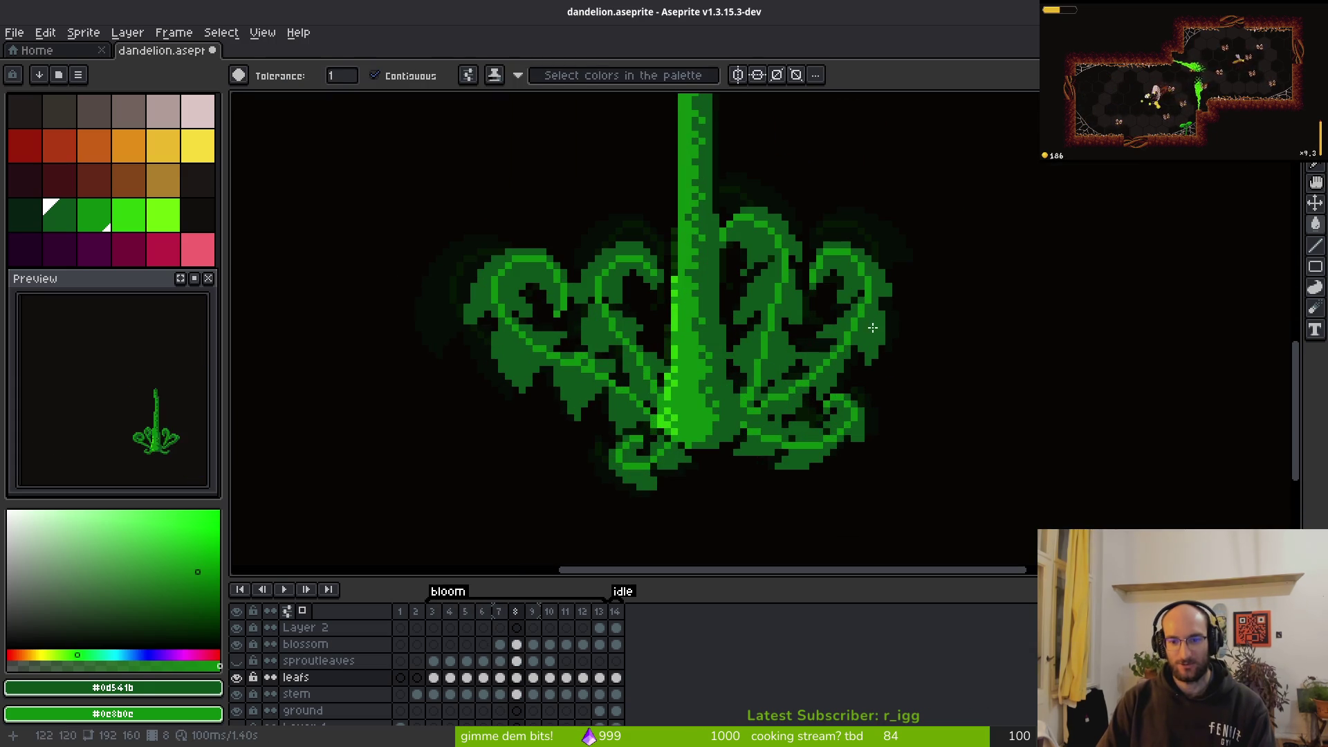
pyautogui.hscroll(2, 819, 370)
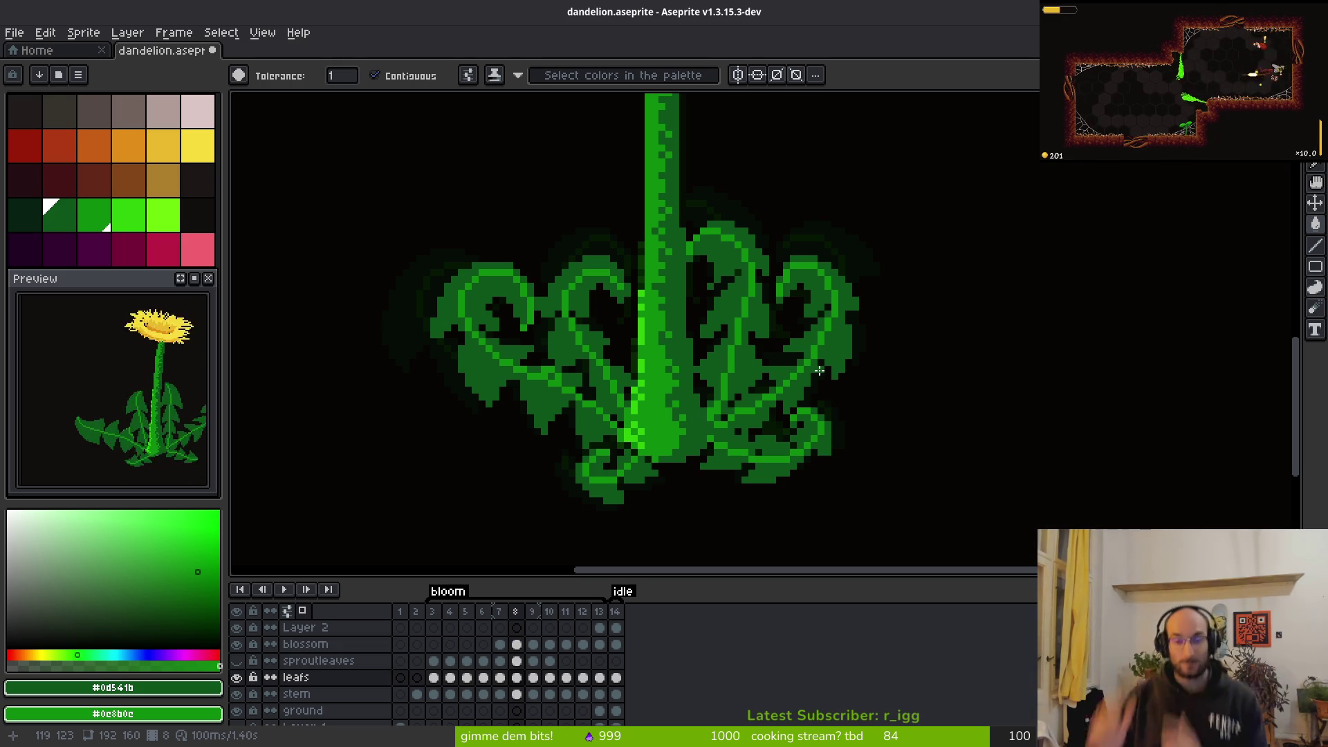
pyautogui.scroll(-4, 854, 236)
pyautogui.scroll(5, 854, 236)
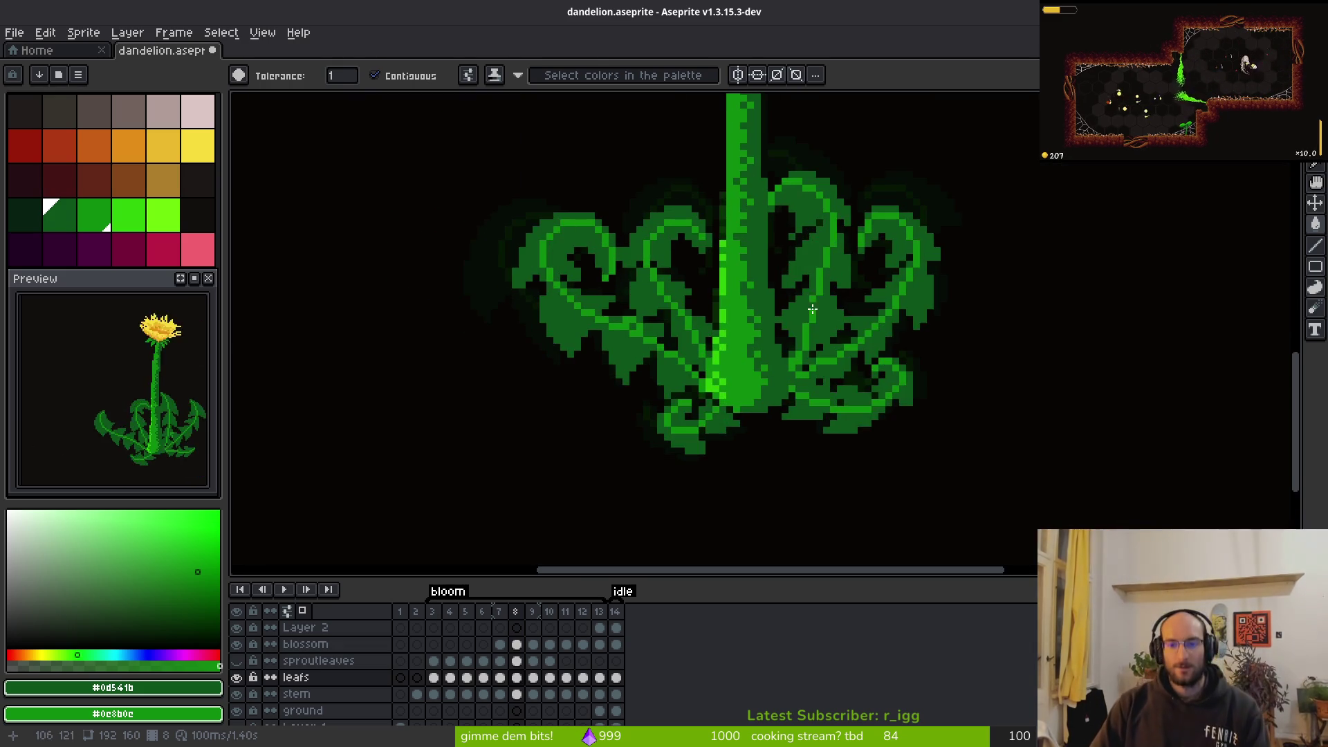
pyautogui.scroll(-3, 877, 334)
pyautogui.press('i')
pyautogui.press('Right')
pyautogui.press('Right')
pyautogui.press('Right')
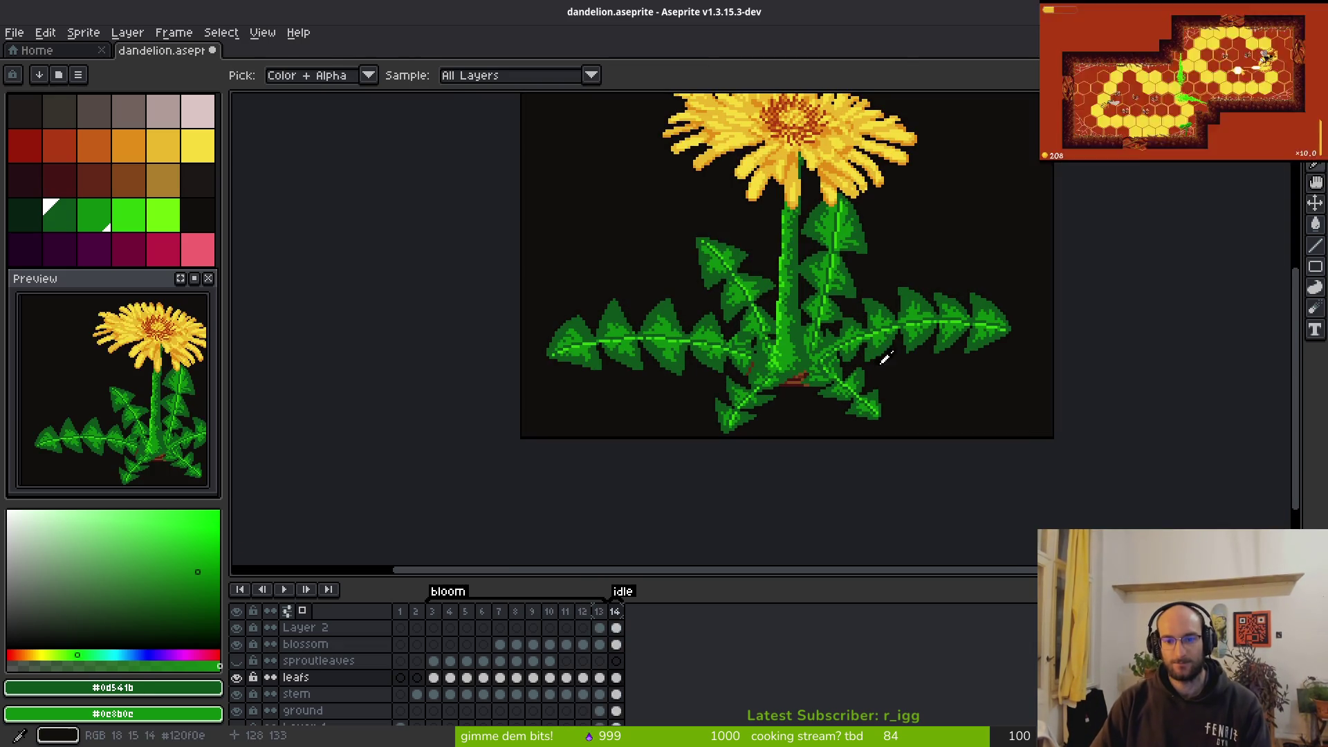
pyautogui.press('w')
pyautogui.scroll(3, 915, 330)
pyautogui.press('i')
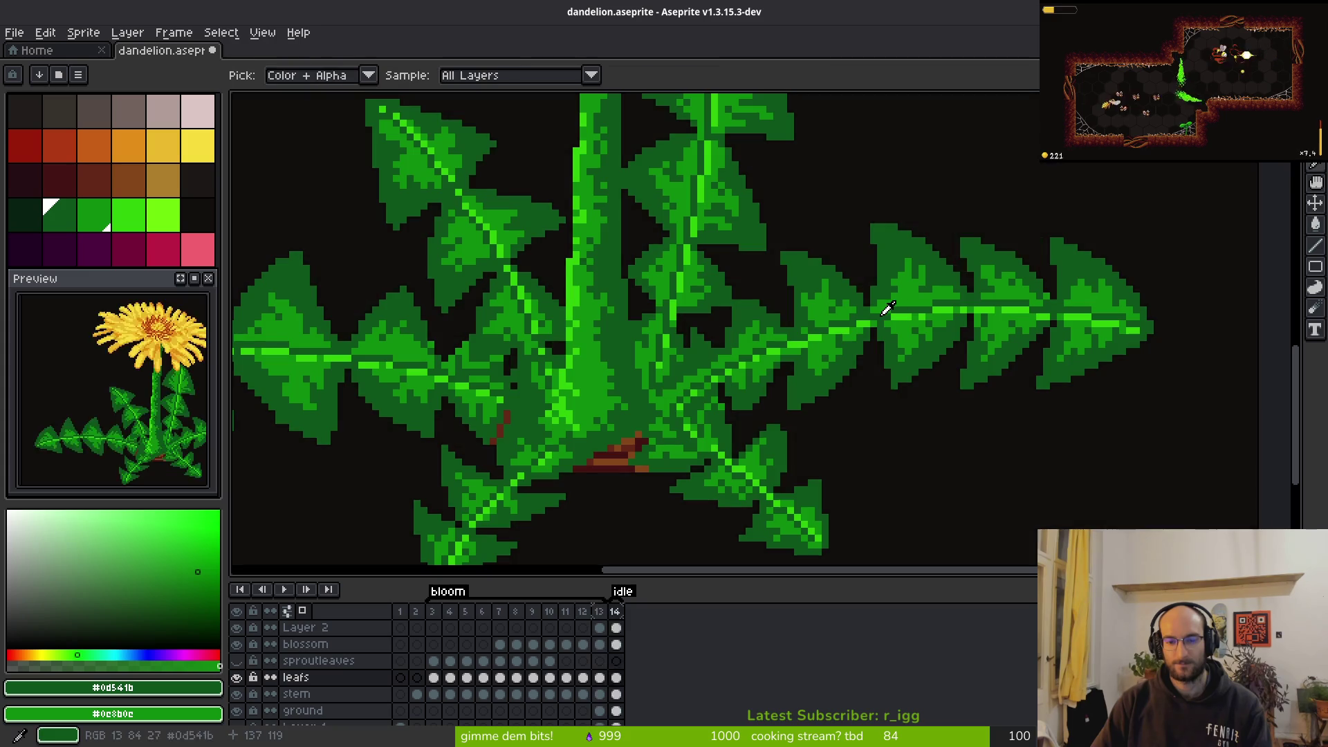
pyautogui.press('w')
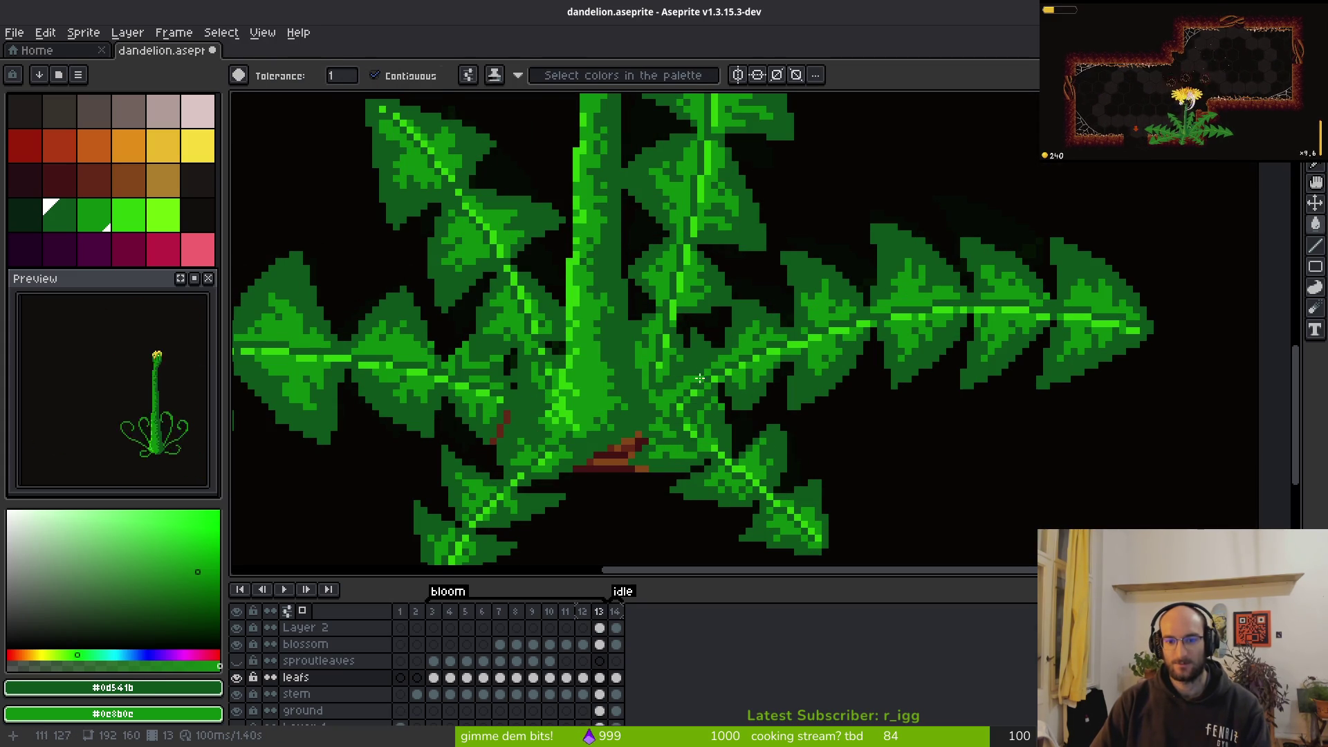
# Compare leaves on frames 11–13, then step back to frame 7 and zoom in on the spiral
pyautogui.press('i')
pyautogui.press('Left')
pyautogui.press('Left')
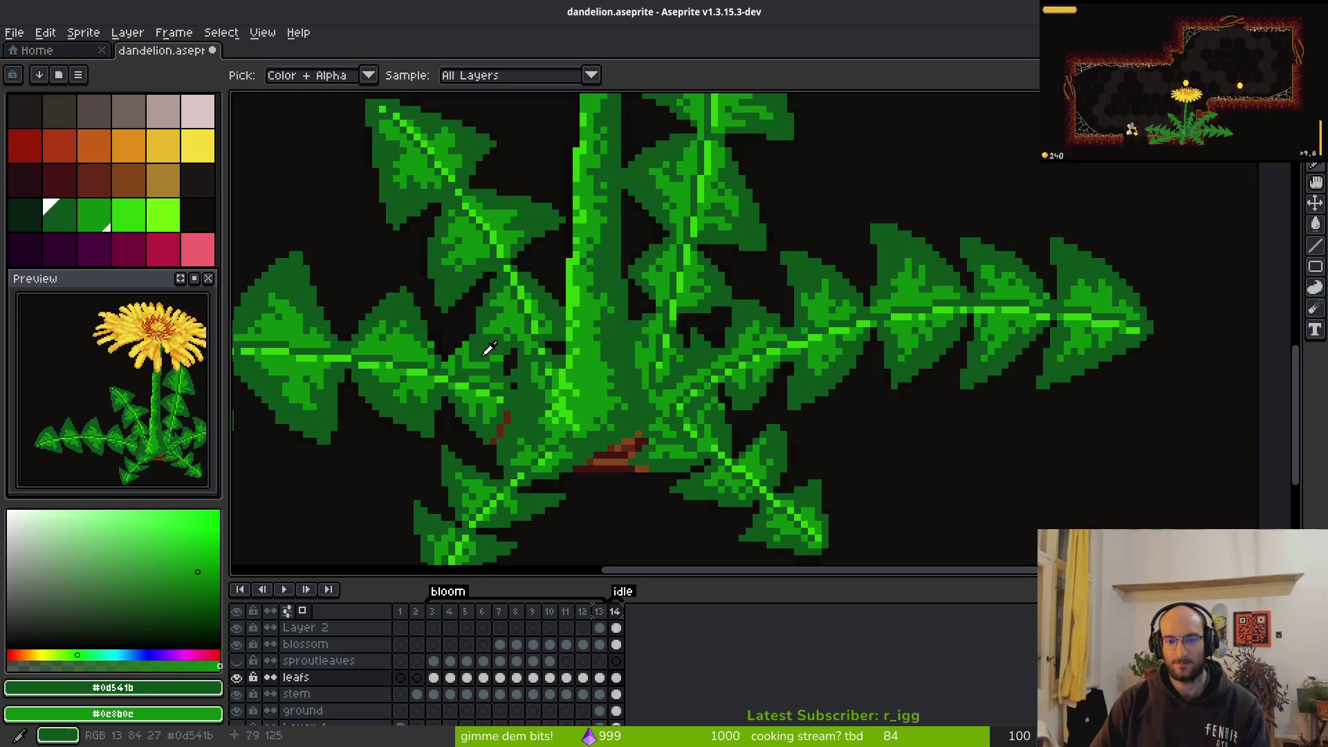
pyautogui.press('Right')
pyautogui.press('Right')
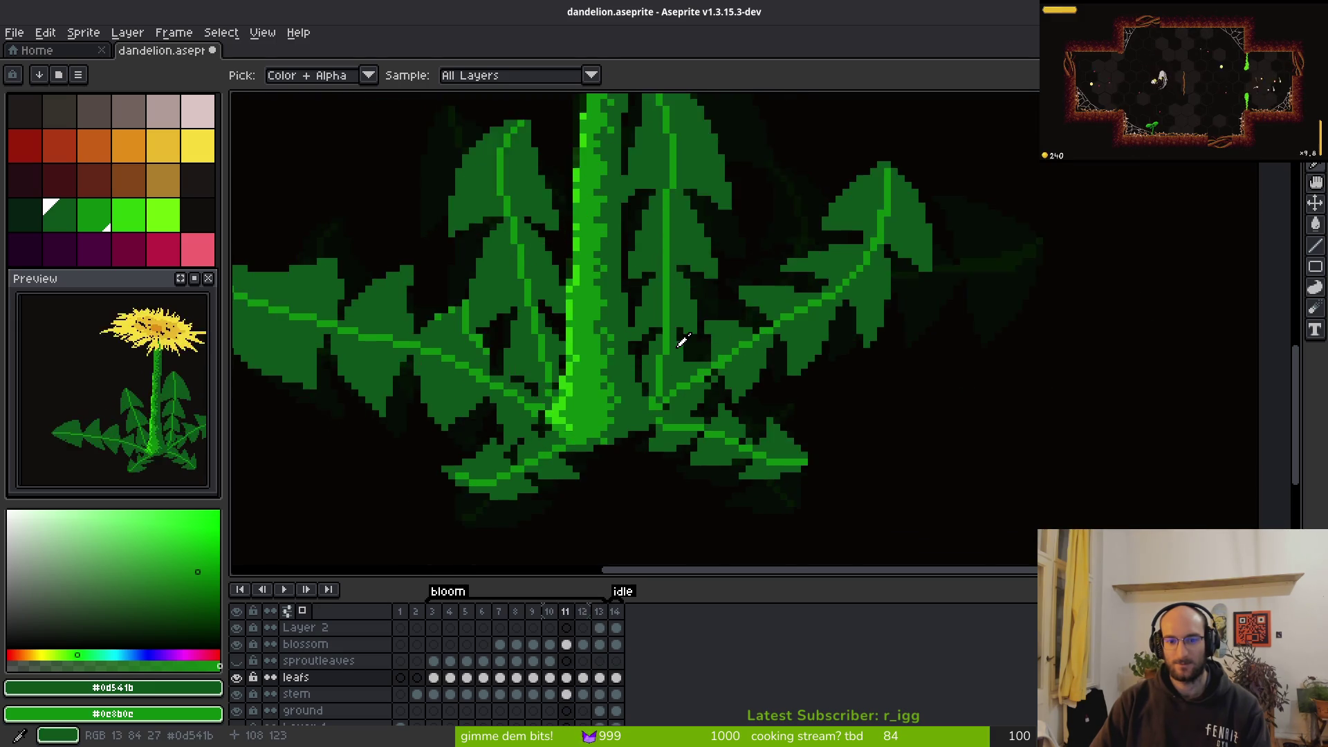
pyautogui.press('Right')
pyautogui.press('Right')
pyautogui.press('w')
pyautogui.press('Left')
pyautogui.press('Left')
pyautogui.scroll(-2, 823, 332)
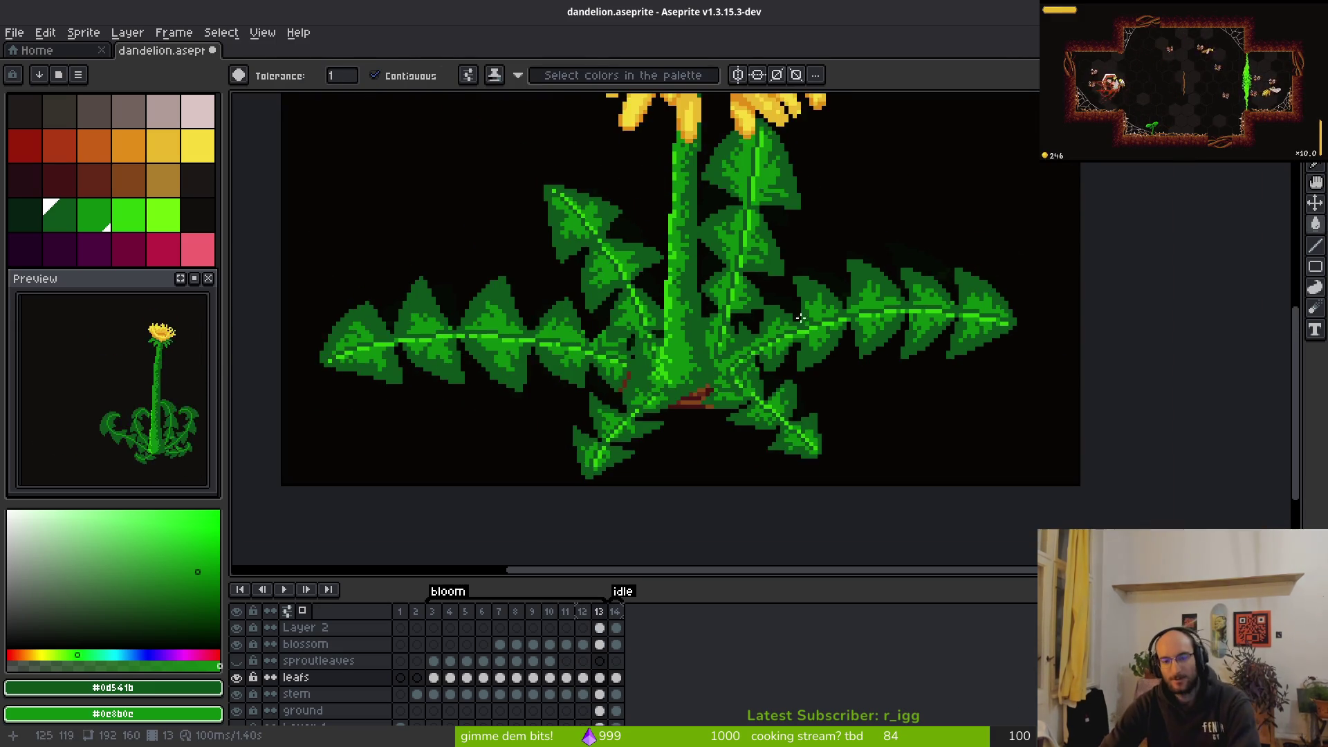
pyautogui.press('Left')
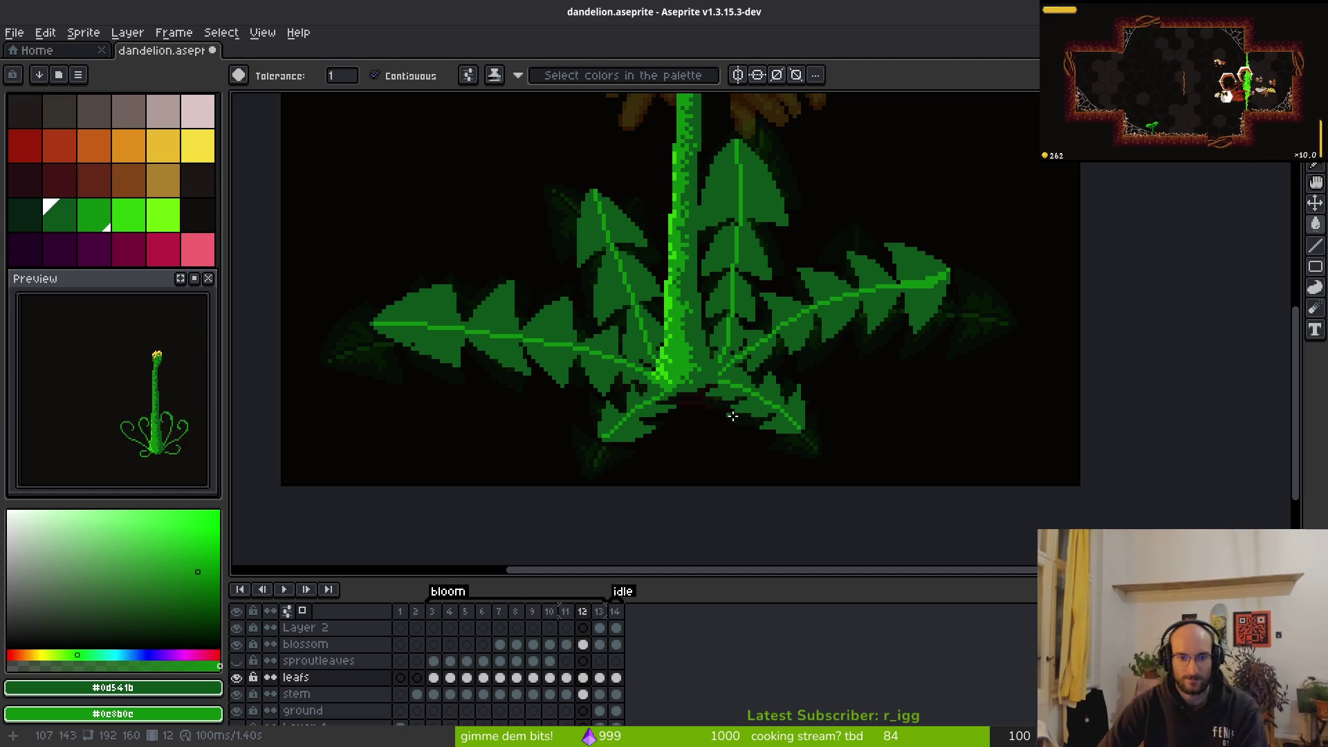
pyautogui.press('i')
pyautogui.press('Left')
pyautogui.press('Left')
pyautogui.press('Left')
pyautogui.press('Left')
pyautogui.press('w')
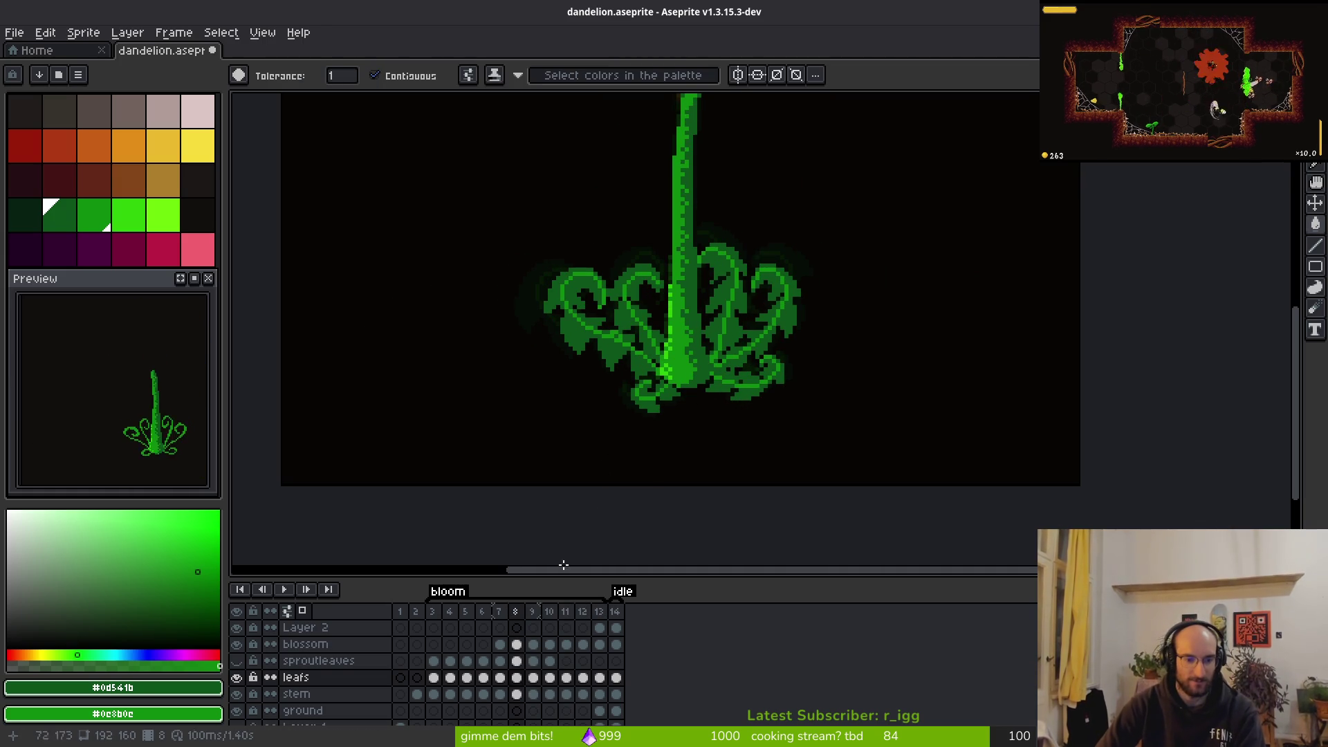
pyautogui.press('Left')
pyautogui.press('i')
pyautogui.press('Left')
pyautogui.press('Right')
pyautogui.press('Right')
pyautogui.press('Left')
pyautogui.press('w')
pyautogui.scroll(4, 755, 272)
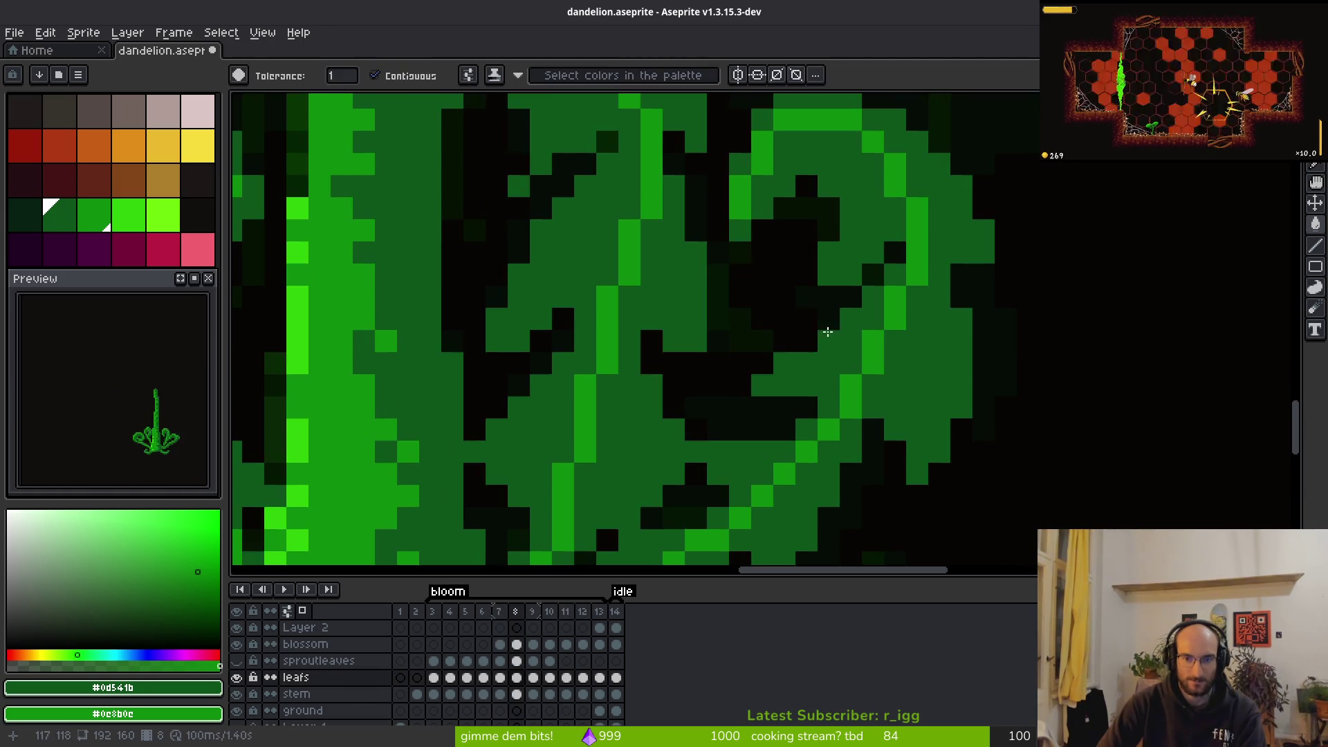
pyautogui.scroll(-3, 856, 330)
pyautogui.scroll(3, 774, 338)
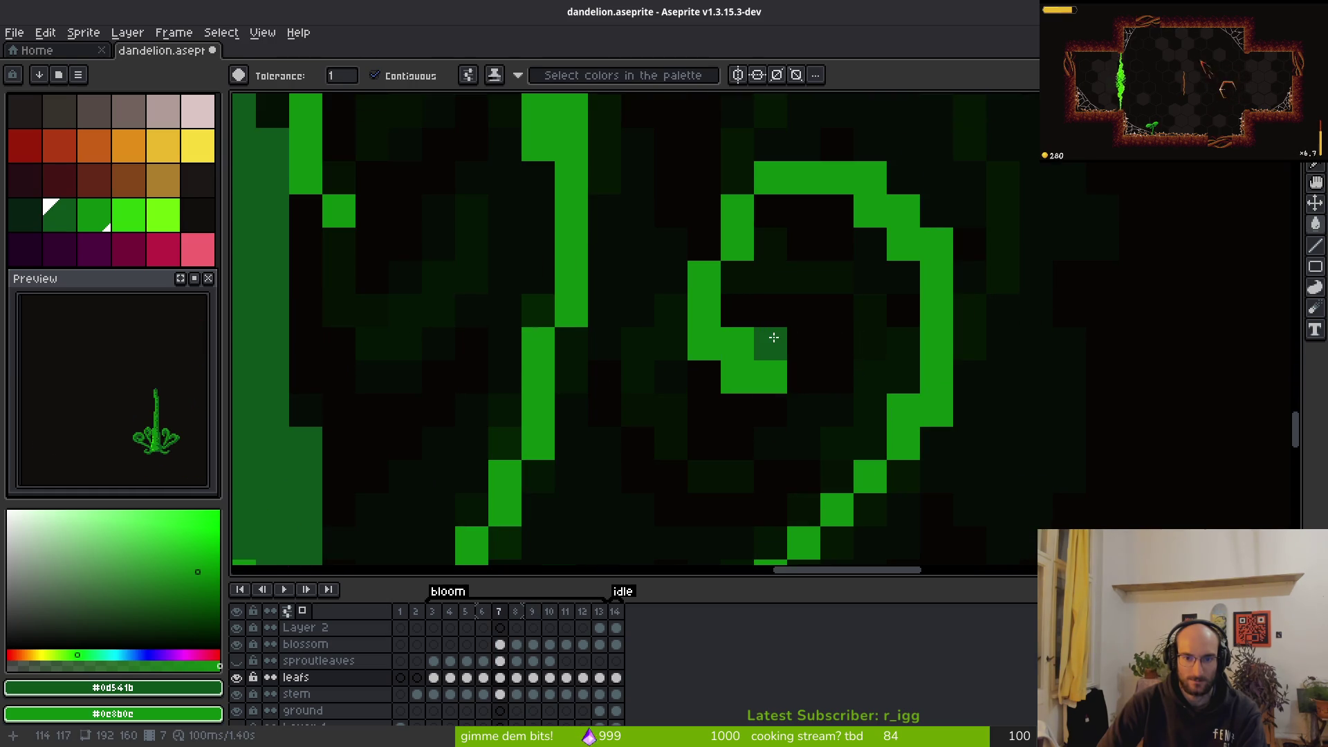
pyautogui.click(761, 340)
# Undo the accidental fill and paint a diagonal dark-green run up the spiral's inner corner
pyautogui.hotkey('ctrl', 'z')
pyautogui.press('b')
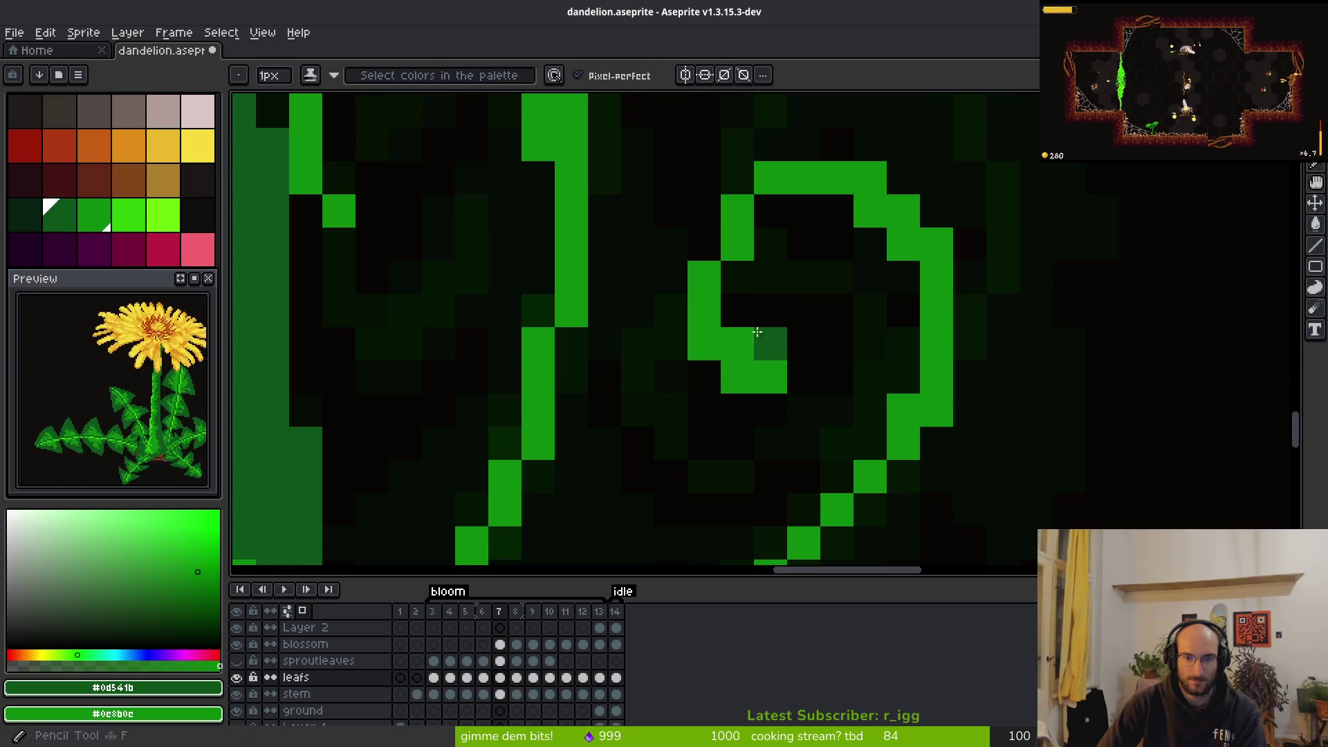
pyautogui.click(737, 309)
pyautogui.click(736, 371)
pyautogui.moveTo(736, 371)
pyautogui.mouseDown()
pyautogui.moveTo(681, 290)
pyautogui.moveTo(719, 200)
pyautogui.moveTo(777, 136)
pyautogui.moveTo(913, 165)
pyautogui.moveTo(860, 208)
pyautogui.moveTo(788, 205)
pyautogui.moveTo(864, 235)
pyautogui.moveTo(892, 273)
pyautogui.mouseUp()
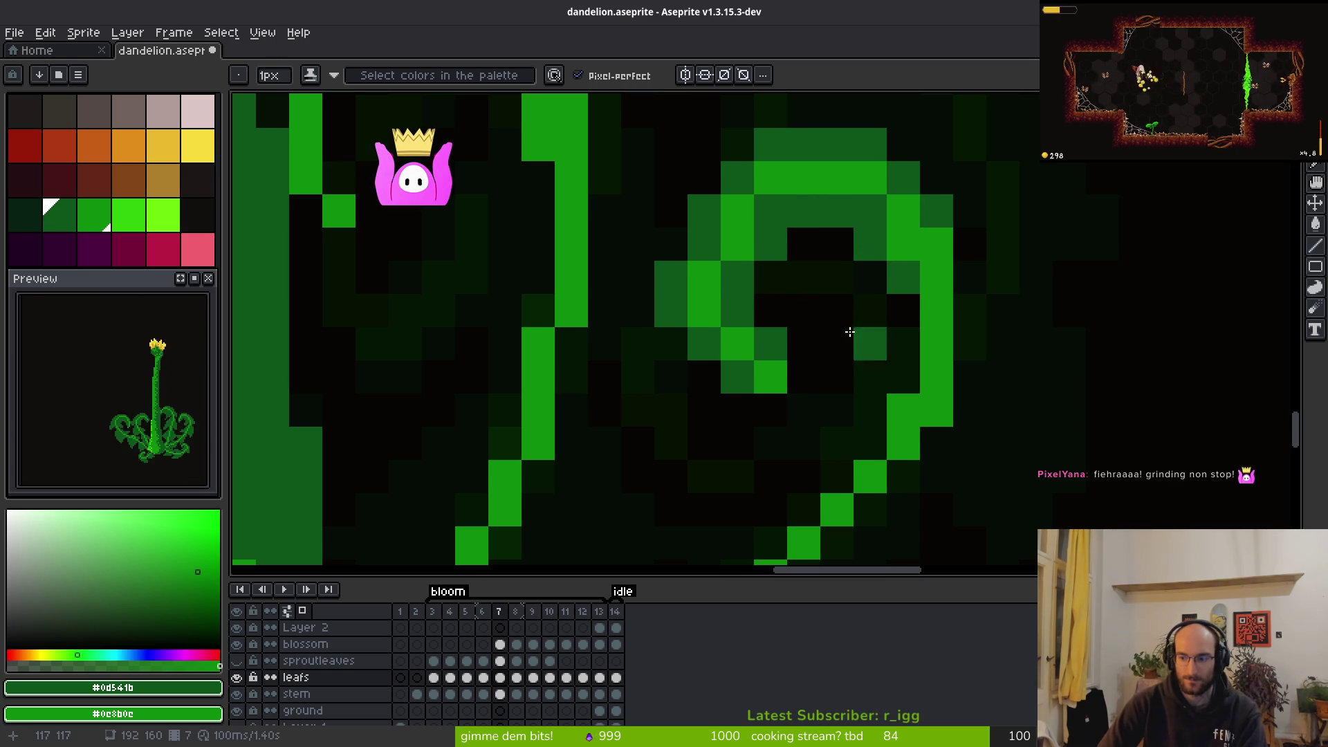
pyautogui.moveTo(869, 330); pyautogui.dragTo(839, 318)
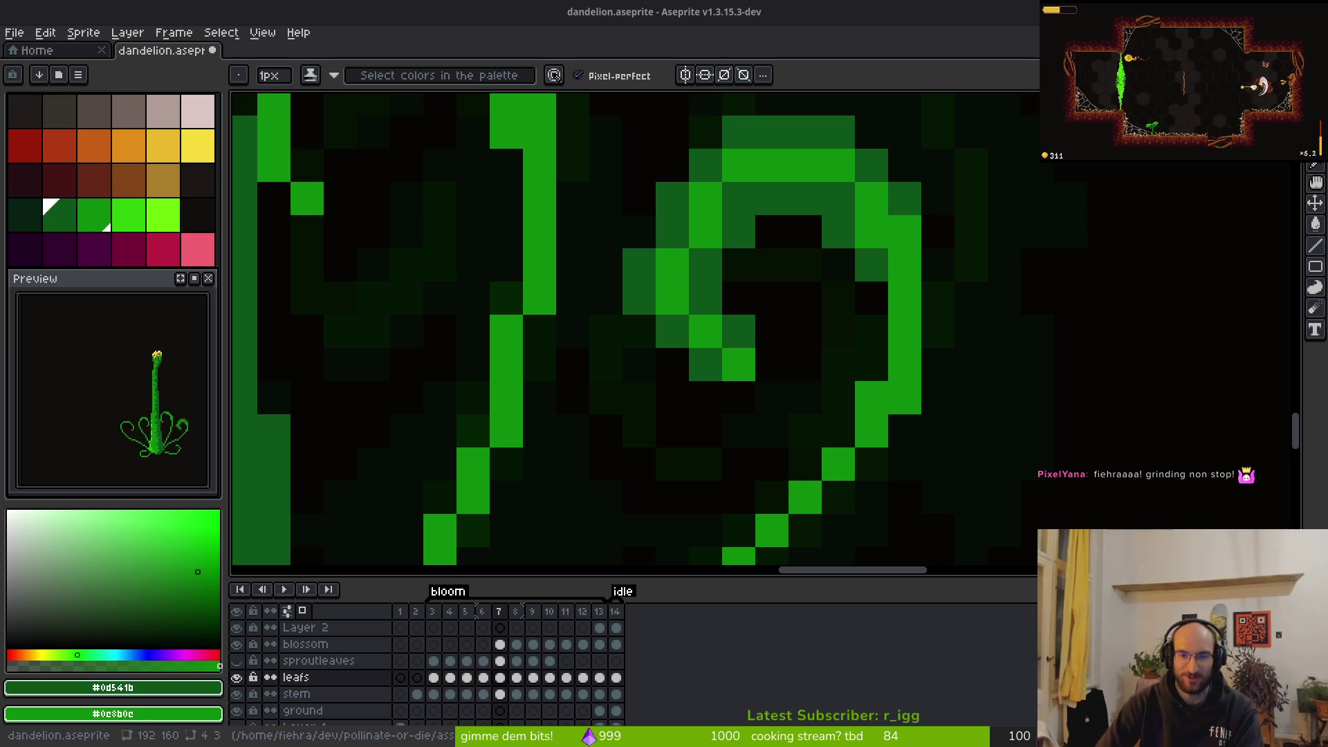
pyautogui.scroll(-5, 800, 318)
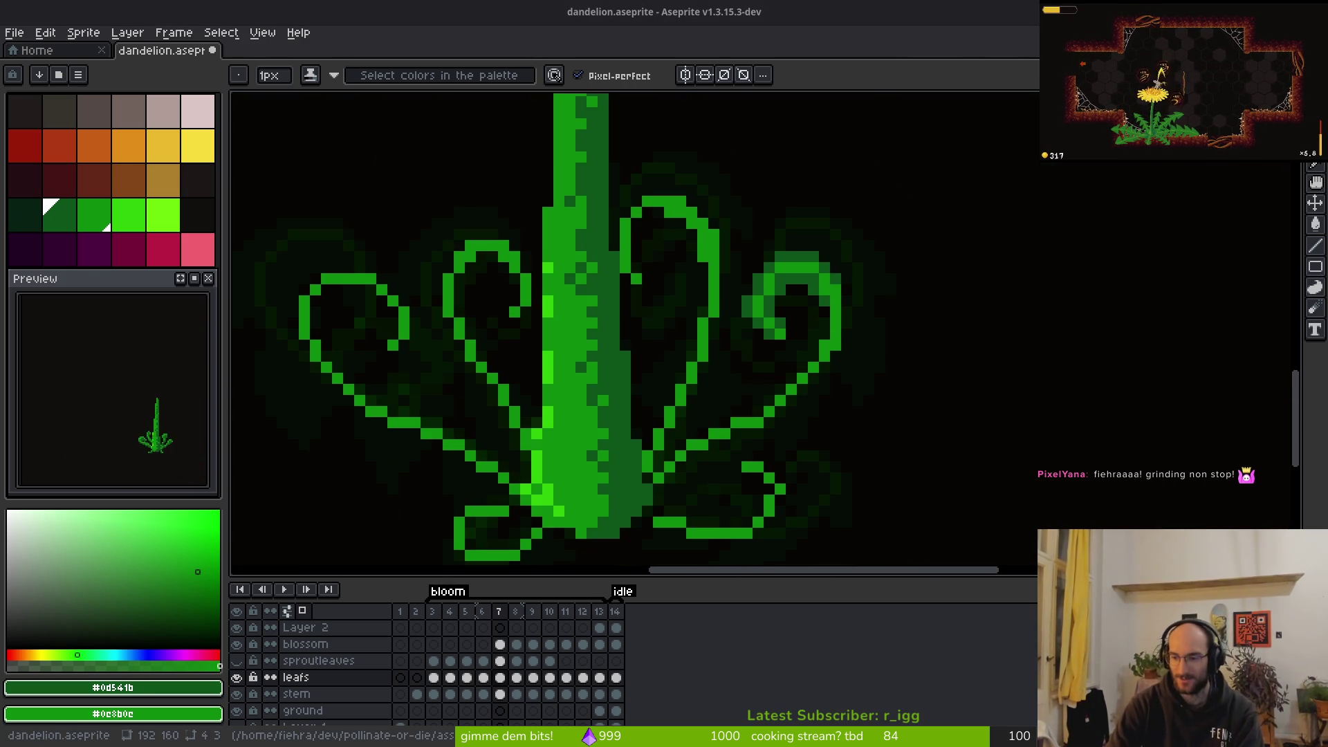
# Flip between frames 7 and 8 to compare the leaf, ending on frame 7
pyautogui.press('Left')
pyautogui.press('Right')
pyautogui.press('Right')
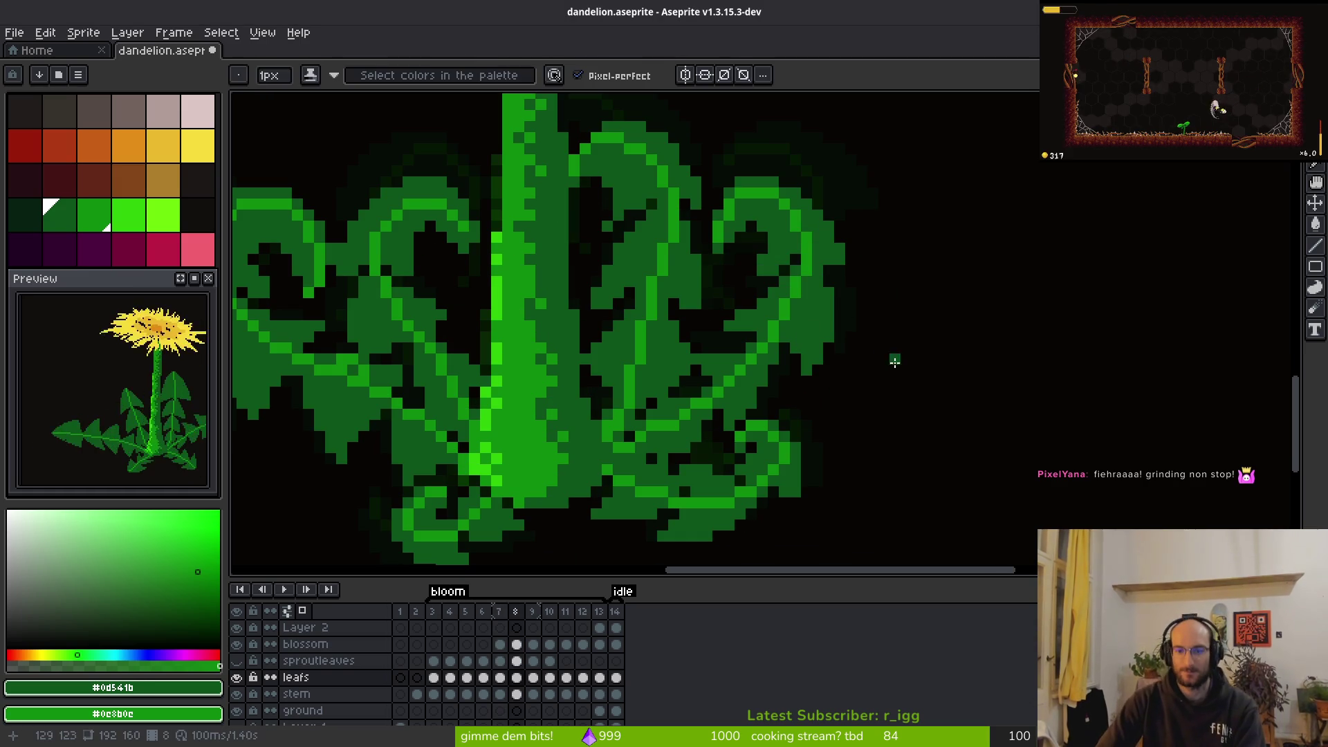
pyautogui.press('Left')
pyautogui.press('Right')
pyautogui.press('Left')
pyautogui.scroll(3, 767, 284)
# Add more dark-green pixels along the spiral curl, correcting one misplaced pixel
pyautogui.moveTo(753, 248); pyautogui.dragTo(726, 335)
pyautogui.click(732, 308)
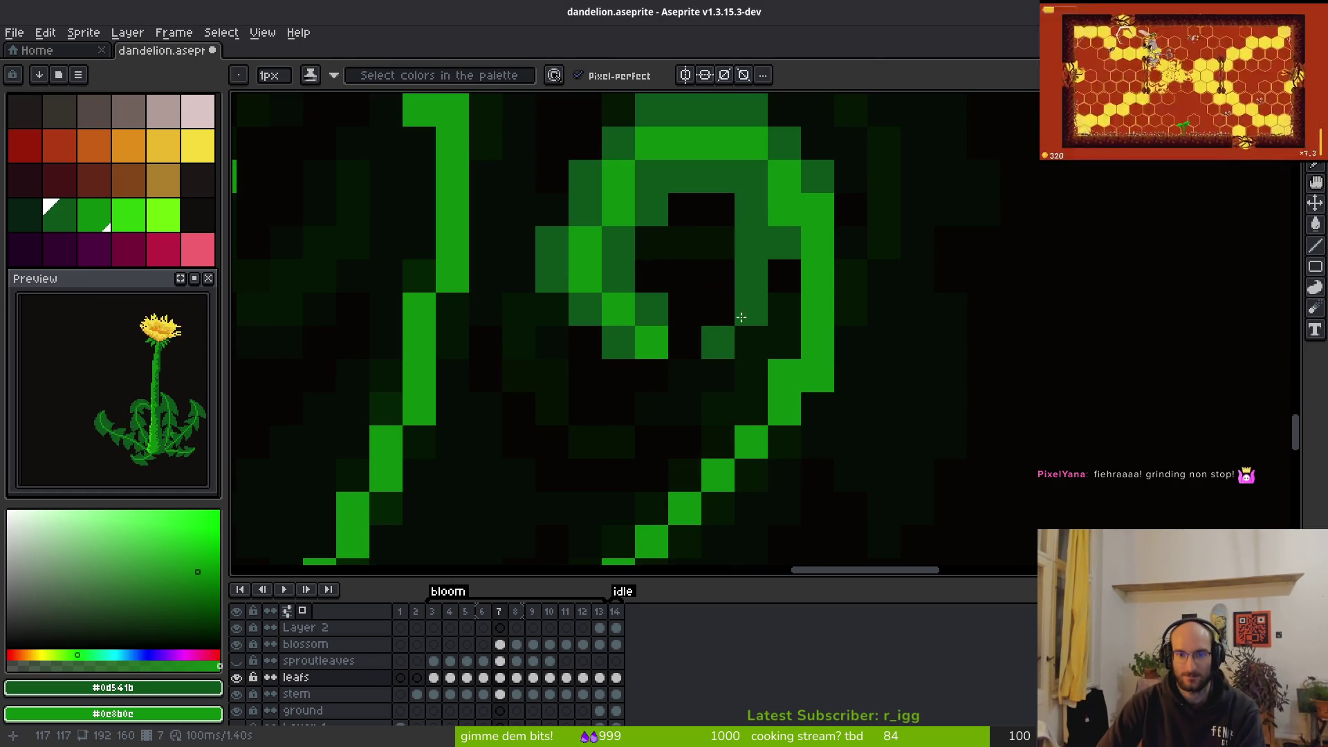
pyautogui.hotkey('ctrl', 'z')
pyautogui.click(785, 272)
pyautogui.click(721, 307)
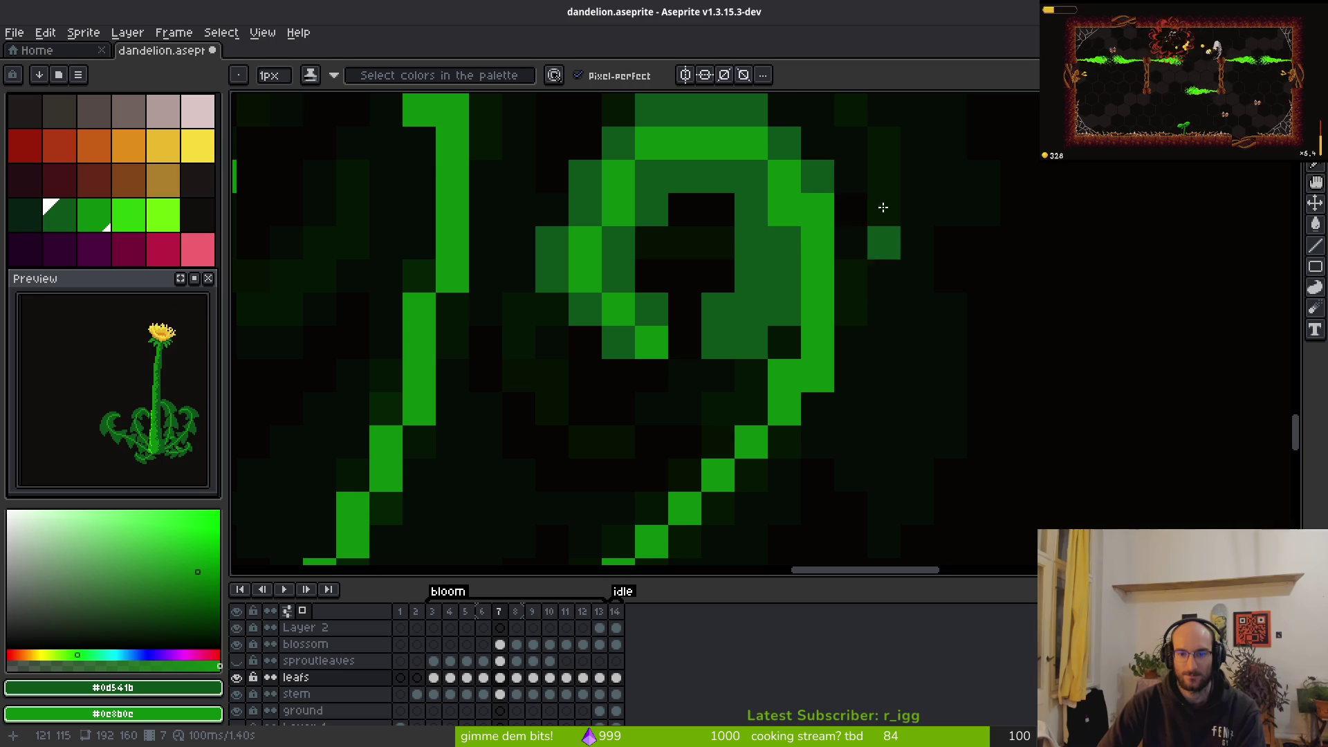
pyautogui.scroll(-2, 753, 215)
pyautogui.scroll(-4, 754, 216)
pyautogui.scroll(4, 719, 253)
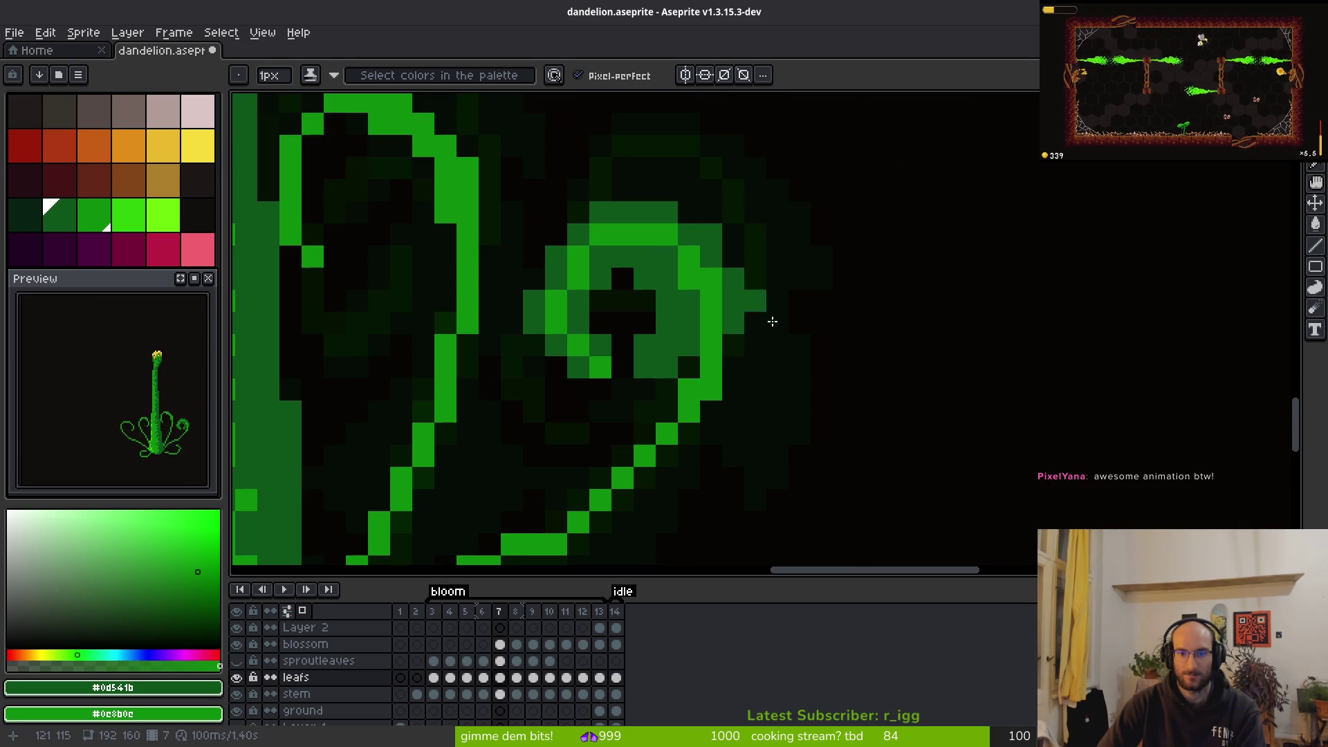
pyautogui.scroll(-2, 760, 226)
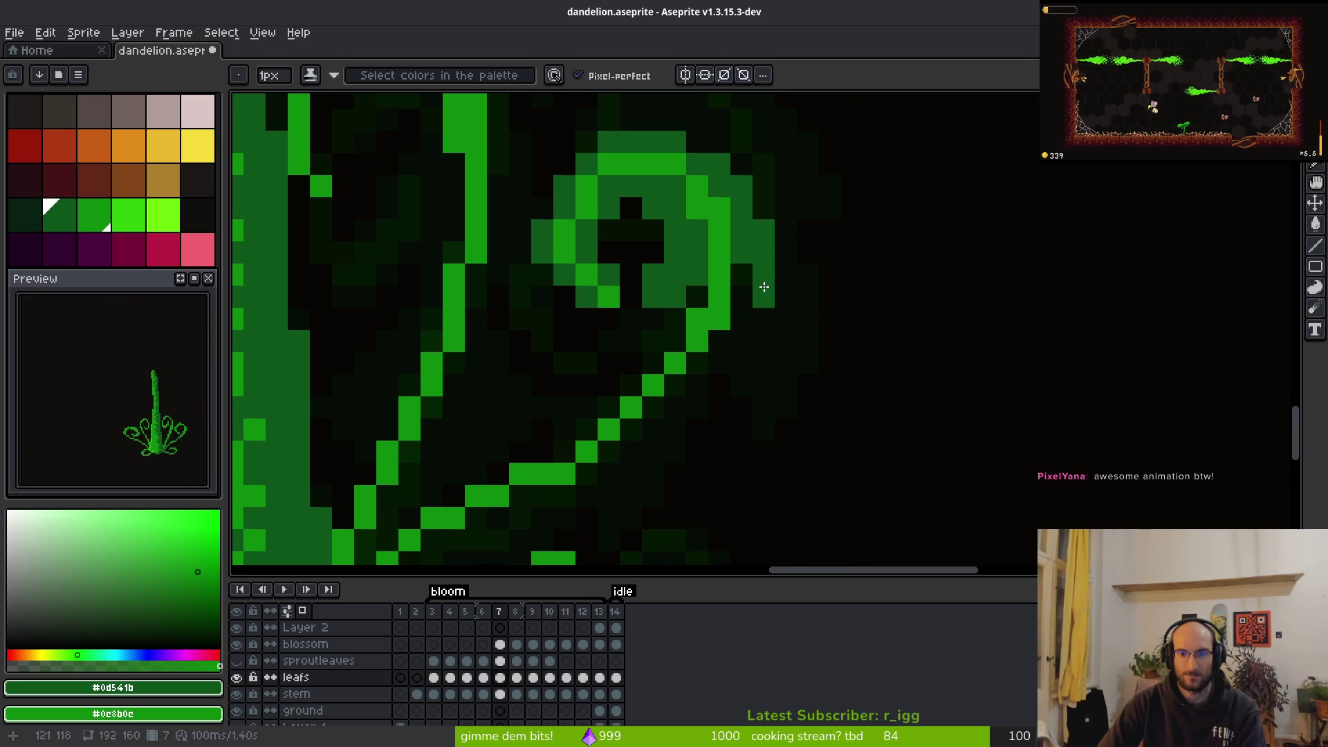
pyautogui.scroll(-5, 798, 336)
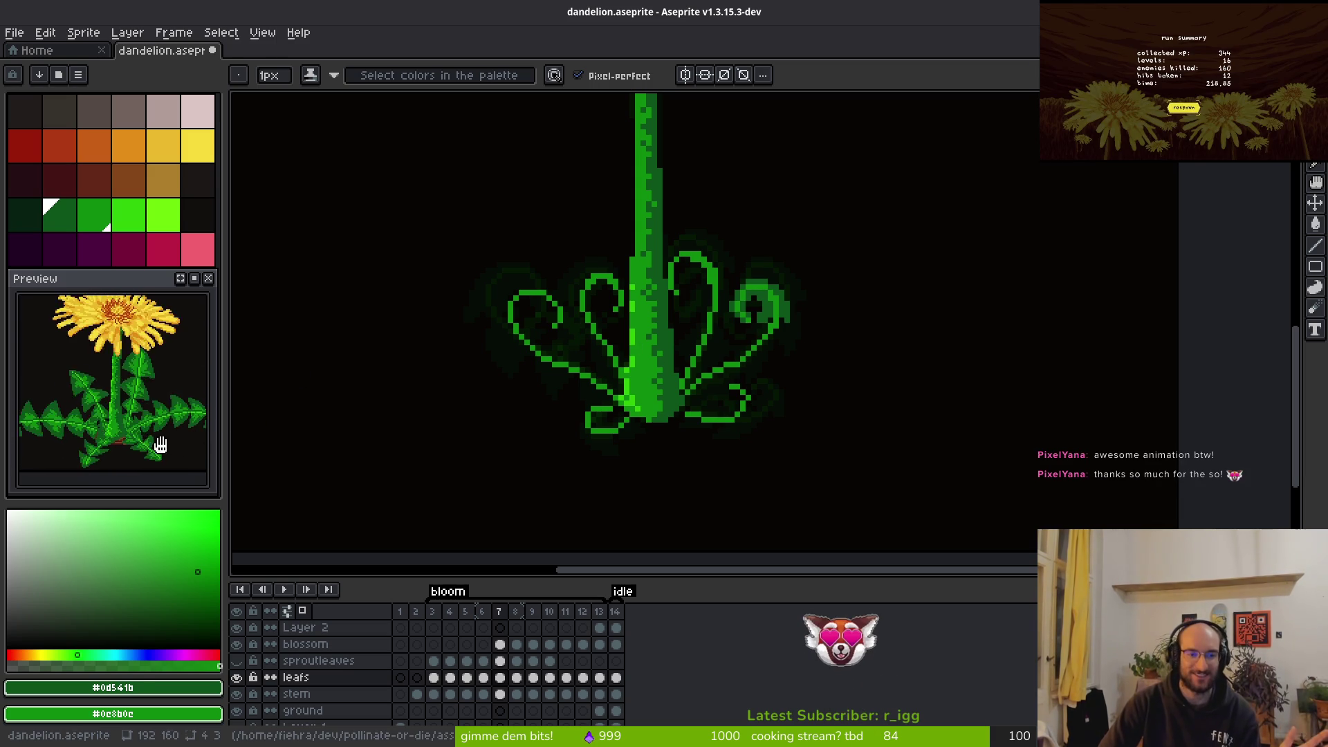
pyautogui.scroll(3, 139, 418)
# Paint dark-green pixels along the leaf curl on frame 7
pyautogui.scroll(-5, 162, 431)
pyautogui.moveTo(163, 431); pyautogui.dragTo(148, 435)
pyautogui.scroll(3, 151, 444)
pyautogui.scroll(-2, 152, 450)
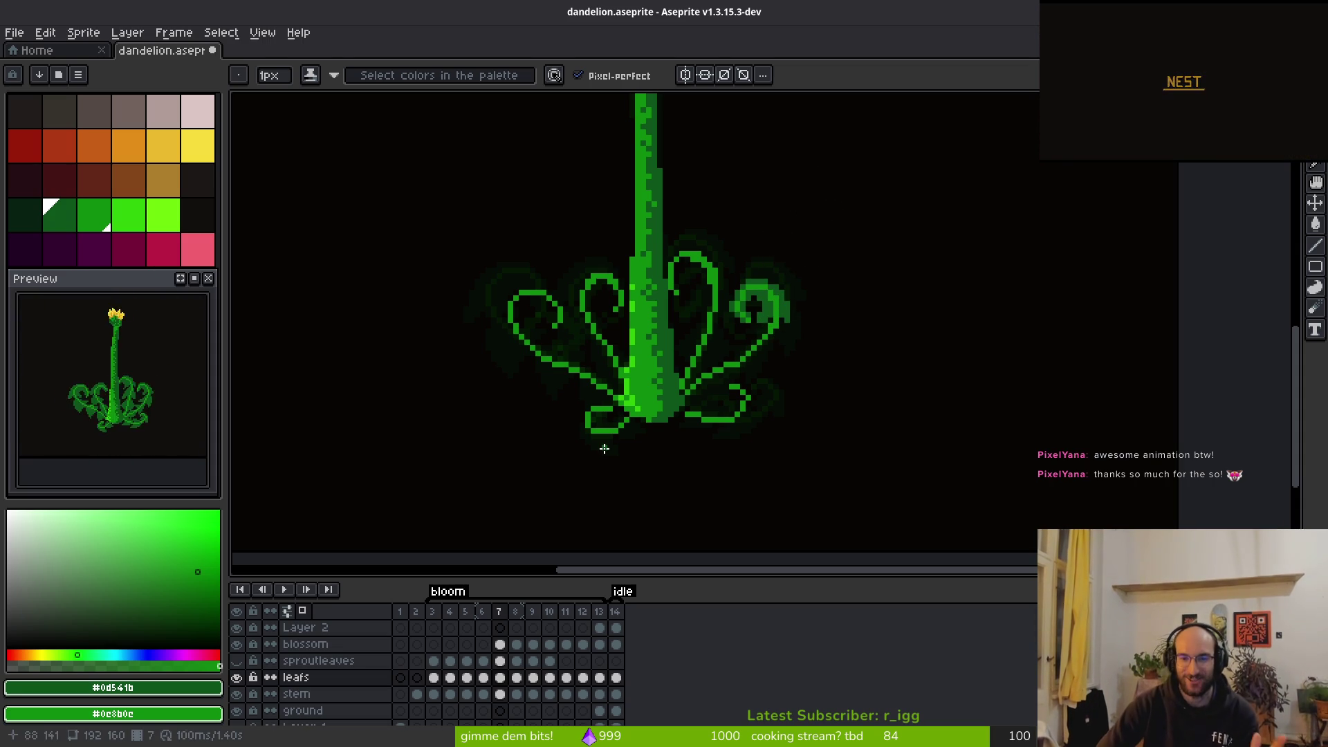
pyautogui.scroll(3, 762, 363)
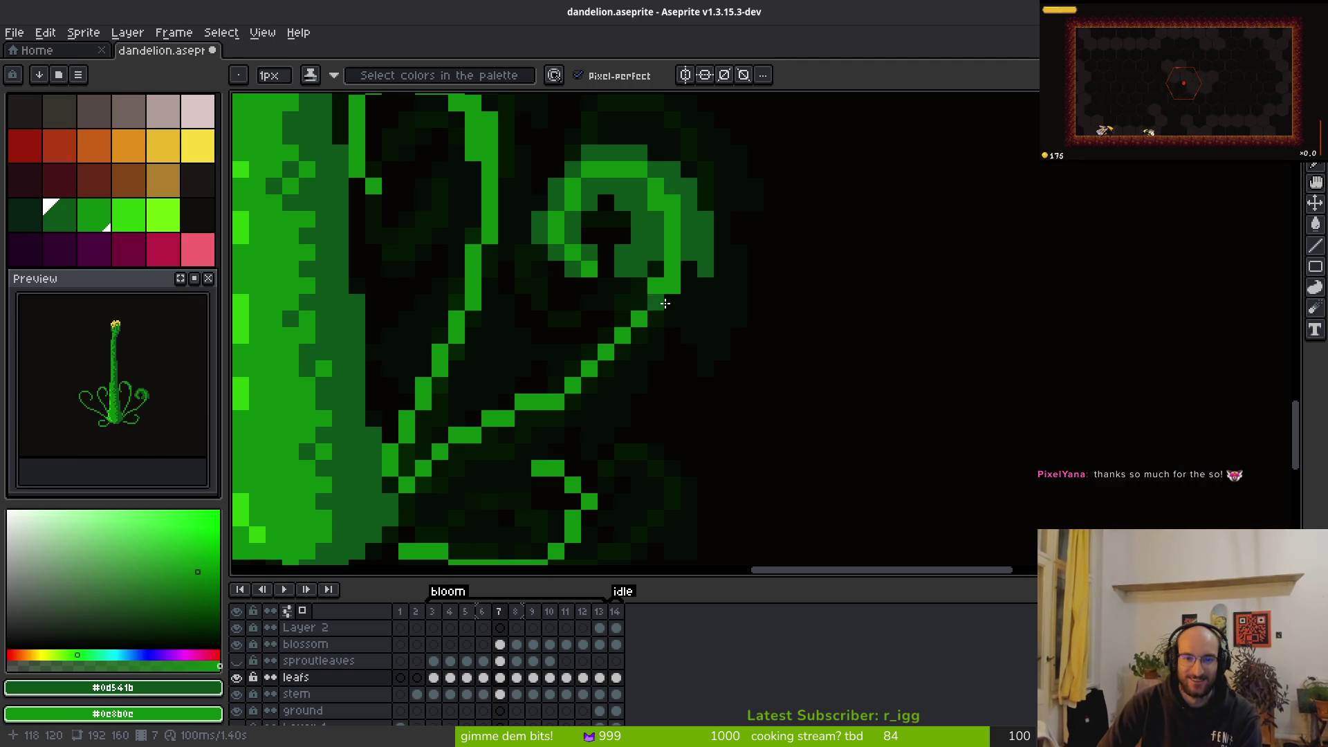
pyautogui.click(636, 331)
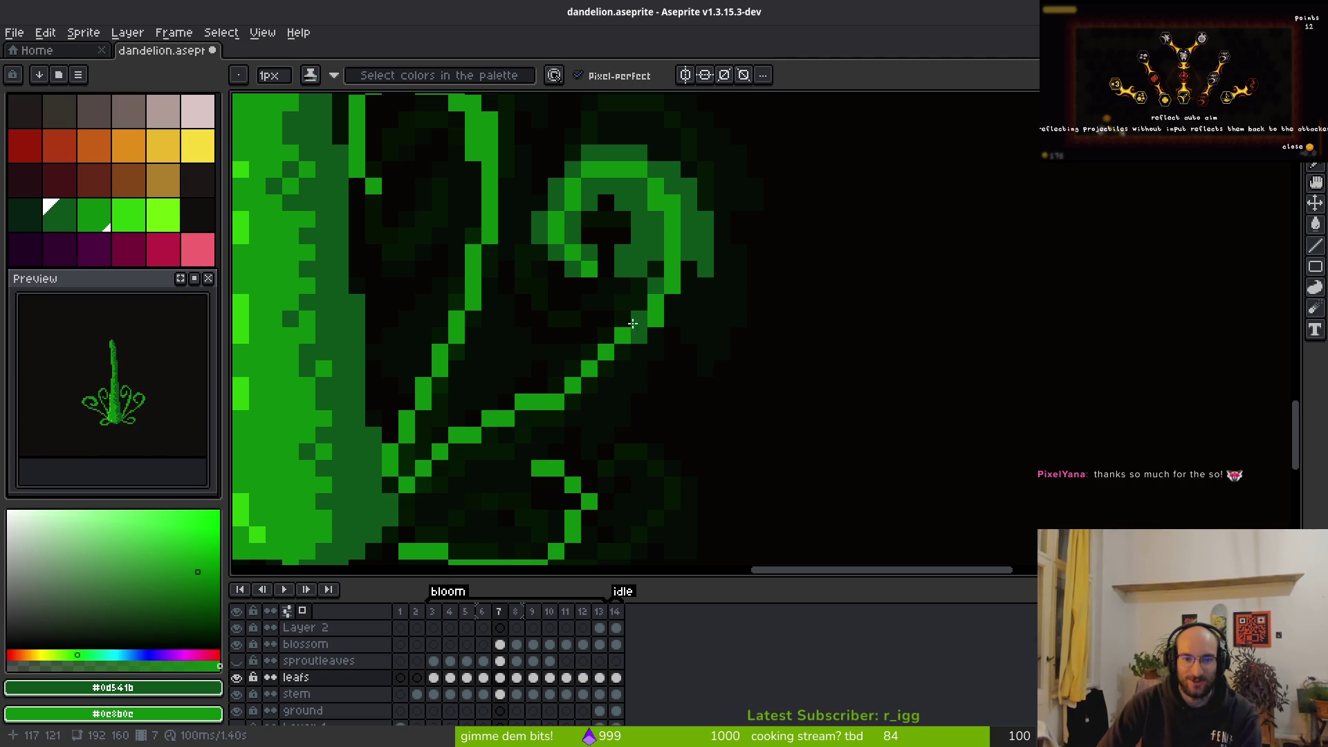
pyautogui.click(625, 346)
pyautogui.click(606, 361)
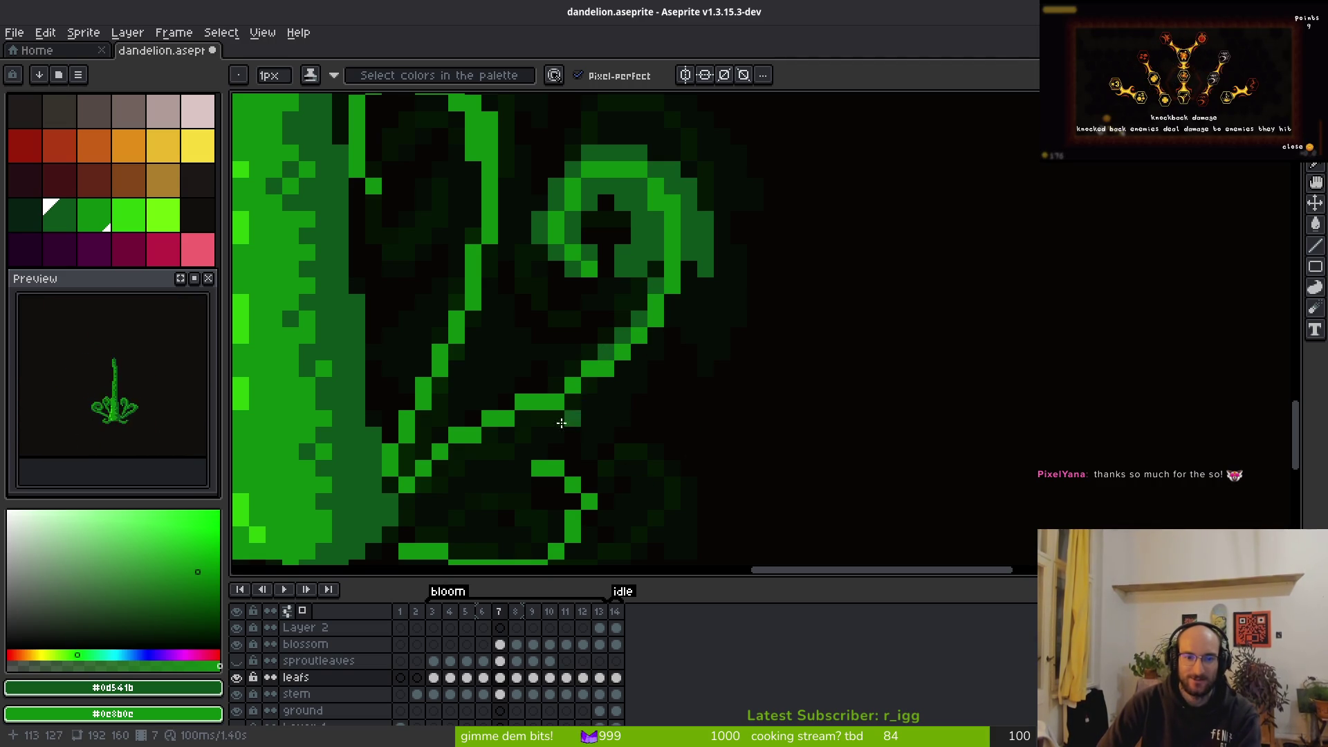
# Repaint the curl pixels and add a dark-green row and diagonal line beside the leaf
pyautogui.scroll(-1, 670, 429)
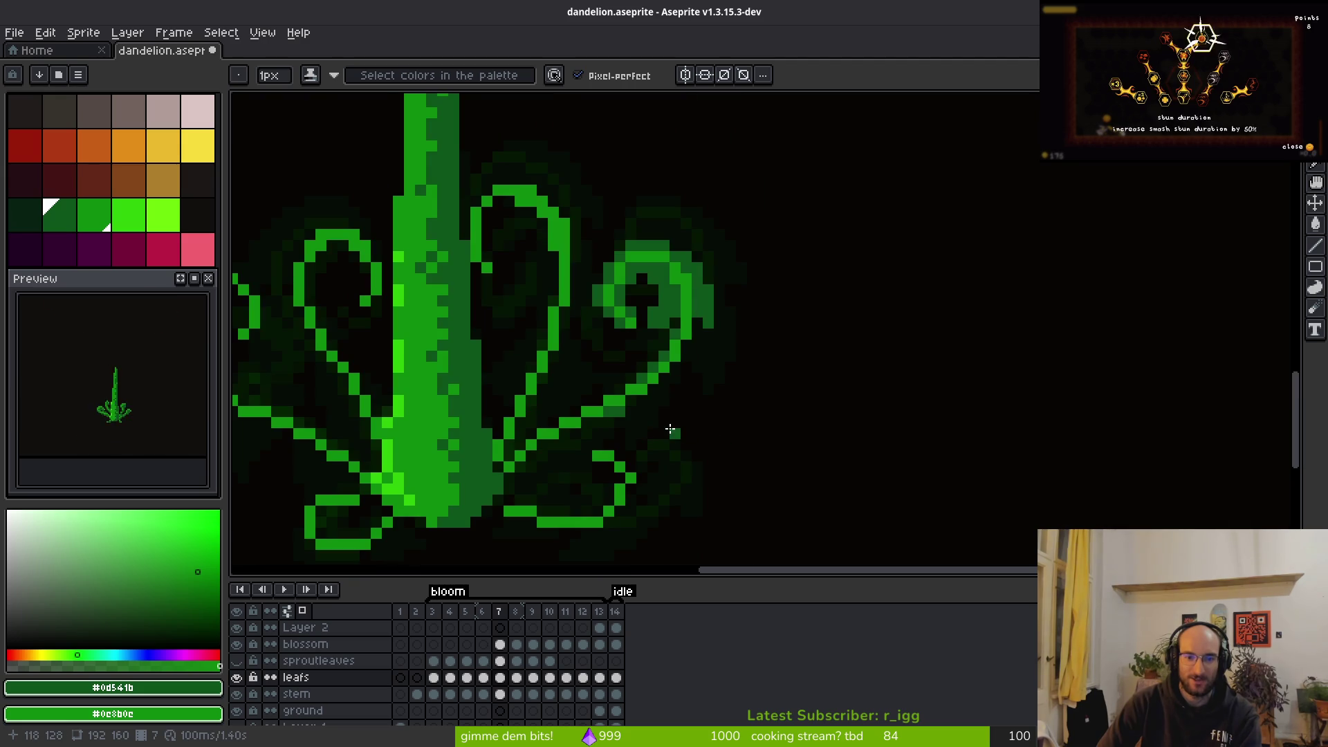
pyautogui.scroll(2, 672, 399)
pyautogui.click(631, 288)
pyautogui.click(664, 290)
pyautogui.moveTo(633, 354)
pyautogui.mouseDown()
pyautogui.moveTo(469, 359)
pyautogui.moveTo(521, 379)
pyautogui.moveTo(510, 412)
pyautogui.moveTo(609, 318)
pyautogui.mouseUp()
pyautogui.moveTo(760, 301)
pyautogui.mouseDown()
pyautogui.moveTo(740, 370)
pyautogui.moveTo(697, 434)
pyautogui.mouseUp()
# Fill in the leaf shape with dark green
pyautogui.scroll(-2, 718, 377)
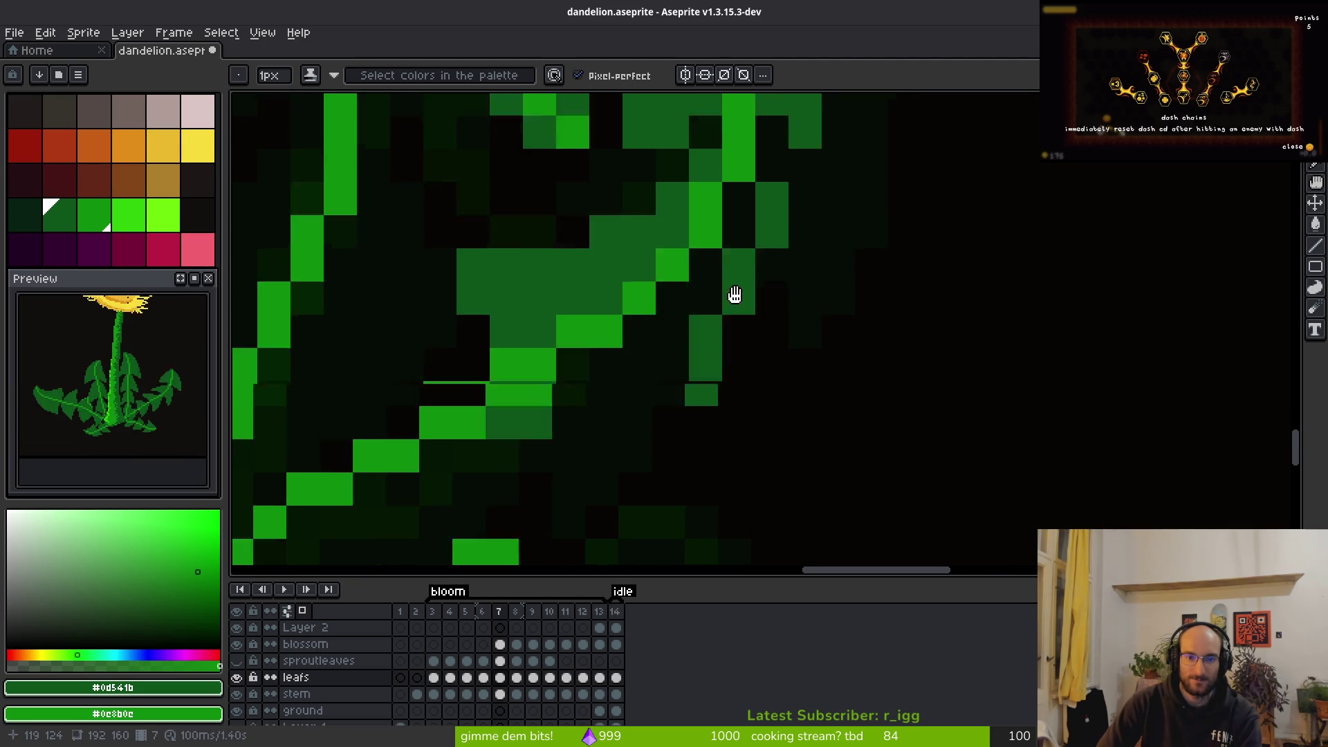
pyautogui.moveTo(710, 268)
pyautogui.mouseDown()
pyautogui.moveTo(581, 346)
pyautogui.moveTo(702, 228)
pyautogui.moveTo(712, 176)
pyautogui.mouseUp()
pyautogui.scroll(-3, 788, 297)
pyautogui.scroll(-2, 786, 334)
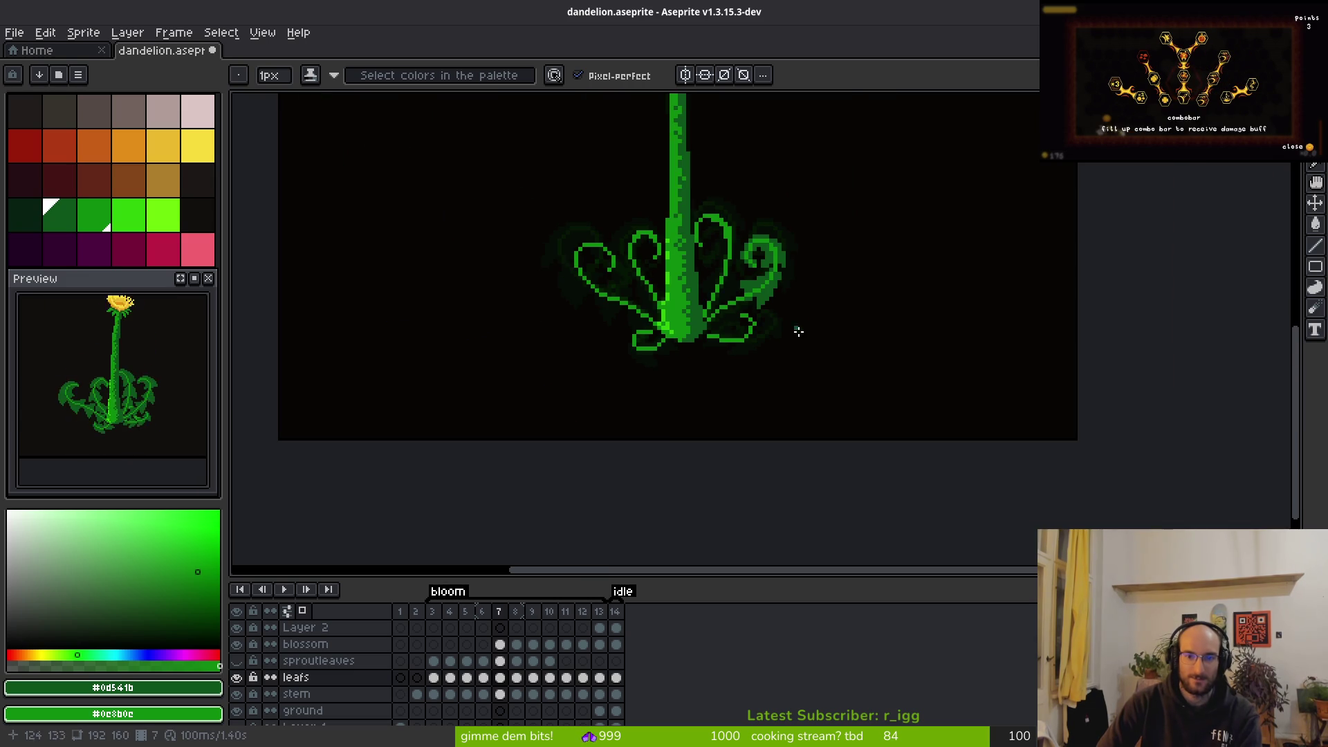
# Flip between frames 7 and 8 to compare the leaves, ending back on frame 7
pyautogui.press('alt')
pyautogui.press(',')
pyautogui.press('.')
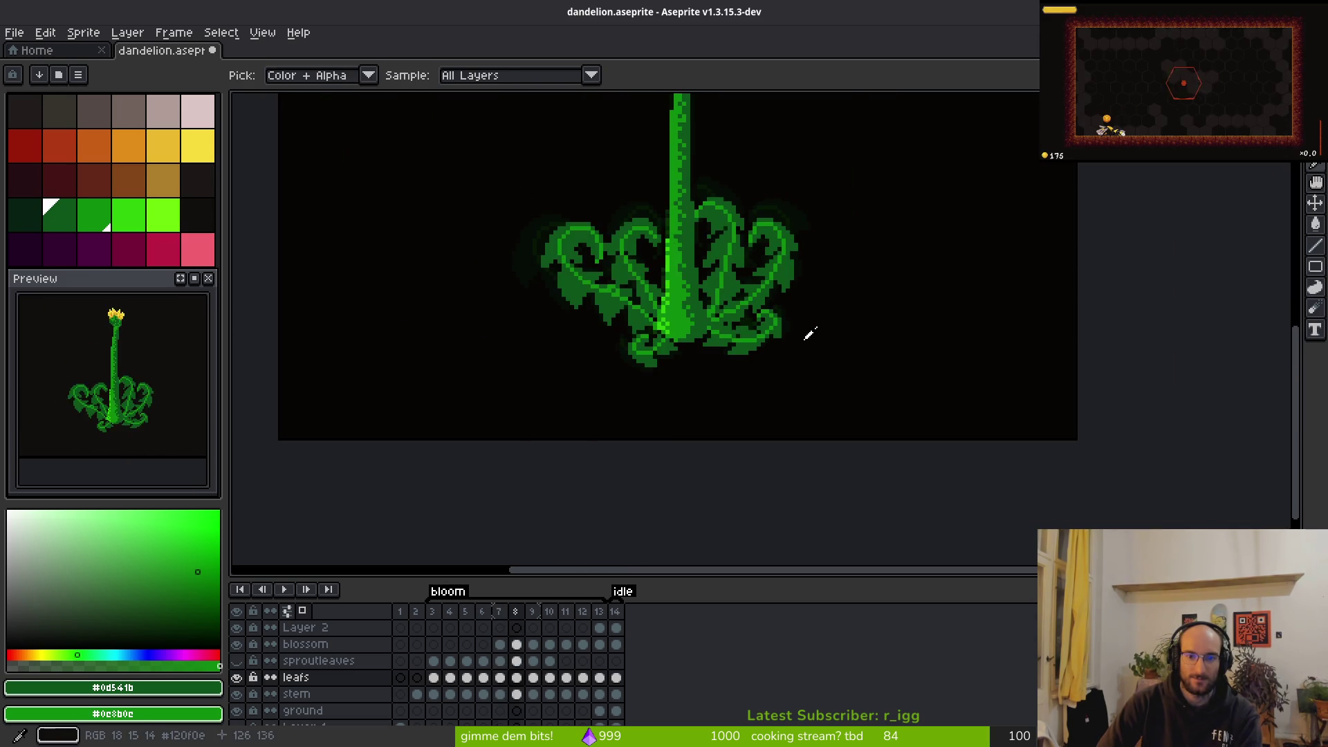
pyautogui.press(',')
pyautogui.scroll(3, 788, 312)
pyautogui.scroll(-2, 789, 312)
# Erase two stray green pixels below the leaf with the Eraser
pyautogui.press('e')
pyautogui.scroll(3, 581, 267)
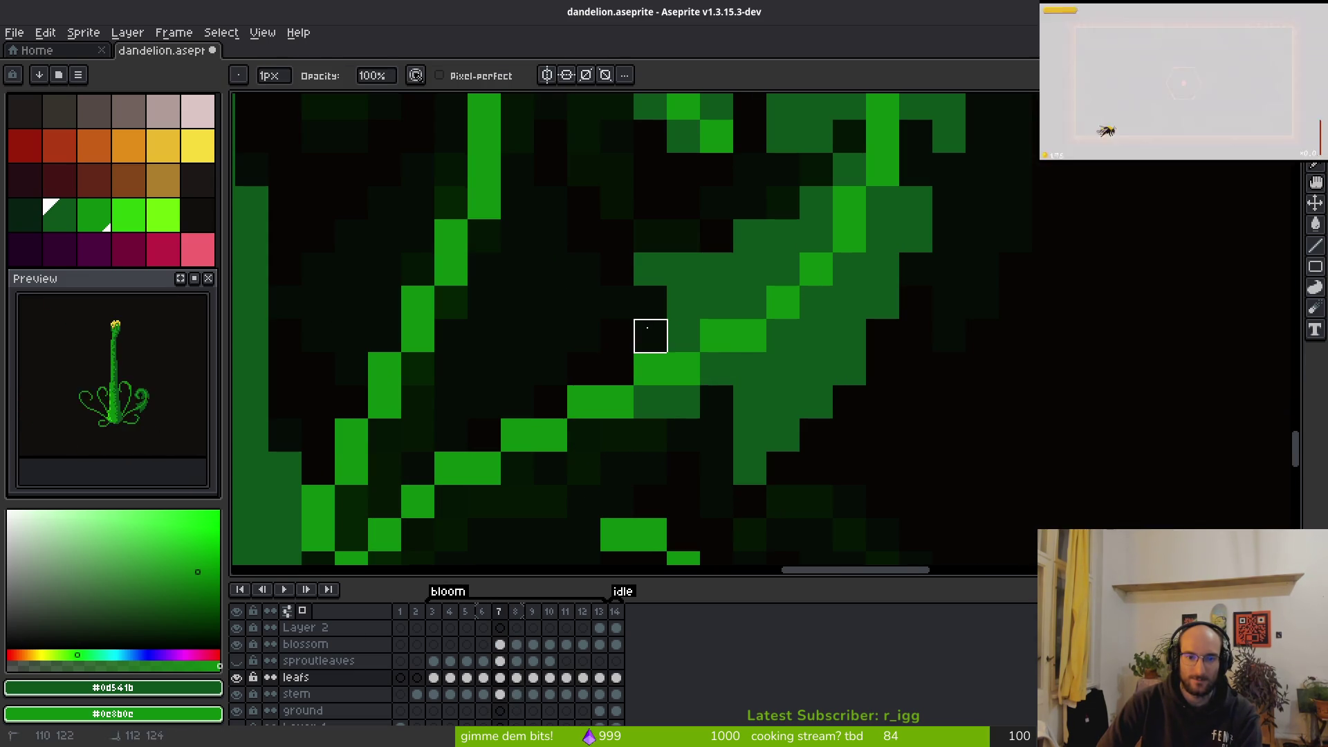
pyautogui.moveTo(750, 435); pyautogui.dragTo(750, 469)
# Pencil dark-green rows along the leaf edge, up and to the right
pyautogui.press('b')
pyautogui.scroll(-3, 750, 469)
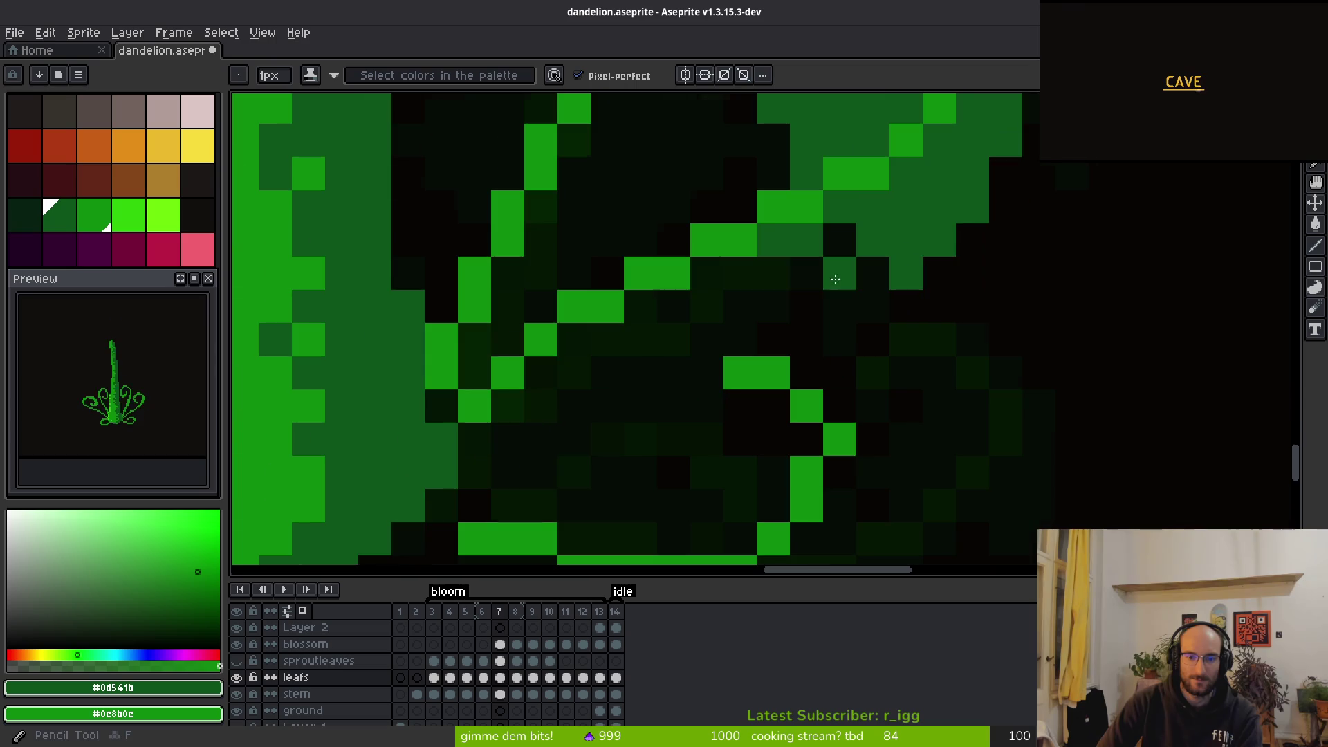
pyautogui.moveTo(665, 329)
pyautogui.mouseDown()
pyautogui.moveTo(711, 281)
pyautogui.moveTo(707, 305)
pyautogui.mouseUp()
pyautogui.scroll(2, 818, 361)
pyautogui.hscroll(-2, 818, 362)
pyautogui.moveTo(849, 343)
pyautogui.mouseDown()
pyautogui.moveTo(711, 344)
pyautogui.moveTo(717, 332)
pyautogui.moveTo(754, 382)
pyautogui.moveTo(777, 392)
pyautogui.moveTo(786, 335)
pyautogui.moveTo(770, 309)
pyautogui.mouseUp()
pyautogui.scroll(-1, 773, 374)
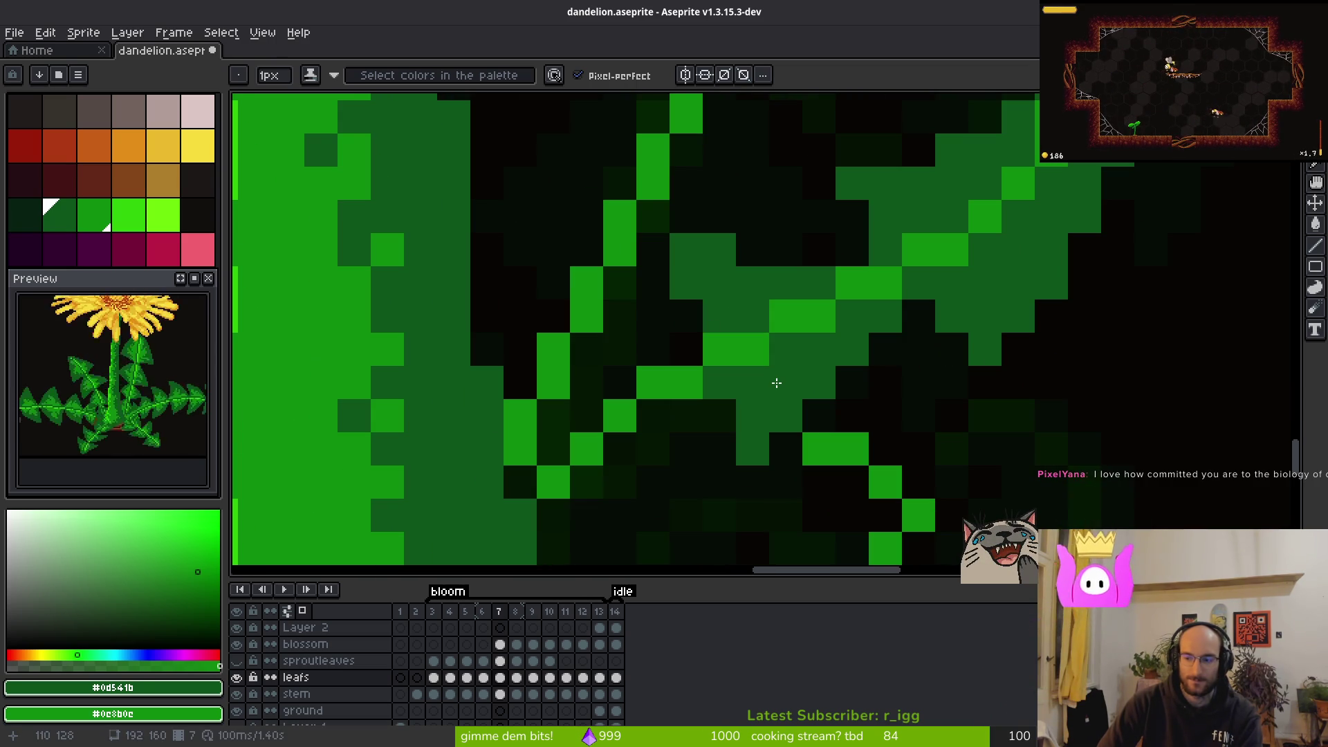
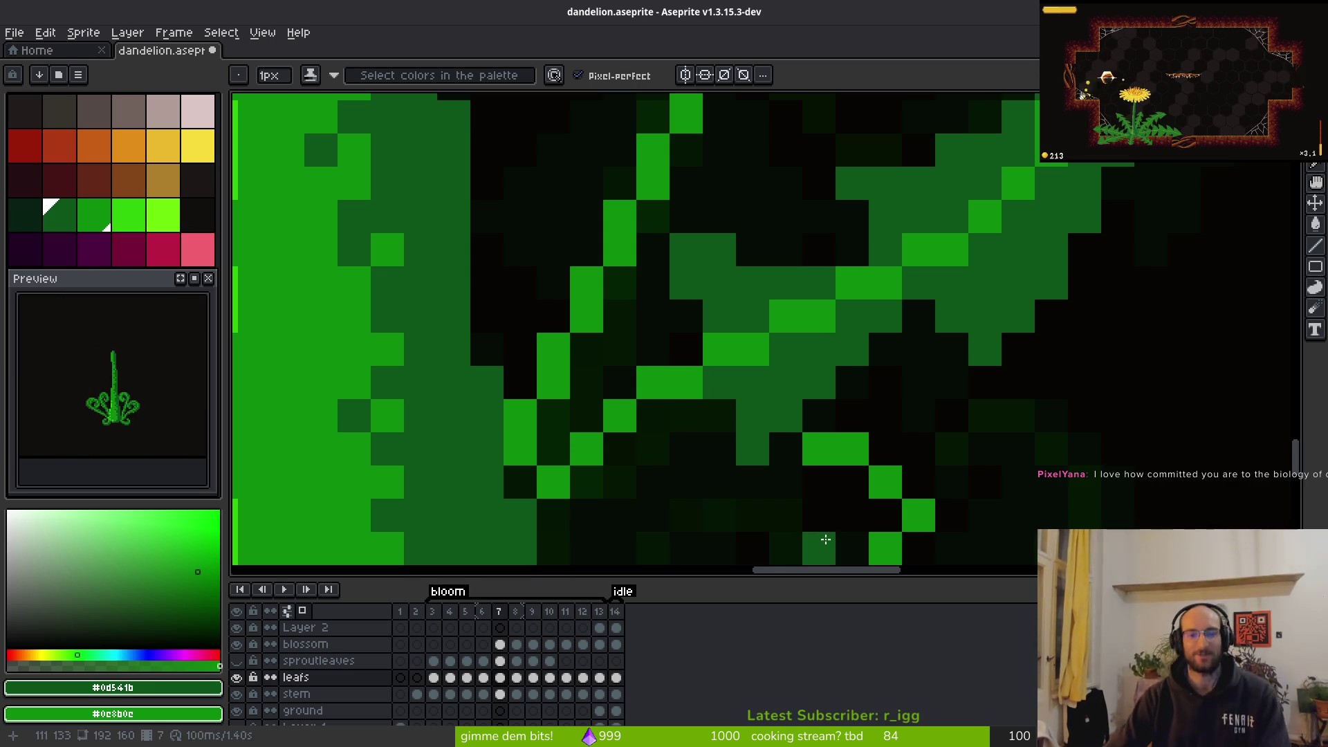
# Paint dark-green pixel runs along the lower right tendril's diagonal and its lower curl
pyautogui.scroll(-5, 706, 417)
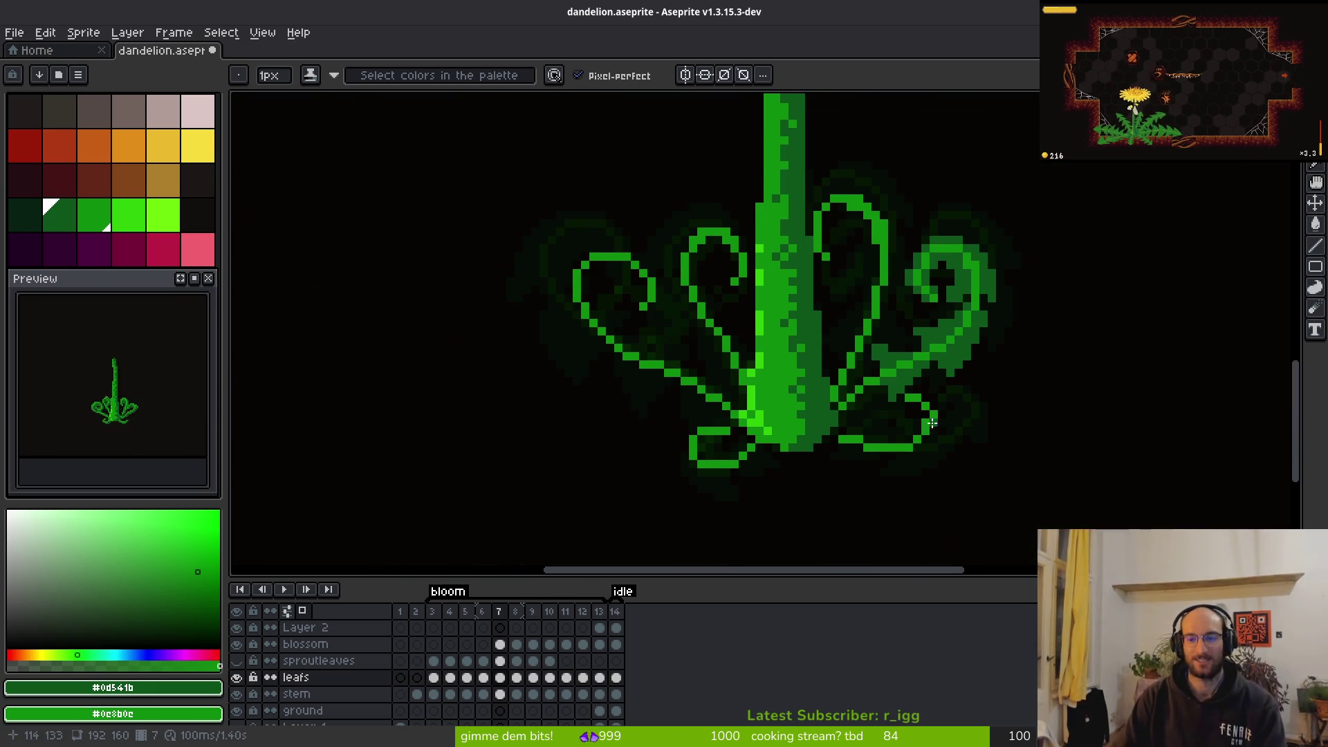
pyautogui.scroll(5, 966, 420)
pyautogui.scroll(-4, 1025, 390)
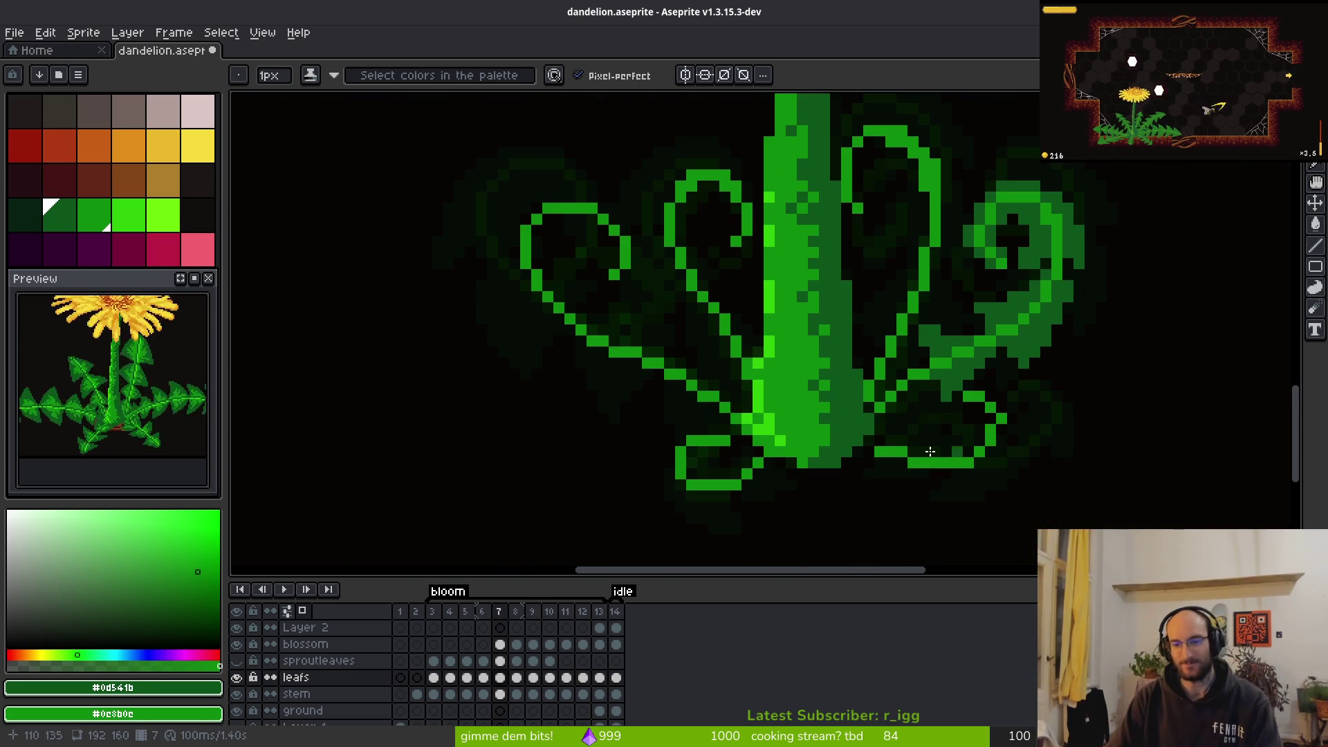
pyautogui.scroll(6, 928, 403)
pyautogui.rightClick(891, 217)
pyautogui.moveTo(878, 297)
pyautogui.mouseDown()
pyautogui.moveTo(839, 417)
pyautogui.moveTo(802, 361)
pyautogui.mouseUp()
pyautogui.moveTo(878, 253)
pyautogui.mouseDown()
pyautogui.moveTo(834, 297)
pyautogui.moveTo(830, 445)
pyautogui.mouseUp()
pyautogui.click(834, 342)
pyautogui.moveTo(1051, 316)
pyautogui.mouseDown()
pyautogui.moveTo(795, 316)
pyautogui.moveTo(698, 404)
pyautogui.moveTo(919, 405)
pyautogui.mouseUp()
# Repaint dark-green pixels on the right curl and bring its lower end into view
pyautogui.scroll(-4, 865, 362)
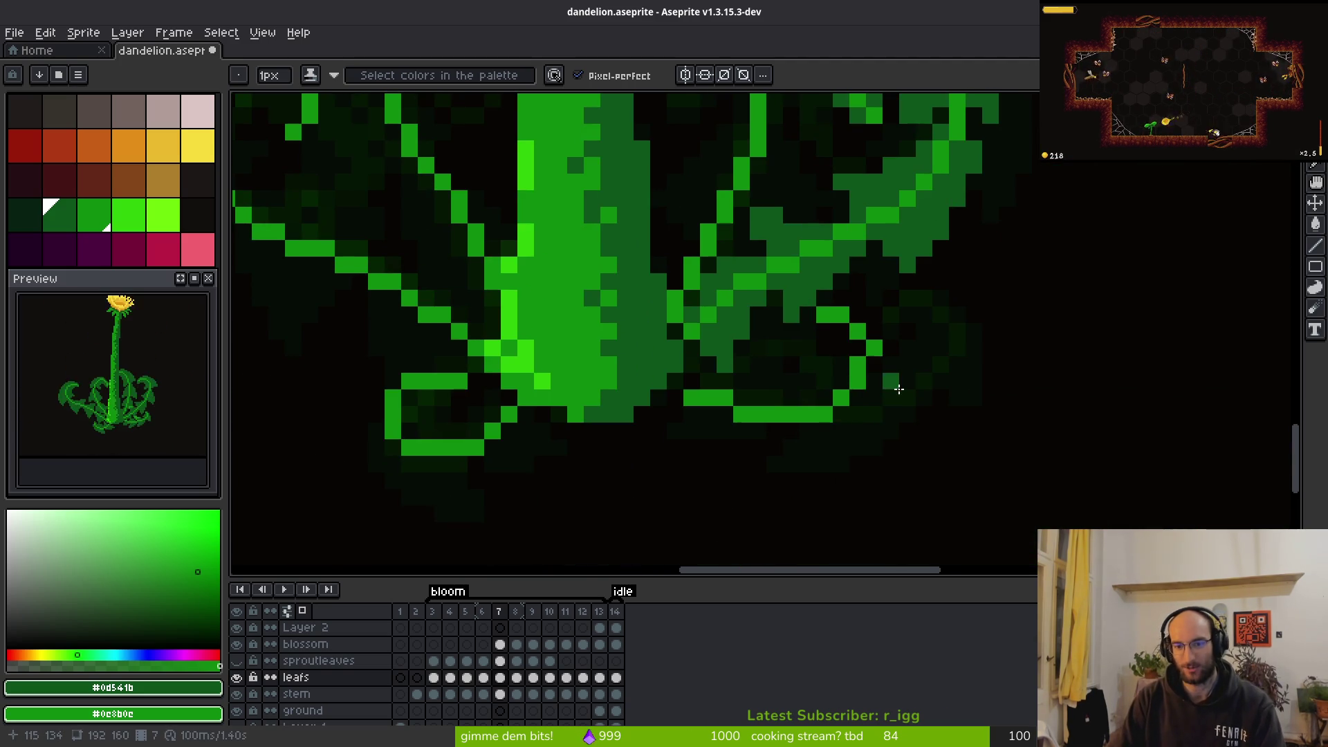
pyautogui.scroll(1, 898, 385)
pyautogui.scroll(-3, 963, 453)
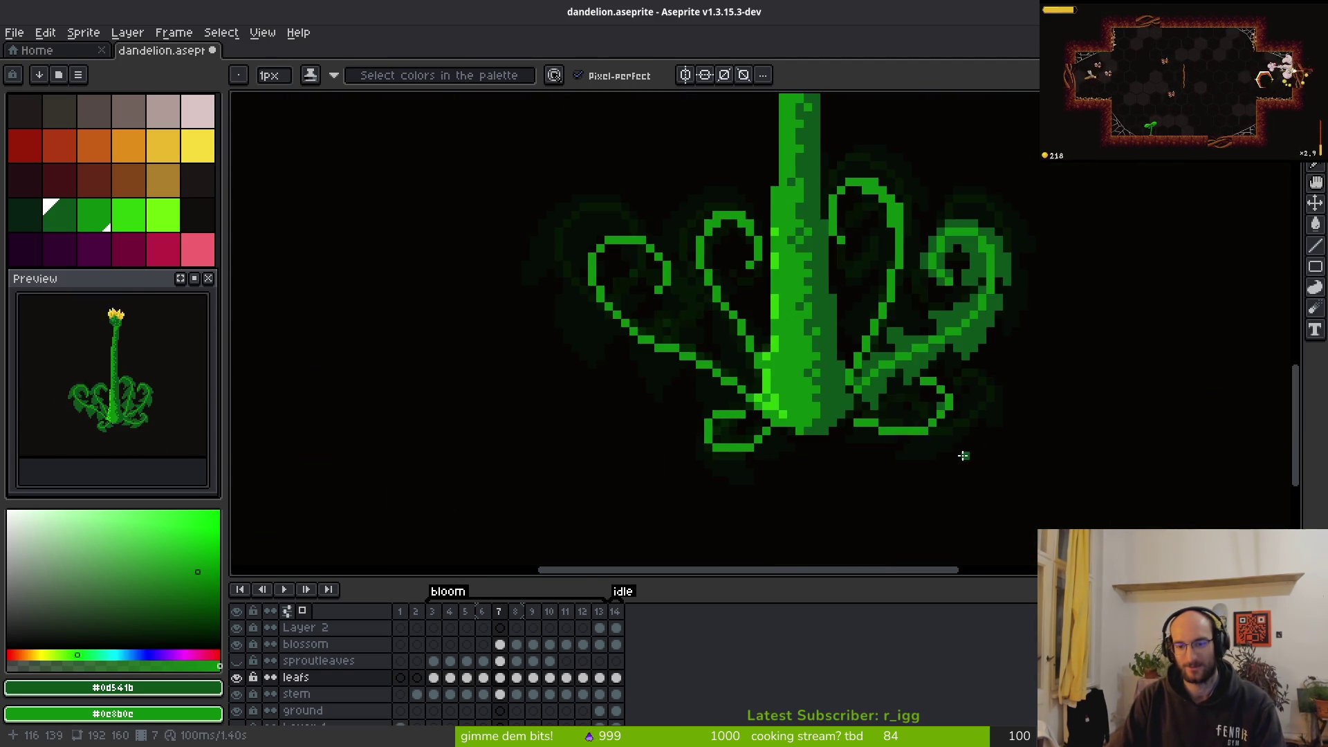
pyautogui.scroll(3, 967, 456)
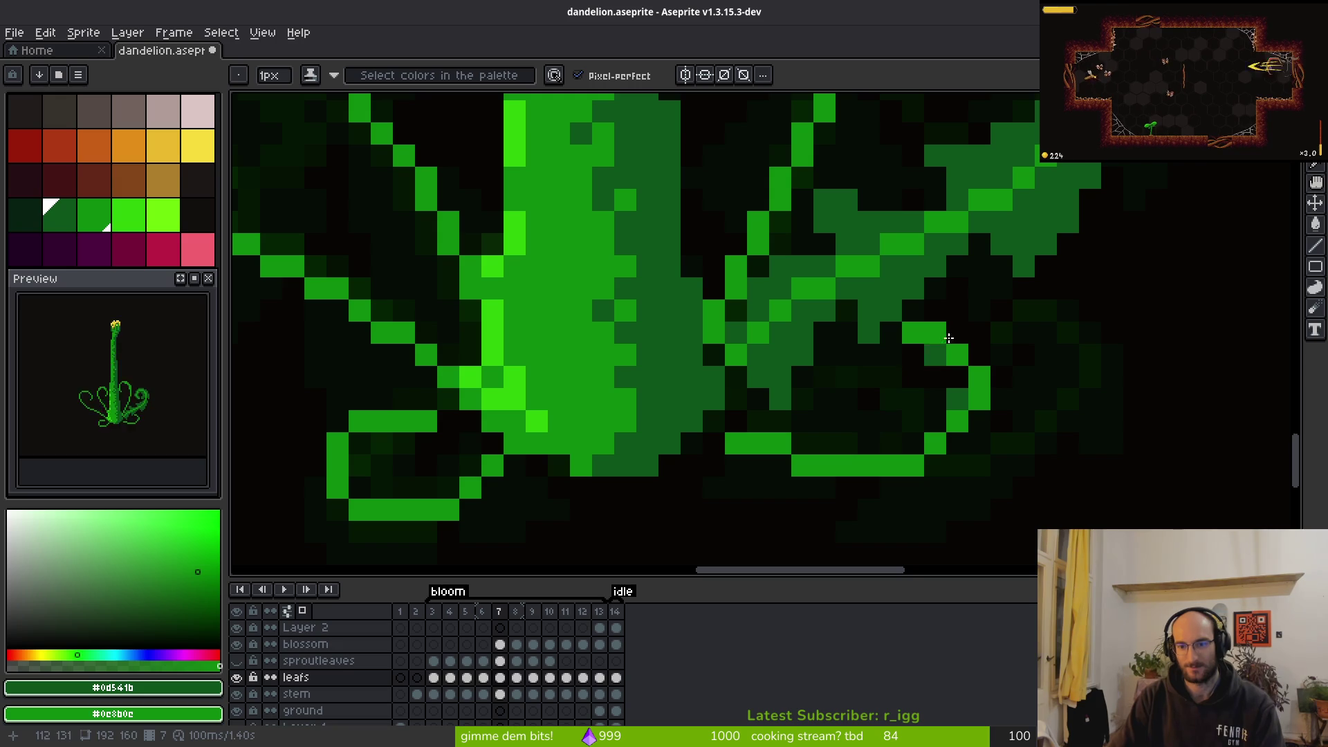
pyautogui.scroll(-2, 1017, 349)
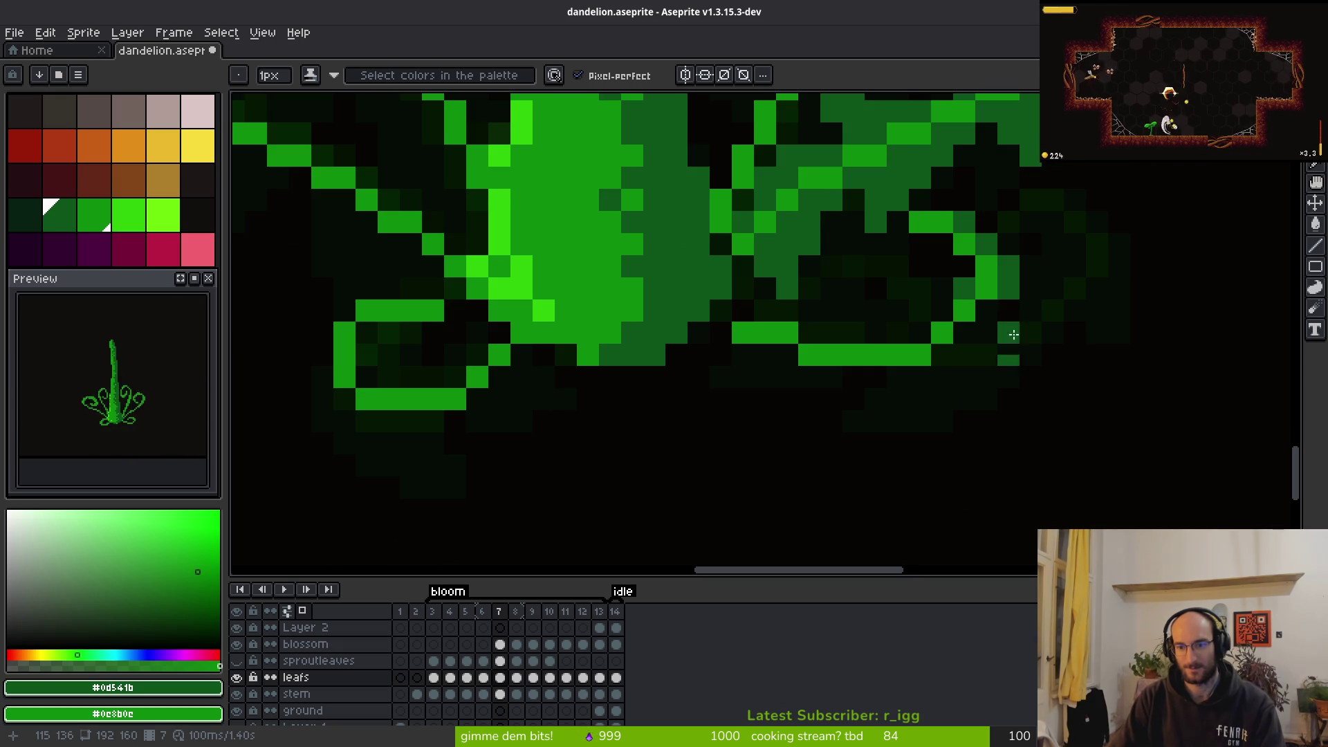
pyautogui.moveTo(1016, 304)
pyautogui.mouseDown()
pyautogui.moveTo(965, 335)
pyautogui.moveTo(1009, 333)
pyautogui.moveTo(989, 363)
pyautogui.mouseUp()
pyautogui.scroll(-3, 1049, 359)
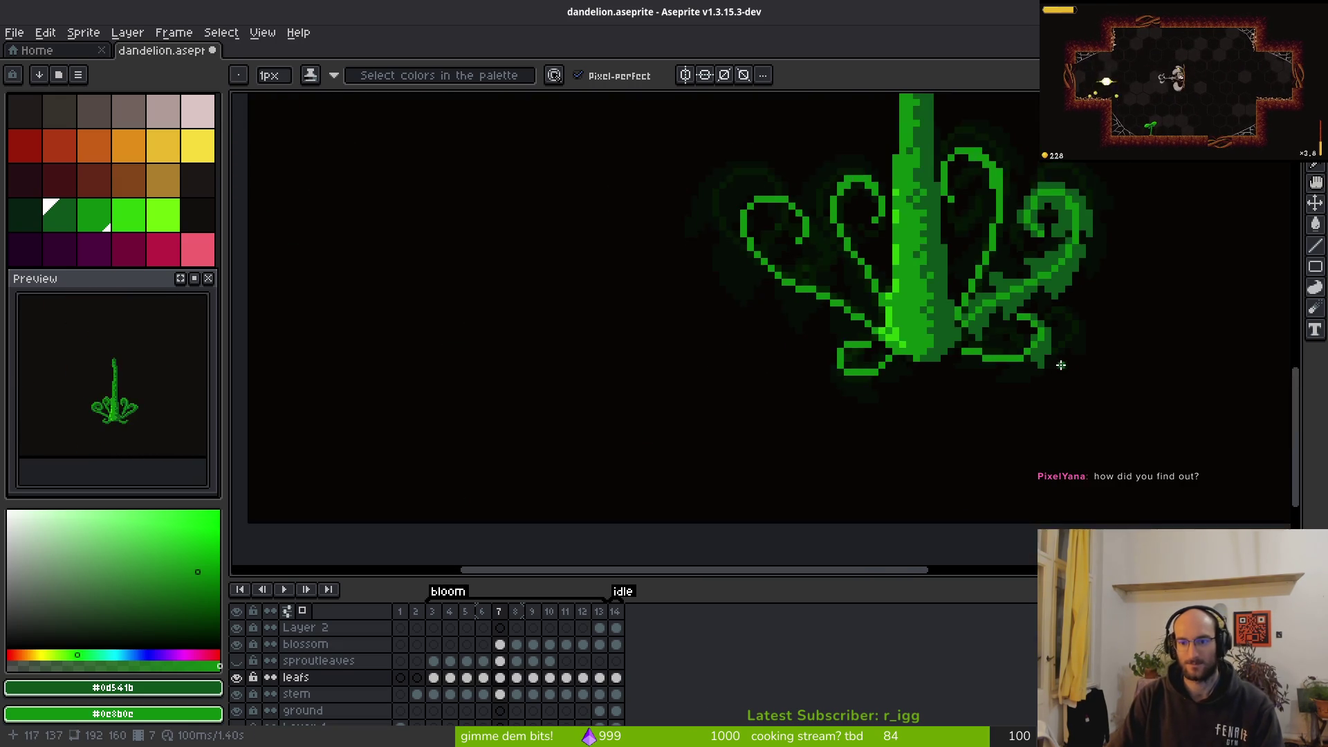
pyautogui.scroll(3, 1071, 304)
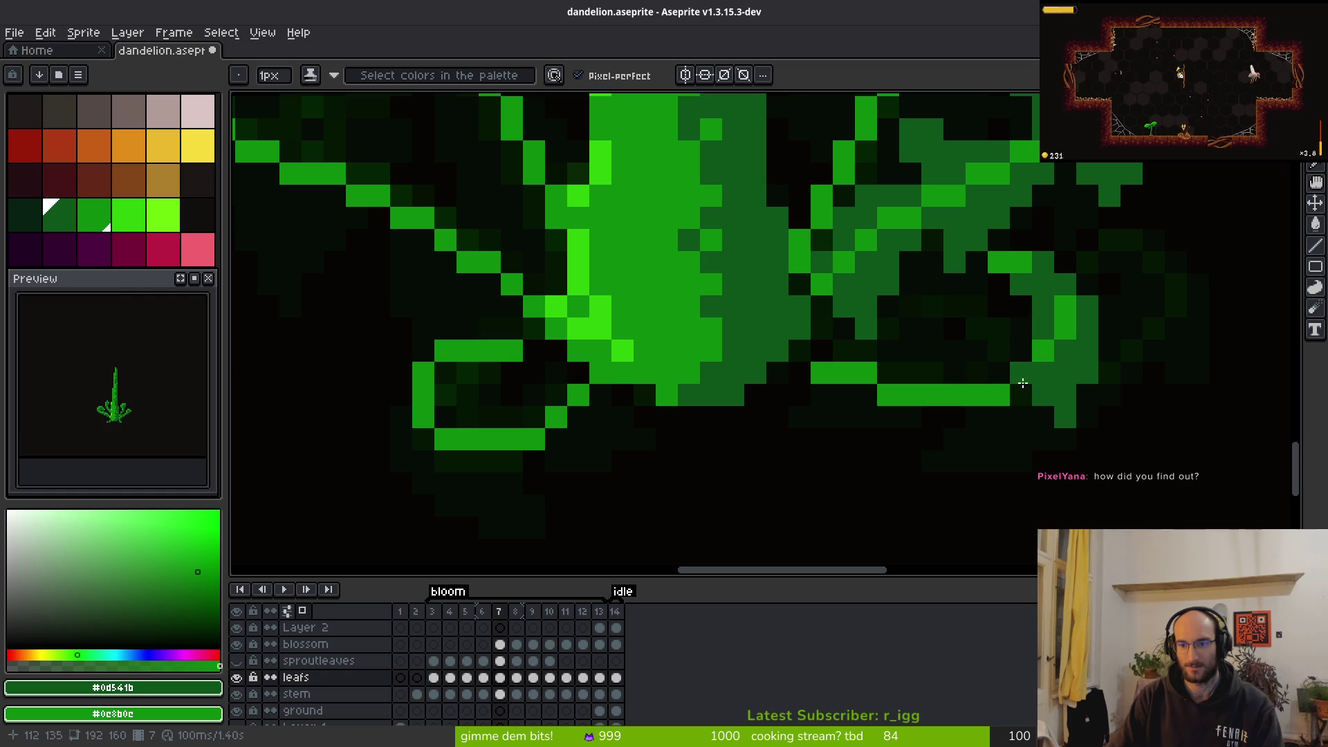
pyautogui.click(1000, 351)
pyautogui.moveTo(957, 394); pyautogui.dragTo(1028, 335)
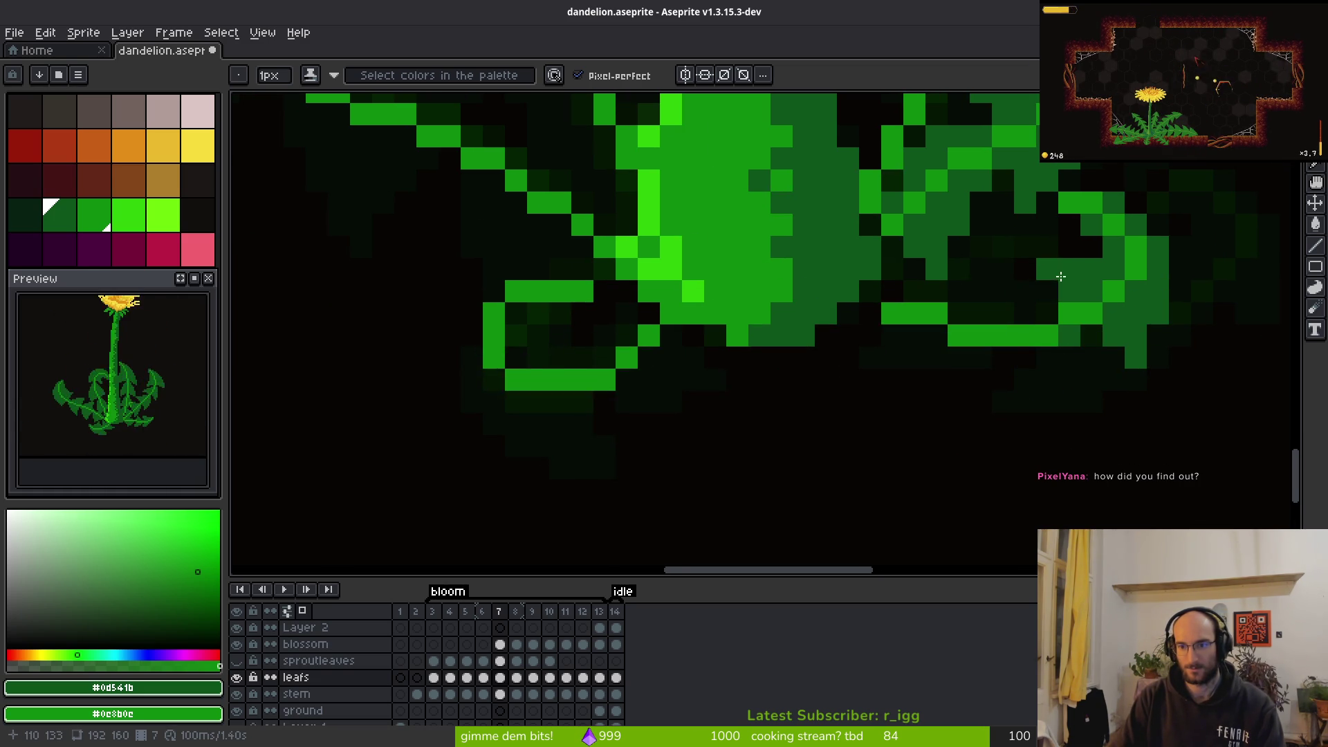
pyautogui.scroll(-3, 1115, 283)
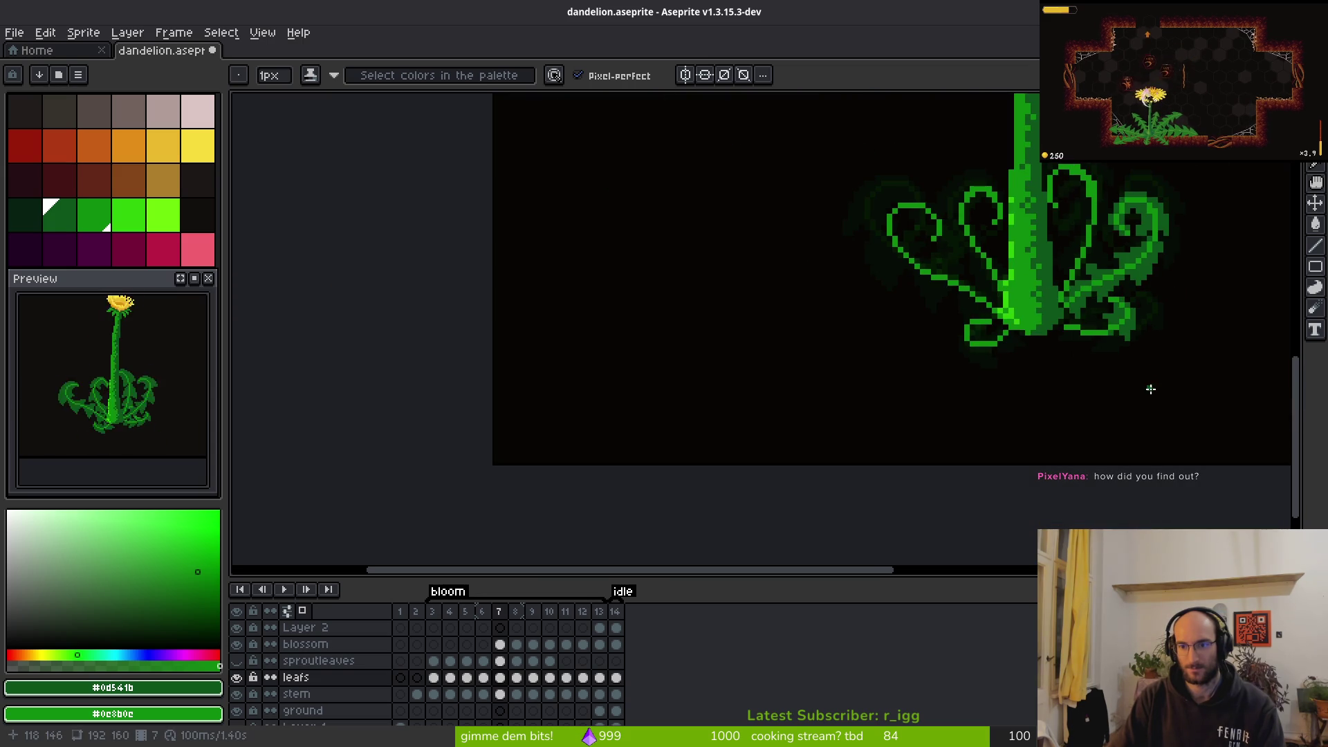
# Compare with the next frame, then return to frame 7 at high zoom with the Pencil
pyautogui.press('Right')
pyautogui.press('Left')
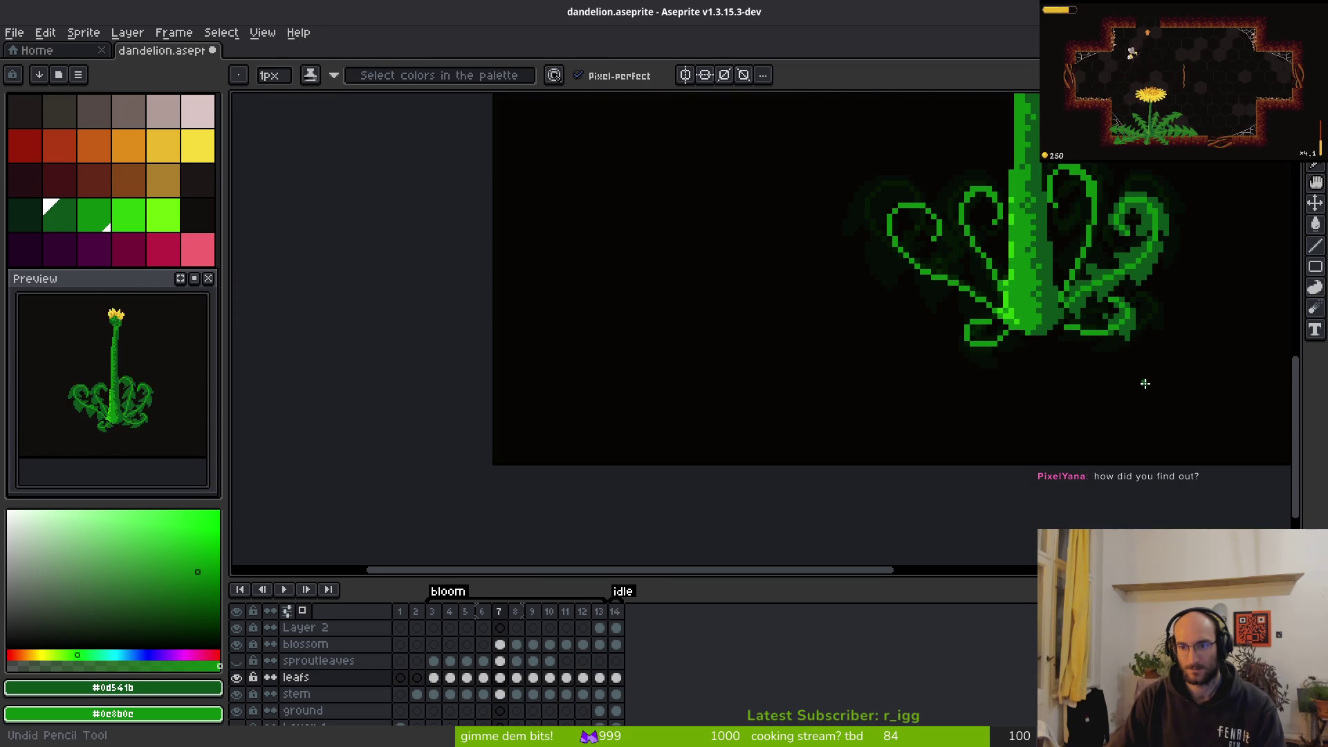
pyautogui.scroll(3, 1137, 379)
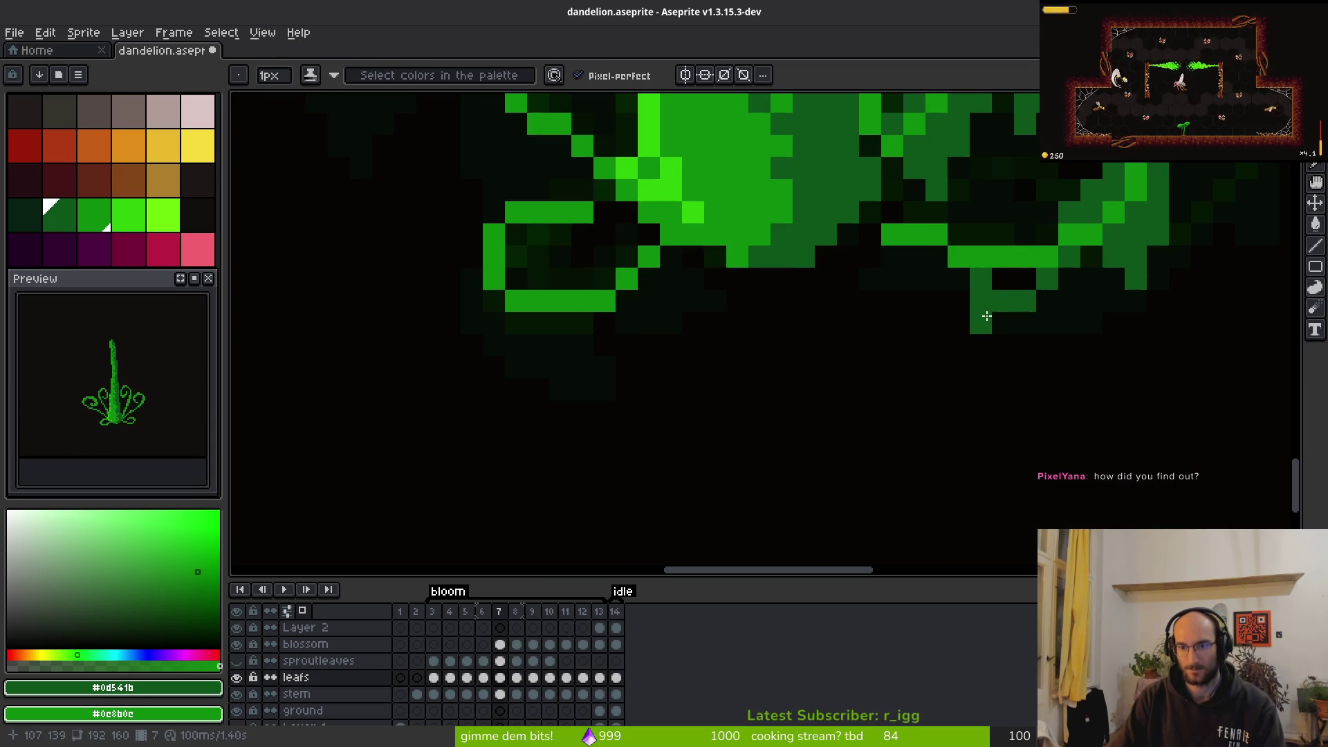
pyautogui.scroll(1, 1031, 394)
pyautogui.scroll(-1, 1030, 277)
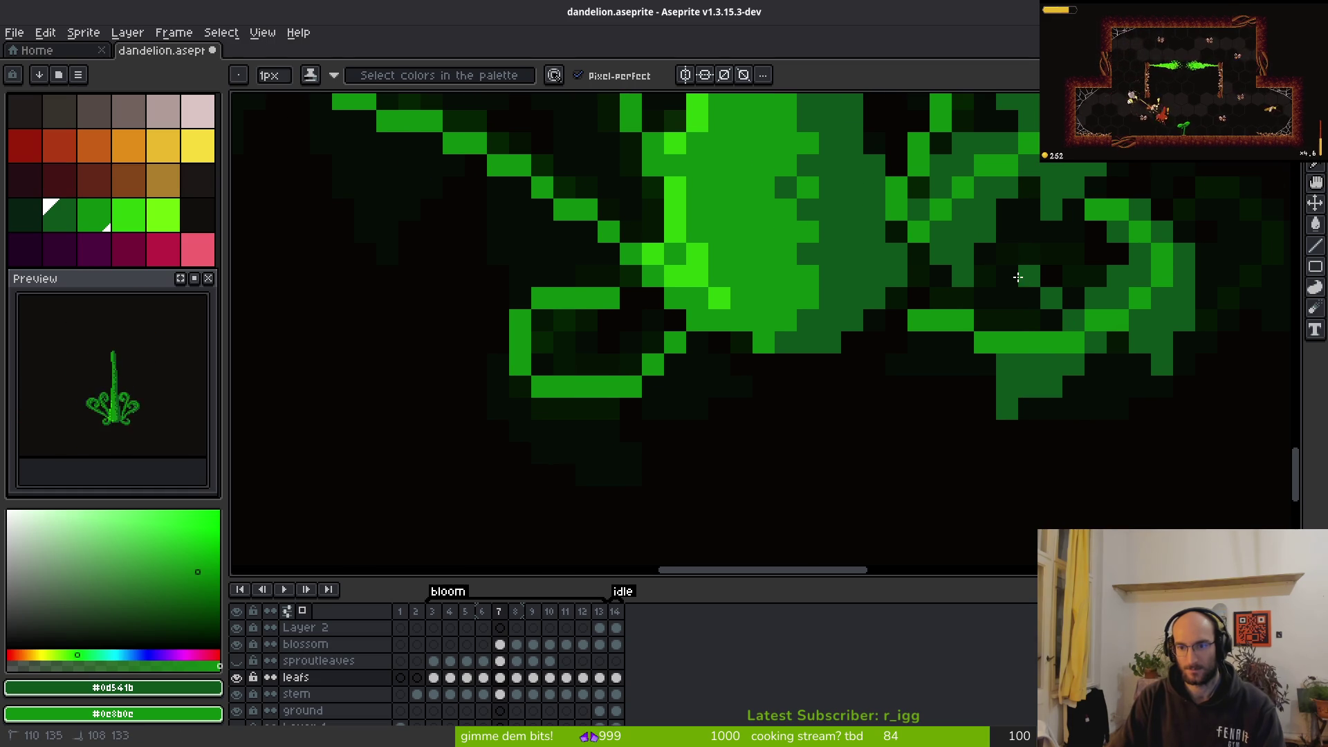
pyautogui.press('e')
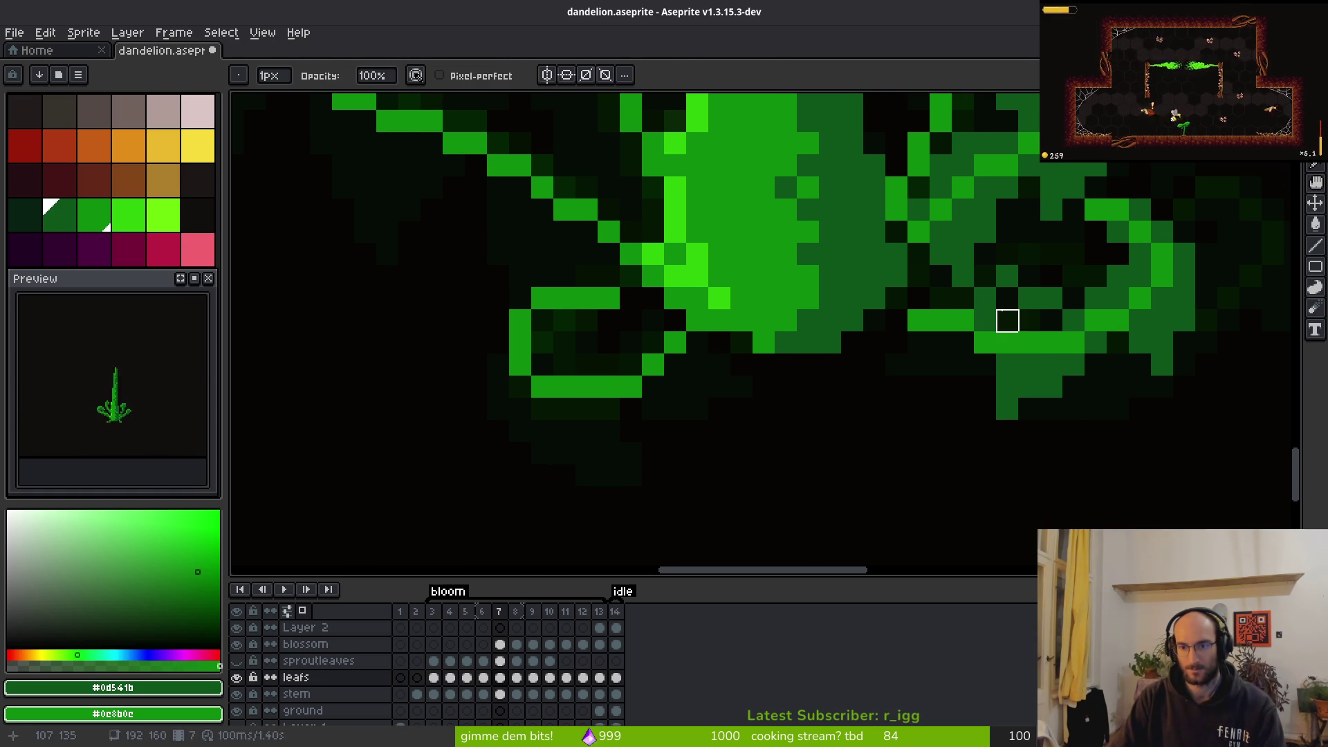
pyautogui.press('b')
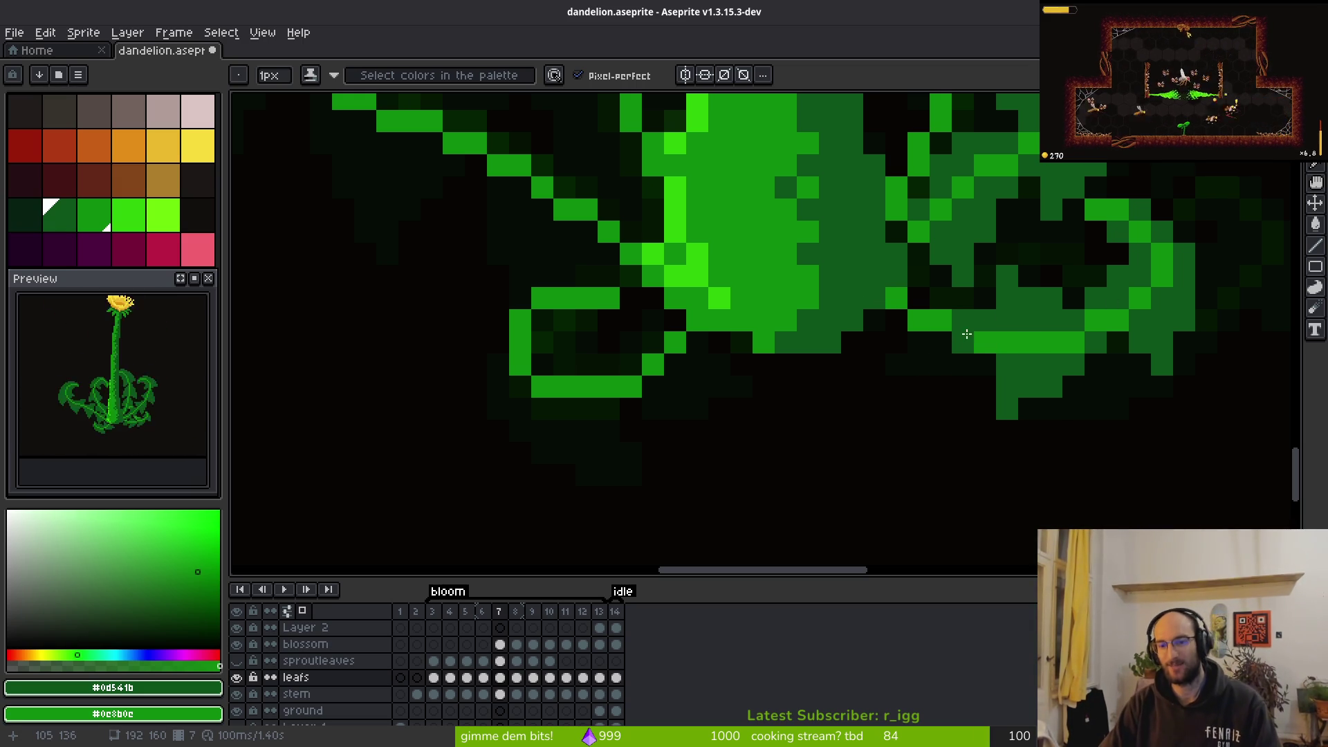
pyautogui.scroll(2, 1037, 358)
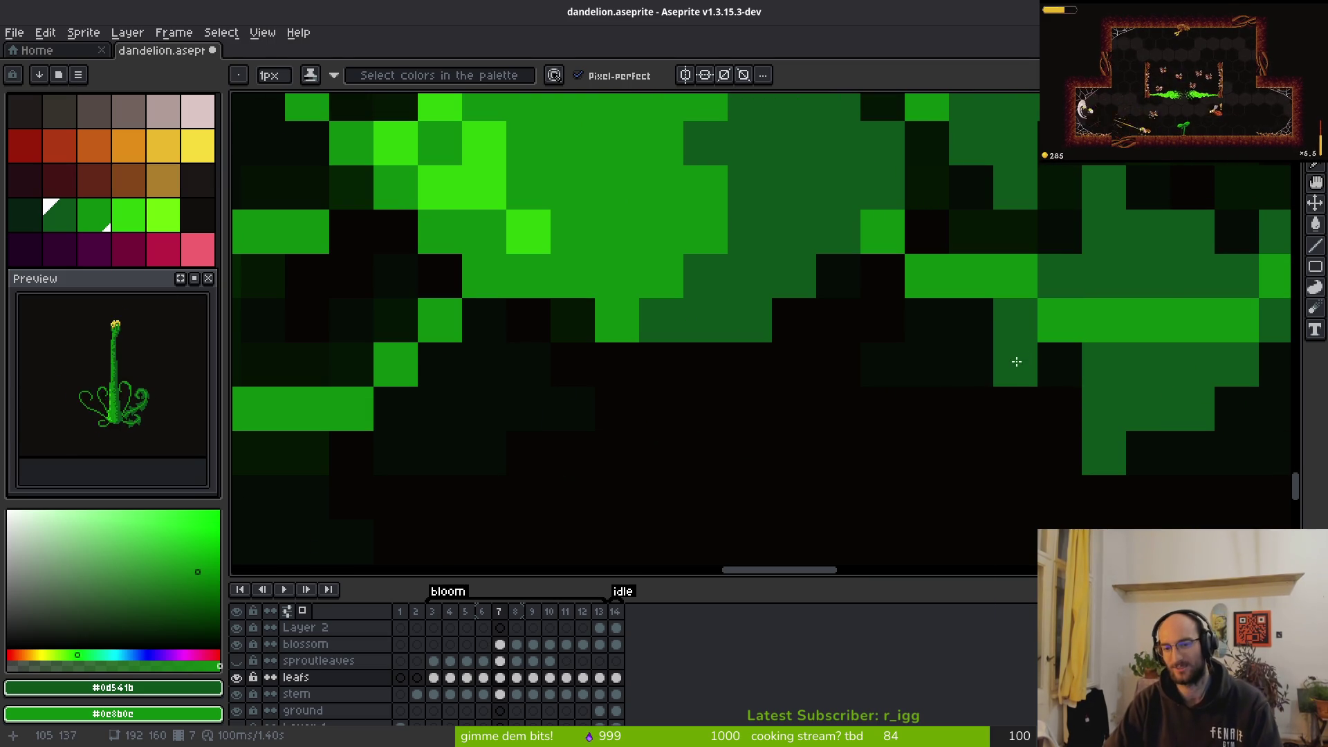
# Redraw dark-green pixels at the tendril's curl end, undoing strokes that don't fit
pyautogui.moveTo(1015, 364)
pyautogui.mouseDown()
pyautogui.moveTo(873, 421)
pyautogui.moveTo(839, 409)
pyautogui.mouseUp()
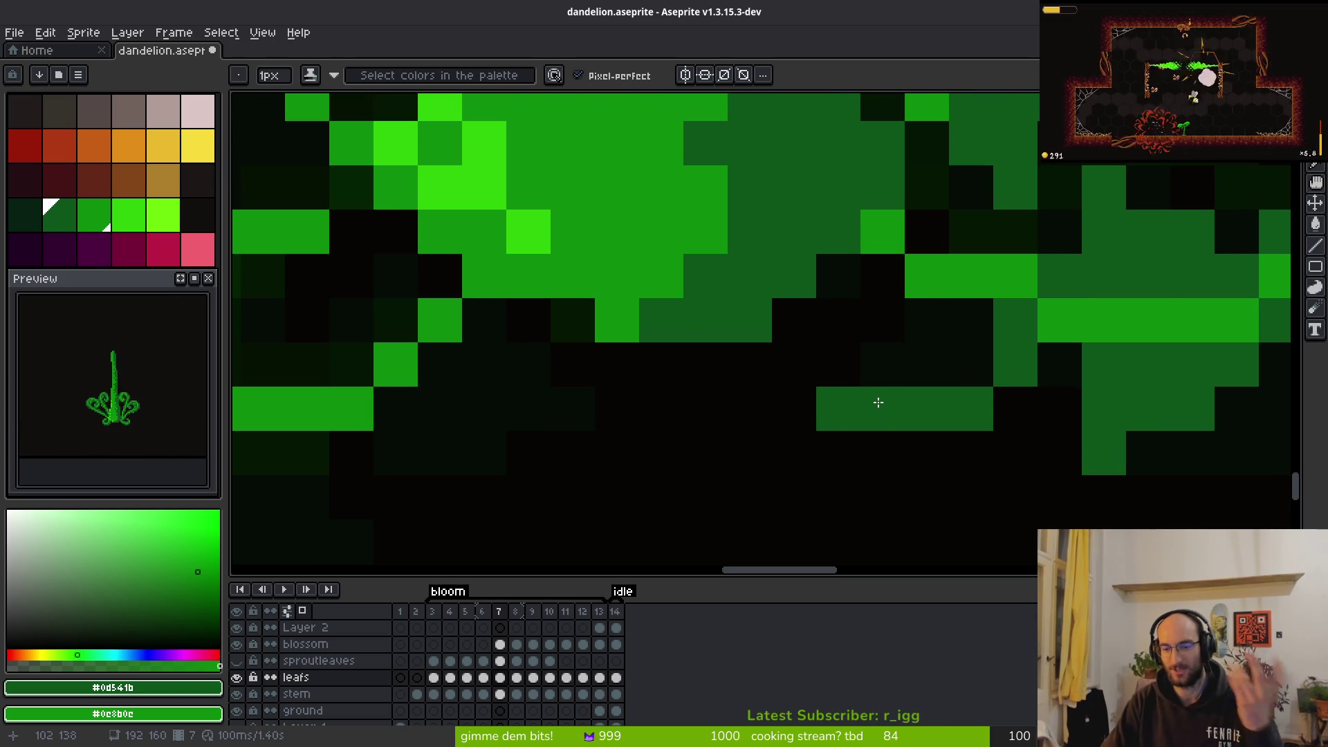
pyautogui.hotkey('ctrl', 'z')
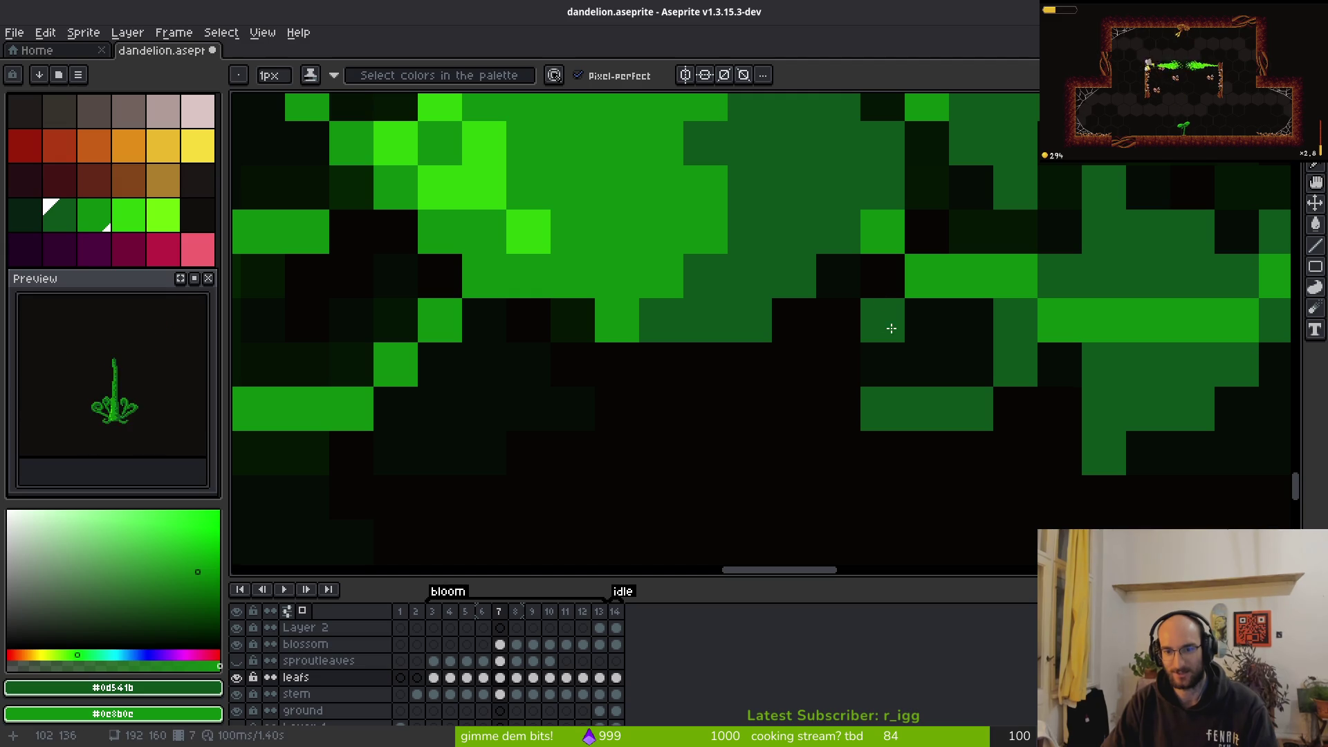
pyautogui.moveTo(905, 322)
pyautogui.mouseDown()
pyautogui.moveTo(890, 305)
pyautogui.moveTo(839, 415)
pyautogui.moveTo(943, 355)
pyautogui.moveTo(989, 353)
pyautogui.mouseUp()
pyautogui.scroll(-3, 989, 353)
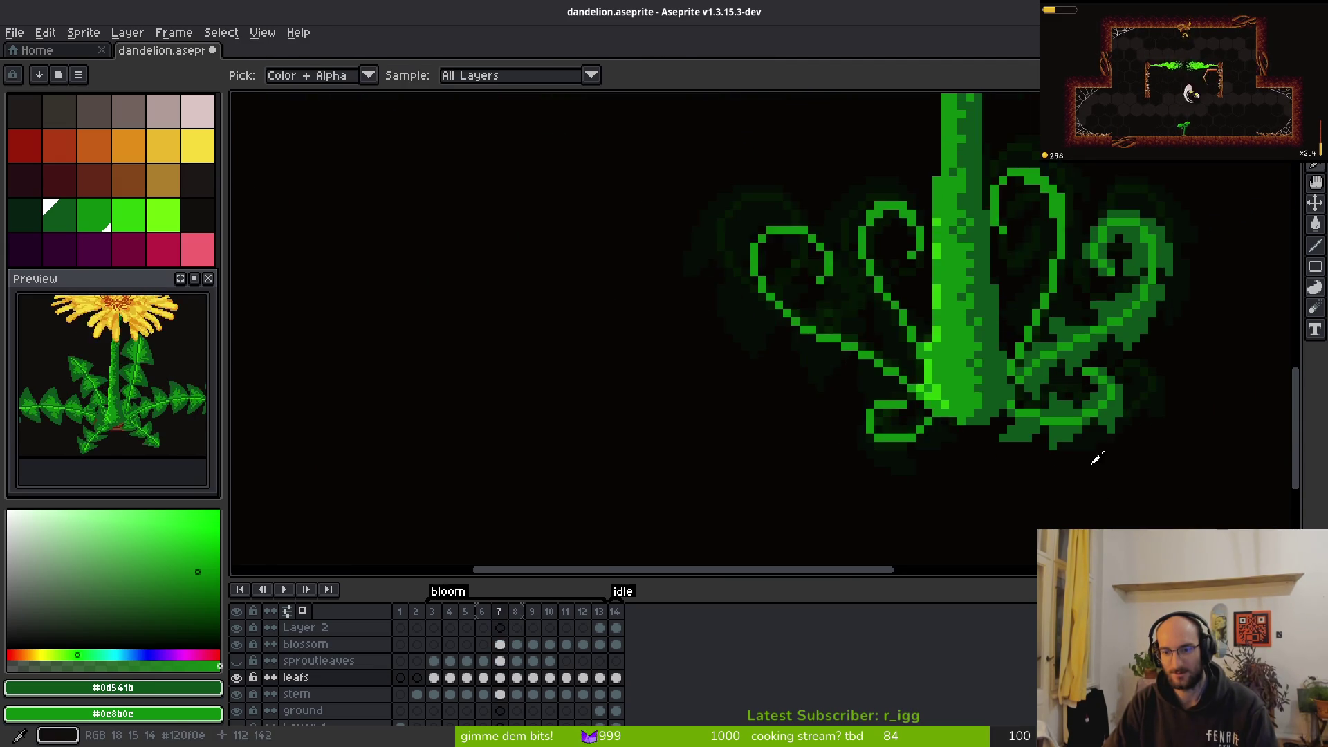
pyautogui.scroll(2, 869, 407)
pyautogui.moveTo(909, 410)
pyautogui.mouseDown()
pyautogui.moveTo(948, 409)
pyautogui.moveTo(878, 410)
pyautogui.moveTo(919, 413)
pyautogui.mouseUp()
pyautogui.hotkey('ctrl', 'z')
pyautogui.hotkey('ctrl', 'z')
pyautogui.hotkey('ctrl', 'z')
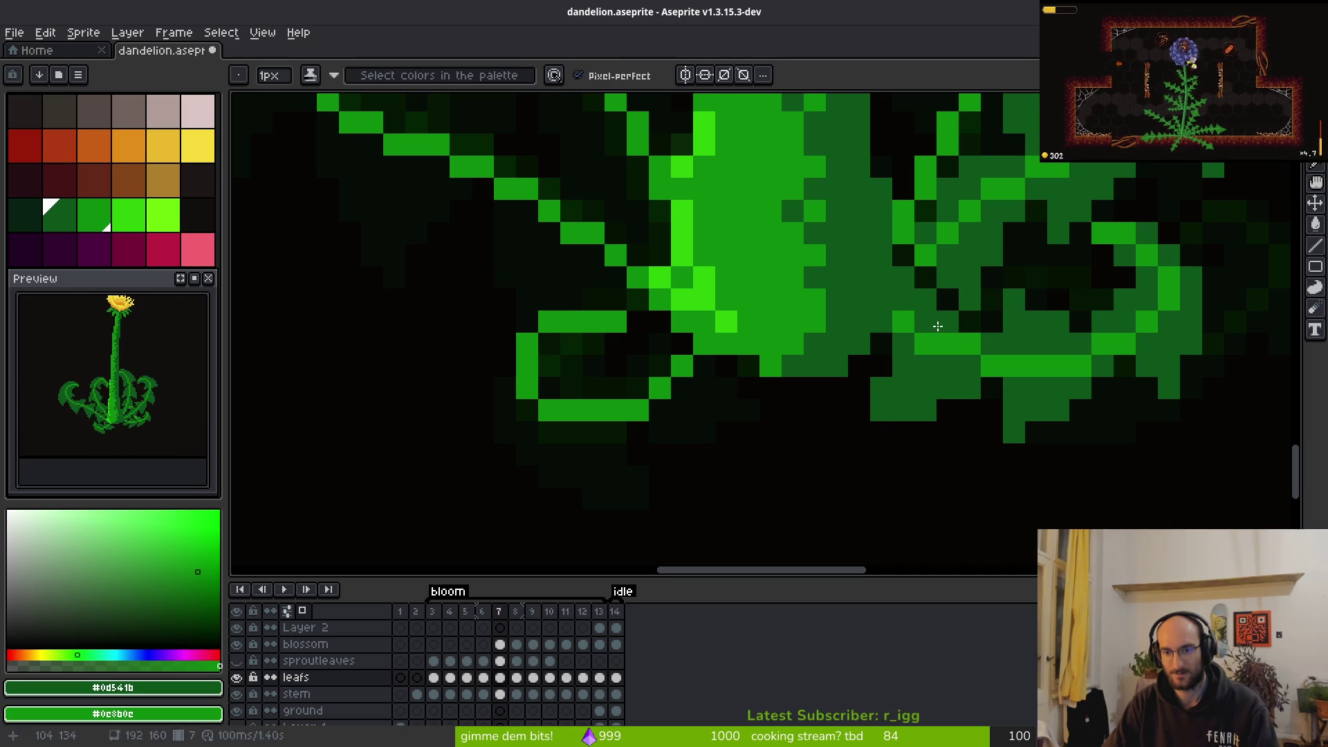
pyautogui.scroll(-7, 978, 450)
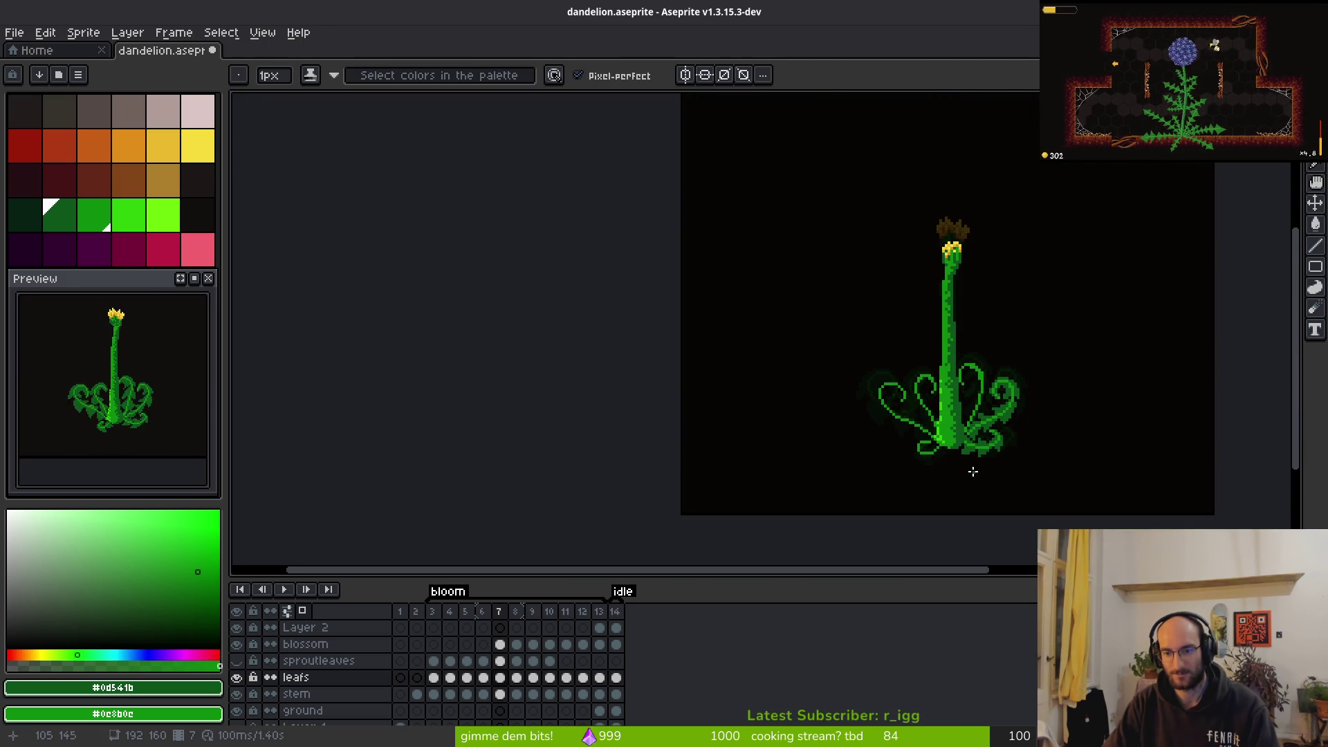
pyautogui.scroll(-3, 996, 481)
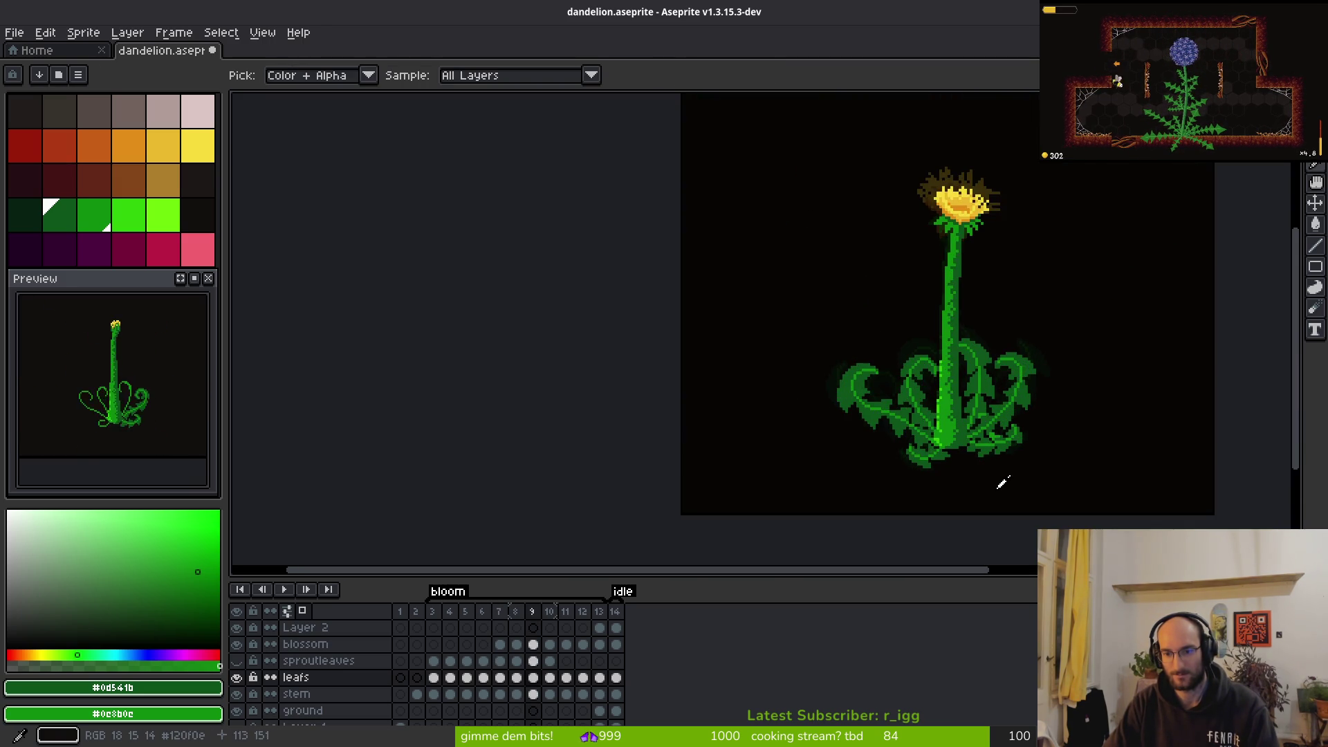
pyautogui.scroll(1, 1004, 484)
pyautogui.scroll(-1, 1002, 485)
pyautogui.scroll(1, 1001, 487)
pyautogui.scroll(-1, 997, 490)
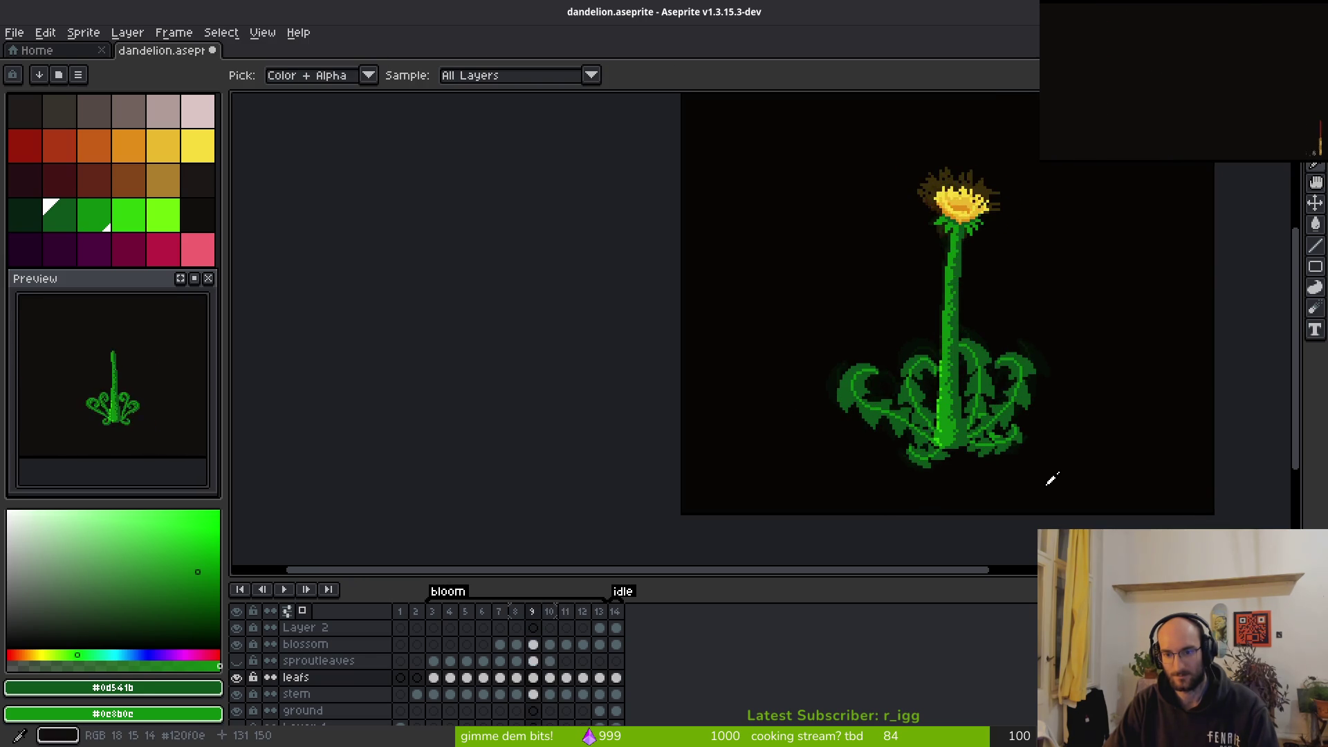
pyautogui.scroll(-1, 1047, 478)
pyautogui.scroll(-1, 1046, 480)
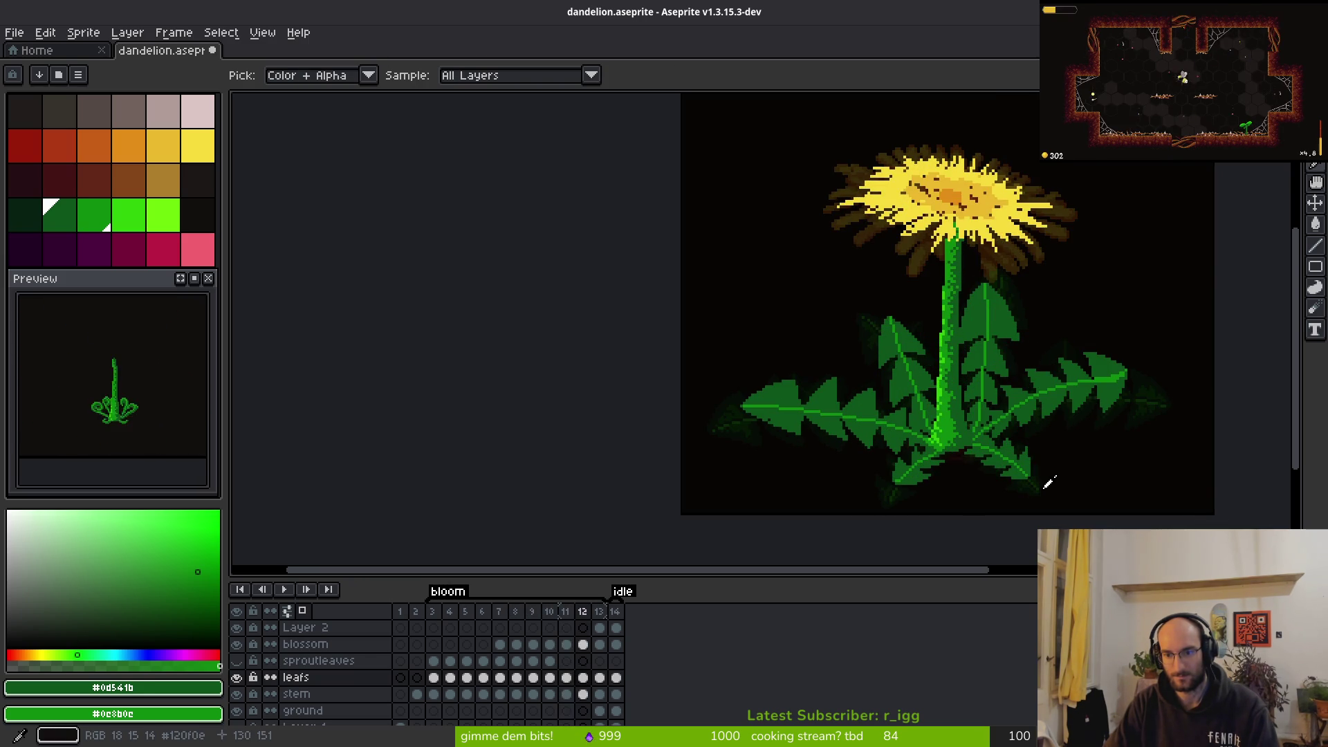
pyautogui.scroll(1, 1042, 480)
pyautogui.scroll(1, 1043, 480)
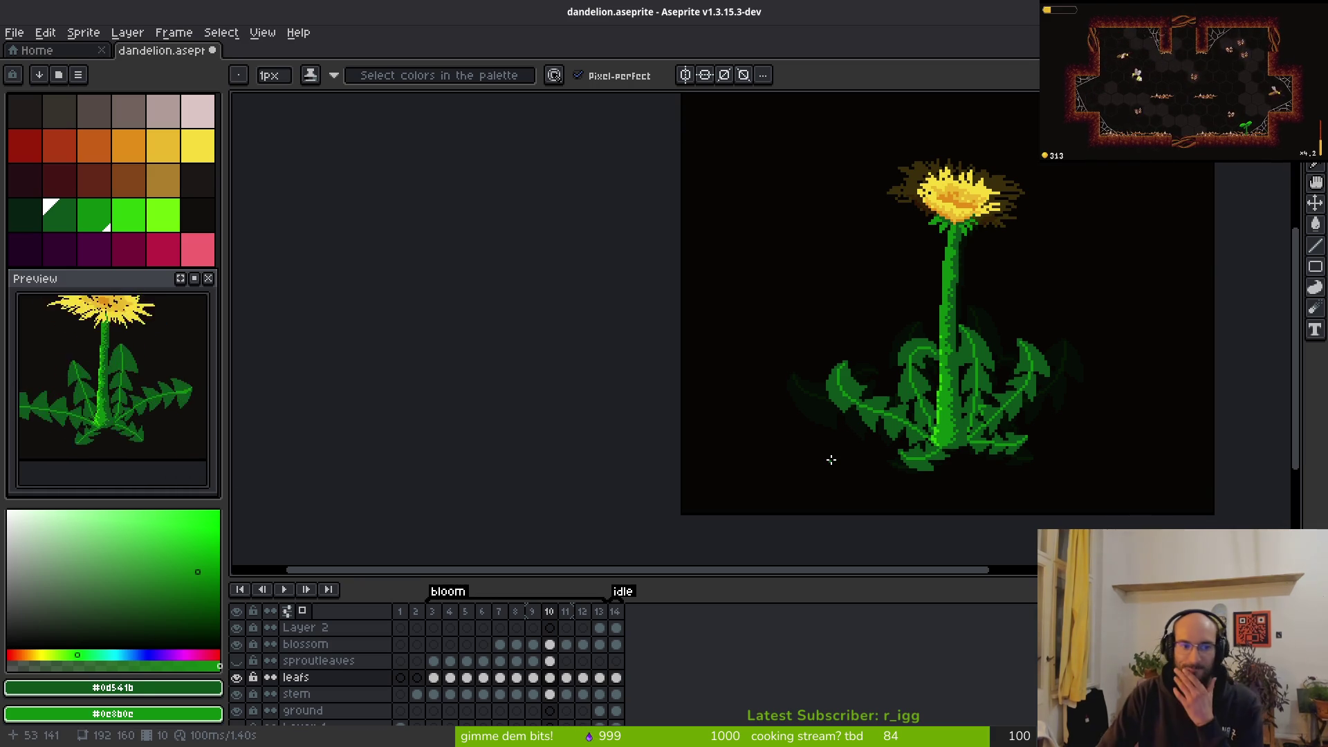
pyautogui.scroll(-2, 1106, 401)
pyautogui.keyDown('alt'); pyautogui.scroll(2, 1037, 438); pyautogui.keyUp('alt')
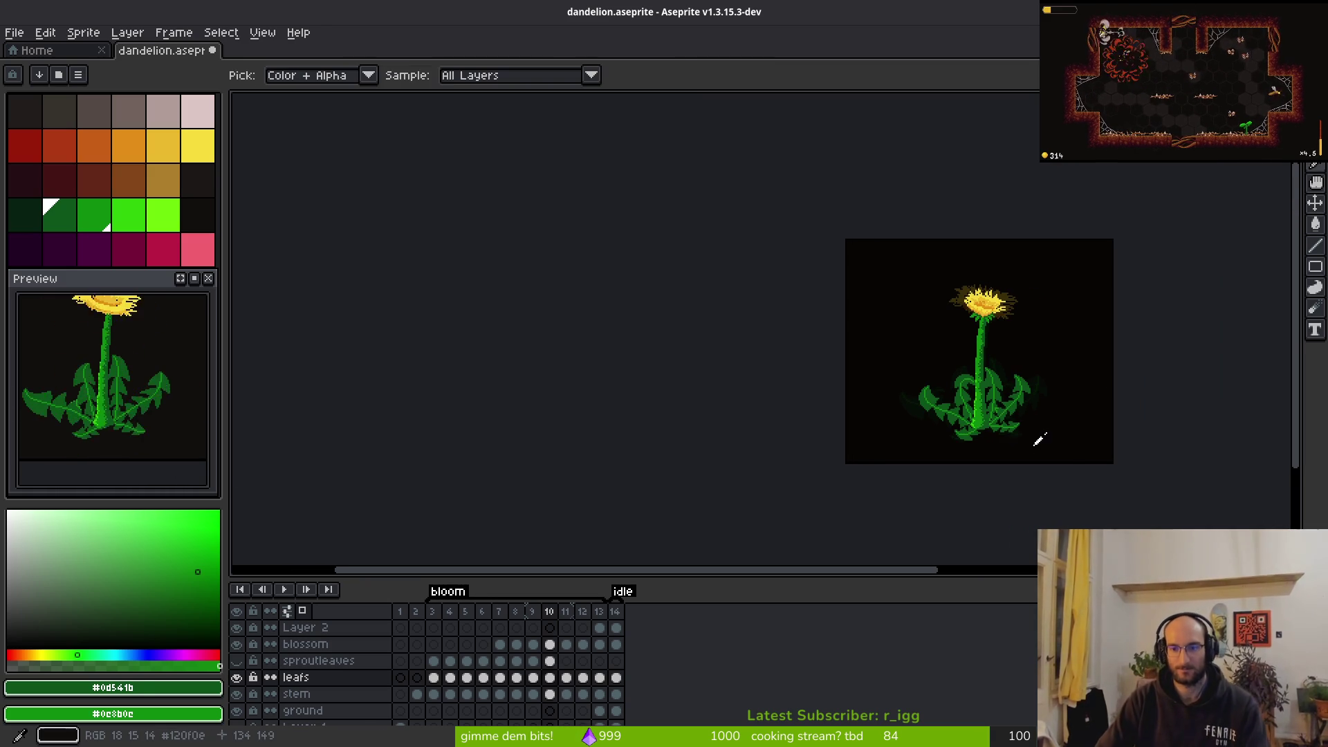
pyautogui.scroll(5, 982, 449)
pyautogui.keyDown('alt'); pyautogui.scroll(1, 930, 418); pyautogui.keyUp('alt')
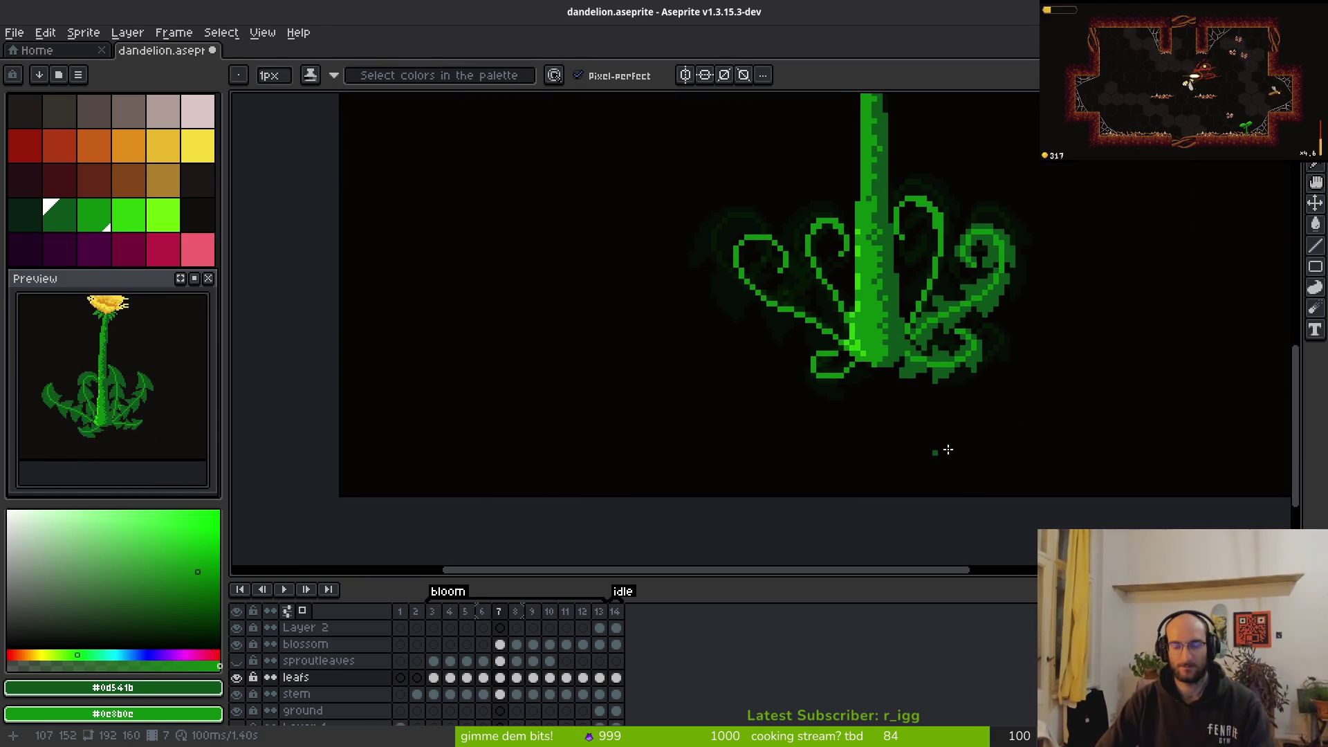
# Erase a stray bright-green pixel on the frame 7 tendril and pick a canvas colour
pyautogui.scroll(3, 947, 429)
pyautogui.scroll(2, 958, 392)
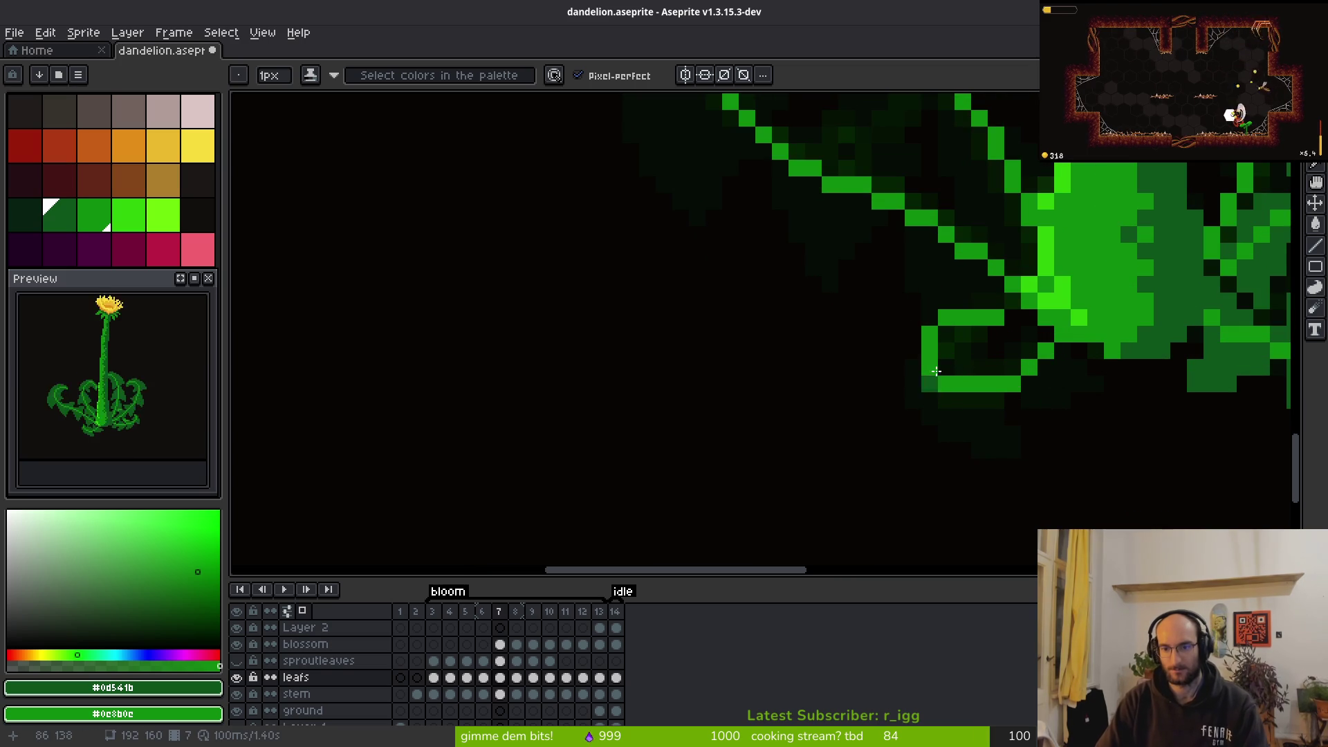
pyautogui.rightClick(1007, 314)
pyautogui.press('i')
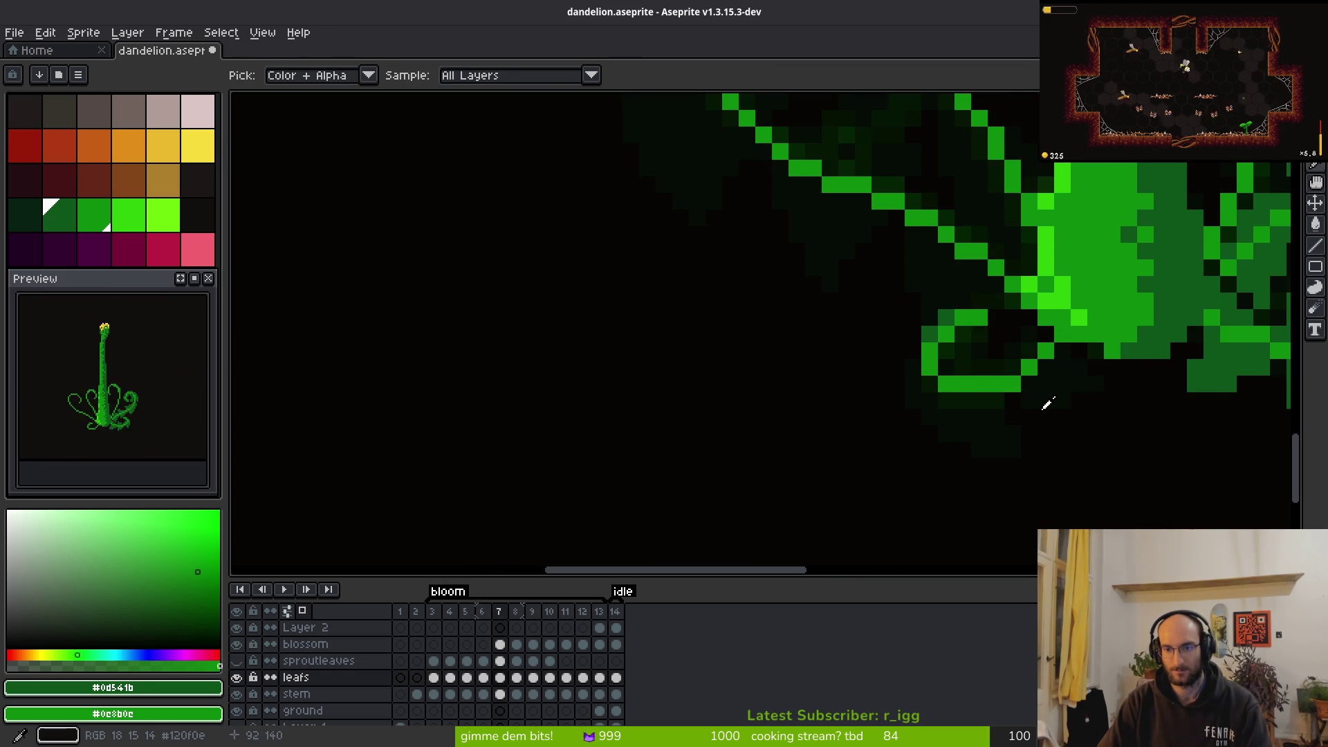
pyautogui.scroll(-3, 1058, 412)
# On frame 6, erase two green pixels on the curl and repaint it in bright green
pyautogui.press(',')
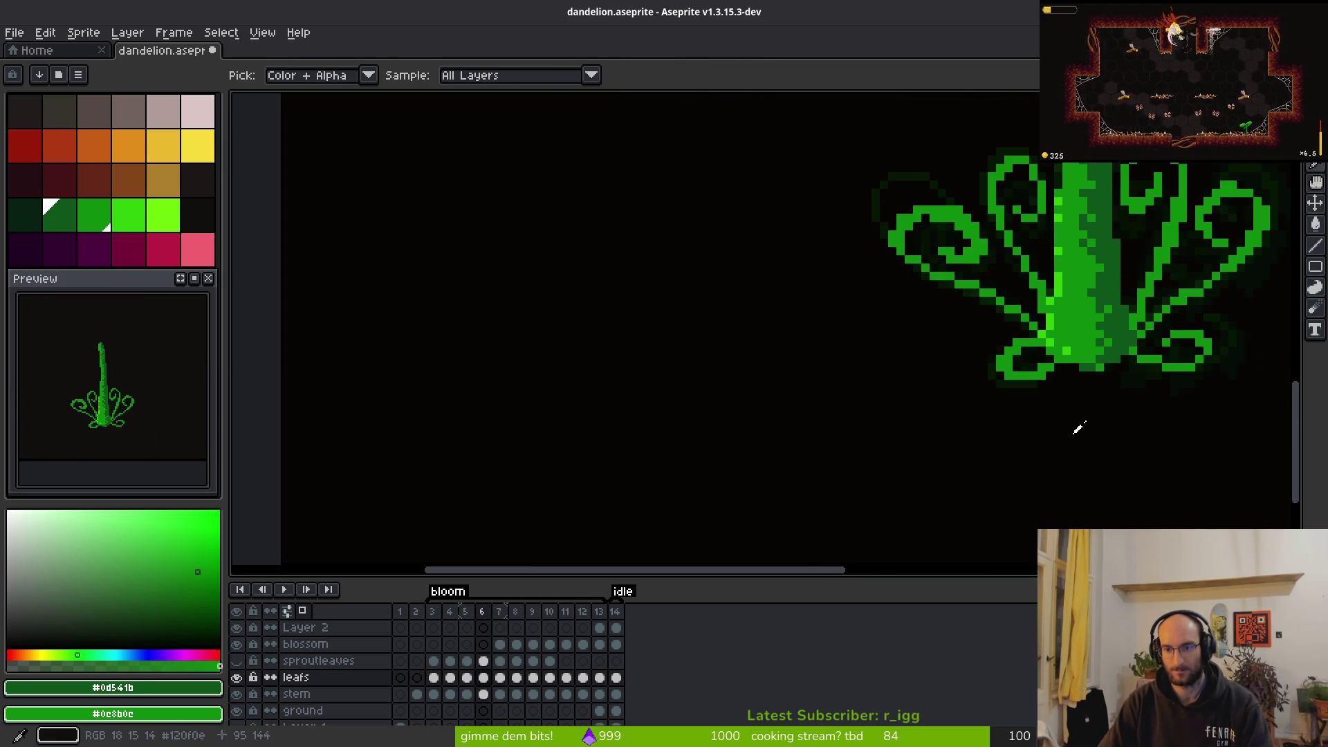
pyautogui.press('b')
pyautogui.scroll(3, 1105, 345)
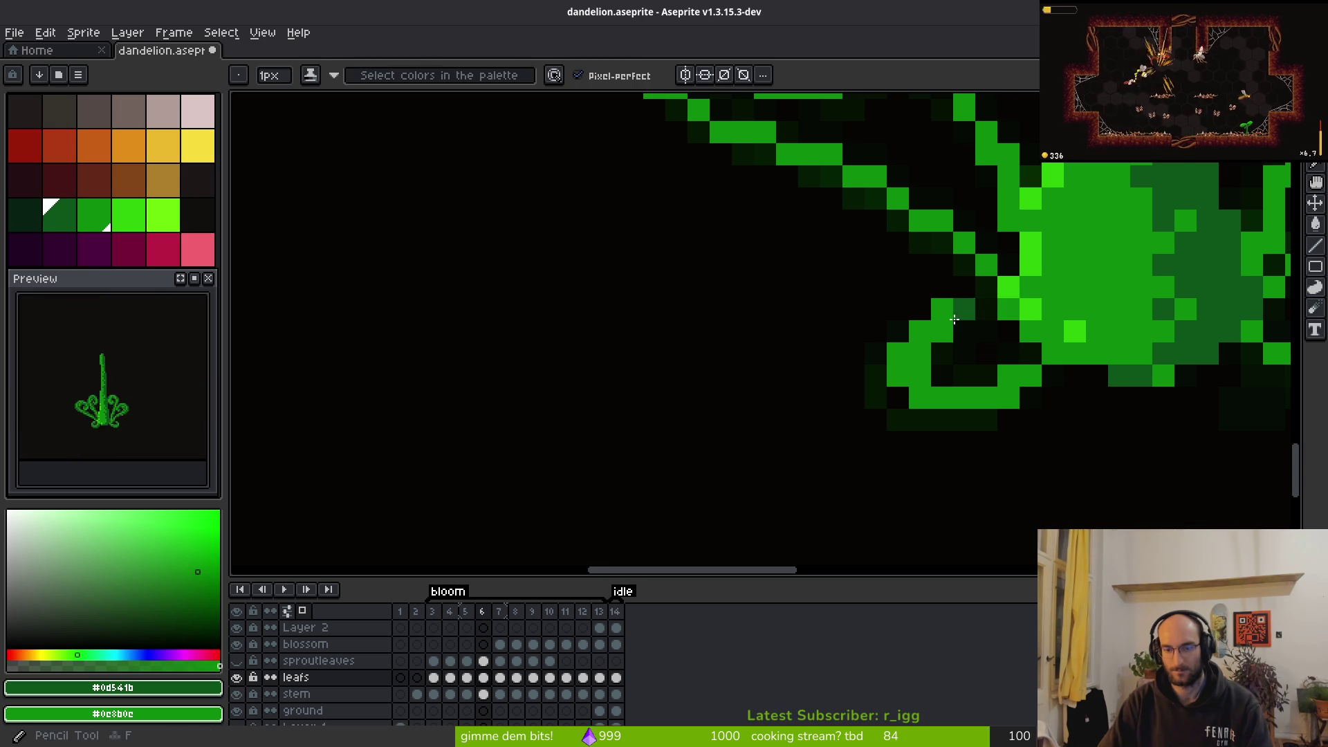
pyautogui.press('e')
pyautogui.click(920, 353)
pyautogui.click(918, 376)
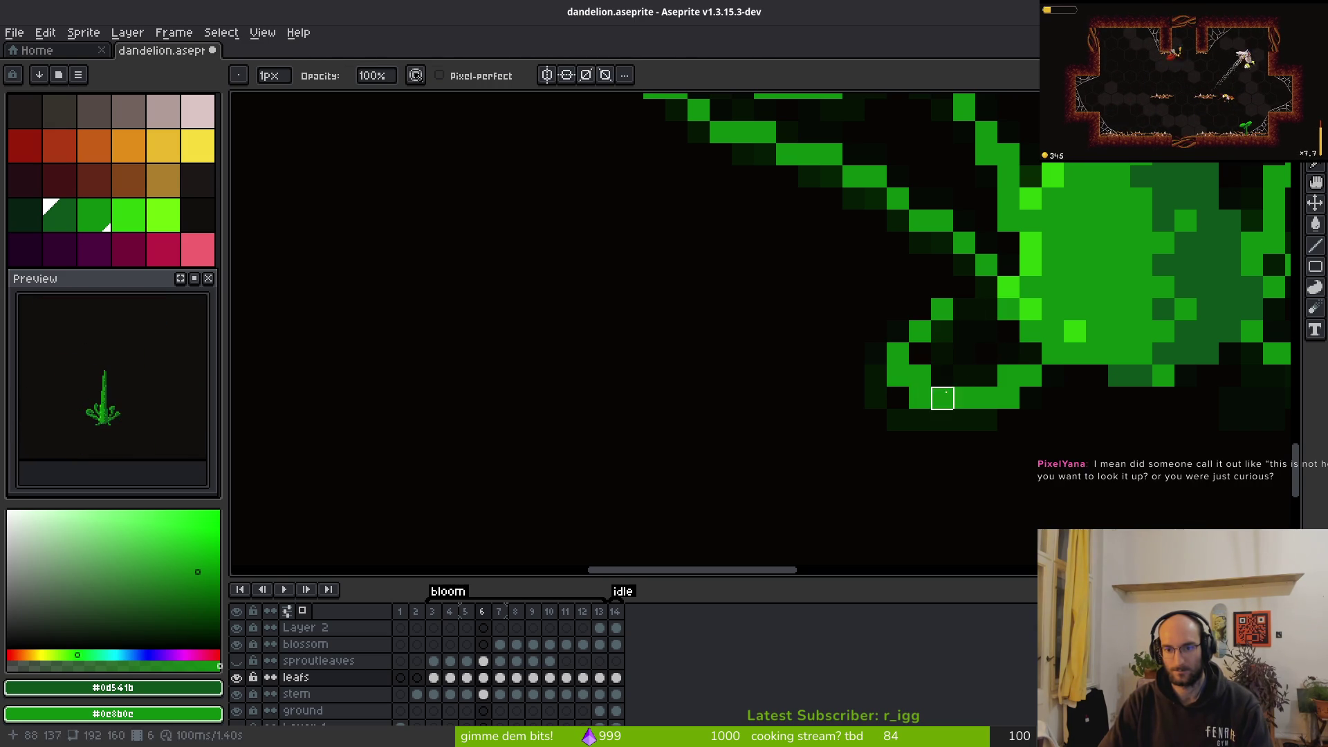
pyautogui.press('f')
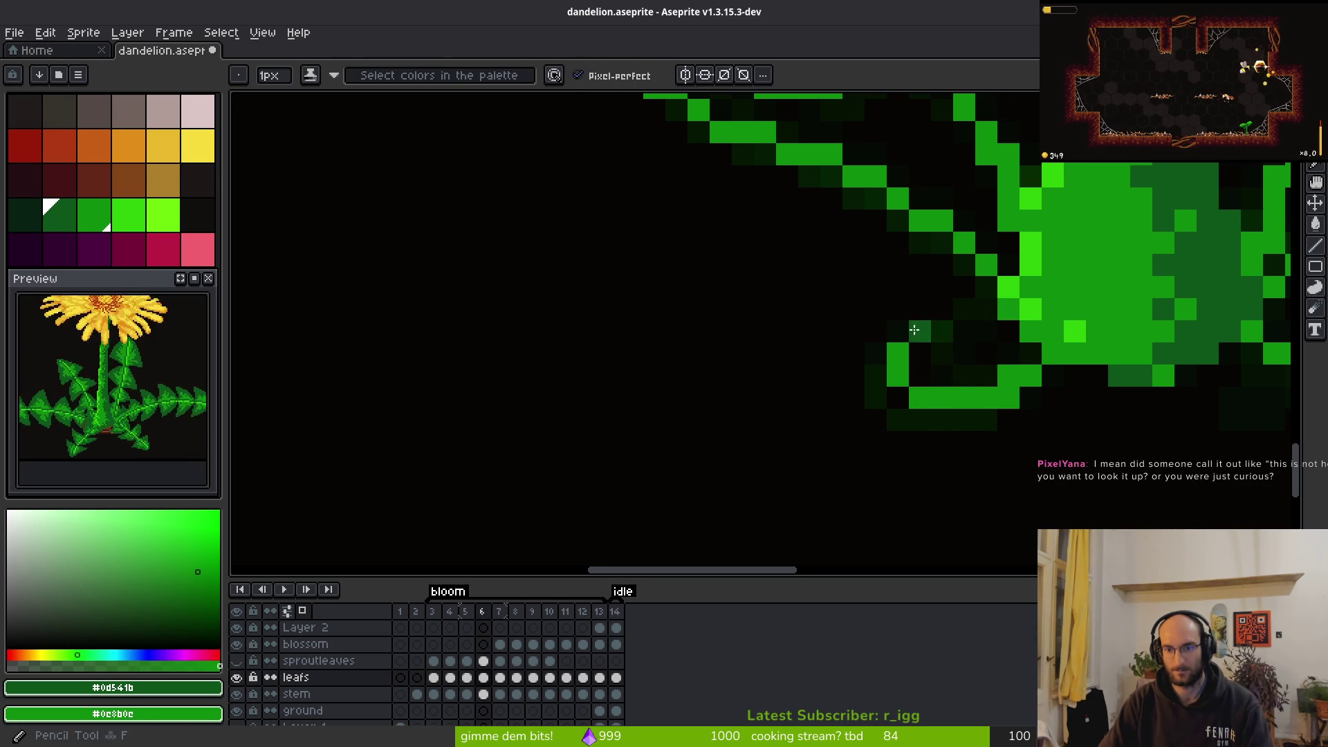
pyautogui.click(914, 322)
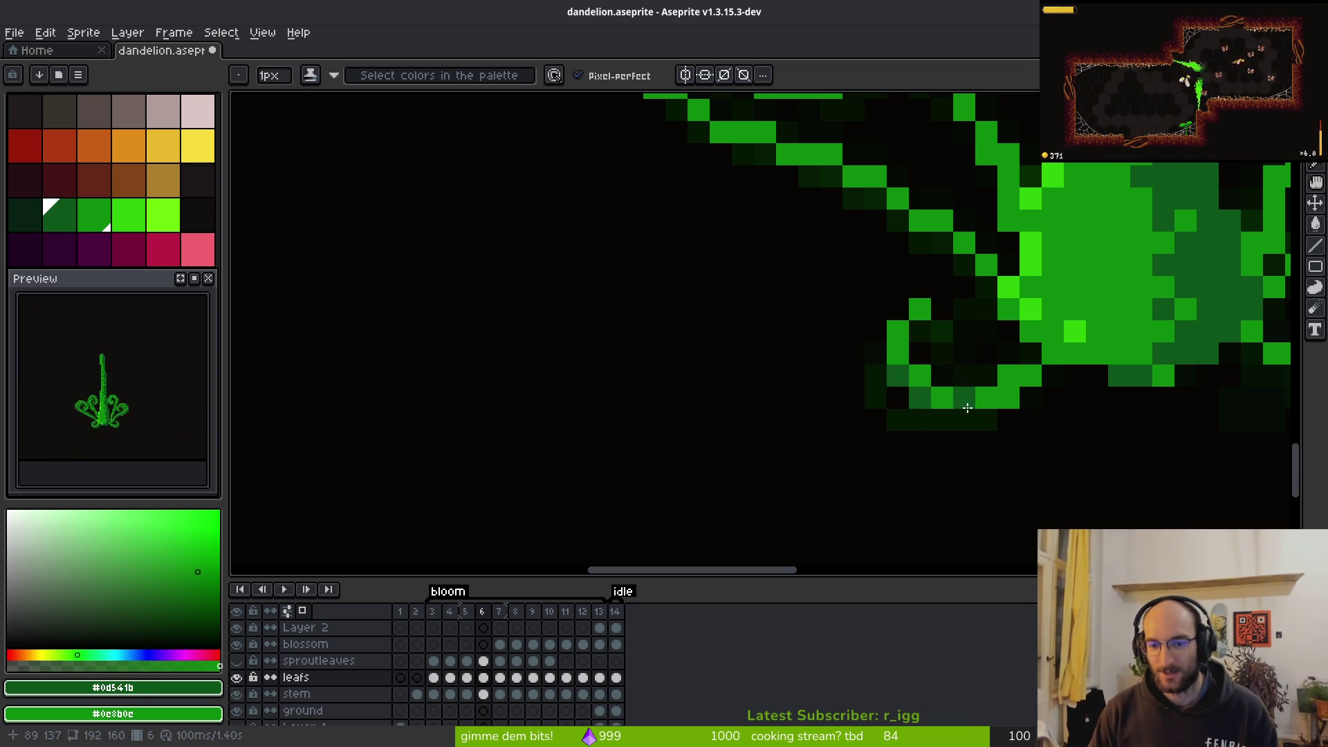
# Add a dark-green pixel under the frame 6 tendril curl
pyautogui.moveTo(1024, 391); pyautogui.dragTo(979, 383)
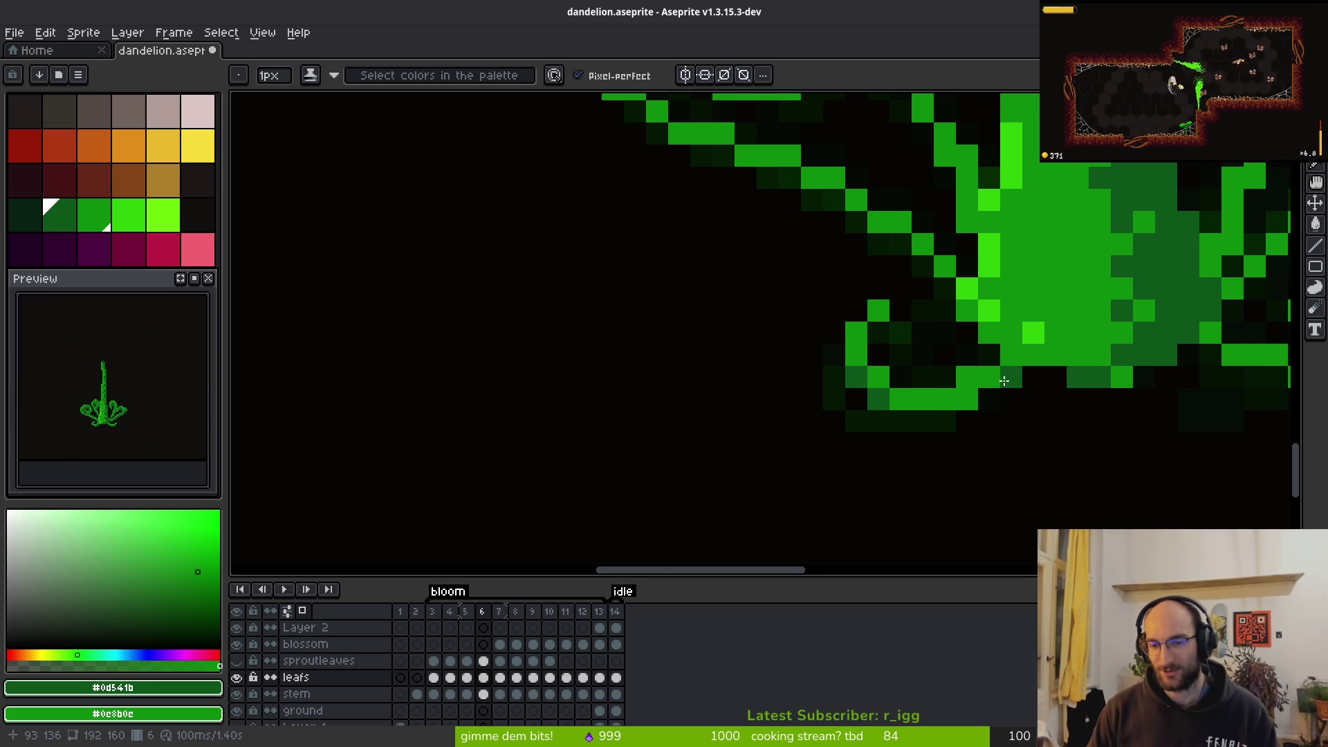
pyautogui.scroll(1, 972, 403)
pyautogui.moveTo(971, 403); pyautogui.dragTo(988, 454)
pyautogui.click(933, 376)
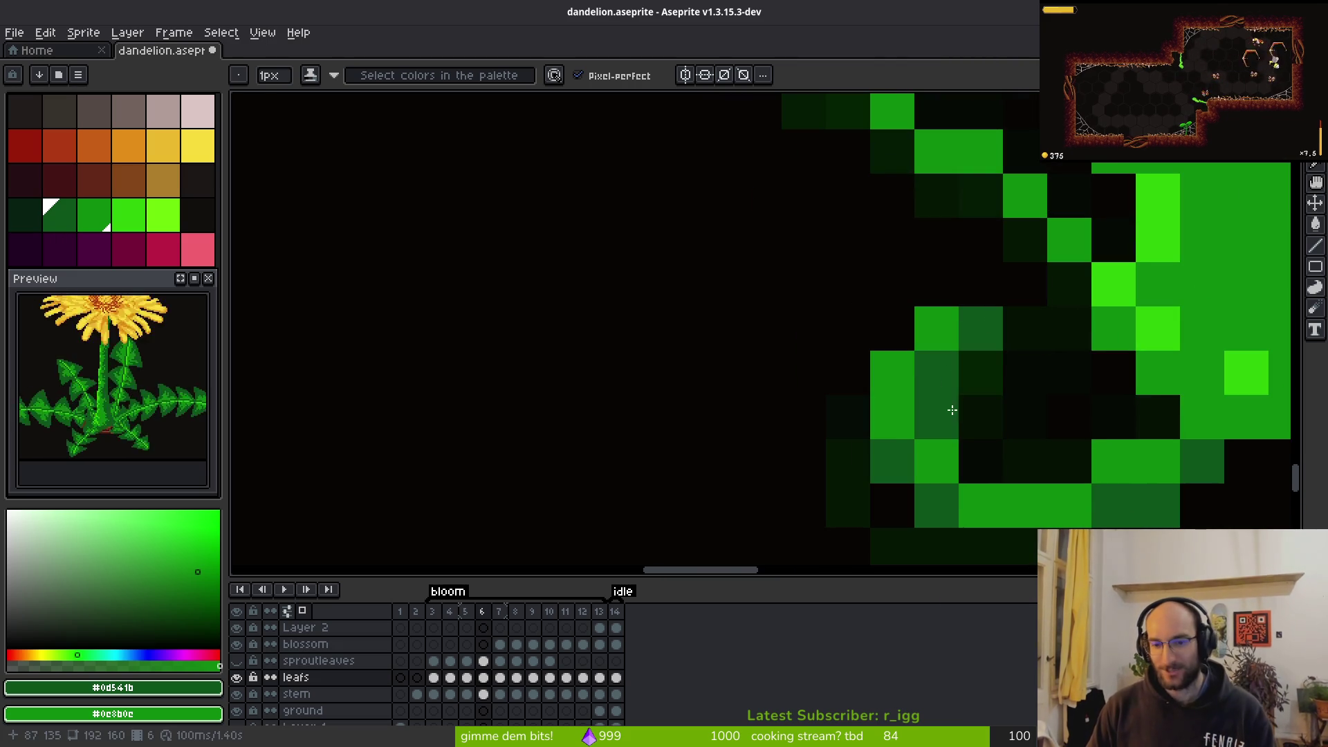
pyautogui.scroll(-5, 1105, 471)
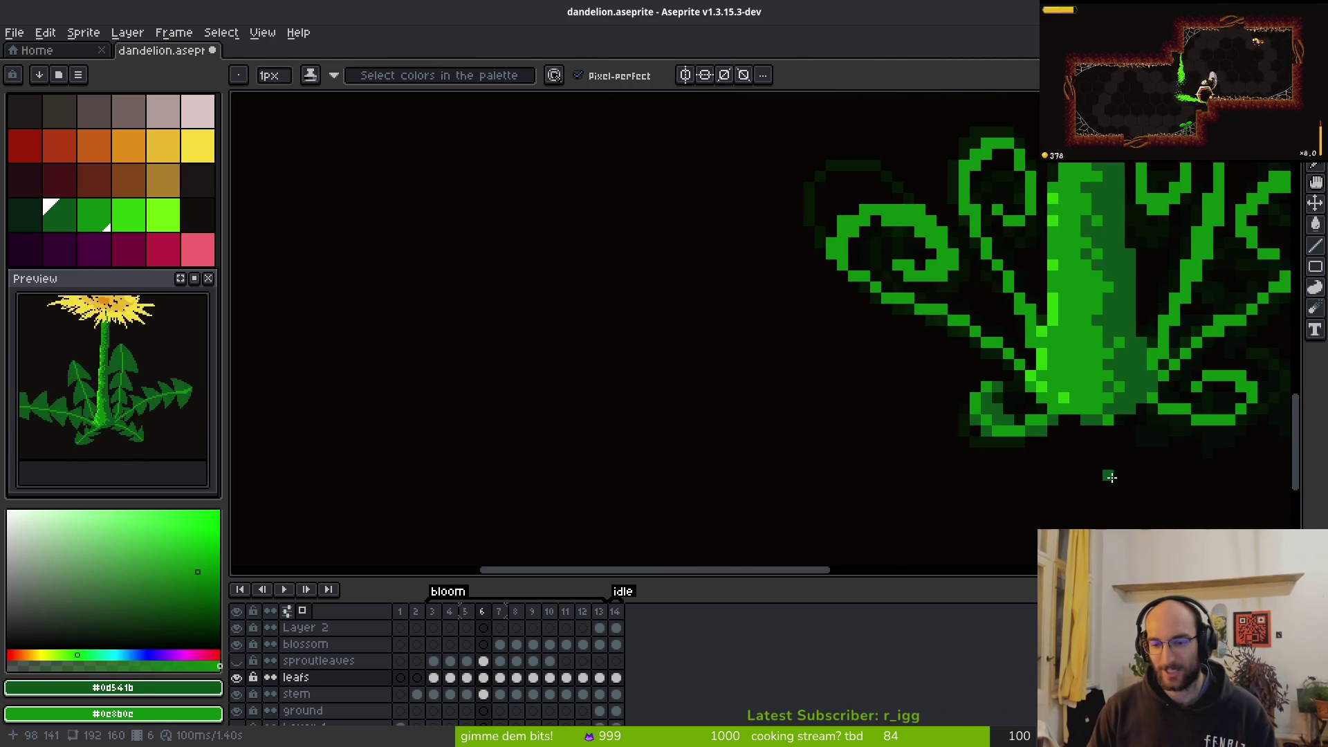
# Step forward to frame 8, then return to frame 7 with the Pencil active
pyautogui.press('.')
pyautogui.scroll(-1, 990, 450)
pyautogui.press('.')
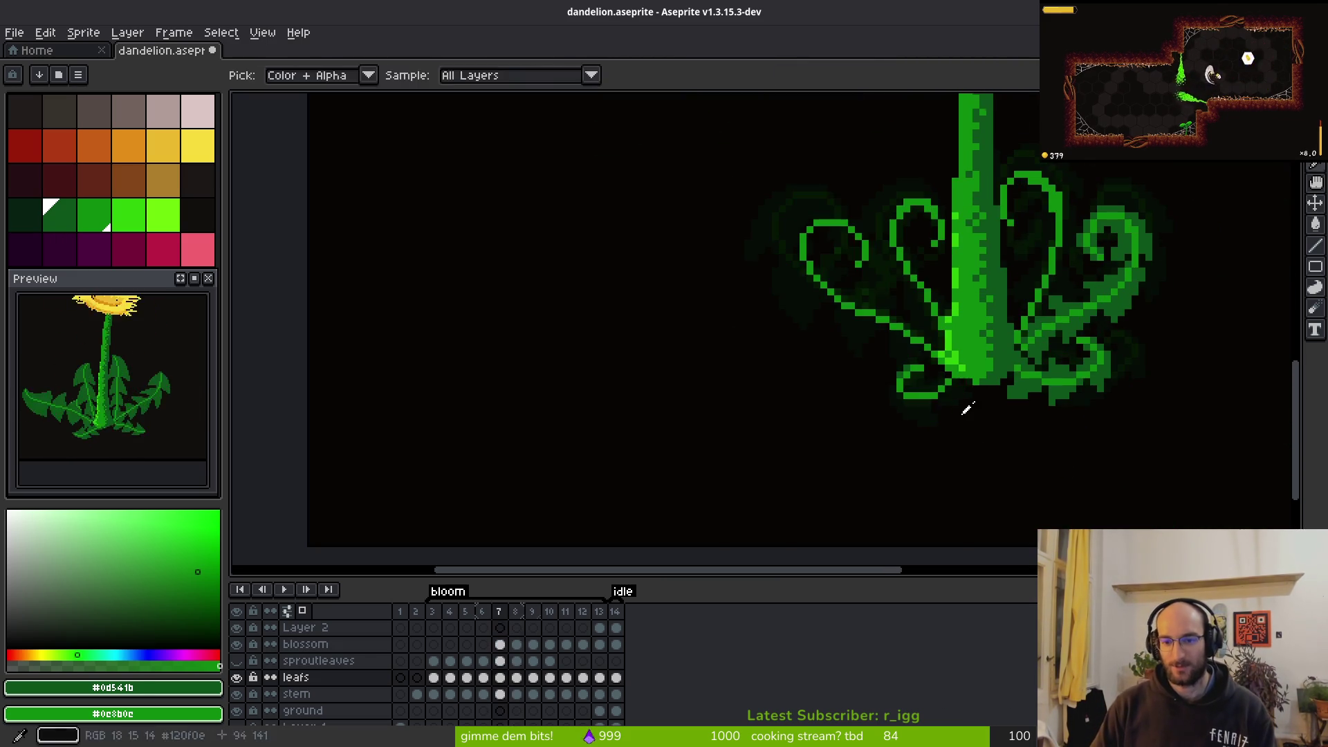
pyautogui.press('b')
pyautogui.press(',')
pyautogui.scroll(3, 825, 395)
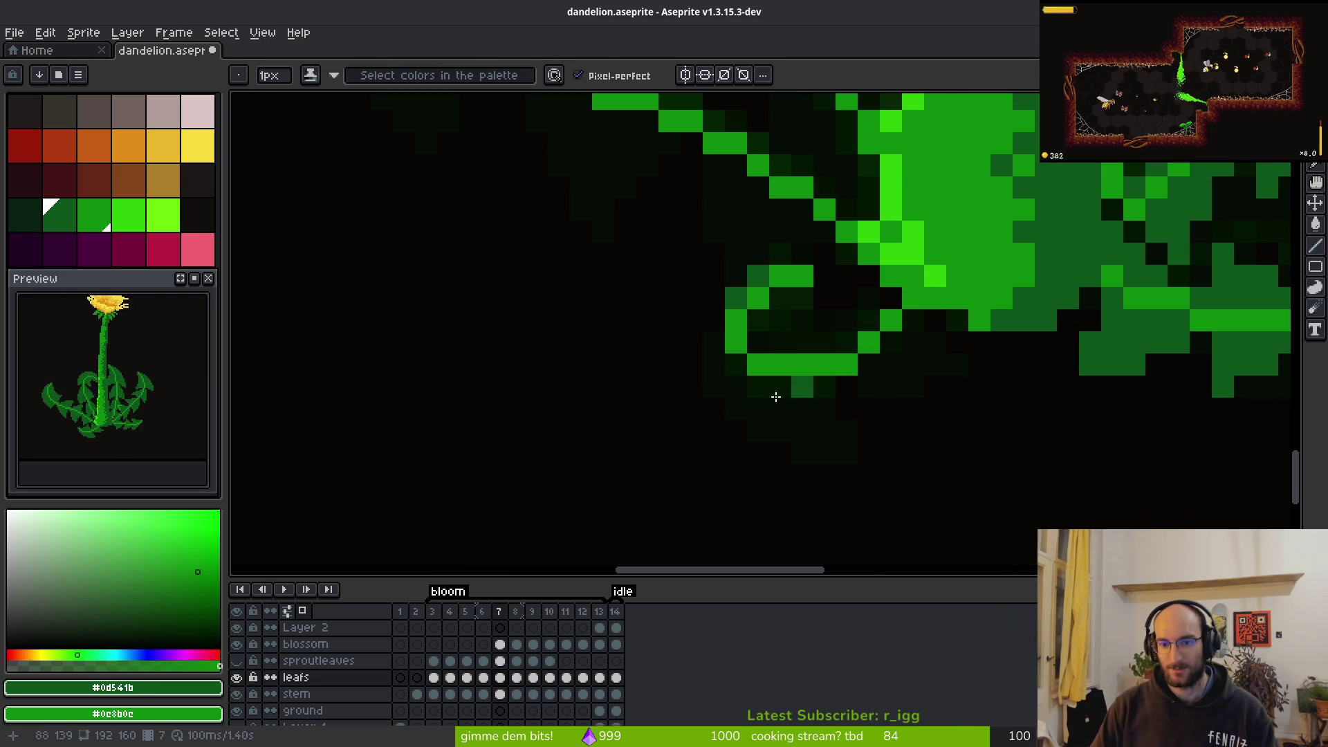